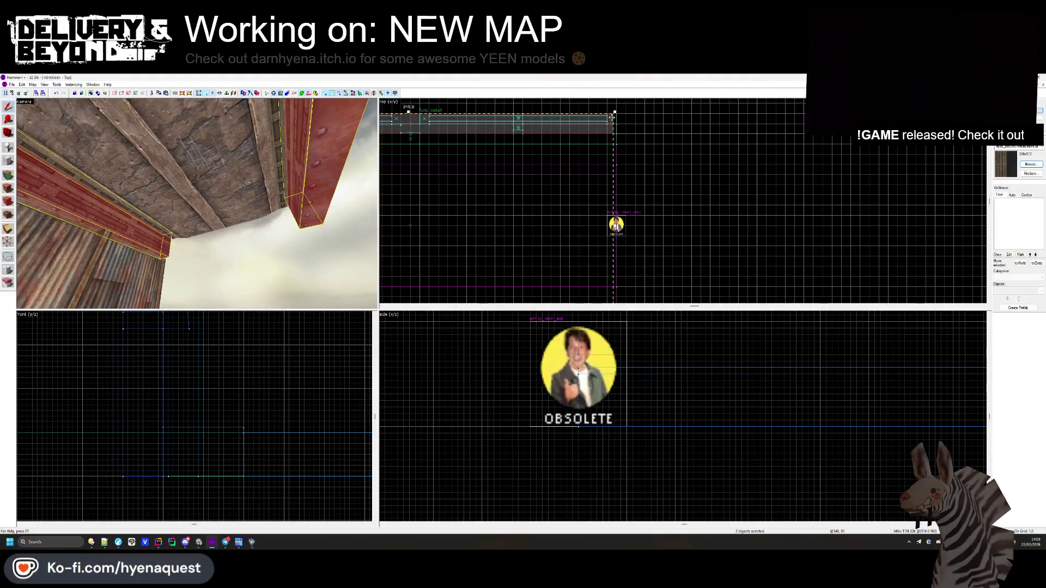
# - Inspect the green collision wall brush, then pull the 3D view back from the platforms
pyautogui.click(638, 130)
pyautogui.scroll(-3, 638, 130)
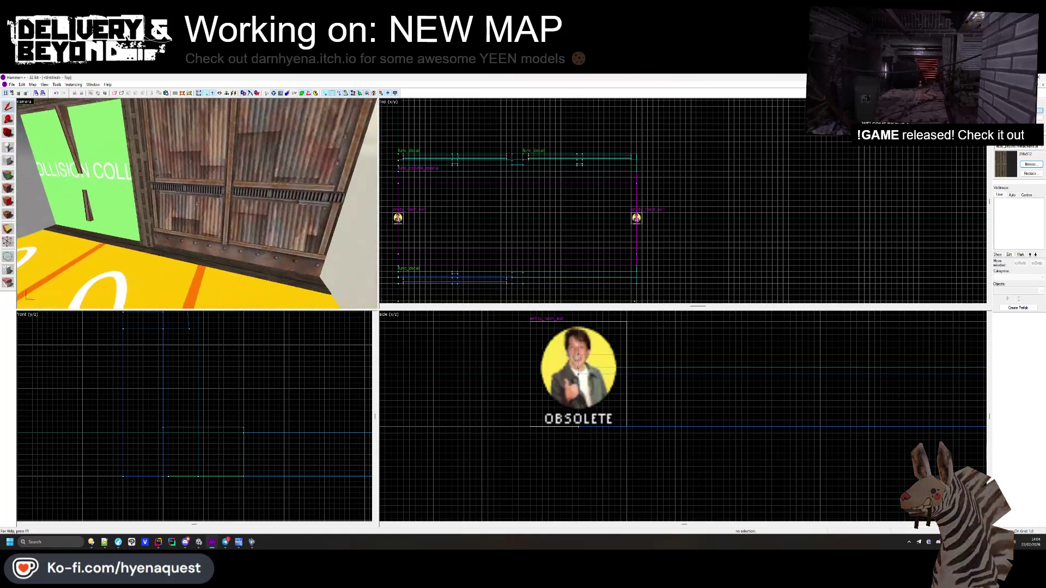
pyautogui.click(199, 206)
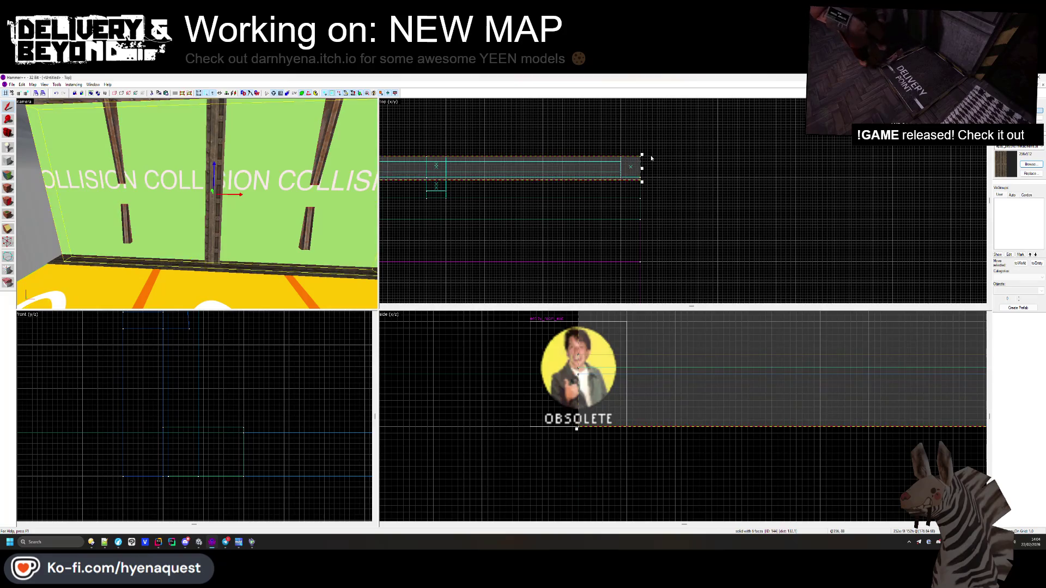
pyautogui.press('Escape')
pyautogui.press('s')
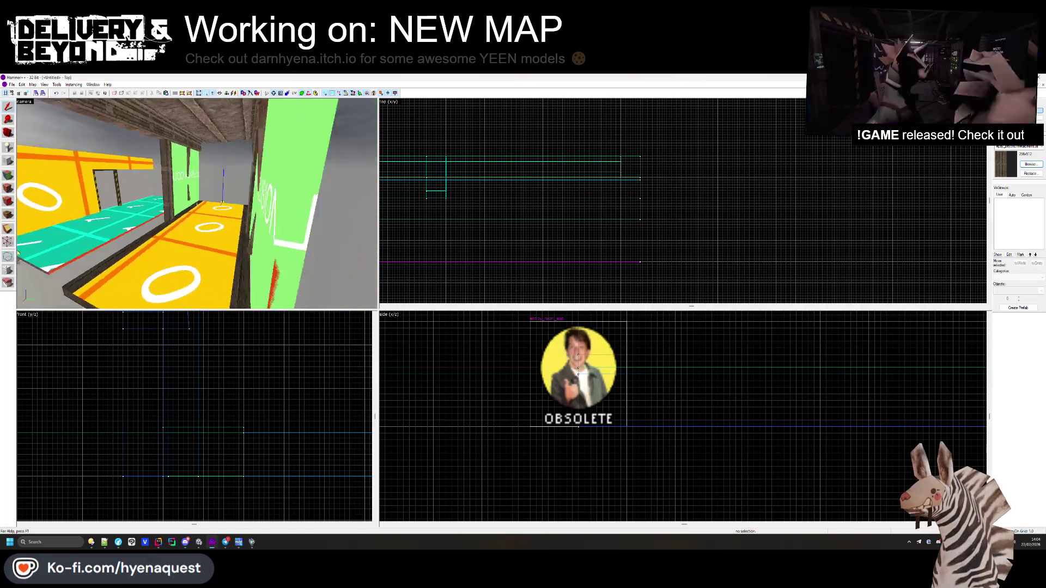
pyautogui.press('s')
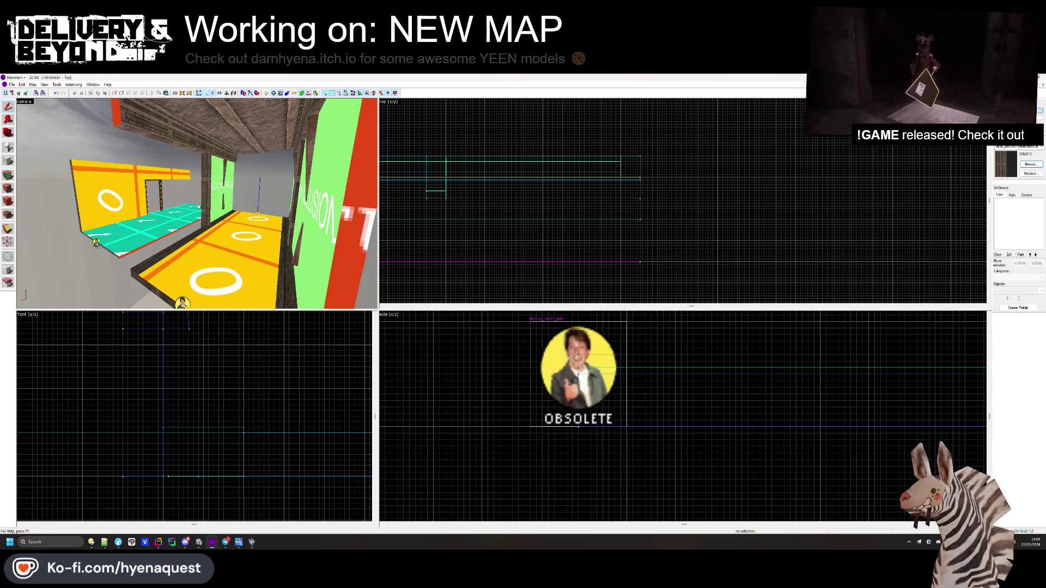
# - Move the three-piece doorway group to a new position in the top view
pyautogui.click(154, 188)
pyautogui.scroll(-2, 444, 236)
pyautogui.scroll(4, 444, 237)
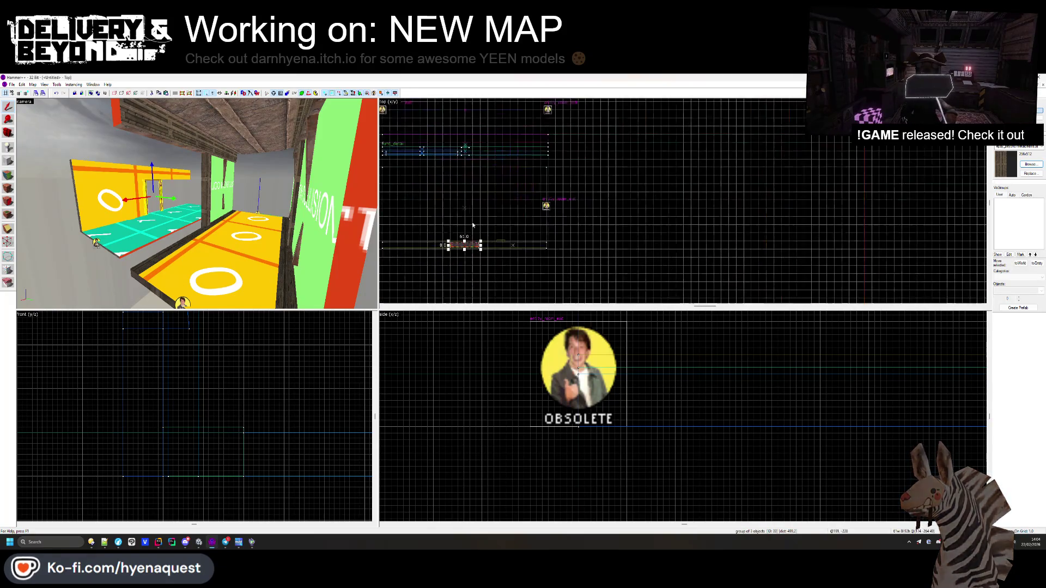
pyautogui.moveTo(475, 245)
pyautogui.mouseDown()
pyautogui.moveTo(520, 183)
pyautogui.moveTo(472, 149)
pyautogui.moveTo(472, 160)
pyautogui.moveTo(512, 158)
pyautogui.mouseUp()
pyautogui.scroll(-2, 480, 240)
pyautogui.scroll(3, 512, 158)
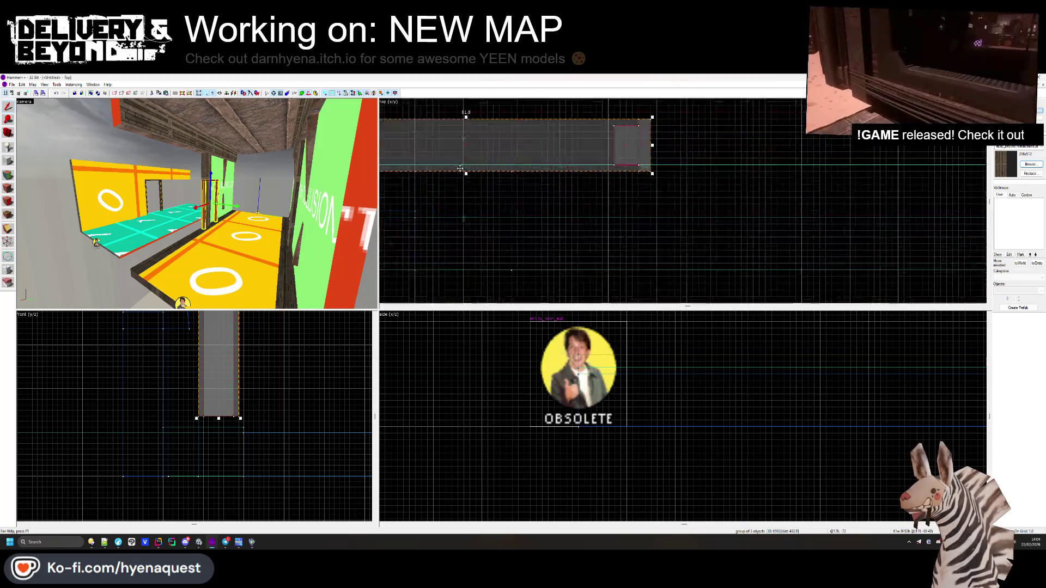
pyautogui.press('Escape')
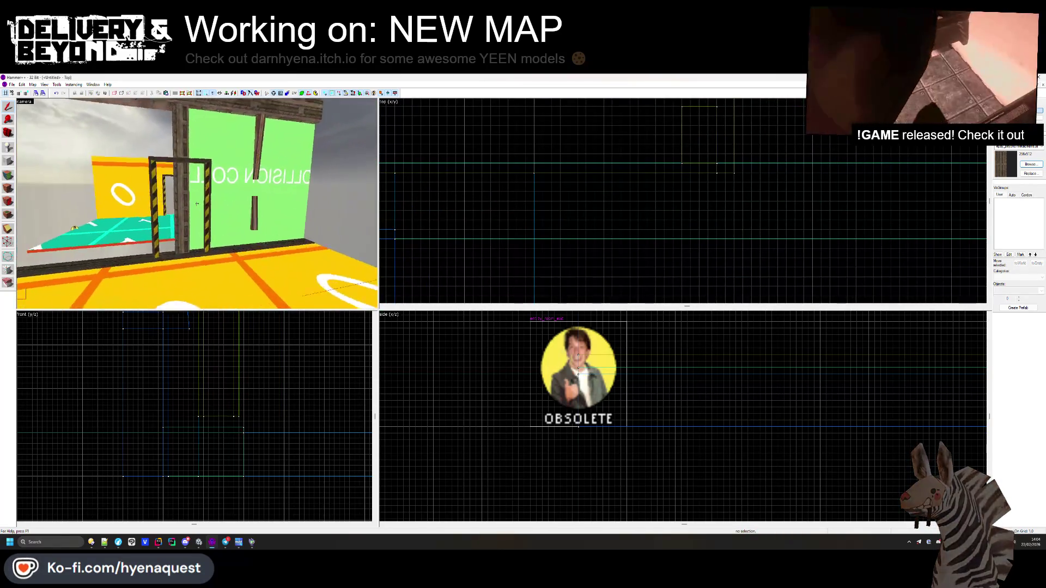
# - Inspect the room-exit entity and the door frame's right post and top crossbar
pyautogui.click(158, 237)
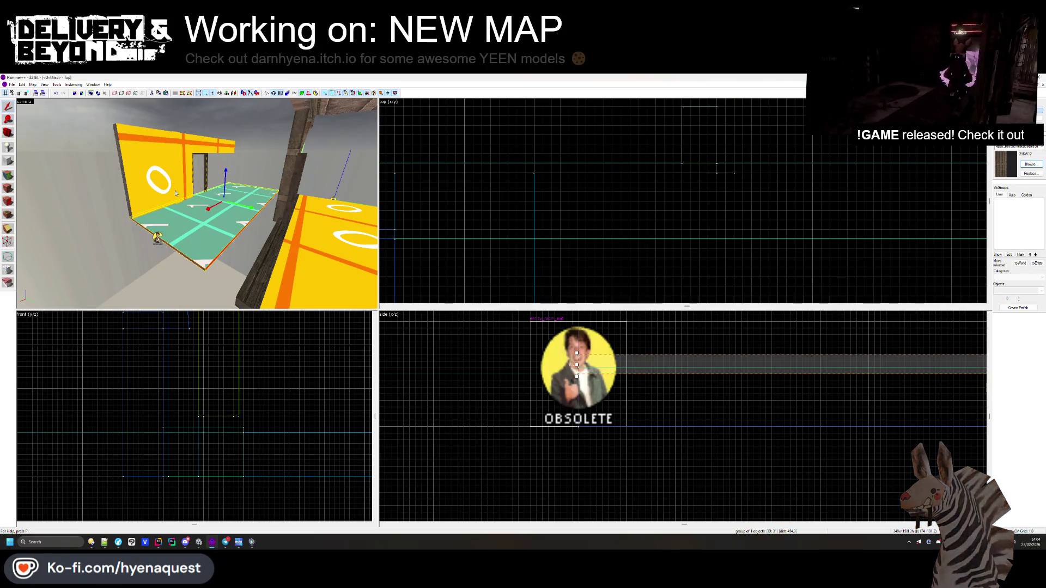
pyautogui.press('Escape')
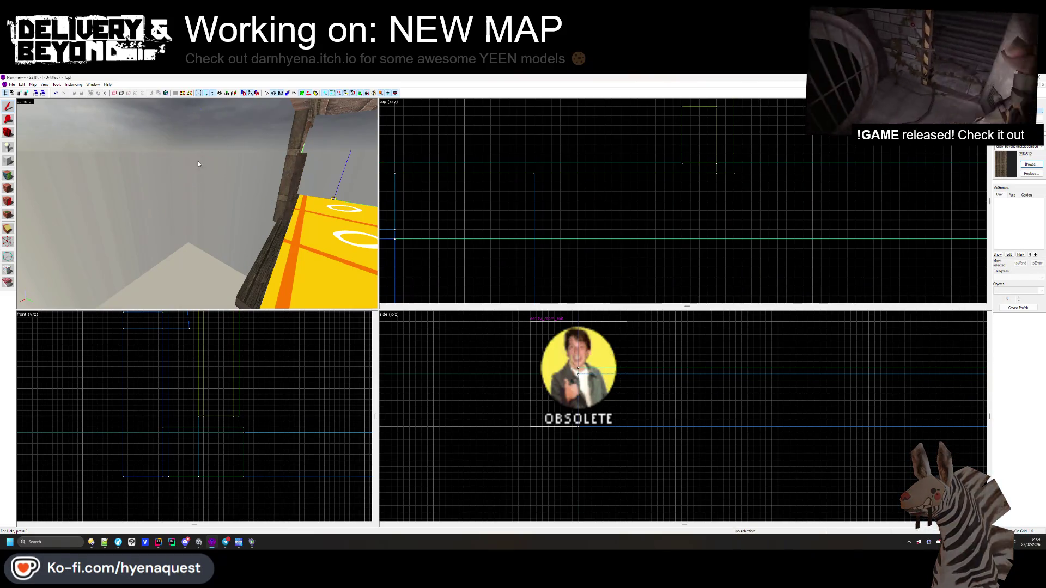
pyautogui.moveTo(201, 174); pyautogui.dragTo(194, 205)
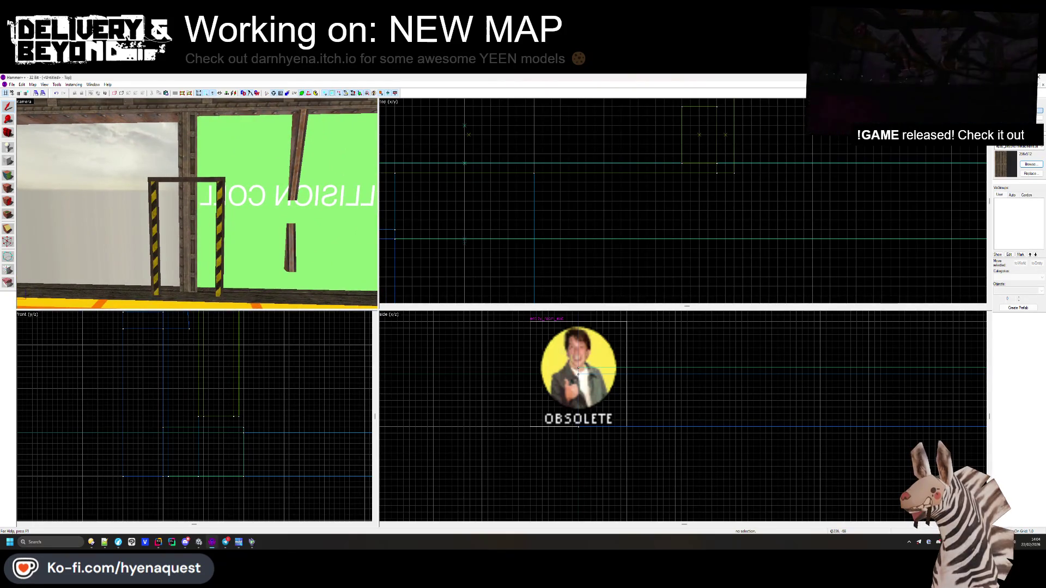
pyautogui.click(222, 192)
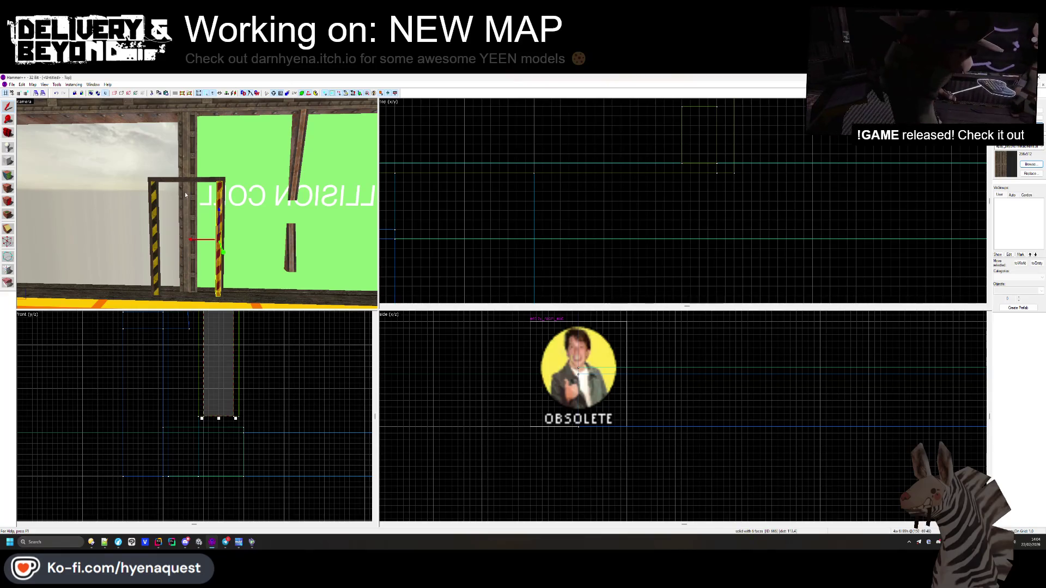
pyautogui.scroll(-3, 440, 162)
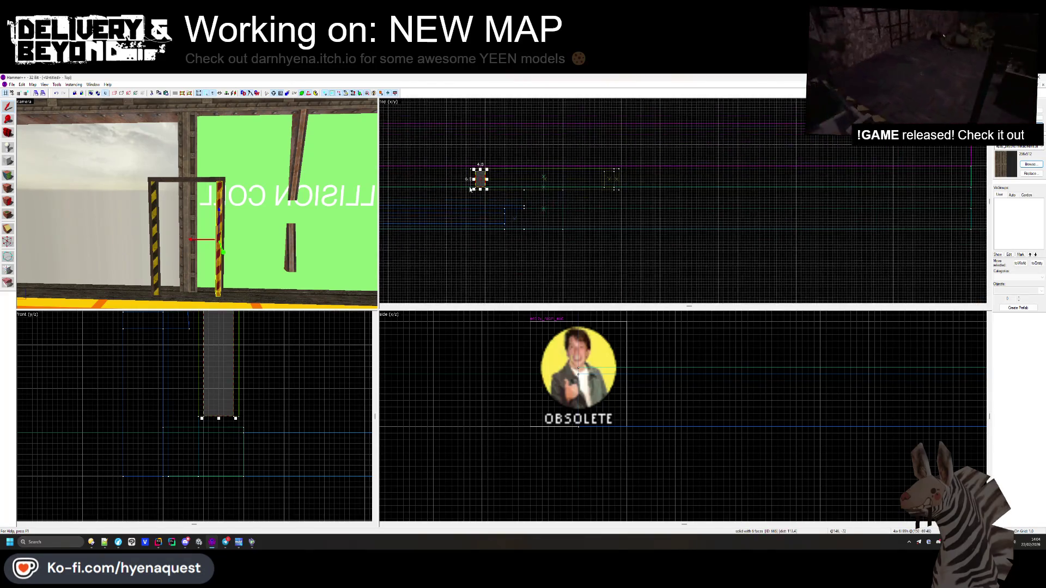
pyautogui.click(440, 162)
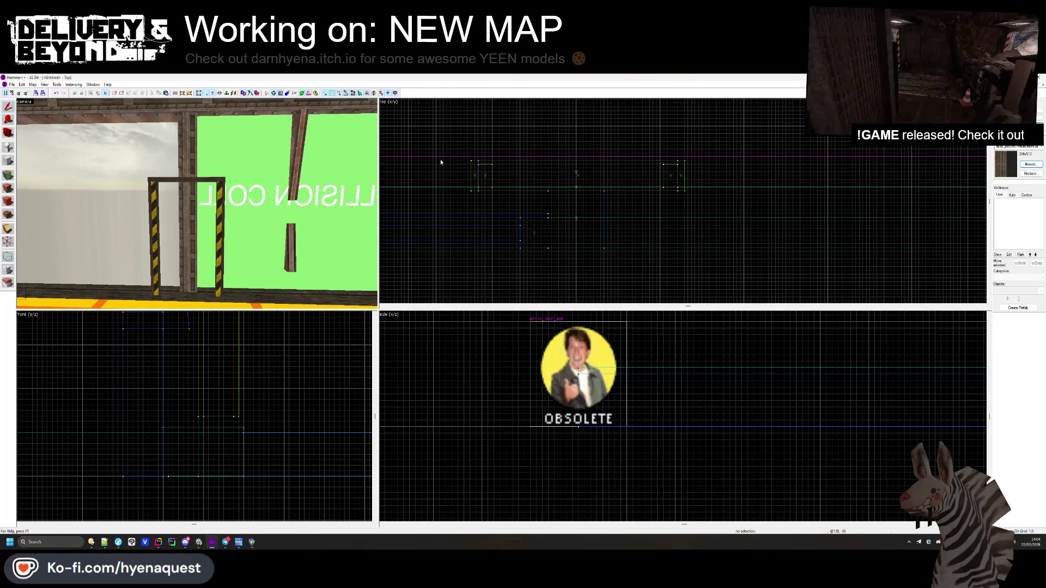
pyautogui.click(184, 186)
pyautogui.press('Escape')
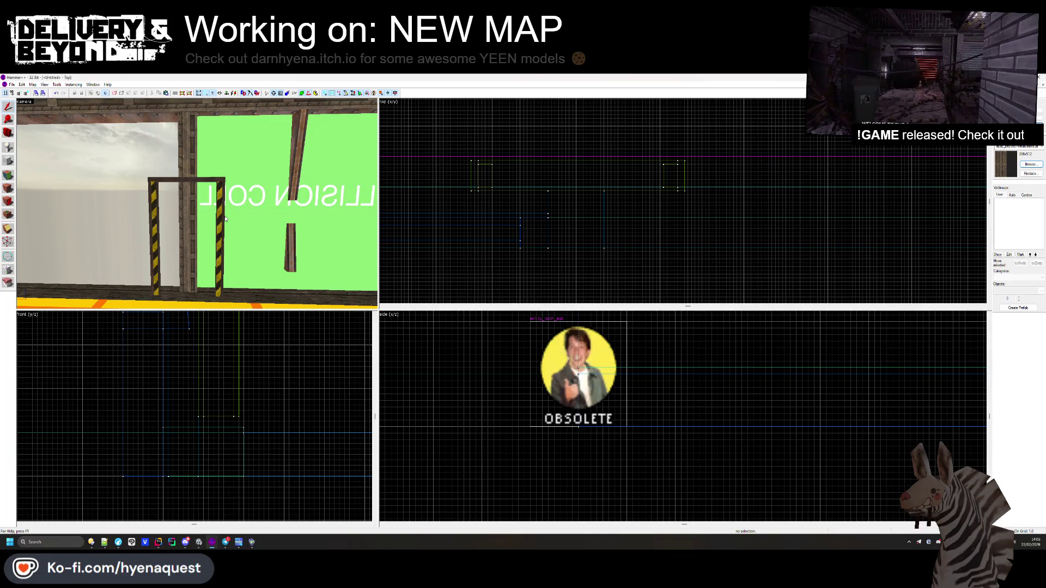
# - Draw a new block brush in the gap beside the doorway, then check the grate brush
pyautogui.moveTo(280, 215); pyautogui.dragTo(289, 224)
pyautogui.press('Escape')
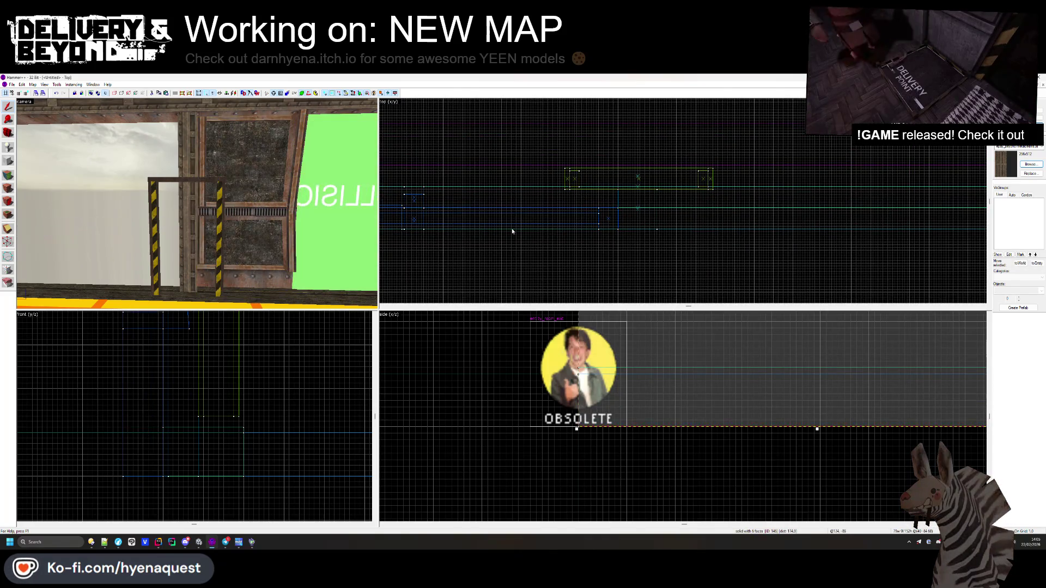
pyautogui.moveTo(198, 205)
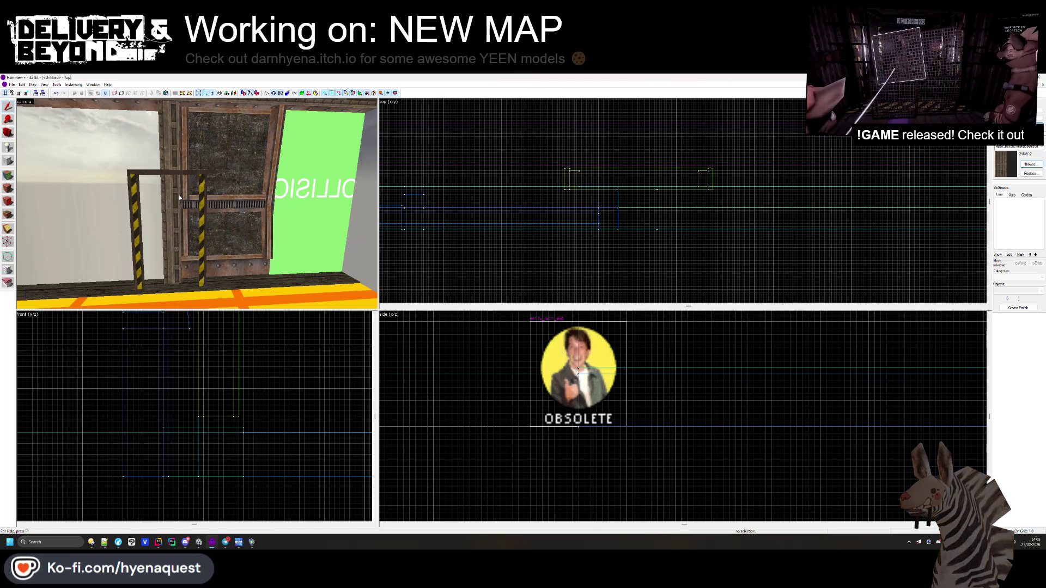
pyautogui.click(212, 205)
pyautogui.click(436, 252)
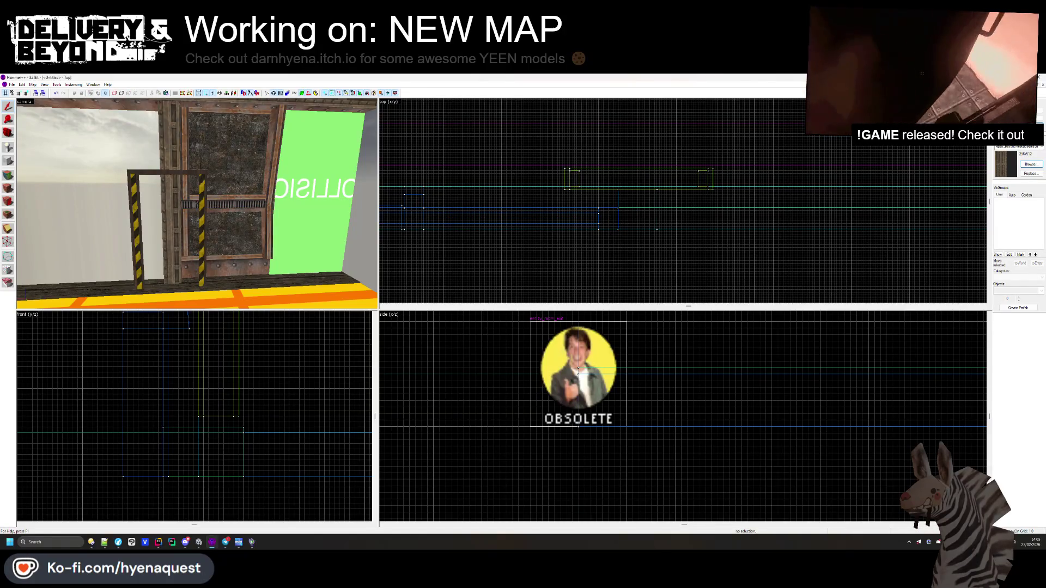
pyautogui.press('w')
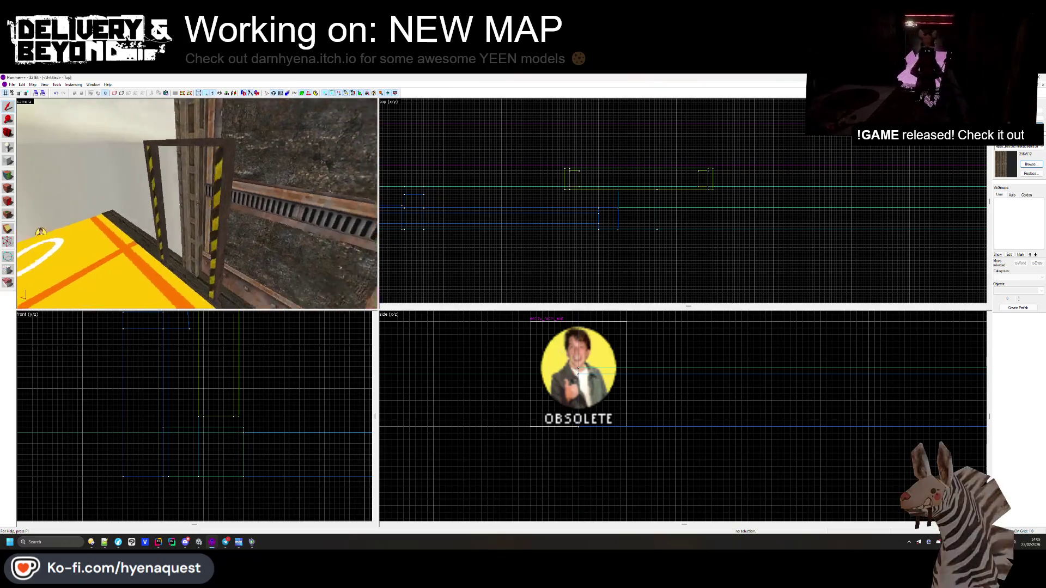
# - Shorten the brush under the grate and the grate strip by pulling in their right ends
pyautogui.click(196, 218)
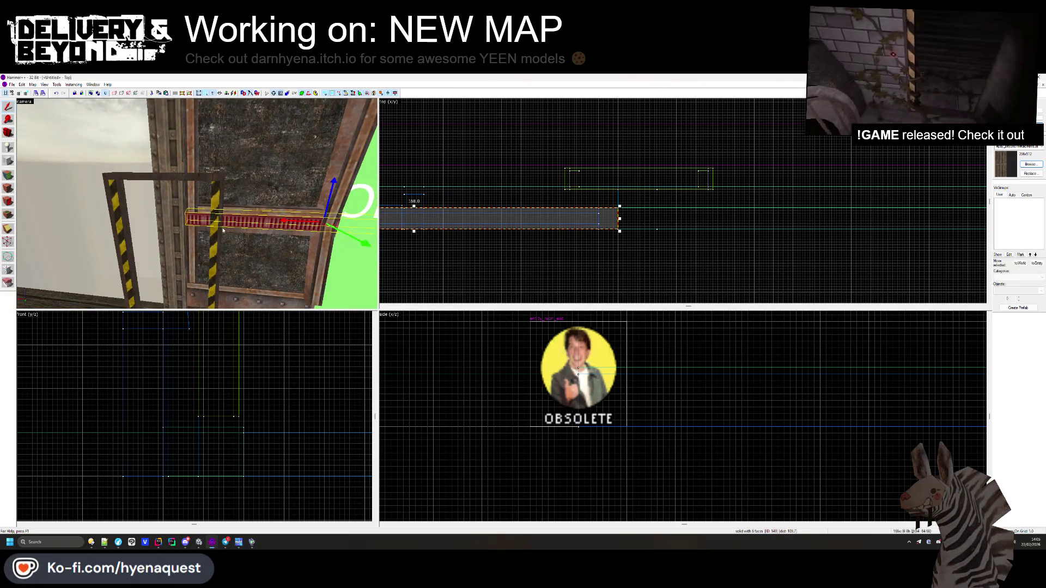
pyautogui.click(521, 252)
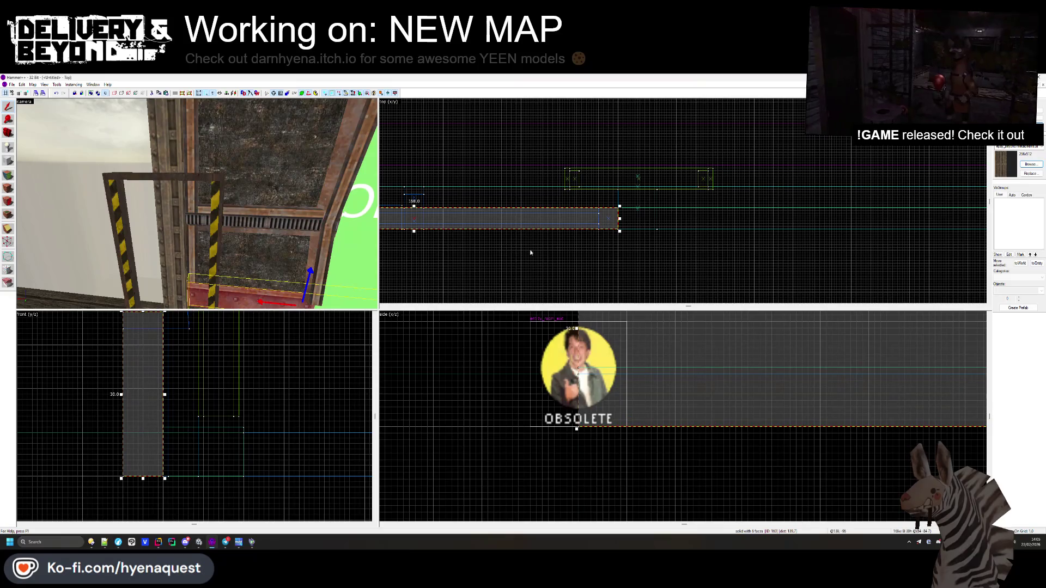
pyautogui.scroll(1, 619, 223)
pyautogui.moveTo(619, 219)
pyautogui.mouseDown()
pyautogui.moveTo(525, 209)
pyautogui.moveTo(599, 219)
pyautogui.moveTo(526, 217)
pyautogui.mouseUp()
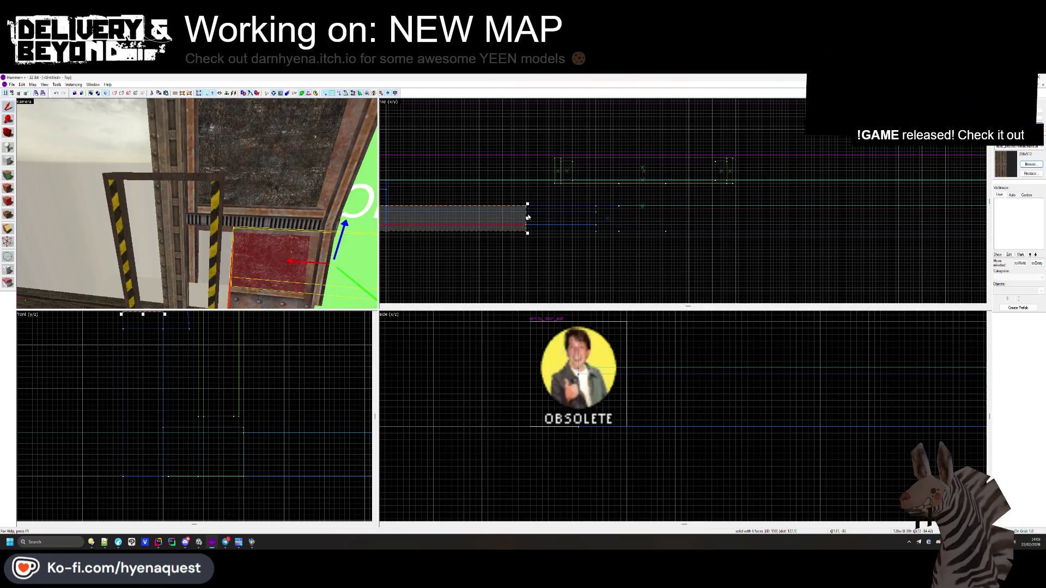
pyautogui.click(280, 226)
pyautogui.moveTo(621, 218); pyautogui.dragTo(532, 202)
# - Cycle through the neighbouring wall brushes to inspect each one
pyautogui.click(235, 228)
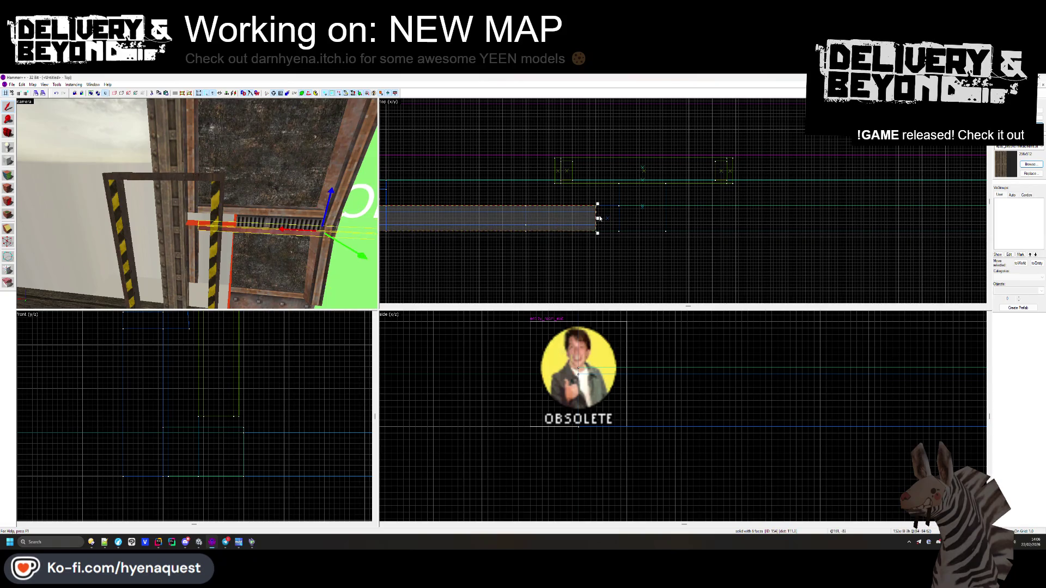
pyautogui.click(256, 224)
pyautogui.click(262, 217)
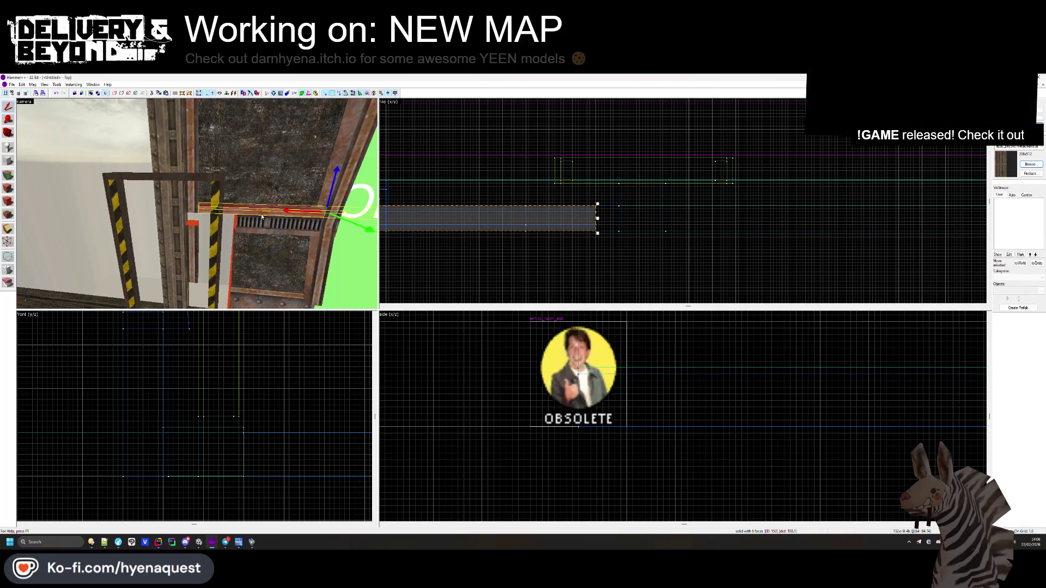
pyautogui.click(532, 221)
pyautogui.click(532, 221)
pyautogui.click(533, 222)
pyautogui.click(597, 221)
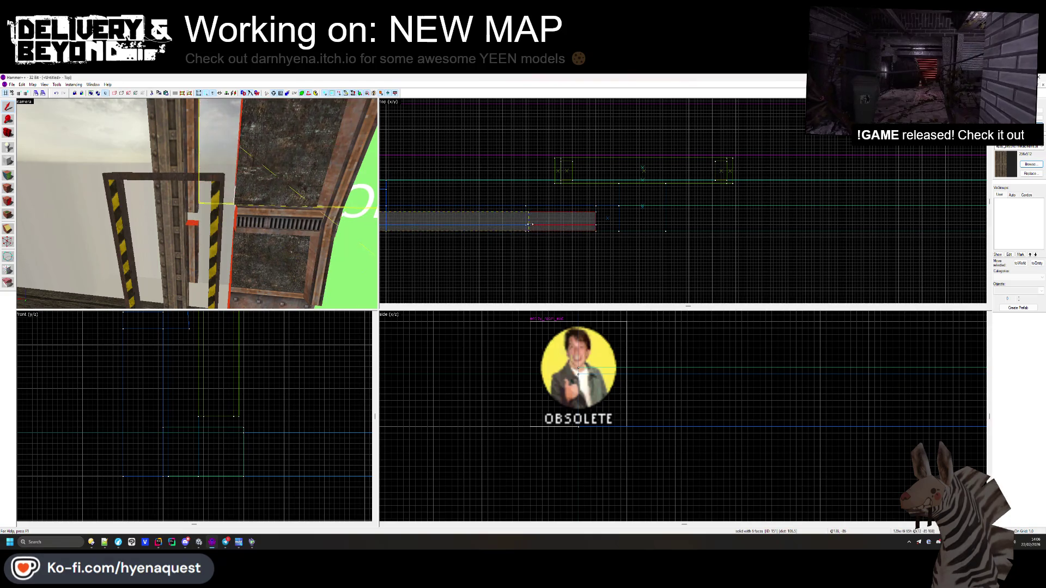
pyautogui.click(598, 222)
# - Move the two-part vertical brush beside the doorway to the left
pyautogui.press('z')
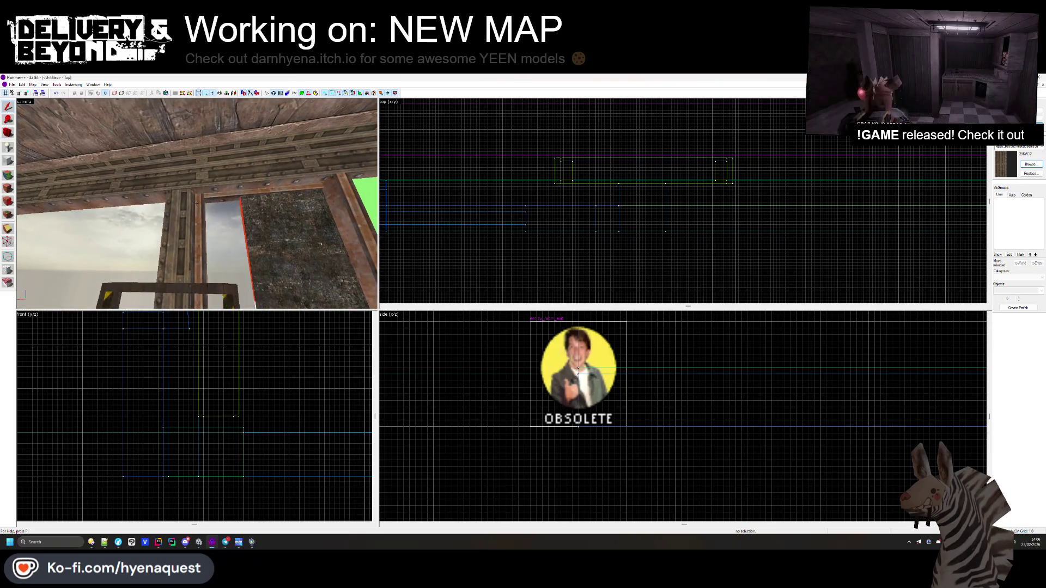
pyautogui.click(197, 203)
pyautogui.press('z')
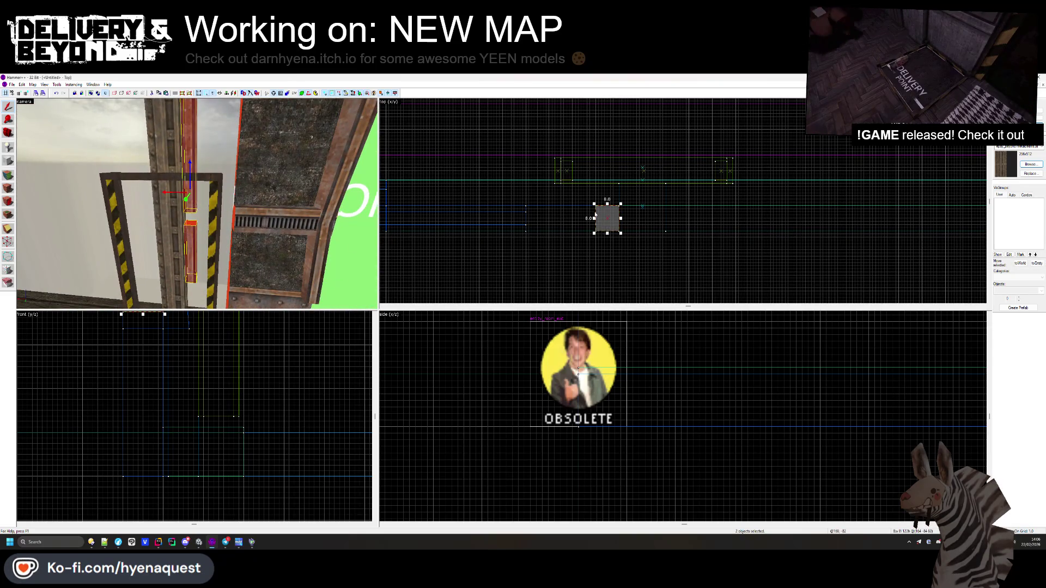
pyautogui.moveTo(600, 218); pyautogui.dragTo(543, 218)
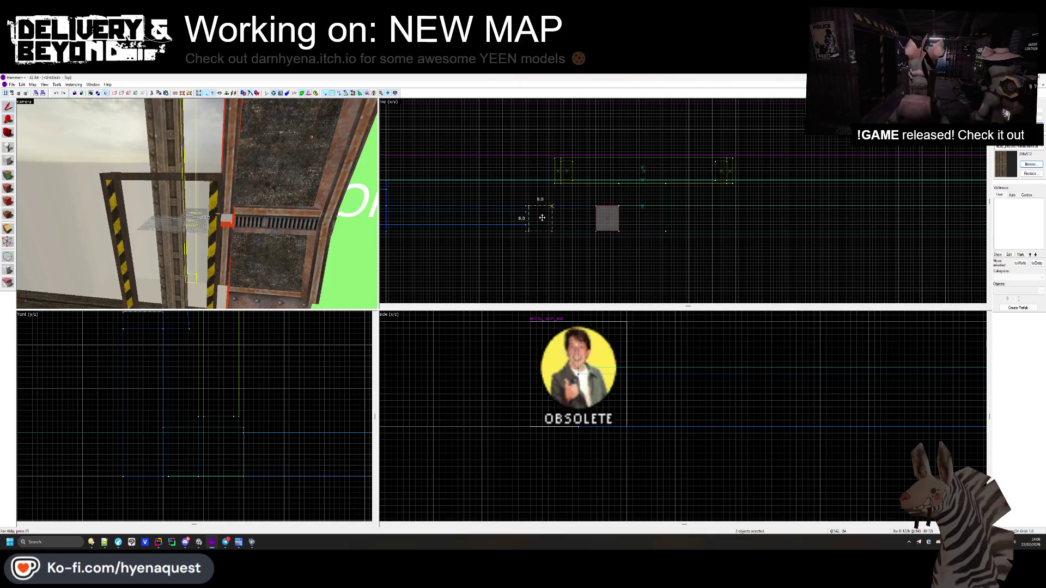
pyautogui.press('Escape')
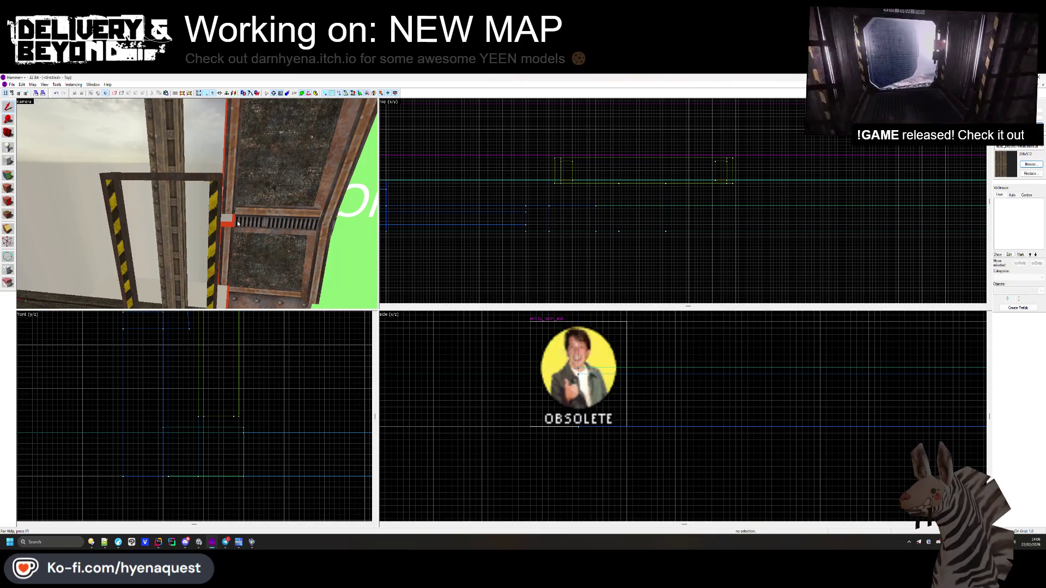
# - Check the grate and floor brushes, then fly to the door frame and select its pillar
pyautogui.click(238, 224)
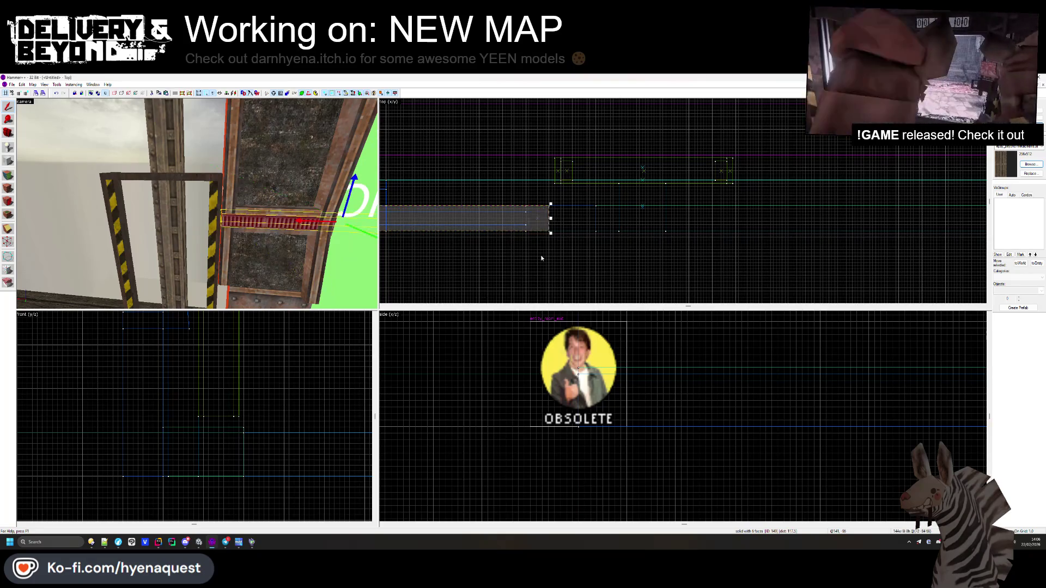
pyautogui.press('Escape')
pyautogui.click(240, 294)
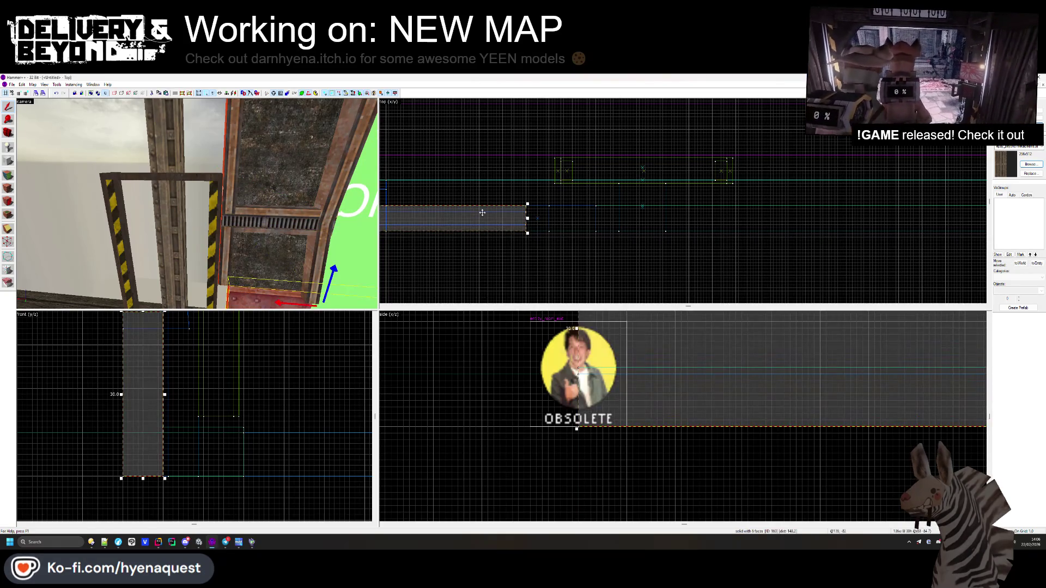
pyautogui.press('Escape')
pyautogui.press('z')
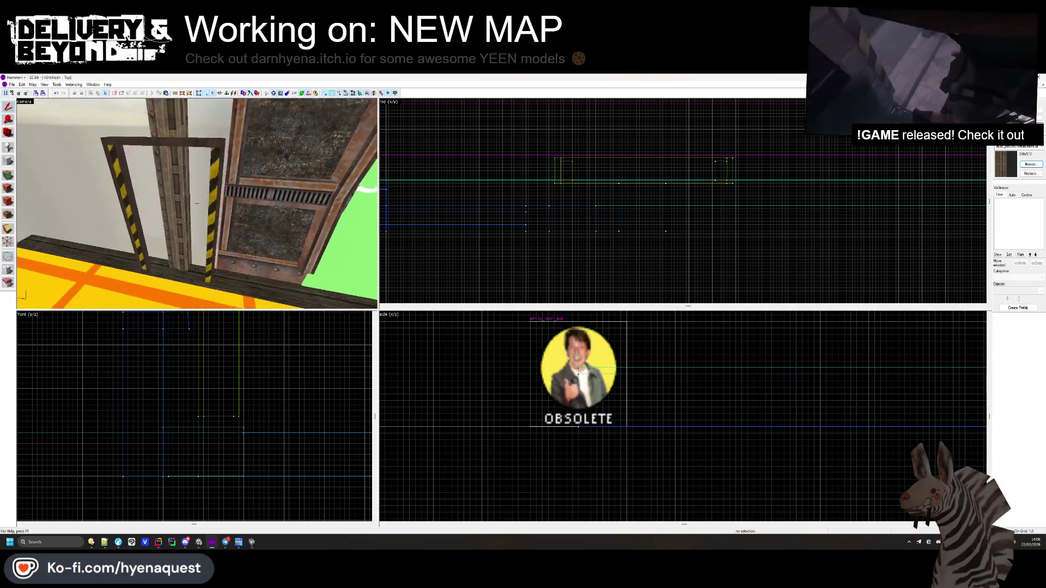
pyautogui.press('z')
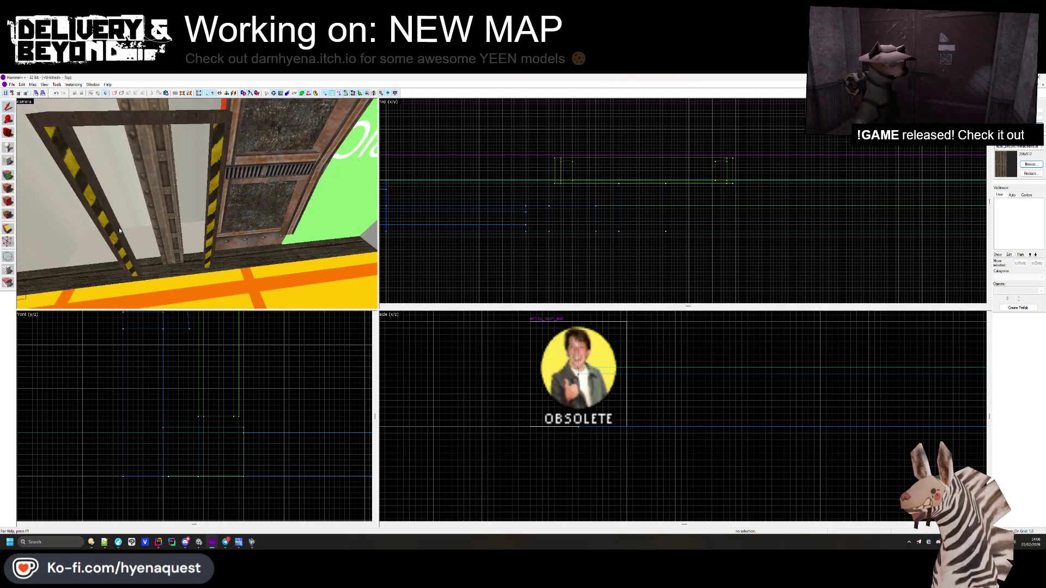
pyautogui.click(161, 229)
pyautogui.scroll(-2, 177, 456)
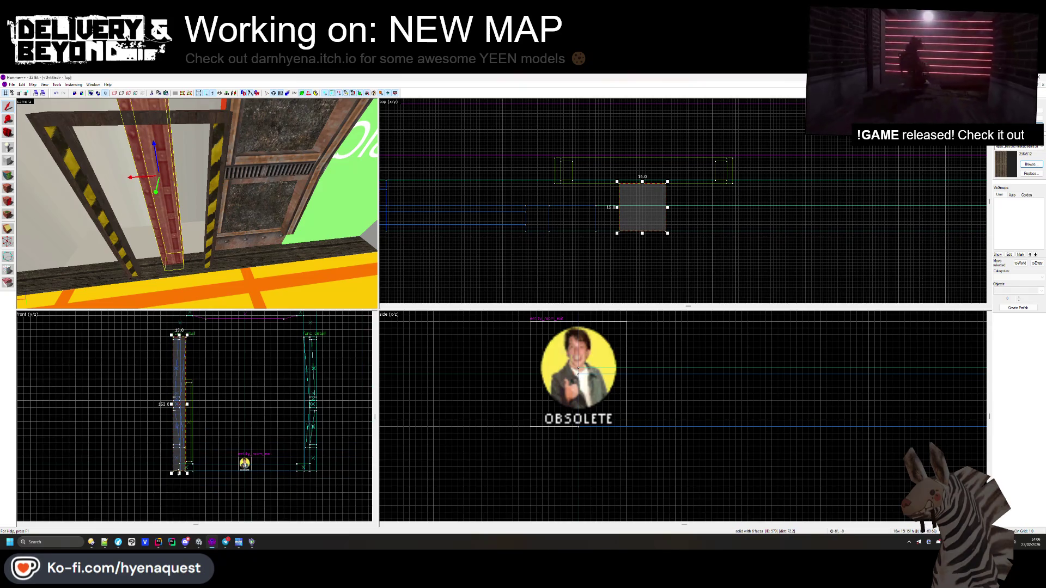
# - Raise the pillar brush and shift the five door-frame brushes along the hallway
pyautogui.scroll(3, 177, 456)
pyautogui.moveTo(165, 490); pyautogui.dragTo(165, 371)
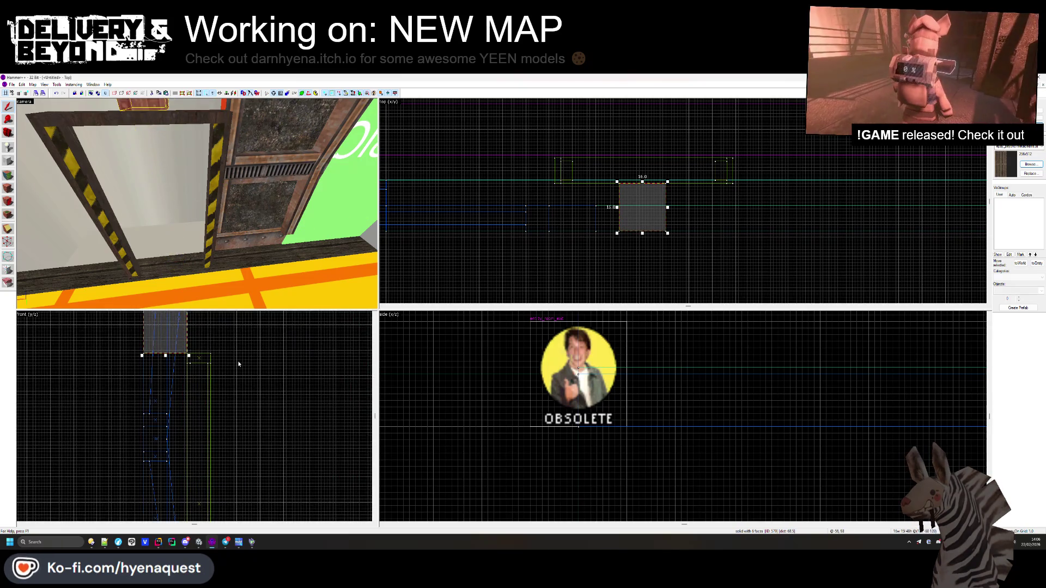
pyautogui.click(230, 402)
pyautogui.click(117, 117)
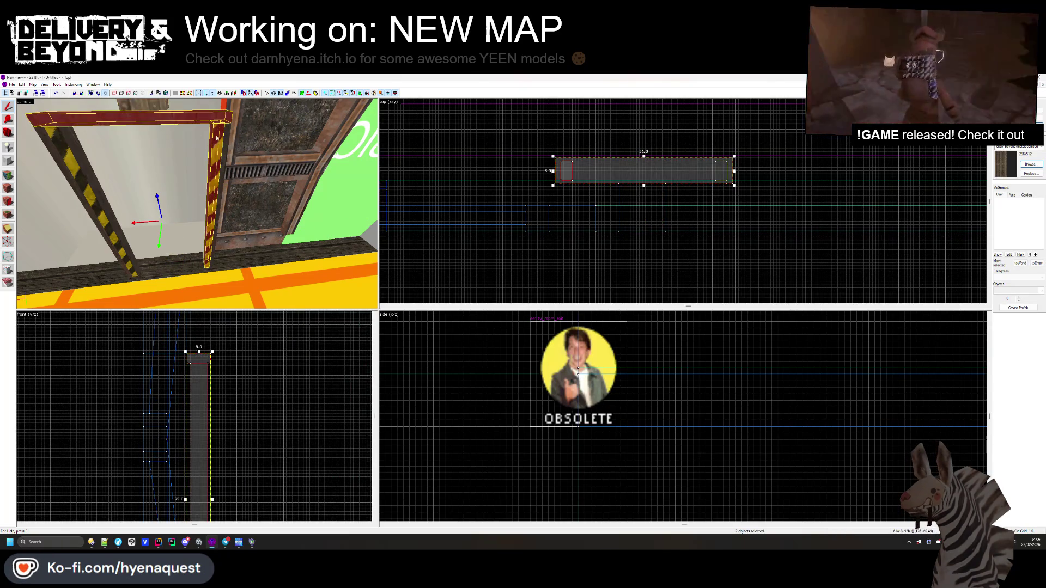
pyautogui.keyDown('ctrl'); pyautogui.click(64, 161); pyautogui.keyUp('ctrl')
pyautogui.scroll(3, 574, 245)
pyautogui.moveTo(575, 245); pyautogui.dragTo(575, 260)
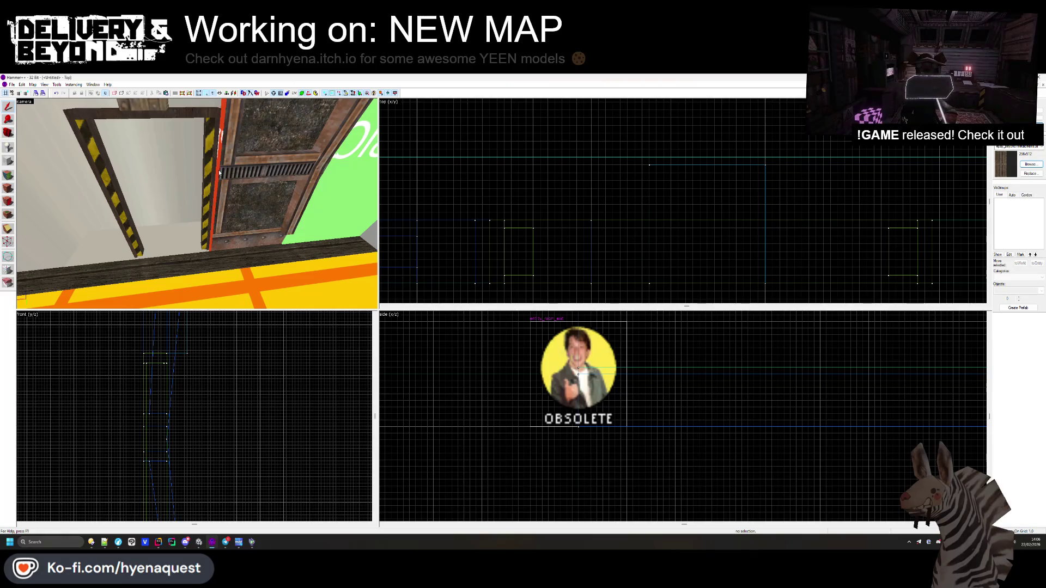
# - Inspect the left door pillar, another pillar and the top door beam individually
pyautogui.click(212, 196)
pyautogui.click(493, 191)
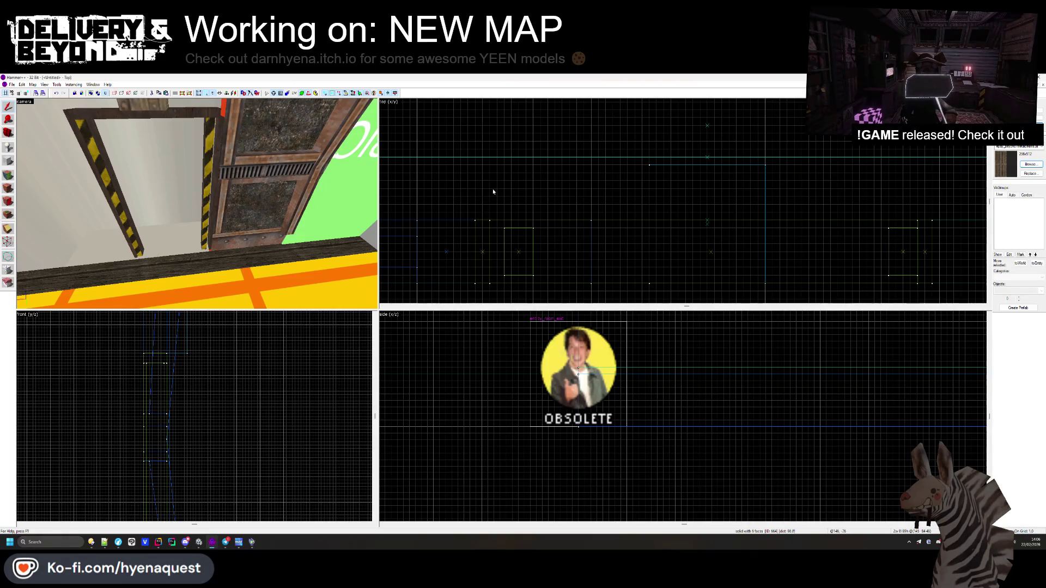
pyautogui.click(207, 152)
pyautogui.click(485, 255)
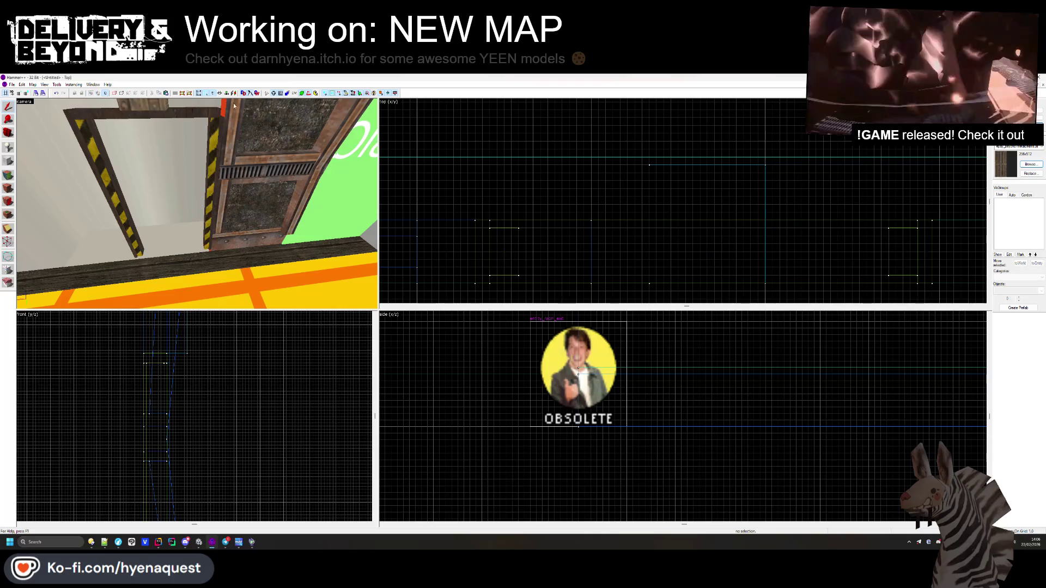
pyautogui.click(484, 255)
pyautogui.click(490, 220)
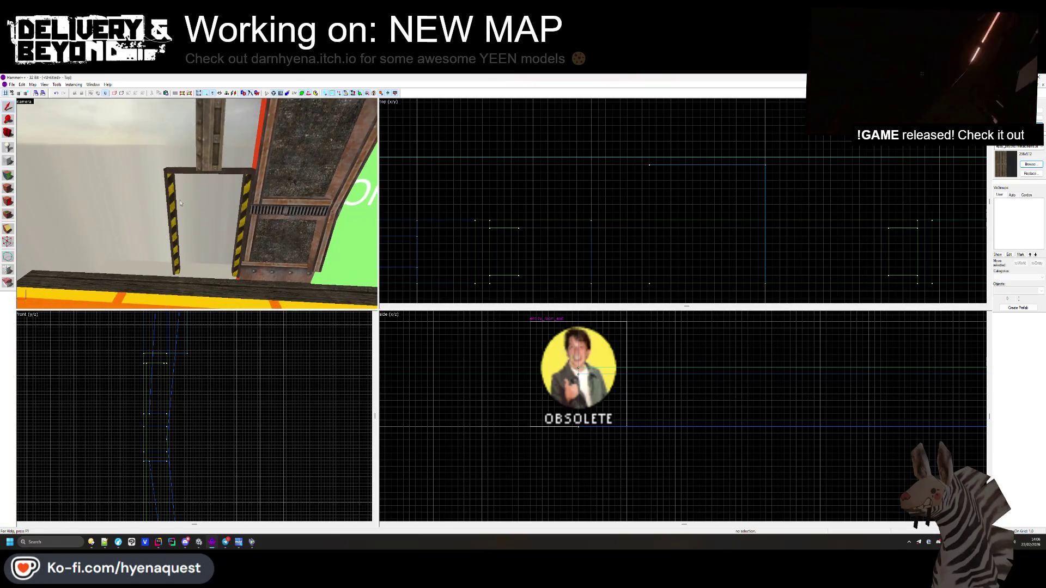
pyautogui.click(606, 238)
pyautogui.scroll(-3, 720, 251)
pyautogui.scroll(2, 839, 254)
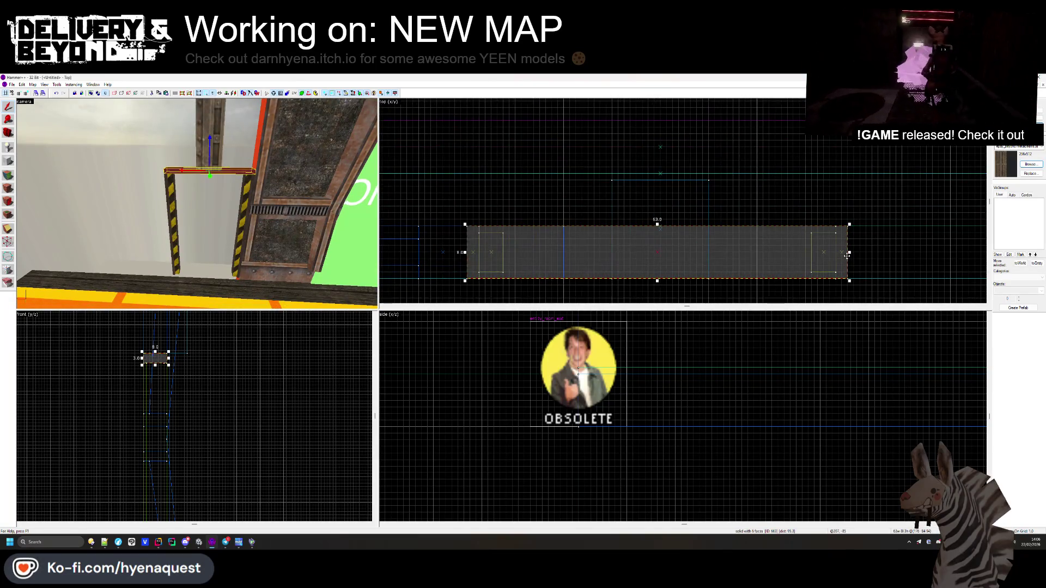
pyautogui.press('Escape')
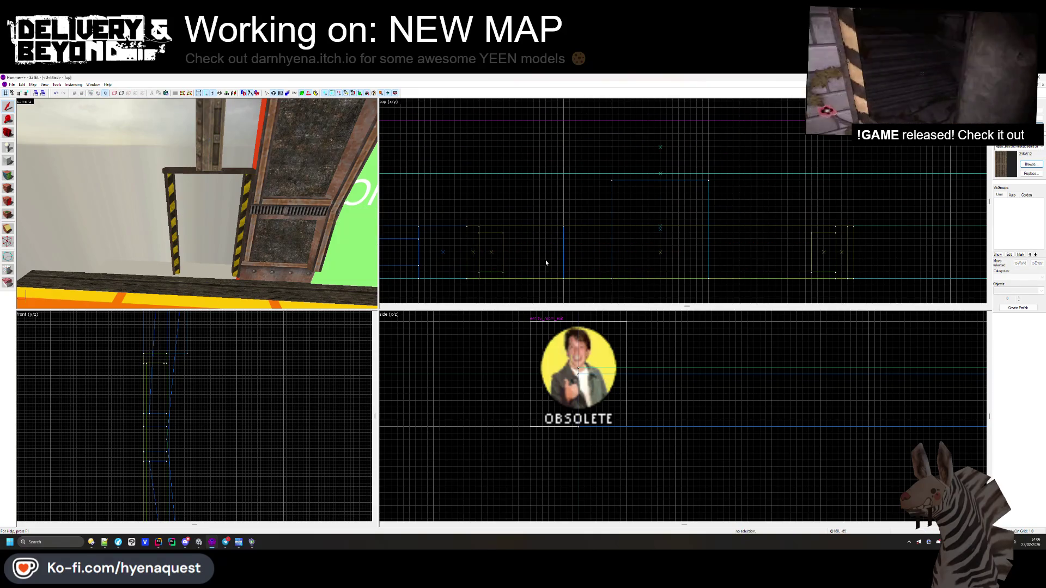
# - Select both right door-post brushes, then dismiss the top-view paste menu
pyautogui.click(823, 250)
pyautogui.keyDown('ctrl'); pyautogui.click(842, 251); pyautogui.keyUp('ctrl')
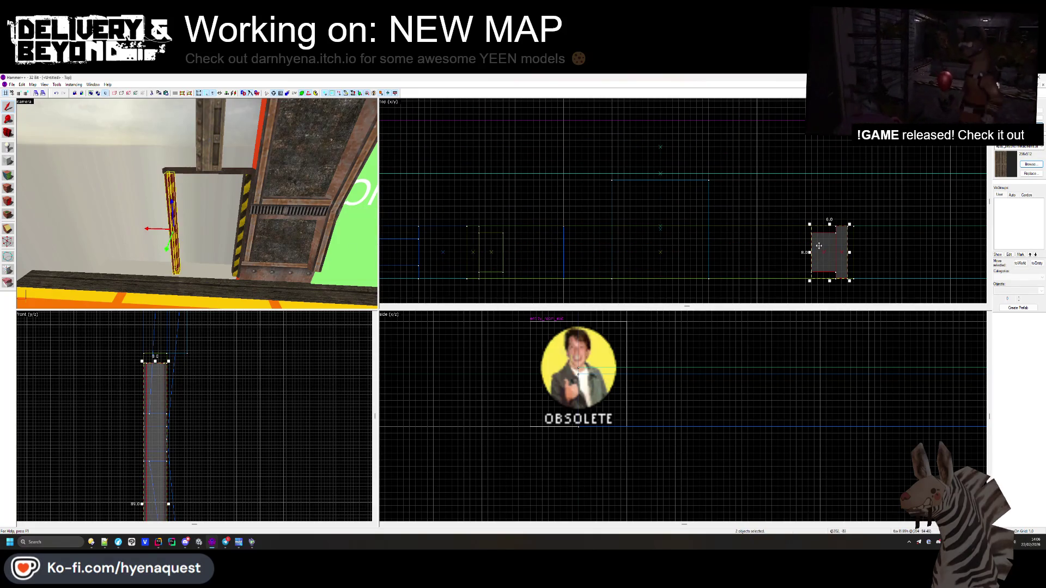
pyautogui.press('Escape')
pyautogui.rightClick(485, 260)
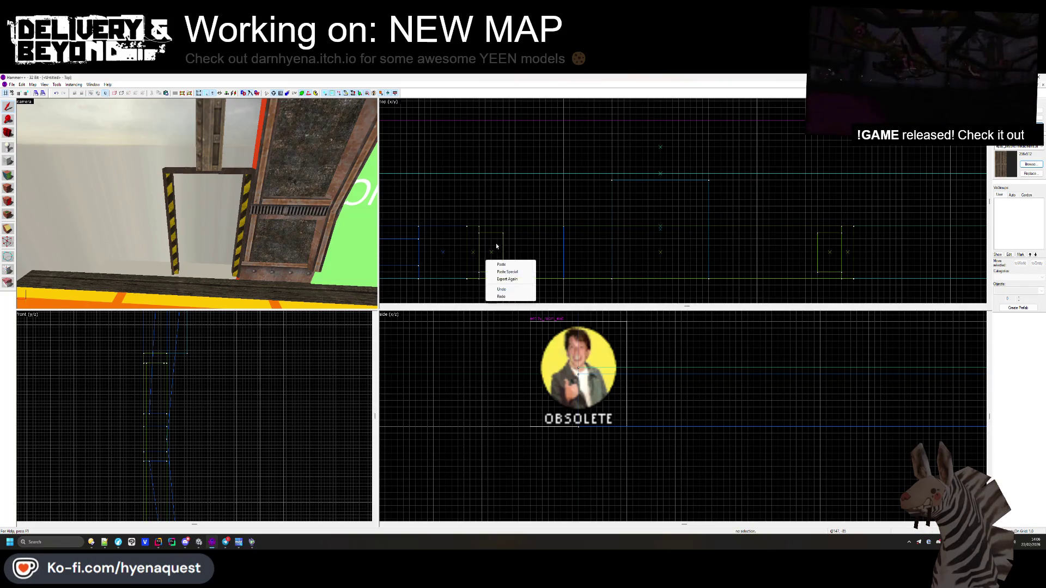
pyautogui.click(402, 263)
# - Shorten the ceiling brush above the doorway from its right end
pyautogui.press('z')
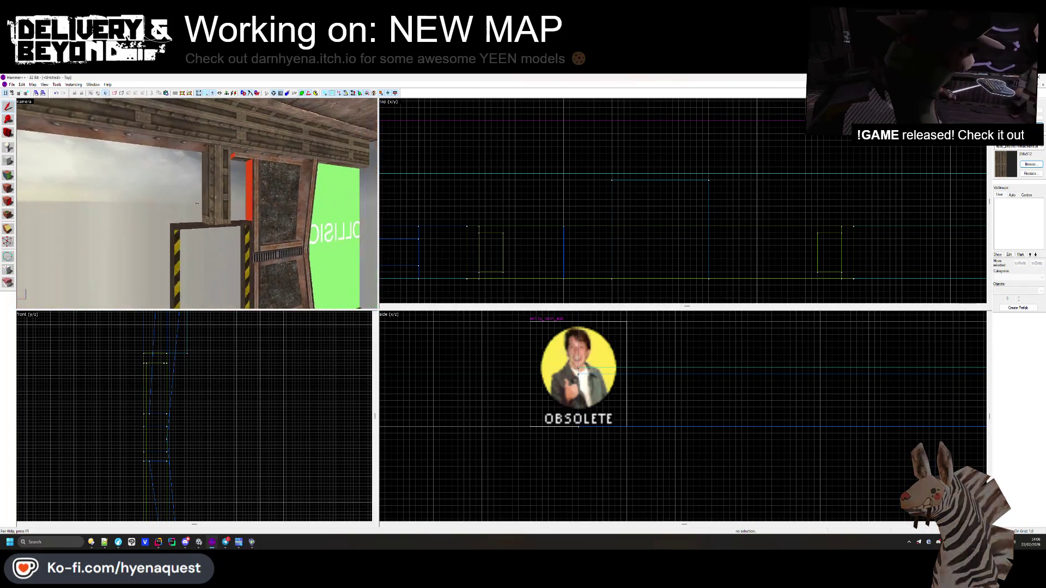
pyautogui.click(197, 203)
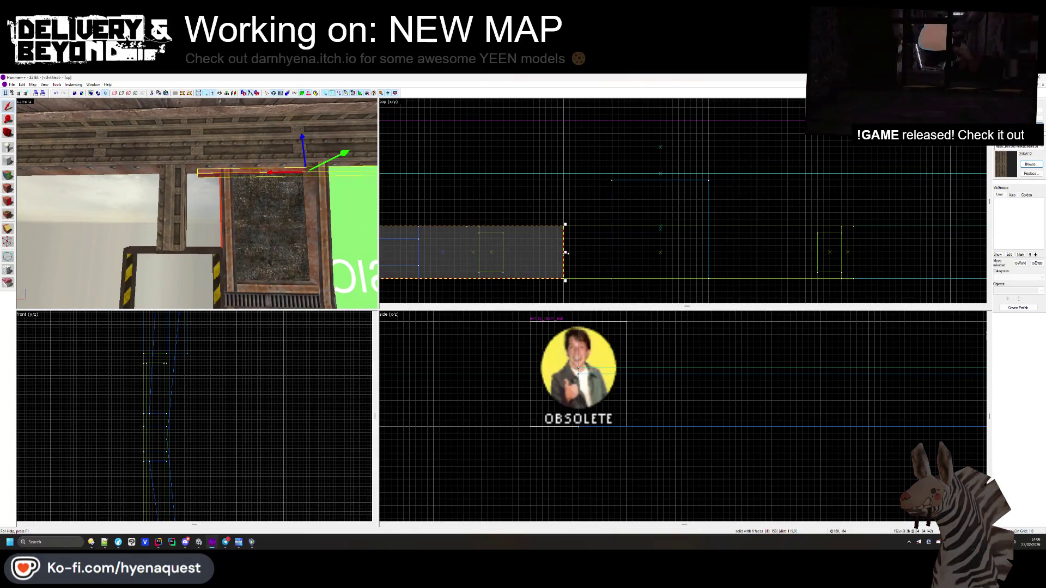
pyautogui.moveTo(545, 255); pyautogui.dragTo(420, 265)
pyautogui.press('Escape')
pyautogui.press('z')
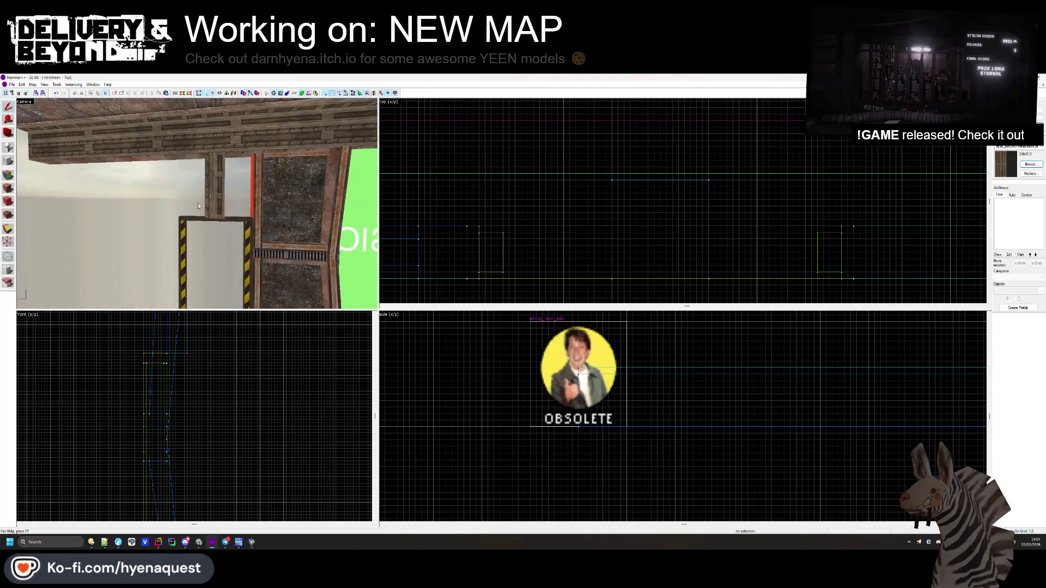
pyautogui.click(198, 204)
# - Widen the brush above the doorway leftward and rightward across the hallway
pyautogui.press('z')
pyautogui.moveTo(610, 229); pyautogui.dragTo(464, 229)
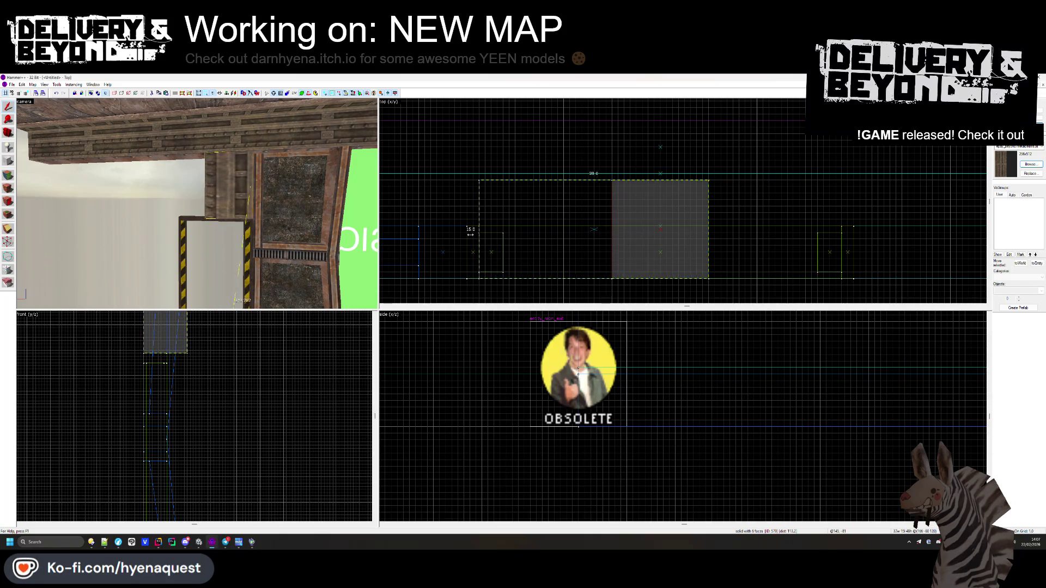
pyautogui.moveTo(712, 233); pyautogui.dragTo(854, 233)
pyautogui.press('Escape')
pyautogui.hotkey('ctrl', 'z')
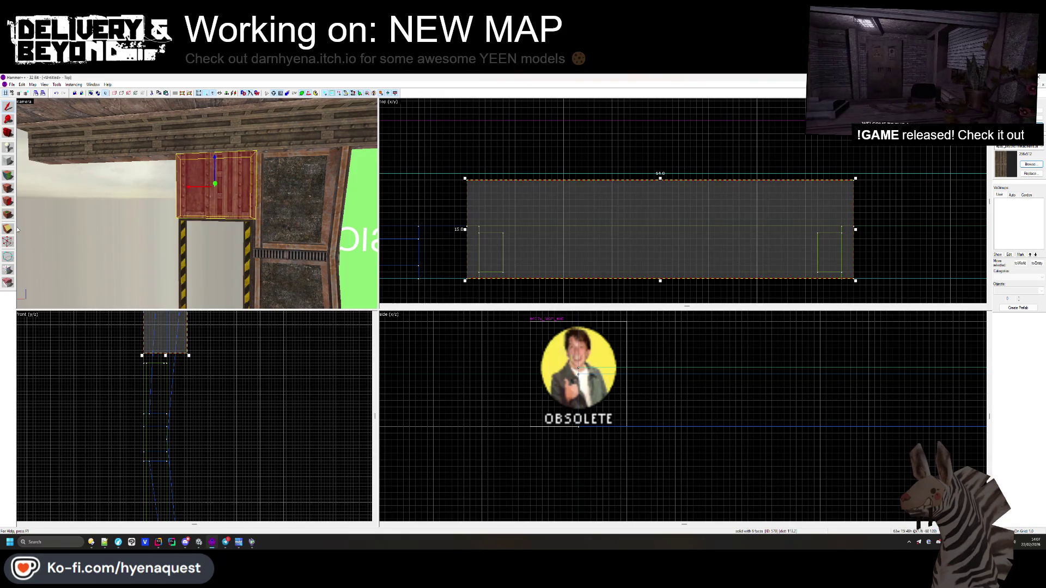
pyautogui.scroll(2, 174, 363)
# - Clip the wooden block along a slanted cut line drawn in the front view
pyautogui.hotkey('shift', 'x')
pyautogui.moveTo(173, 362); pyautogui.dragTo(176, 333)
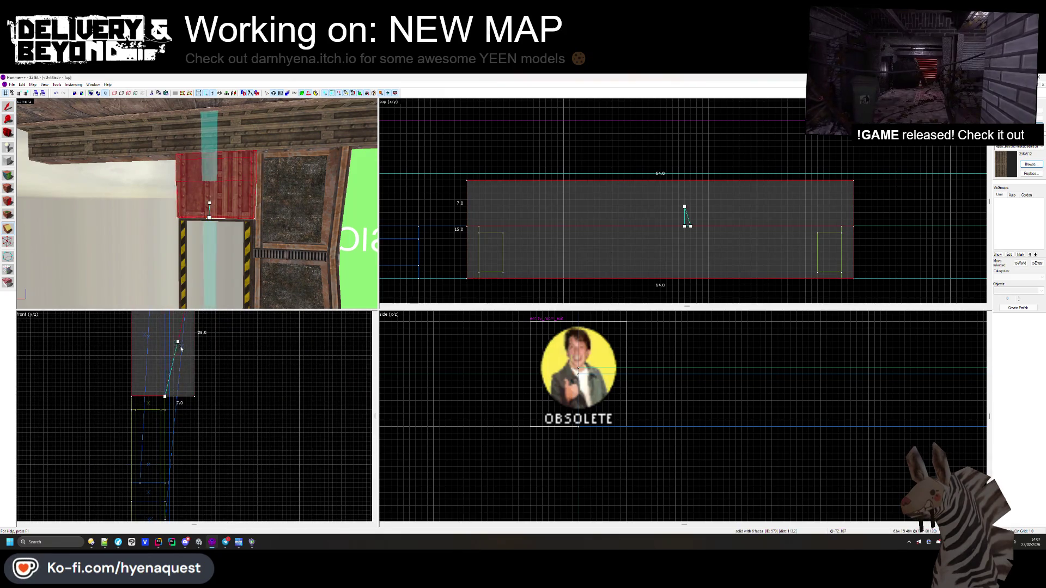
pyautogui.scroll(2, 191, 321)
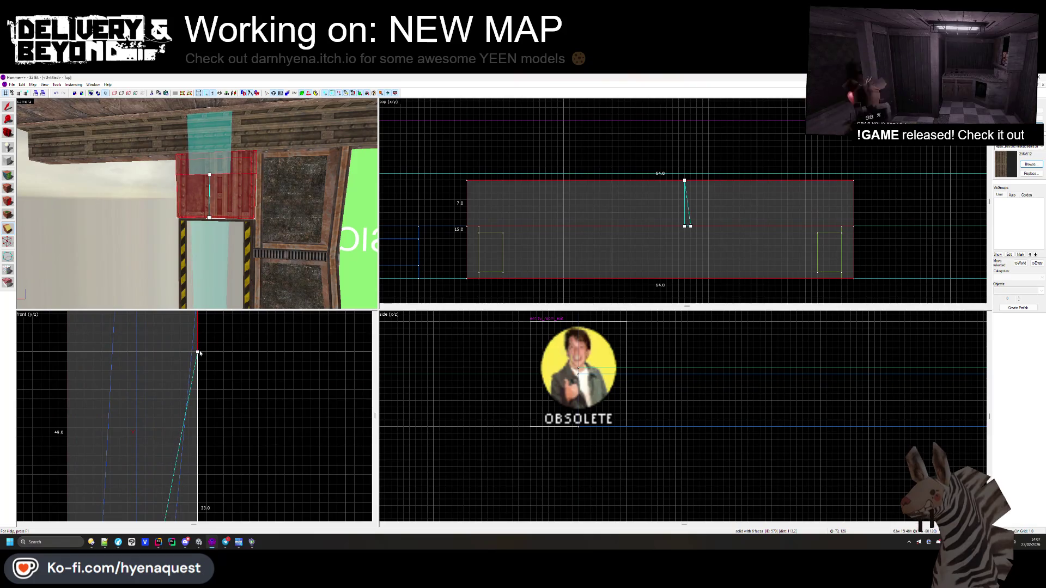
pyautogui.press('Return')
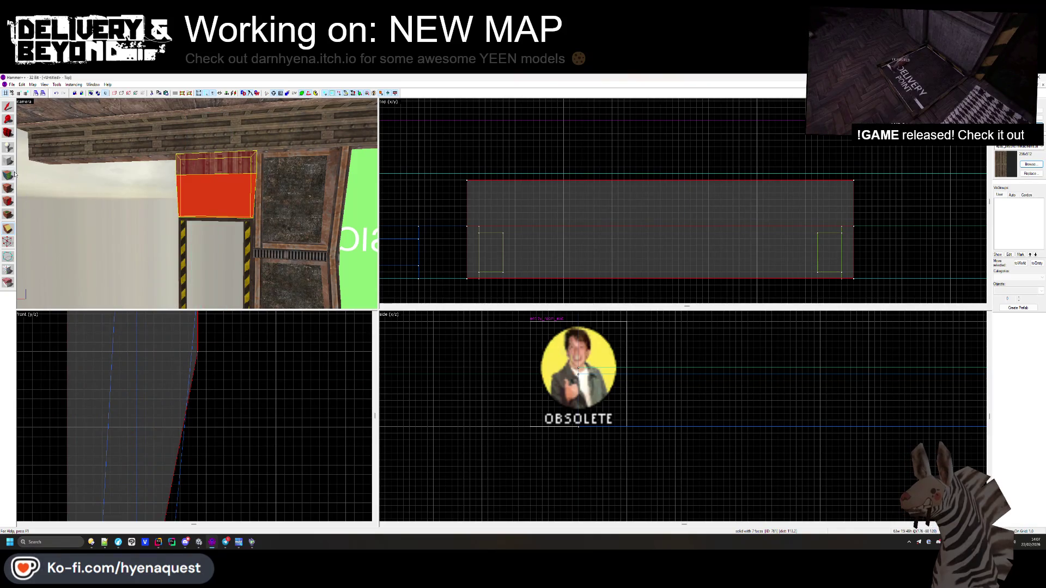
pyautogui.hotkey('shift', 'a')
pyautogui.click(237, 201)
pyautogui.press('Escape')
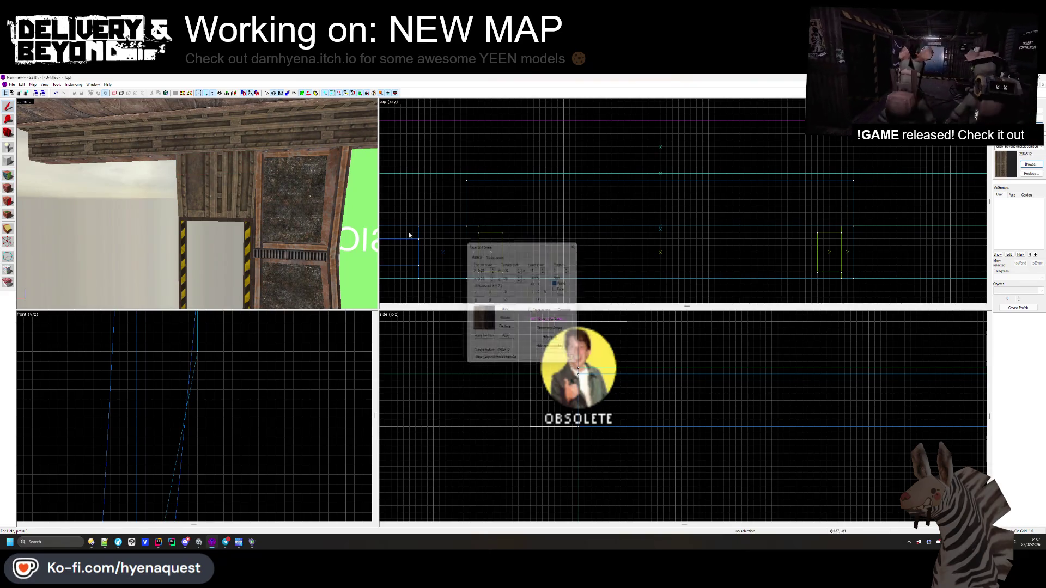
pyautogui.press('z')
pyautogui.press('s')
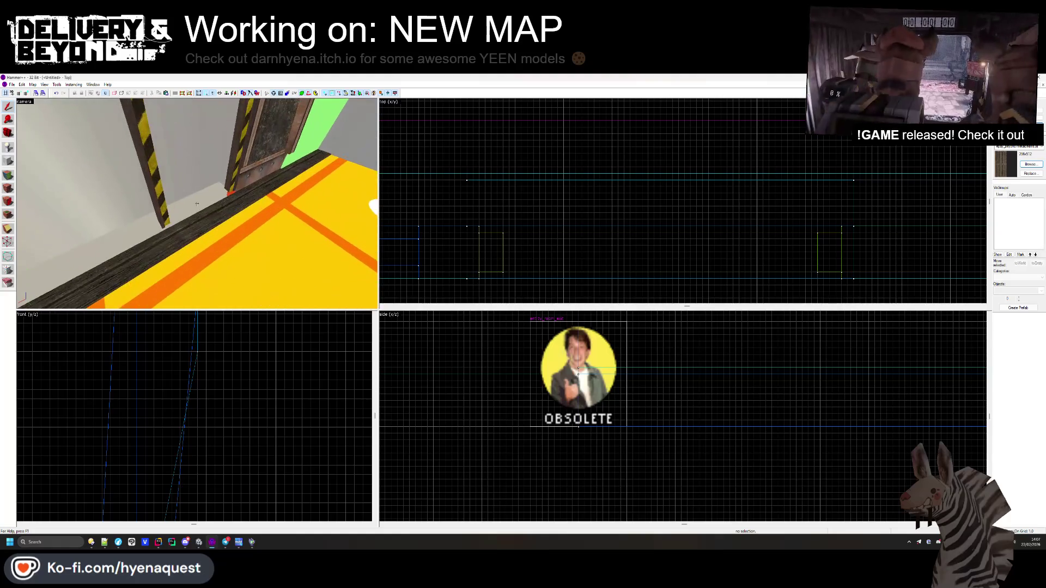
# - Check the red brush by the door and the brush at the doorway
pyautogui.click(222, 207)
pyautogui.click(494, 191)
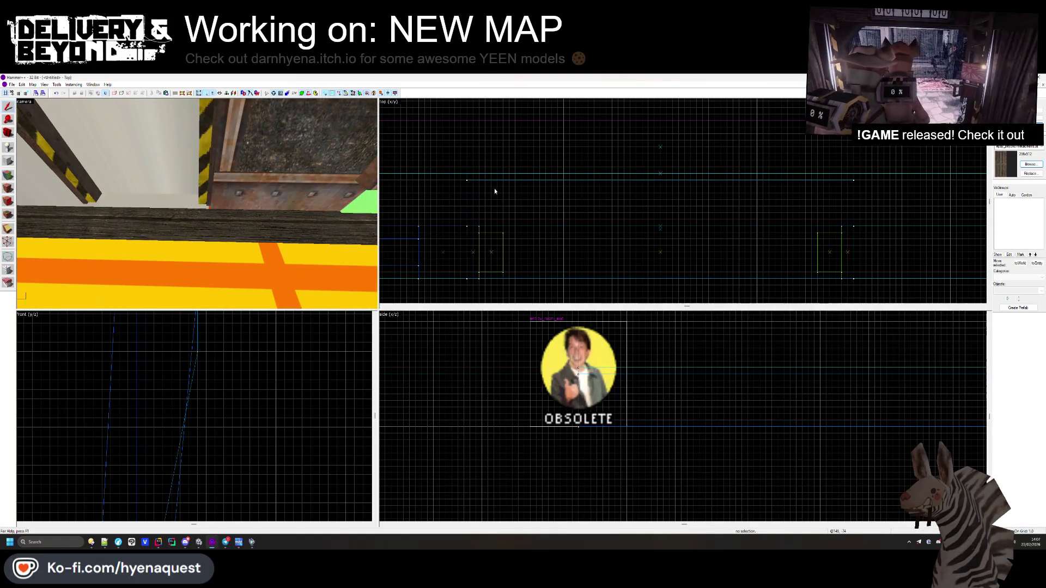
pyautogui.scroll(-3, 398, 217)
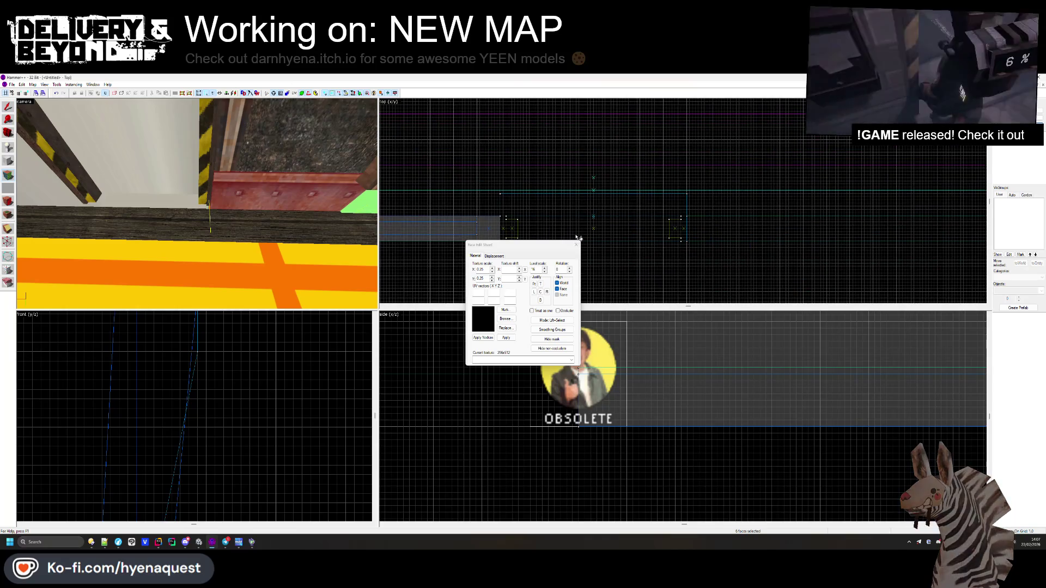
pyautogui.click(496, 219)
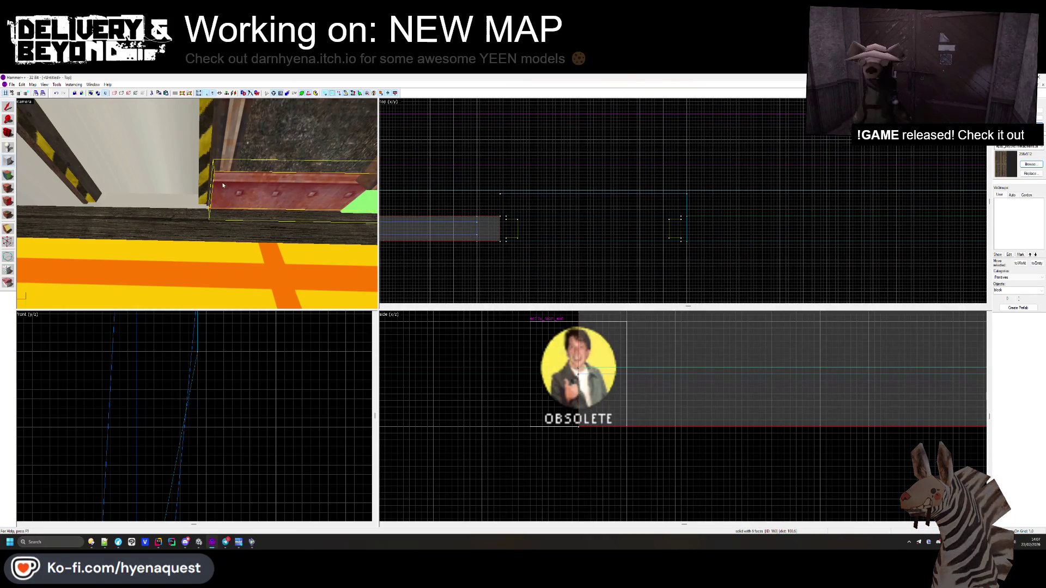
# - Draw a block 64 units wide and 6 units tall along the floor at the doorway
pyautogui.moveTo(498, 215); pyautogui.dragTo(688, 243)
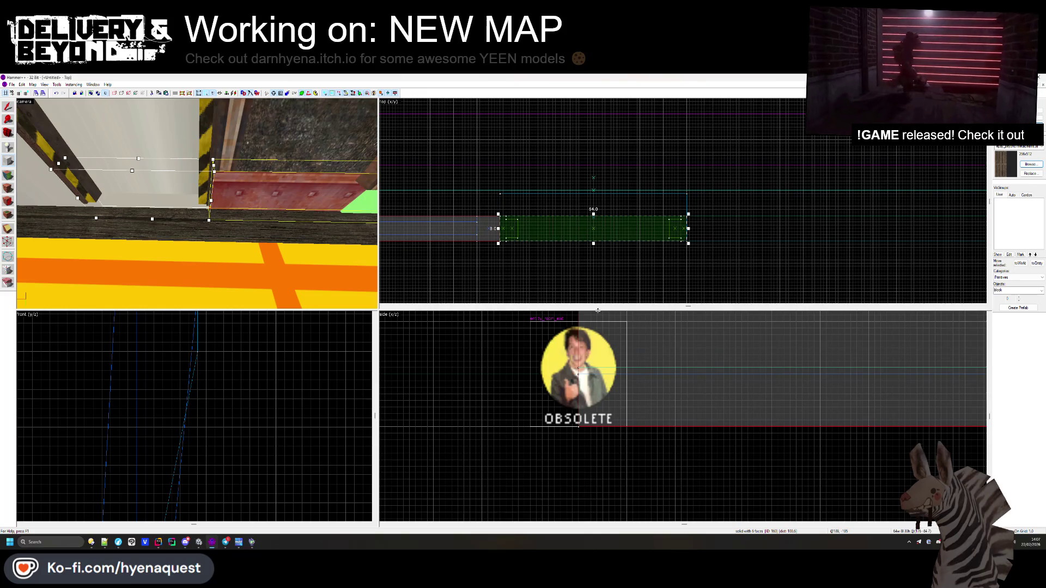
pyautogui.scroll(-4, 601, 320)
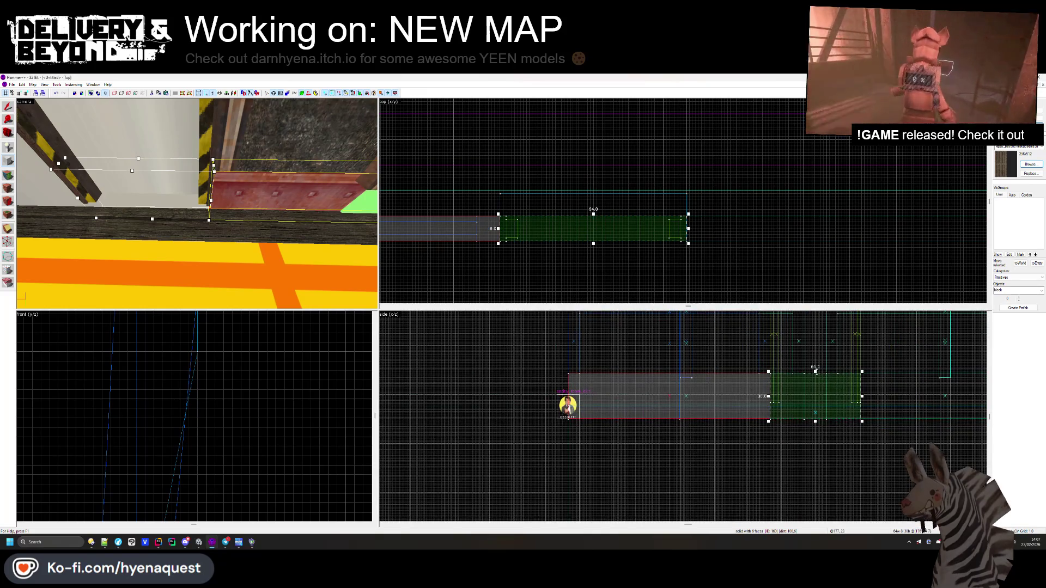
pyautogui.moveTo(815, 371); pyautogui.dragTo(821, 407)
pyautogui.scroll(1, 815, 403)
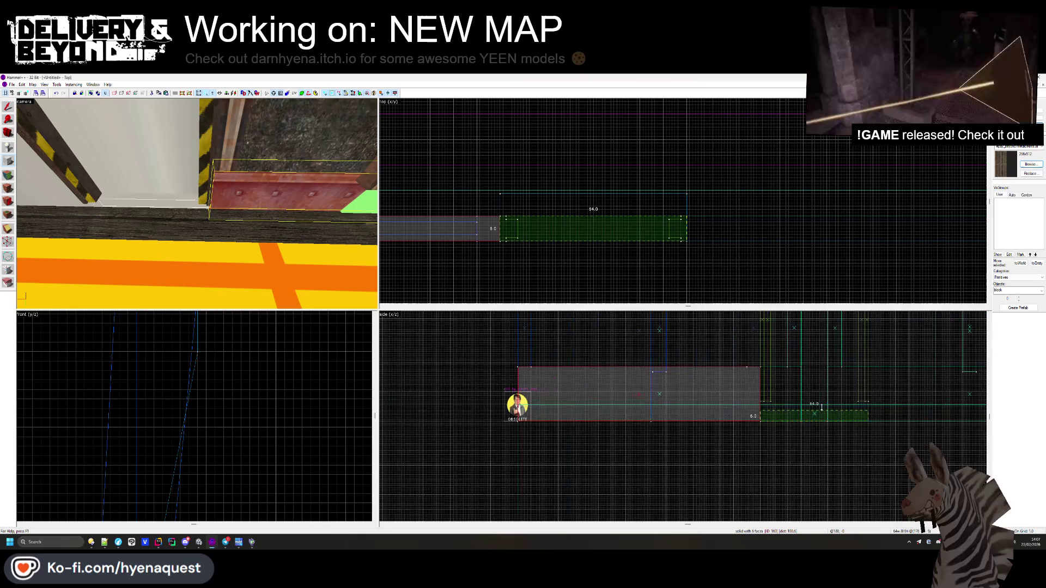
pyautogui.scroll(4, 822, 404)
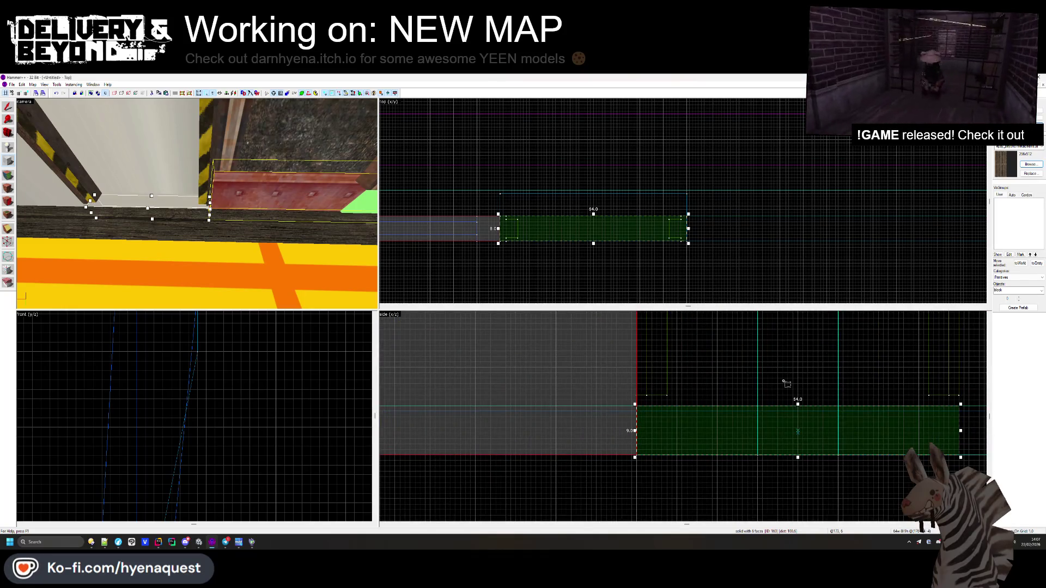
pyautogui.press('Return')
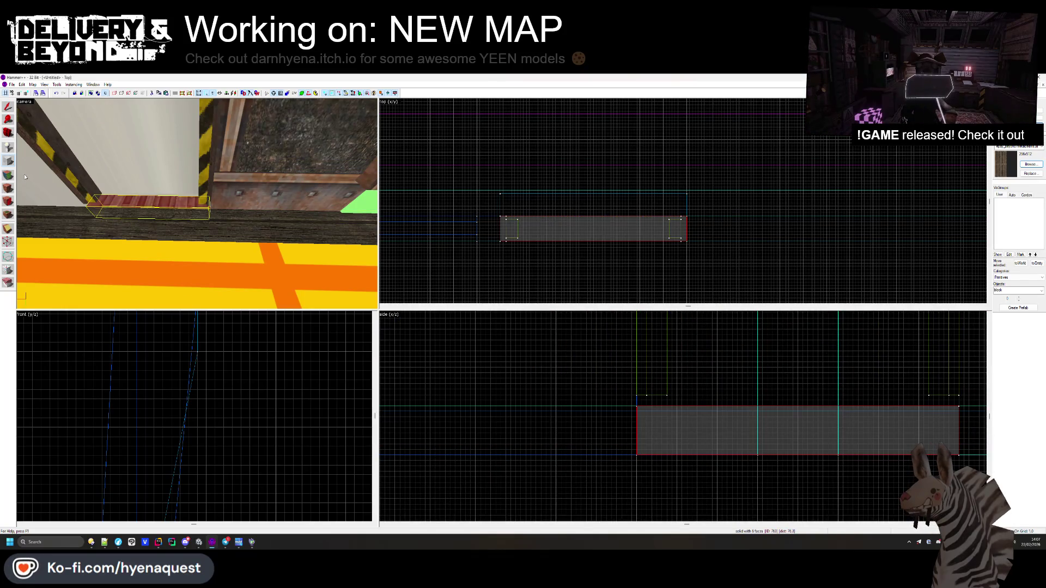
pyautogui.hotkey('shift', 'a')
pyautogui.click(149, 206)
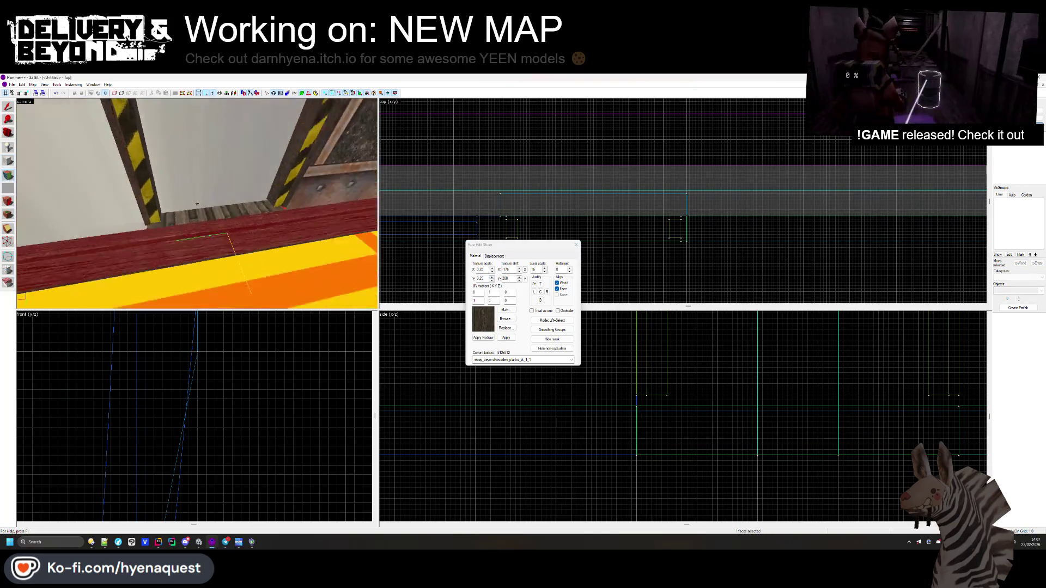
pyautogui.click(197, 204)
pyautogui.press('s')
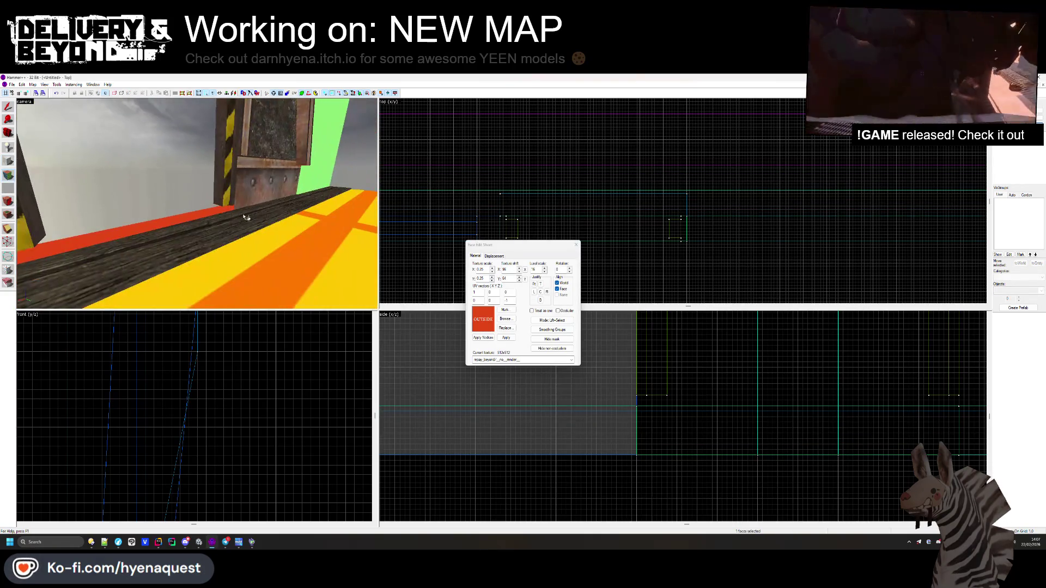
pyautogui.click(576, 244)
pyautogui.click(199, 209)
pyautogui.click(199, 209)
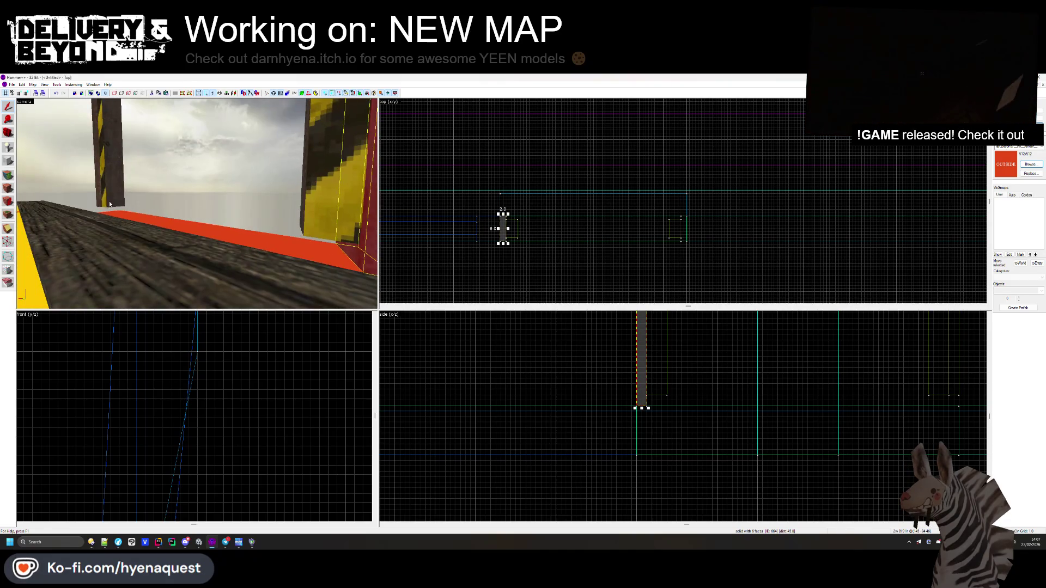
pyautogui.click(107, 206)
pyautogui.click(107, 206)
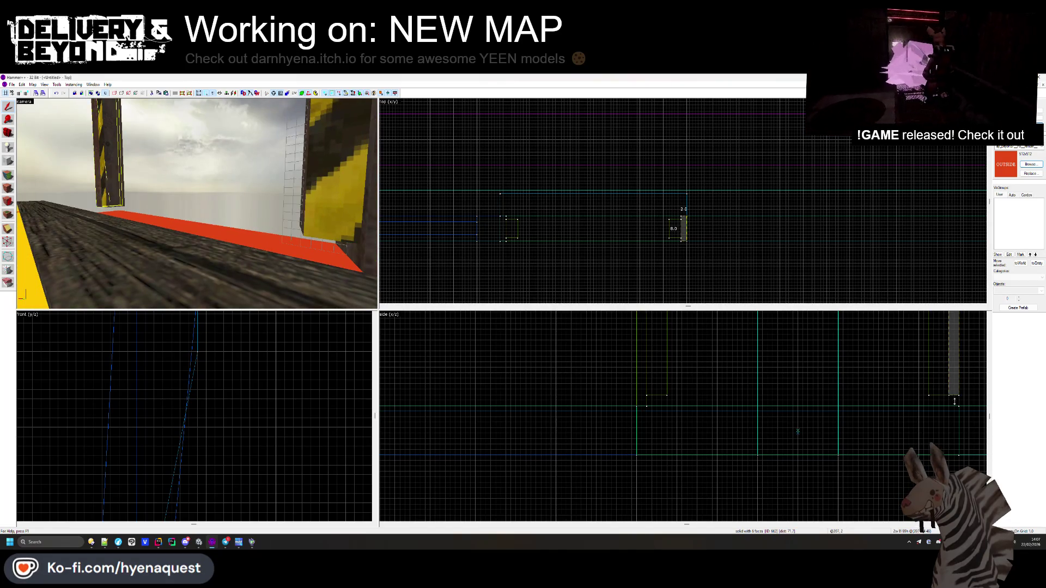
pyautogui.click(330, 225)
pyautogui.keyDown('ctrl'); pyautogui.click(105, 194); pyautogui.keyUp('ctrl')
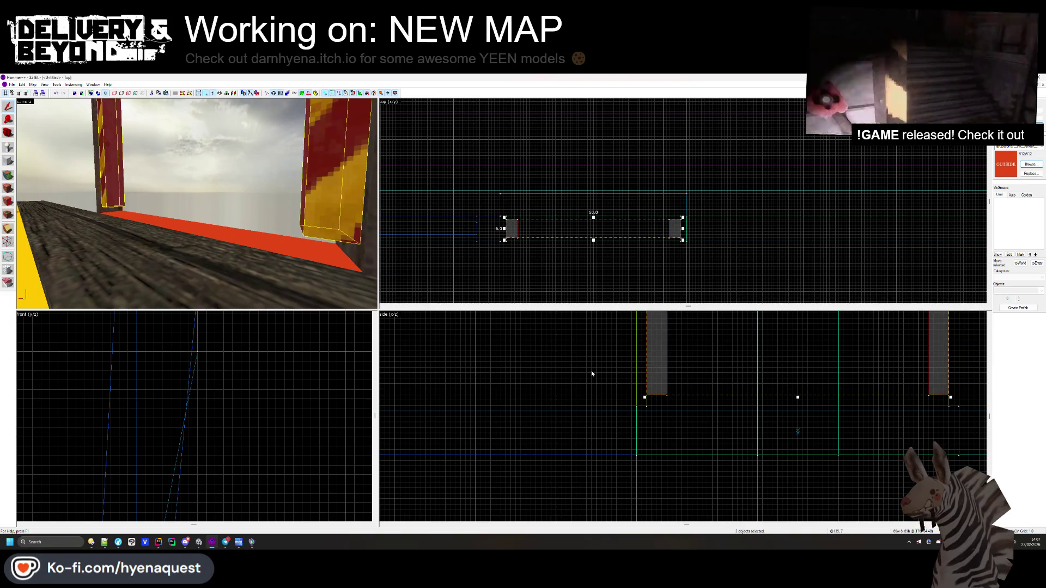
pyautogui.scroll(-5, 790, 392)
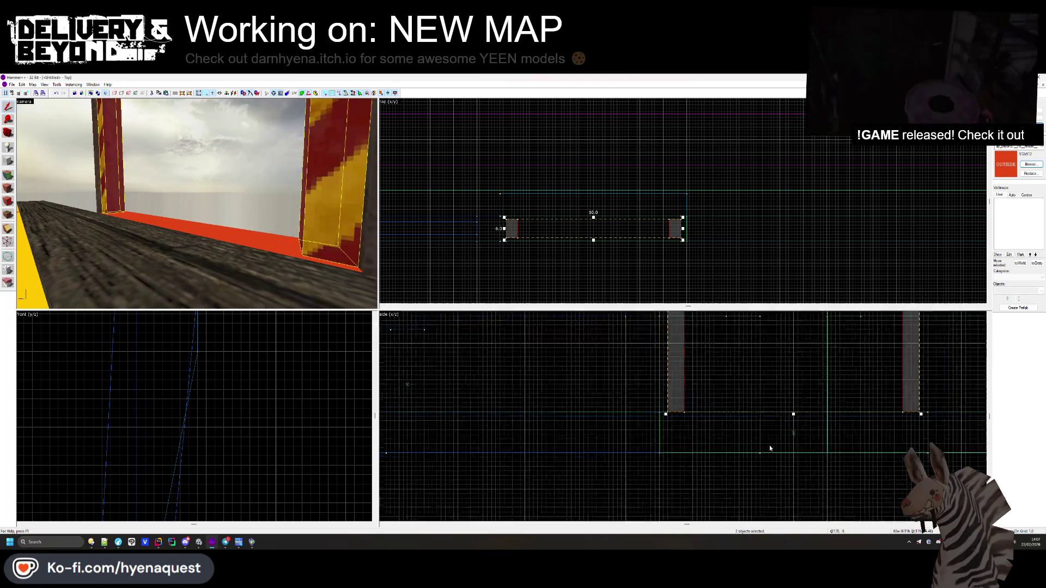
pyautogui.scroll(3, 756, 320)
pyautogui.click(472, 323)
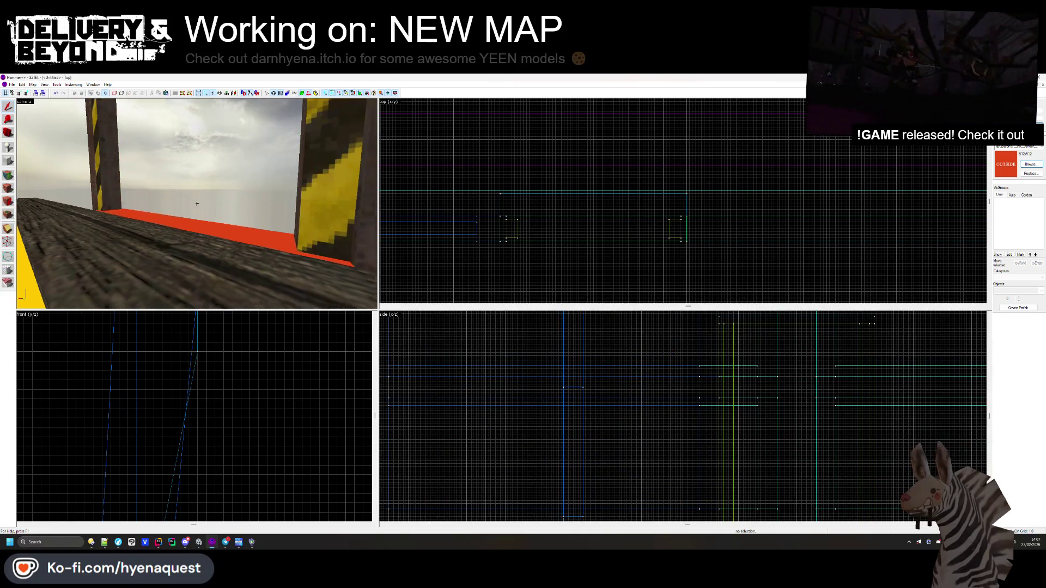
pyautogui.hotkey('shift', 'a')
pyautogui.click(171, 196)
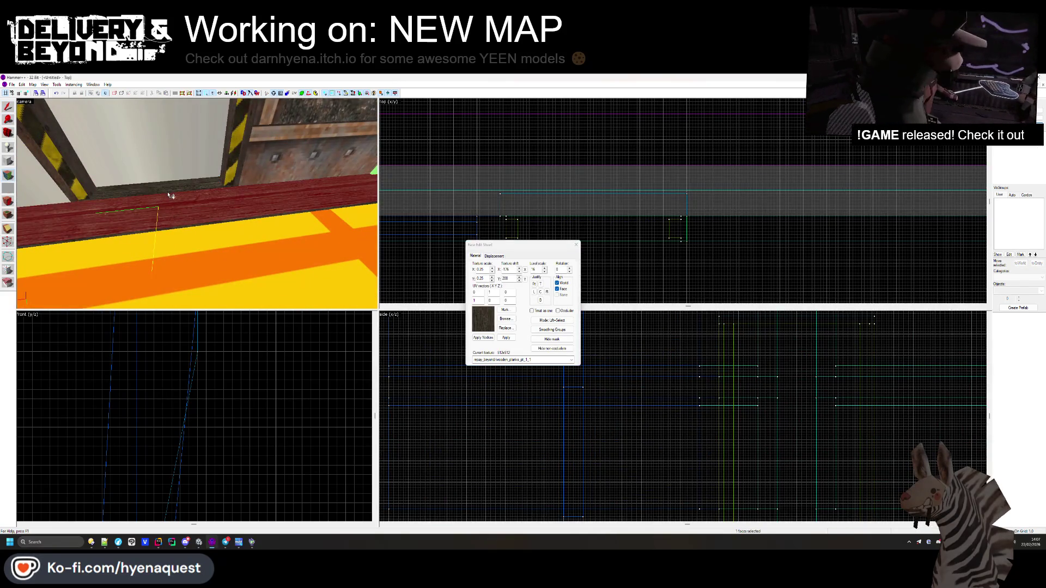
# - Apply concretewarningstripe1 to the left door-post face with a 0.15 texture scale
pyautogui.hotkey('shift', 's')
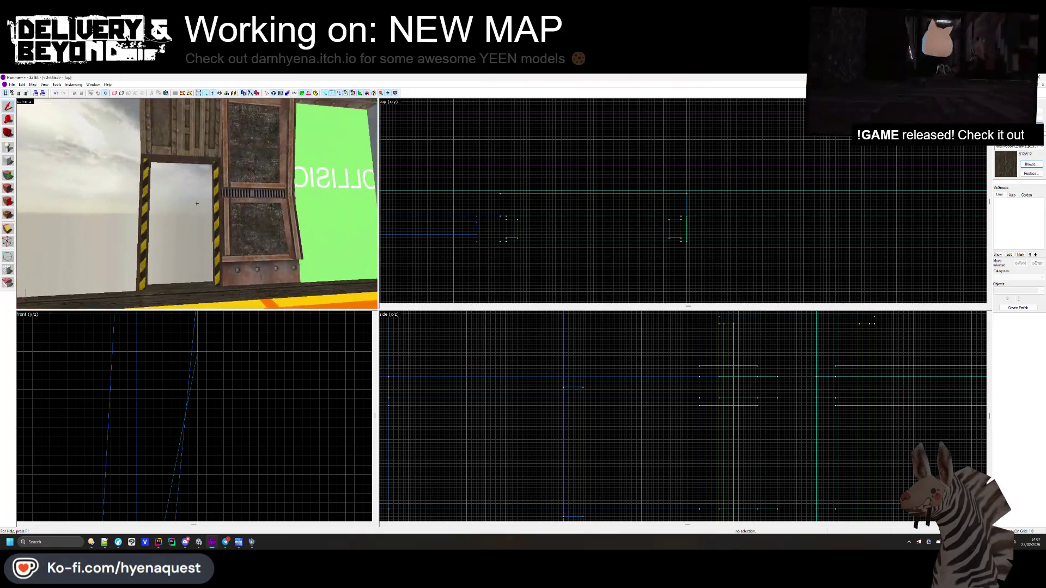
pyautogui.press('z')
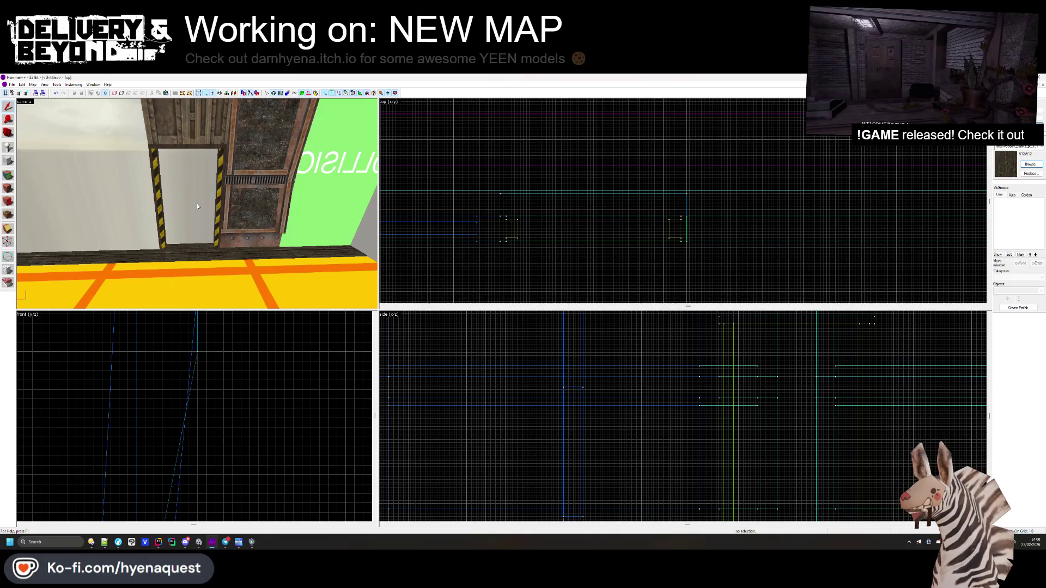
pyautogui.hotkey('shift', 'a')
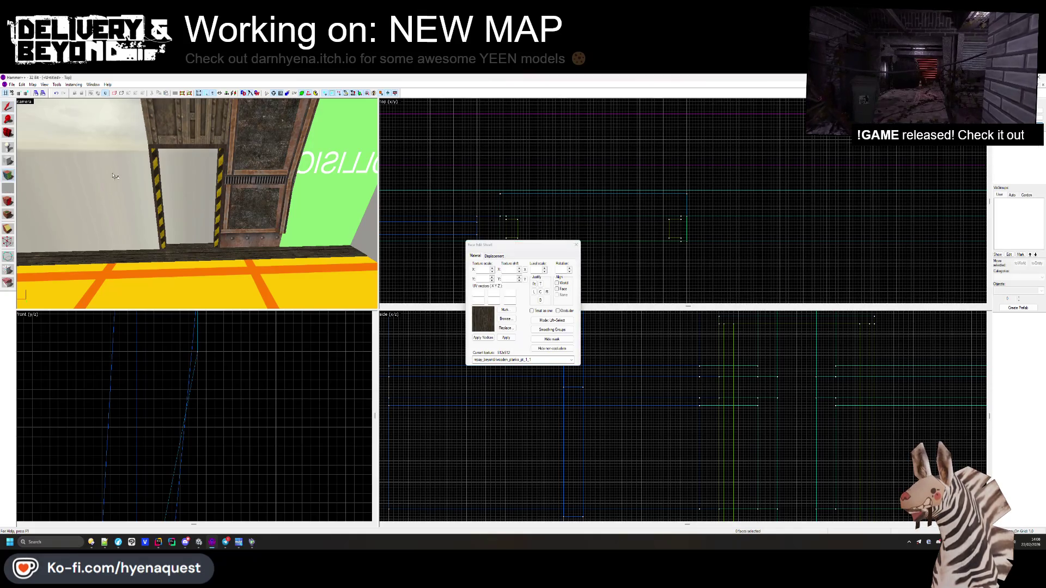
pyautogui.click(155, 185)
pyautogui.click(503, 320)
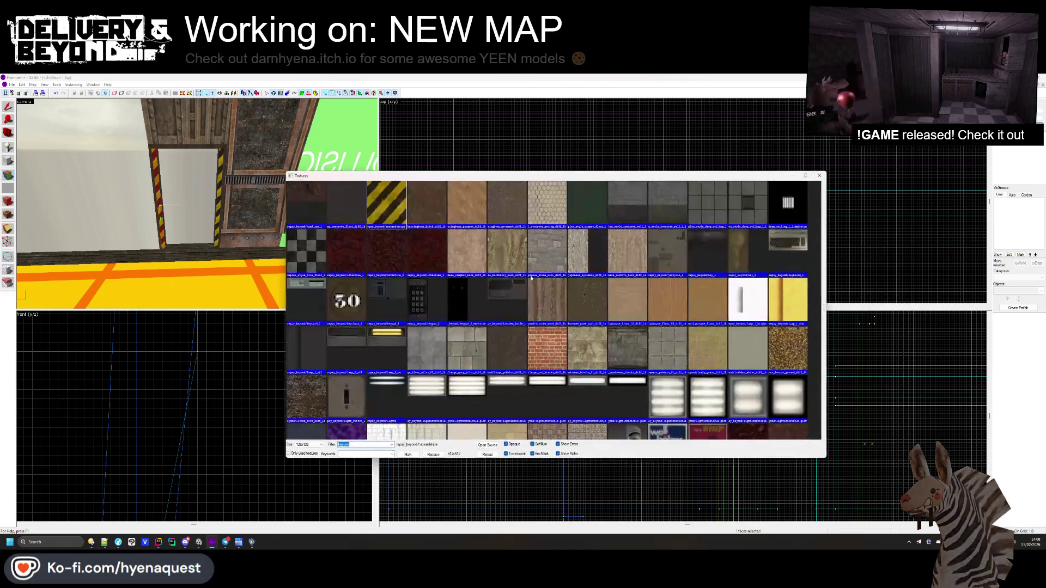
pyautogui.scroll(-10, 538, 277)
pyautogui.scroll(15, 536, 275)
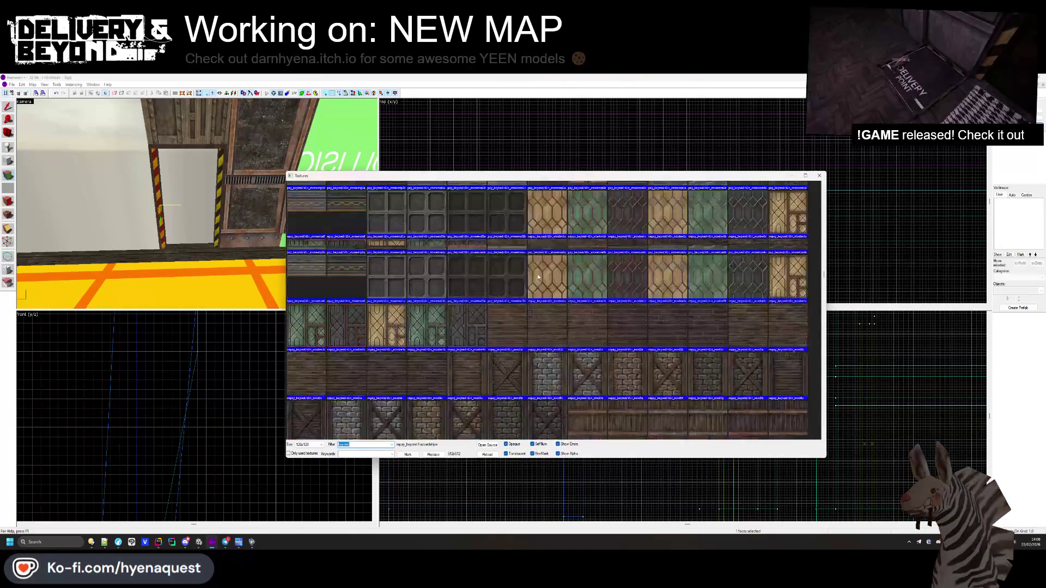
pyautogui.scroll(-3, 545, 289)
pyautogui.scroll(3, 555, 221)
pyautogui.doubleClick(549, 273)
pyautogui.rightClick(159, 213)
pyautogui.write('0.15')
pyautogui.press('Tab')
# - Enter 0.15 scale, then select the beam face above the door and the wall face beside the post
pyautogui.write('0.15')
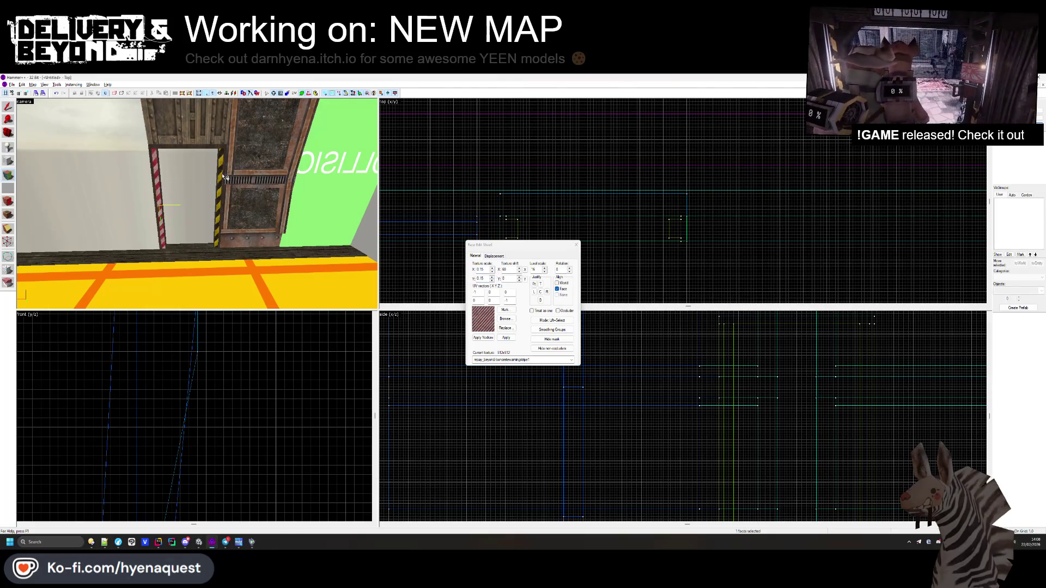
pyautogui.moveTo(224, 175); pyautogui.dragTo(207, 203)
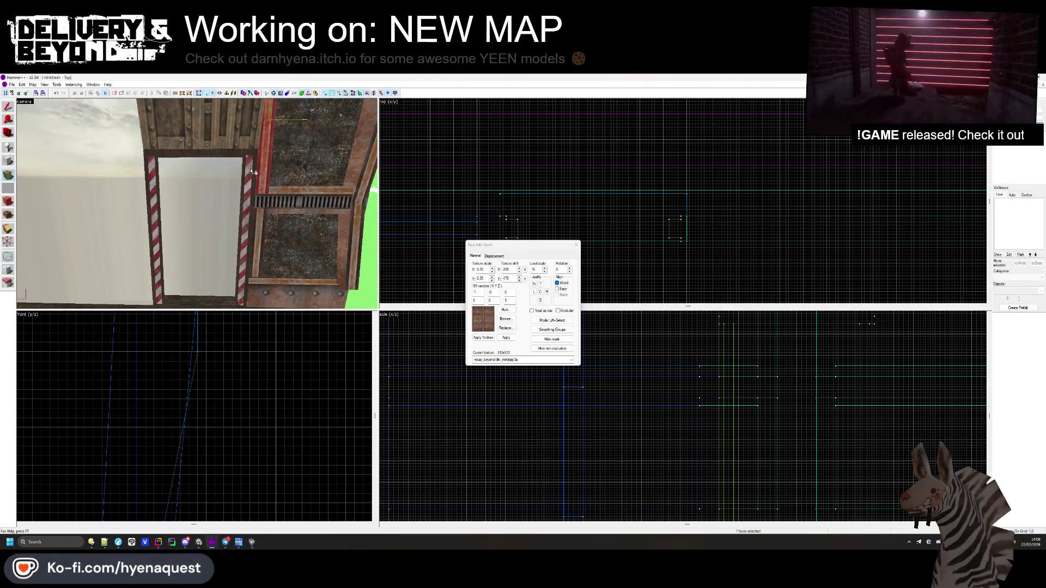
pyautogui.moveTo(256, 173)
pyautogui.mouseDown()
pyautogui.moveTo(202, 211)
pyautogui.moveTo(208, 187)
pyautogui.moveTo(236, 175)
pyautogui.moveTo(225, 168)
pyautogui.moveTo(197, 204)
pyautogui.mouseUp()
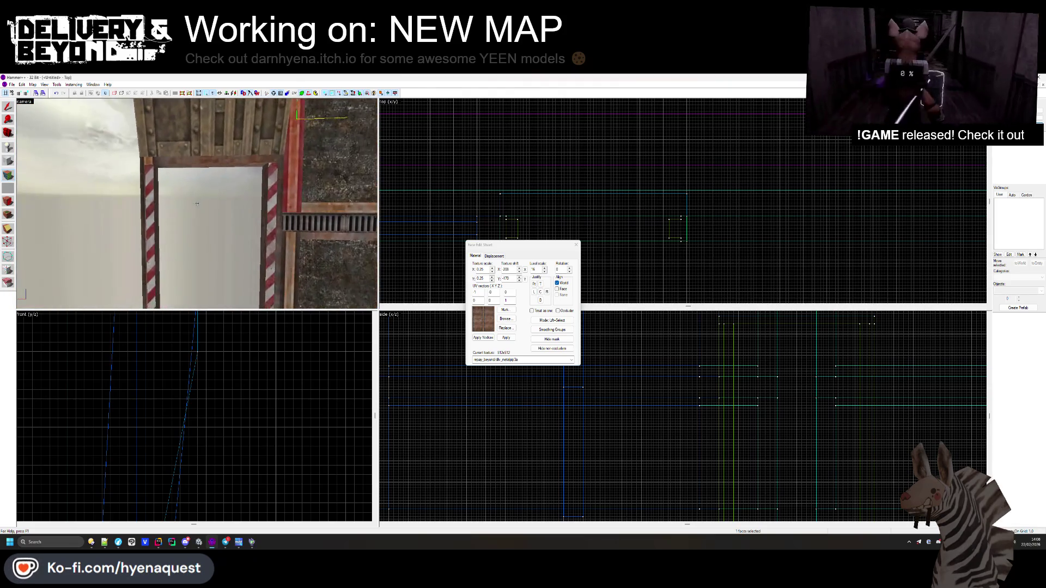
pyautogui.click(212, 152)
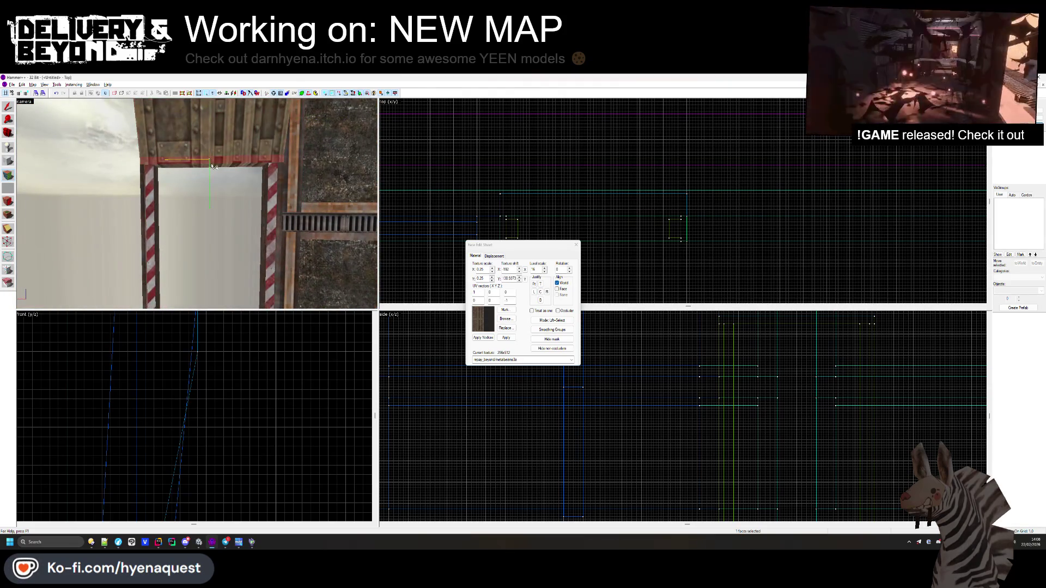
pyautogui.moveTo(213, 166); pyautogui.dragTo(198, 204)
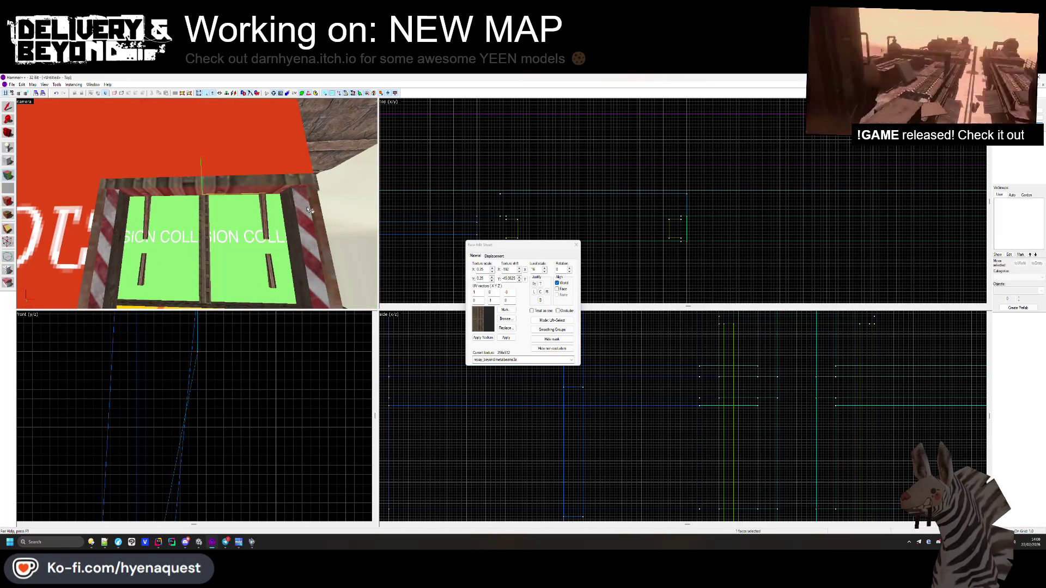
pyautogui.moveTo(315, 214)
pyautogui.mouseDown()
pyautogui.moveTo(164, 209)
pyautogui.moveTo(228, 189)
pyautogui.moveTo(183, 187)
pyautogui.moveTo(220, 215)
pyautogui.moveTo(199, 206)
pyautogui.mouseUp()
pyautogui.click(182, 186)
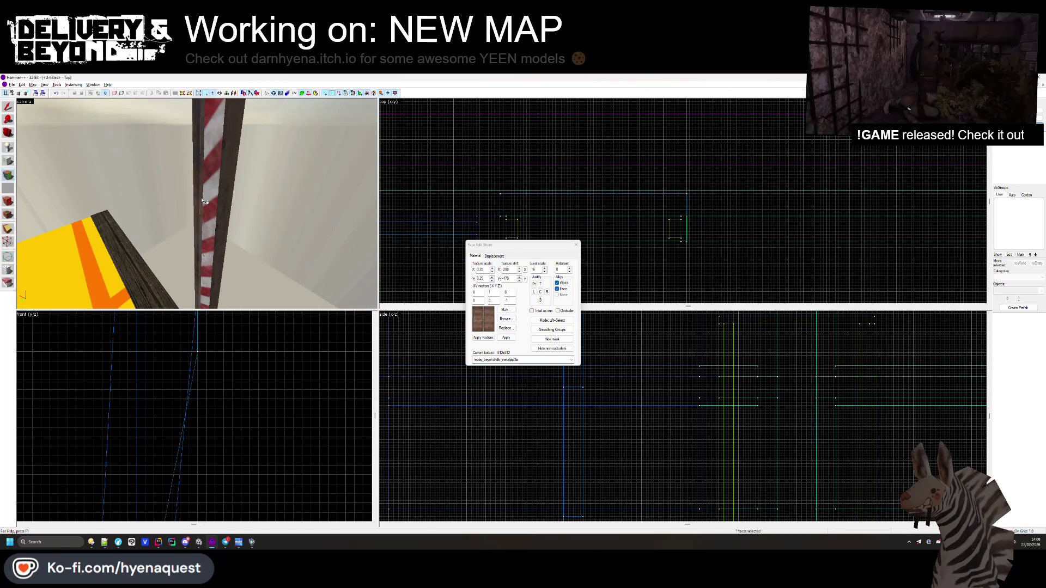
# - Retexture the right post's face with the red-and-white stripes and finish face editing
pyautogui.moveTo(197, 203)
pyautogui.mouseDown()
pyautogui.moveTo(223, 204)
pyautogui.moveTo(192, 207)
pyautogui.mouseUp()
pyautogui.click(223, 204)
pyautogui.press('z')
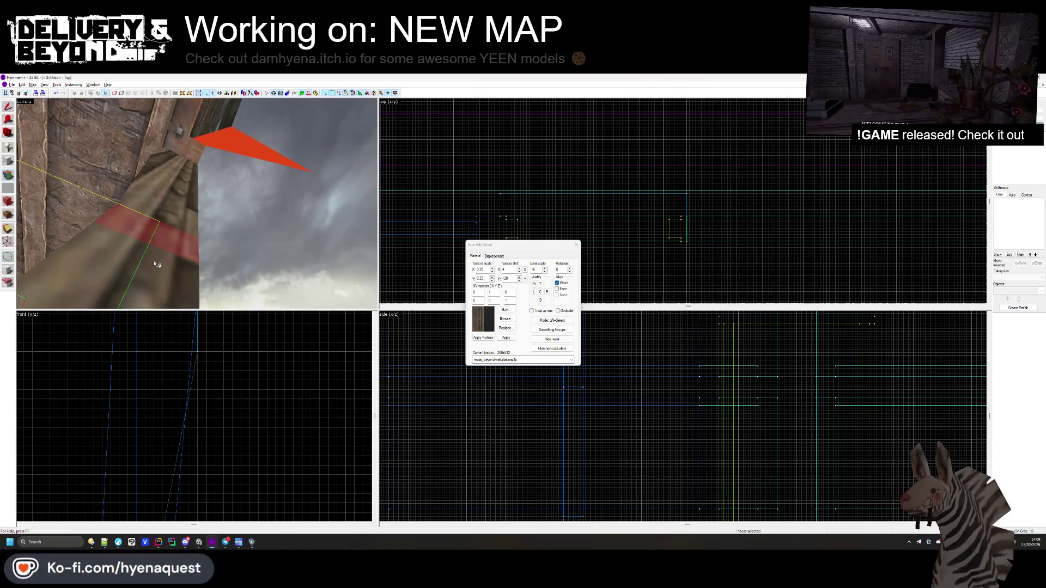
pyautogui.moveTo(196, 203); pyautogui.dragTo(196, 203)
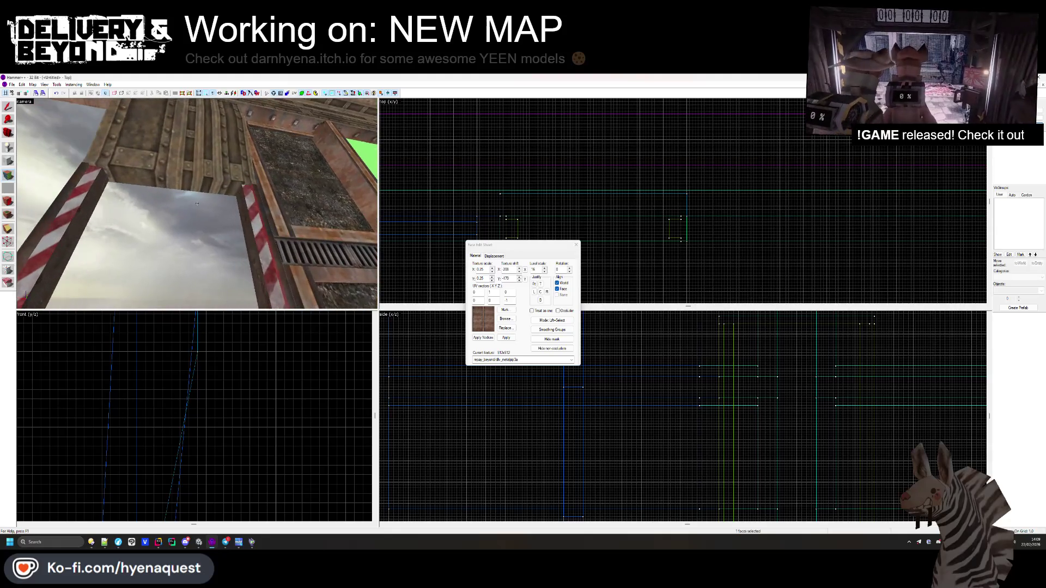
pyautogui.click(243, 201)
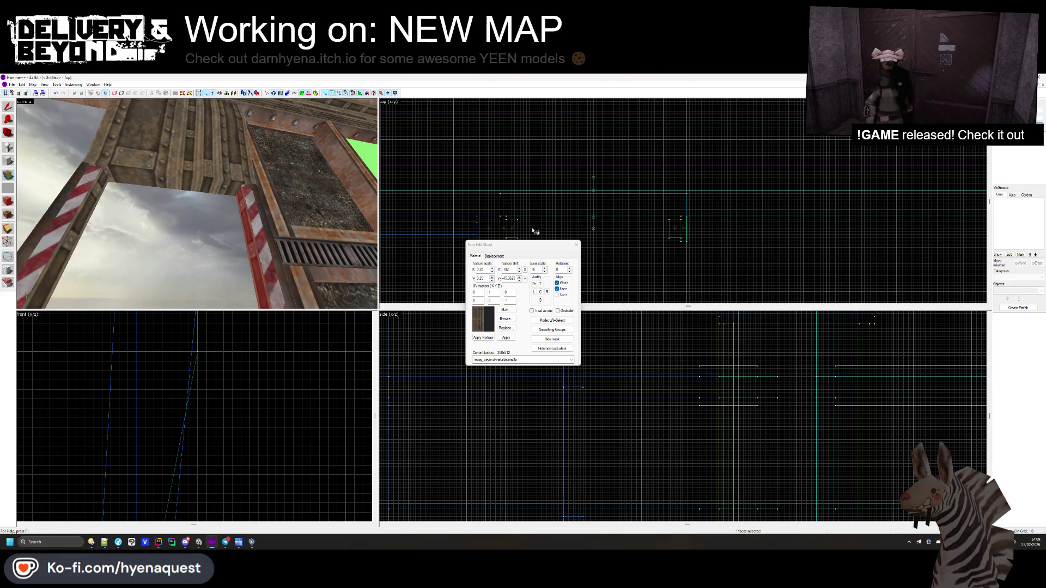
pyautogui.click(573, 244)
pyautogui.moveTo(197, 204); pyautogui.dragTo(197, 204)
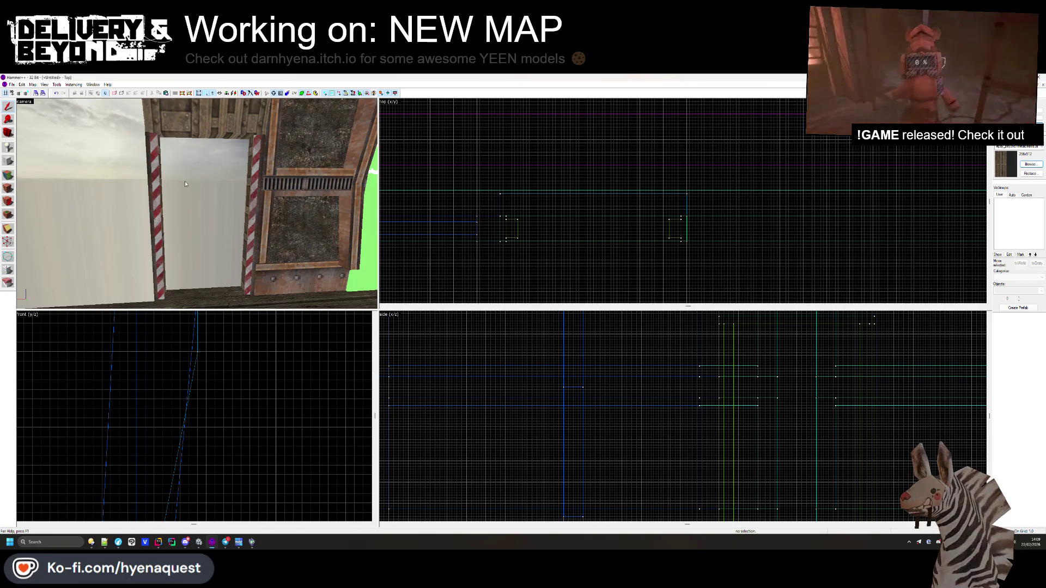
pyautogui.moveTo(196, 204); pyautogui.dragTo(196, 204)
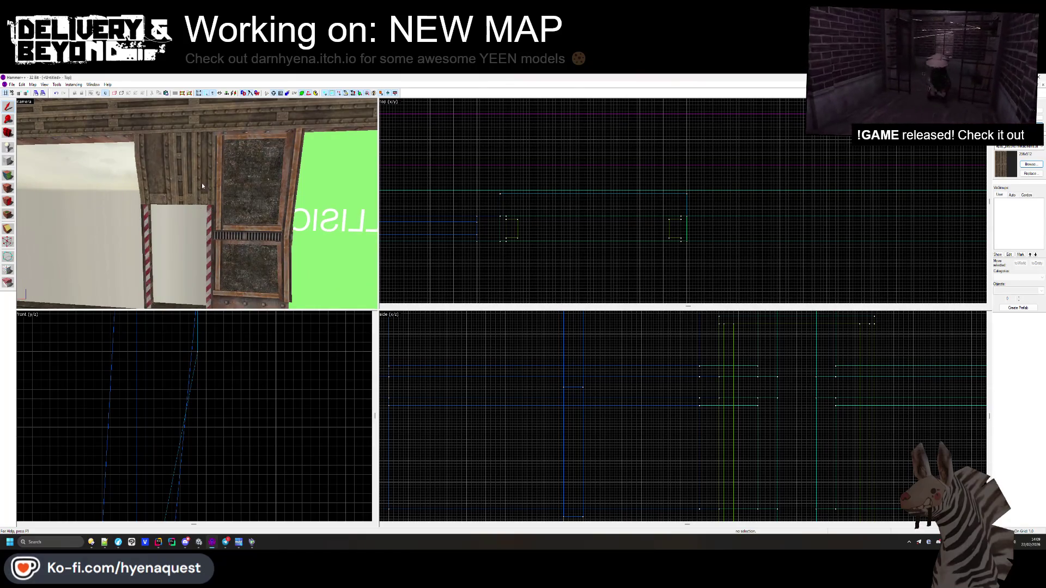
pyautogui.click(175, 145)
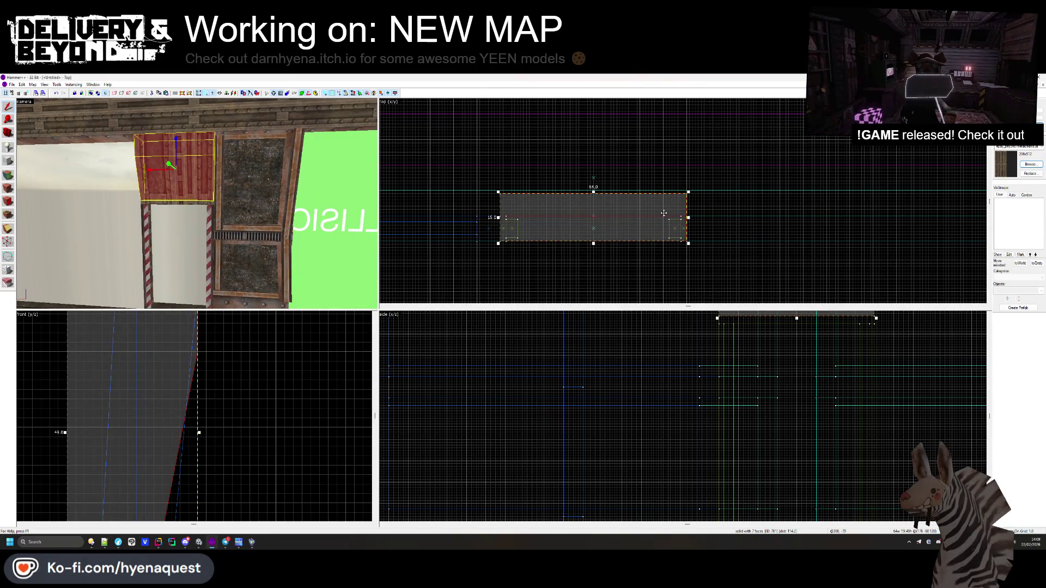
# - Narrow the brush above the doorway from 64 to 23 units, then clear the selection
pyautogui.moveTo(688, 220); pyautogui.dragTo(541, 210)
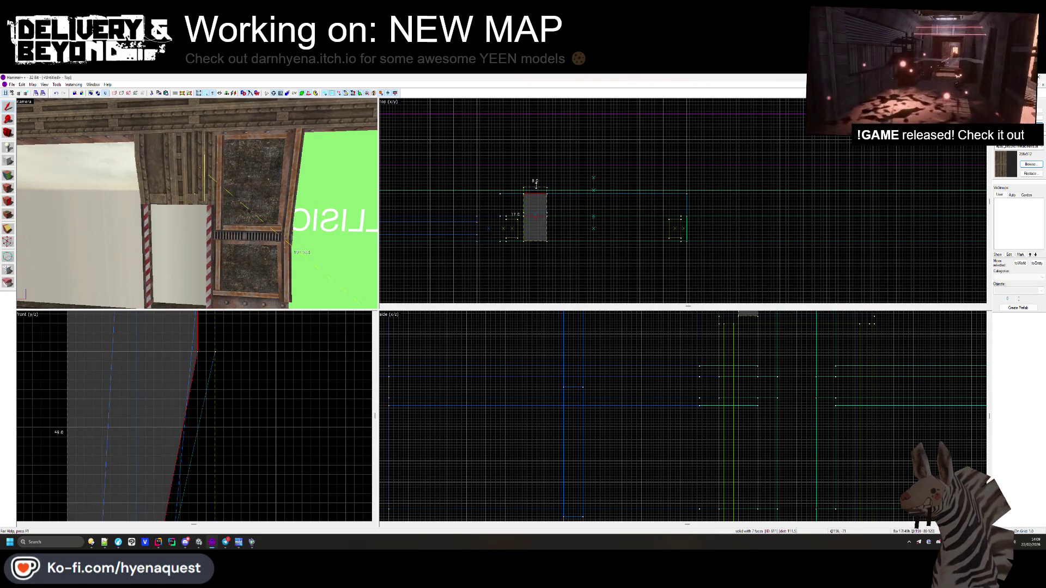
pyautogui.click(536, 185)
pyautogui.scroll(5, 212, 210)
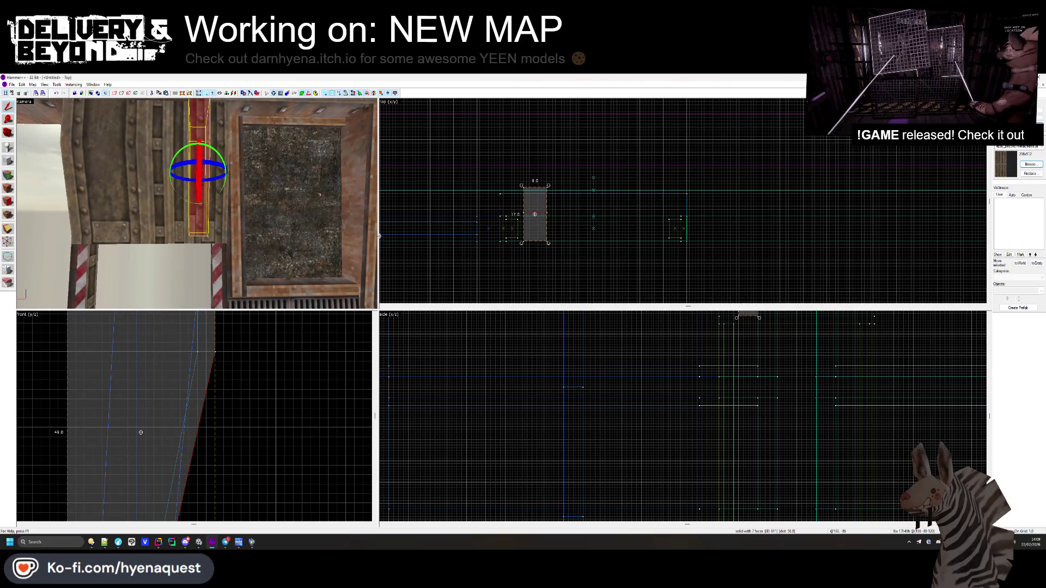
pyautogui.press('Escape')
pyautogui.press('z')
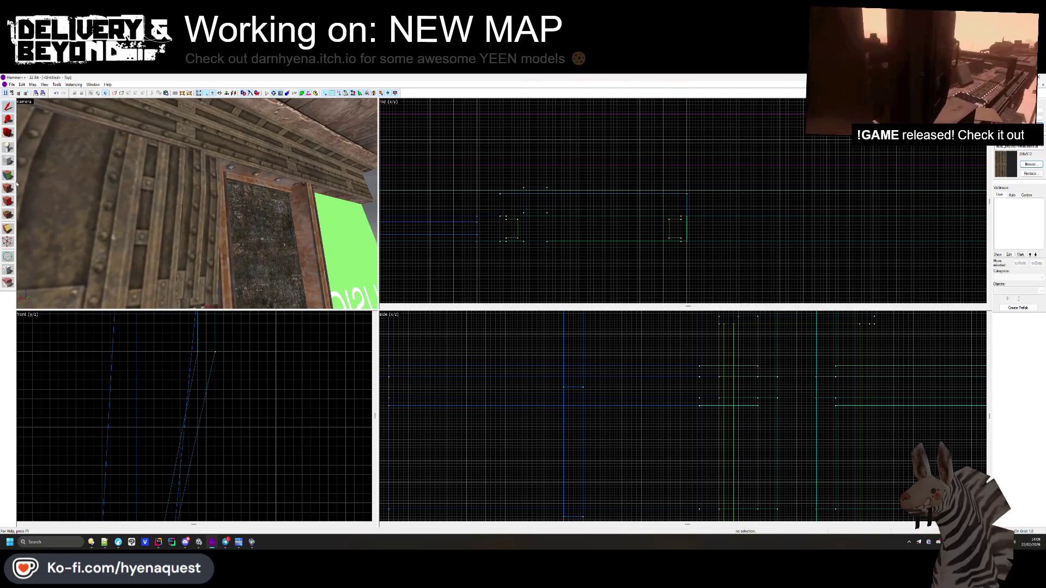
# - Briefly select the narrowed brush in face texture mode, then clear the selection again
pyautogui.click(12, 178)
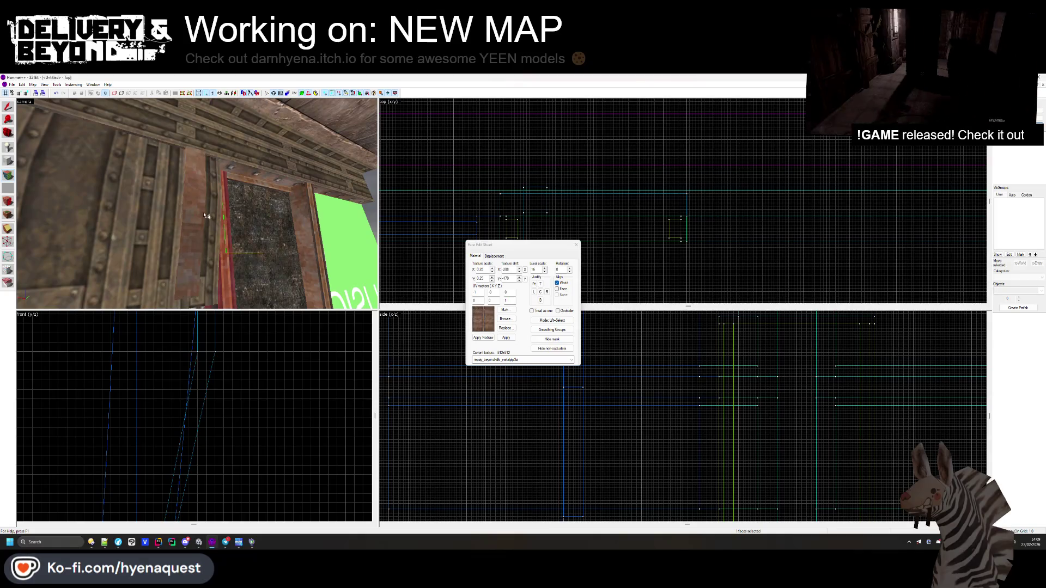
pyautogui.scroll(-5, 206, 215)
pyautogui.click(575, 243)
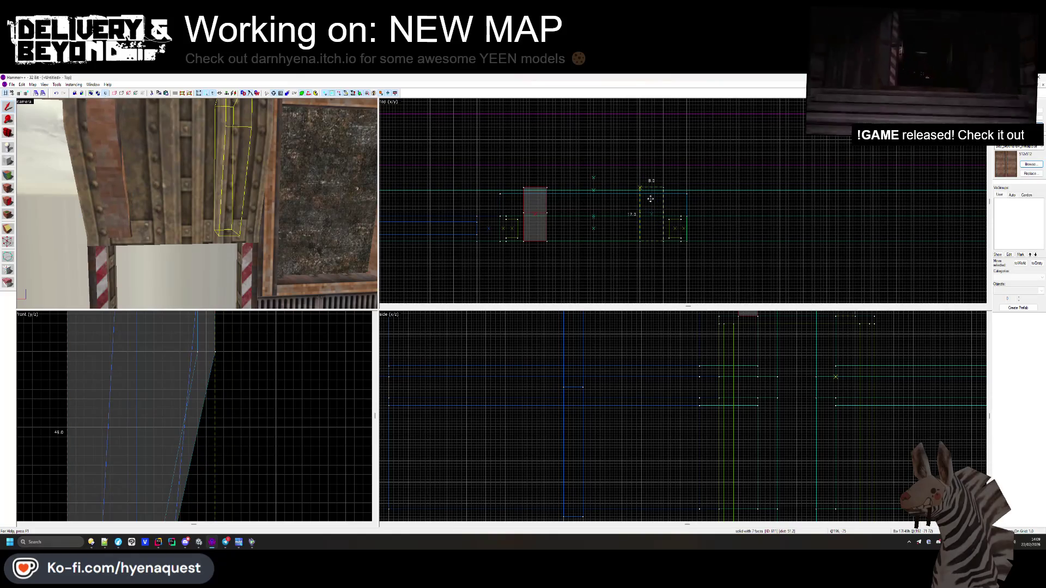
pyautogui.click(690, 197)
pyautogui.press('z')
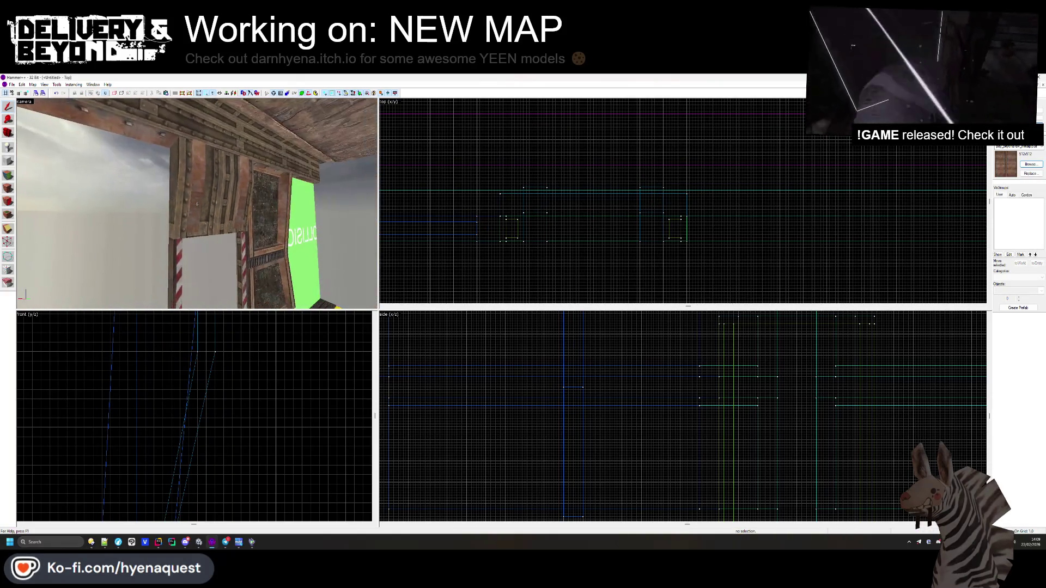
# - Clip both narrow side brushes with a clip line across them in the top view
pyautogui.click(197, 204)
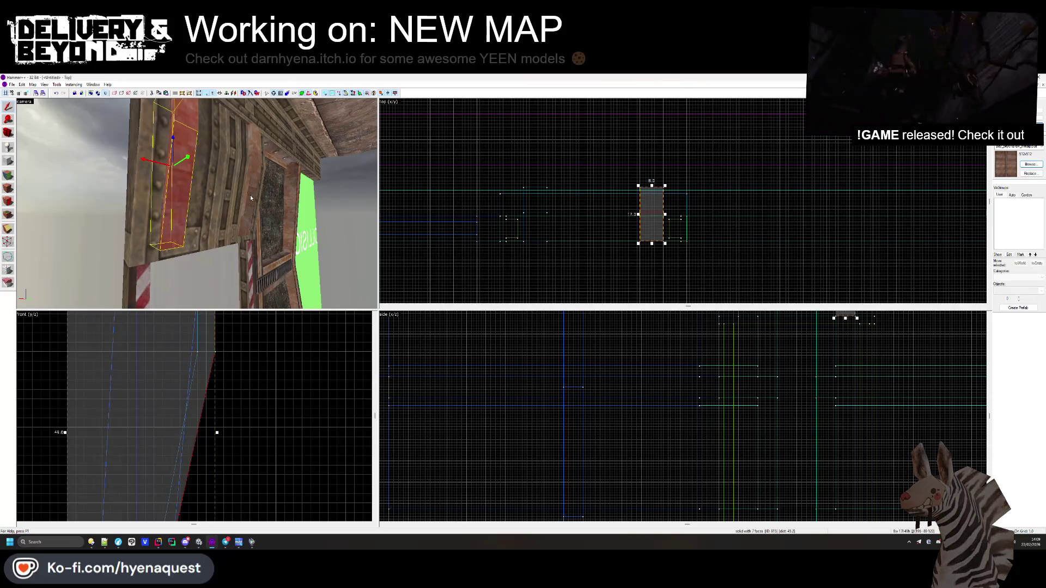
pyautogui.keyDown('ctrl'); pyautogui.click(197, 204); pyautogui.keyUp('ctrl')
pyautogui.click(11, 233)
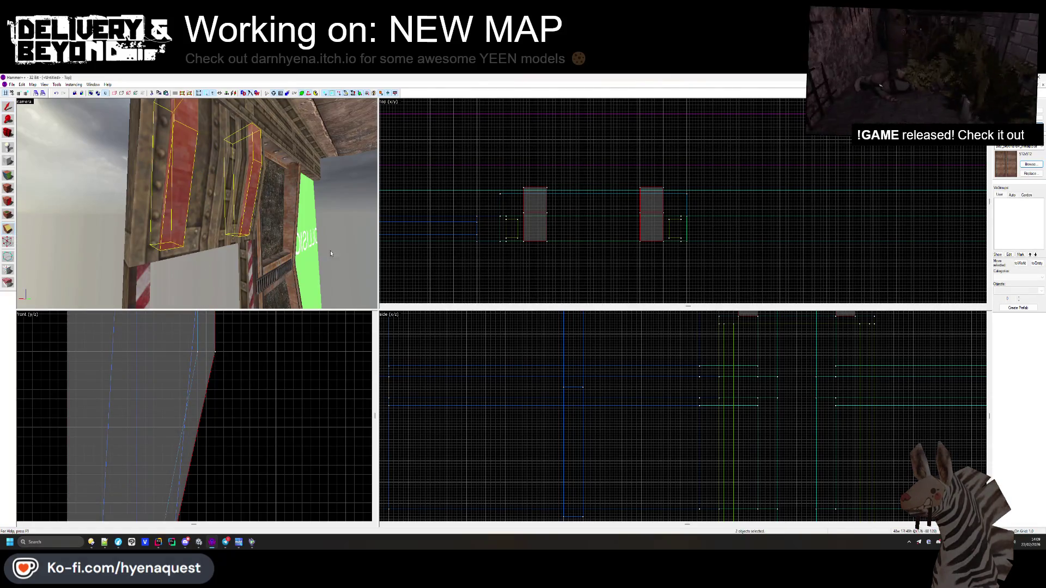
pyautogui.scroll(3, 576, 222)
pyautogui.moveTo(526, 210); pyautogui.dragTo(530, 210)
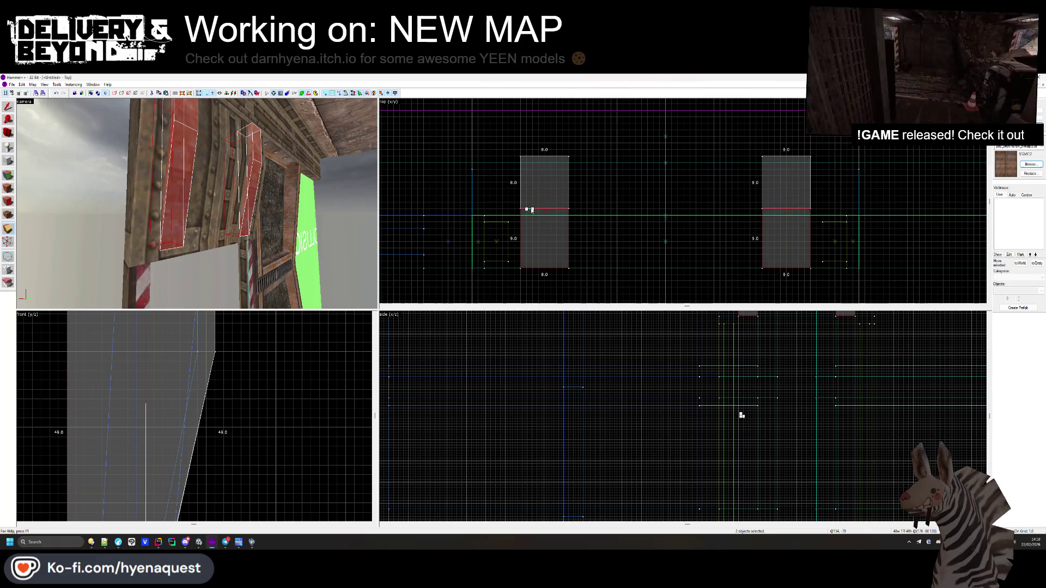
pyautogui.press('Return')
pyautogui.moveTo(148, 174); pyautogui.dragTo(77, 135)
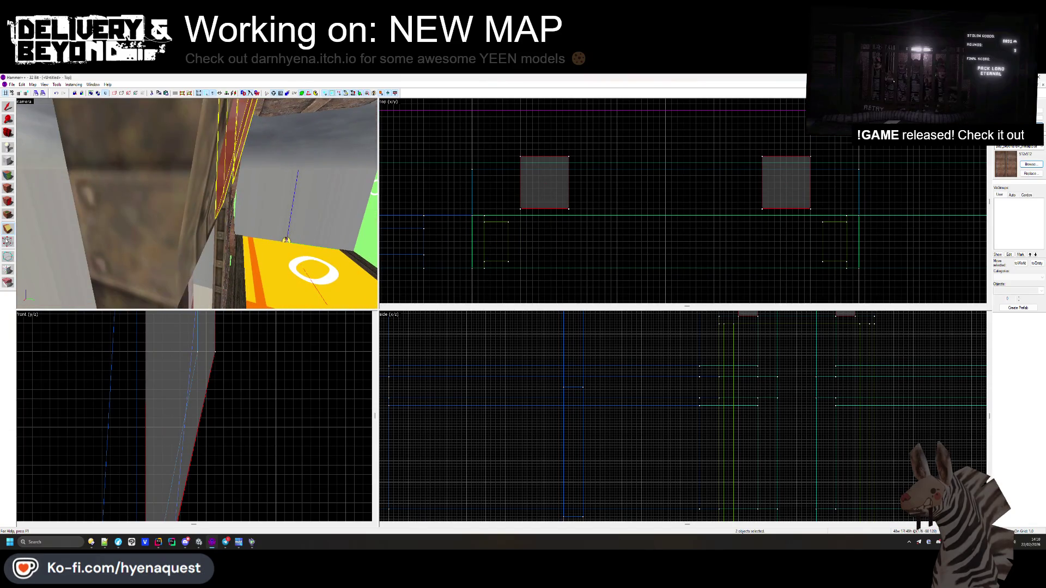
# - In vertex mode, drag the clipped brushes' bottom vertex pair left in the front view
pyautogui.hotkey('shift', 'v')
pyautogui.scroll(-3, 168, 454)
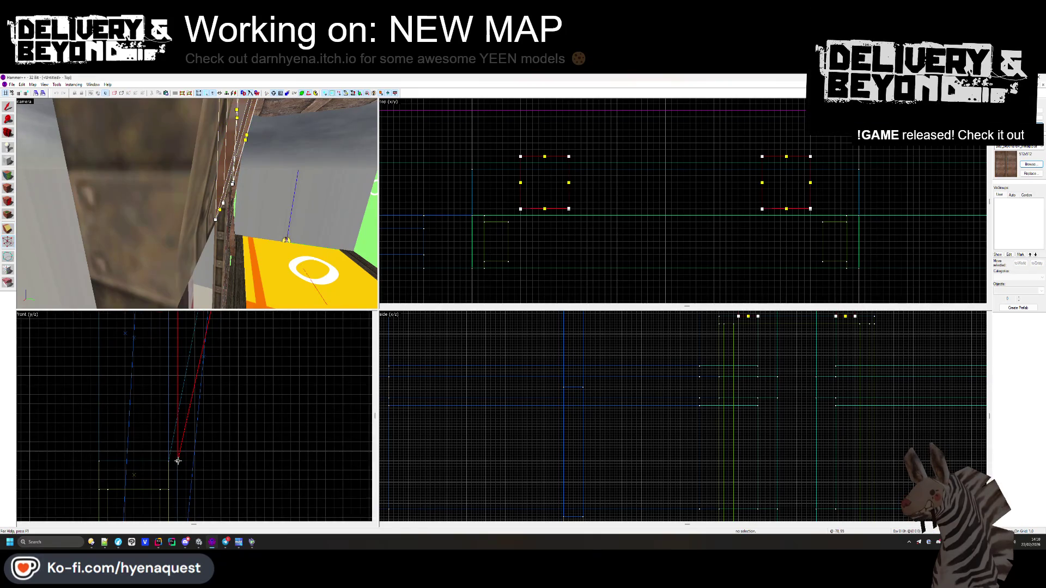
pyautogui.scroll(2, 173, 458)
pyautogui.click(184, 461)
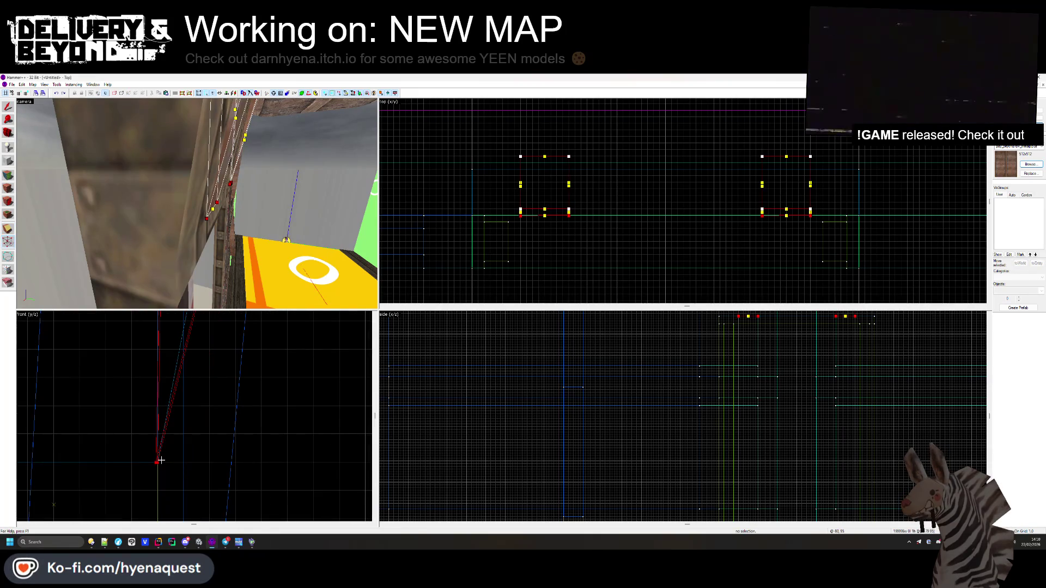
pyautogui.scroll(-2, 221, 457)
pyautogui.scroll(-1, 221, 456)
pyautogui.scroll(4, 218, 452)
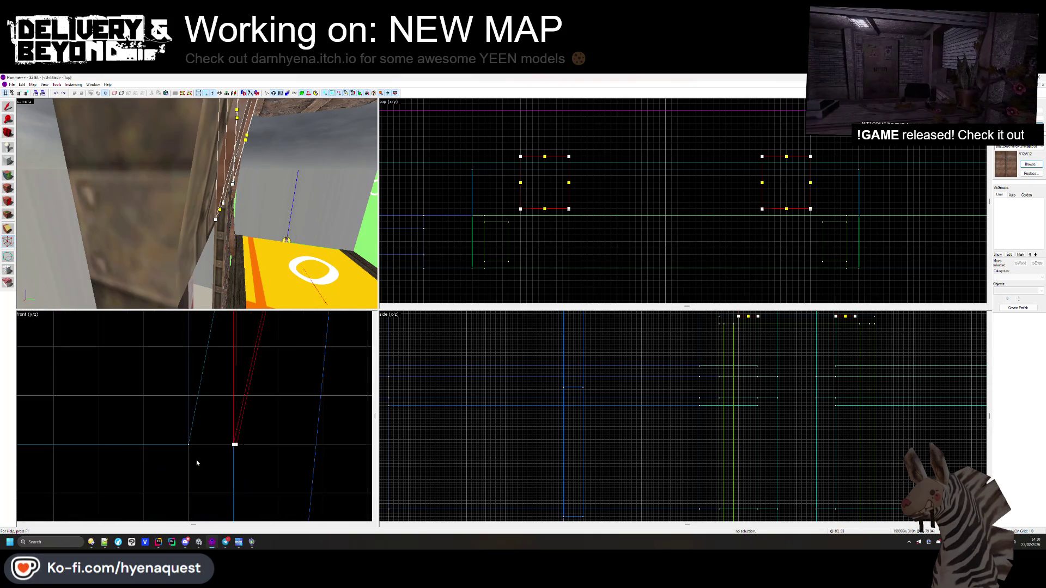
pyautogui.click(287, 416)
pyautogui.scroll(-3, 126, 456)
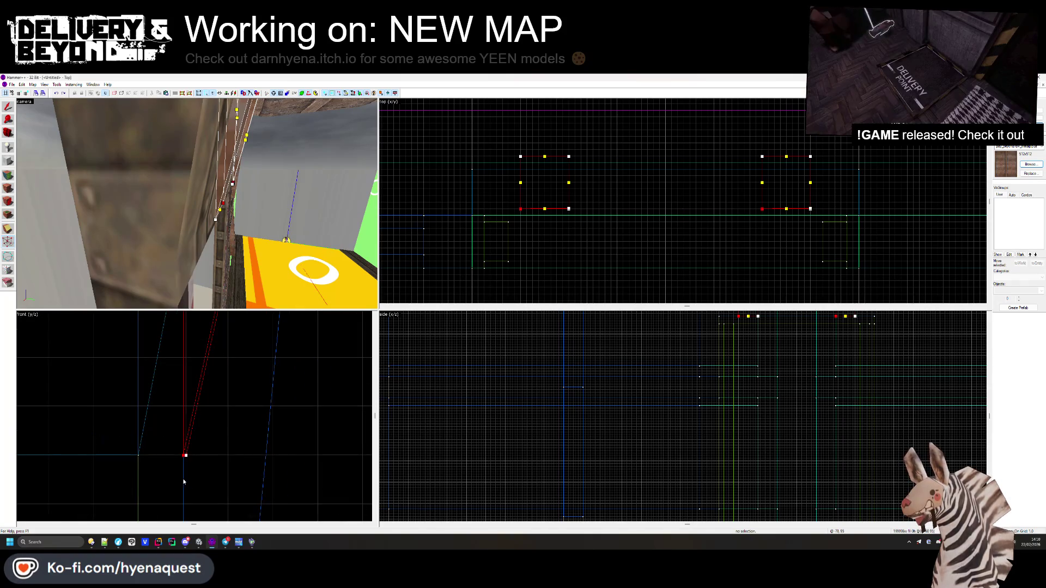
pyautogui.moveTo(184, 455); pyautogui.dragTo(132, 456)
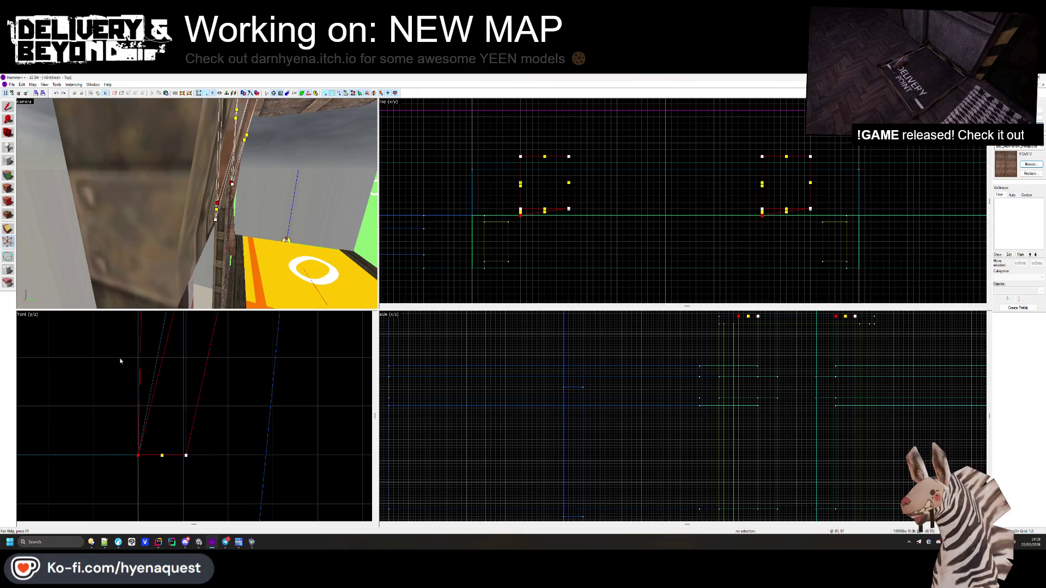
pyautogui.hotkey('shift', 's')
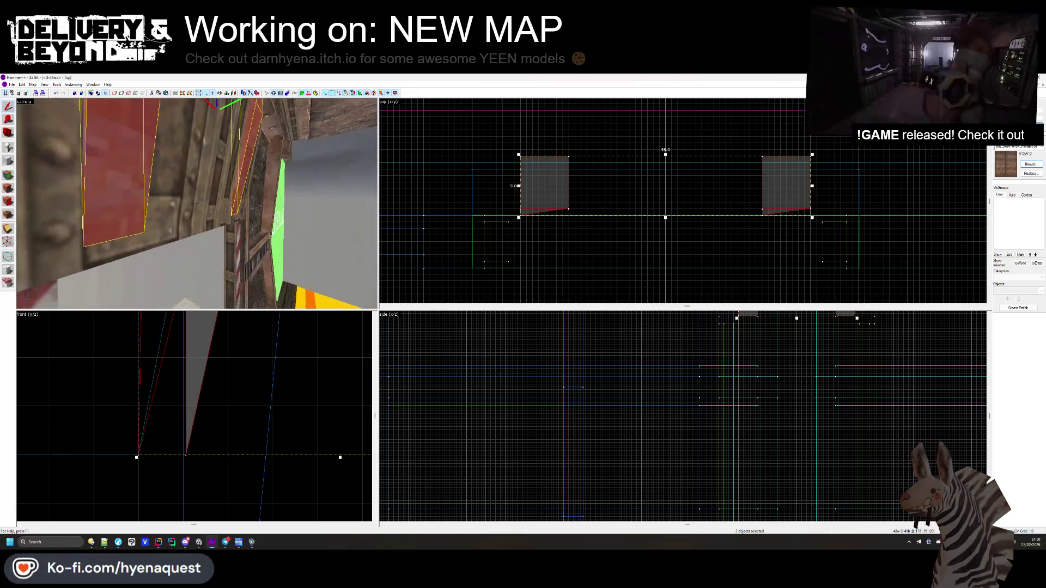
# - Clear the selection and select the right side brush
pyautogui.click(225, 317)
pyautogui.click(218, 321)
pyautogui.click(218, 322)
pyautogui.click(217, 322)
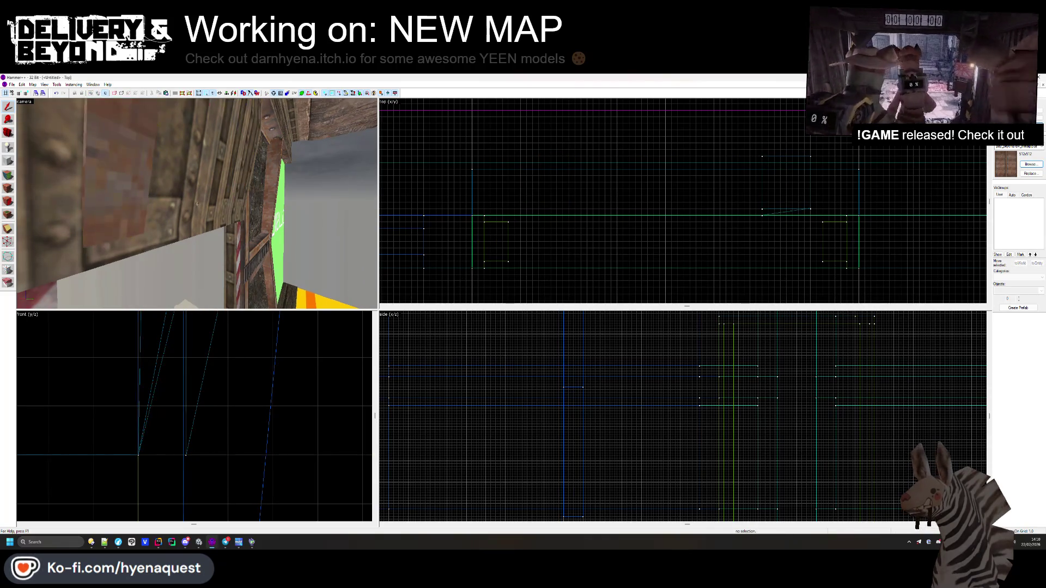
# - Select both tall side brushes and drag their bottom edge upward in the top view
pyautogui.press('space')
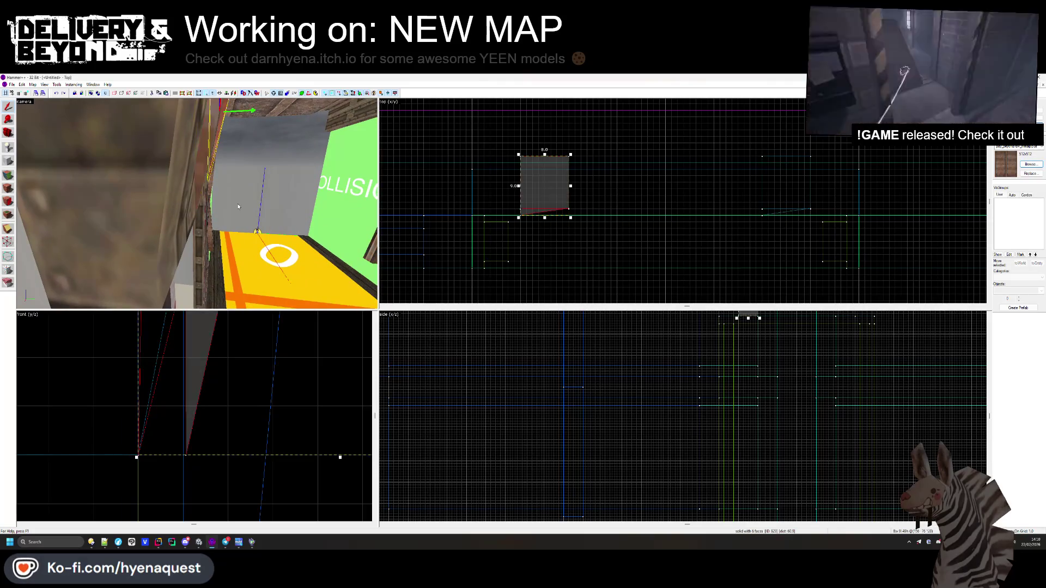
pyautogui.click(238, 206)
pyautogui.press('Escape')
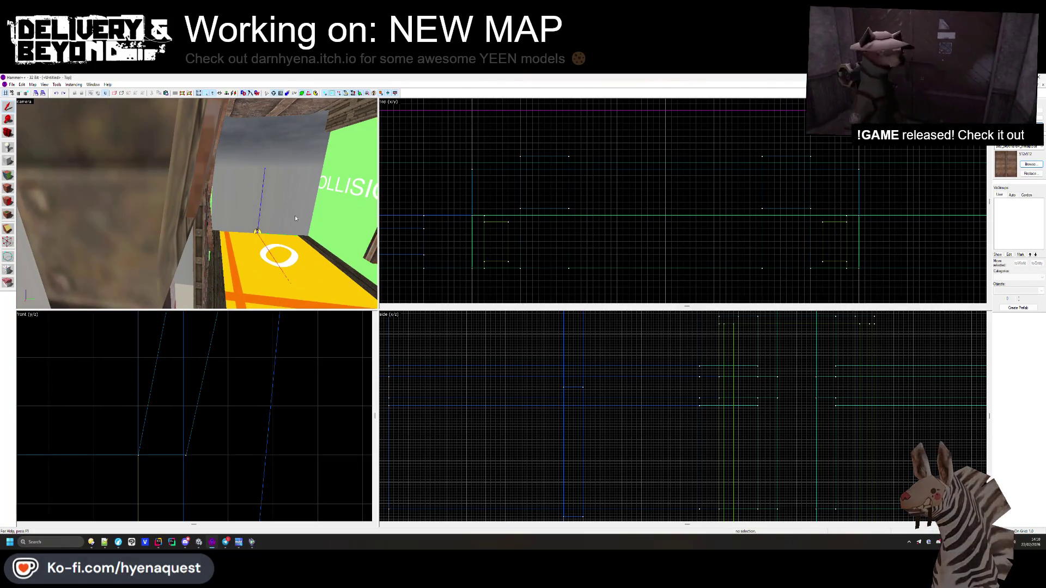
pyautogui.click(190, 188)
pyautogui.click(197, 203)
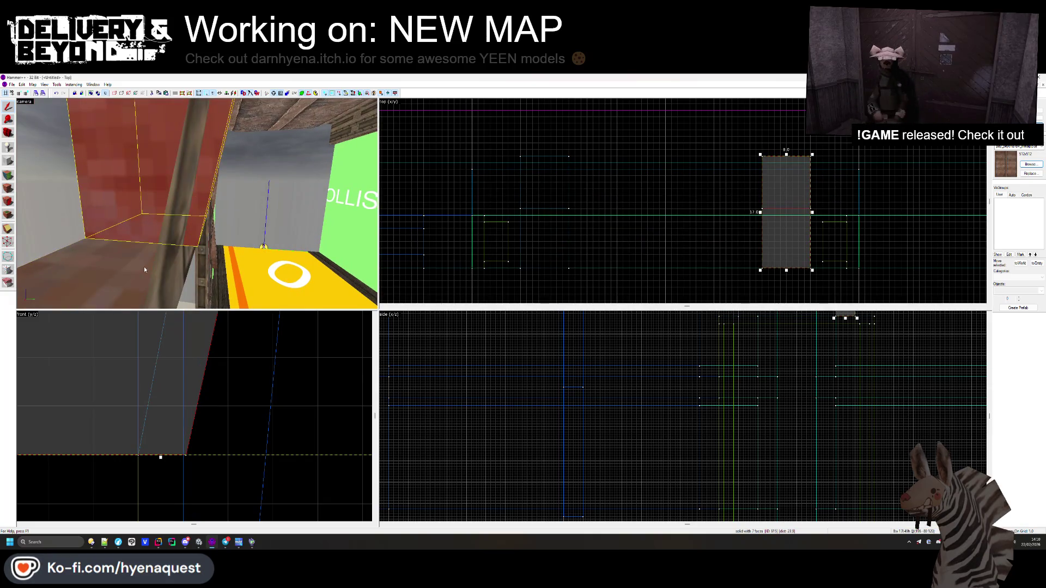
pyautogui.press('s')
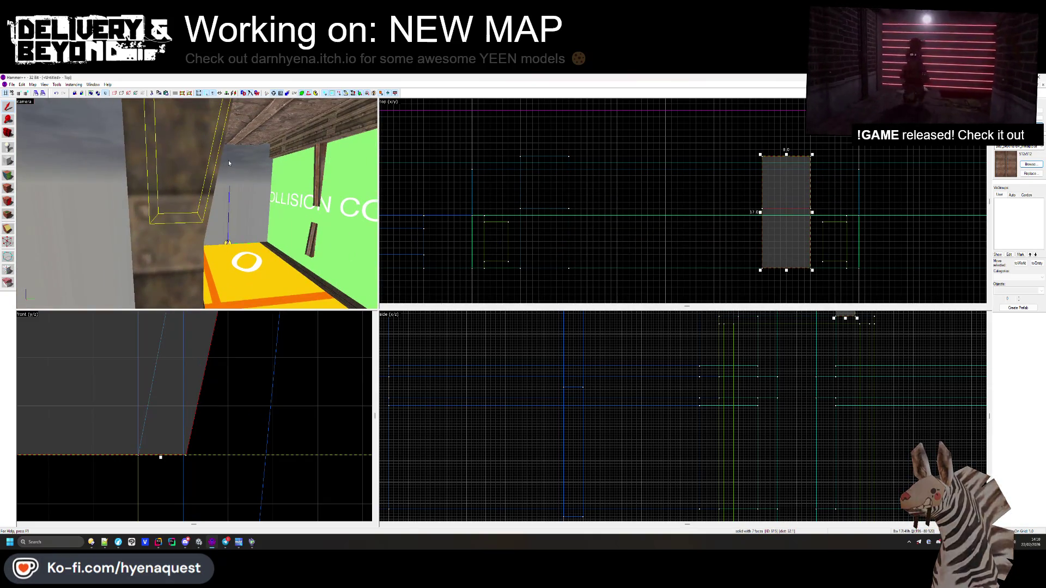
pyautogui.press('a')
pyautogui.keyDown('ctrl'); pyautogui.click(153, 165); pyautogui.keyUp('ctrl')
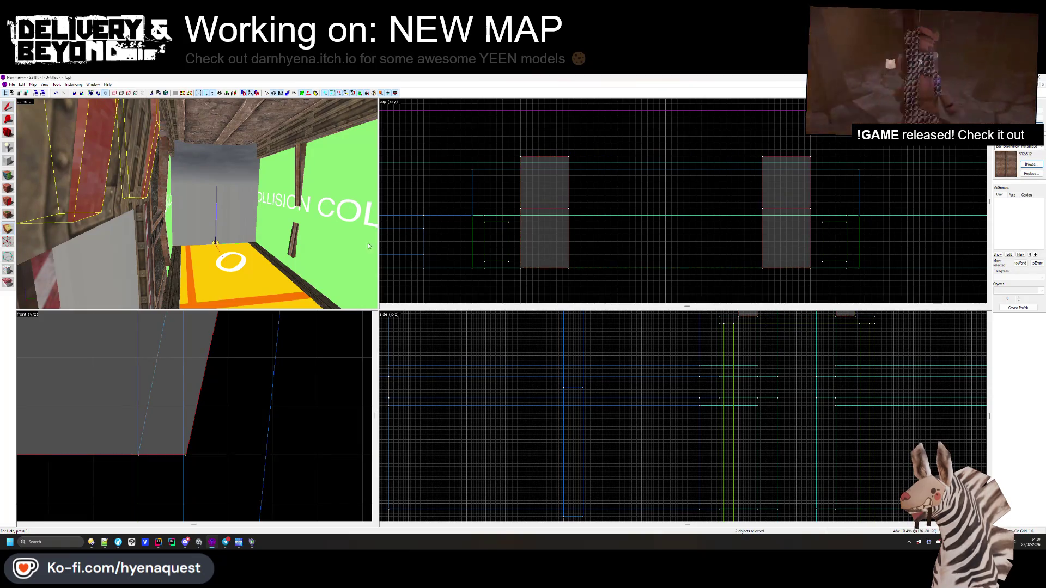
pyautogui.moveTo(526, 236); pyautogui.dragTo(529, 235)
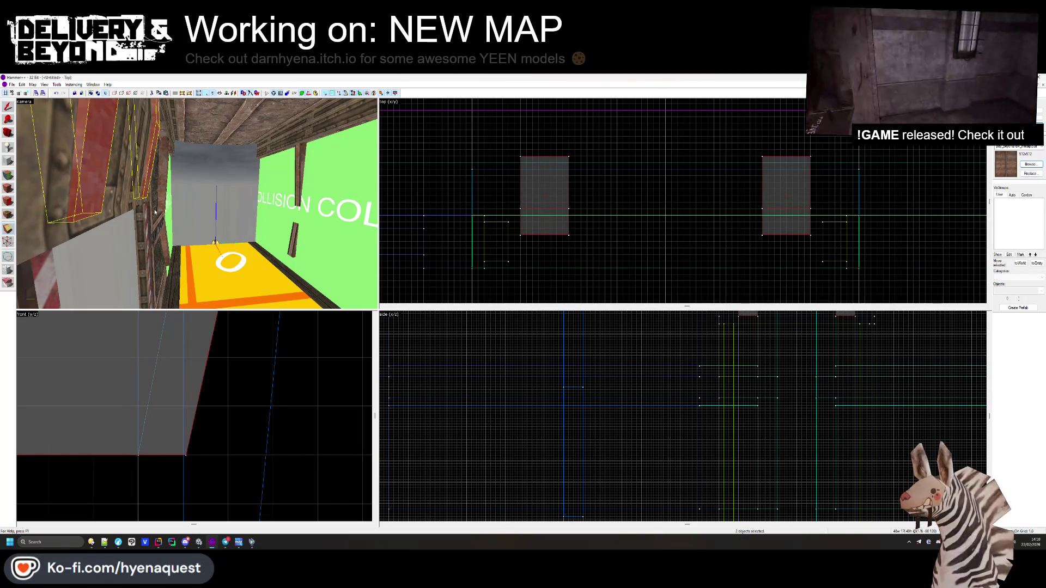
pyautogui.press('z')
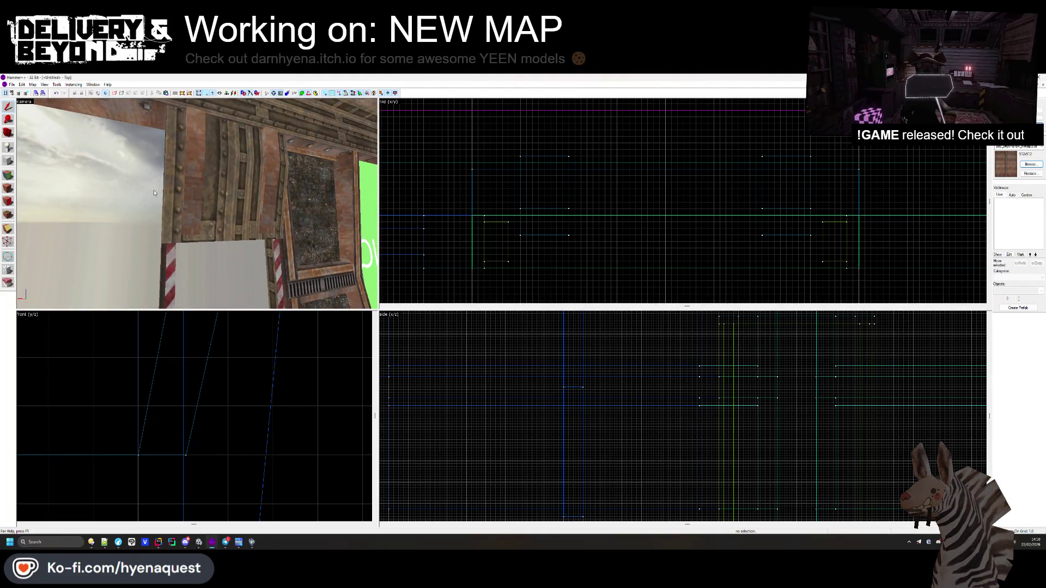
pyautogui.hotkey('ctrl', 'o')
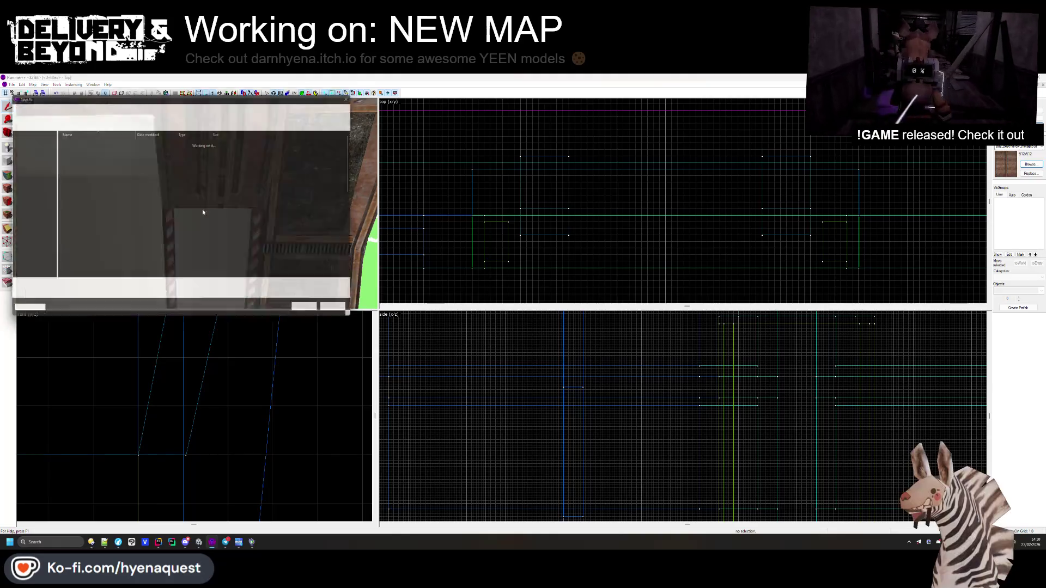
# - Save the map as hallway-0.vmf in the generation\fracture folder
pyautogui.click(342, 311)
pyautogui.hotkey('ctrl', 's')
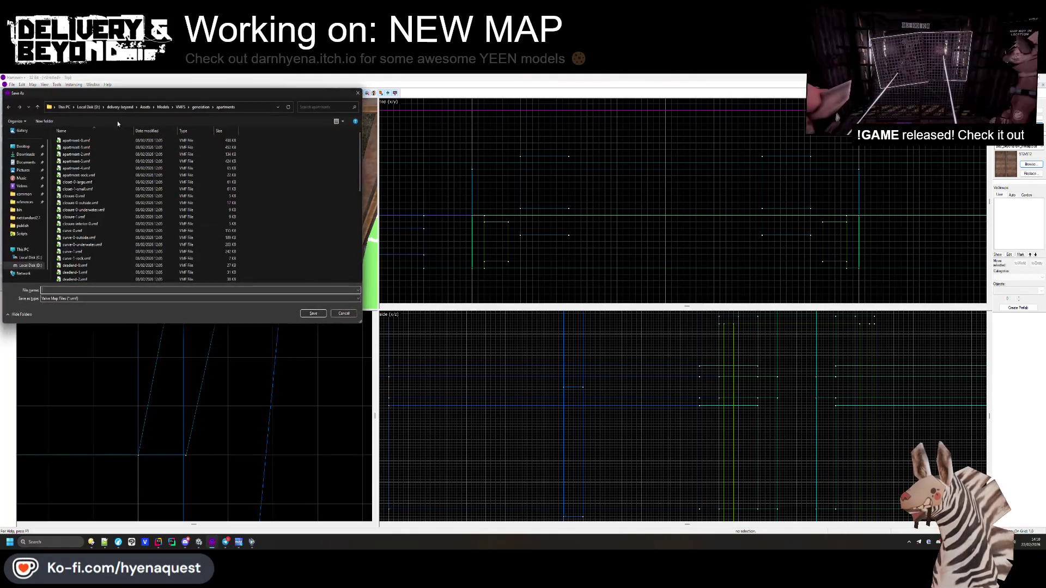
pyautogui.click(205, 109)
pyautogui.doubleClick(77, 140)
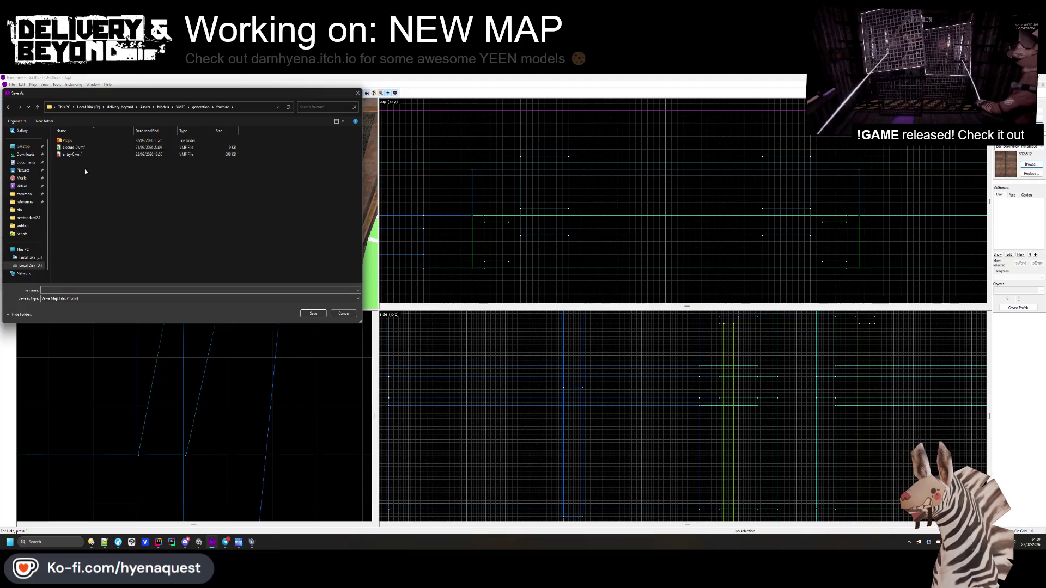
pyautogui.write('hall')
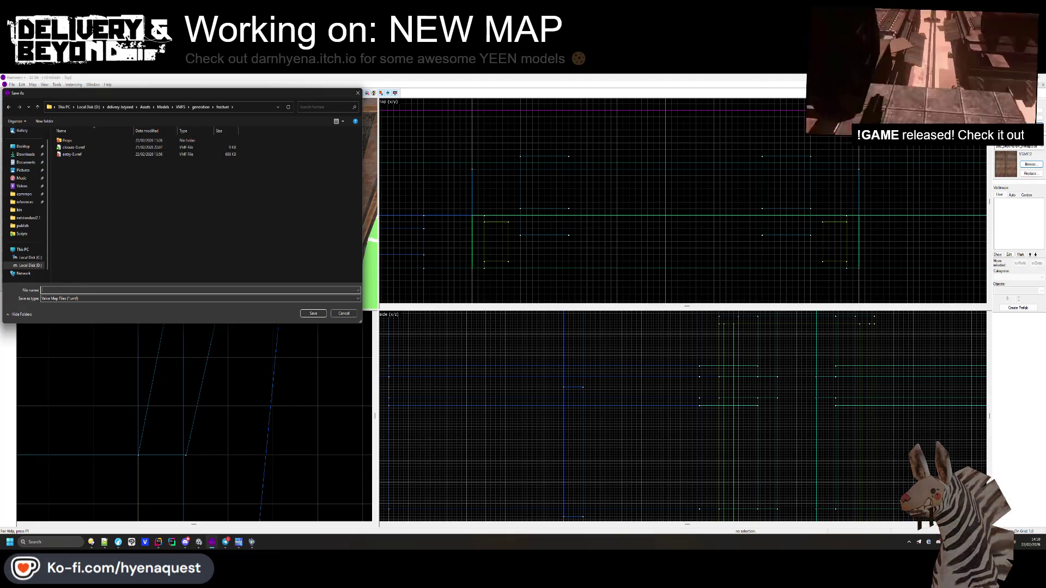
pyautogui.write('0')
pyautogui.press('Return')
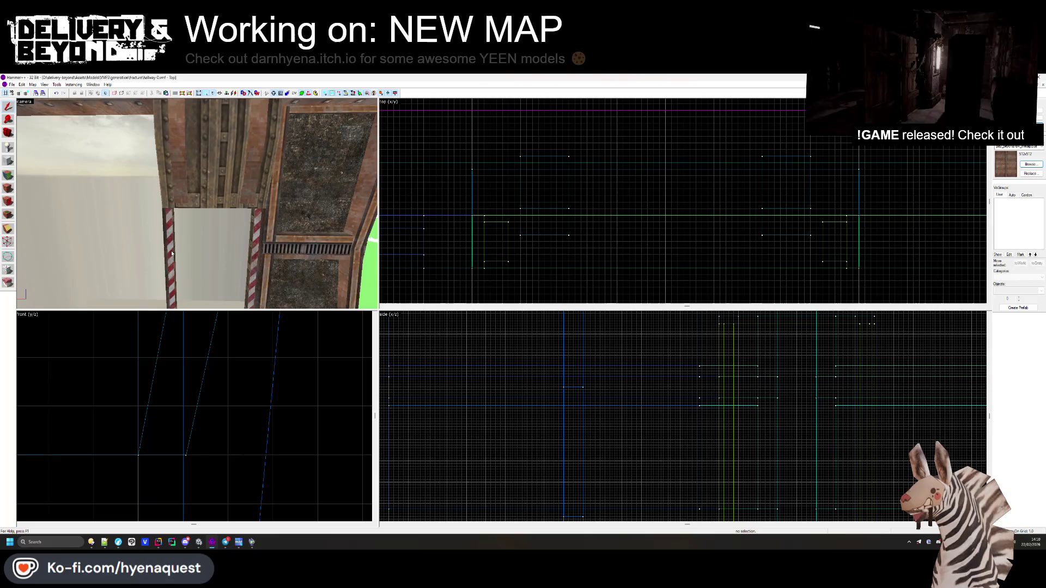
# - Fly the 3D view to the striped doorway and inspect the right post face in face editing
pyautogui.press('z')
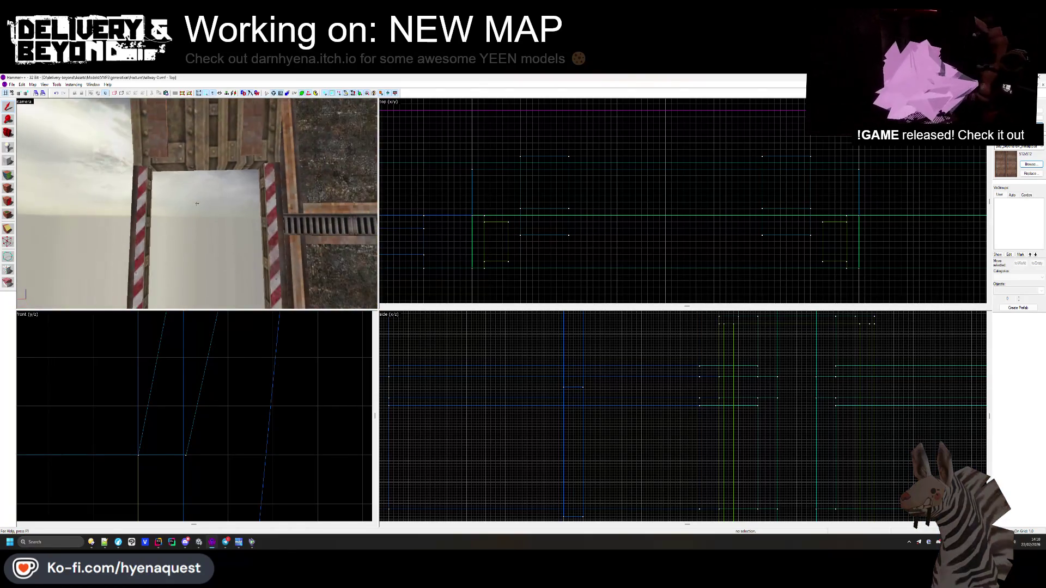
pyautogui.press('w')
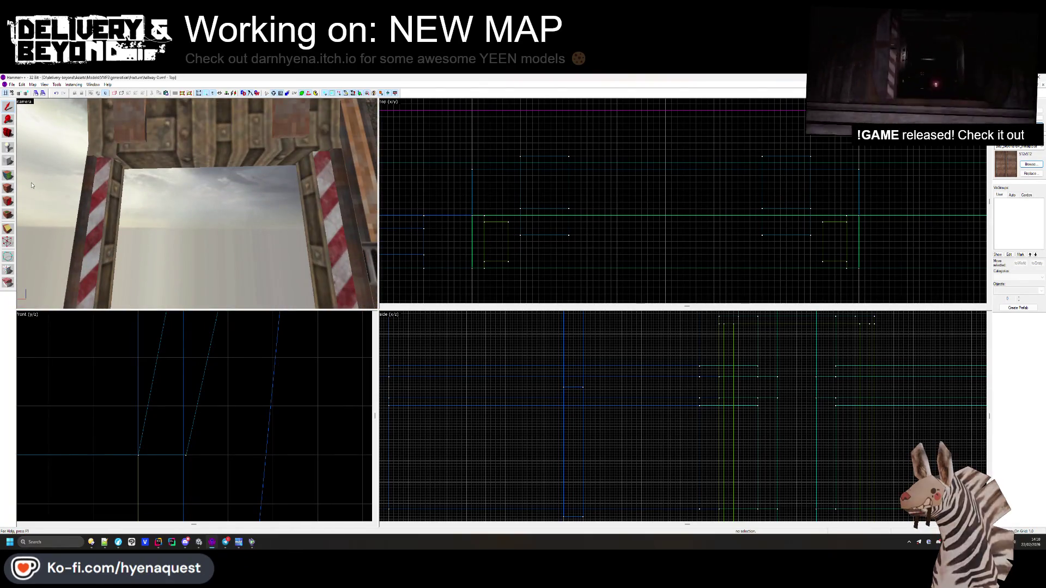
pyautogui.hotkey('shift', 'a')
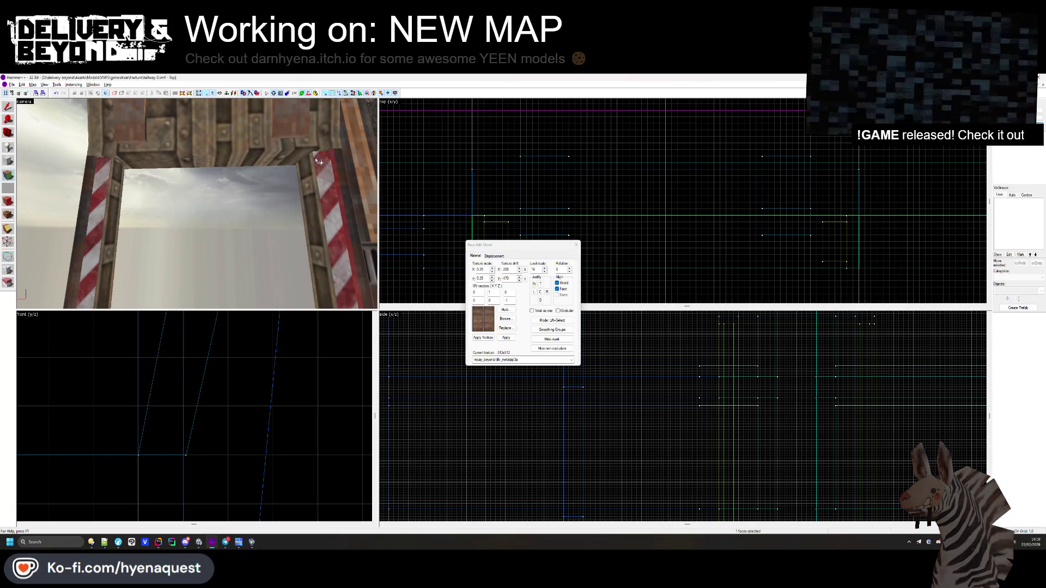
pyautogui.press('w')
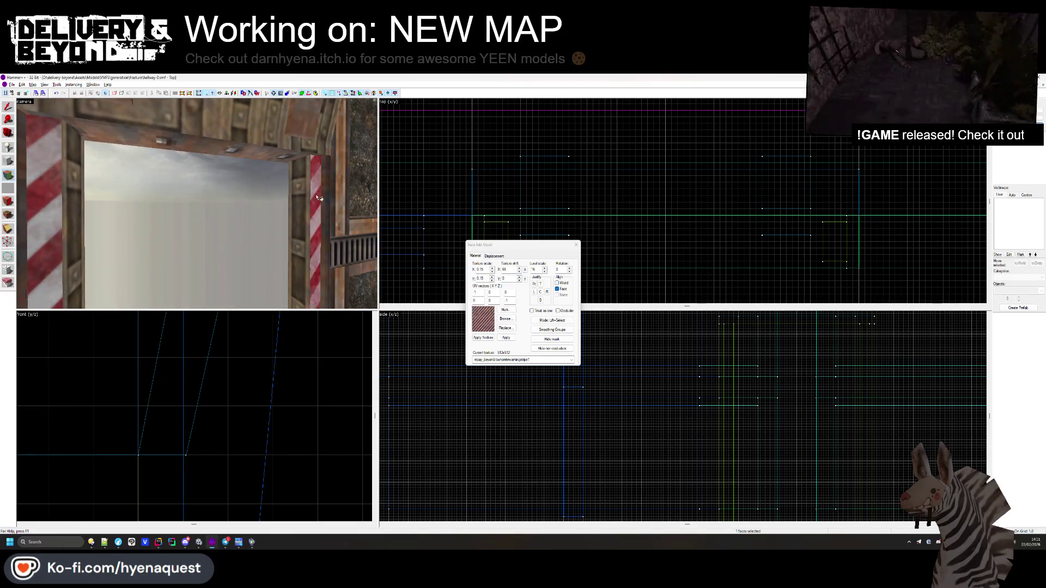
pyautogui.click(306, 195)
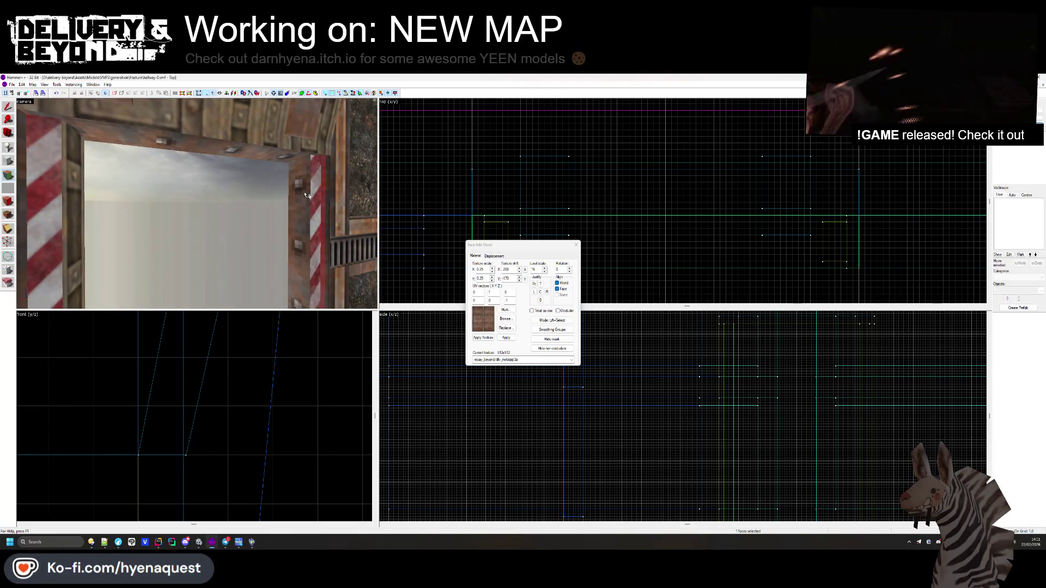
pyautogui.moveTo(306, 195)
pyautogui.mouseDown()
pyautogui.moveTo(195, 160)
pyautogui.moveTo(292, 148)
pyautogui.mouseUp()
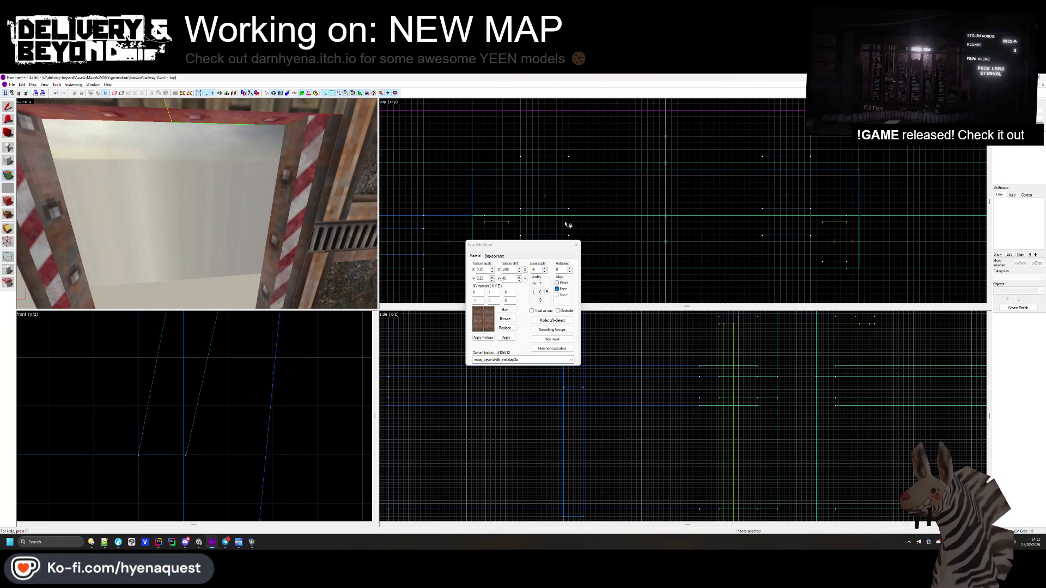
pyautogui.click(576, 244)
# - Reposition the 3D view close to the striped doorway and close the face texturing window
pyautogui.moveTo(218, 163); pyautogui.dragTo(197, 205)
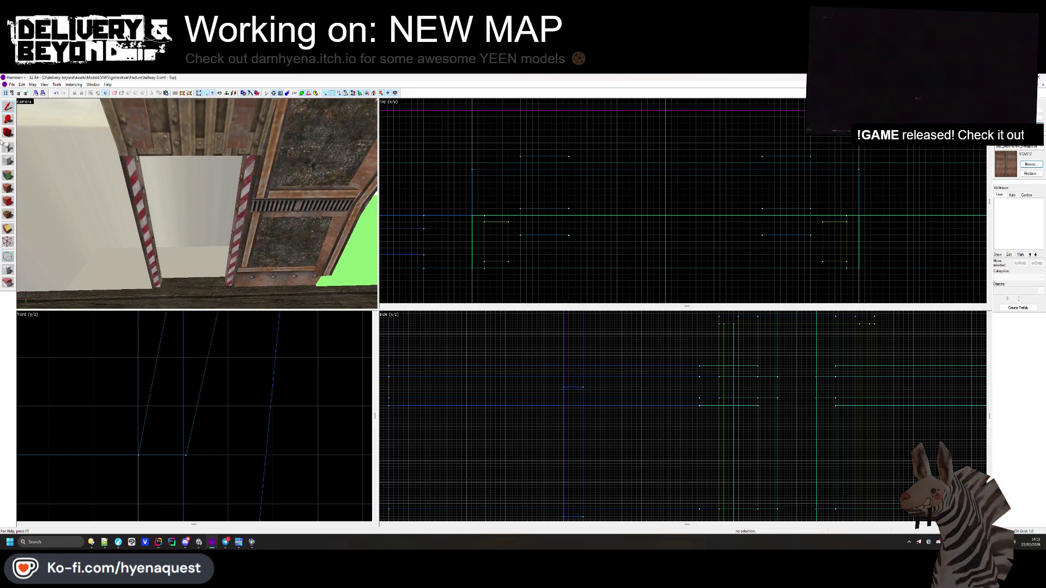
pyautogui.click(8, 188)
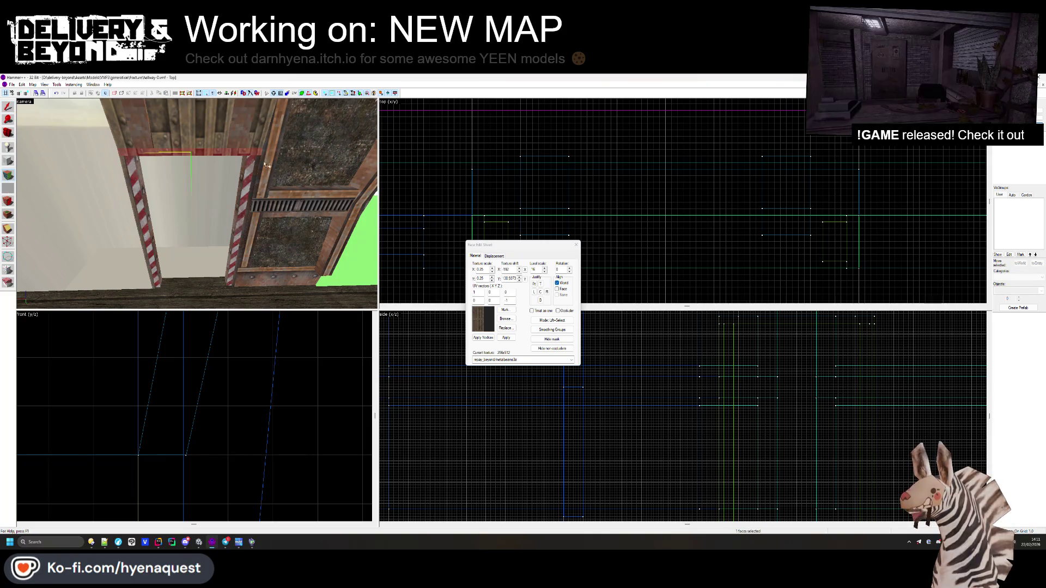
pyautogui.moveTo(273, 164)
pyautogui.mouseDown()
pyautogui.moveTo(197, 204)
pyautogui.moveTo(180, 194)
pyautogui.mouseUp()
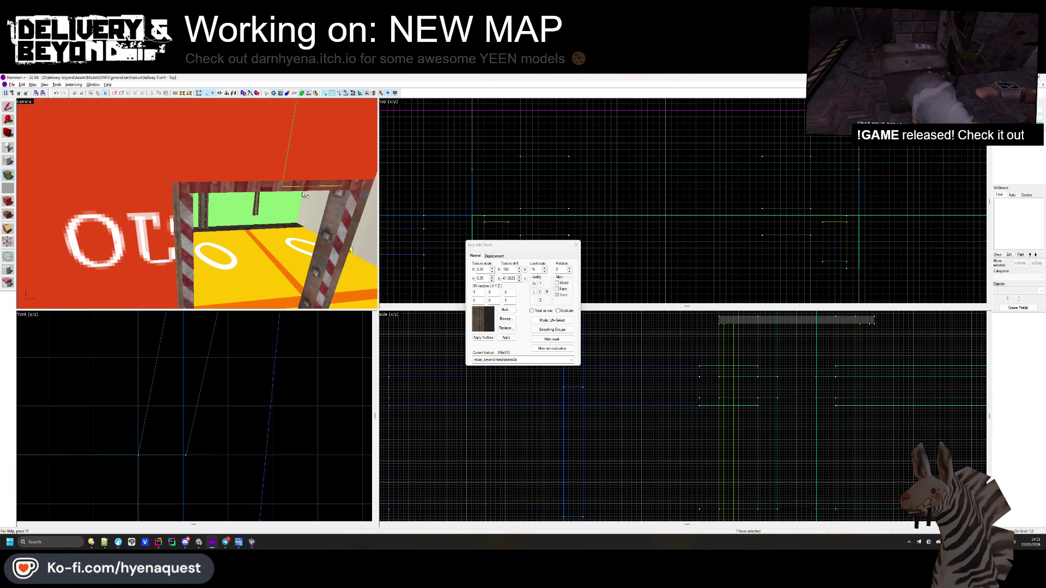
pyautogui.moveTo(339, 188); pyautogui.dragTo(198, 206)
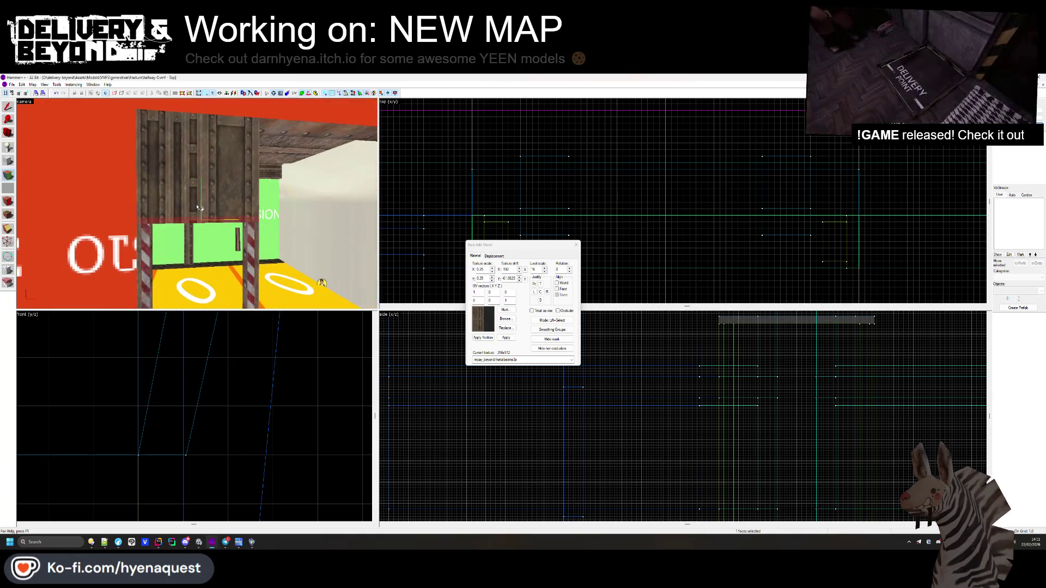
pyautogui.click(576, 244)
# - Draw a long 4-unit-tall block spanning the top of the striped doorway
pyautogui.press('z')
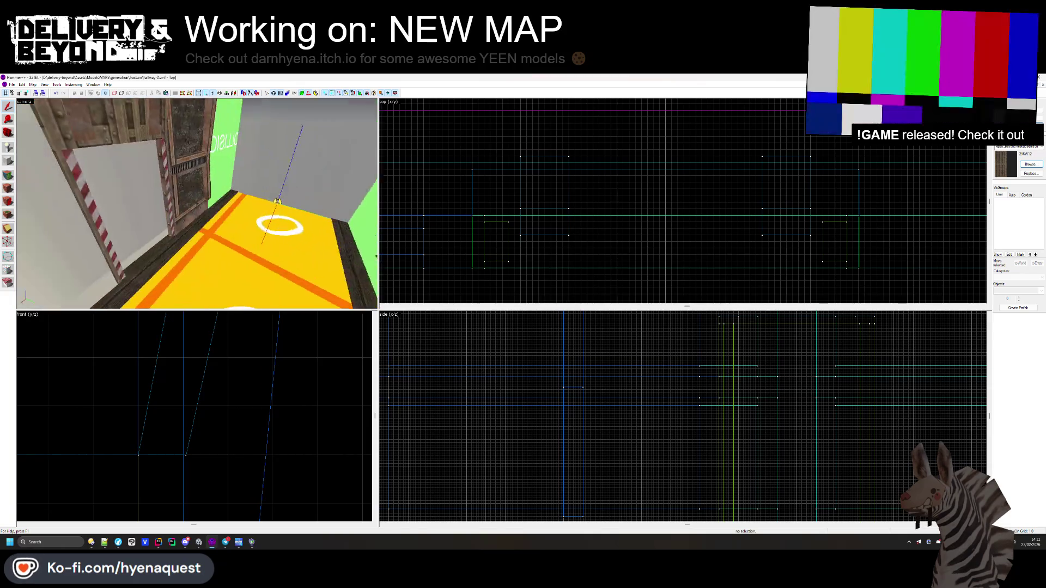
pyautogui.moveTo(198, 204); pyautogui.dragTo(198, 206)
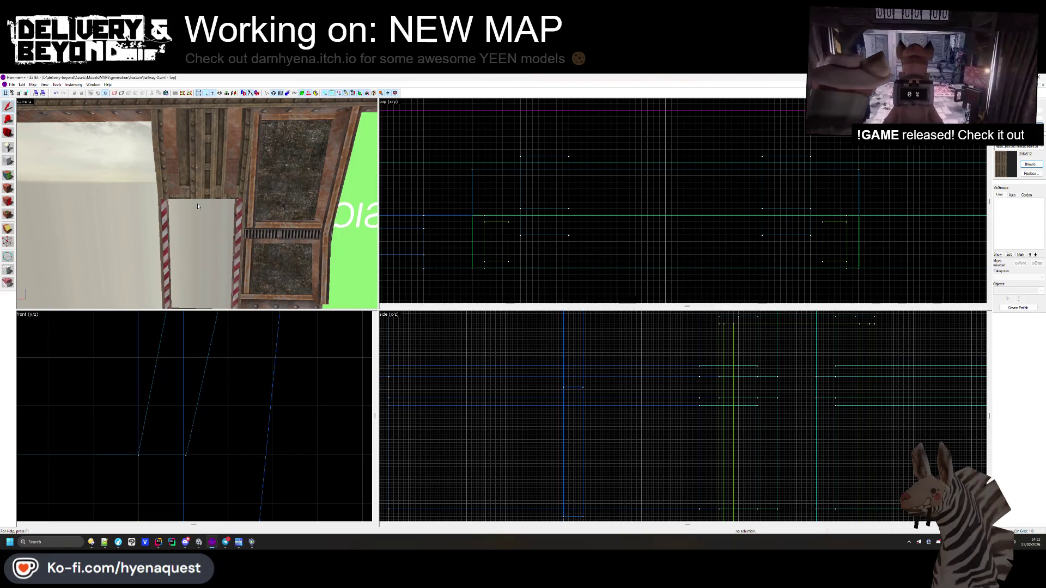
pyautogui.moveTo(198, 207); pyautogui.dragTo(54, 194)
pyautogui.click(54, 194)
pyautogui.click(8, 161)
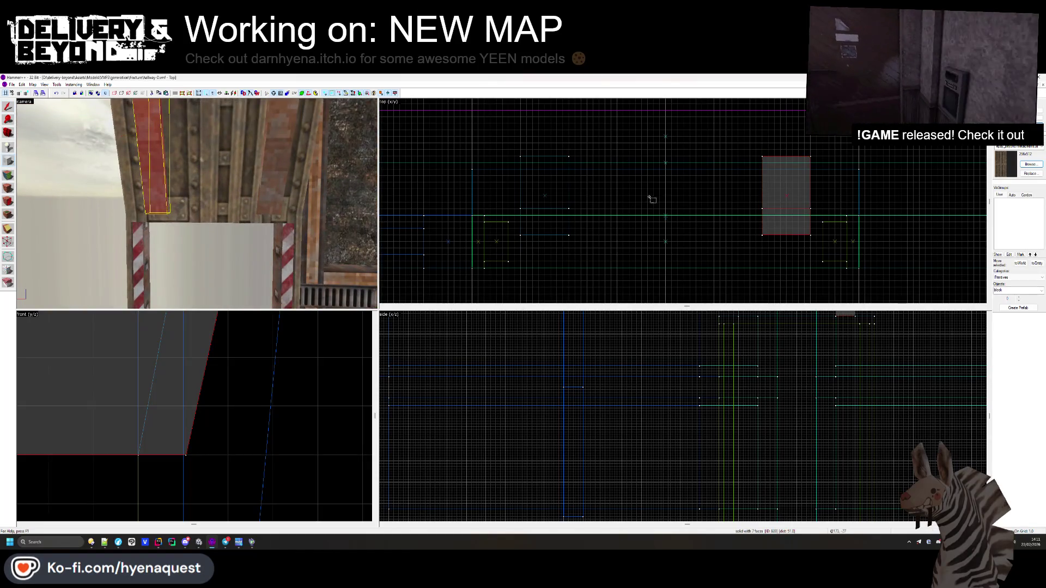
pyautogui.moveTo(484, 163); pyautogui.dragTo(766, 177)
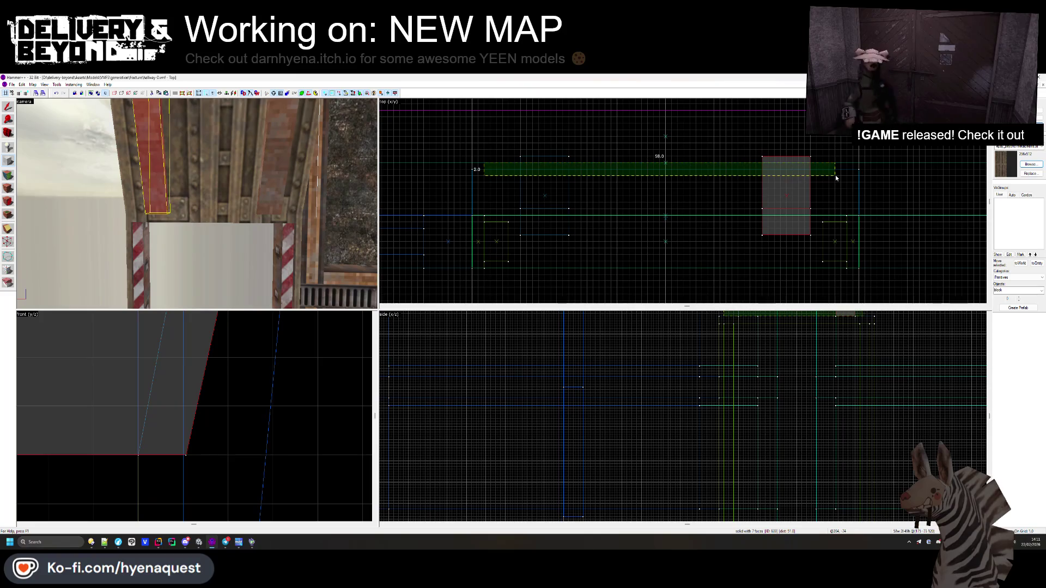
pyautogui.moveTo(830, 174); pyautogui.dragTo(848, 174)
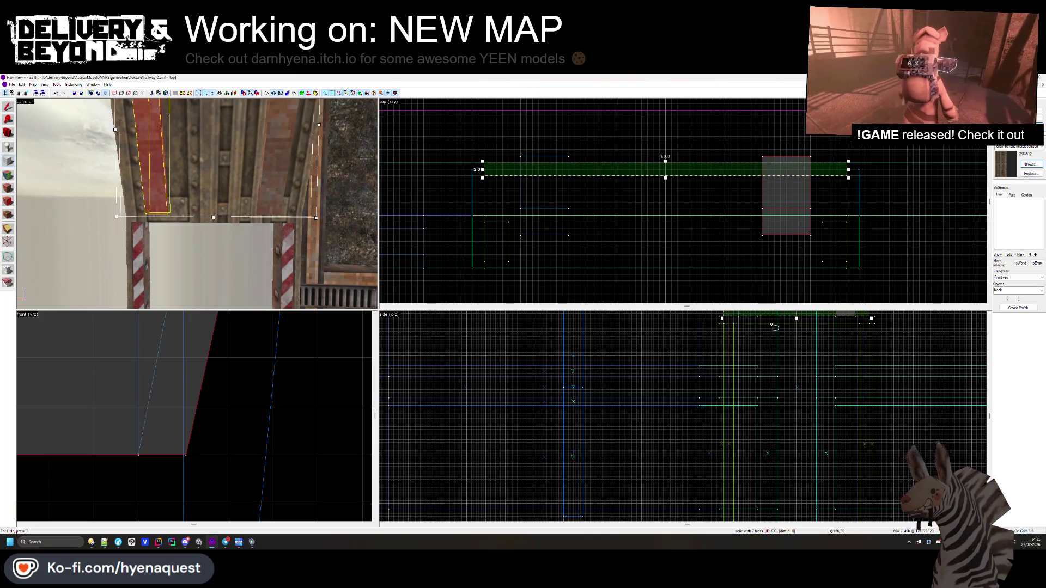
pyautogui.moveTo(776, 350); pyautogui.dragTo(775, 402)
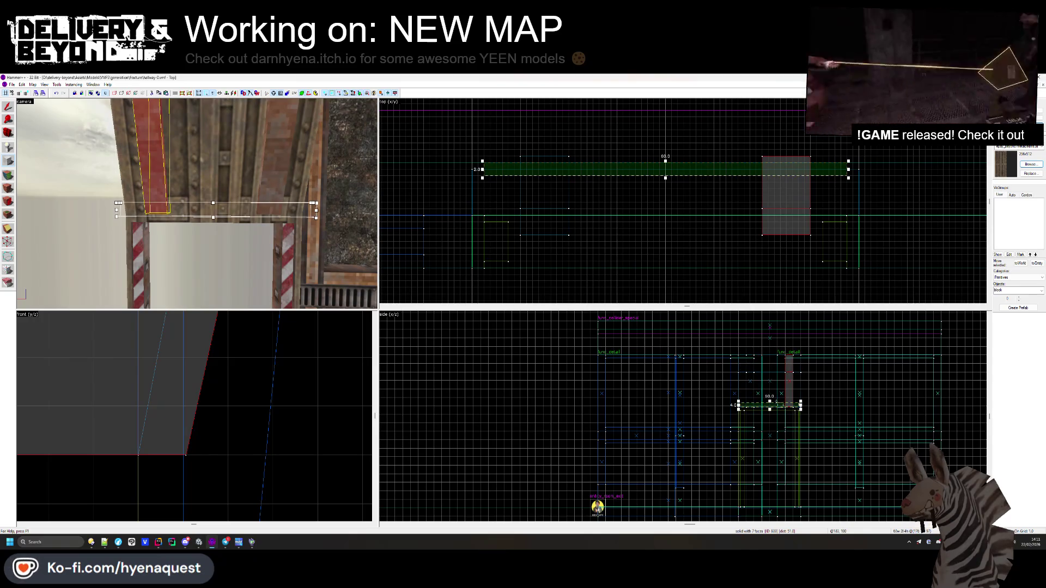
pyautogui.scroll(5, 779, 404)
pyautogui.press('Return')
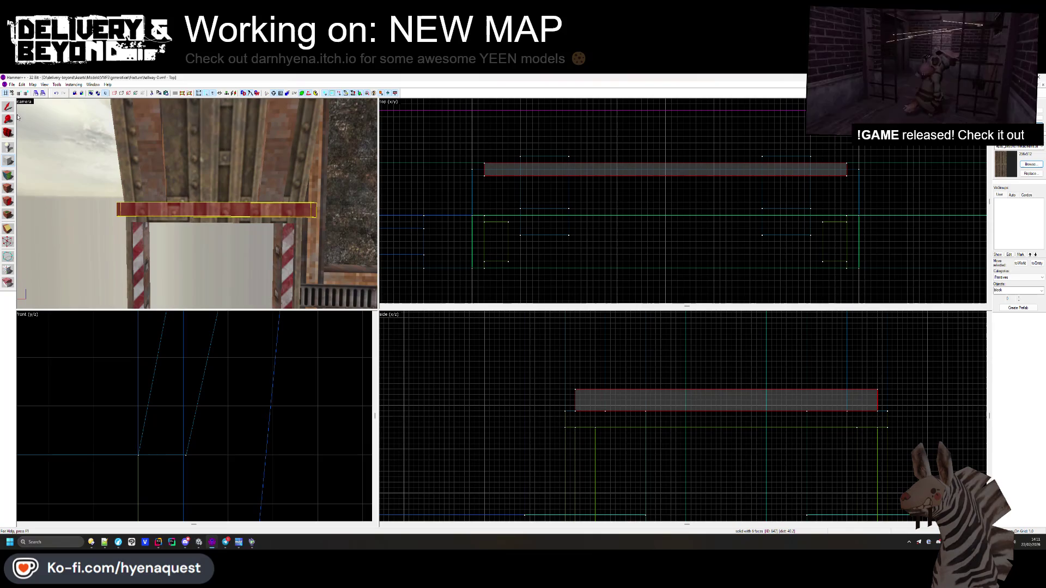
# - Deselect the new block and enter face texturing with the doorway frame in view
pyautogui.click(8, 107)
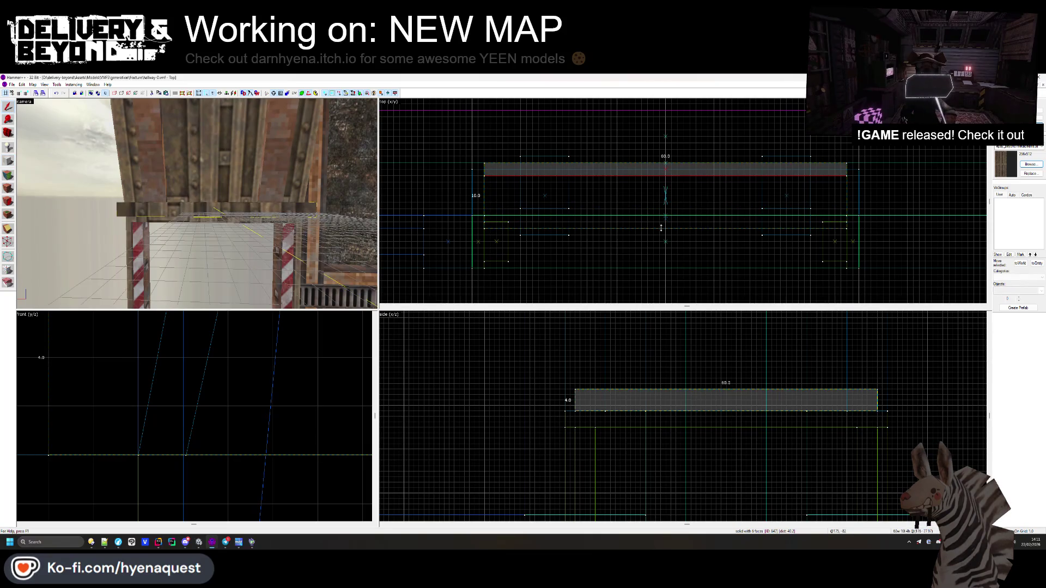
pyautogui.click(654, 250)
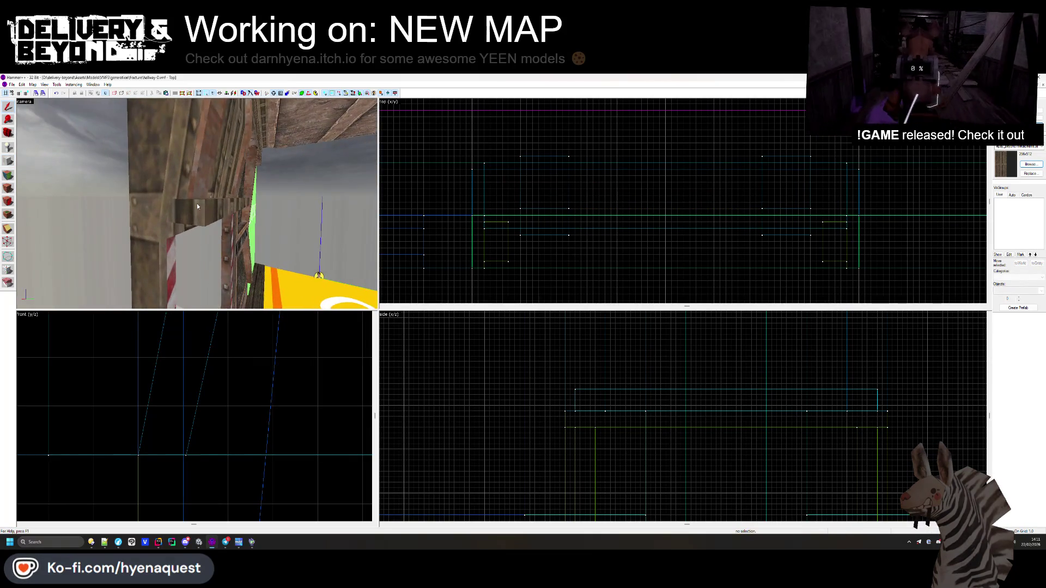
pyautogui.click(562, 221)
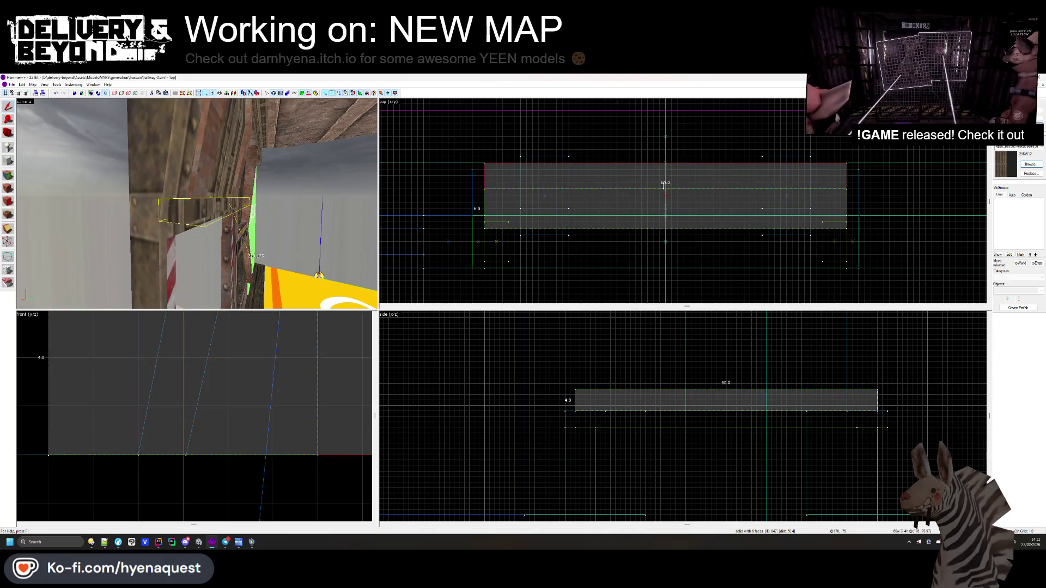
pyautogui.press('Escape')
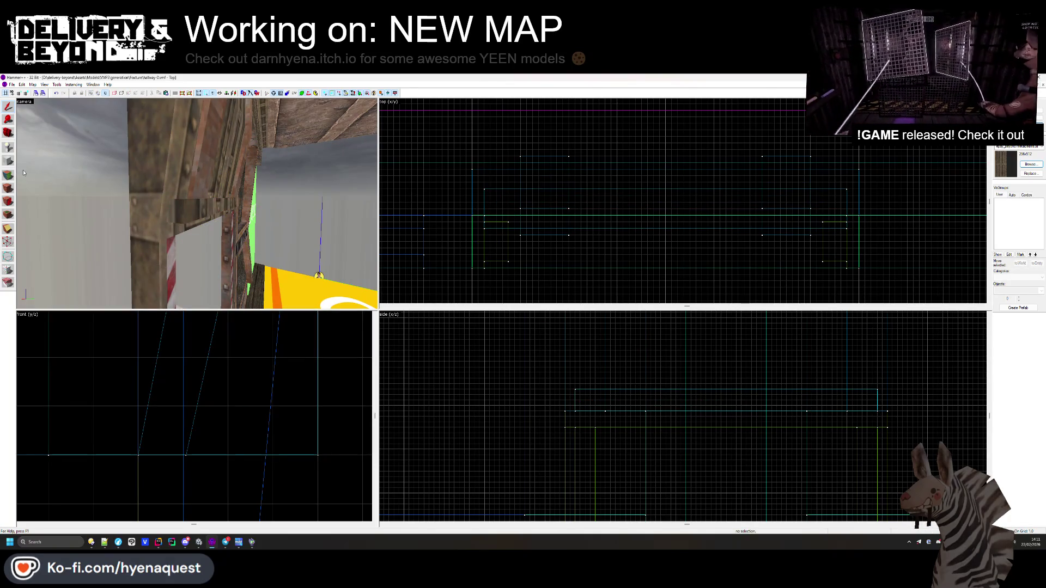
pyautogui.click(7, 187)
pyautogui.moveTo(198, 194); pyautogui.dragTo(309, 226)
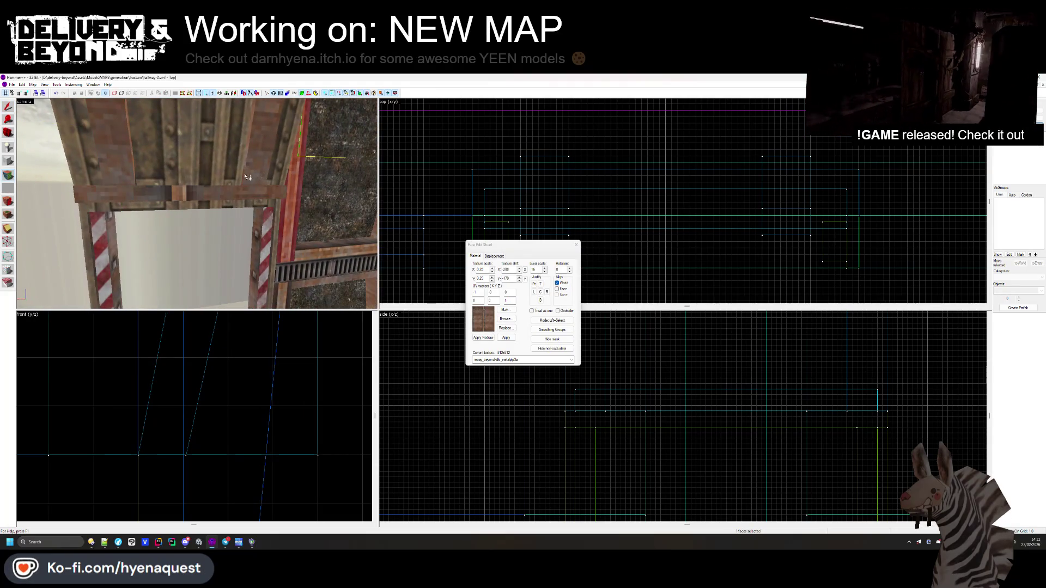
# - Try the dlv_slatefl5a and dlv_fabric5e textures on the beam faces
pyautogui.click(506, 319)
pyautogui.scroll(-10, 561, 308)
pyautogui.scroll(8, 583, 316)
pyautogui.doubleClick(584, 273)
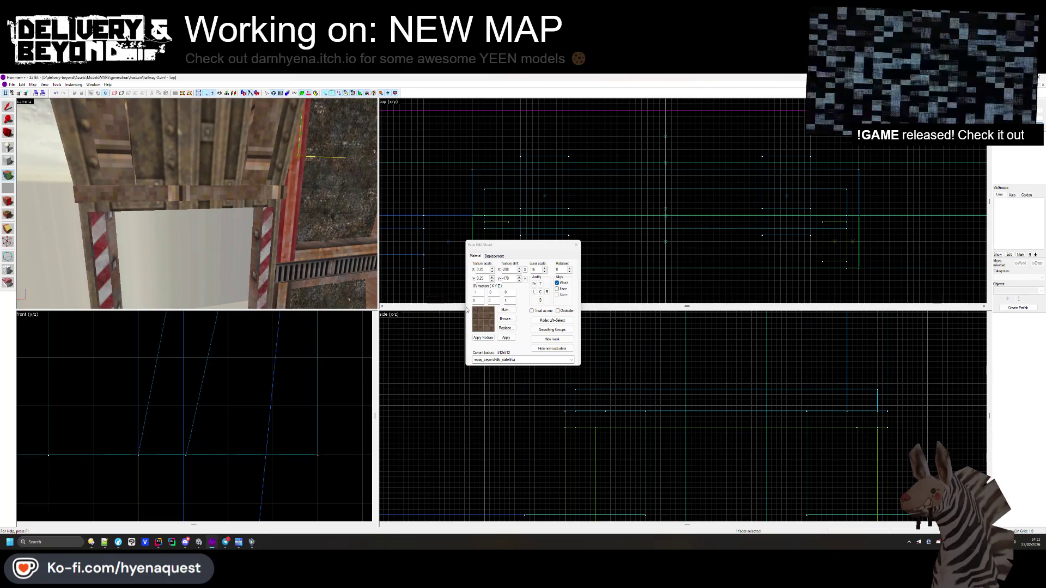
pyautogui.click(505, 318)
pyautogui.doubleClick(536, 365)
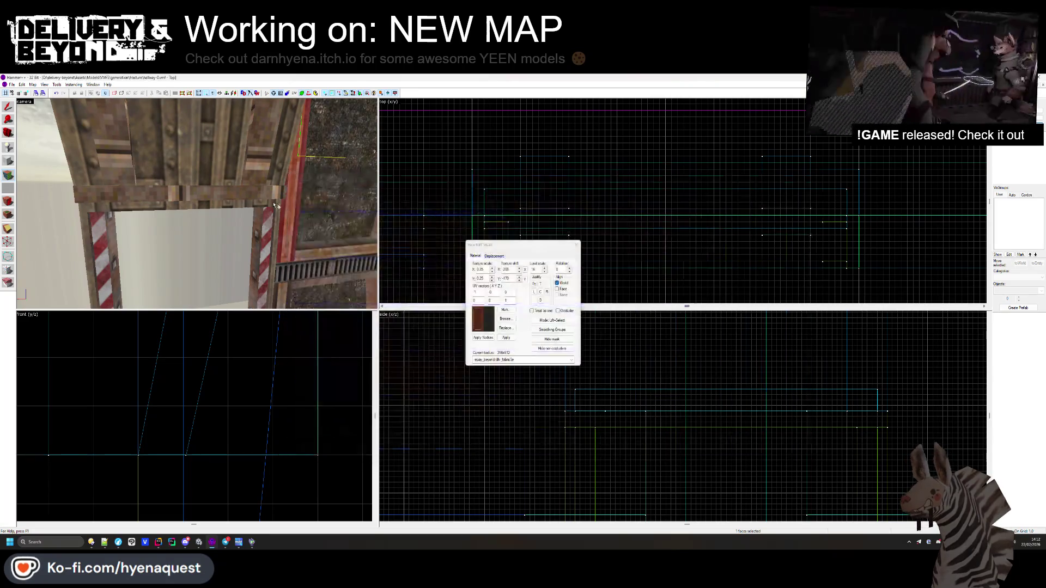
pyautogui.press('s')
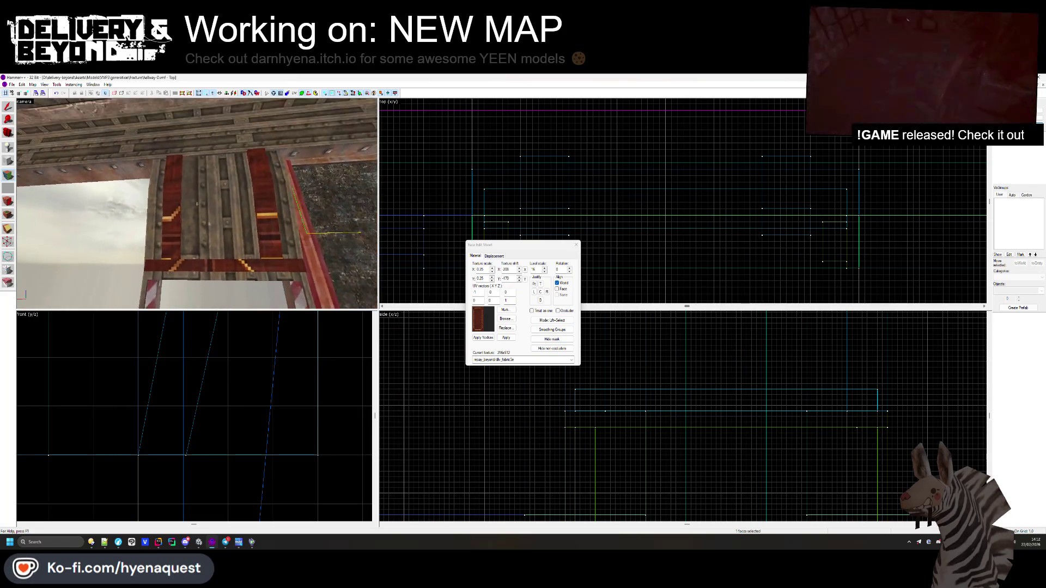
# - Apply the dlv_metalgen1 metal texture to the beam faces and close face editing
pyautogui.click(506, 318)
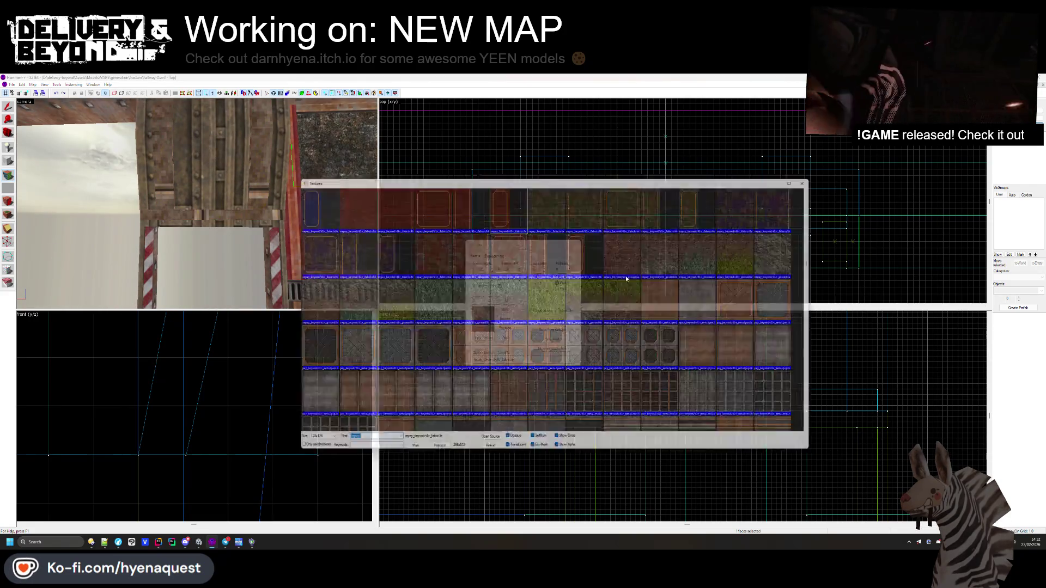
pyautogui.scroll(-10, 654, 305)
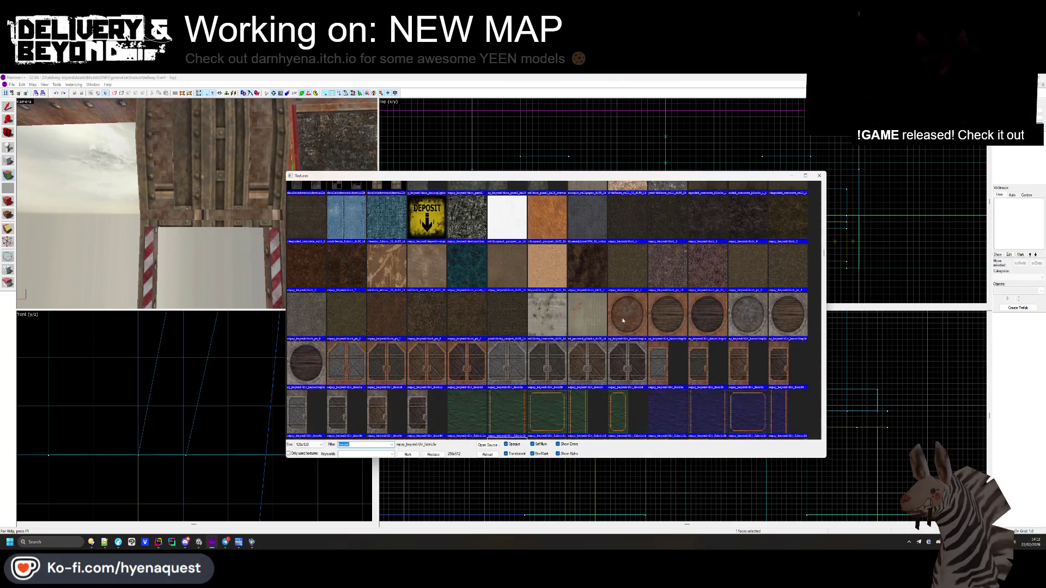
pyautogui.scroll(-5, 559, 238)
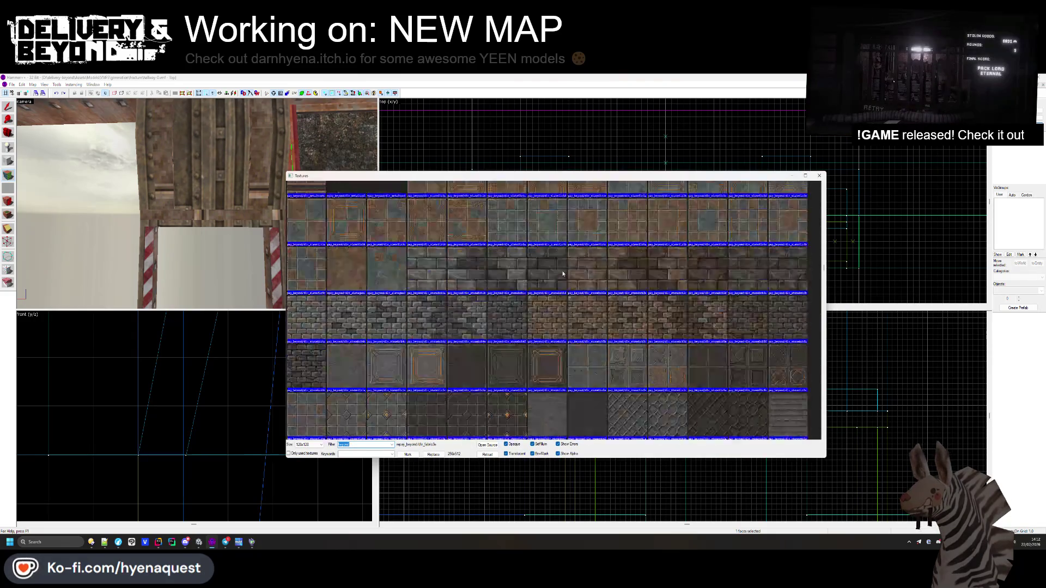
pyautogui.doubleClick(670, 247)
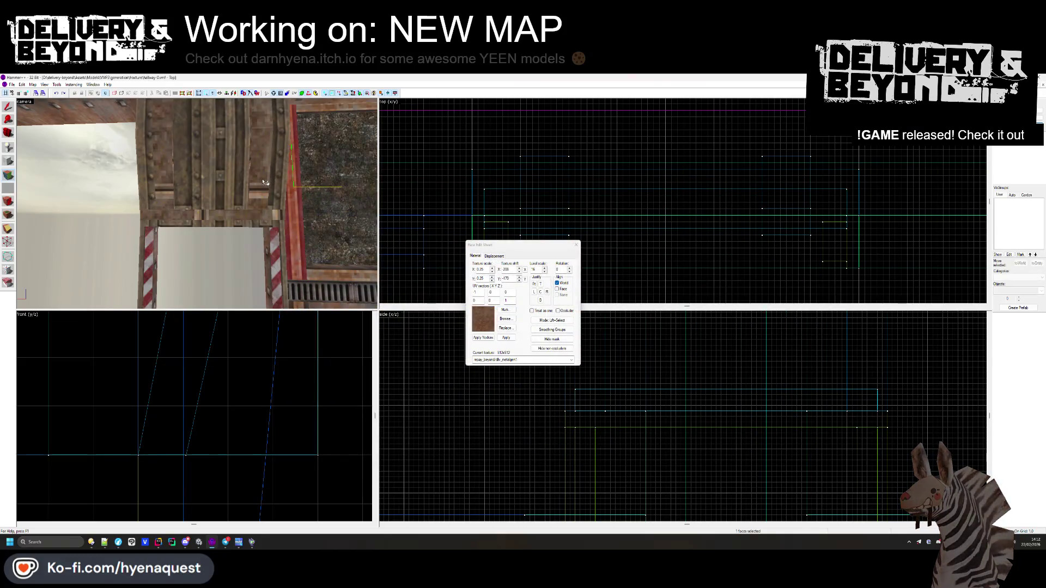
pyautogui.scroll(-2, 236, 212)
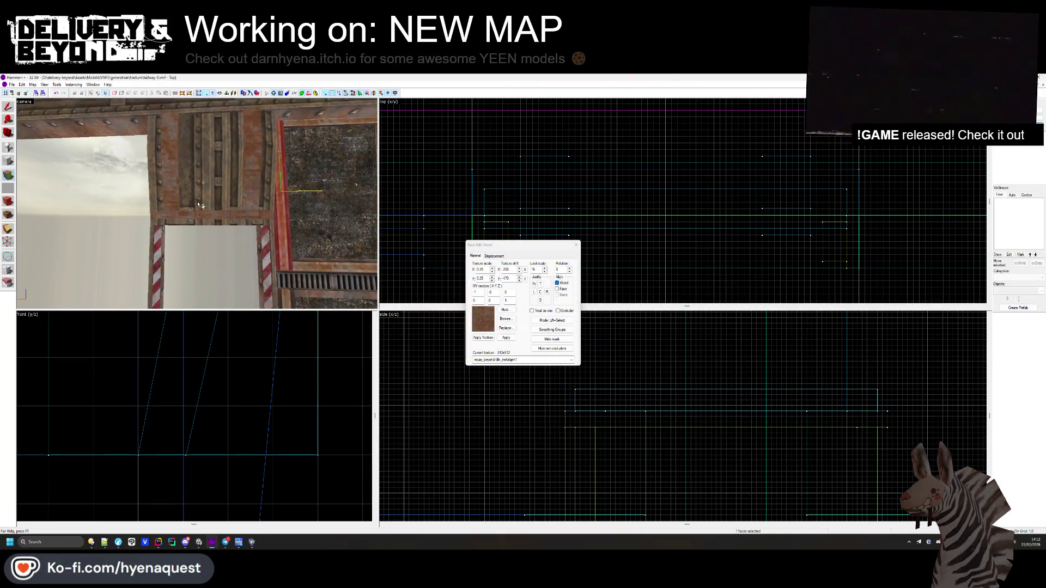
pyautogui.click(575, 245)
pyautogui.scroll(-3, 207, 208)
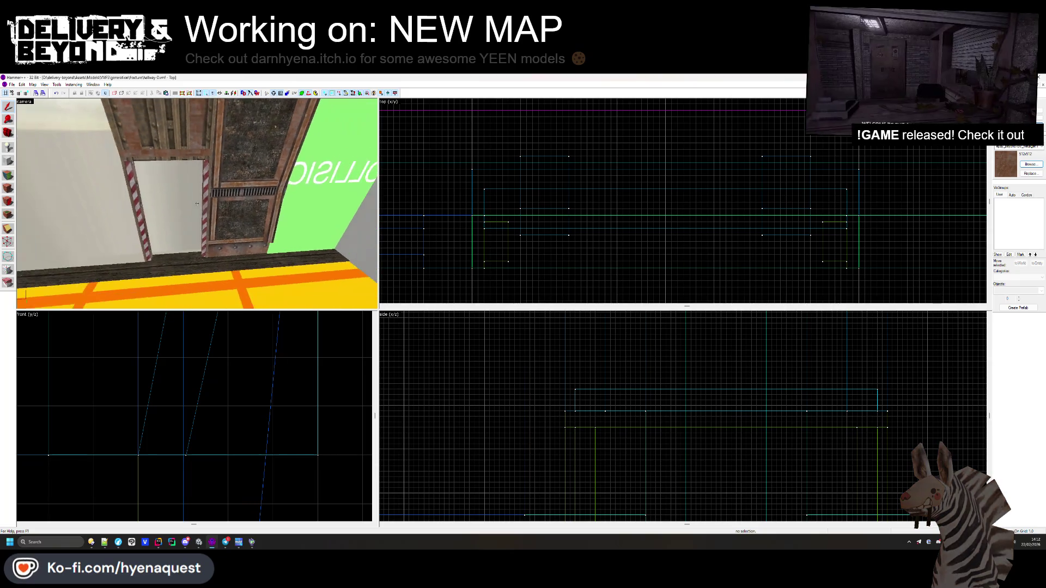
# - Select the green wall together with its beam and mirror them horizontally
pyautogui.click(326, 246)
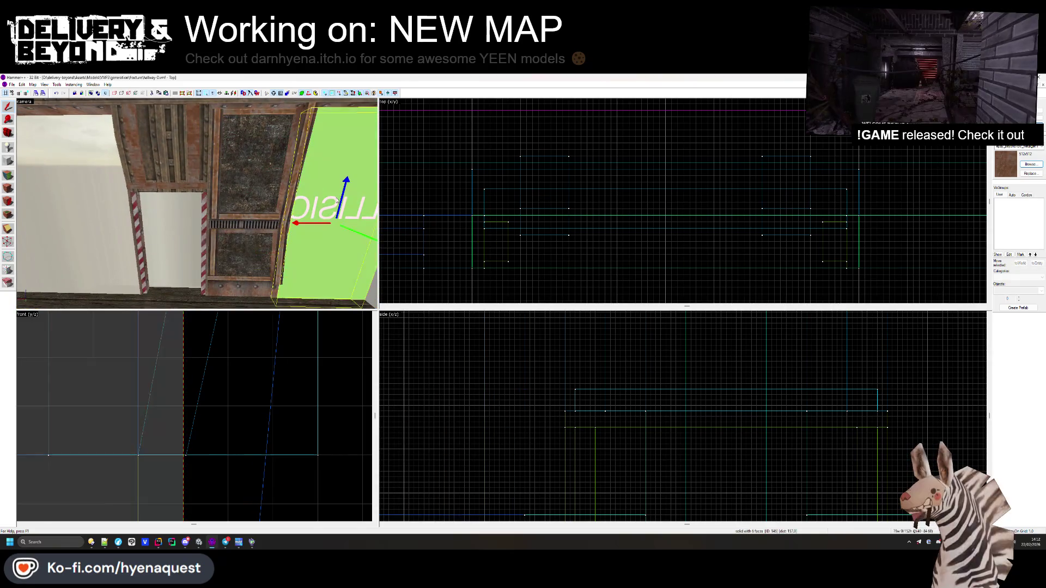
pyautogui.scroll(-2, 568, 214)
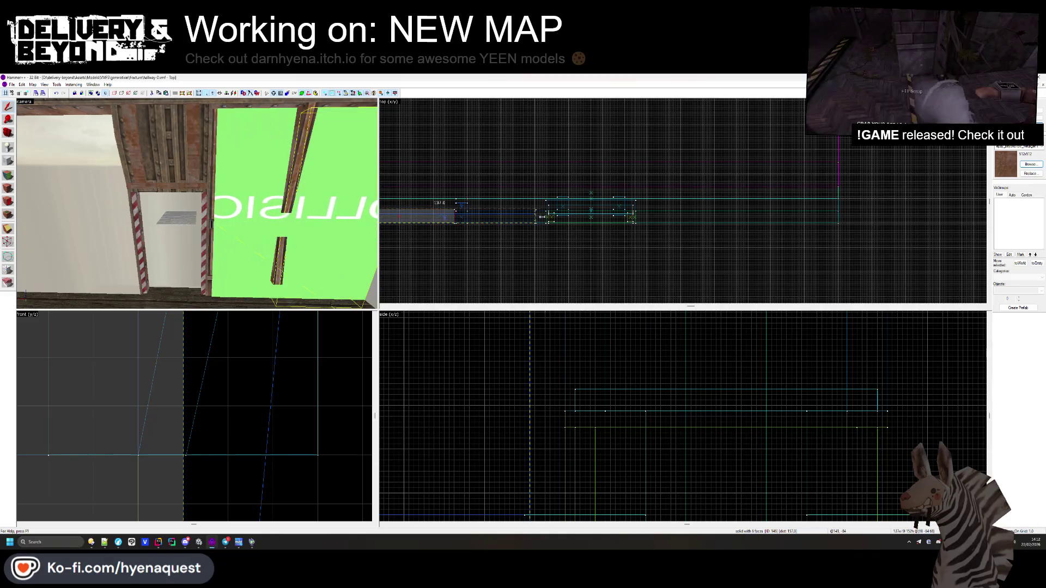
pyautogui.scroll(2, 567, 214)
pyautogui.click(756, 159)
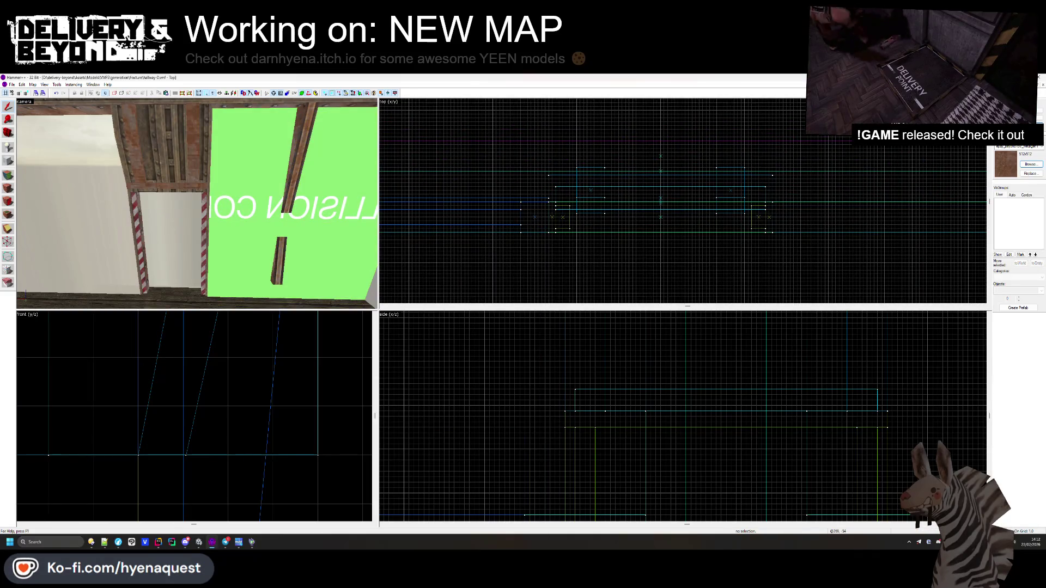
pyautogui.click(360, 229)
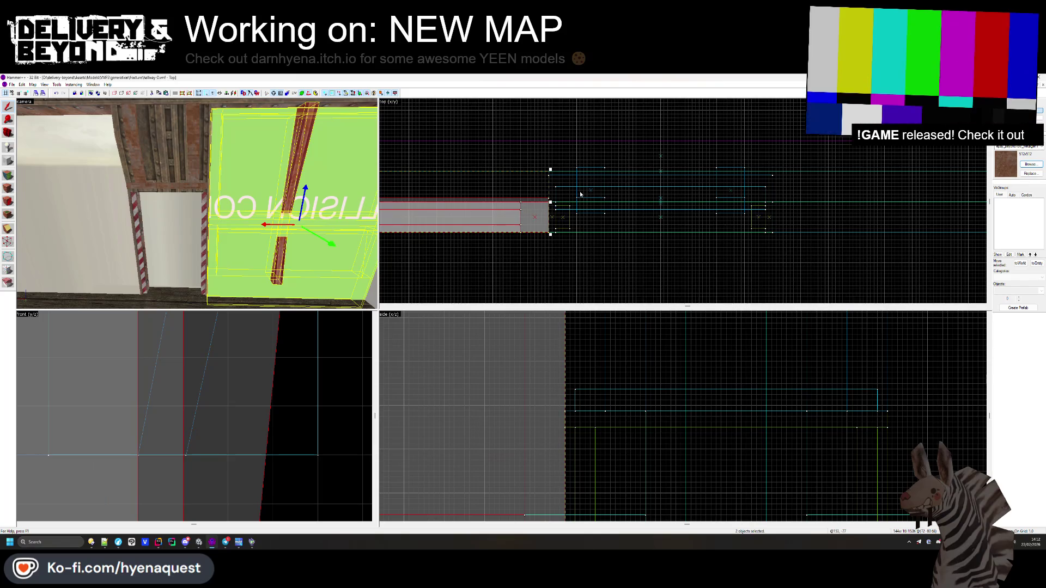
pyautogui.scroll(-2, 580, 193)
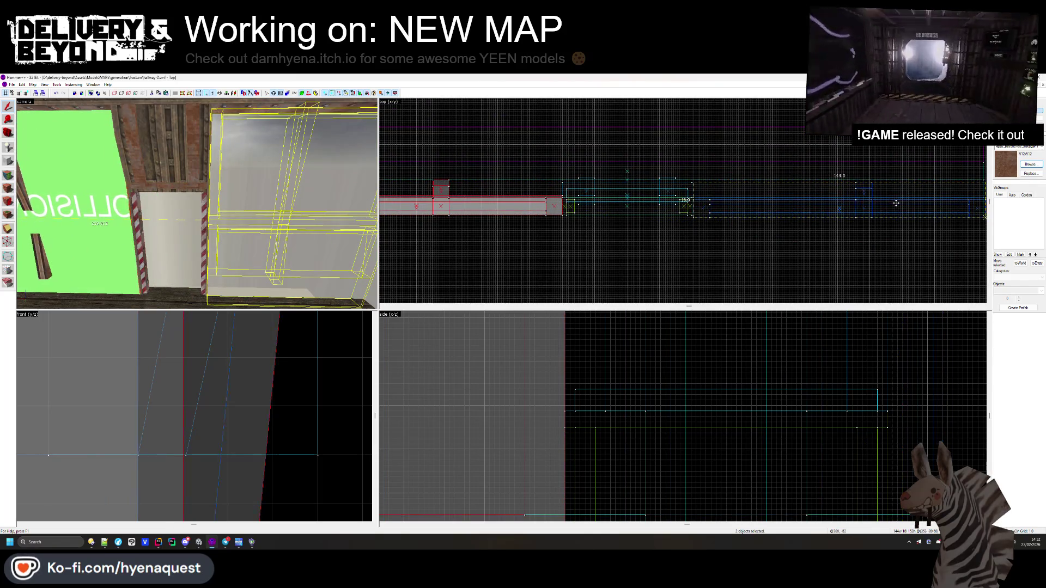
pyautogui.hotkey('ctrl', 'z')
pyautogui.rightClick(823, 209)
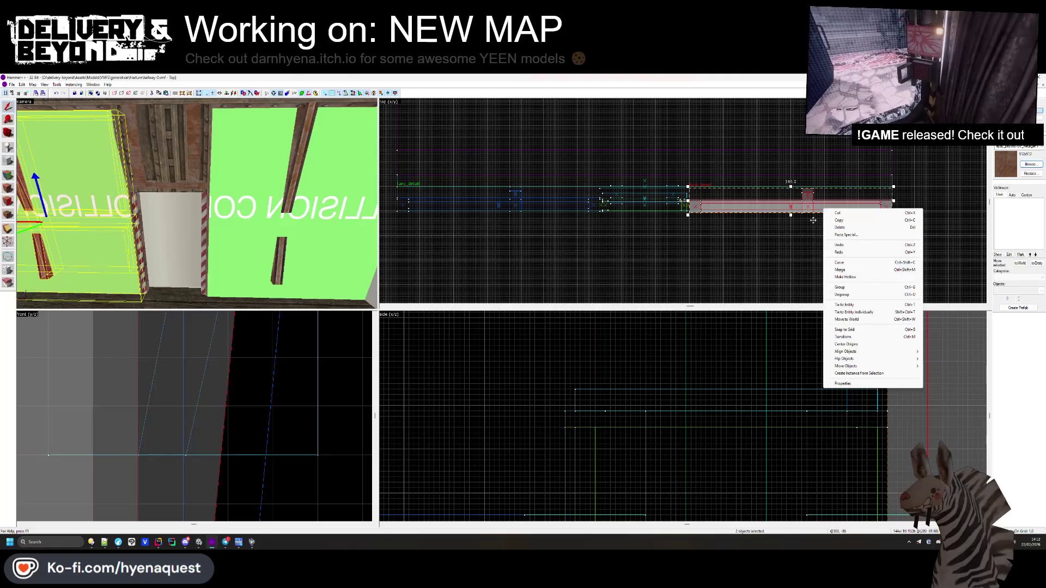
pyautogui.moveTo(862, 350)
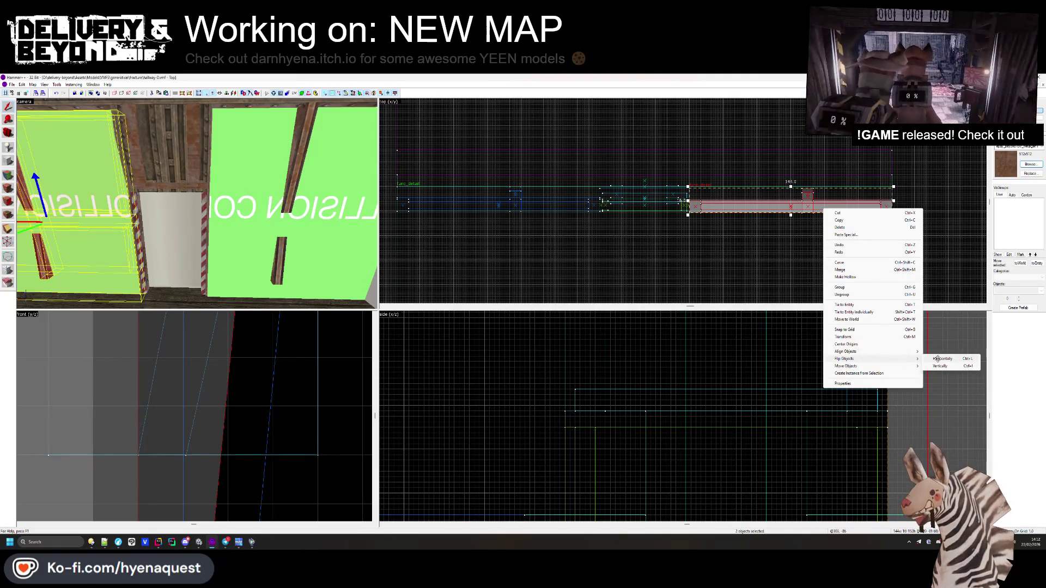
pyautogui.click(939, 359)
pyautogui.scroll(3, 699, 238)
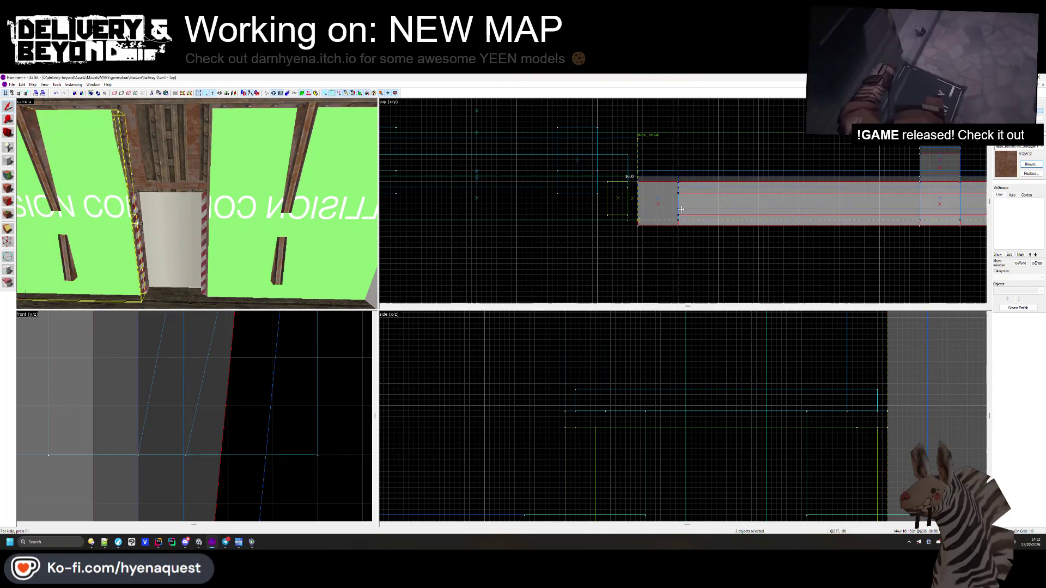
pyautogui.scroll(-5, 682, 260)
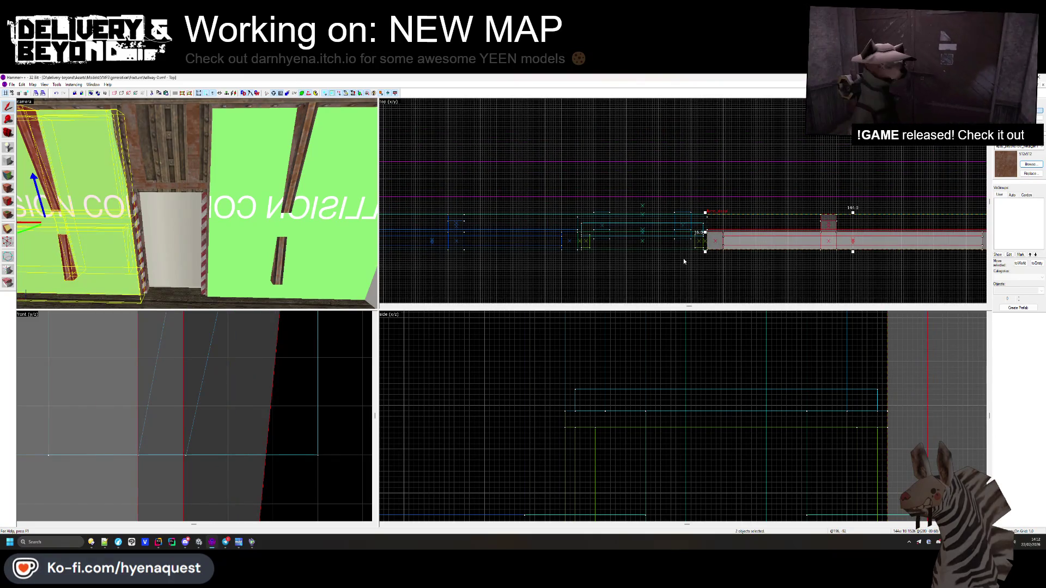
# - Fly the camera down the hallway and select the collision wall brushes from the far end
pyautogui.click(683, 258)
pyautogui.press('z')
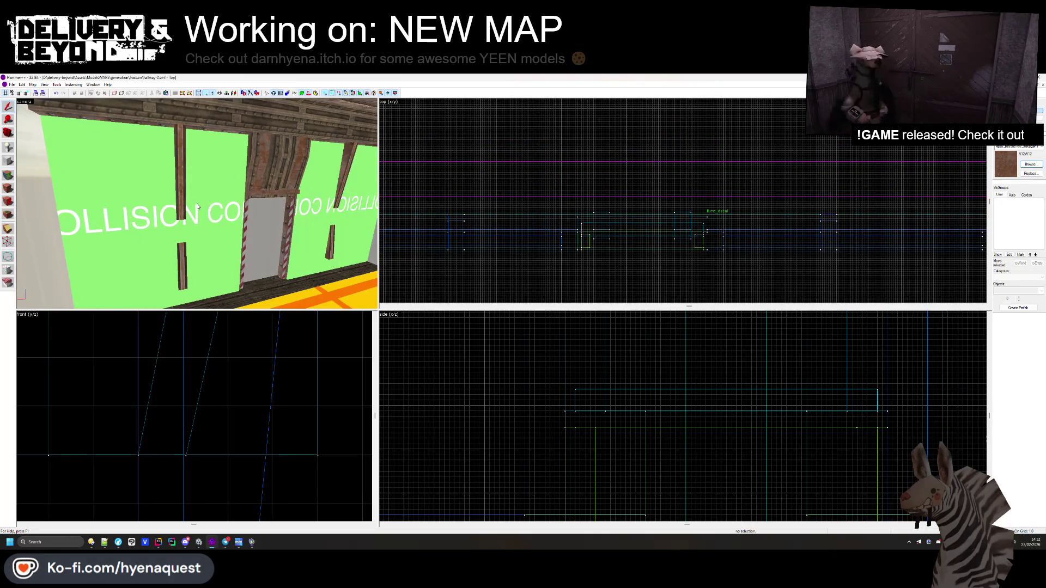
pyautogui.press('s')
pyautogui.press('w')
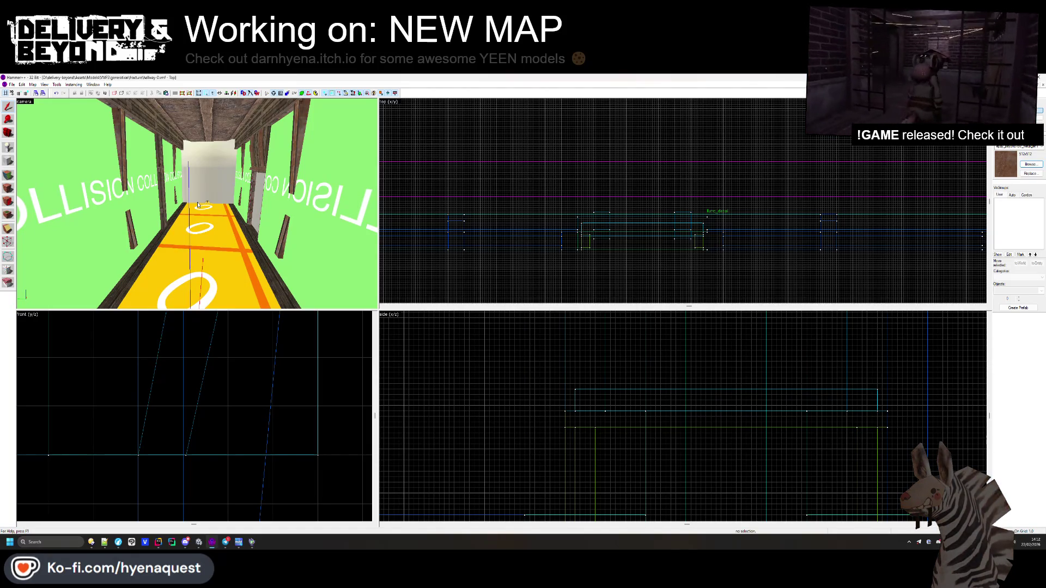
pyautogui.click(262, 185)
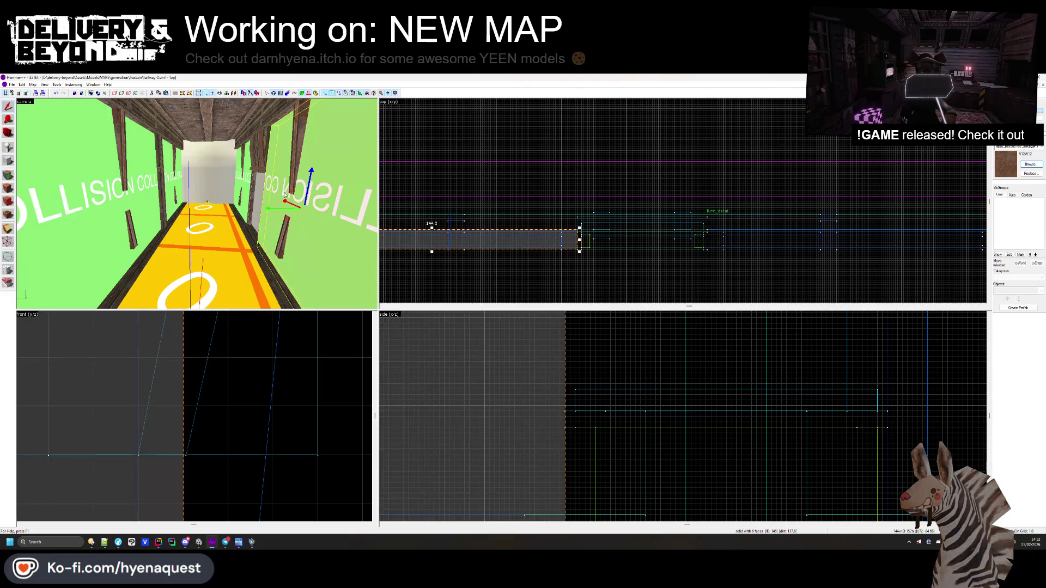
# - Assign all three collision wall brushes to a new visgroup named COLLISION
pyautogui.keyDown('ctrl'); pyautogui.click(148, 189); pyautogui.keyUp('ctrl')
pyautogui.doubleClick(231, 221)
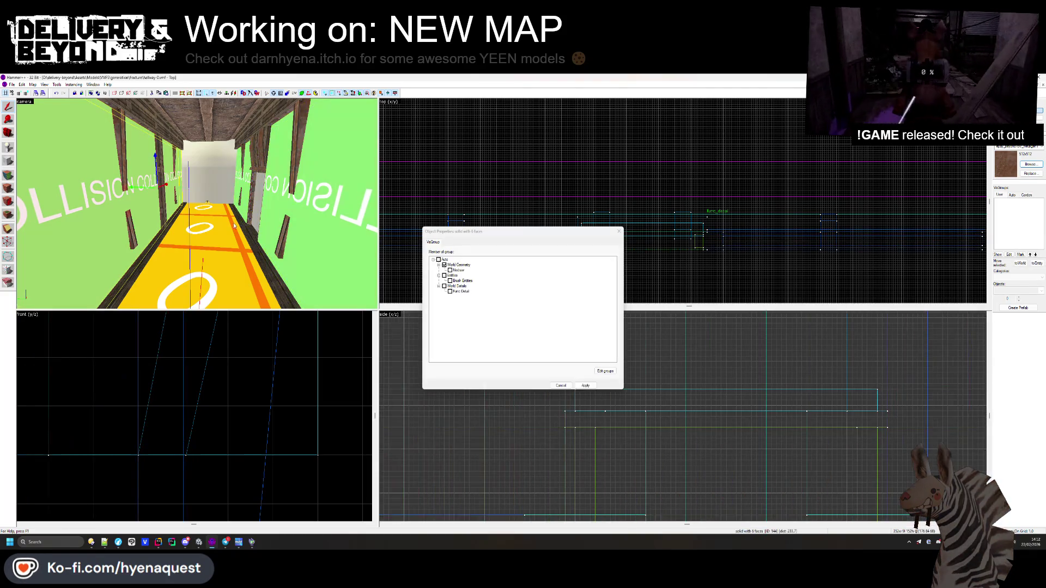
pyautogui.click(245, 186)
pyautogui.click(605, 371)
pyautogui.write('COLLISION')
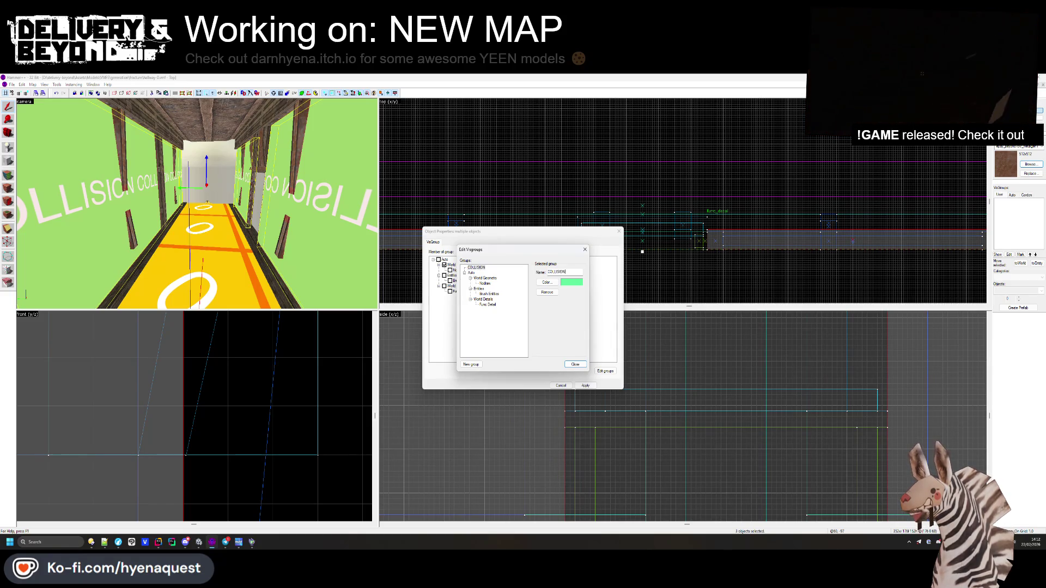
pyautogui.press('Return')
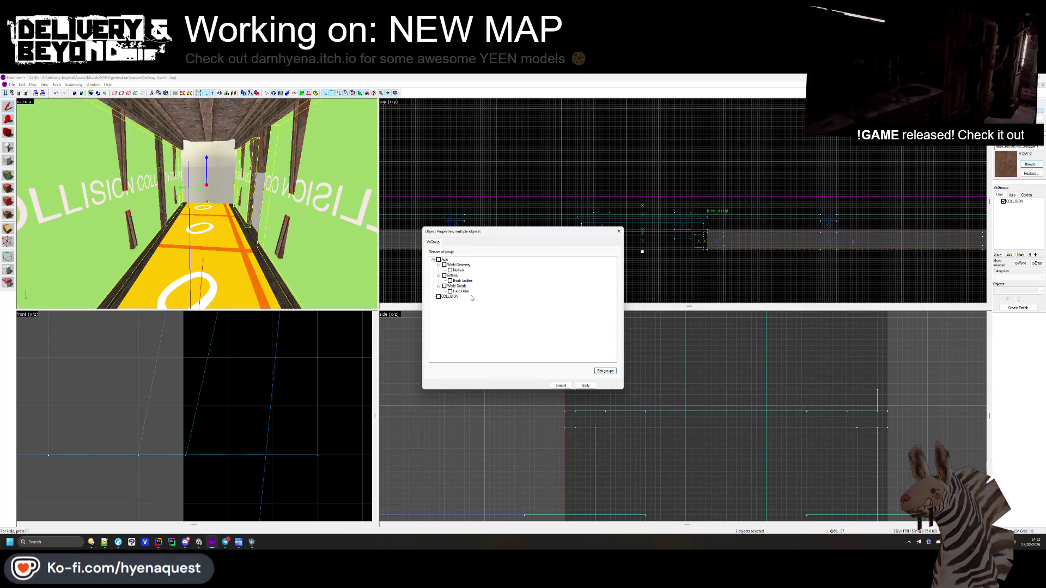
pyautogui.press('Escape')
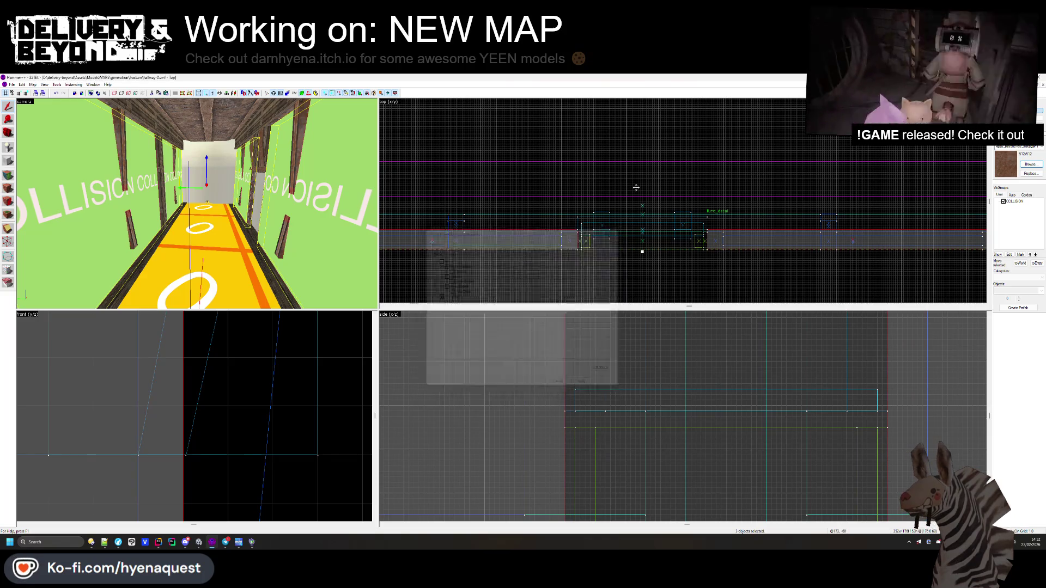
# - Hide the COLLISION visgroup so the textured hallway walls show
pyautogui.press('Escape')
pyautogui.scroll(-3, 967, 237)
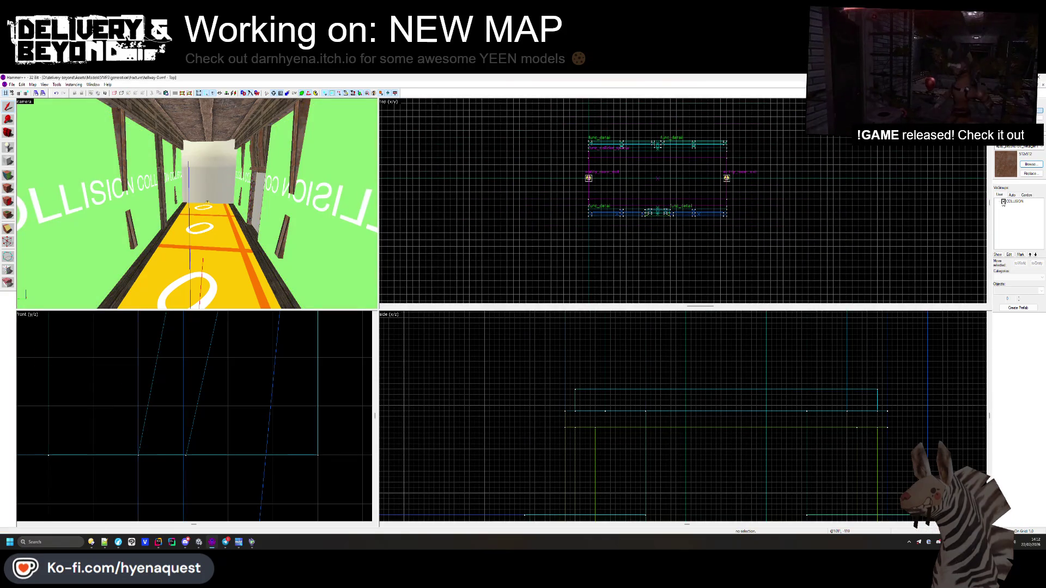
pyautogui.click(1003, 202)
pyautogui.moveTo(287, 199); pyautogui.dragTo(197, 206)
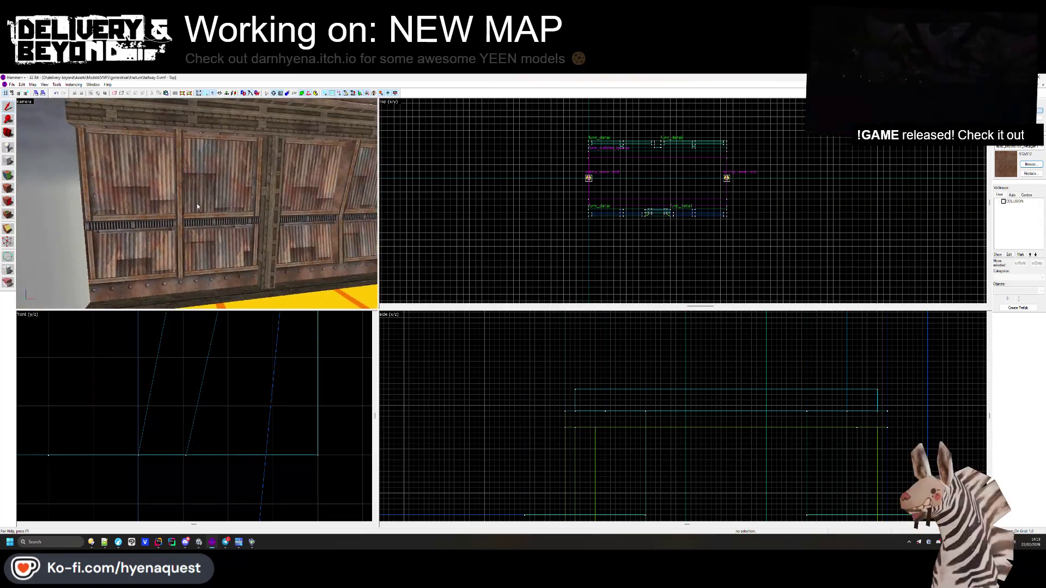
# - Give the four red corrugated wall panel faces the GLASS texture and close face editing
pyautogui.click(8, 174)
pyautogui.click(130, 196)
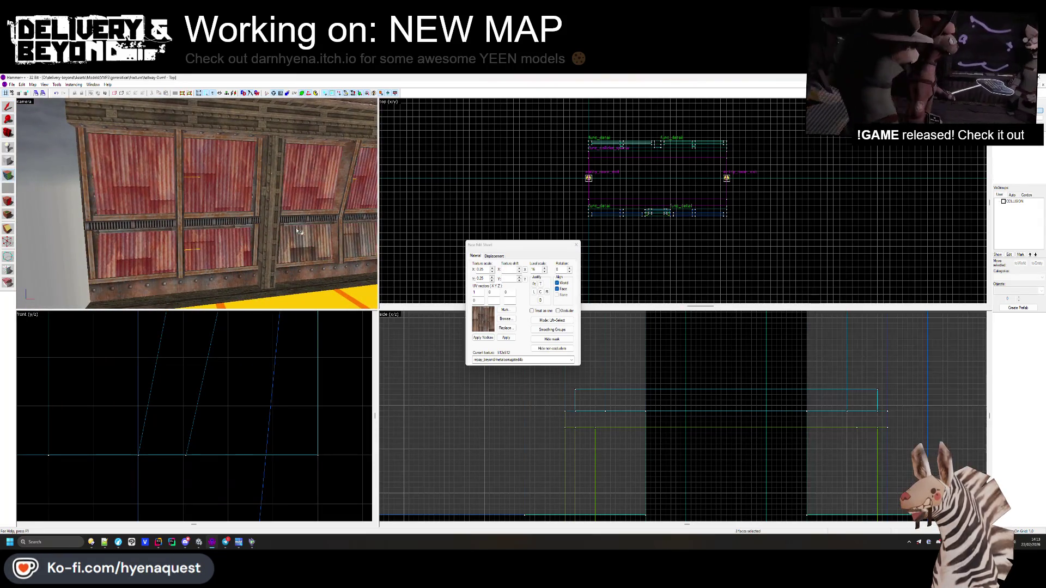
pyautogui.click(505, 319)
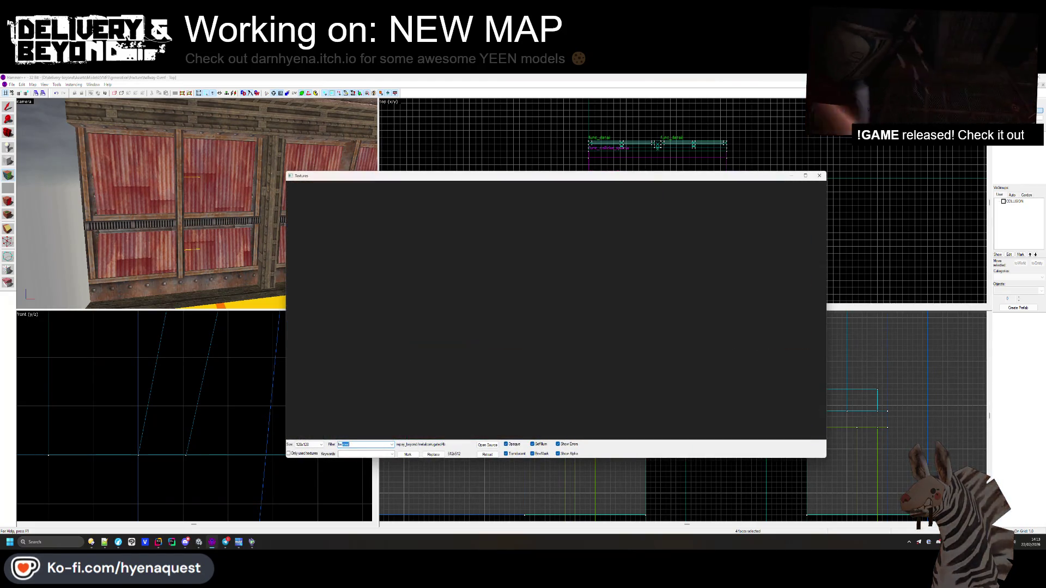
pyautogui.scroll(5, 806, 327)
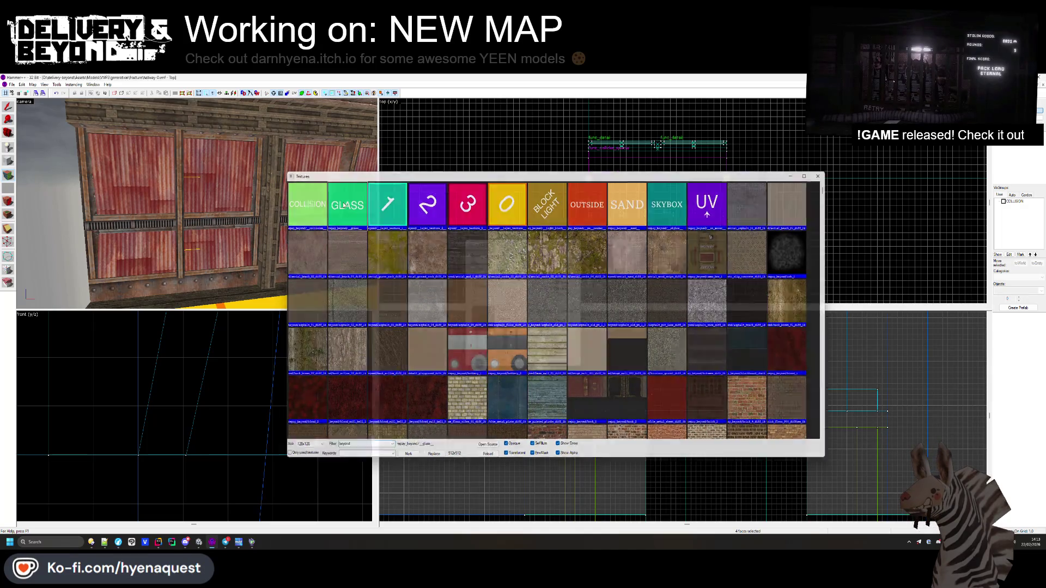
pyautogui.doubleClick(346, 204)
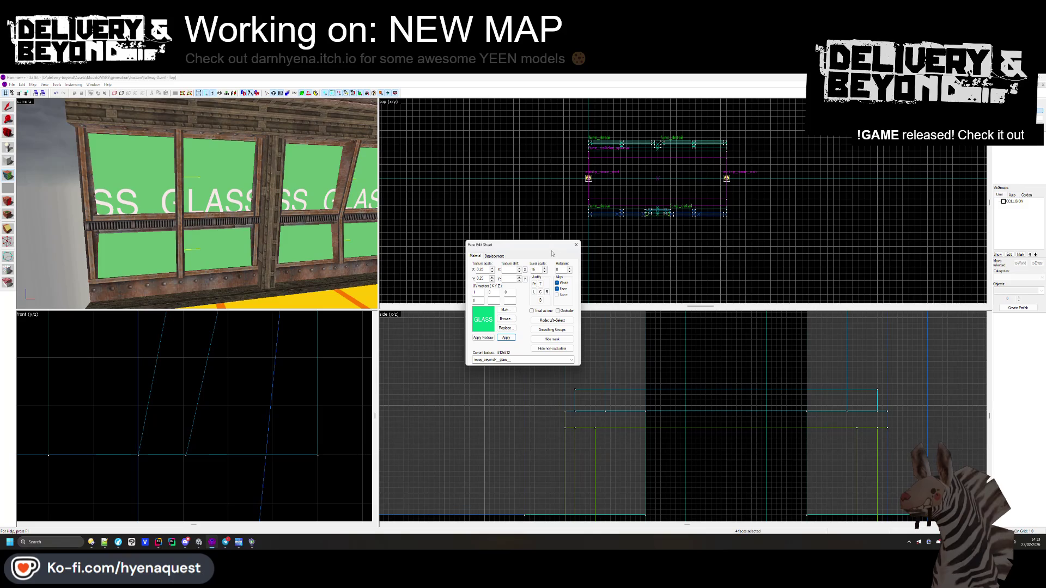
pyautogui.click(576, 244)
pyautogui.press('z')
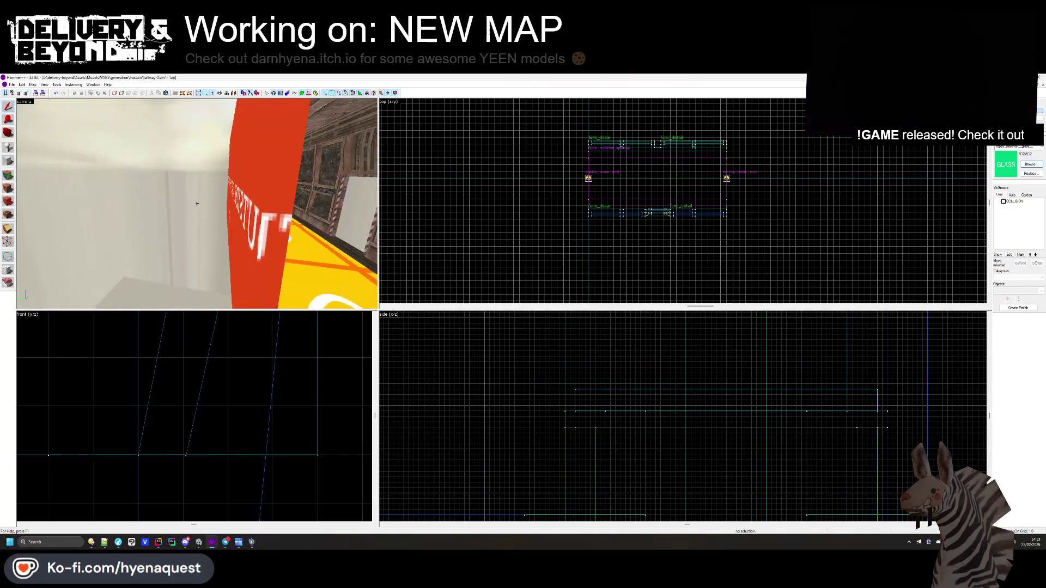
pyautogui.press('z')
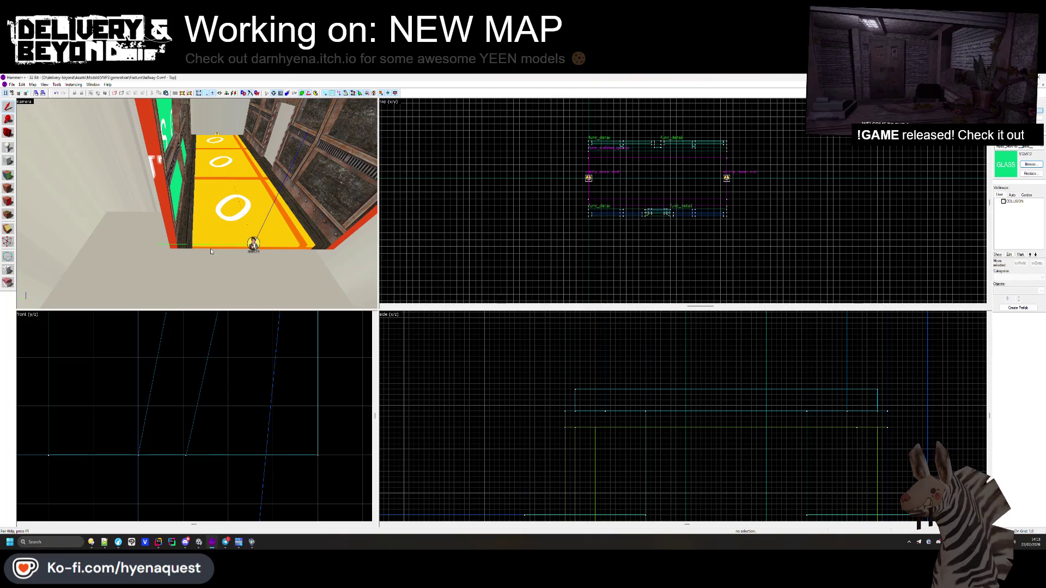
pyautogui.click(8, 188)
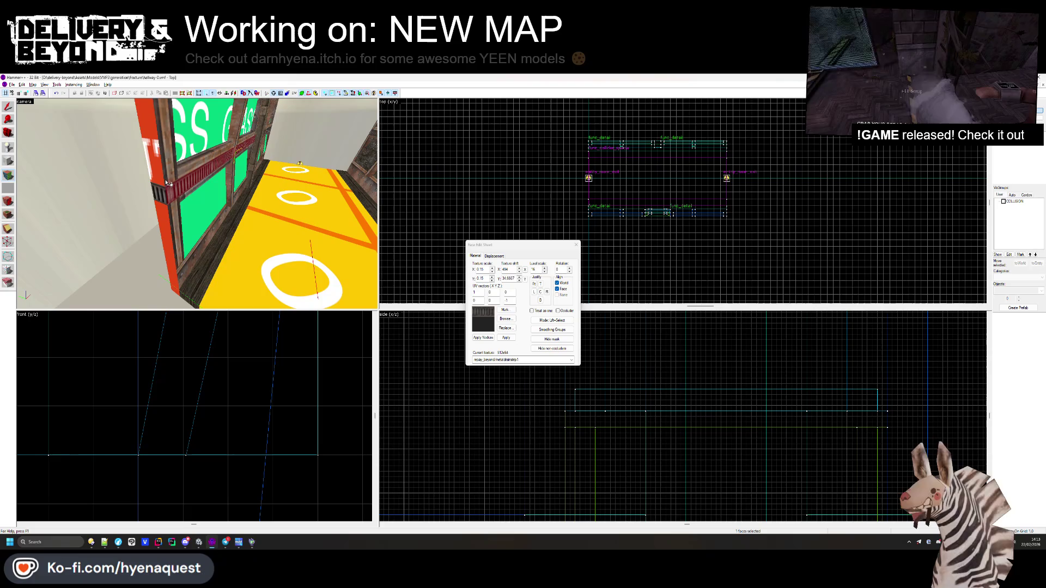
pyautogui.click(179, 219)
pyautogui.click(181, 234)
pyautogui.moveTo(178, 238)
pyautogui.mouseDown()
pyautogui.moveTo(221, 197)
pyautogui.moveTo(207, 245)
pyautogui.moveTo(212, 213)
pyautogui.mouseUp()
pyautogui.click(221, 196)
pyautogui.click(207, 249)
pyautogui.click(212, 211)
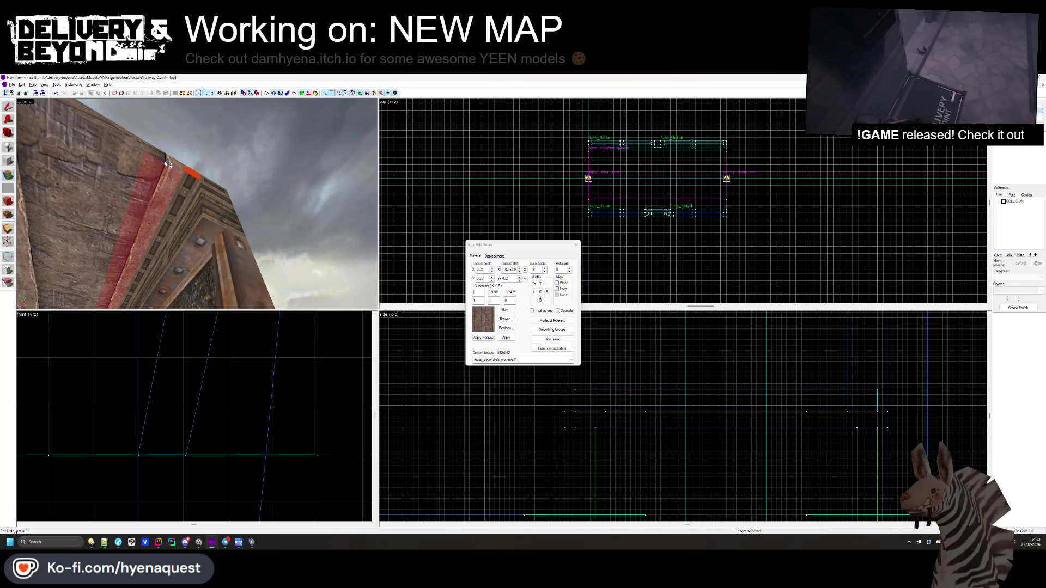
pyautogui.moveTo(192, 183); pyautogui.dragTo(196, 203)
pyautogui.moveTo(157, 257)
pyautogui.mouseDown()
pyautogui.moveTo(197, 204)
pyautogui.moveTo(212, 235)
pyautogui.moveTo(223, 199)
pyautogui.moveTo(238, 197)
pyautogui.mouseUp()
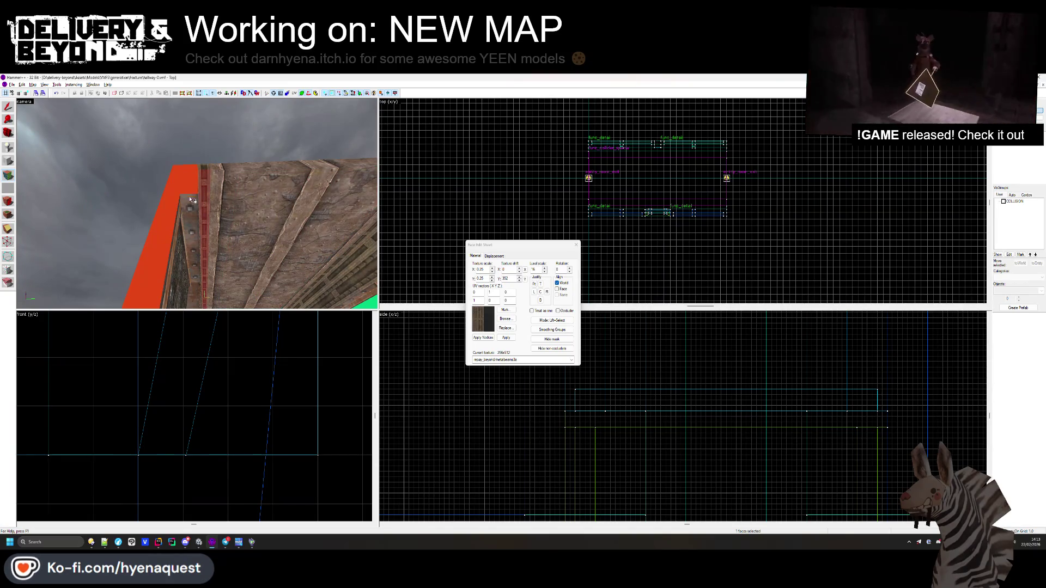
pyautogui.moveTo(199, 192)
pyautogui.mouseDown()
pyautogui.moveTo(190, 215)
pyautogui.moveTo(204, 205)
pyautogui.mouseUp()
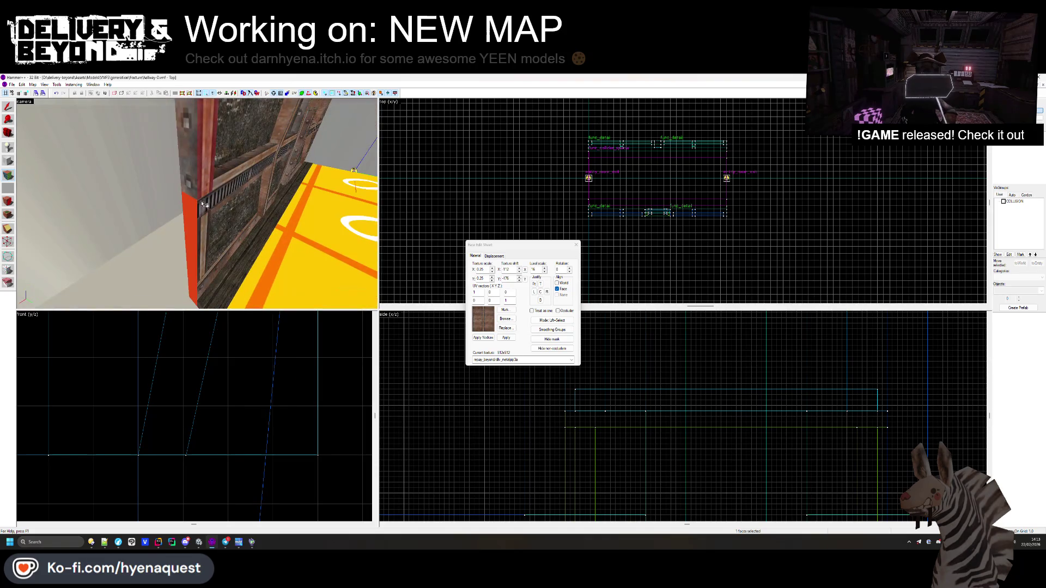
pyautogui.moveTo(192, 289); pyautogui.dragTo(197, 230)
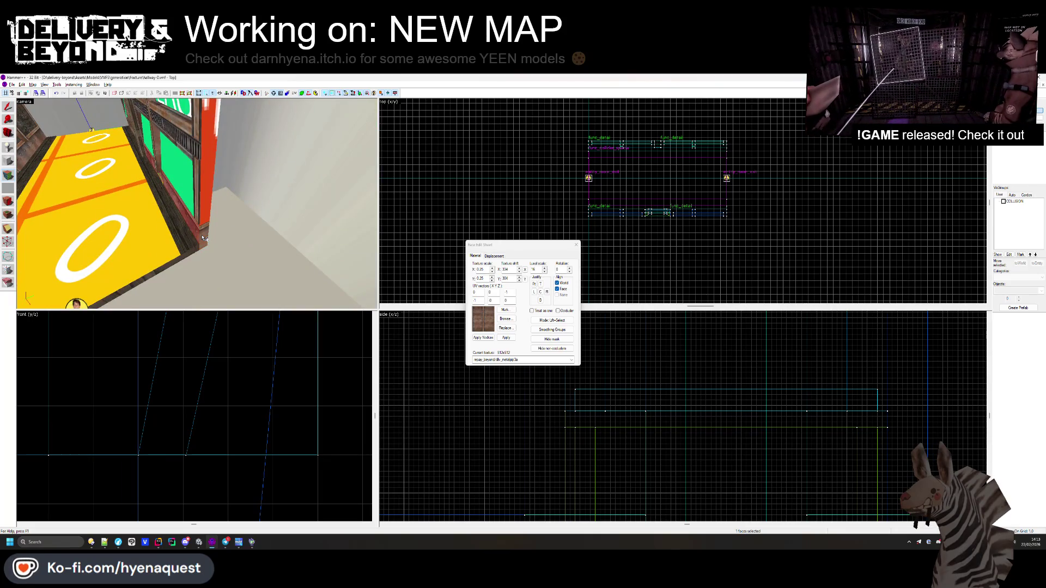
pyautogui.moveTo(204, 135); pyautogui.dragTo(197, 206)
pyautogui.click(575, 244)
pyautogui.scroll(-5, 197, 206)
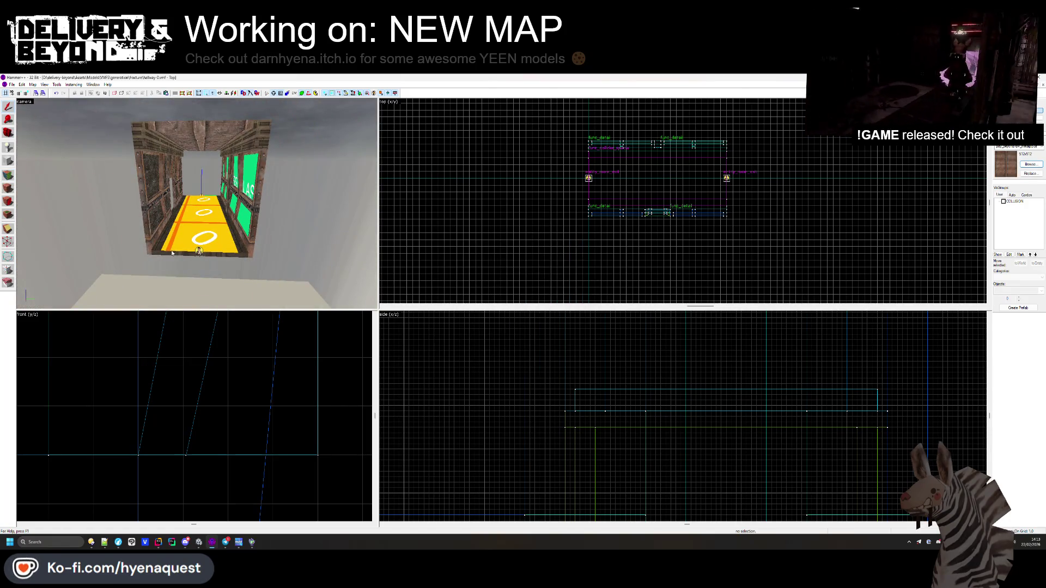
pyautogui.click(7, 188)
pyautogui.click(188, 228)
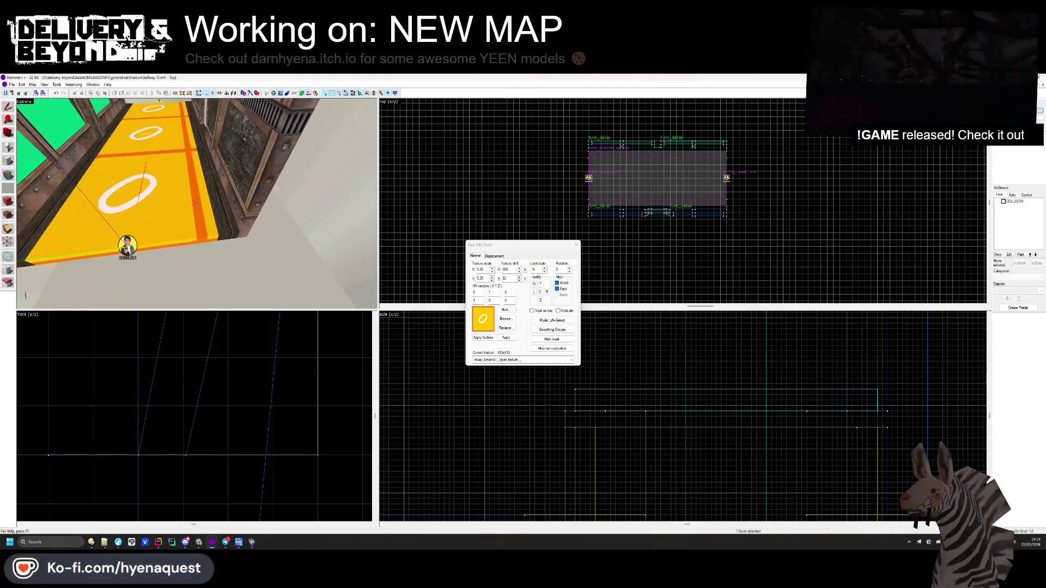
pyautogui.click(229, 232)
pyautogui.moveTo(196, 204)
pyautogui.mouseDown()
pyautogui.moveTo(159, 238)
pyautogui.moveTo(190, 214)
pyautogui.moveTo(305, 223)
pyautogui.mouseUp()
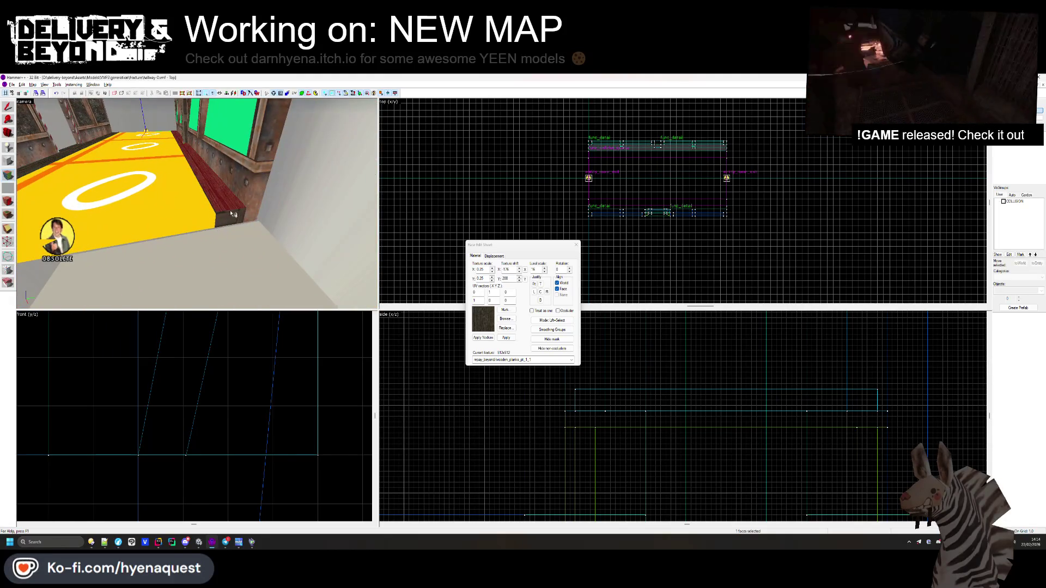
pyautogui.click(576, 245)
pyautogui.moveTo(186, 217); pyautogui.dragTo(197, 207)
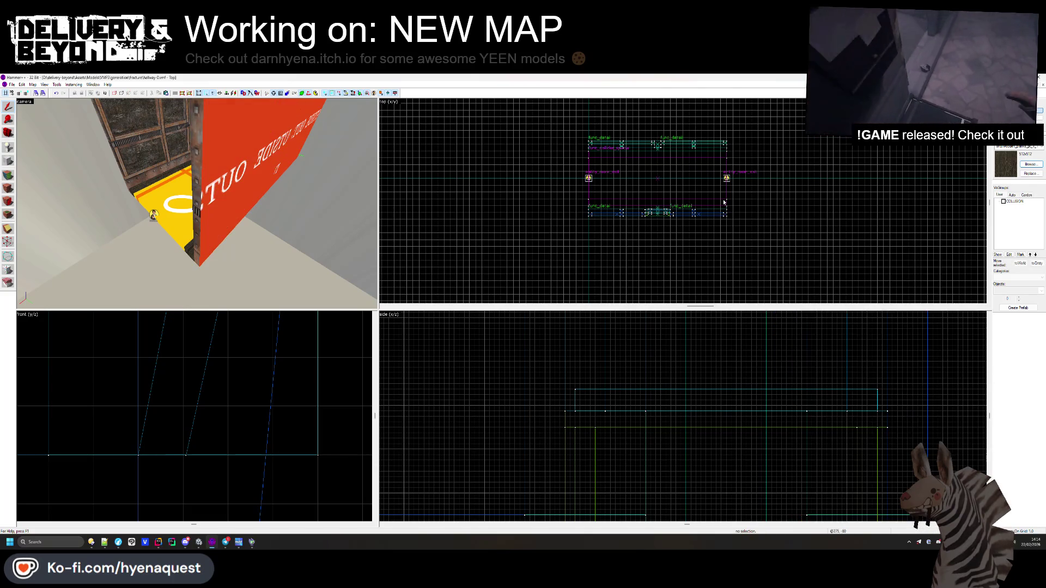
# - Pick the red OUTSIDE texture from the Textures browser as the current texture
pyautogui.click(1029, 164)
pyautogui.scroll(-10, 518, 282)
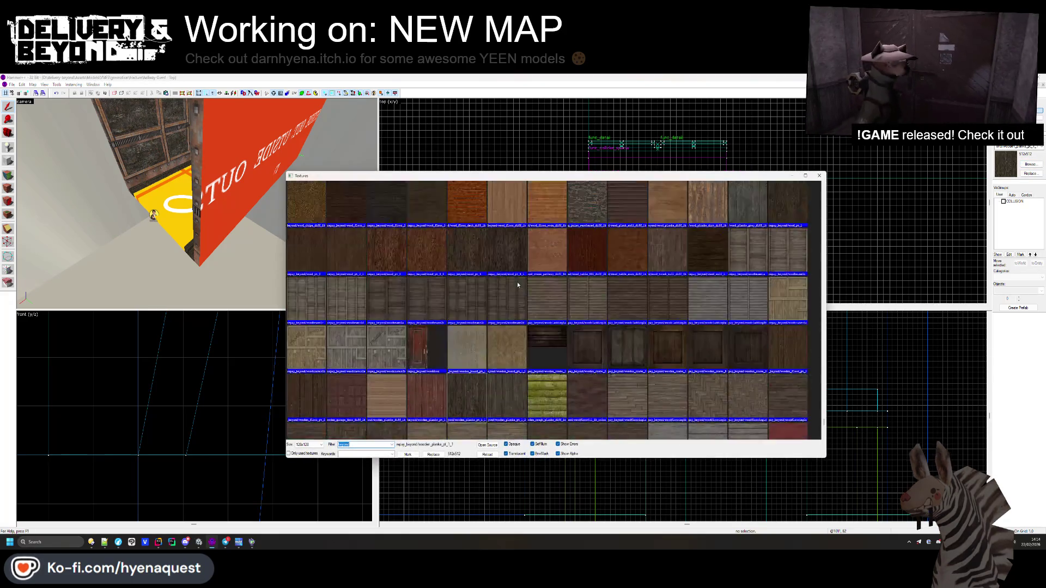
pyautogui.scroll(3, 661, 293)
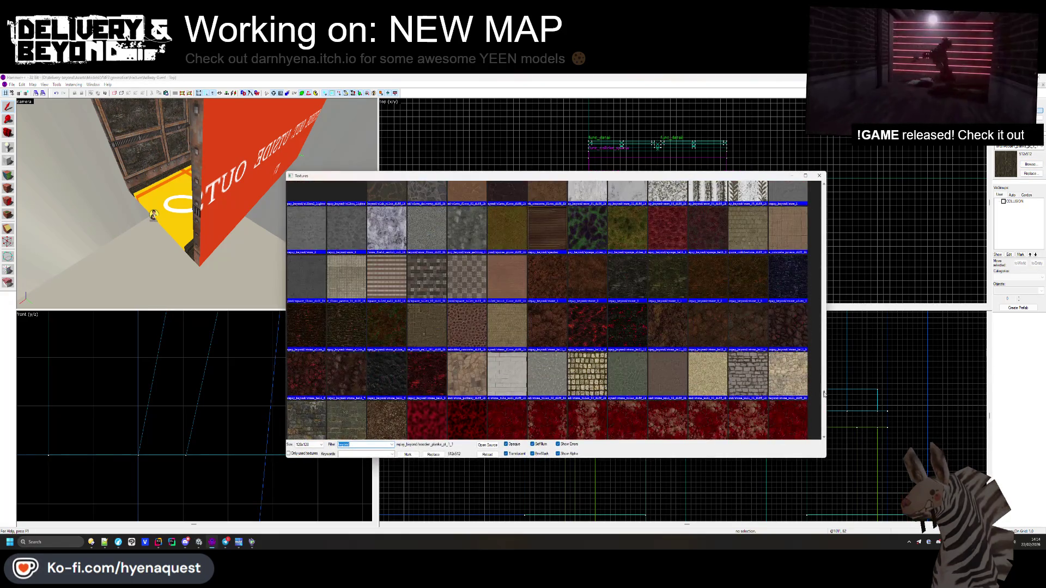
pyautogui.scroll(10, 823, 393)
pyautogui.doubleClick(586, 205)
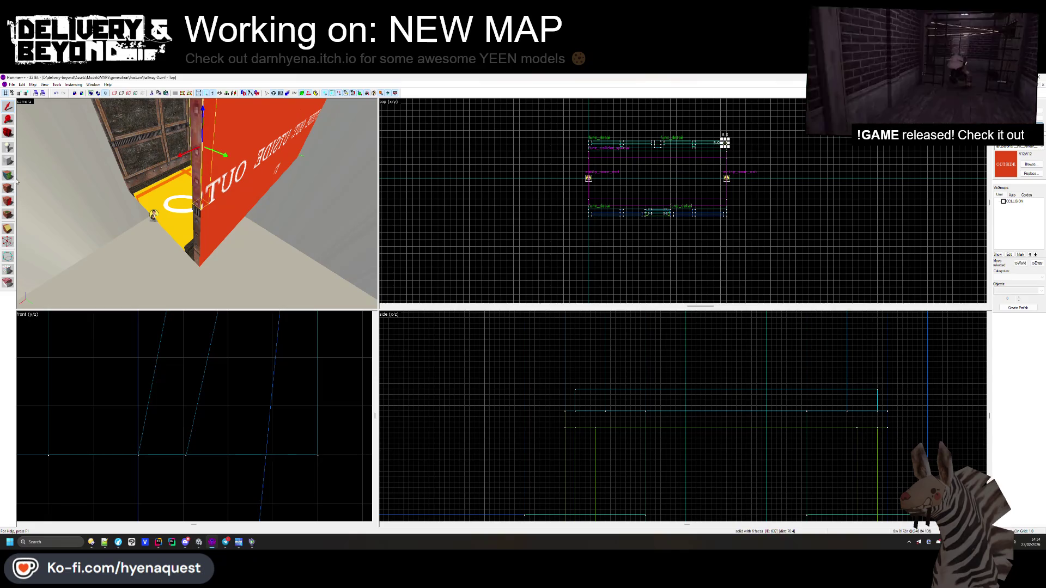
# - Raise the top of the block higher in the Front view and commit the resize
pyautogui.scroll(5, 728, 163)
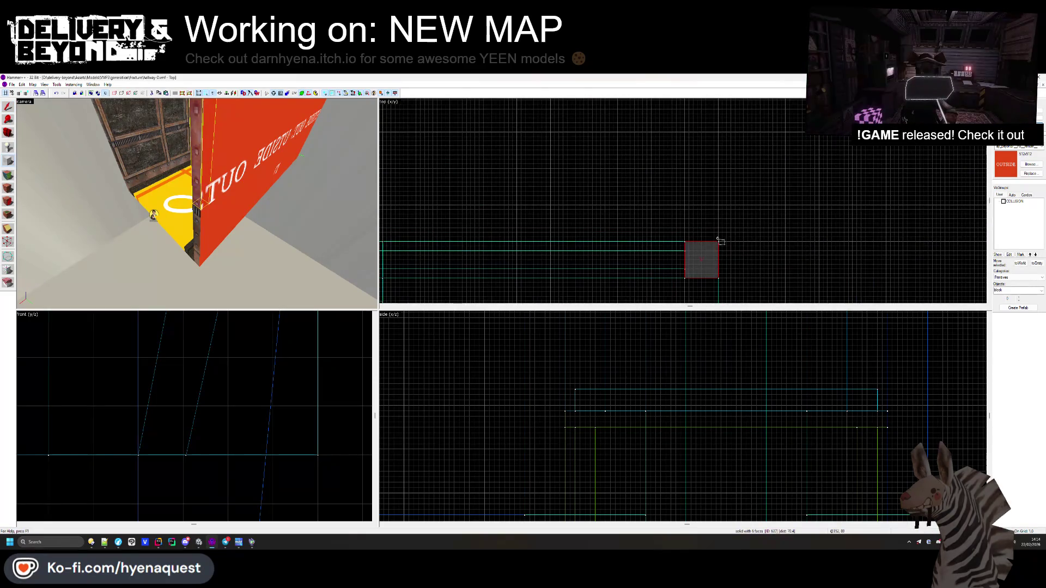
pyautogui.scroll(-5, 710, 173)
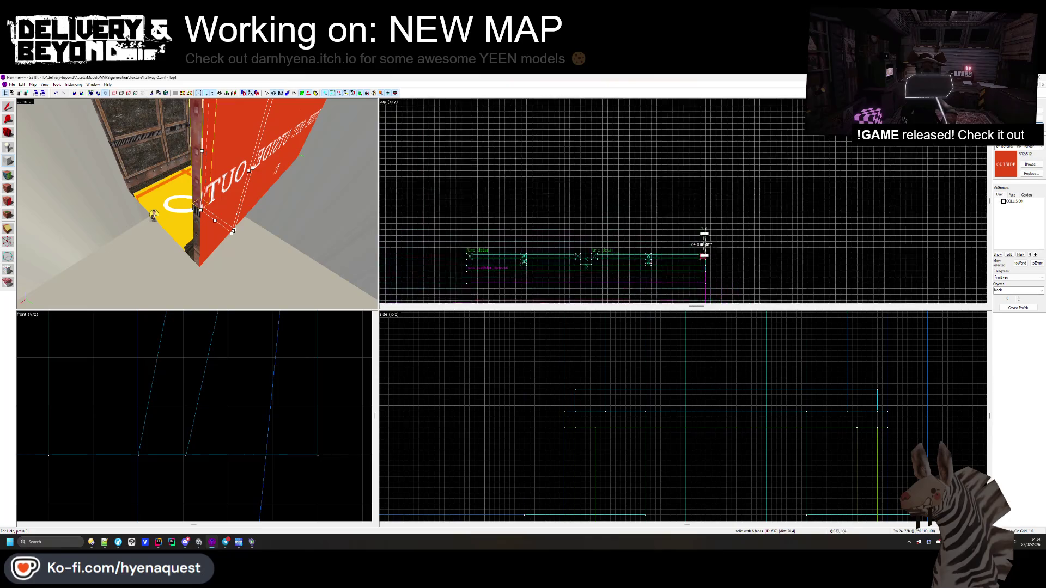
pyautogui.scroll(3, 708, 183)
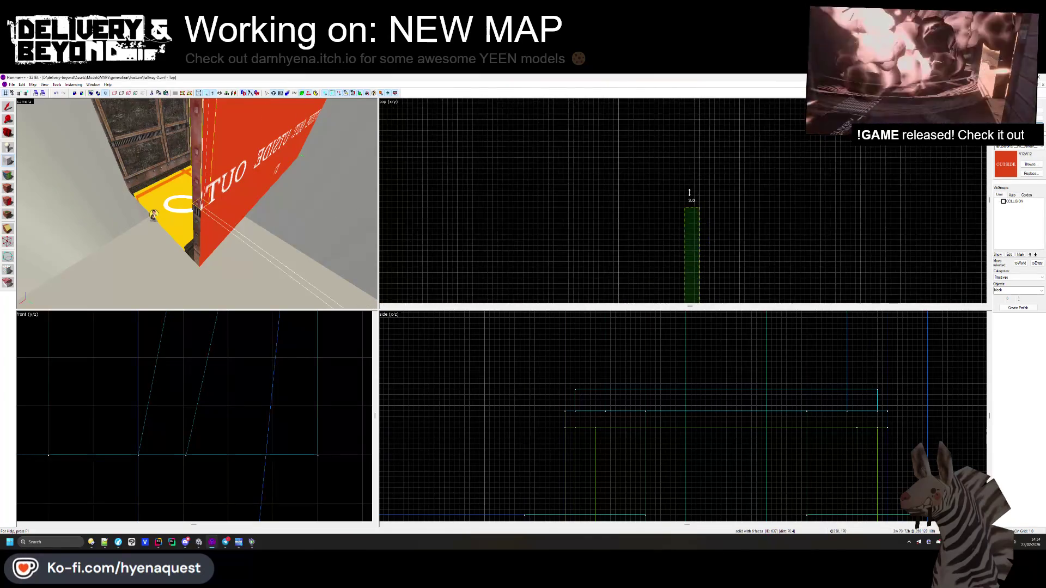
pyautogui.scroll(-1, 479, 403)
pyautogui.scroll(-5, 228, 400)
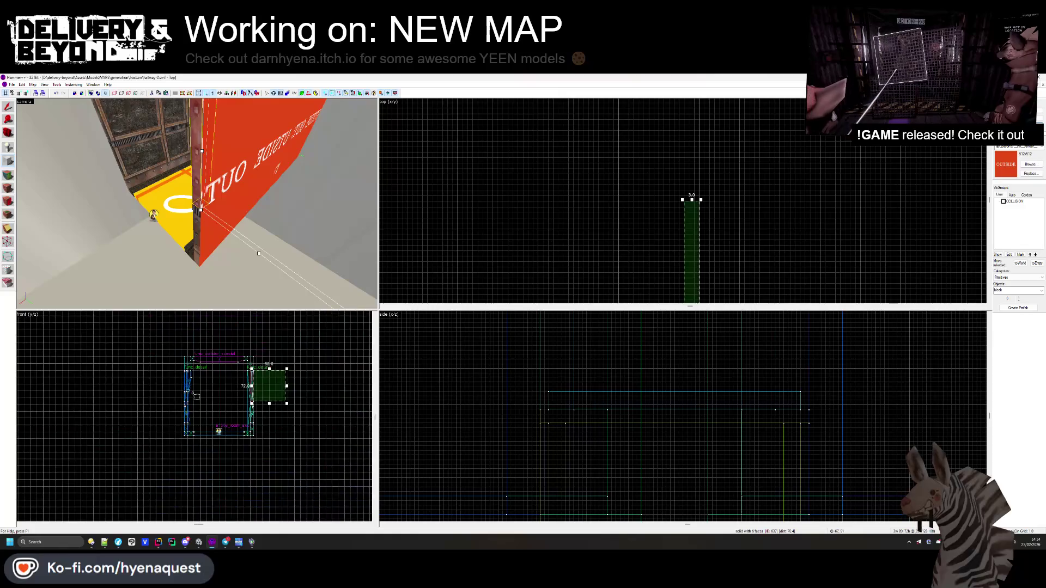
pyautogui.scroll(4, 269, 401)
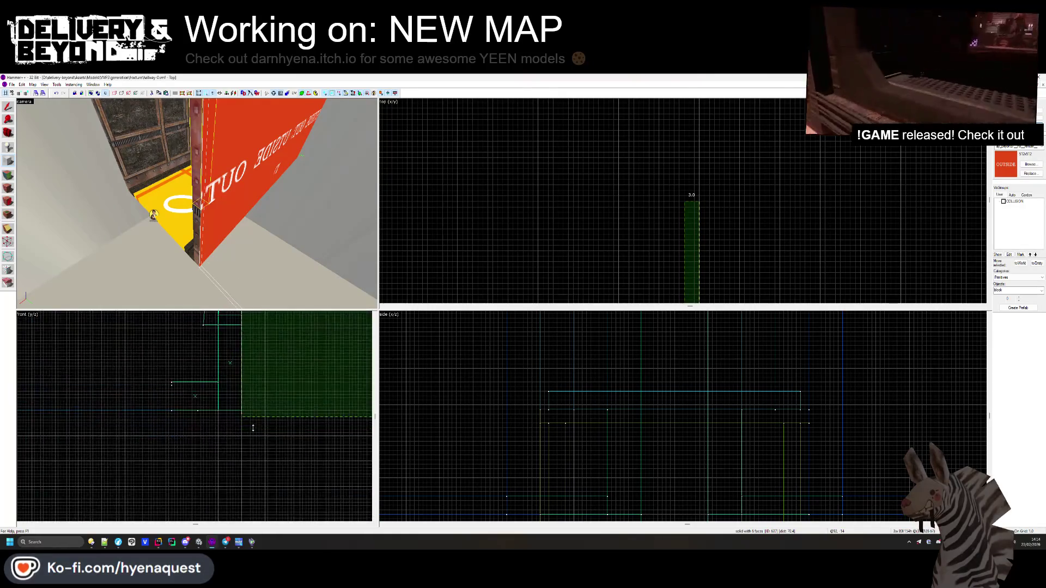
pyautogui.scroll(-3, 252, 421)
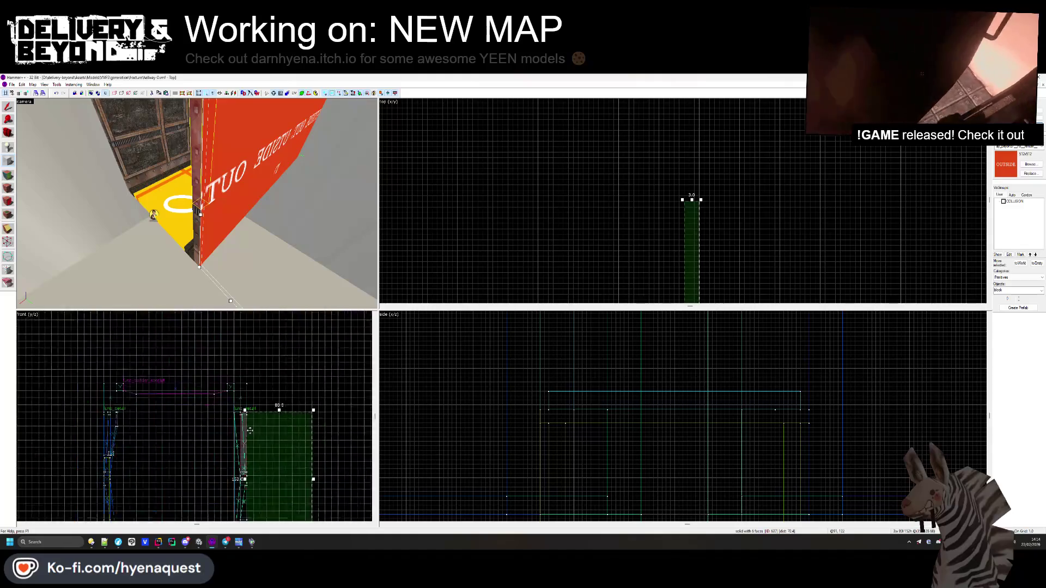
pyautogui.scroll(3, 292, 420)
pyautogui.moveTo(295, 420)
pyautogui.mouseDown()
pyautogui.moveTo(240, 350)
pyautogui.moveTo(236, 326)
pyautogui.mouseUp()
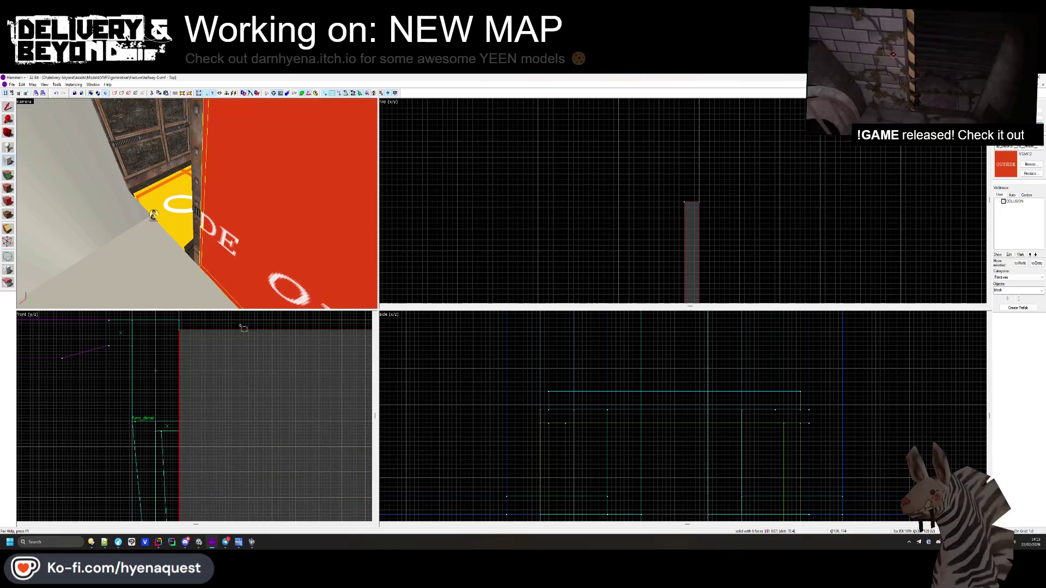
pyautogui.click(468, 179)
# - Shift the red OUTSIDE solid left and stretch it along the hallway in Top view
pyautogui.click(256, 188)
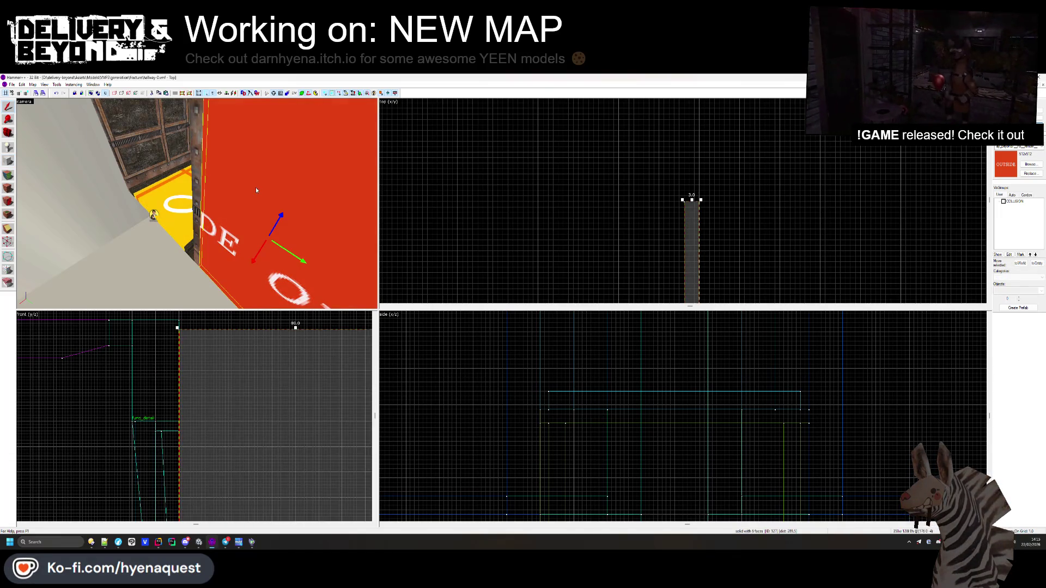
pyautogui.scroll(-4, 681, 240)
pyautogui.moveTo(727, 195)
pyautogui.mouseDown()
pyautogui.moveTo(576, 178)
pyautogui.moveTo(618, 158)
pyautogui.moveTo(600, 272)
pyautogui.moveTo(687, 259)
pyautogui.mouseUp()
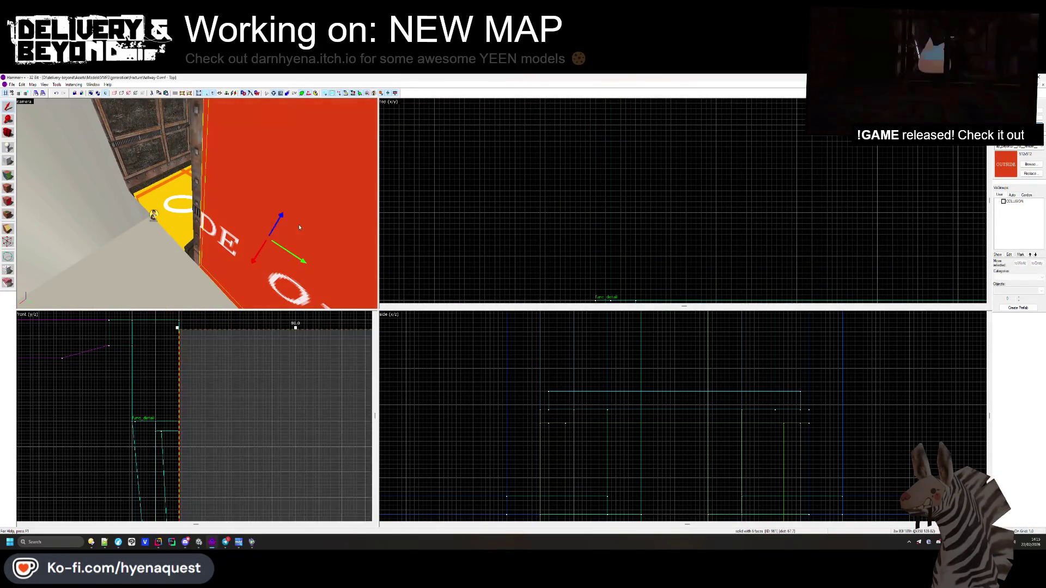
pyautogui.scroll(-1, 535, 249)
pyautogui.scroll(4, 547, 185)
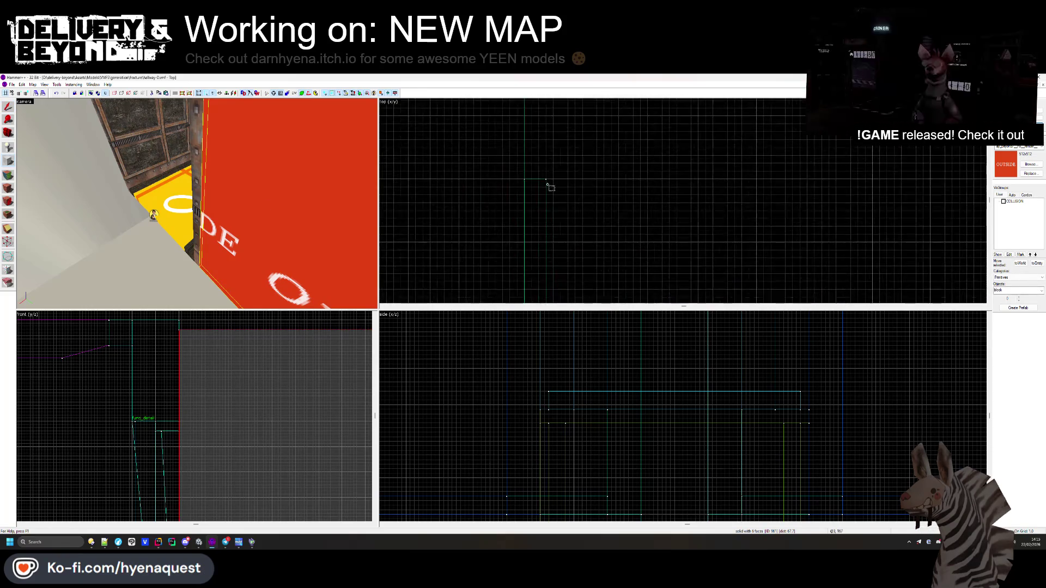
pyautogui.moveTo(617, 186); pyautogui.dragTo(930, 196)
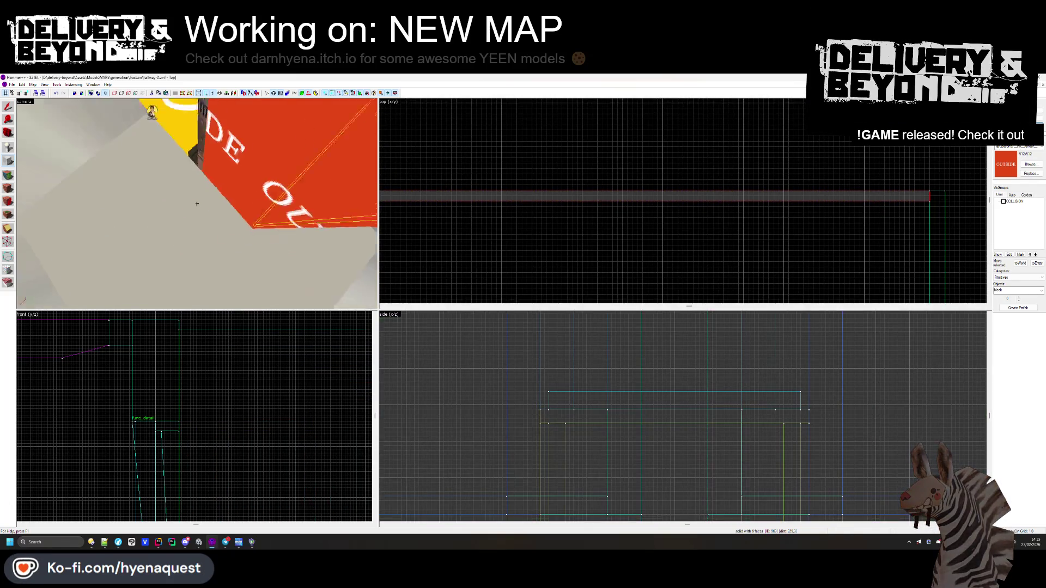
# - Draw a new 52 x 23 block, extend it left, flatten it to one unit, and create it
pyautogui.press('z')
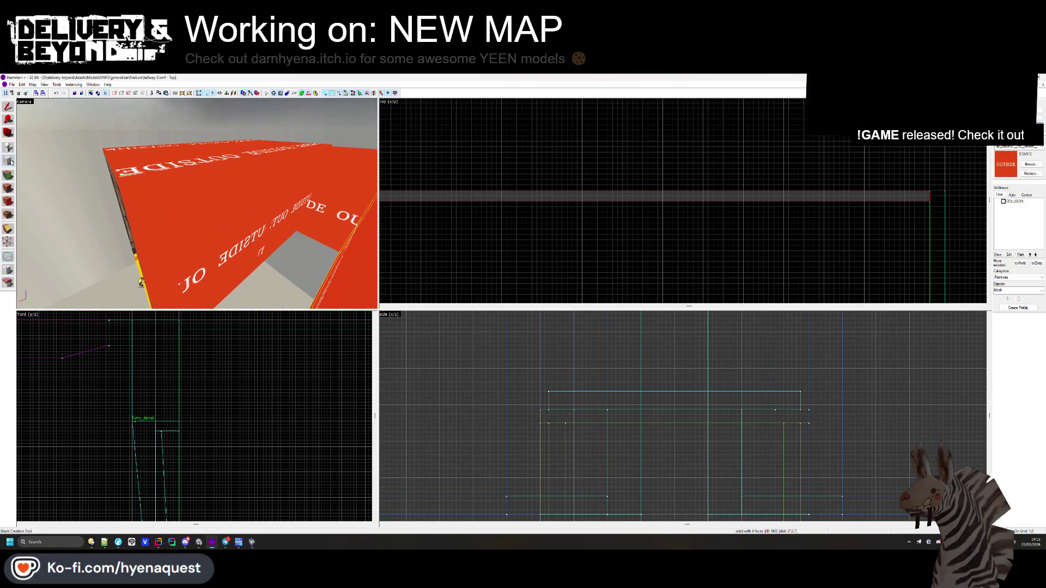
pyautogui.moveTo(929, 201); pyautogui.dragTo(663, 304)
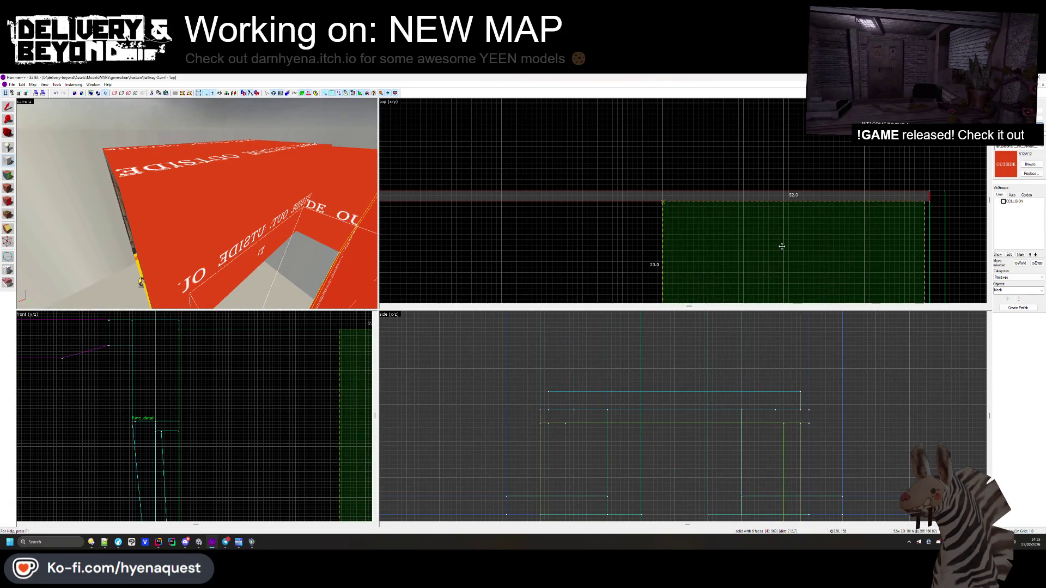
pyautogui.scroll(-5, 824, 181)
pyautogui.moveTo(900, 156); pyautogui.dragTo(645, 249)
pyautogui.scroll(5, 772, 202)
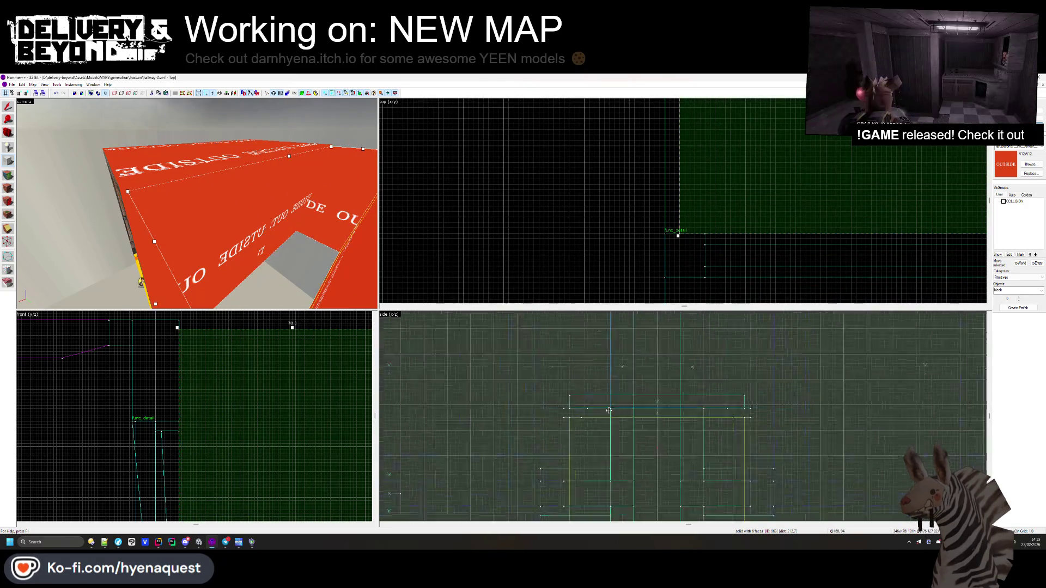
pyautogui.scroll(-5, 613, 450)
pyautogui.moveTo(611, 459)
pyautogui.mouseDown()
pyautogui.moveTo(737, 346)
pyautogui.moveTo(741, 361)
pyautogui.mouseUp()
pyautogui.scroll(5, 674, 403)
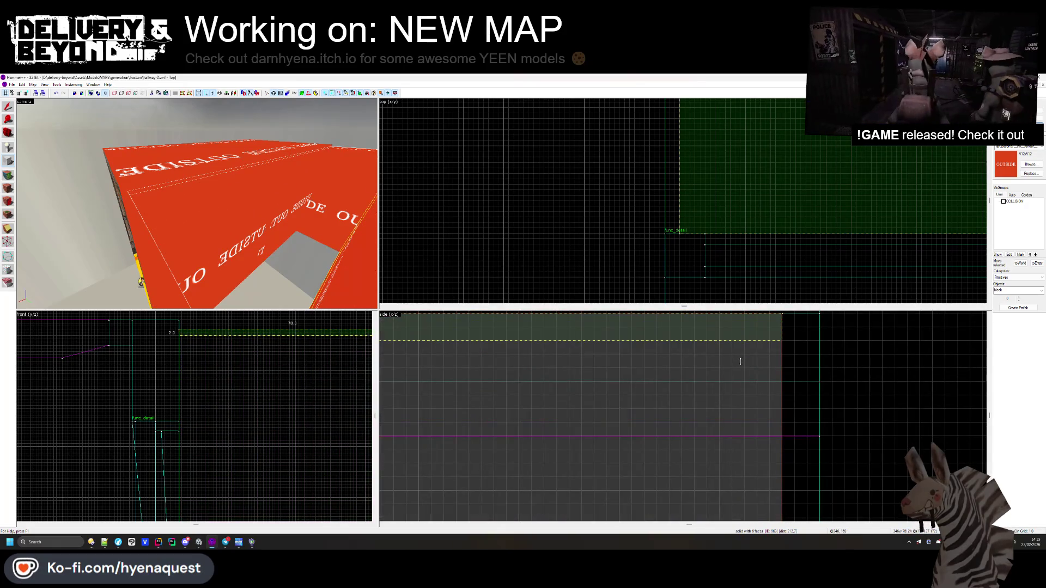
pyautogui.press('Return')
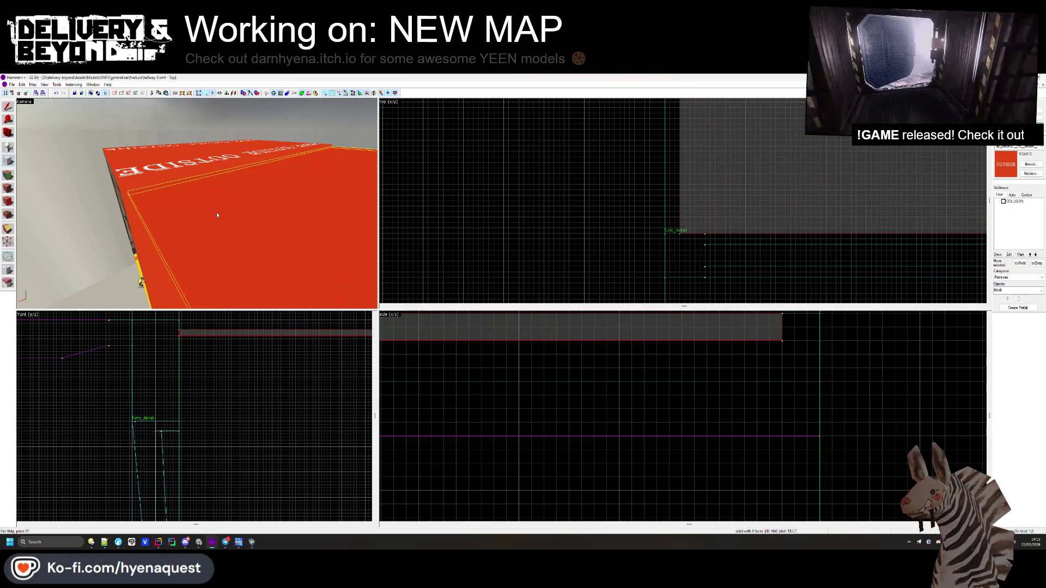
# - Inspect the new slab in 3D, then enter face editing on its OUTSIDE face
pyautogui.press('z')
pyautogui.press('s')
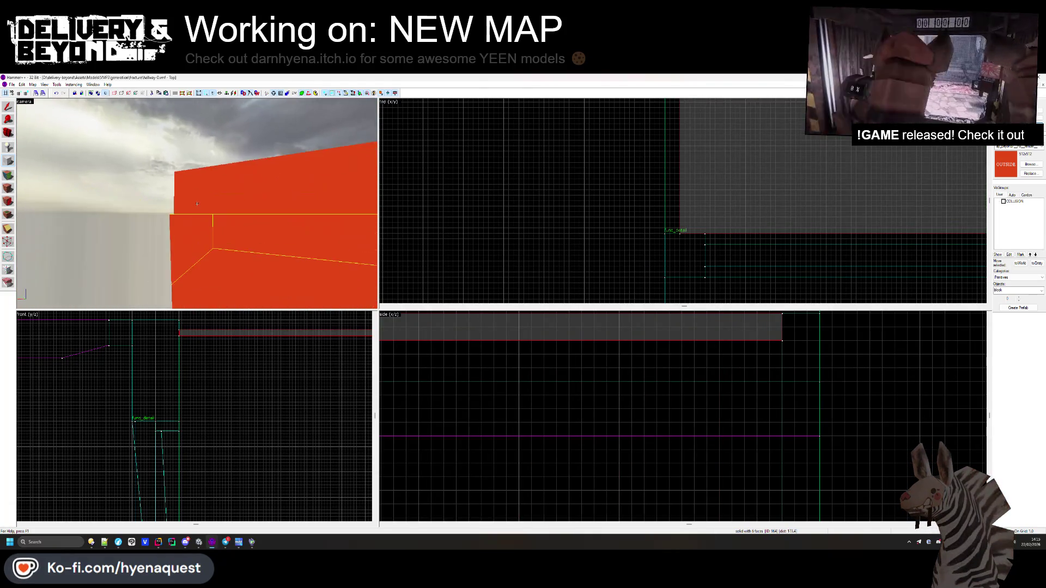
pyautogui.press('z')
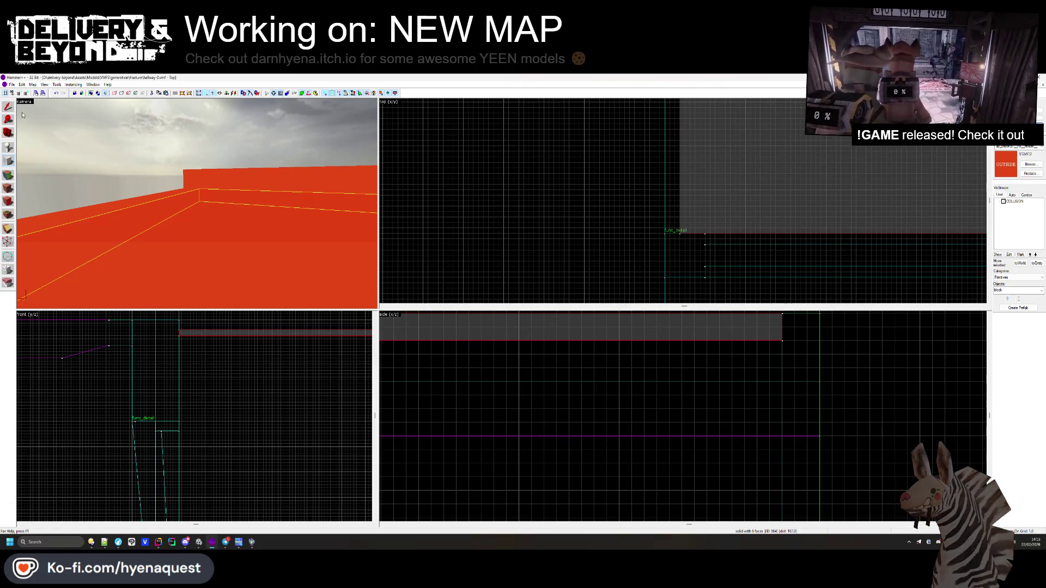
pyautogui.scroll(-5, 645, 369)
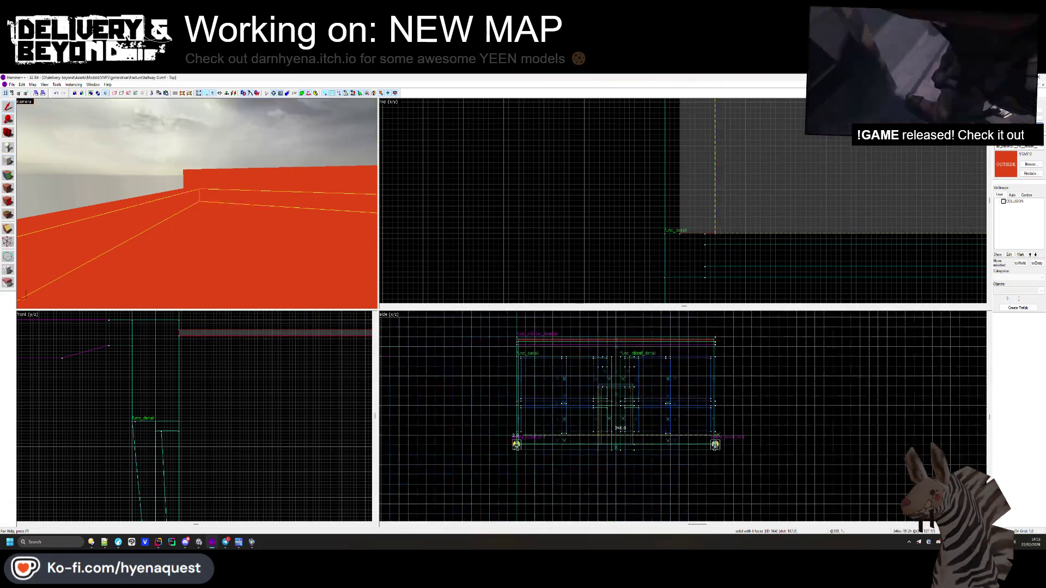
pyautogui.scroll(5, 711, 447)
pyautogui.click(673, 415)
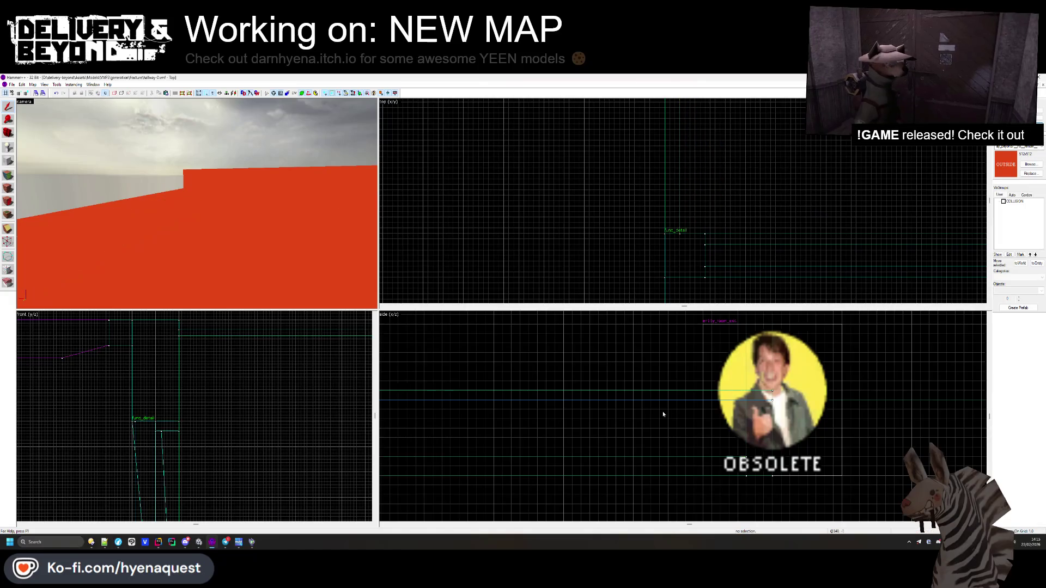
pyautogui.scroll(5, 197, 204)
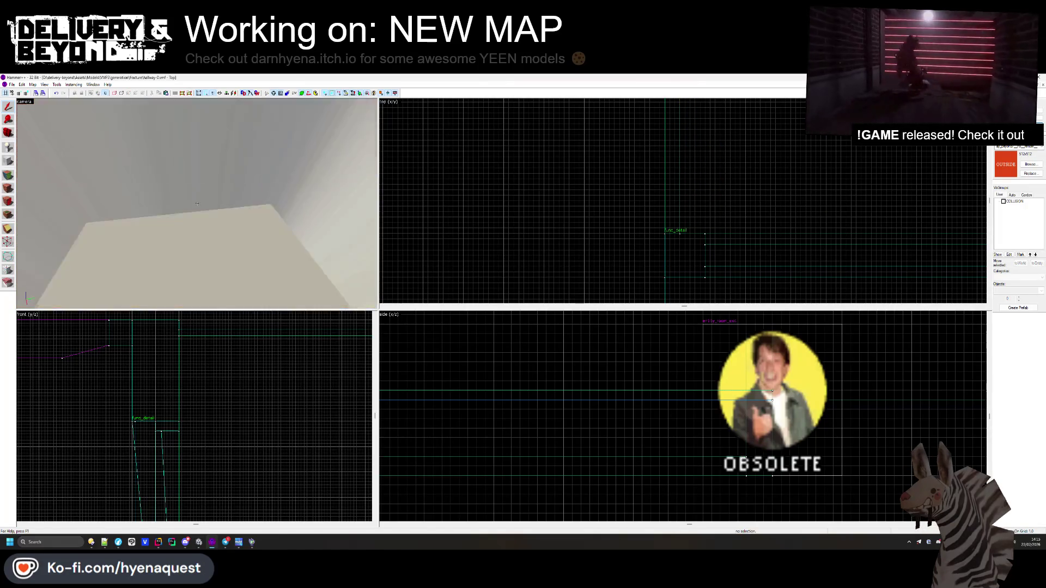
pyautogui.press('z')
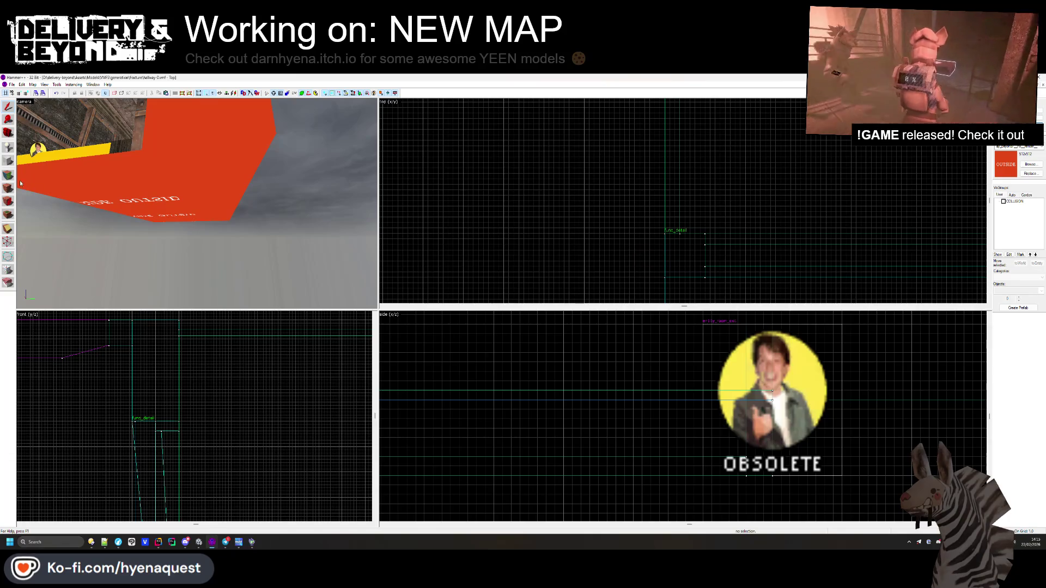
pyautogui.hotkey('shift', 'a')
pyautogui.click(21, 183)
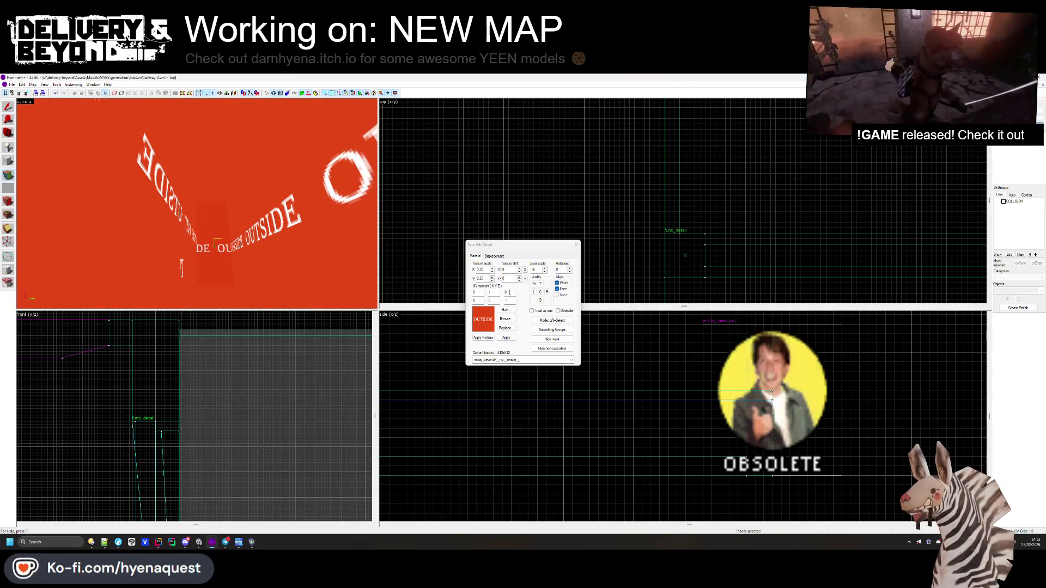
# - Apply the SKYBOX texture to the slab's faces and close the Face Edit Sheet
pyautogui.click(507, 319)
pyautogui.doubleClick(668, 206)
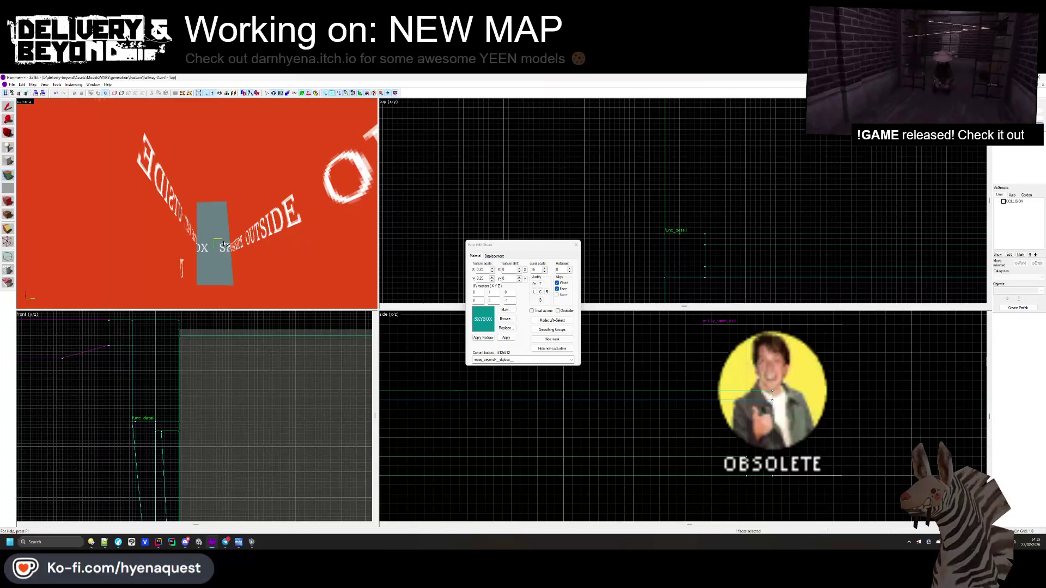
pyautogui.rightClick(247, 245)
pyautogui.click(247, 245)
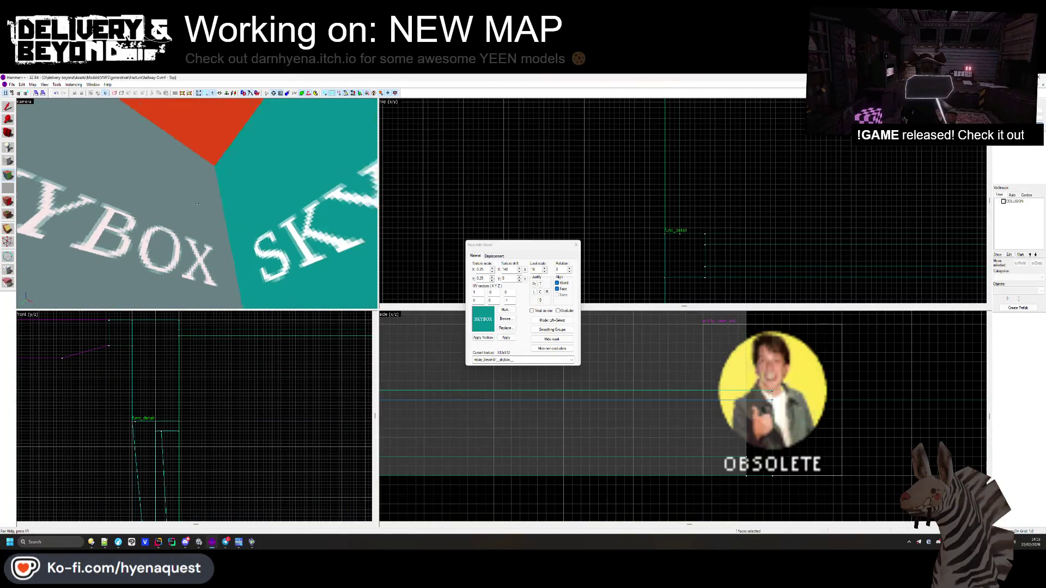
pyautogui.press('z')
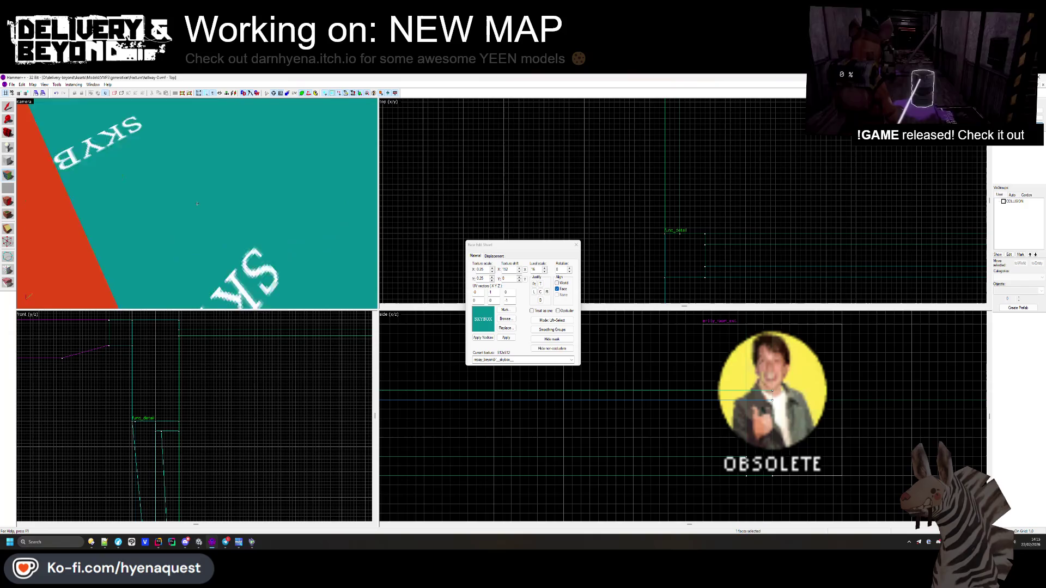
pyautogui.press('z')
pyautogui.click(576, 245)
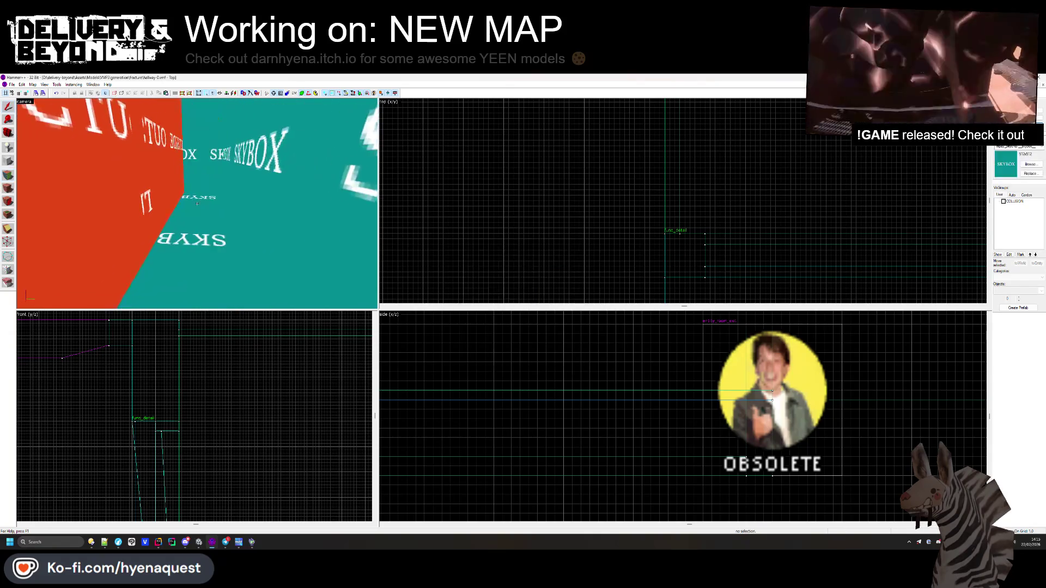
pyautogui.press('z')
pyautogui.press('w')
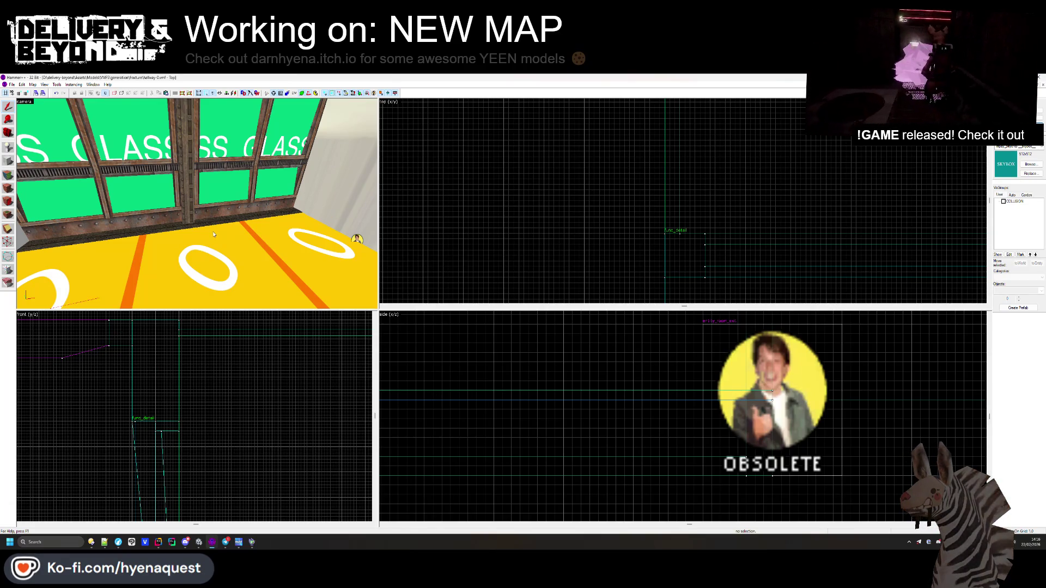
# - In Unity's INGAME scene, enable collider and material generation on the hallway-0 asset and apply
pyautogui.click(203, 546)
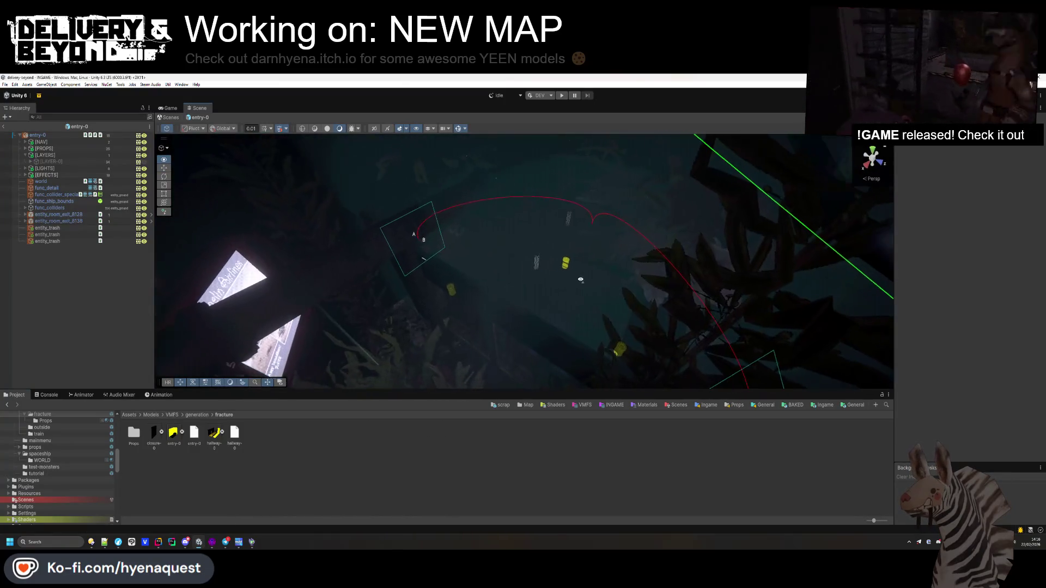
pyautogui.click(4, 126)
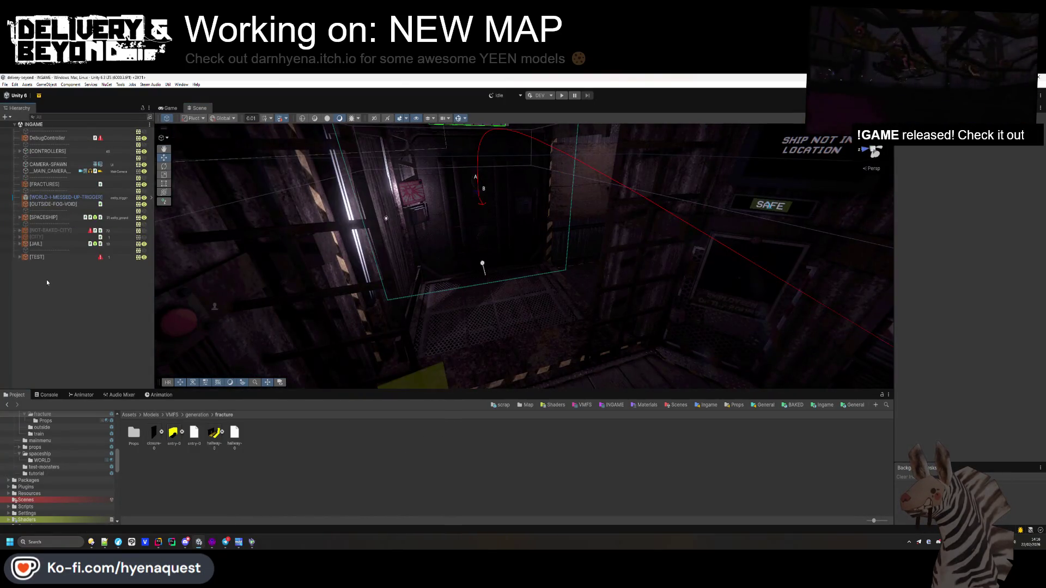
pyautogui.rightClick(214, 433)
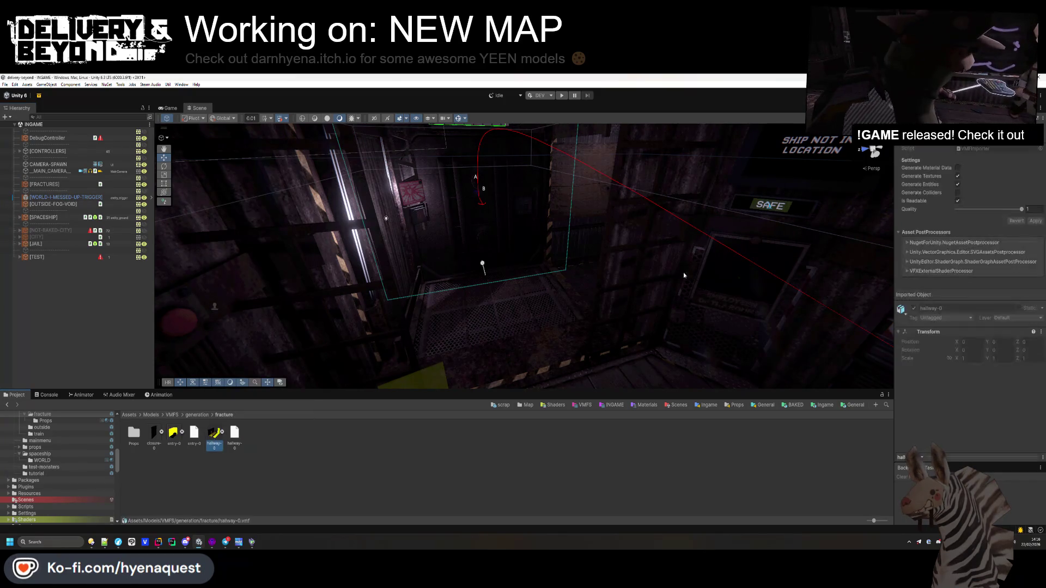
pyautogui.click(958, 193)
pyautogui.click(957, 168)
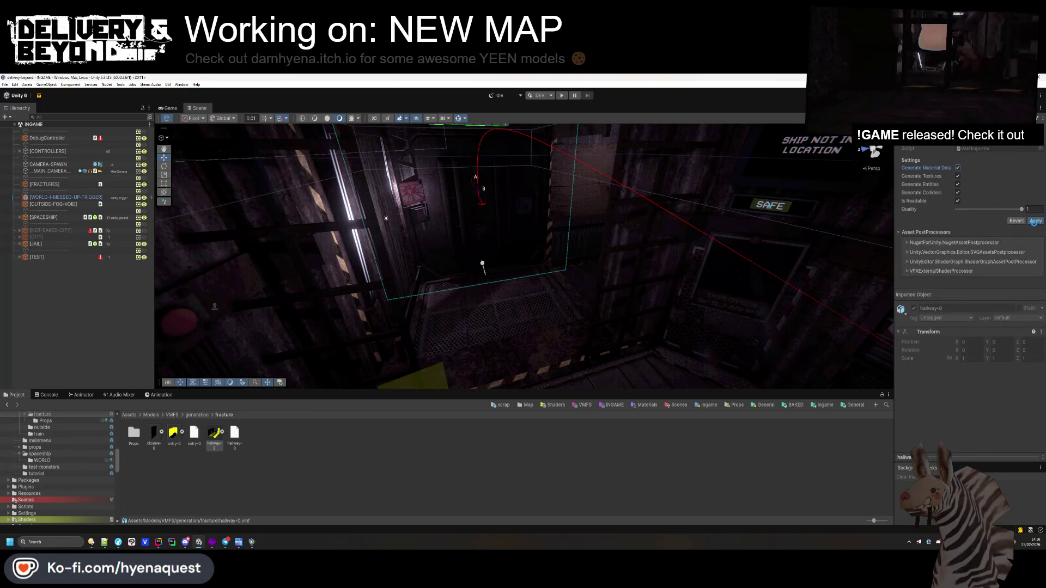
# - Place hallway-0 into the INGAME scene, frame it, and select func_collider_special
pyautogui.moveTo(214, 433); pyautogui.dragTo(92, 353)
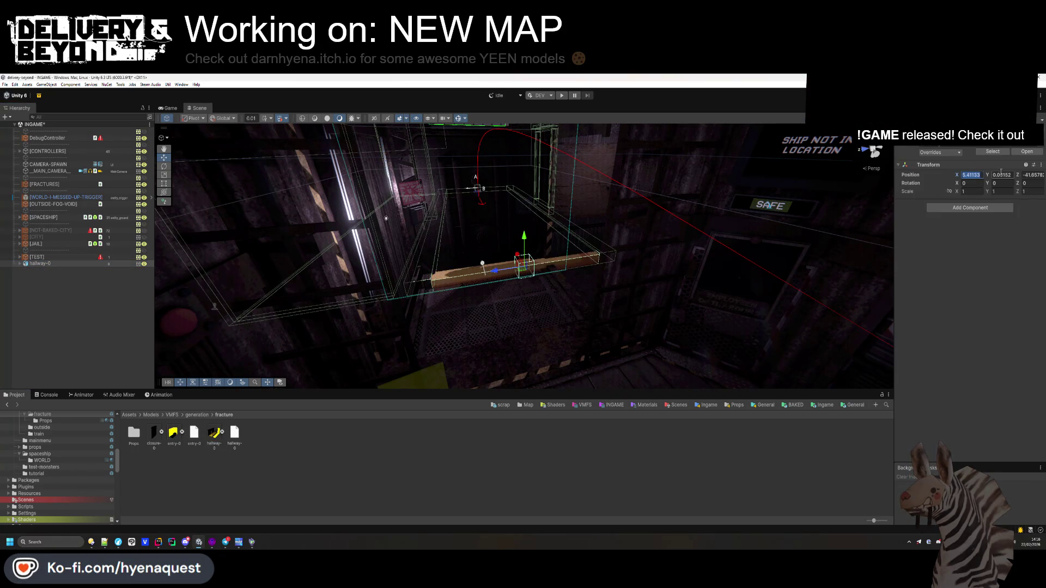
pyautogui.click(55, 265)
pyautogui.doubleClick(55, 265)
pyautogui.click(168, 305)
pyautogui.click(145, 264)
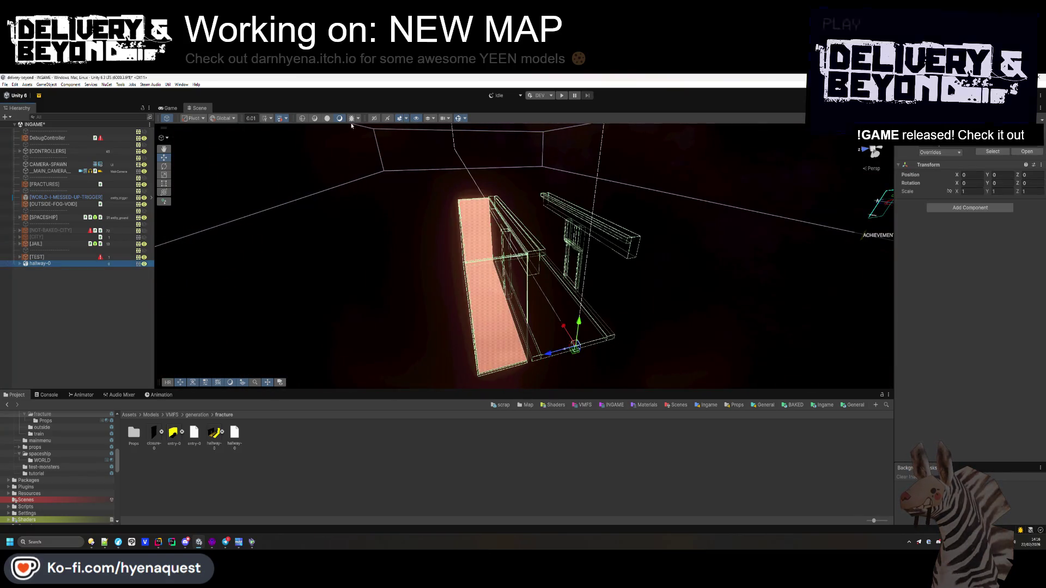
pyautogui.click(863, 159)
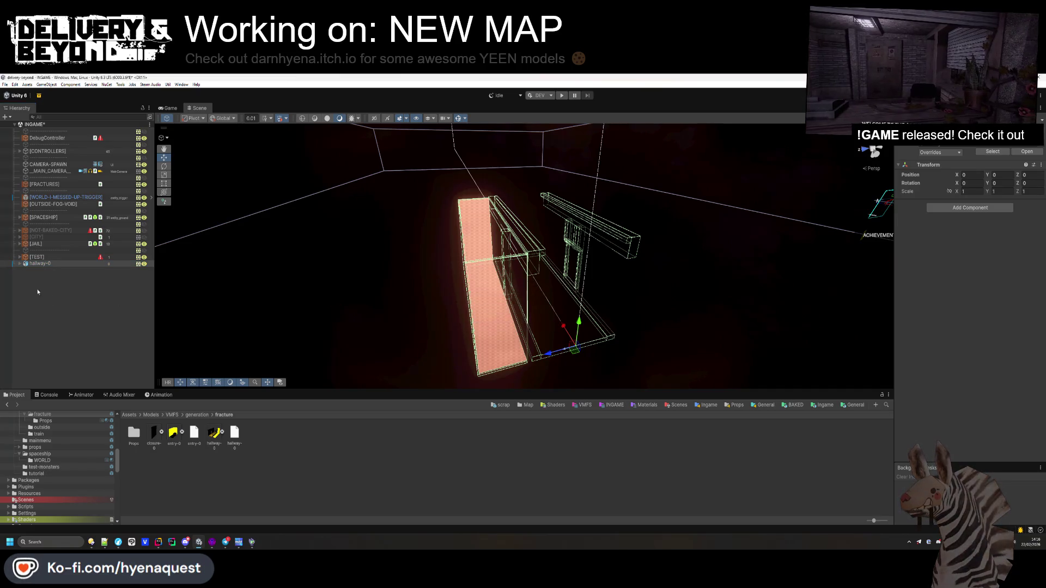
pyautogui.click(57, 283)
# - Add a Mesh Collider to func_collider_special and put it on the entity_ground layer
pyautogui.moveTo(381, 296)
pyautogui.mouseDown()
pyautogui.moveTo(404, 299)
pyautogui.moveTo(390, 296)
pyautogui.mouseUp()
pyautogui.click(965, 293)
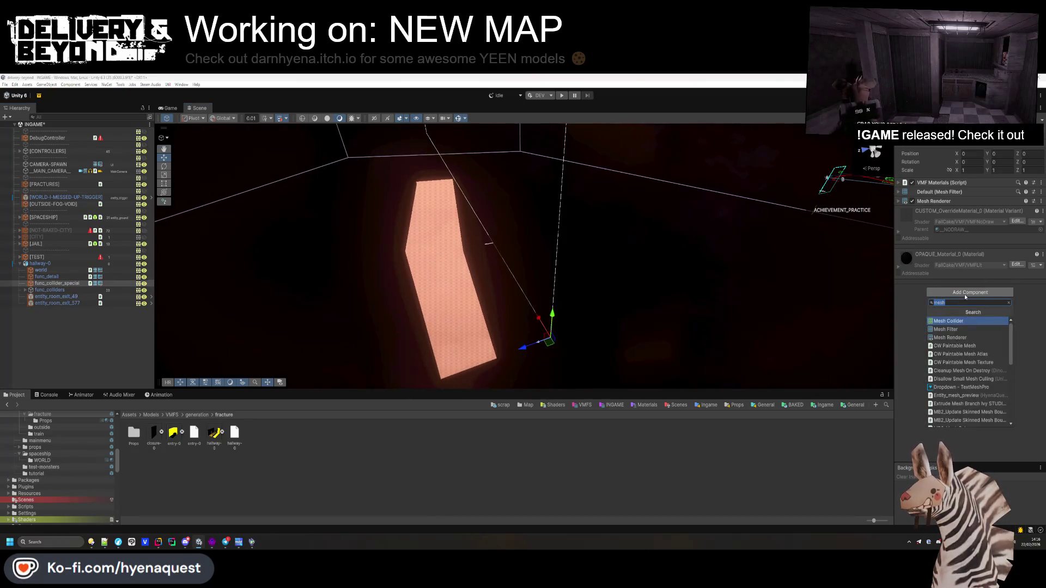
pyautogui.write('mesh')
pyautogui.press('Return')
pyautogui.click(1014, 147)
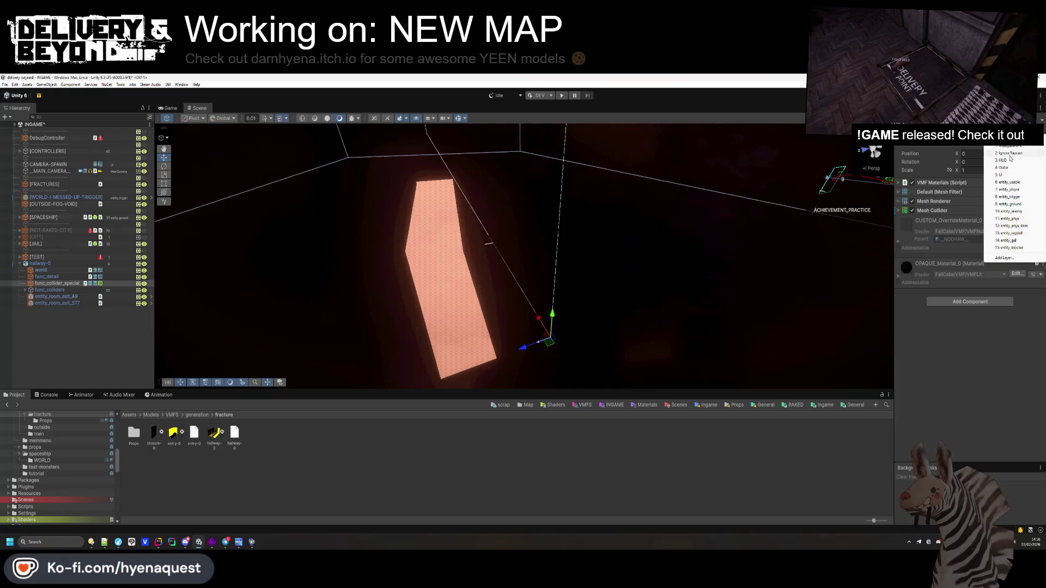
pyautogui.click(1014, 204)
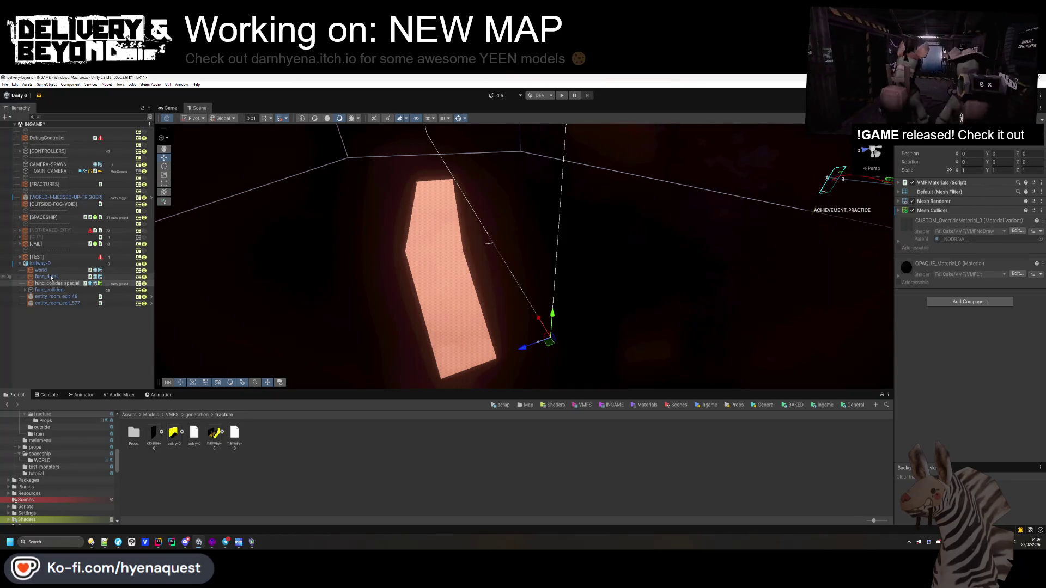
# - Remove func_detail's VMF Materials script, then inspect entity_room_exit_49 and the hallway floor
pyautogui.press('Up')
pyautogui.rightClick(941, 187)
pyautogui.click(932, 245)
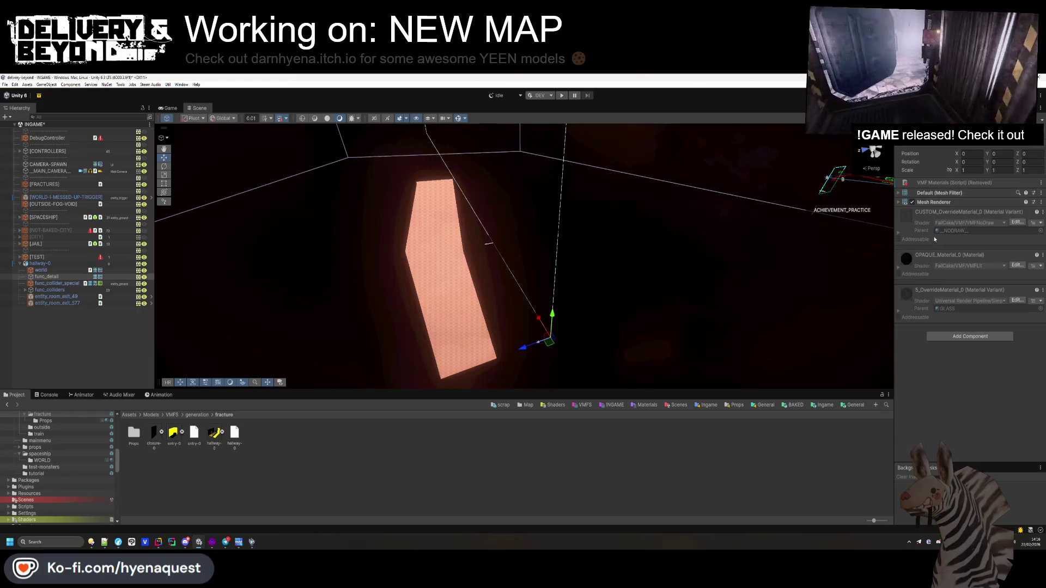
pyautogui.click(66, 308)
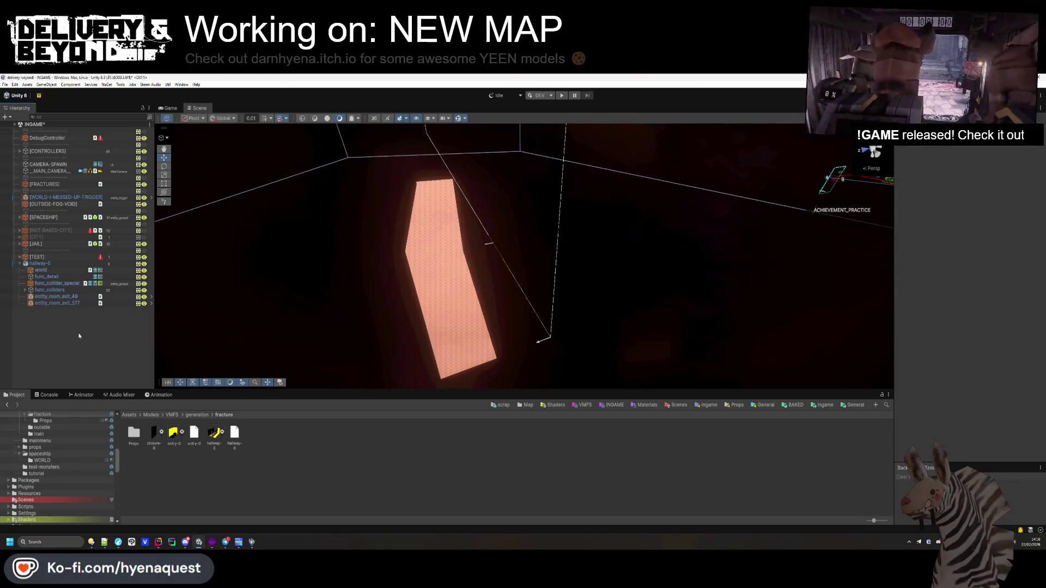
pyautogui.click(60, 296)
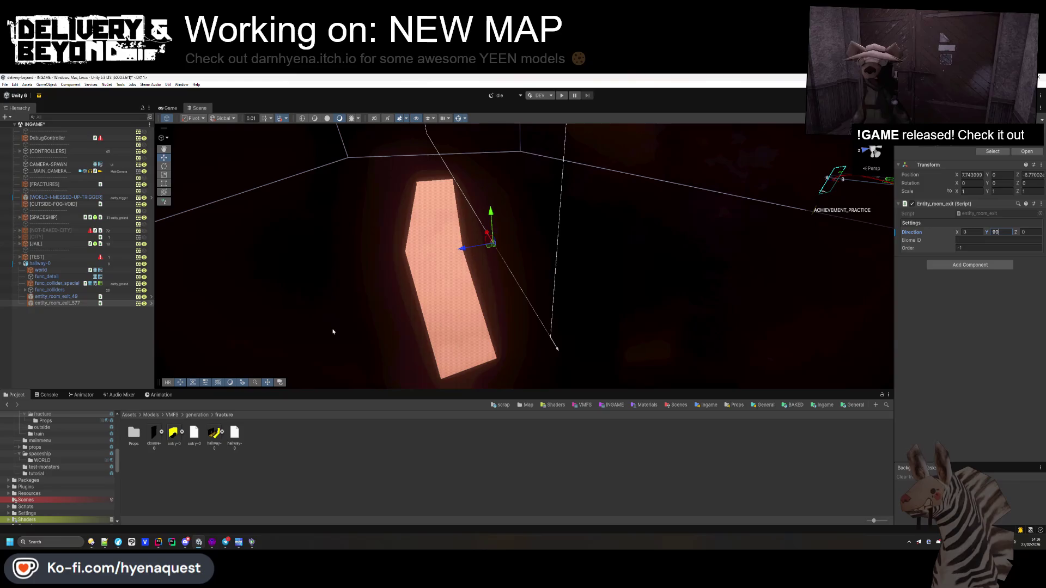
pyautogui.click(185, 334)
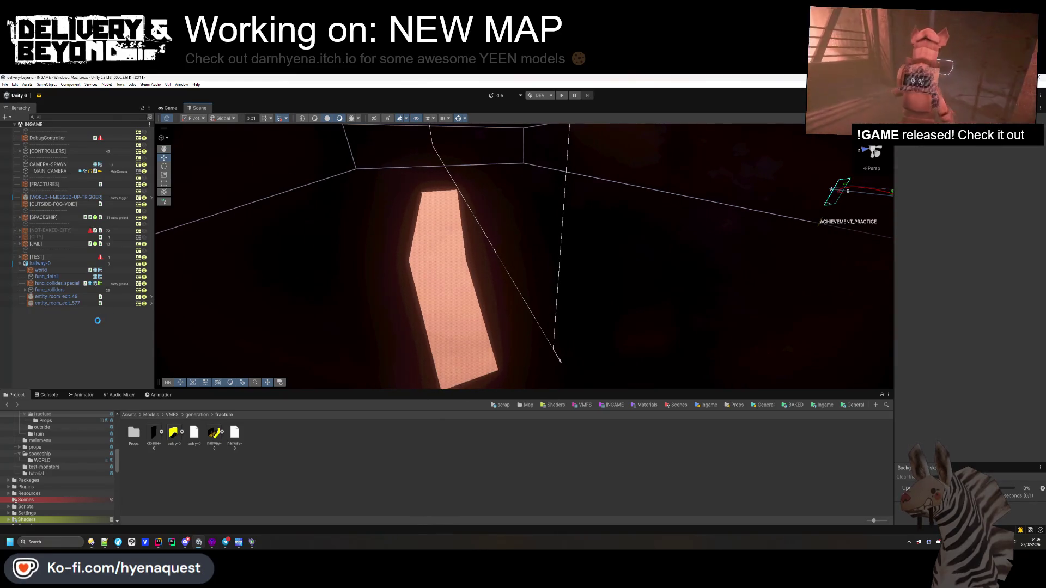
pyautogui.moveTo(191, 333)
pyautogui.mouseDown()
pyautogui.moveTo(508, 329)
pyautogui.moveTo(193, 271)
pyautogui.mouseUp()
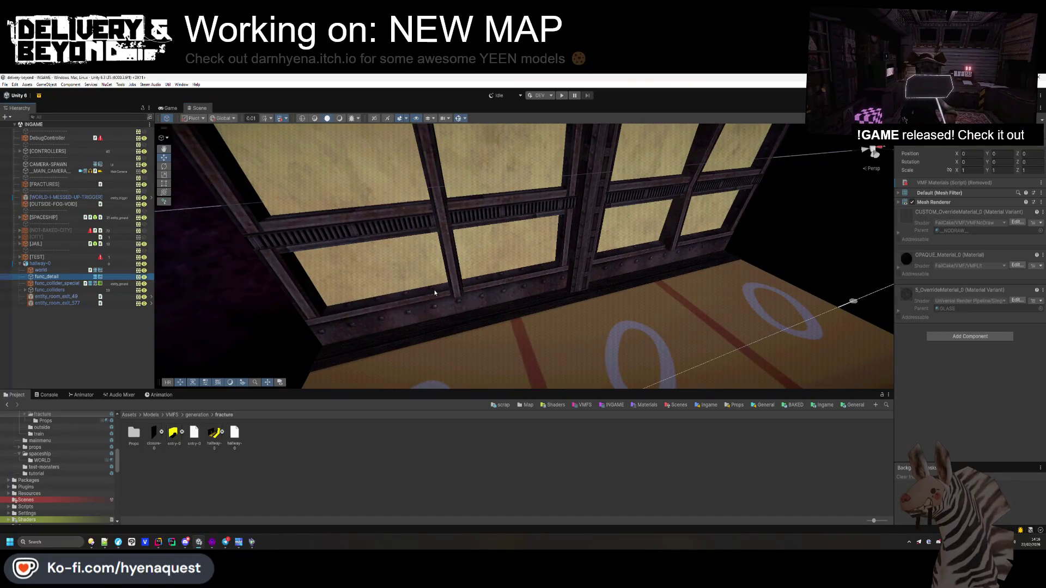
# - Expand the world mesh's materials, try UnderTheSea4k on Element 2, then undo it
pyautogui.click(44, 270)
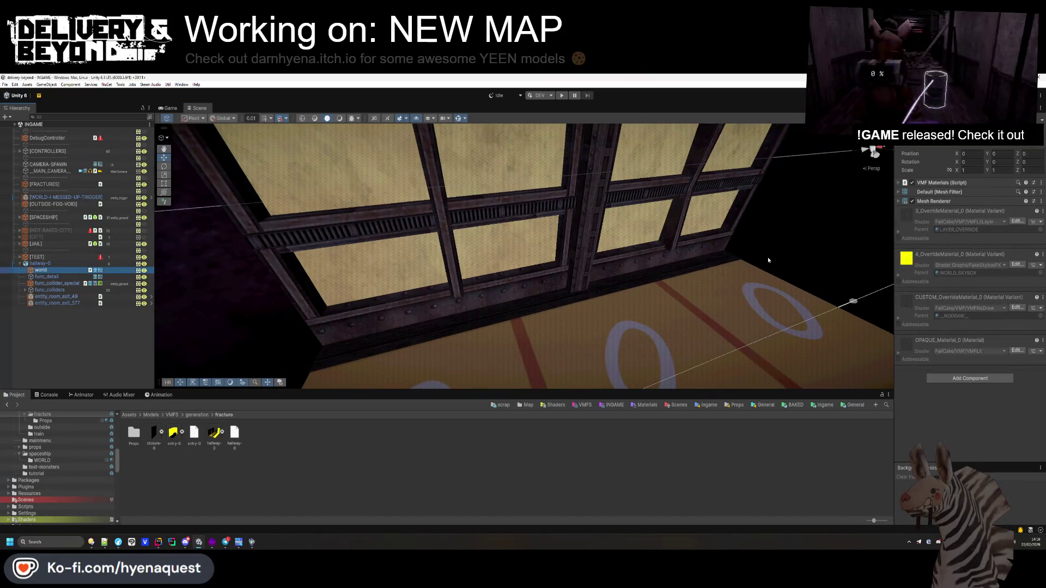
pyautogui.click(930, 204)
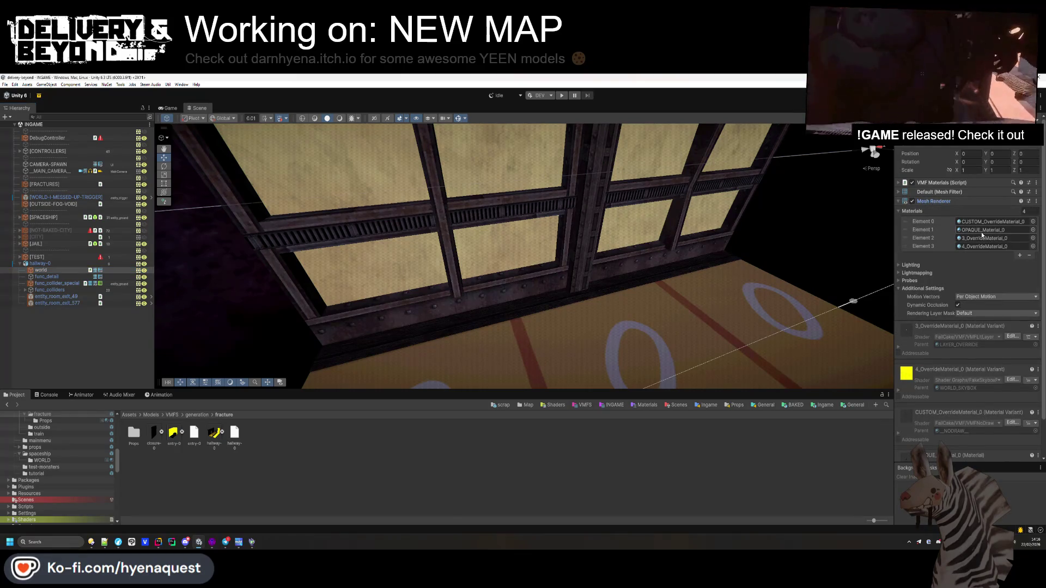
pyautogui.click(1034, 238)
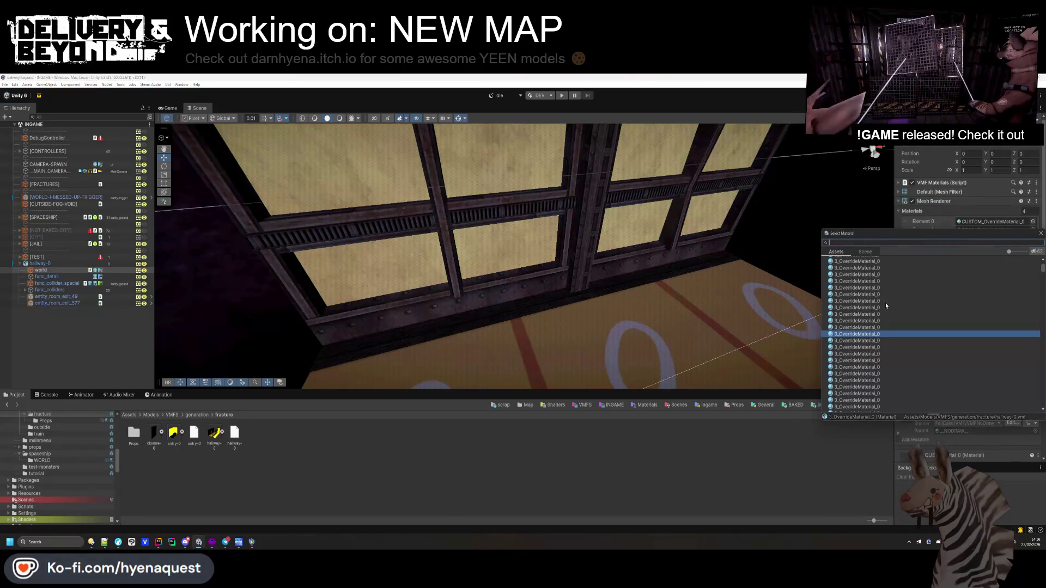
pyautogui.write('under')
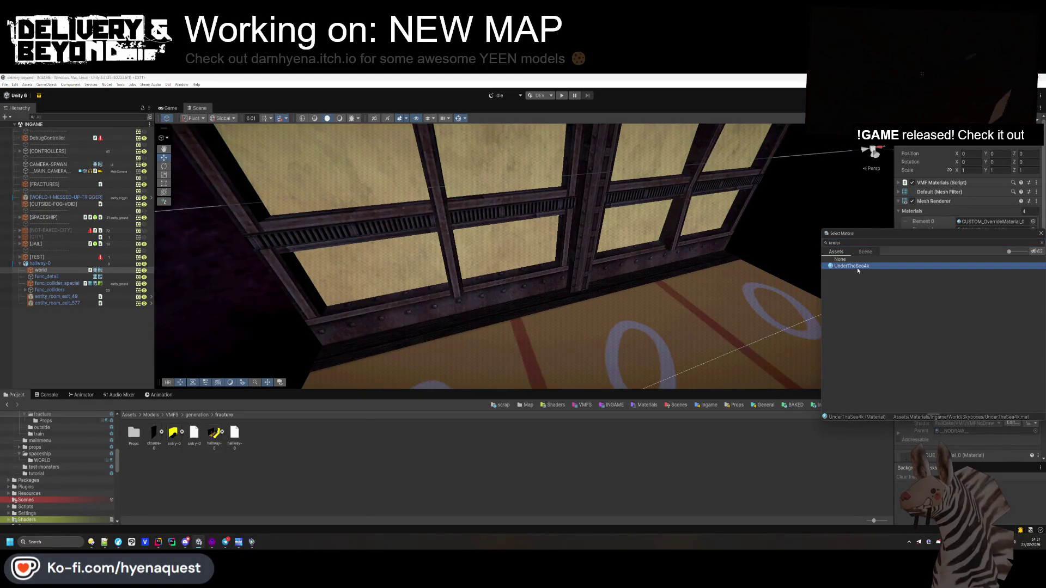
pyautogui.doubleClick(858, 267)
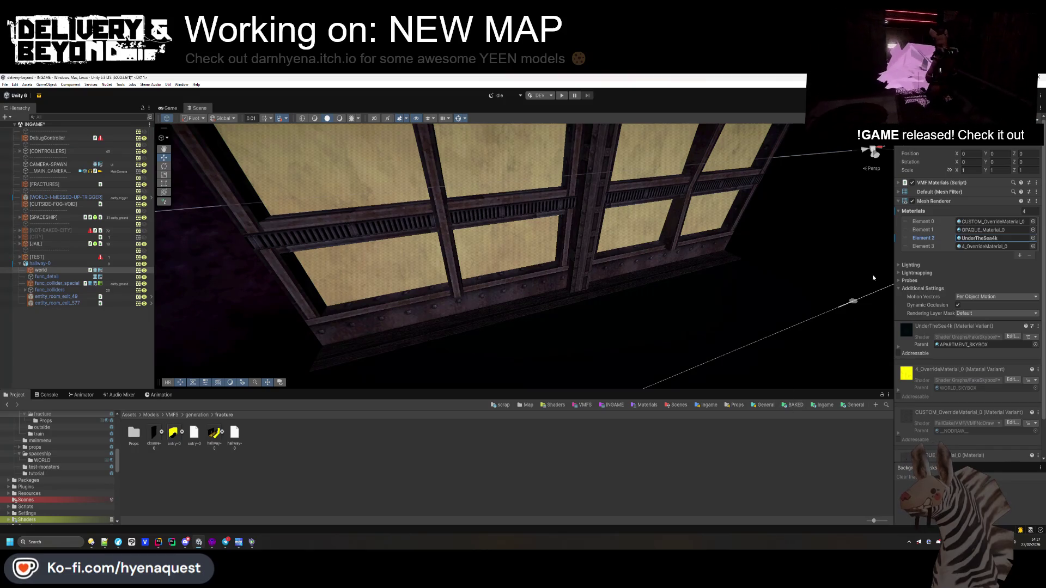
pyautogui.hotkey('ctrl', 'z')
# - Assign the UnderTheSea4k material to the world mesh's Element 3 slot
pyautogui.click(975, 247)
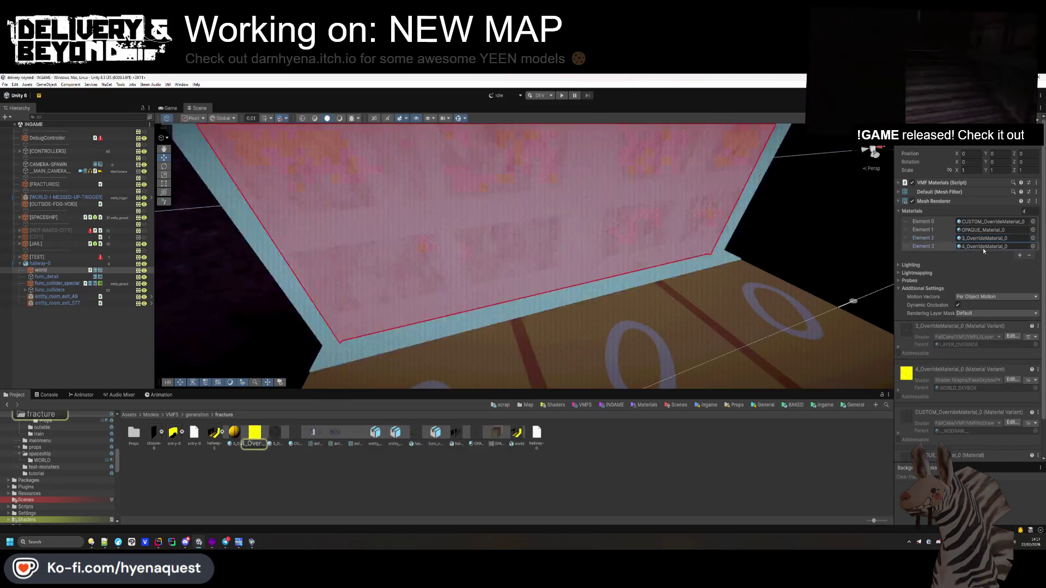
pyautogui.click(1033, 246)
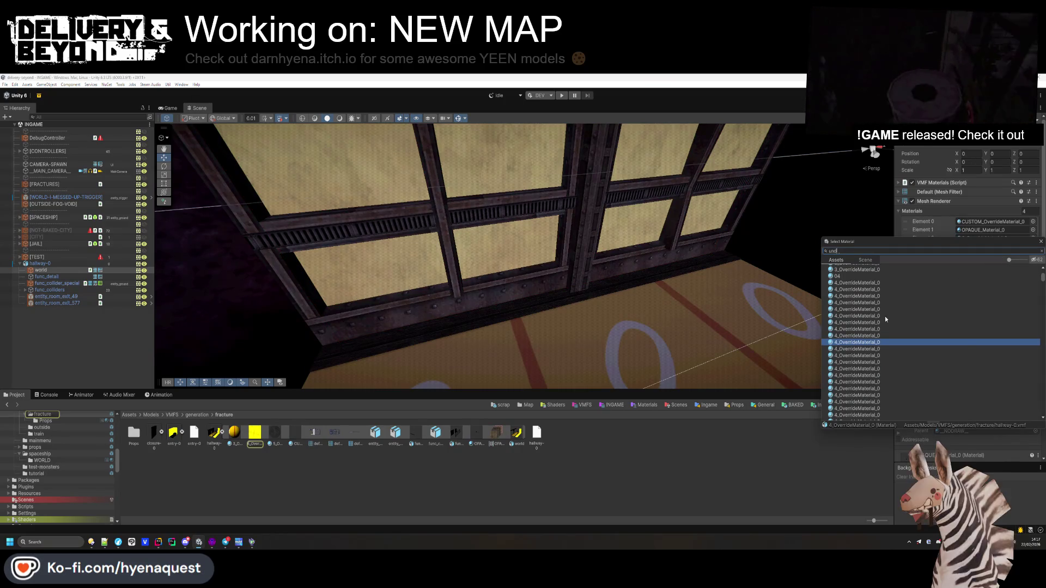
pyautogui.write('under')
pyautogui.doubleClick(864, 273)
pyautogui.moveTo(599, 262)
pyautogui.mouseDown()
pyautogui.moveTo(497, 210)
pyautogui.moveTo(422, 215)
pyautogui.moveTo(436, 226)
pyautogui.moveTo(603, 226)
pyautogui.moveTo(621, 239)
pyautogui.mouseUp()
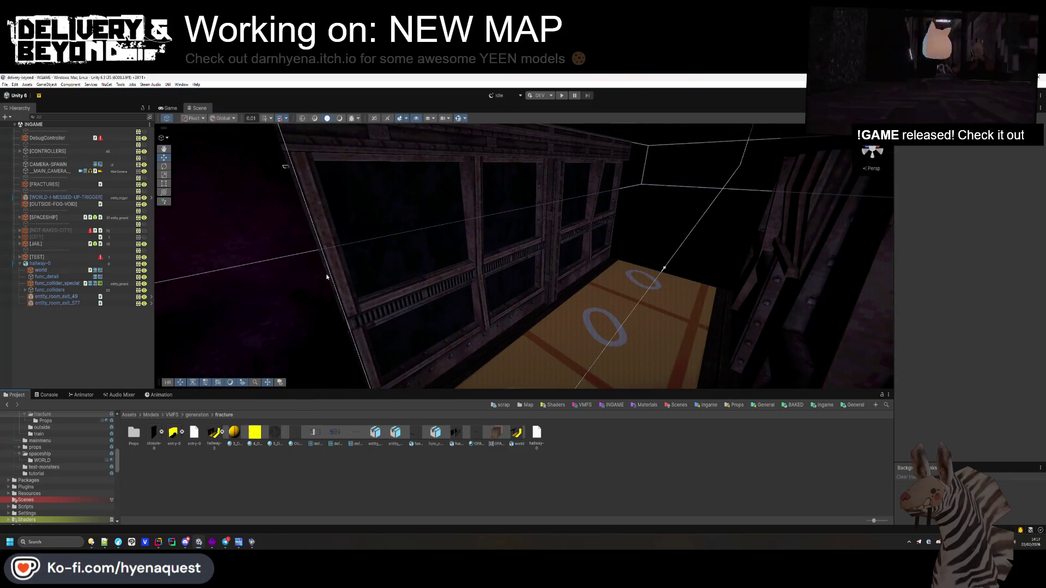
# - Create an empty [EFFECTS] child under hallway-0 and duplicate it as [PROPS]
pyautogui.rightClick(38, 264)
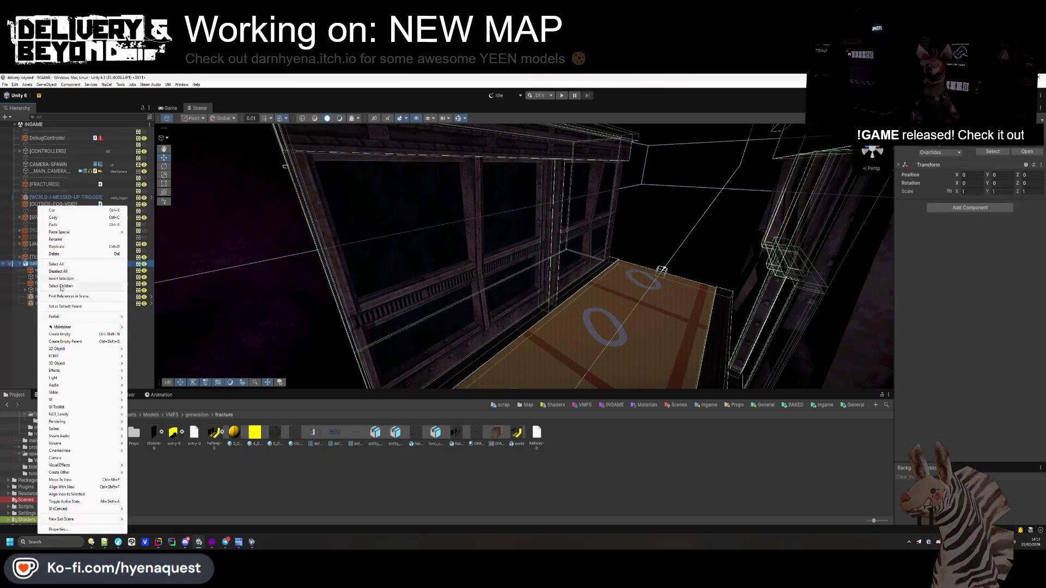
pyautogui.click(71, 335)
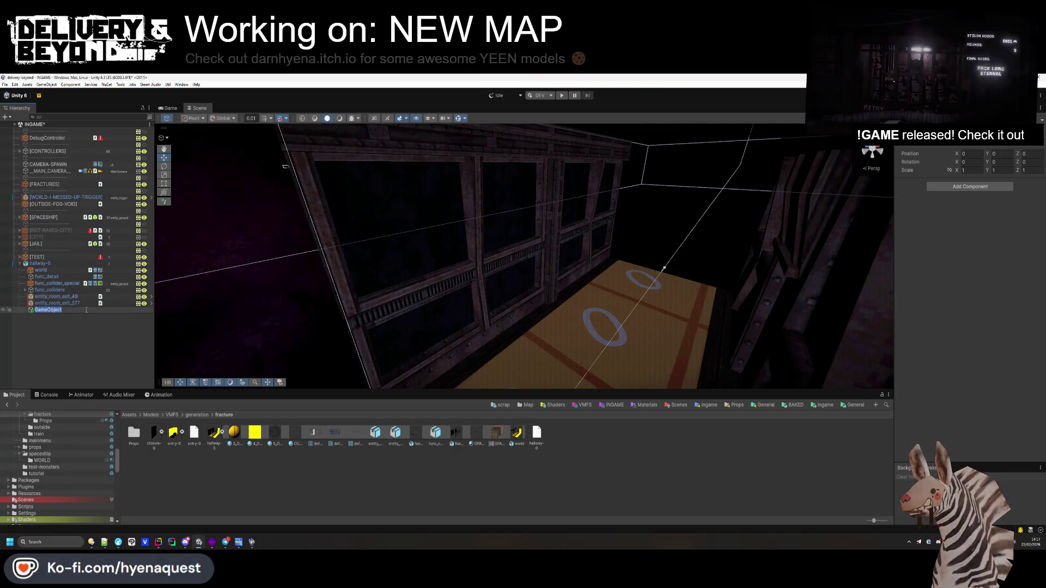
pyautogui.write('[EFFECTS]')
pyautogui.moveTo(86, 310); pyautogui.dragTo(60, 267)
pyautogui.hotkey('ctrl', 'd')
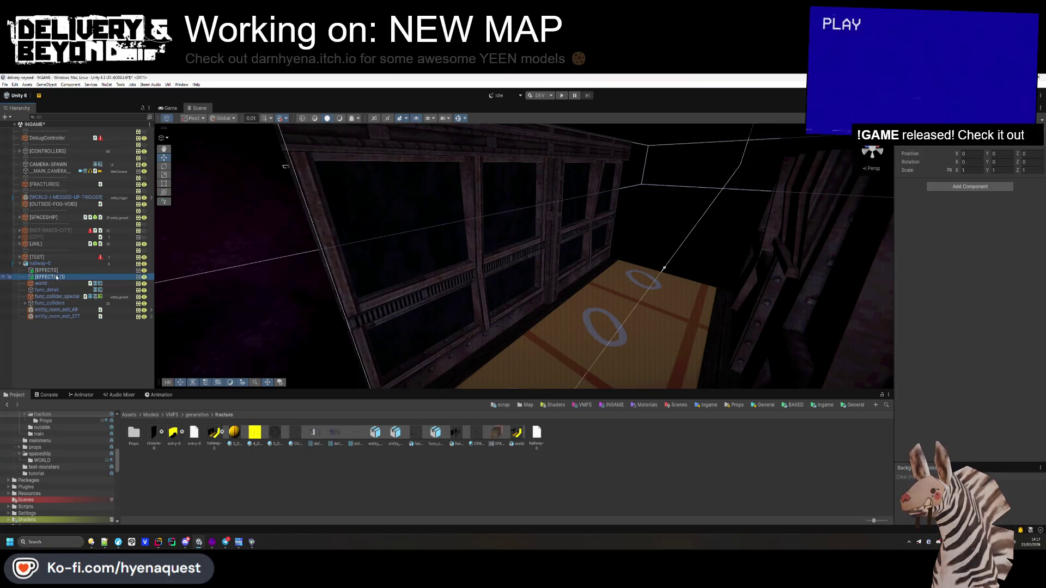
pyautogui.press('F2')
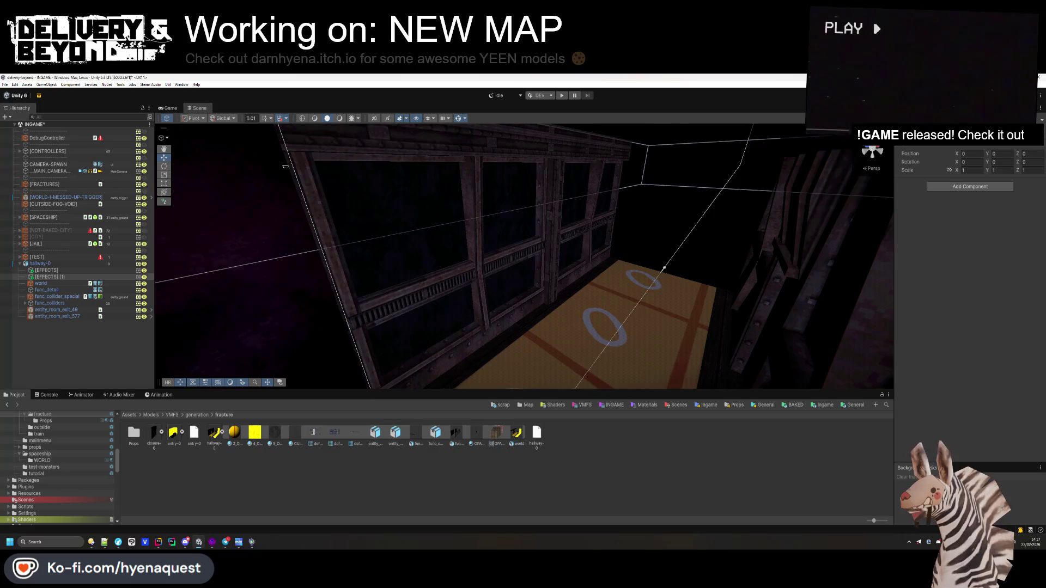
pyautogui.write('[PROPS]')
pyautogui.press('Return')
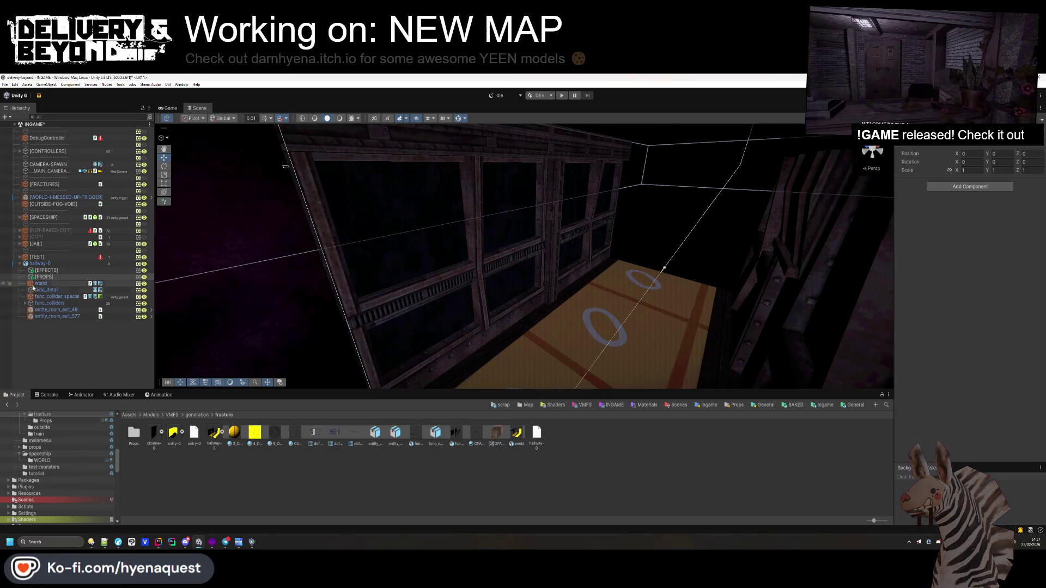
# - Duplicate a [LAYERS] group, give it an empty [LAYER-0] child, and select all three groups
pyautogui.hotkey('ctrl', 'd')
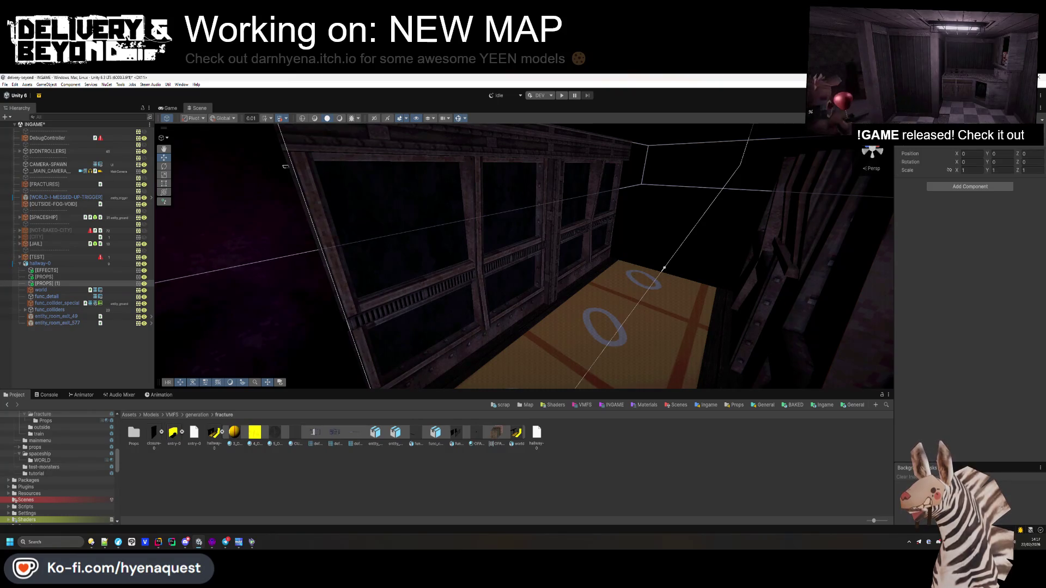
pyautogui.write('[LAYERS]')
pyautogui.click(47, 277)
pyautogui.rightClick(48, 282)
pyautogui.click(60, 305)
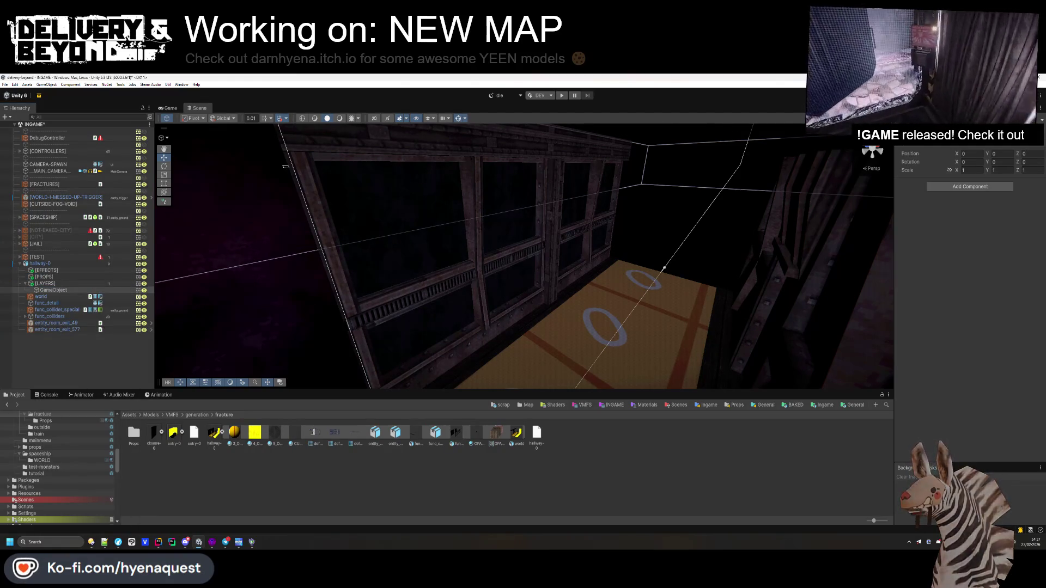
pyautogui.write('[LAYER-0]')
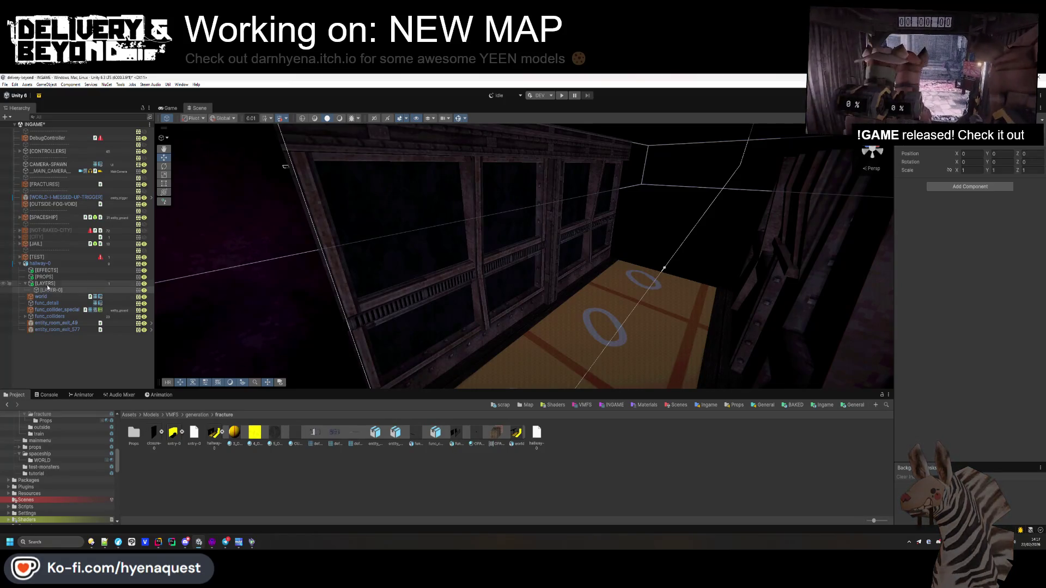
pyautogui.click(28, 277)
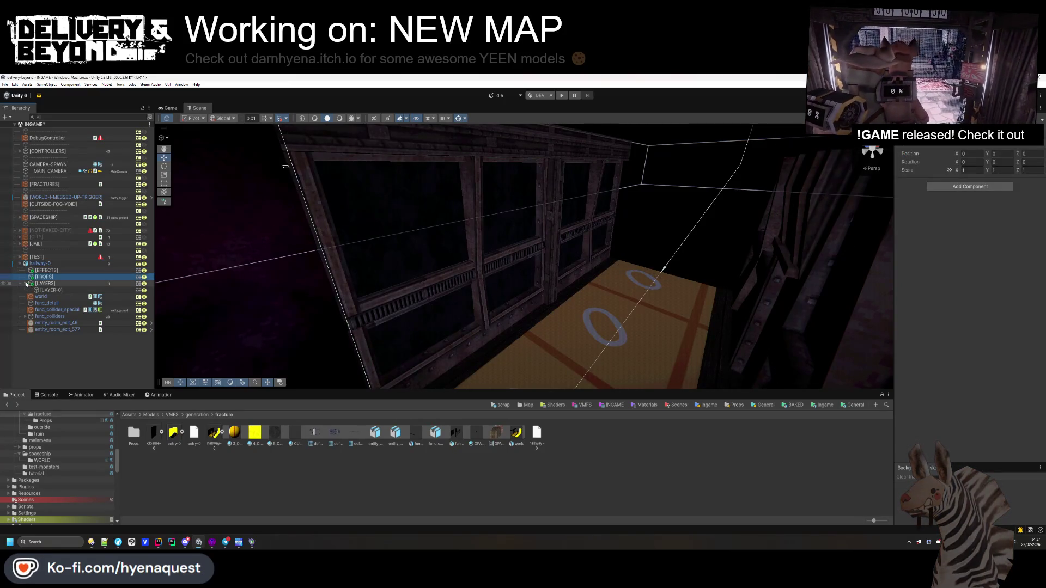
pyautogui.click(25, 284)
pyautogui.click(46, 271)
pyautogui.keyDown('shift'); pyautogui.click(46, 284); pyautogui.keyUp('shift')
# - Dismiss the warning and add the Entity_room script to the hallway-0 root object
pyautogui.press('Delete')
pyautogui.press('Escape')
pyautogui.press('Left')
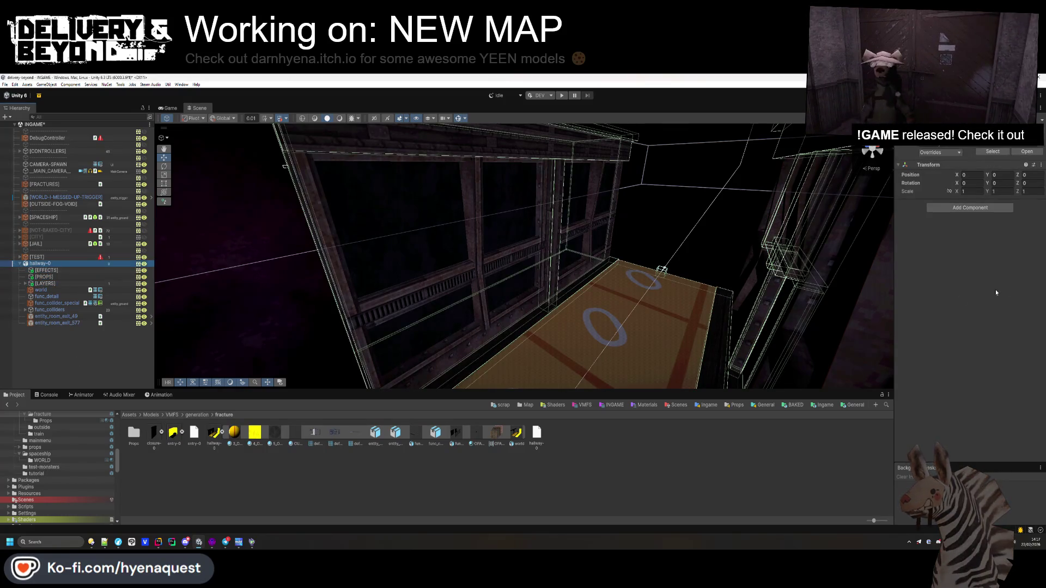
pyautogui.click(989, 211)
pyautogui.write('room')
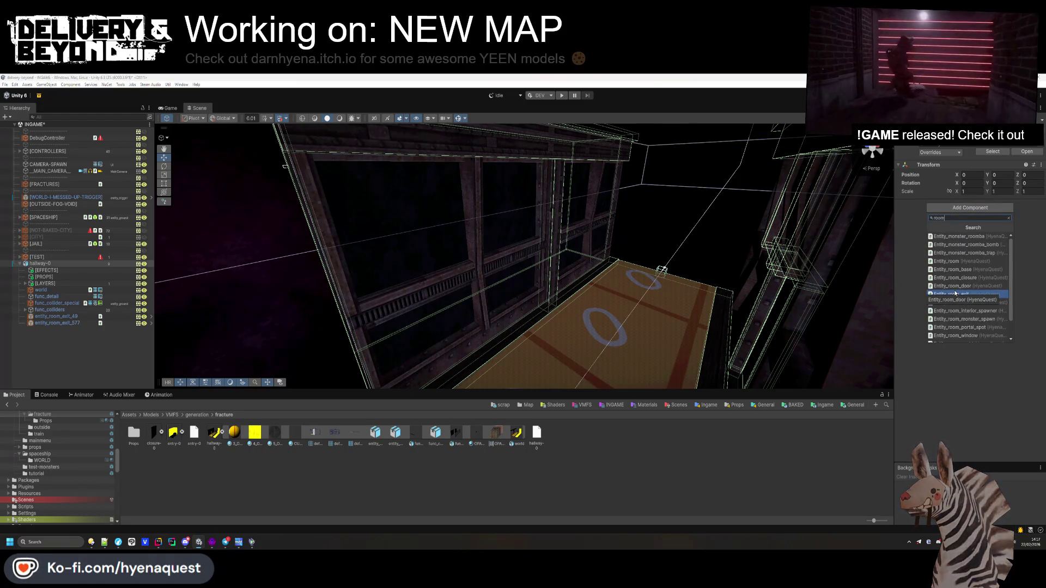
pyautogui.press('Up')
pyautogui.press('Up')
pyautogui.press('Up')
pyautogui.press('Return')
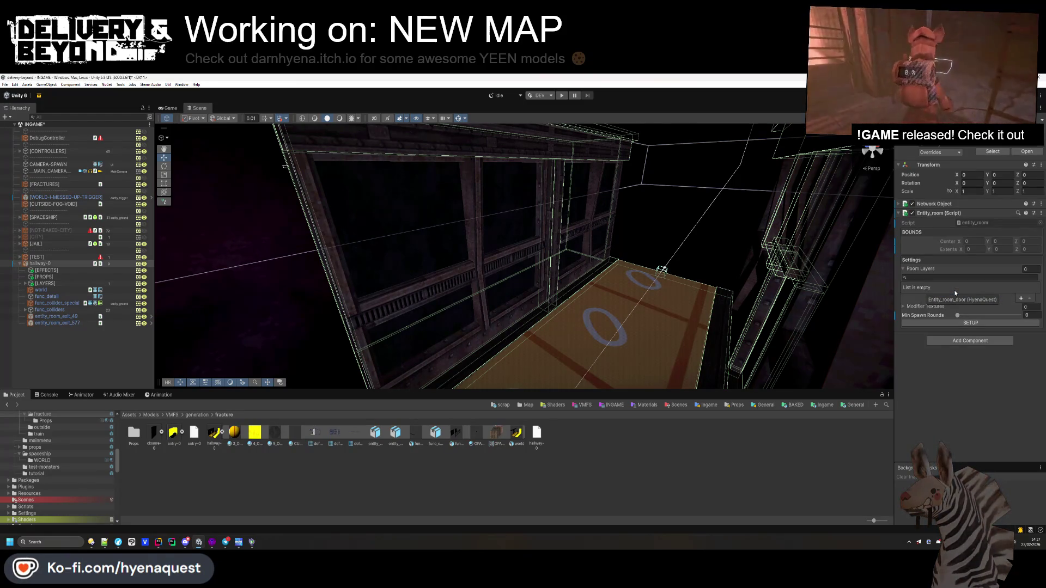
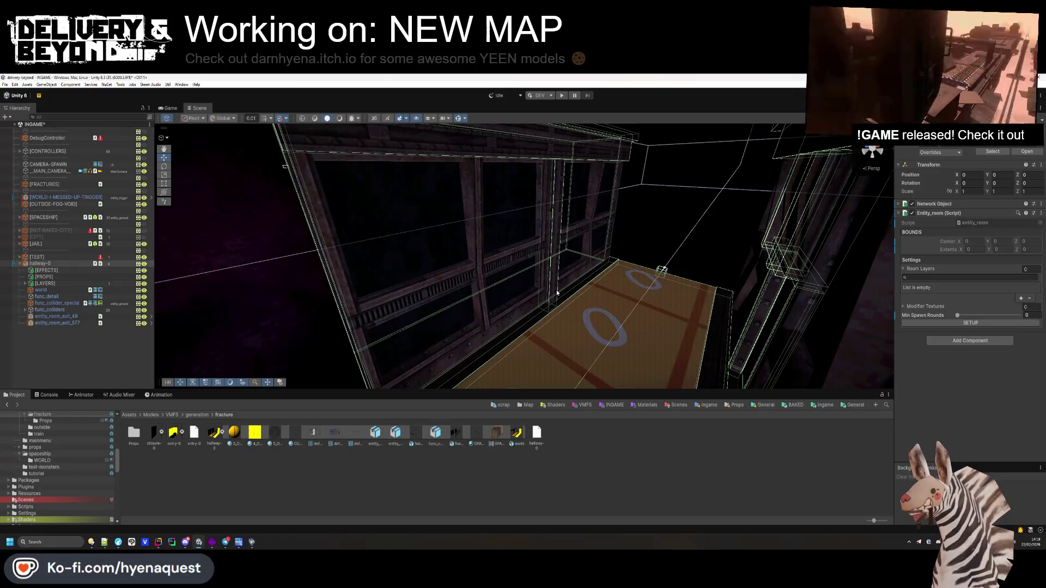
# - Switch from Unity to Hammer++ and select the red wooden crate brush
pyautogui.hotkey('alt', 'Tab')
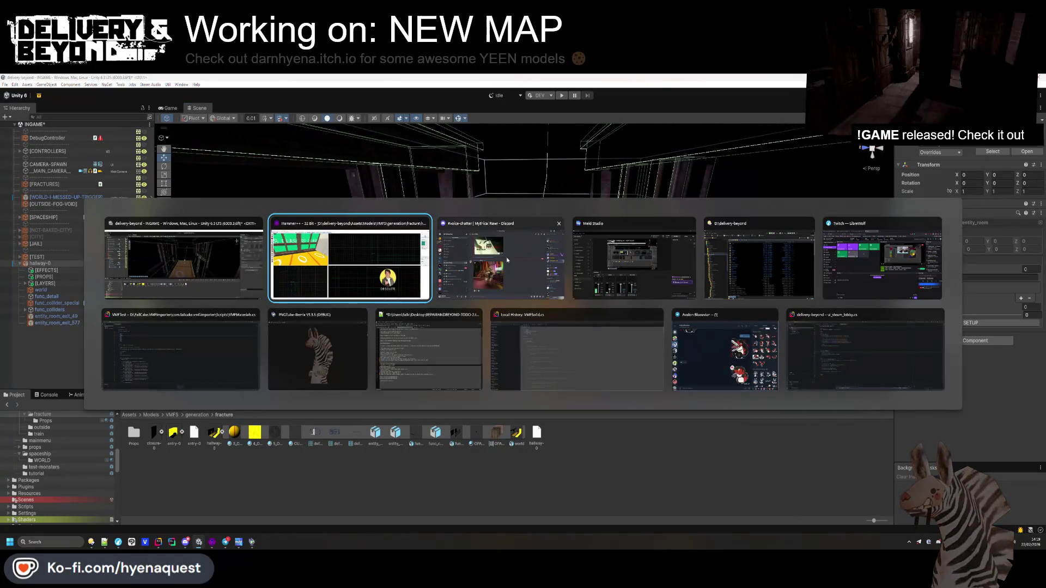
pyautogui.click(151, 195)
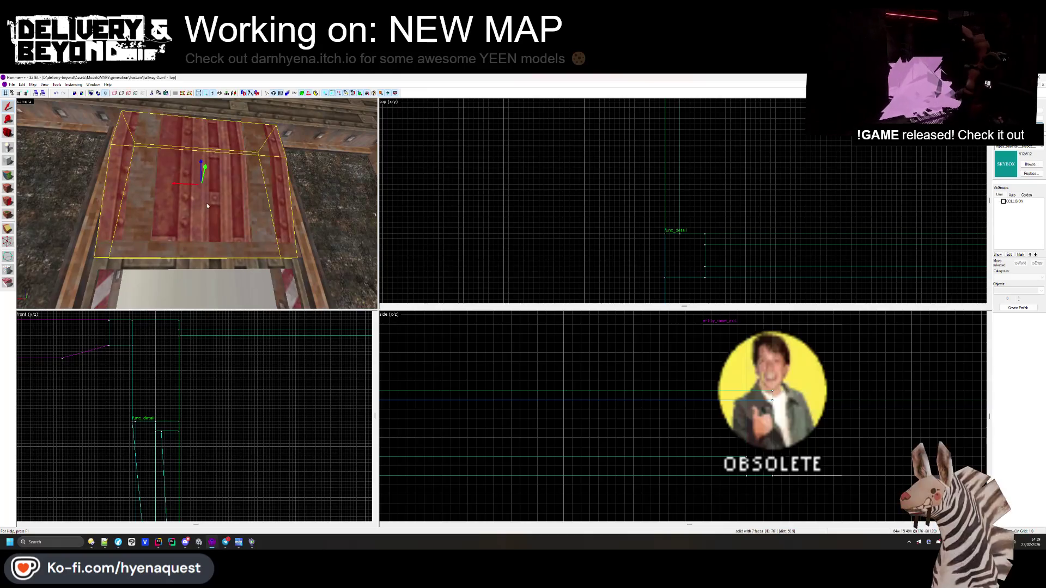
# - Show the COLLISION group and tie two wooden beam brushes to the existing func_detail
pyautogui.moveTo(150, 195); pyautogui.dragTo(197, 206)
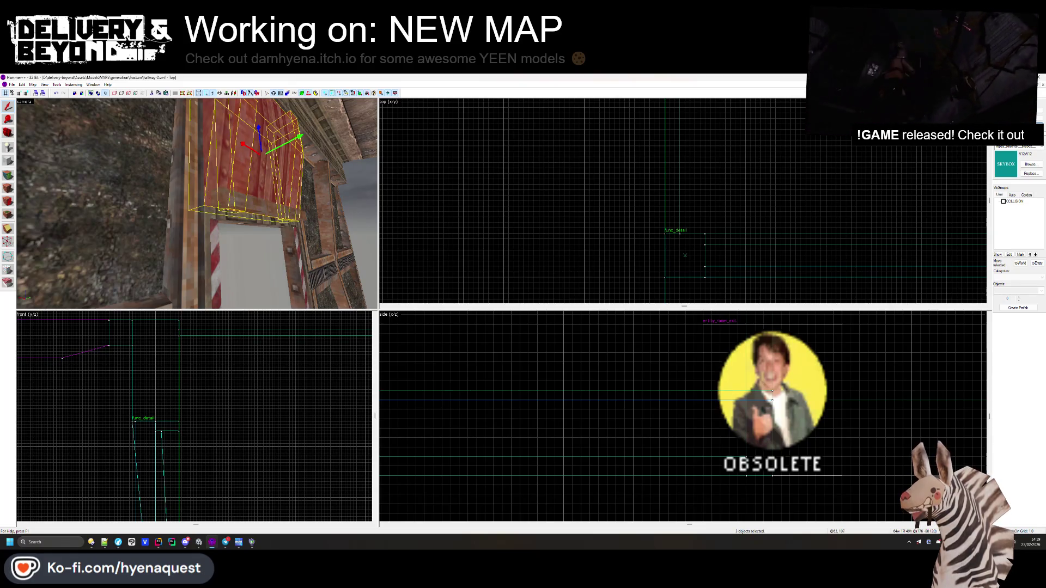
pyautogui.press('Escape')
pyautogui.click(1004, 201)
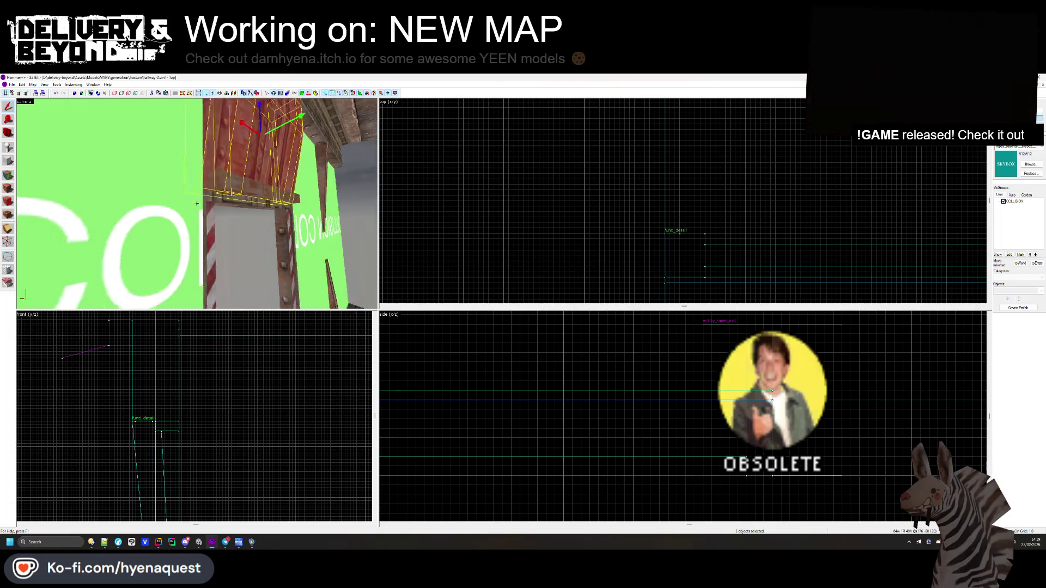
pyautogui.click(238, 172)
pyautogui.keyDown('ctrl'); pyautogui.click(236, 170); pyautogui.keyUp('ctrl')
pyautogui.hotkey('ctrl', 't')
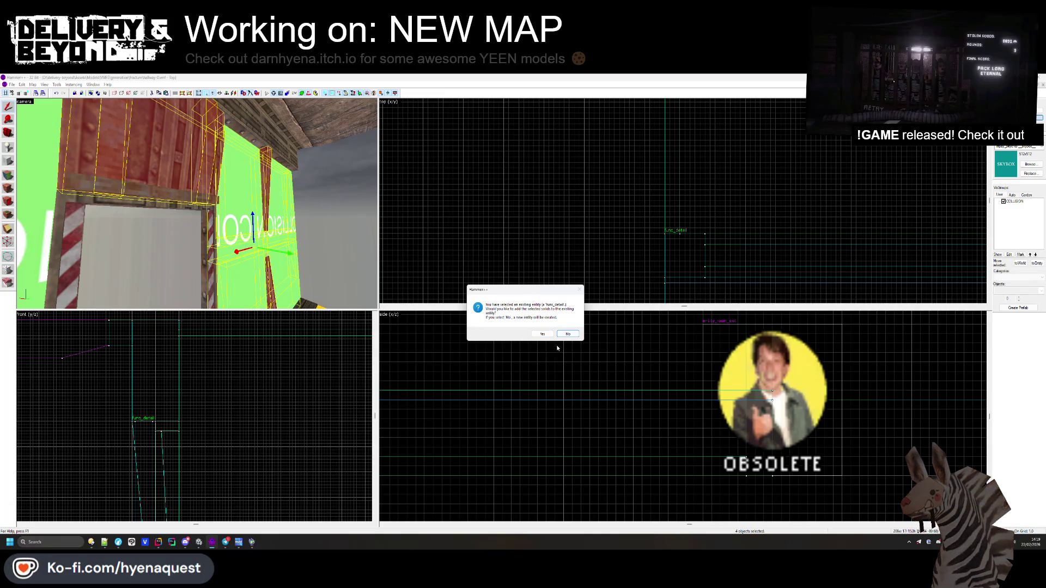
pyautogui.click(542, 334)
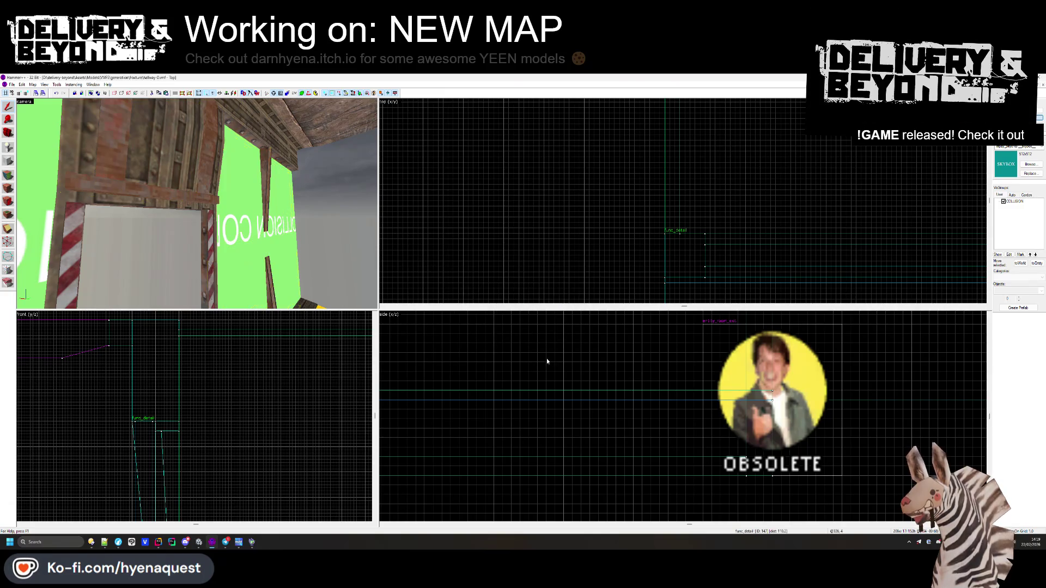
pyautogui.press('Escape')
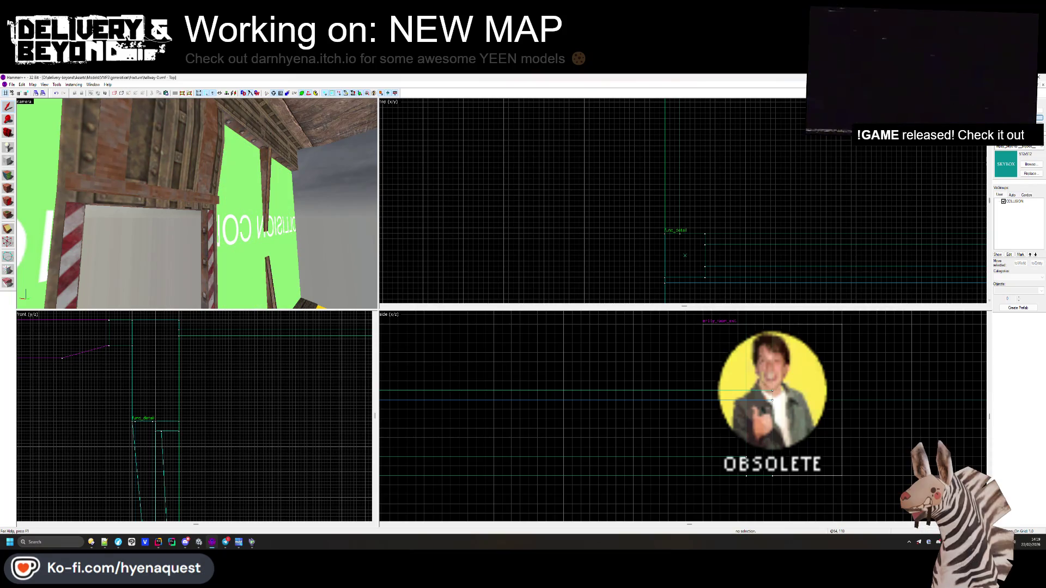
# - Tie the wooden frame brushes to the existing func_collider_special, then return to Unity
pyautogui.press('s')
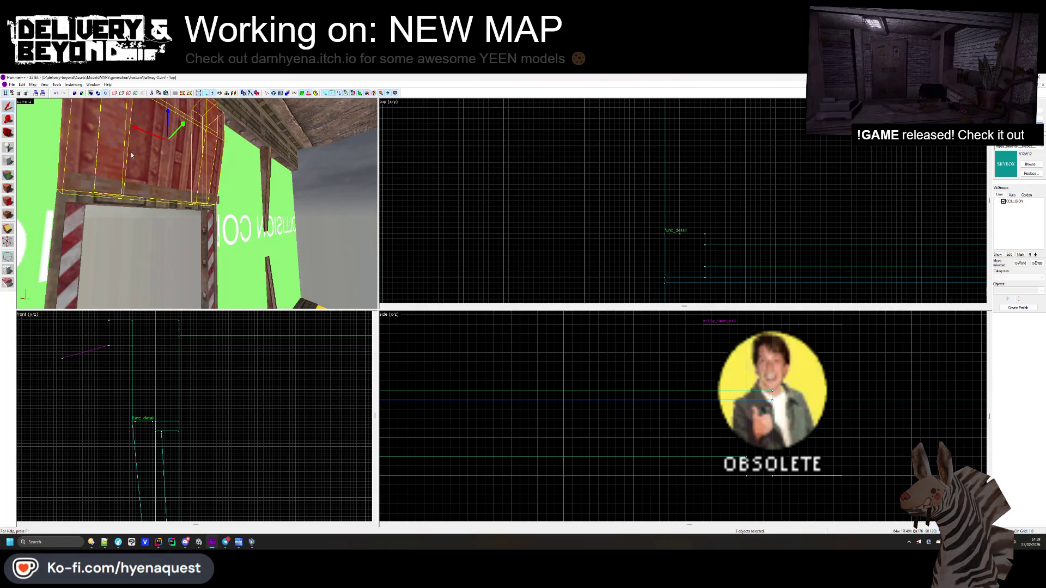
pyautogui.rightClick(443, 171)
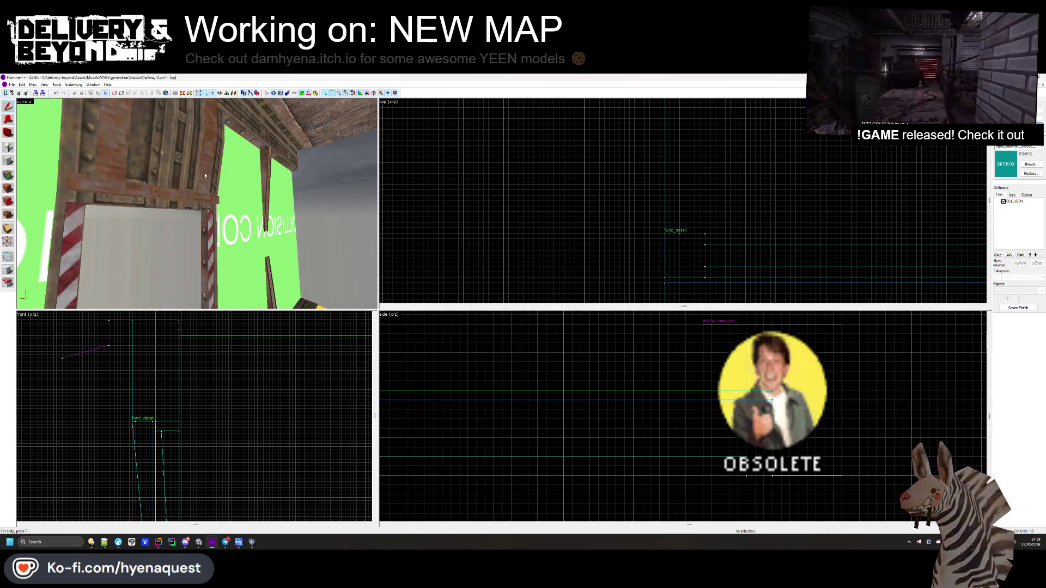
pyautogui.click(194, 167)
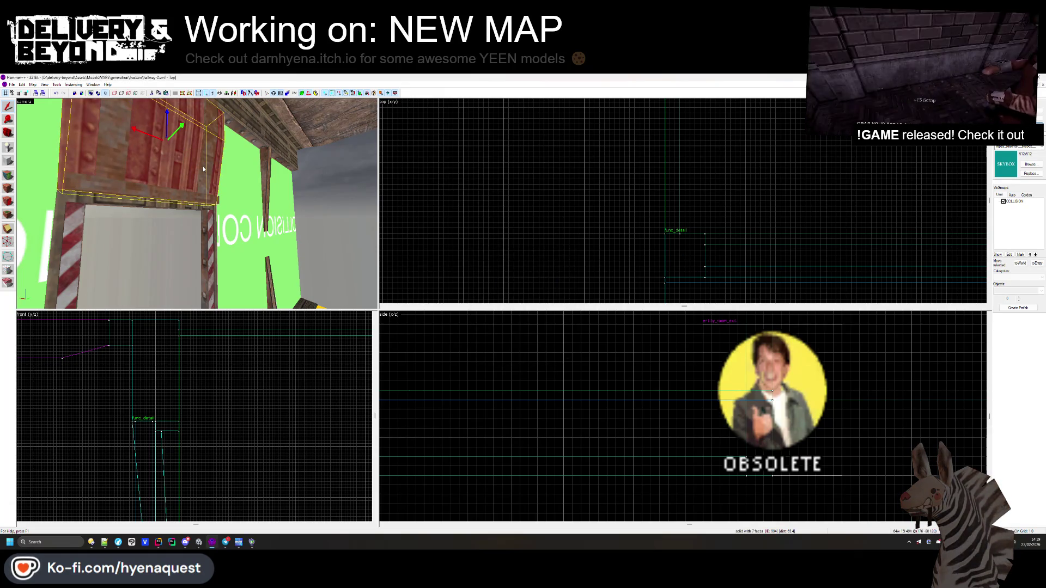
pyautogui.press('z')
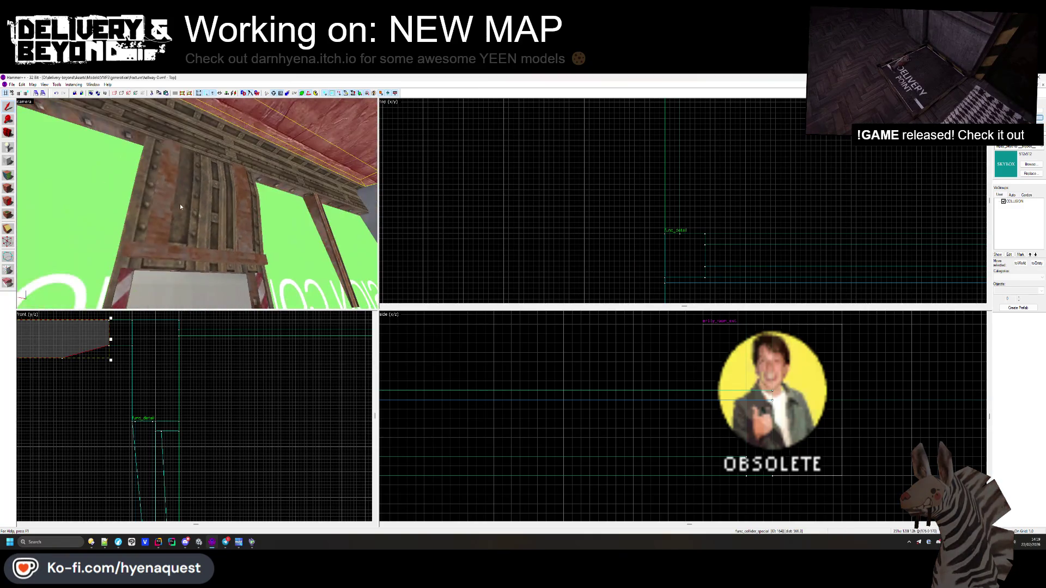
pyautogui.press('z')
pyautogui.keyDown('ctrl'); pyautogui.click(240, 218); pyautogui.keyUp('ctrl')
pyautogui.hotkey('ctrl', 't')
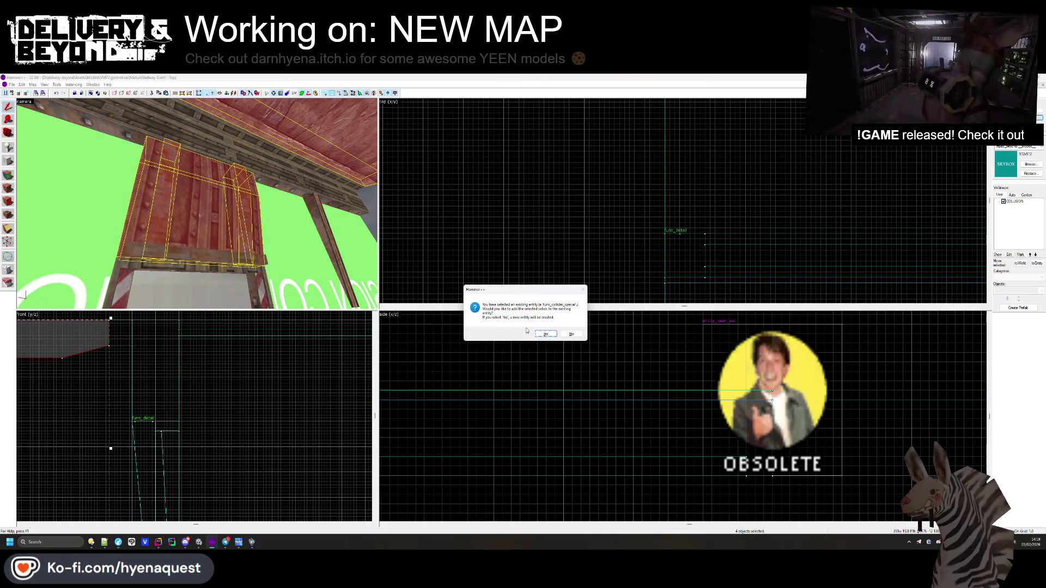
pyautogui.click(545, 334)
pyautogui.hotkey('alt', 'Tab')
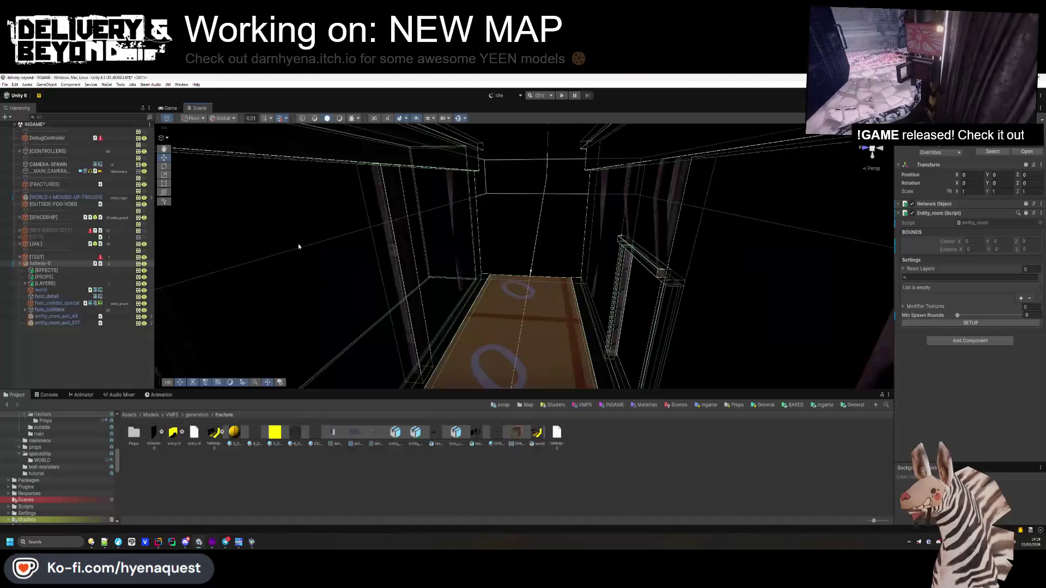
# - Orbit Unity's Scene view around the imported hallway, then position Hammer++'s 3D camera above the yellow floor
pyautogui.moveTo(299, 243)
pyautogui.mouseDown()
pyautogui.moveTo(427, 252)
pyautogui.moveTo(501, 279)
pyautogui.moveTo(465, 310)
pyautogui.moveTo(515, 249)
pyautogui.moveTo(522, 256)
pyautogui.moveTo(509, 260)
pyautogui.moveTo(515, 243)
pyautogui.moveTo(545, 266)
pyautogui.moveTo(479, 269)
pyautogui.moveTo(622, 286)
pyautogui.mouseUp()
pyautogui.hotkey('alt', 'Tab')
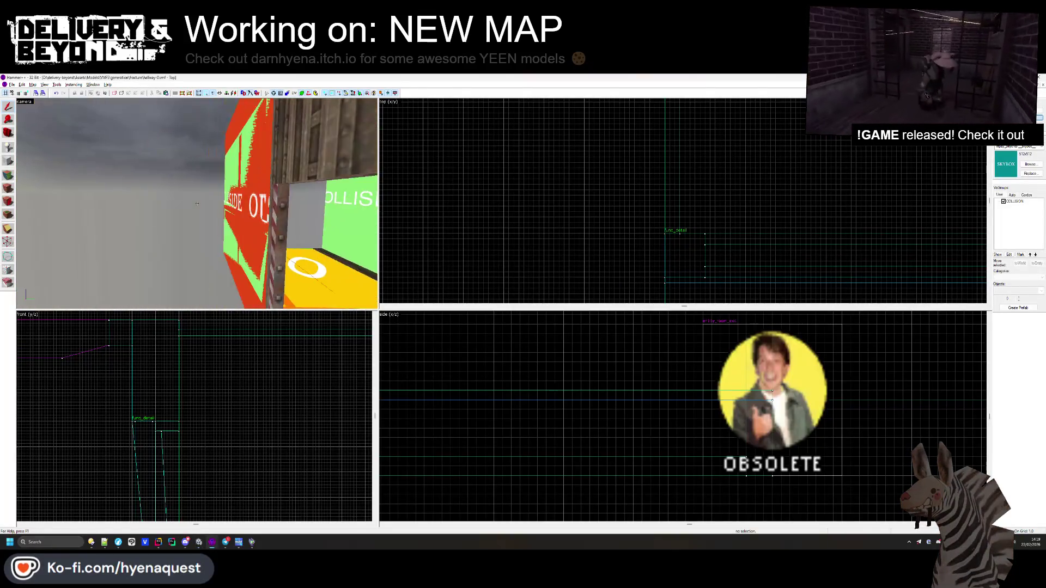
pyautogui.moveTo(197, 203); pyautogui.dragTo(197, 206)
pyautogui.hotkey('alt', 'Tab')
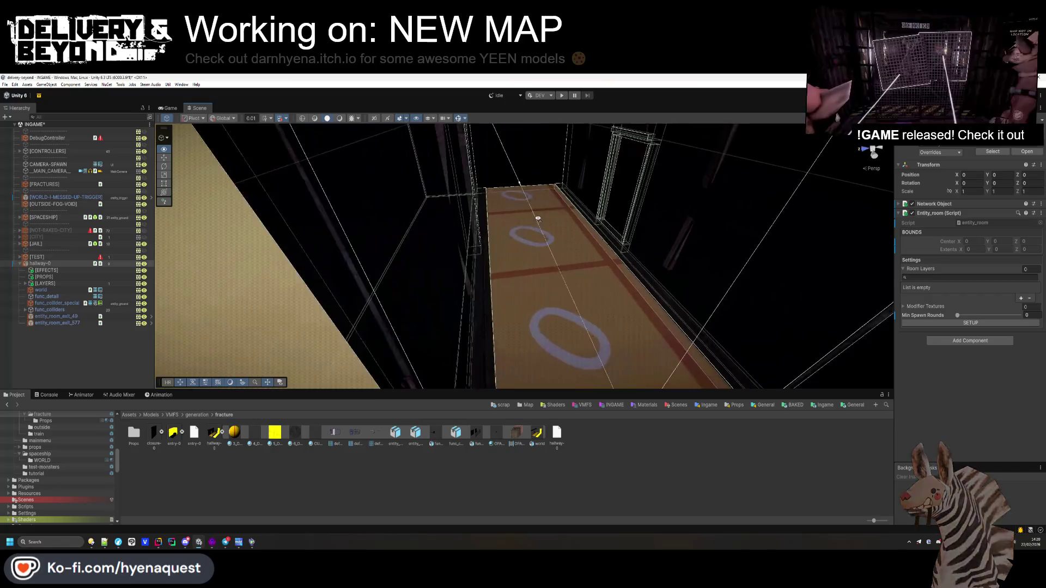
# - Revert the Mesh Renderer override on the hallway-0 prefab root
pyautogui.click(37, 296)
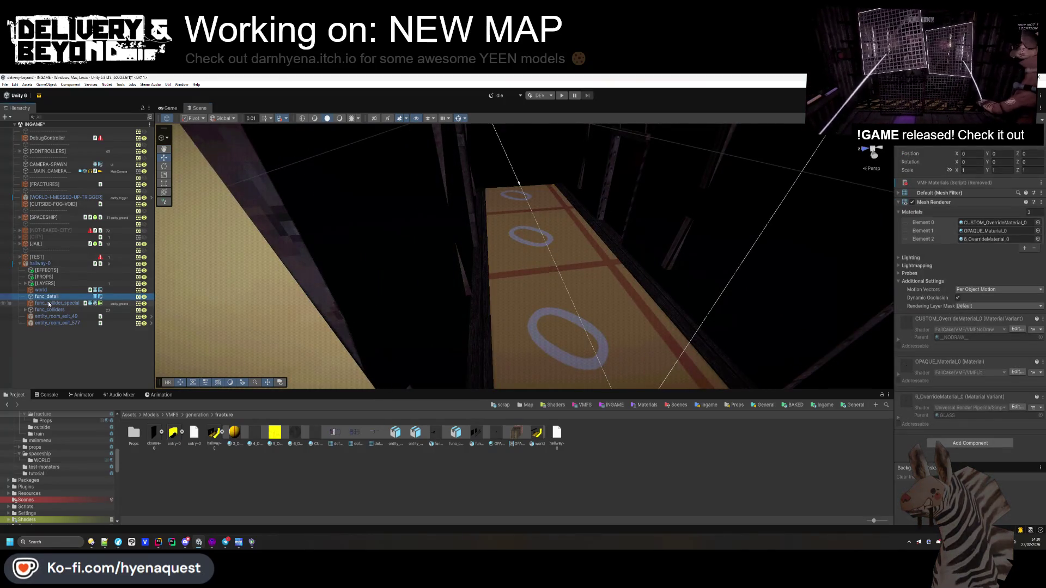
pyautogui.click(39, 264)
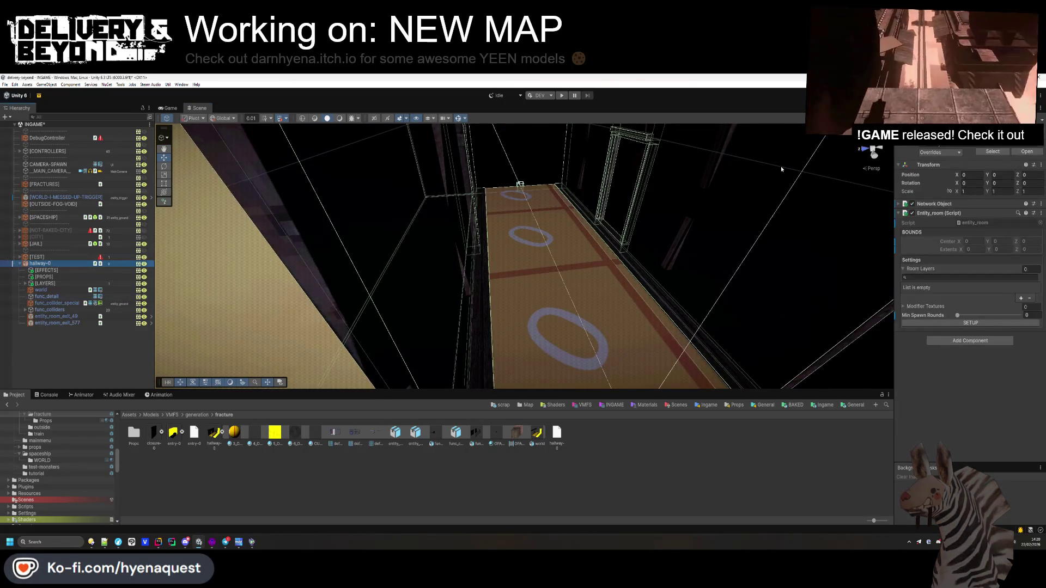
pyautogui.click(949, 153)
pyautogui.click(960, 239)
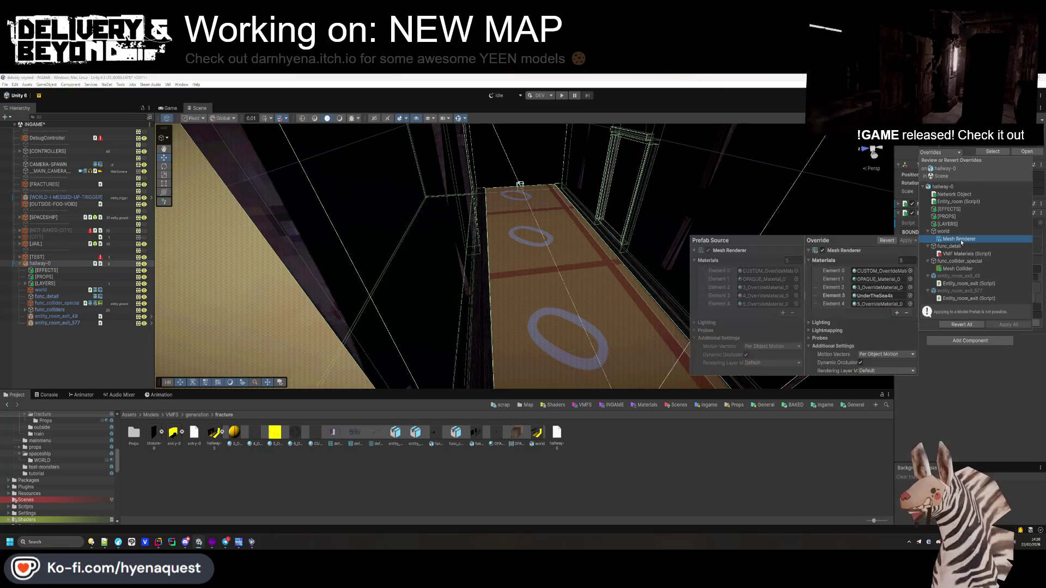
pyautogui.click(887, 240)
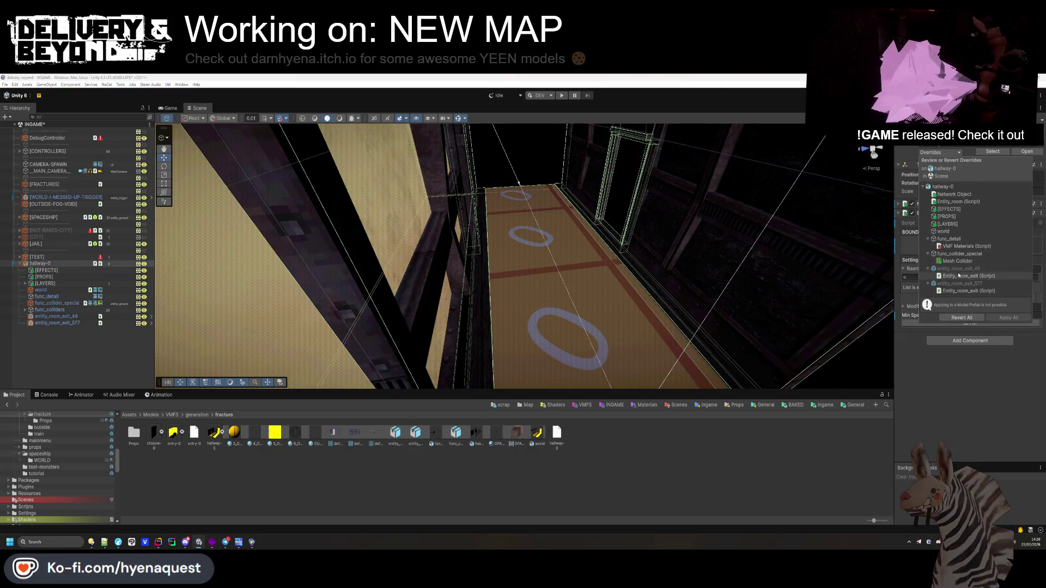
pyautogui.click(961, 262)
pyautogui.click(887, 262)
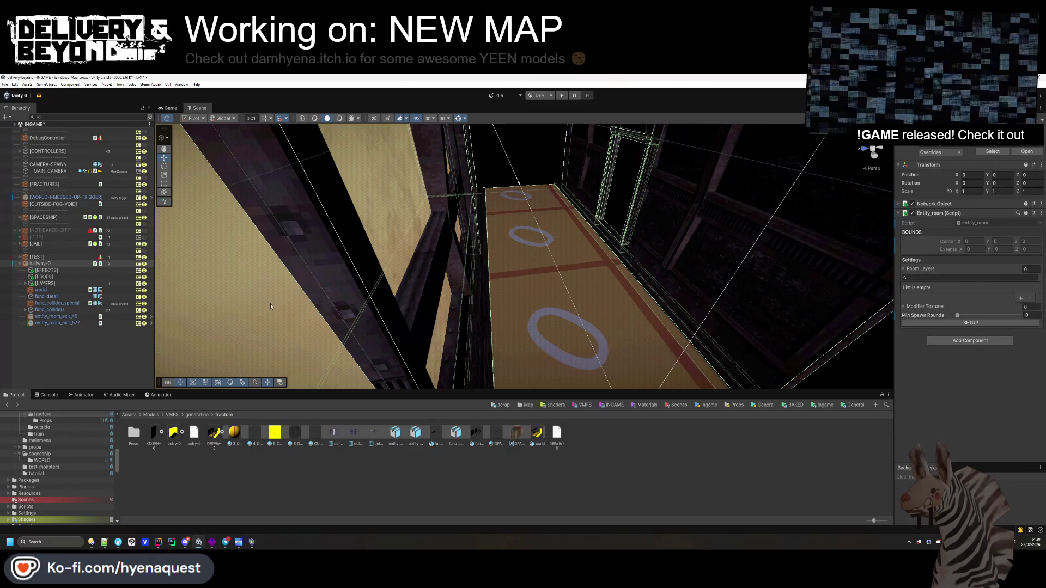
# - Add a Mesh Collider component to func_collider_special
pyautogui.click(57, 303)
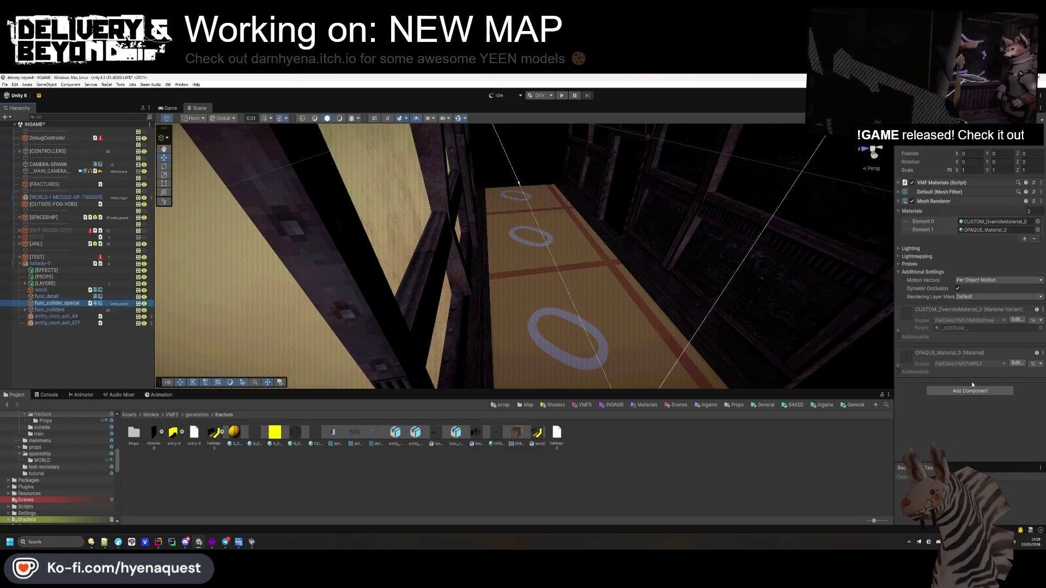
pyautogui.click(970, 390)
pyautogui.write('room')
pyautogui.write('meshco')
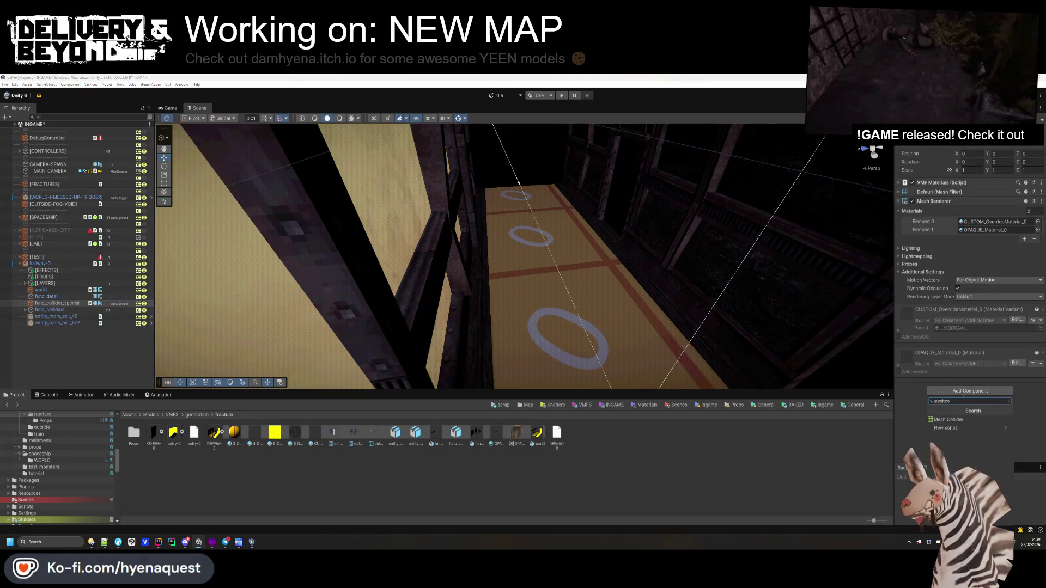
pyautogui.moveTo(349, 256)
pyautogui.mouseDown()
pyautogui.moveTo(347, 289)
pyautogui.moveTo(327, 273)
pyautogui.mouseUp()
# - Put func_colliders and all its children on the entity_ground layer
pyautogui.click(50, 309)
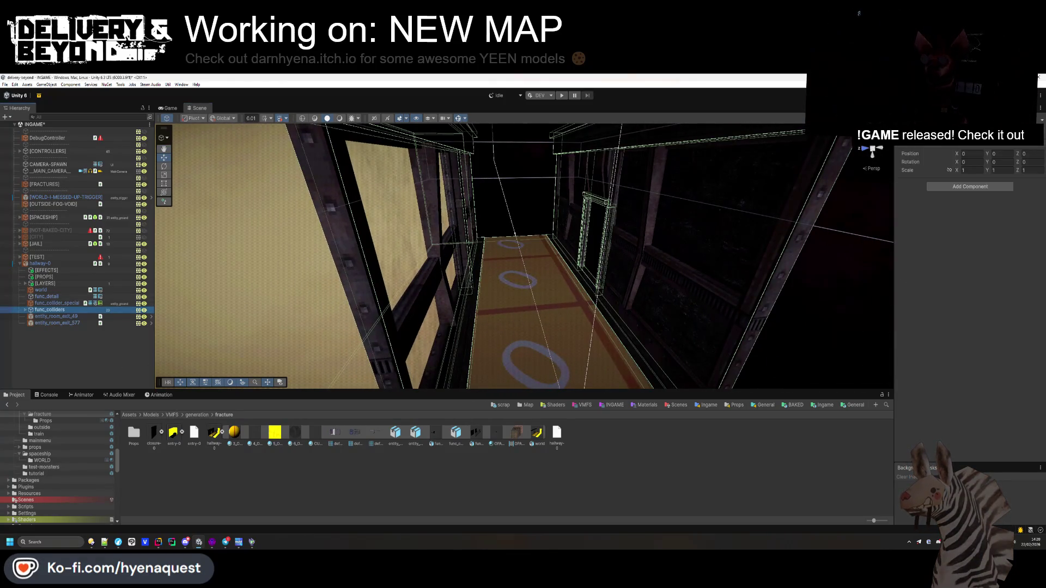
pyautogui.click(1013, 139)
pyautogui.click(1008, 204)
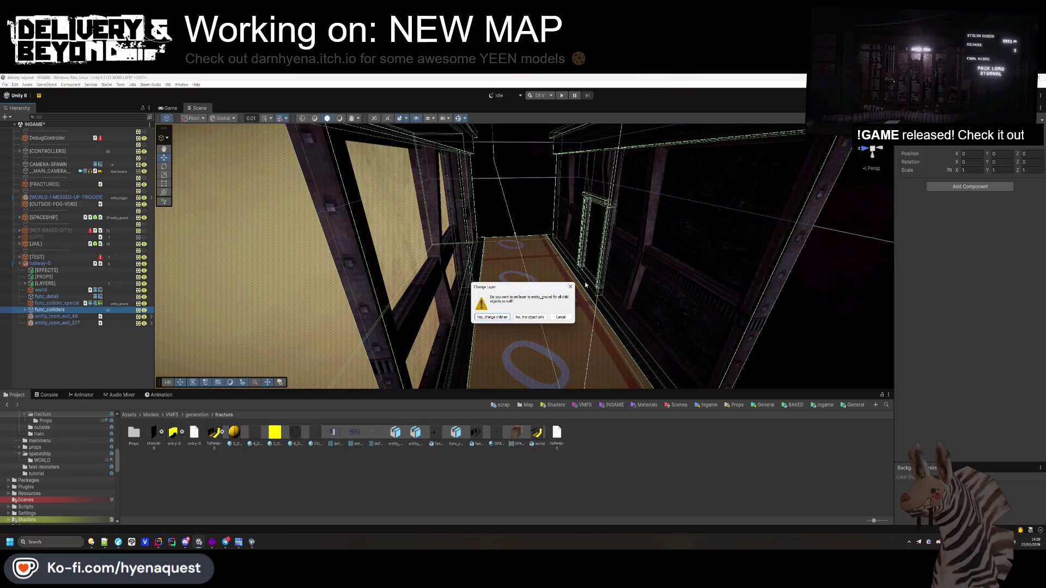
pyautogui.click(480, 317)
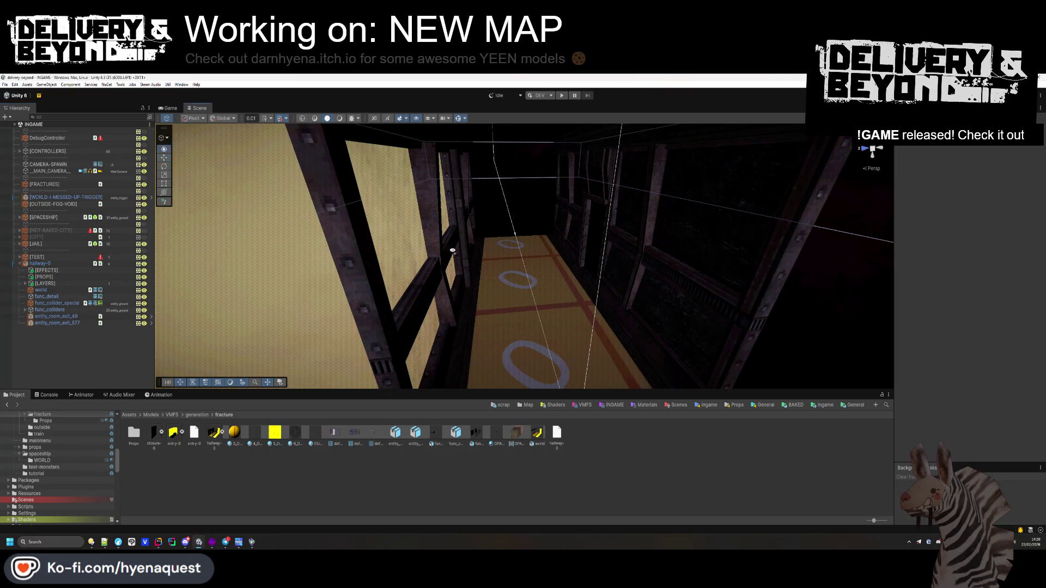
pyautogui.click(44, 290)
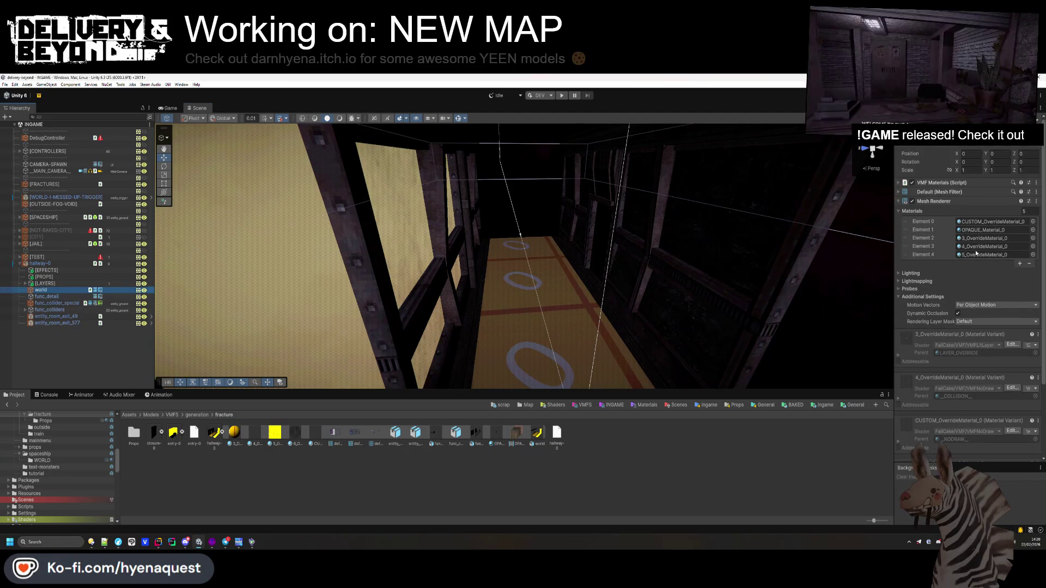
# - Assign UnderTheSea4 to the world mesh's Element 4 material slot and save the INGAME scene
pyautogui.click(1032, 255)
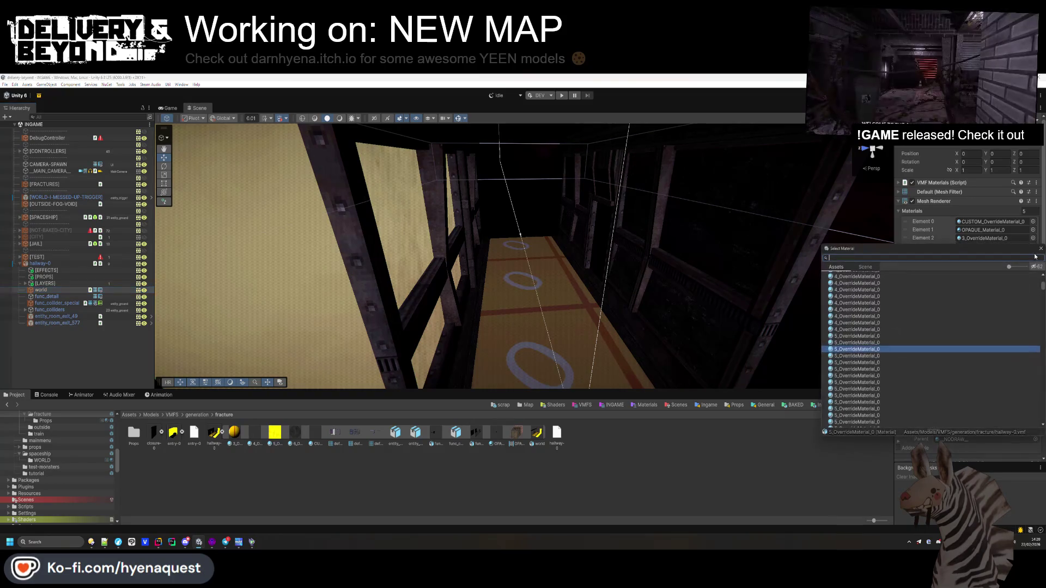
pyautogui.write('under')
pyautogui.doubleClick(863, 283)
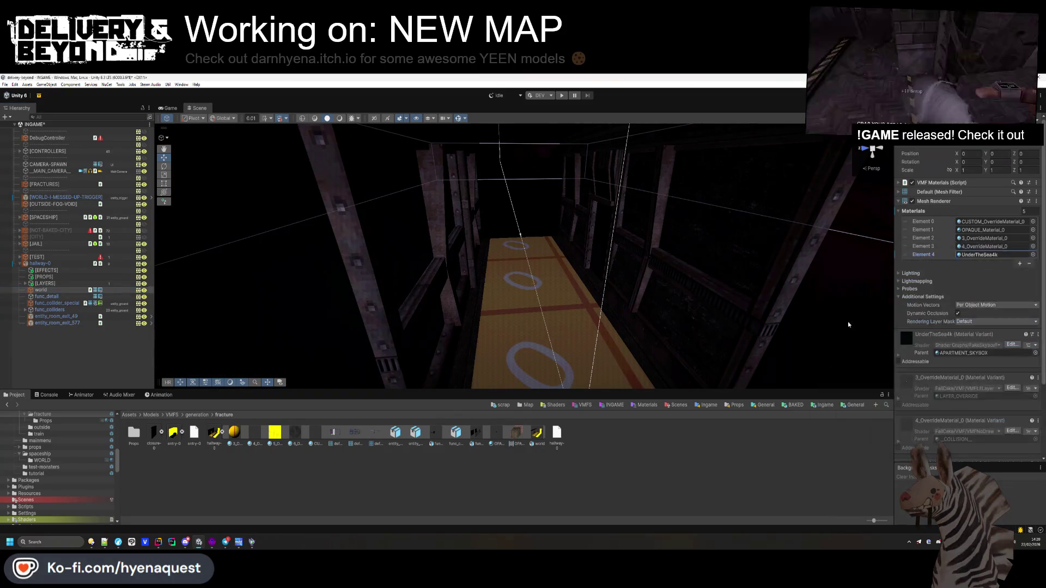
pyautogui.moveTo(659, 308); pyautogui.dragTo(548, 303)
pyautogui.hotkey('ctrl', 's')
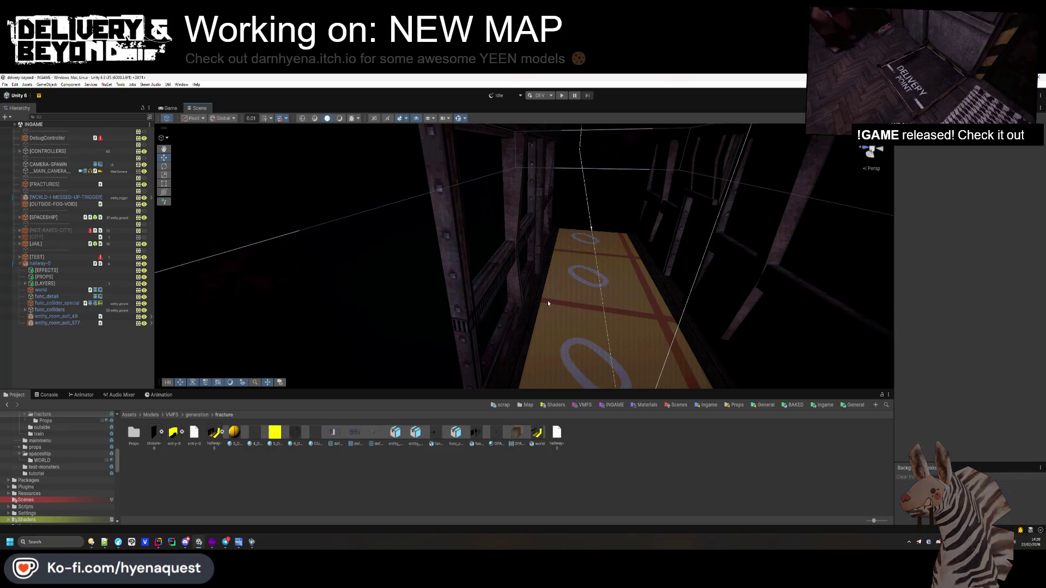
pyautogui.moveTo(548, 303); pyautogui.dragTo(585, 260)
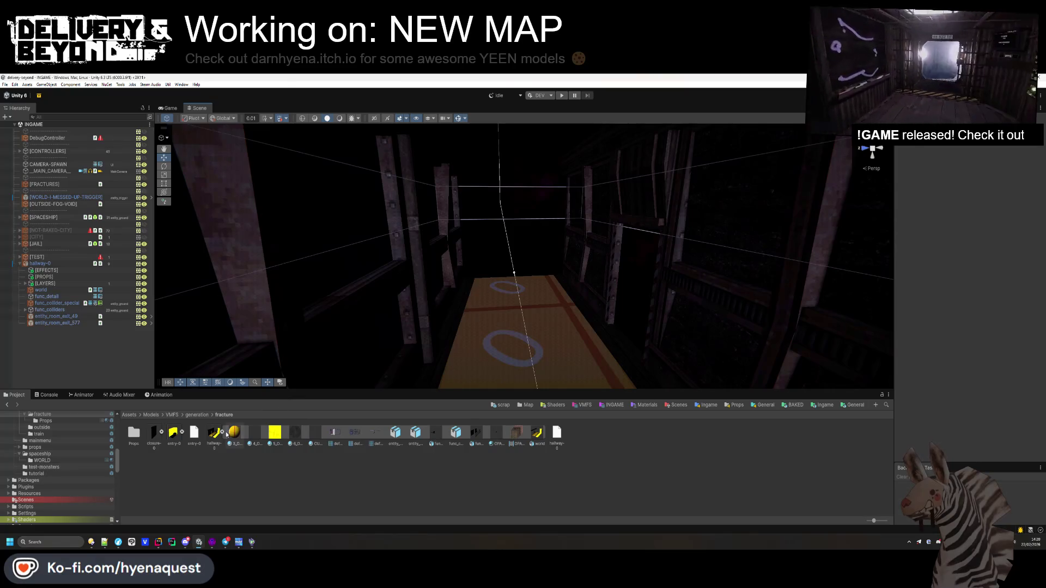
pyautogui.moveTo(465, 316)
pyautogui.mouseDown()
pyautogui.moveTo(467, 243)
pyautogui.moveTo(488, 276)
pyautogui.moveTo(631, 310)
pyautogui.moveTo(658, 365)
pyautogui.moveTo(509, 374)
pyautogui.moveTo(729, 350)
pyautogui.moveTo(664, 360)
pyautogui.mouseUp()
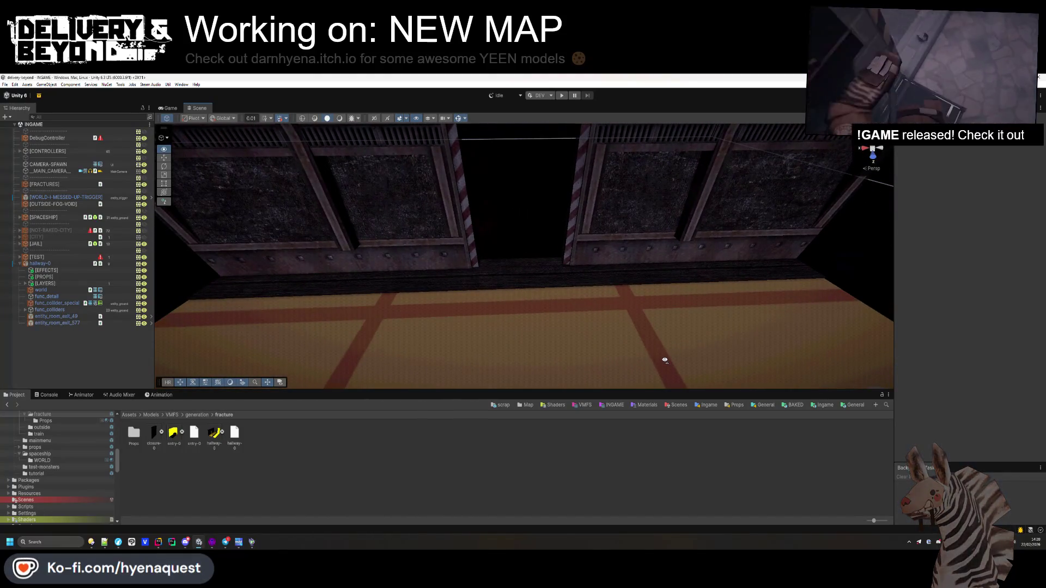
# - Add a Steam Audio Geometry component to both the world and func_detail objects
pyautogui.click(54, 295)
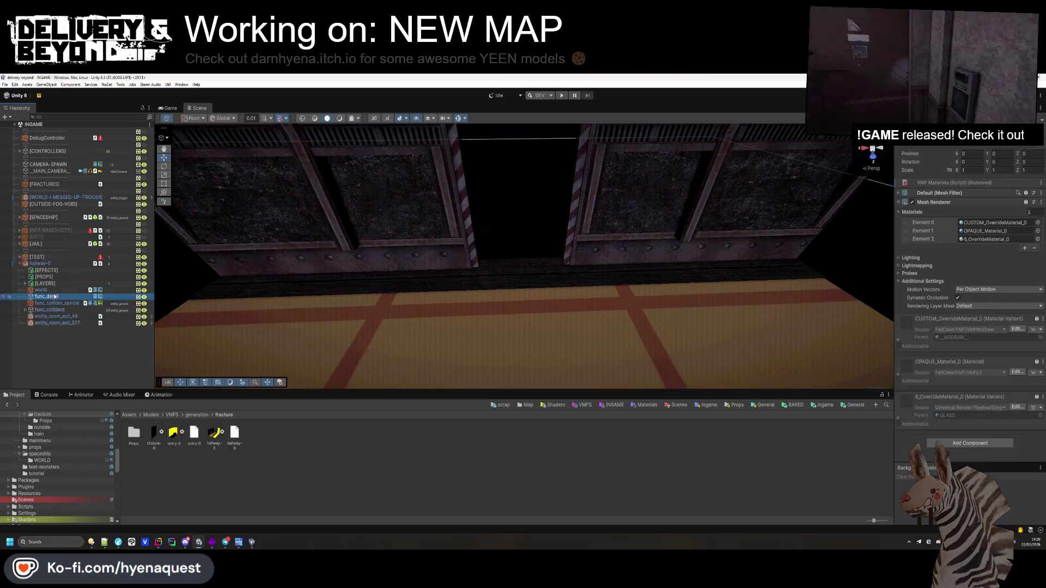
pyautogui.keyDown('ctrl'); pyautogui.click(41, 290); pyautogui.keyUp('ctrl')
pyautogui.click(971, 394)
pyautogui.write('meshco')
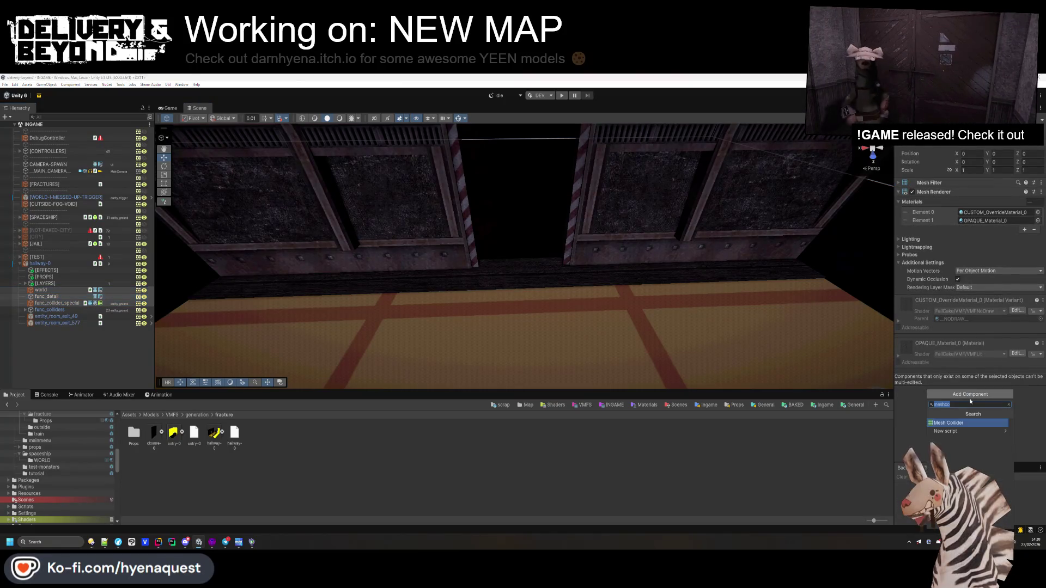
pyautogui.write('geome')
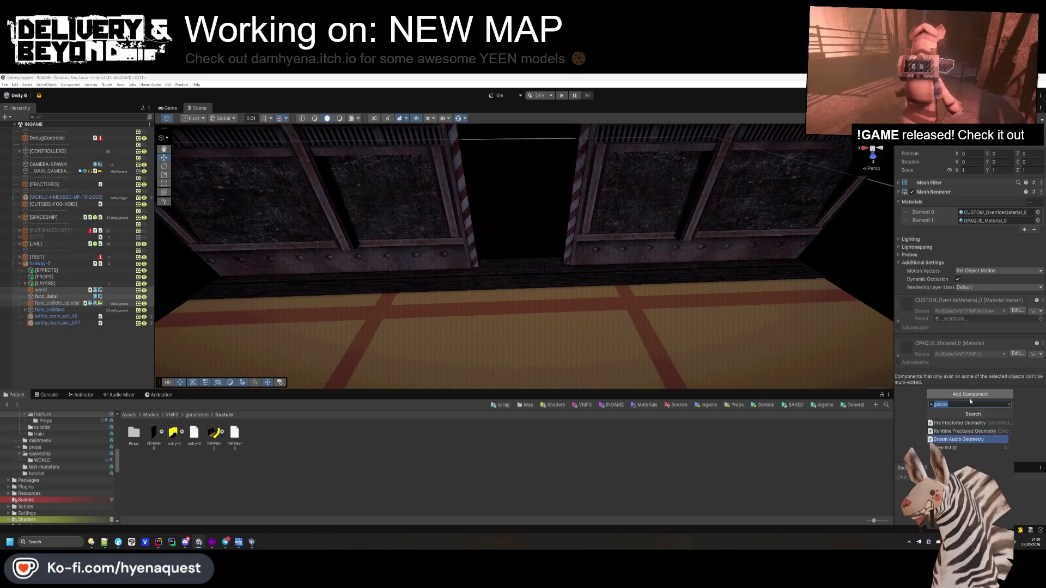
pyautogui.click(959, 439)
pyautogui.click(933, 192)
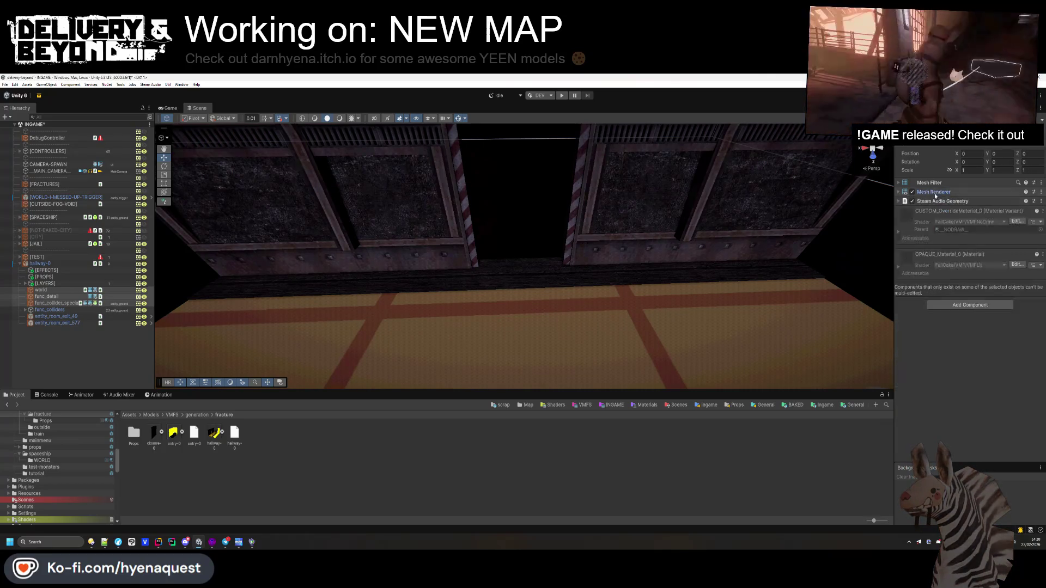
pyautogui.click(65, 264)
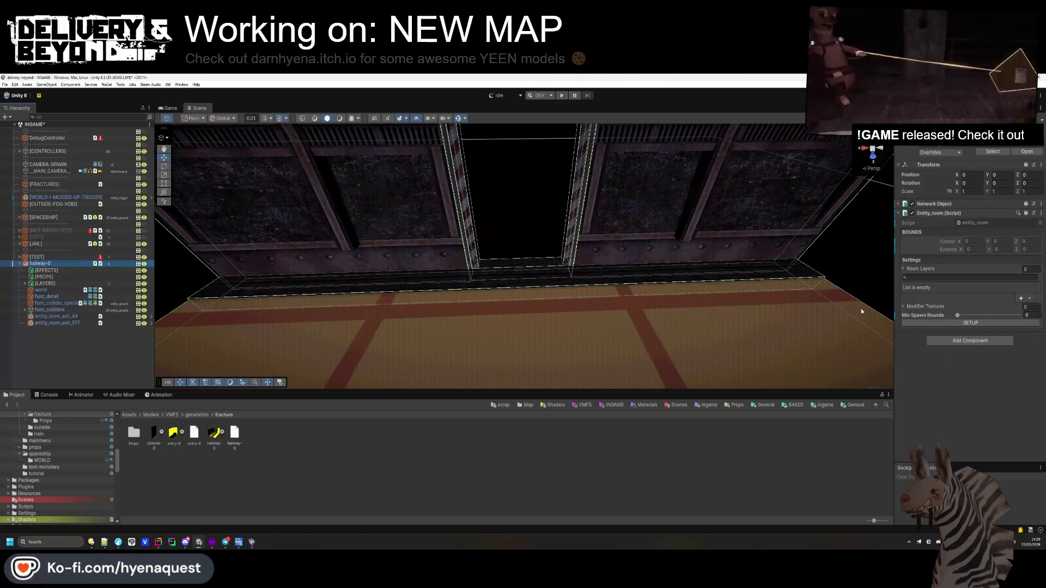
pyautogui.click(484, 257)
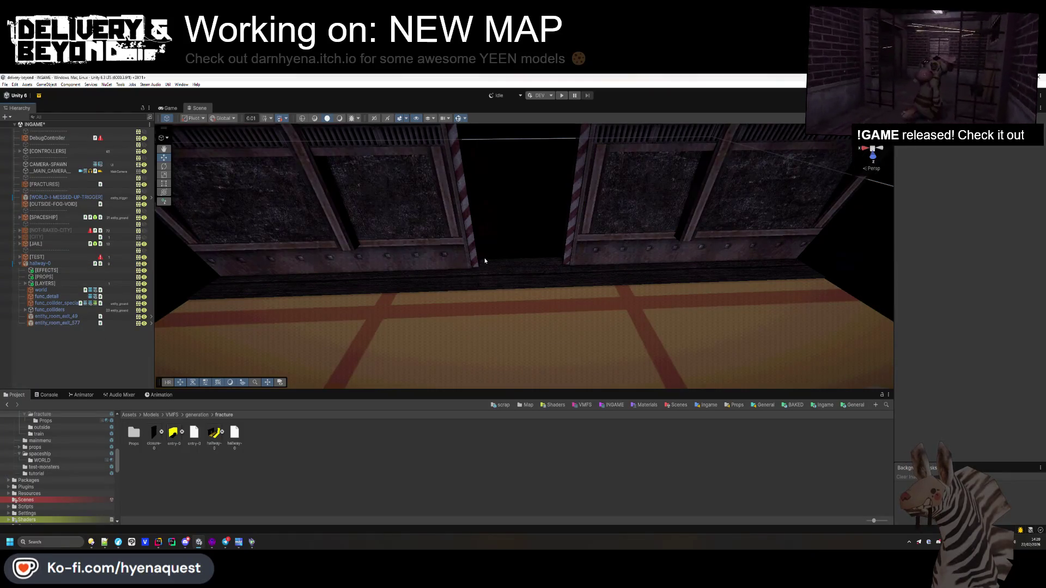
pyautogui.click(212, 542)
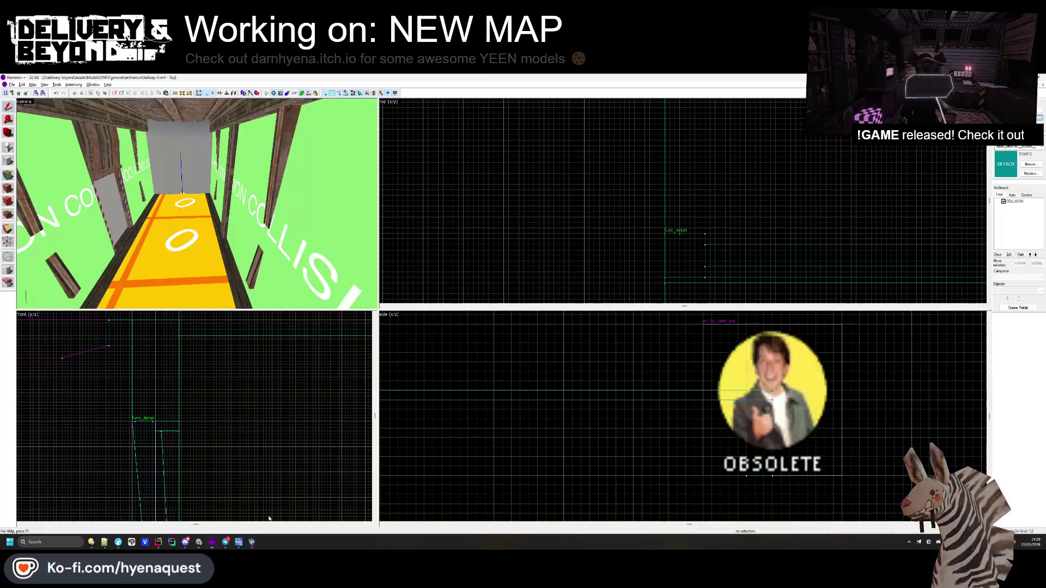
# - Apply the red-and-white warning-stripe texture to the door frame's bottom strip
pyautogui.click(12, 179)
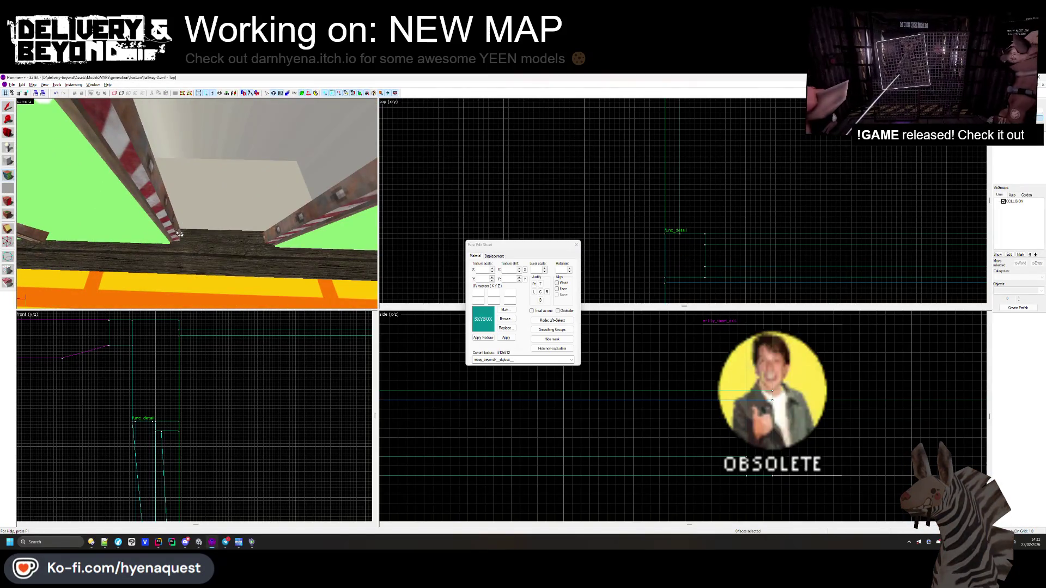
pyautogui.click(178, 234)
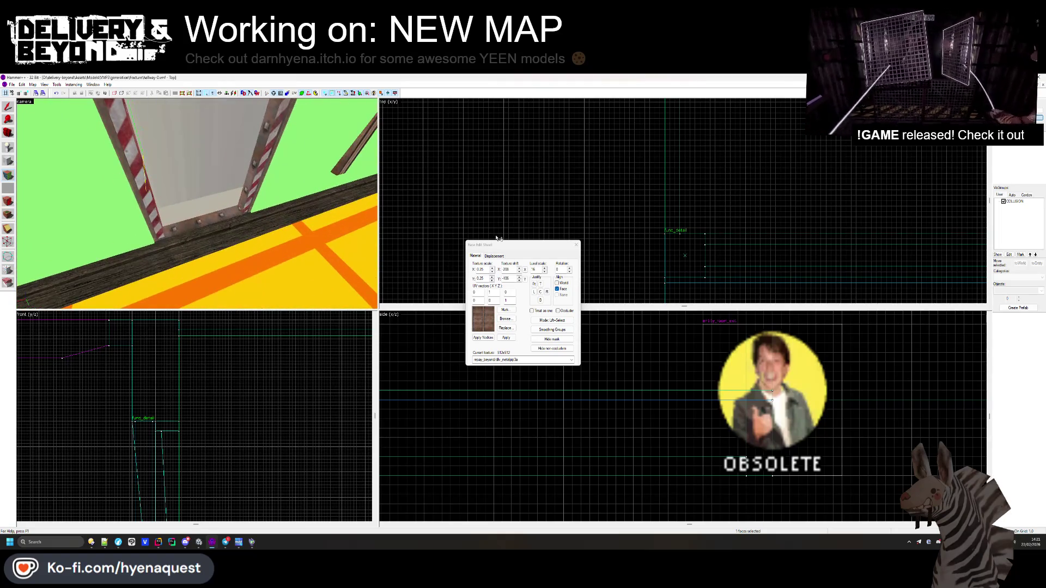
pyautogui.click(254, 200)
pyautogui.rightClick(215, 217)
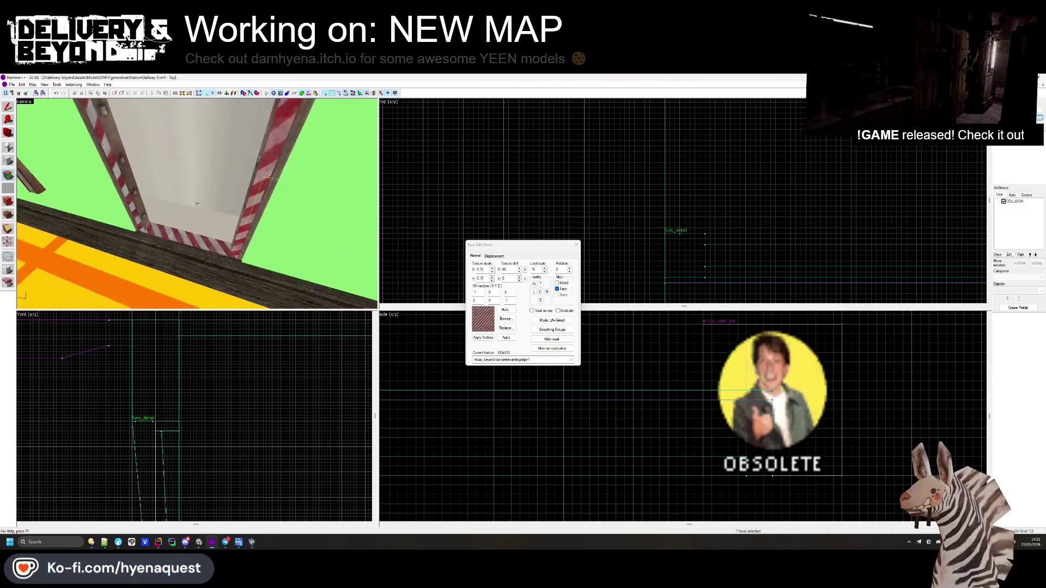
pyautogui.click(206, 222)
pyautogui.press('z')
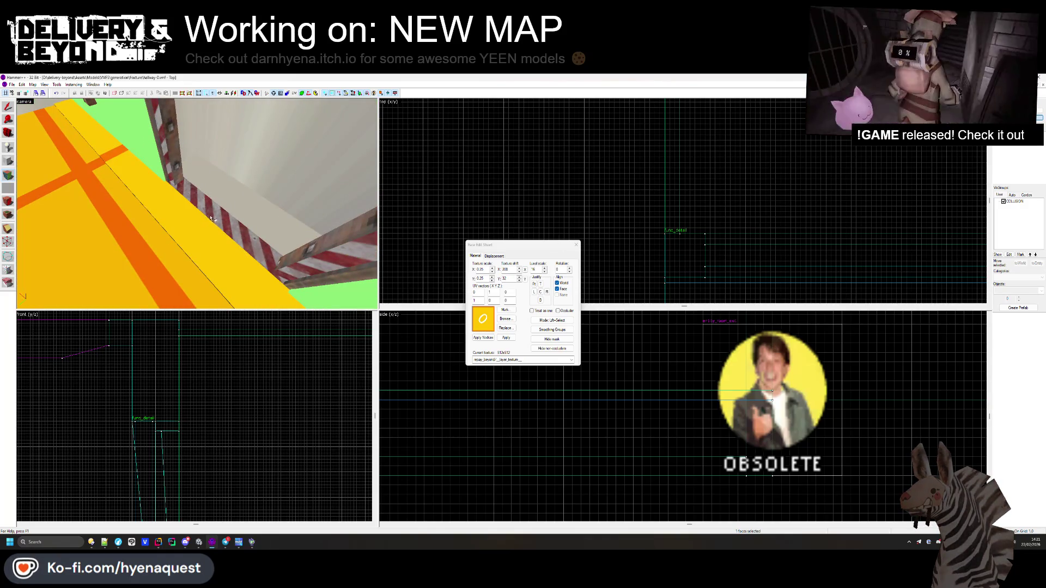
pyautogui.moveTo(199, 206)
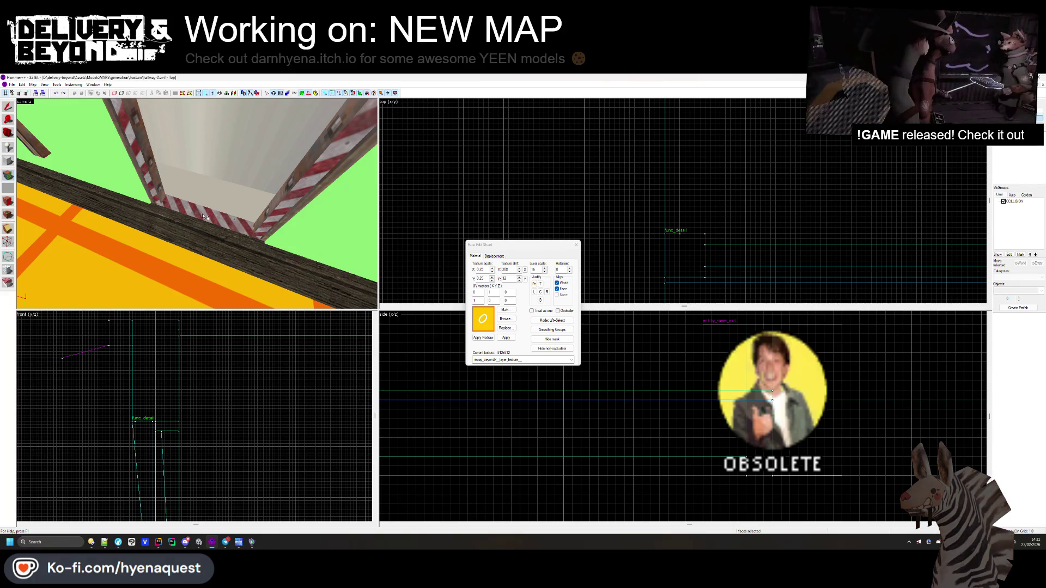
pyautogui.click(576, 245)
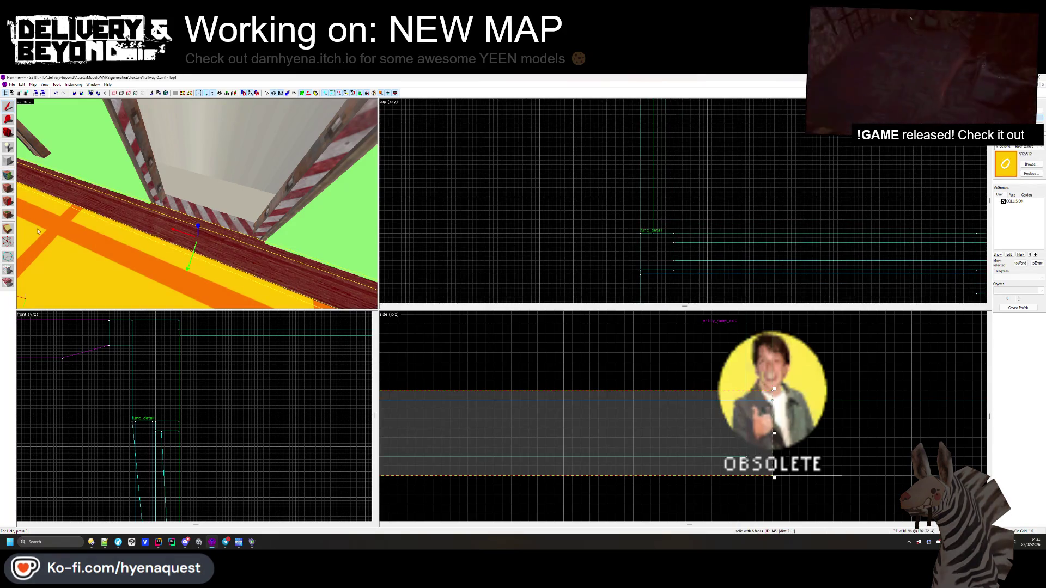
pyautogui.scroll(5, 621, 250)
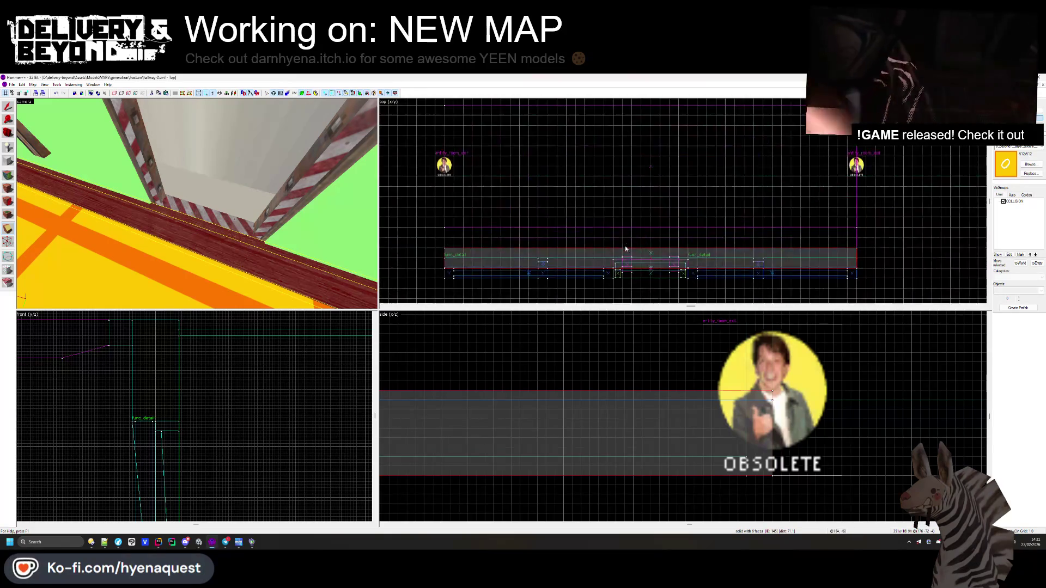
pyautogui.scroll(2, 586, 199)
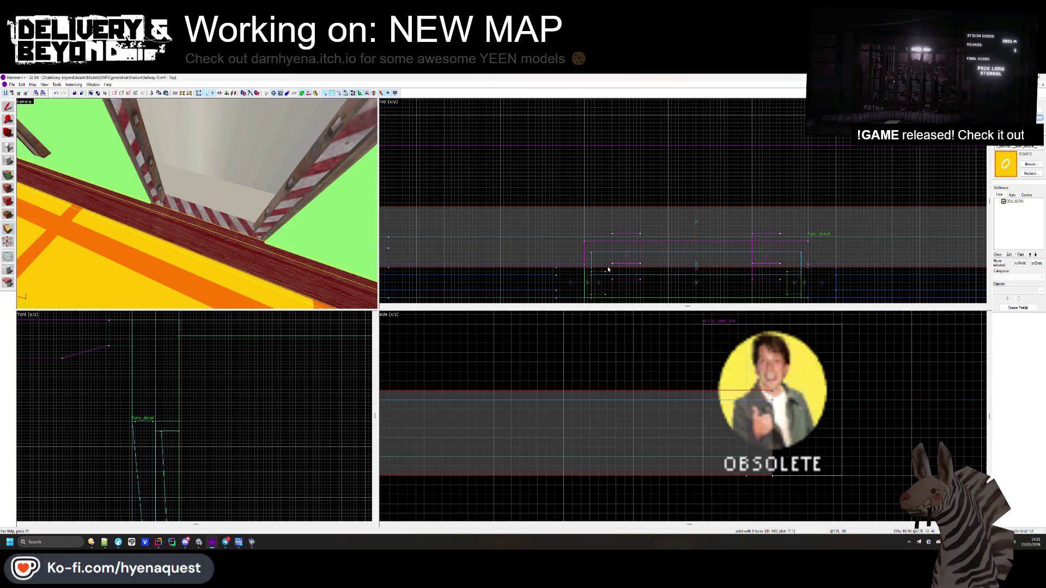
# - Shorten the base beam from its left end and check the separate doorway threshold piece
pyautogui.moveTo(586, 267)
pyautogui.mouseDown()
pyautogui.moveTo(610, 256)
pyautogui.moveTo(806, 269)
pyautogui.mouseUp()
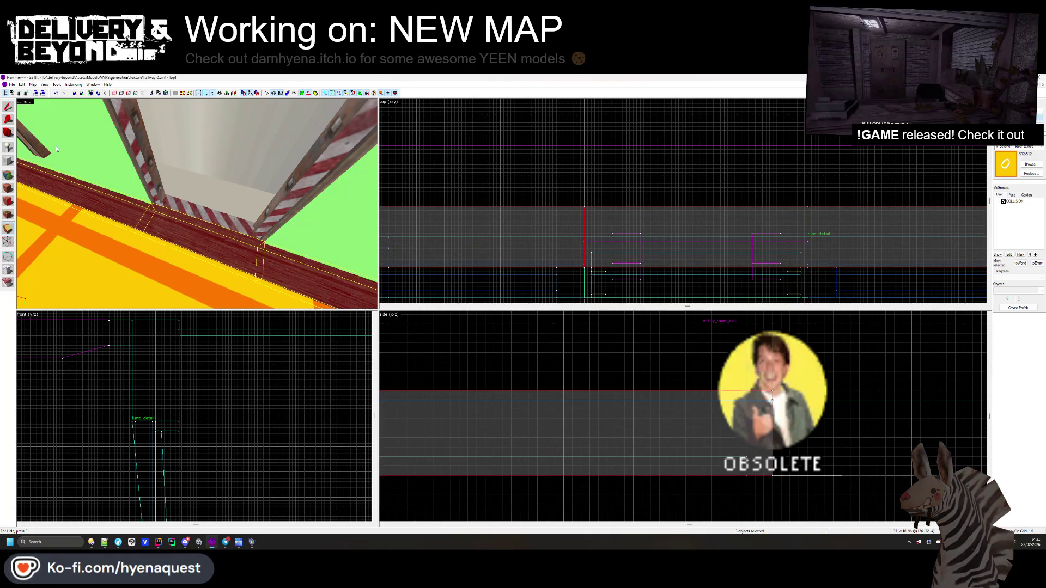
pyautogui.click(198, 240)
pyautogui.scroll(-3, 102, 454)
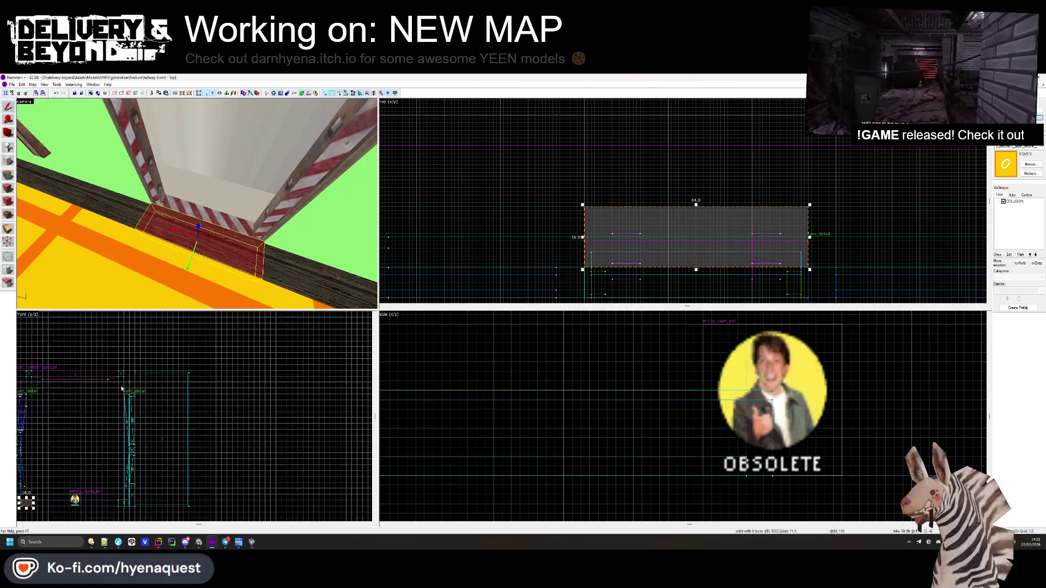
pyautogui.scroll(5, 77, 433)
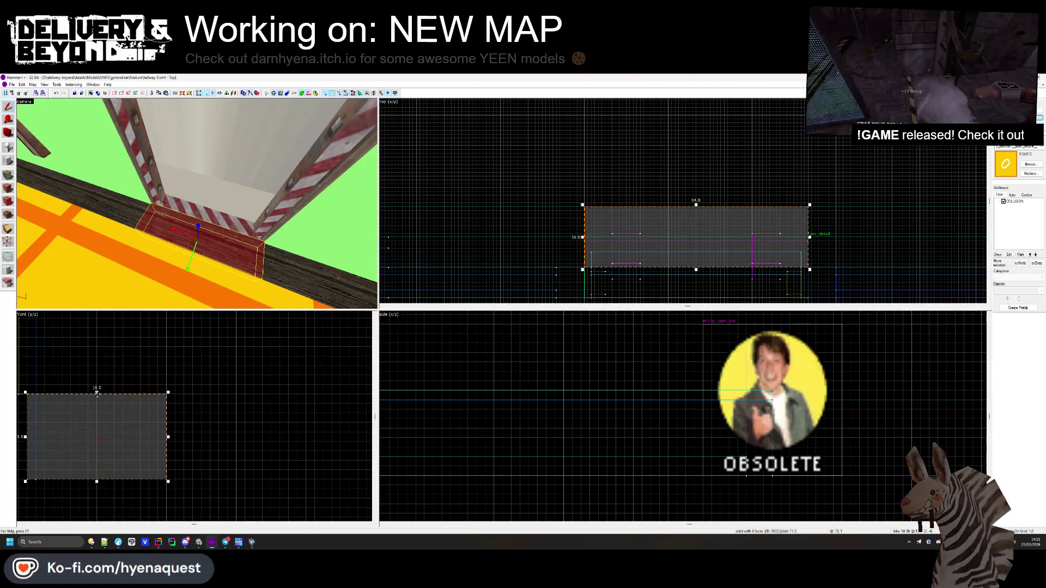
pyautogui.click(97, 394)
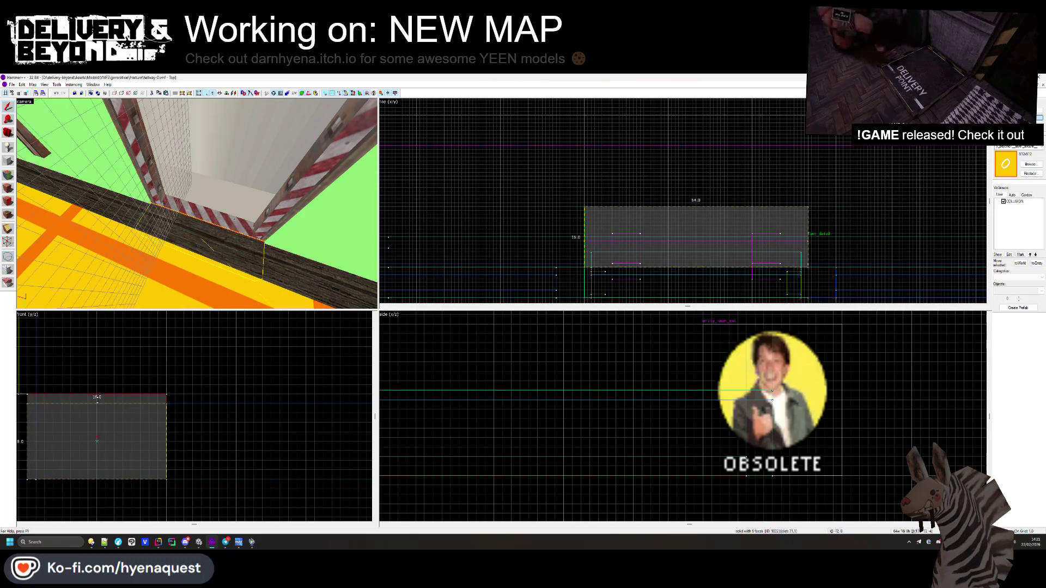
pyautogui.press('Escape')
pyautogui.click(199, 205)
pyautogui.scroll(-2, 104, 404)
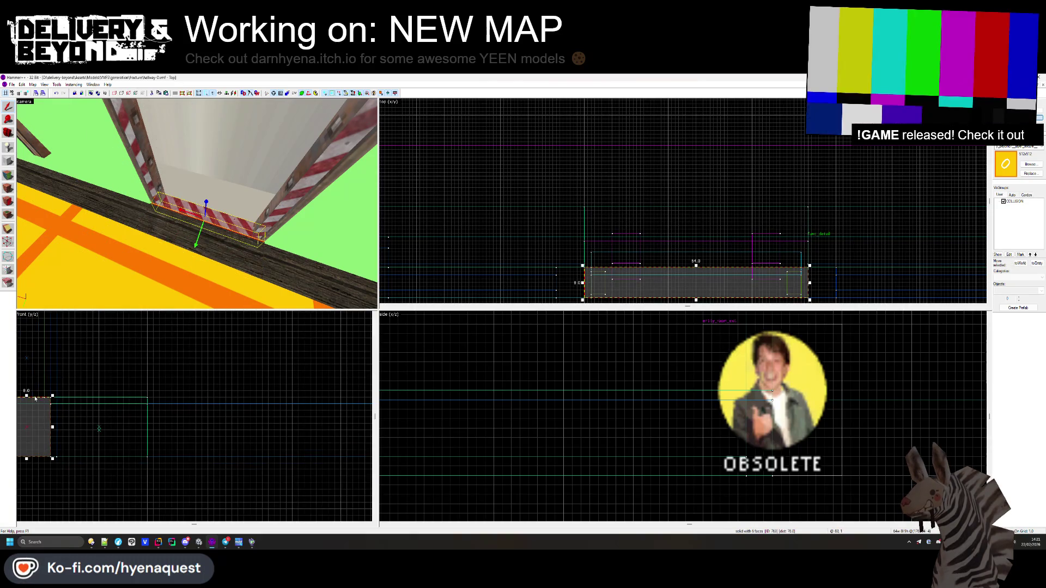
pyautogui.scroll(3, 209, 380)
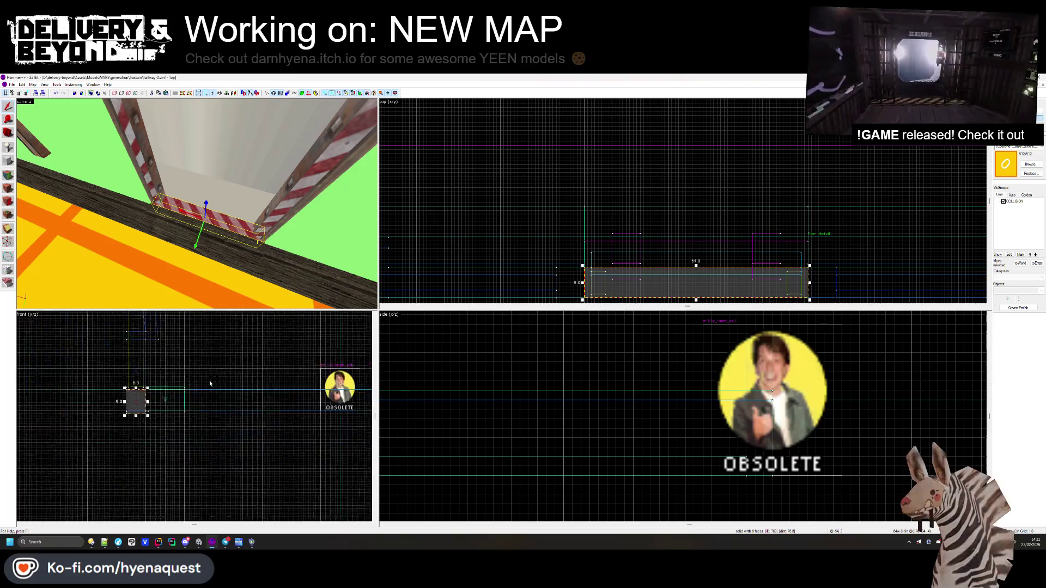
pyautogui.press('Escape')
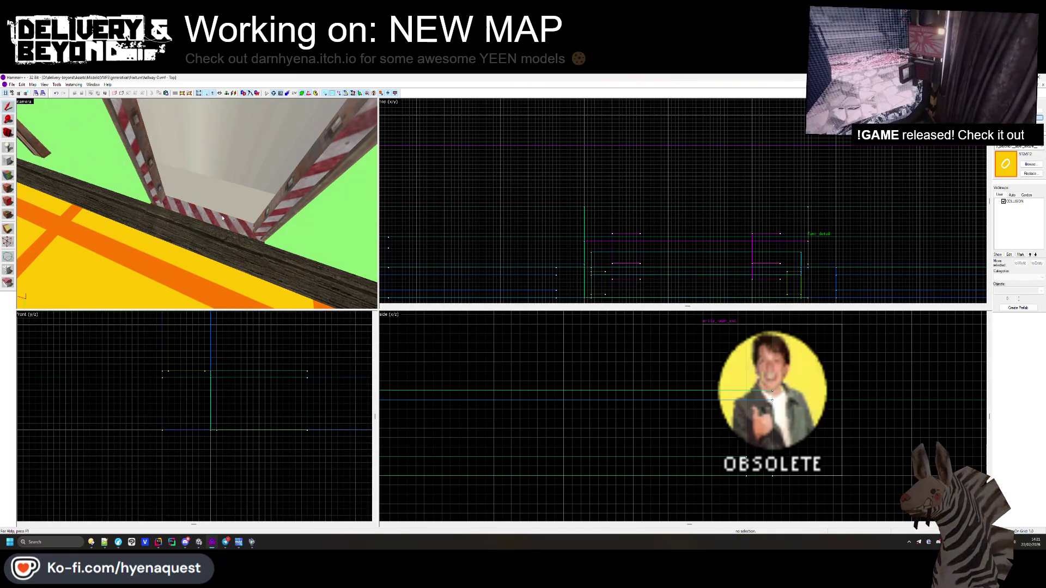
# - Apply the yellow floor texture to the doorway threshold beam's top face
pyautogui.click(9, 186)
pyautogui.click(185, 238)
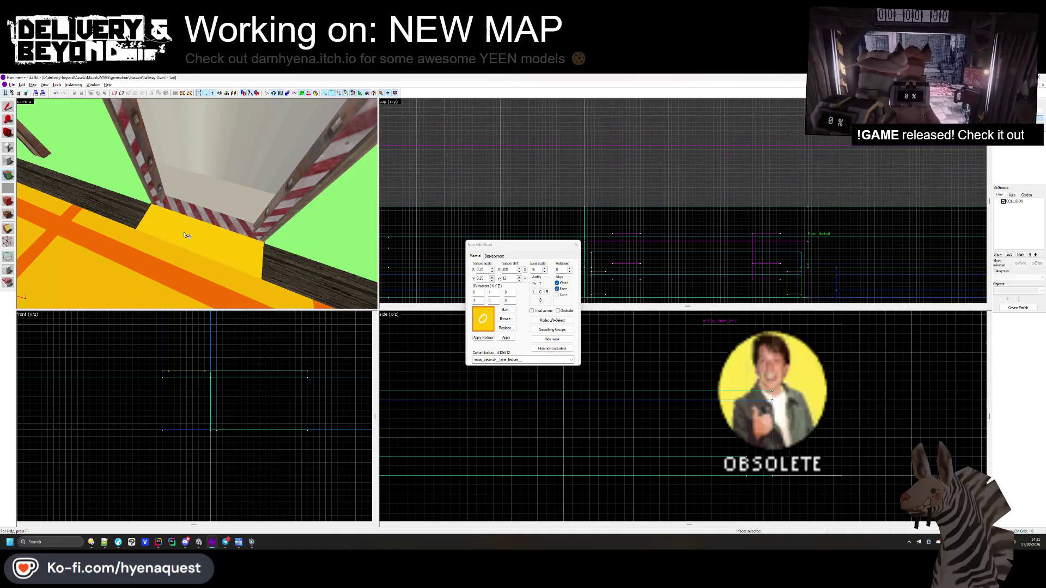
pyautogui.rightClick(195, 216)
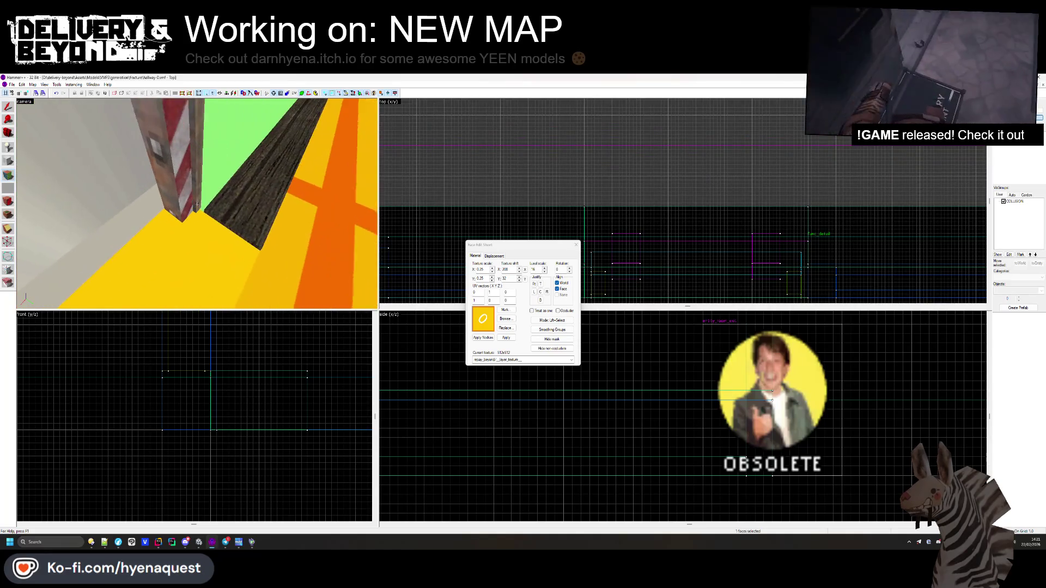
pyautogui.click(224, 214)
pyautogui.moveTo(223, 223); pyautogui.dragTo(183, 192)
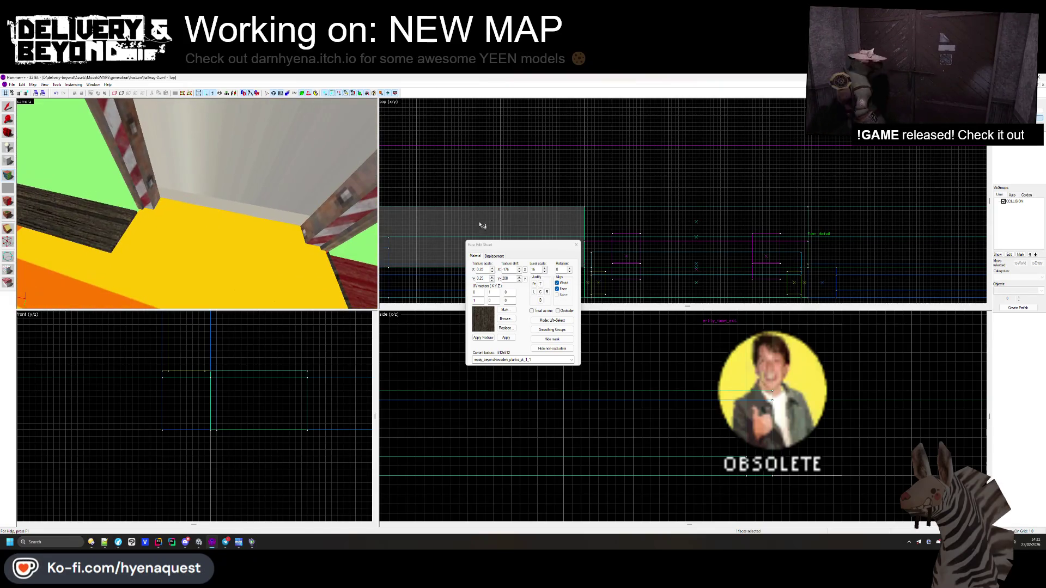
pyautogui.click(575, 244)
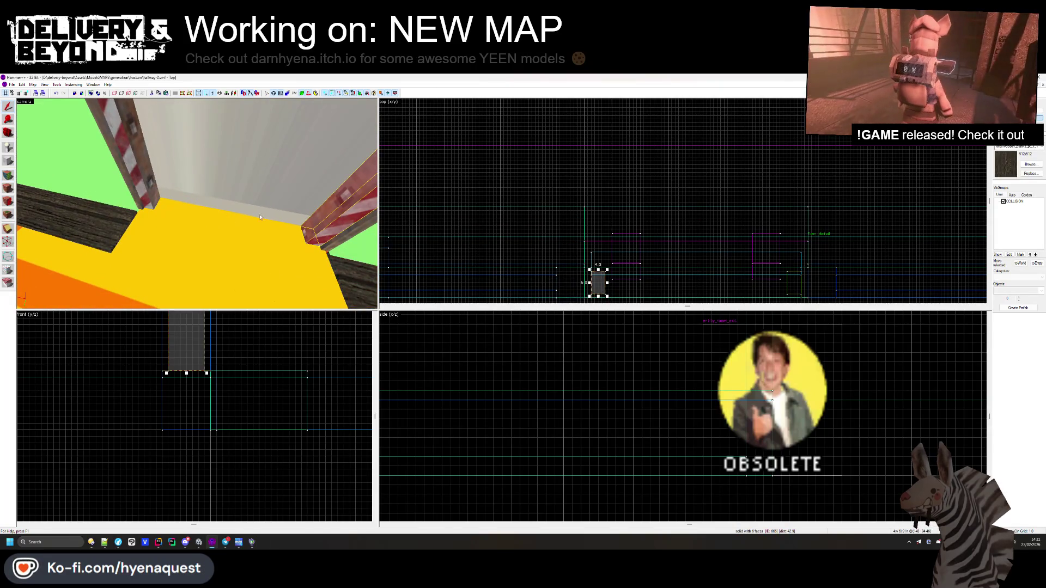
# - Select both beams, then switch back to Unity
pyautogui.click(892, 177)
pyautogui.click(353, 222)
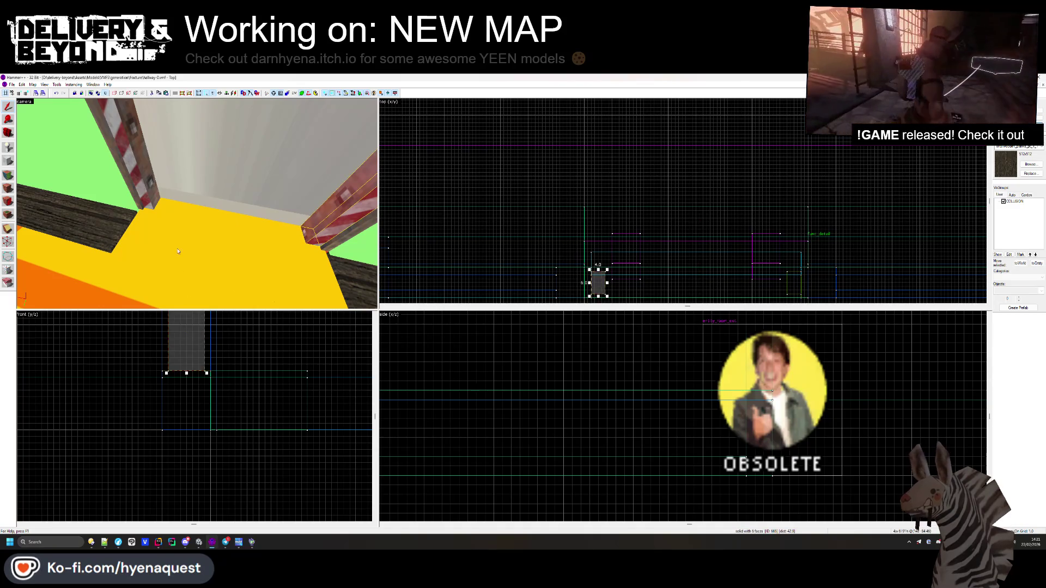
pyautogui.keyDown('ctrl'); pyautogui.click(131, 158); pyautogui.keyUp('ctrl')
pyautogui.moveTo(210, 233); pyautogui.dragTo(197, 204)
pyautogui.hotkey('alt', 'Tab')
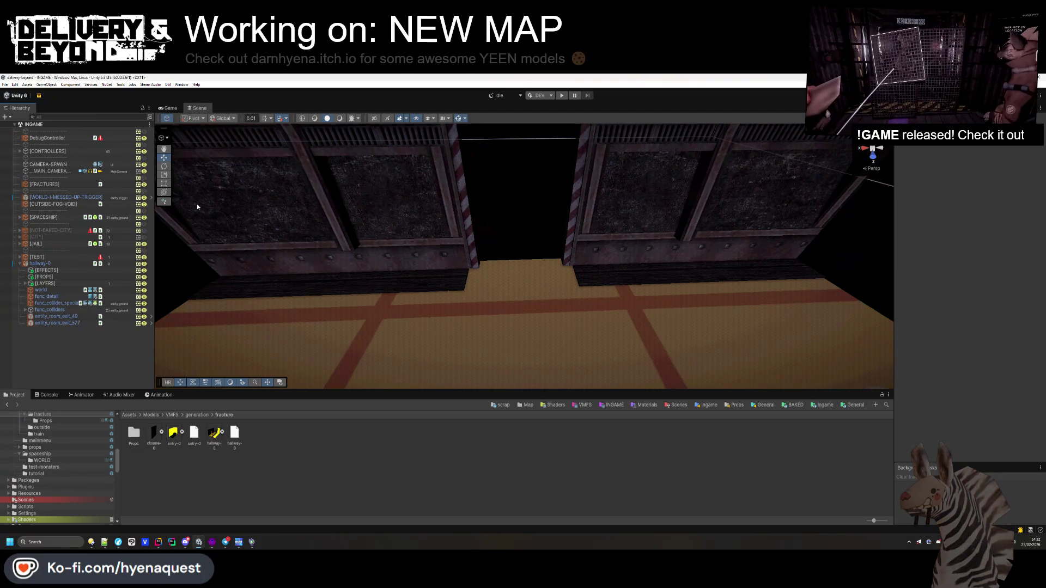
# - Back in Hammer++, rotate the 3D view and close the face texture editor
pyautogui.hotkey('alt', 'Tab')
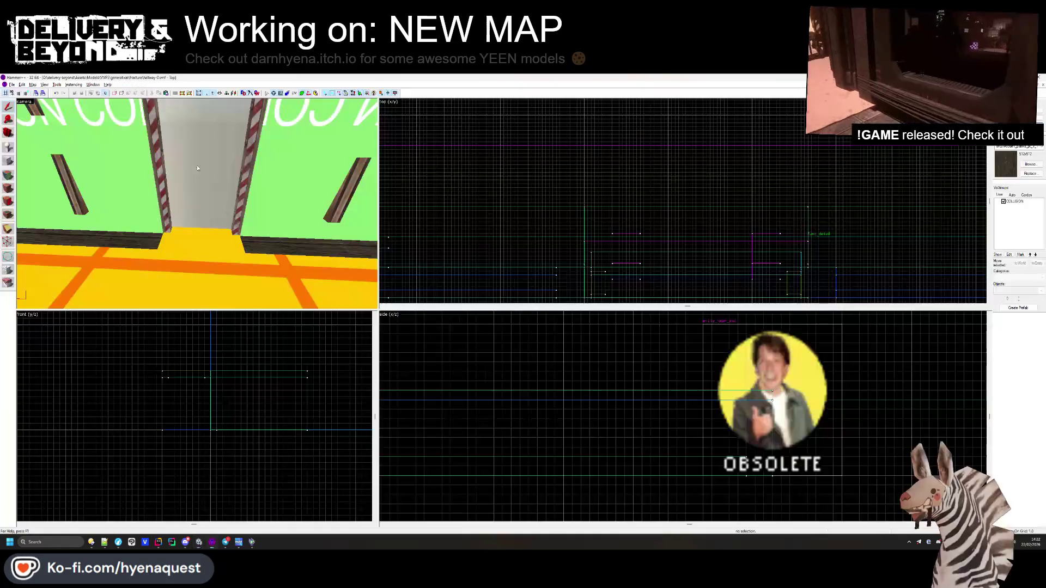
pyautogui.hotkey('shift', 'a')
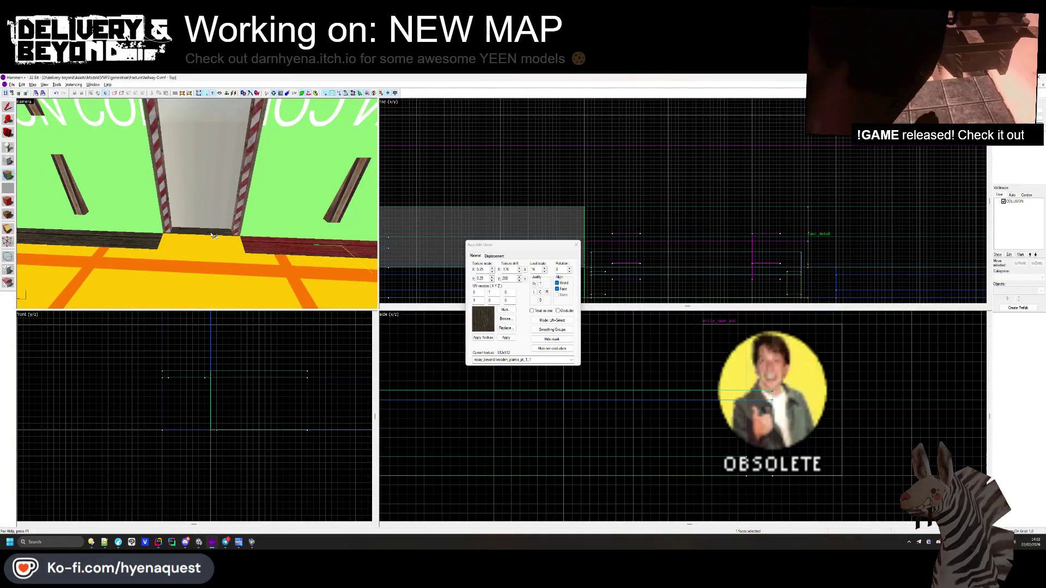
pyautogui.moveTo(213, 236); pyautogui.dragTo(351, 227)
pyautogui.click(576, 245)
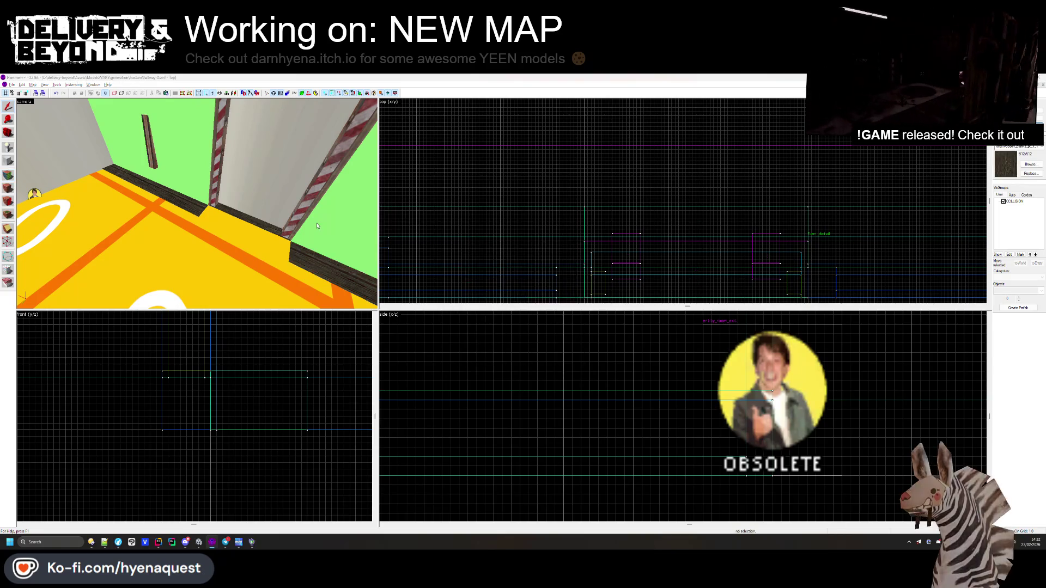
# - Fly Unity's Scene camera through the imported doorway to preview it, then return to Hammer++
pyautogui.hotkey('alt', 'Tab')
pyautogui.moveTo(368, 250)
pyautogui.mouseDown()
pyautogui.moveTo(539, 198)
pyautogui.moveTo(662, 229)
pyautogui.moveTo(558, 241)
pyautogui.moveTo(586, 242)
pyautogui.moveTo(559, 235)
pyautogui.moveTo(646, 195)
pyautogui.moveTo(384, 210)
pyautogui.mouseUp()
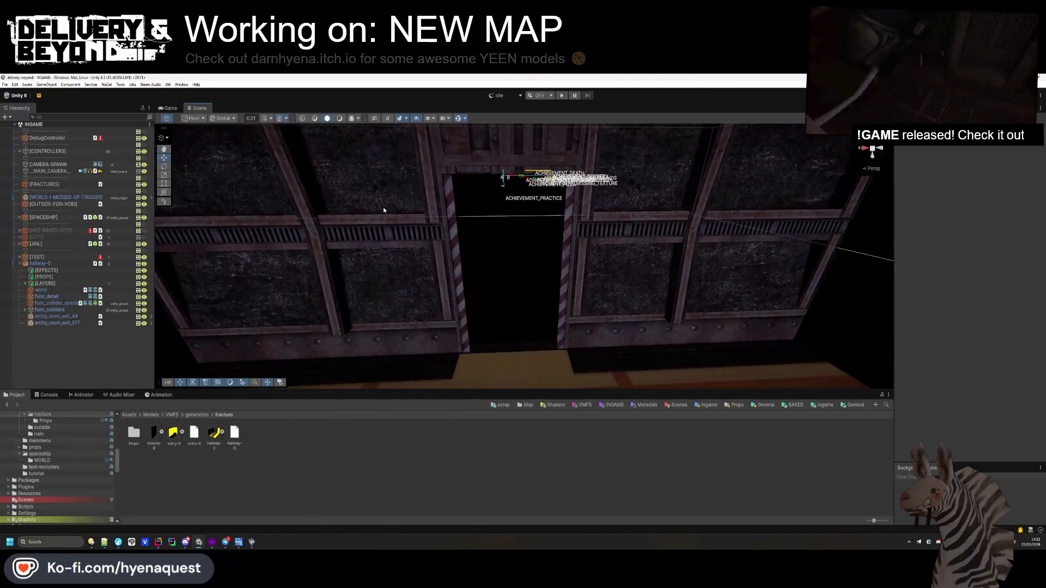
pyautogui.moveTo(490, 227); pyautogui.dragTo(499, 217)
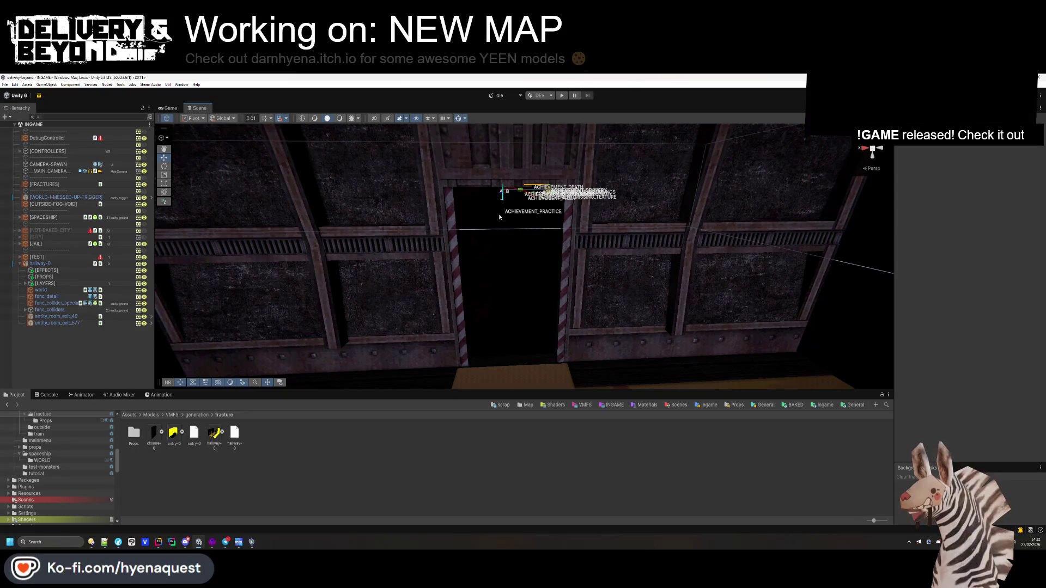
pyautogui.hotkey('alt', 'Tab')
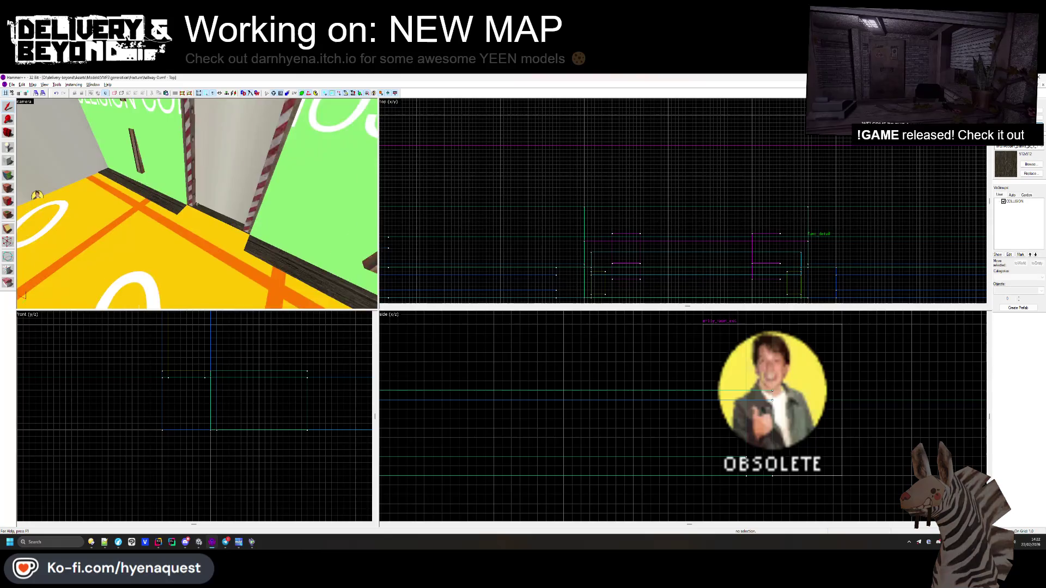
# - Open the Face Edit Sheet, sample rock_pt_4 from a wall face, and hide the COLLISION visgroup
pyautogui.press('a')
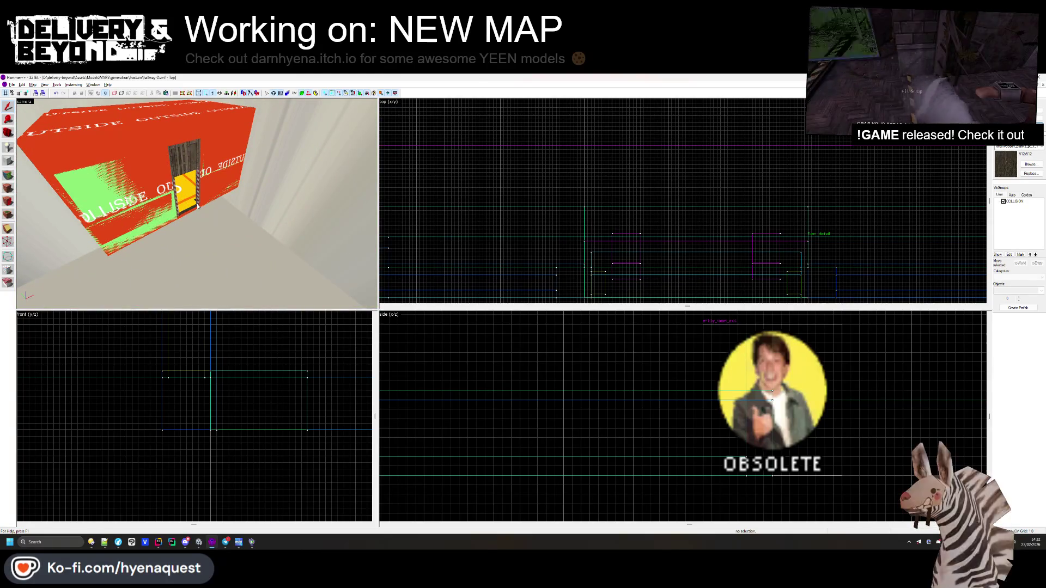
pyautogui.hotkey('shift', 'a')
pyautogui.press('w')
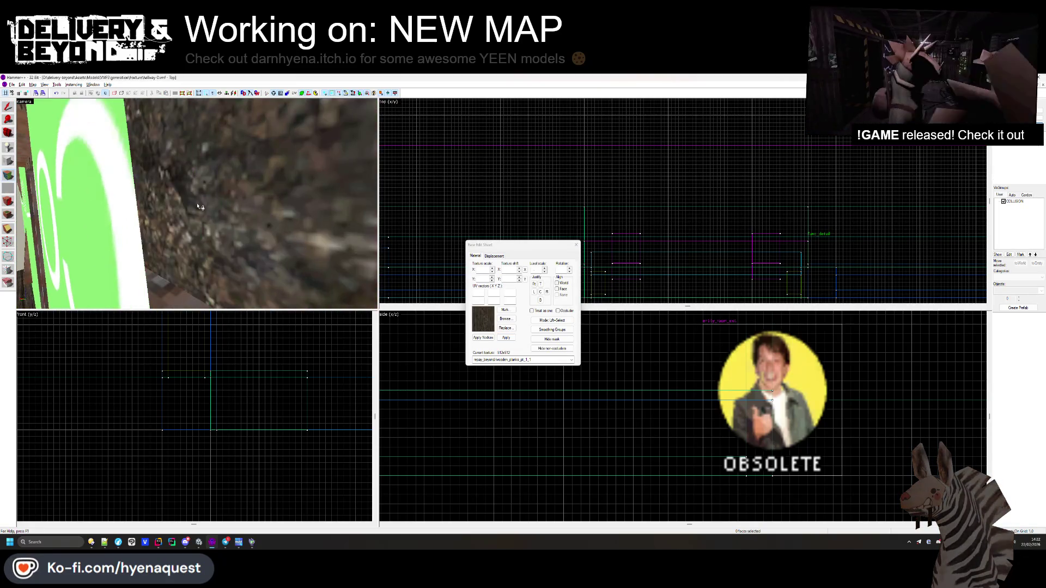
pyautogui.click(197, 204)
pyautogui.press('s')
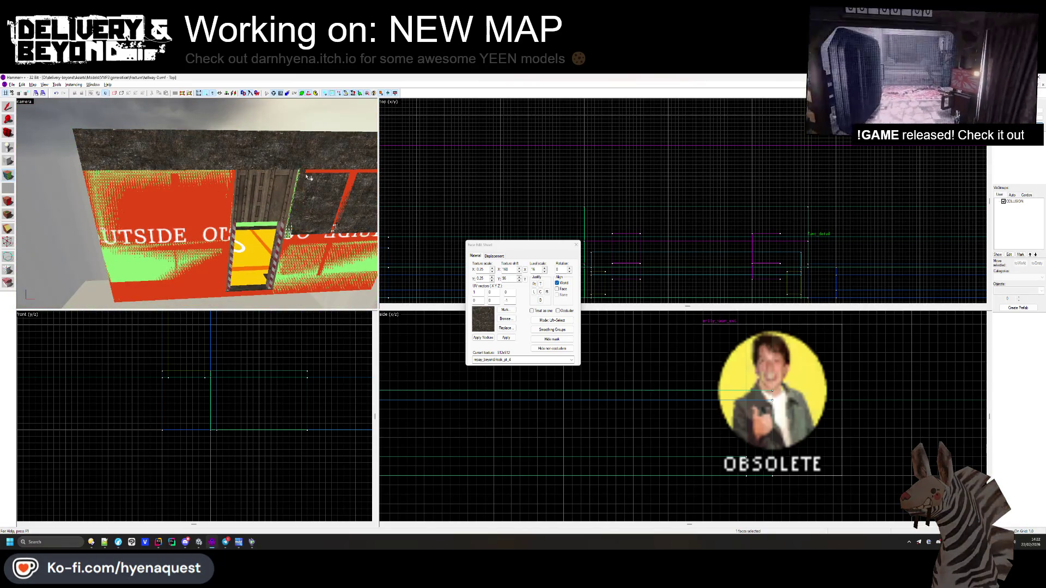
pyautogui.press('z')
pyautogui.press('z')
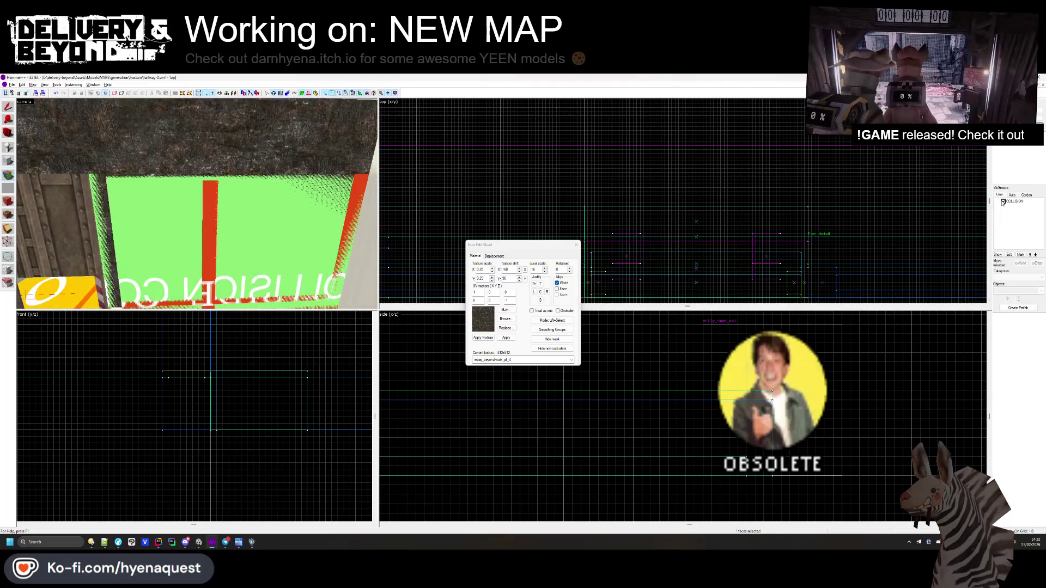
pyautogui.click(1002, 202)
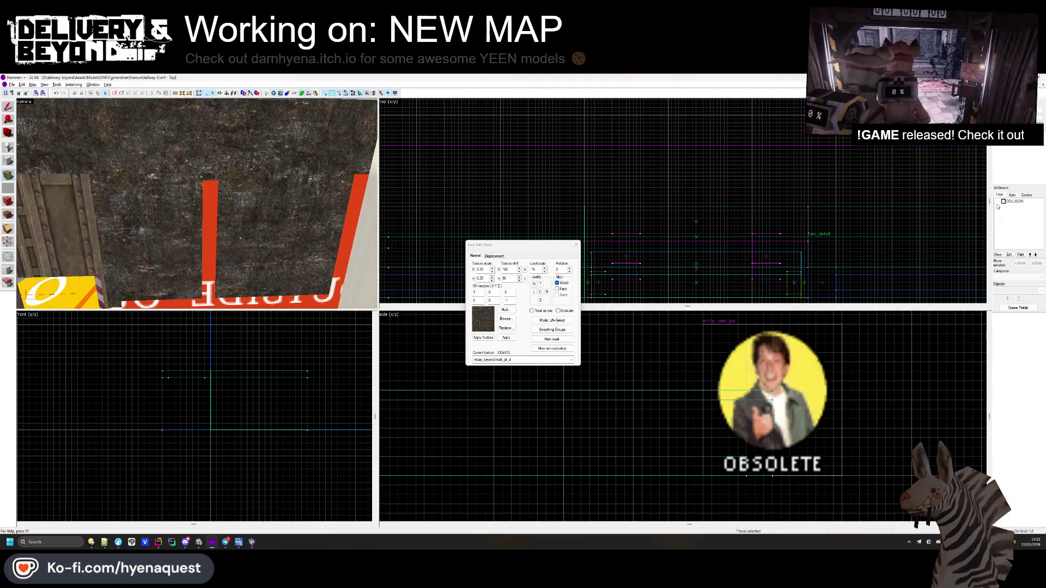
# - Apply rock_pt_4 to the right strip, lettered bottom strip, floor face and thin bottom strip
pyautogui.click(233, 171)
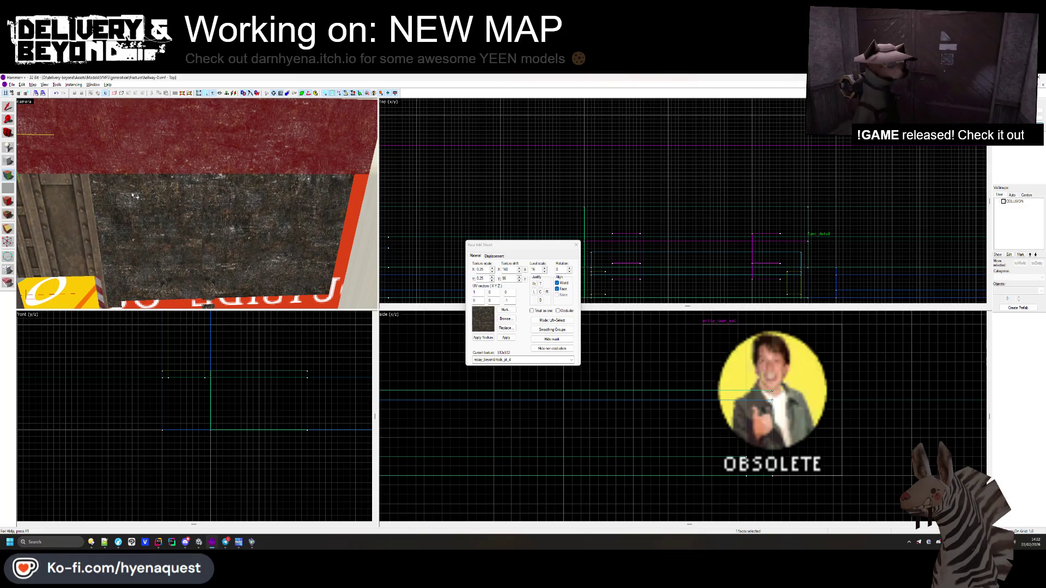
pyautogui.moveTo(190, 181); pyautogui.dragTo(194, 210)
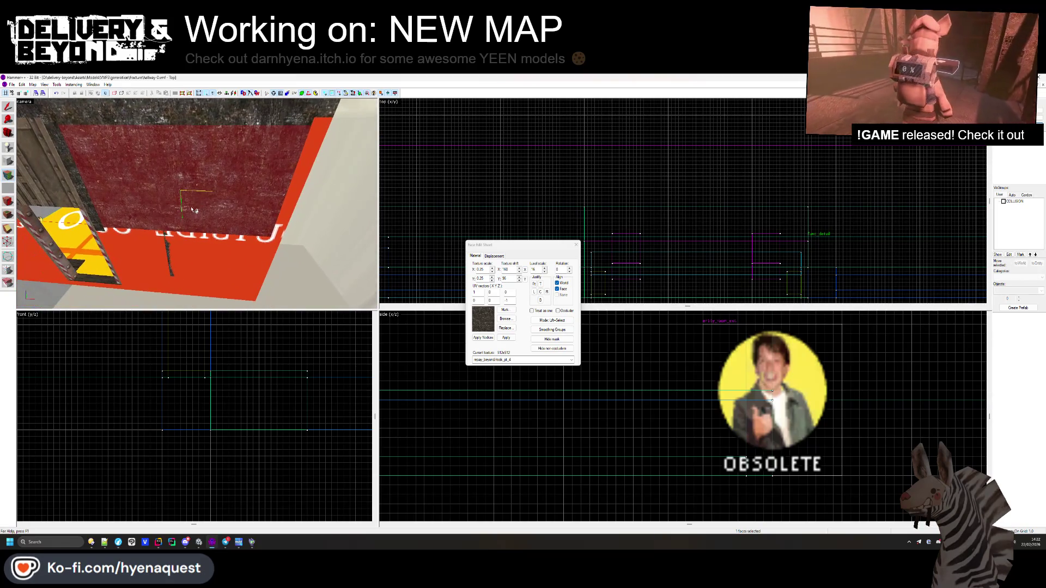
pyautogui.rightClick(295, 167)
pyautogui.rightClick(250, 244)
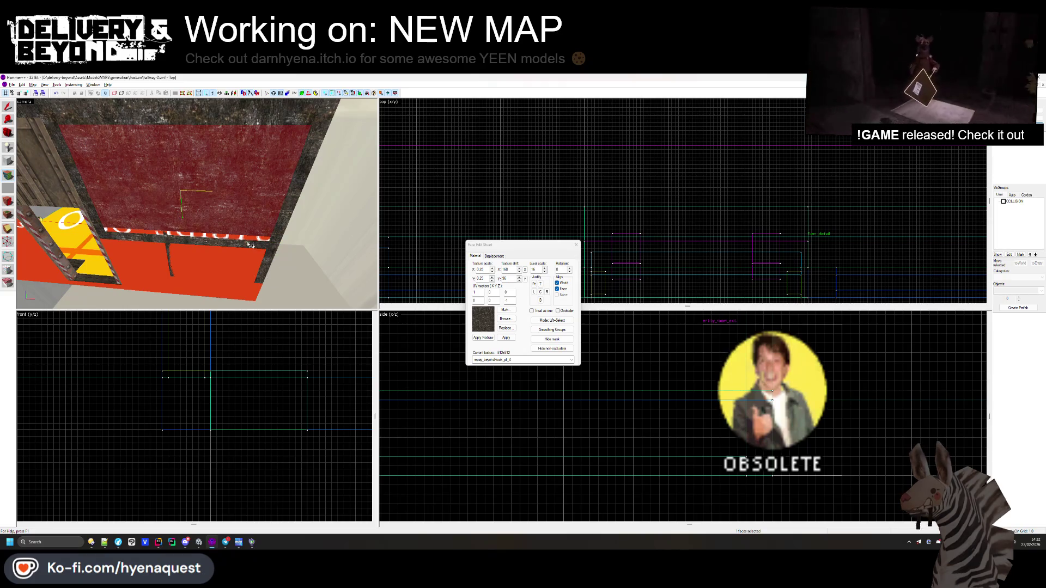
pyautogui.rightClick(230, 259)
pyautogui.click(246, 249)
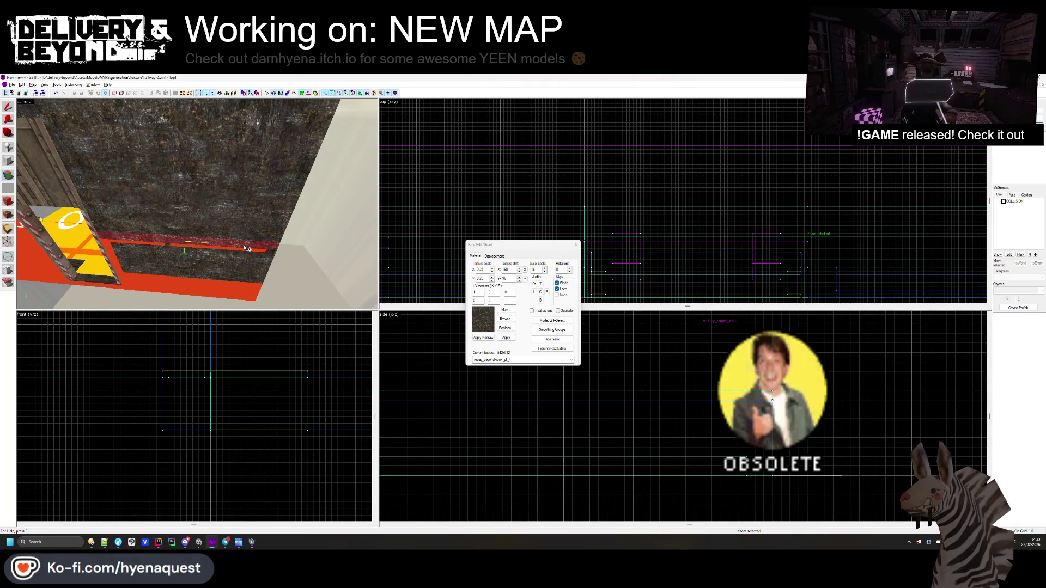
pyautogui.rightClick(246, 252)
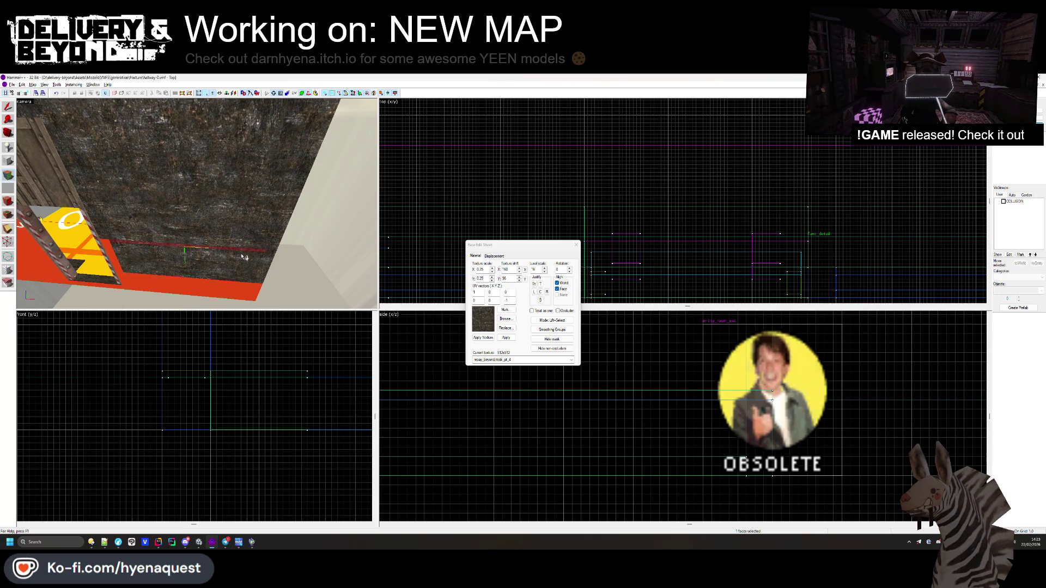
pyautogui.click(251, 280)
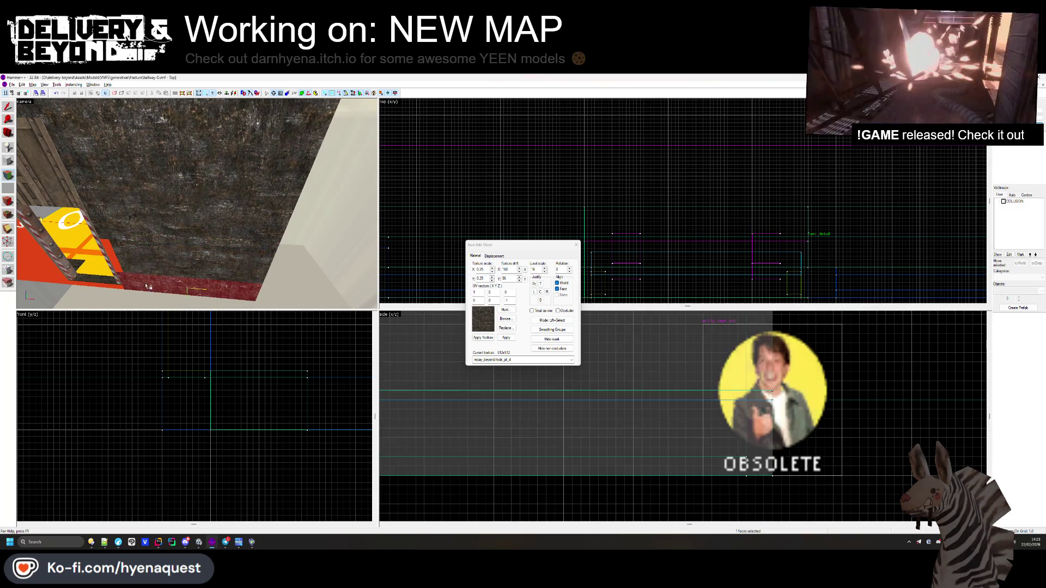
# - Retexture the OUTSIDE sign face and the wall below it with rock_pt_4
pyautogui.moveTo(119, 267); pyautogui.dragTo(235, 183)
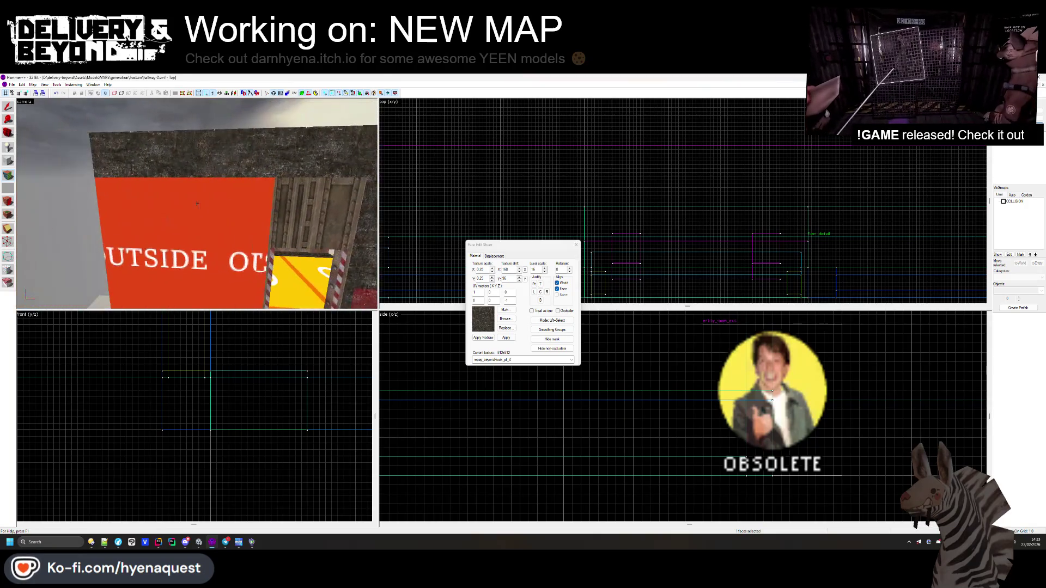
pyautogui.click(240, 184)
pyautogui.rightClick(242, 189)
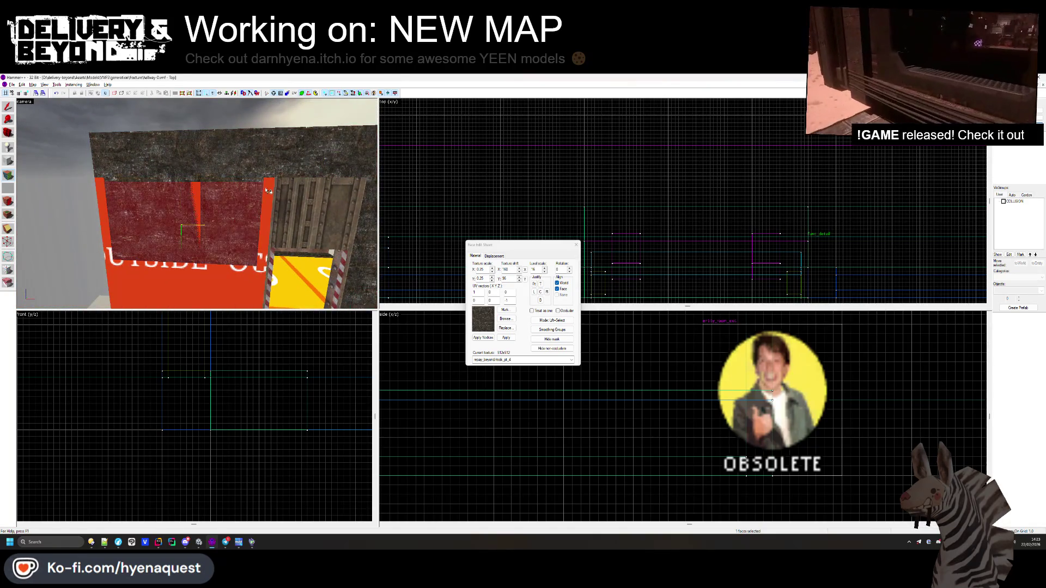
pyautogui.click(211, 197)
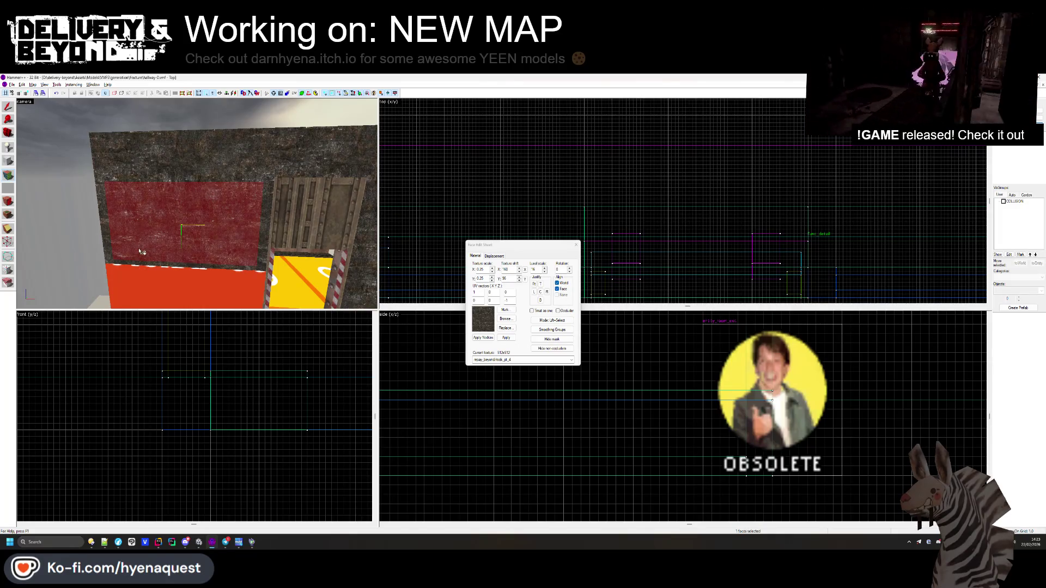
pyautogui.rightClick(138, 272)
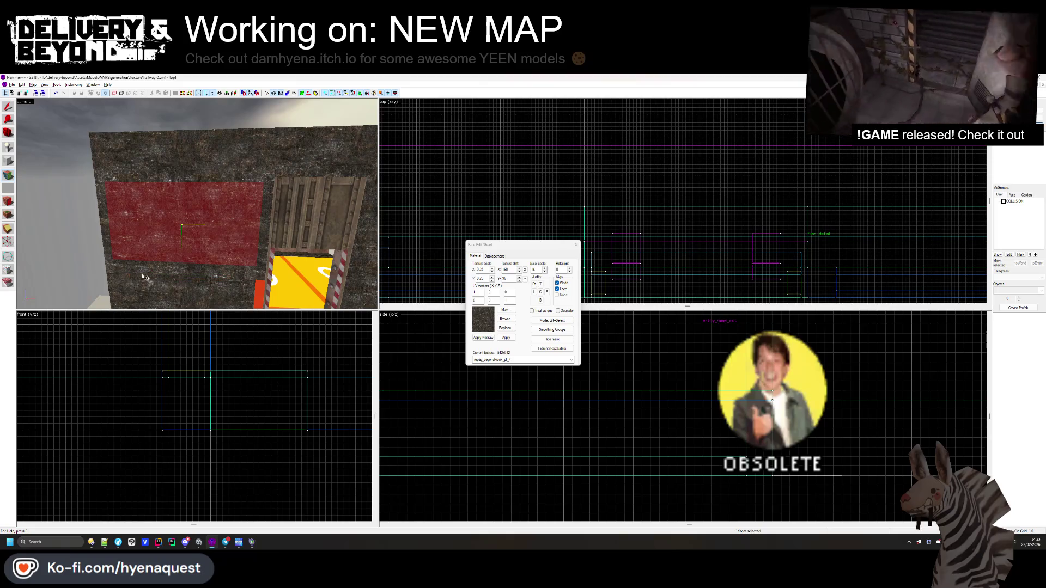
pyautogui.moveTo(265, 286); pyautogui.dragTo(186, 226)
pyautogui.click(239, 221)
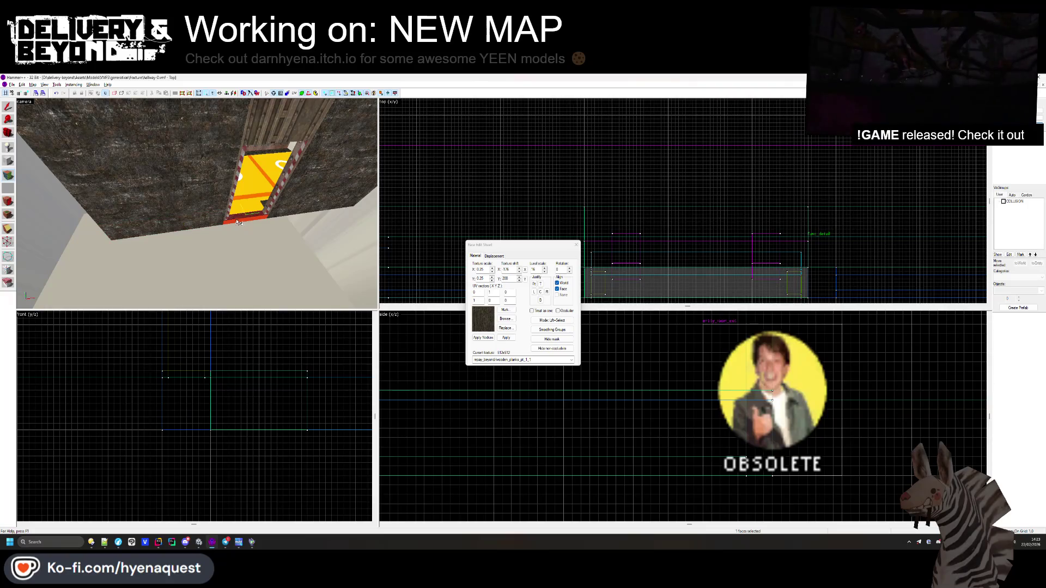
pyautogui.click(575, 245)
# - View the finished rock wall, then make the COLLISION visgroup visible again
pyautogui.press('z')
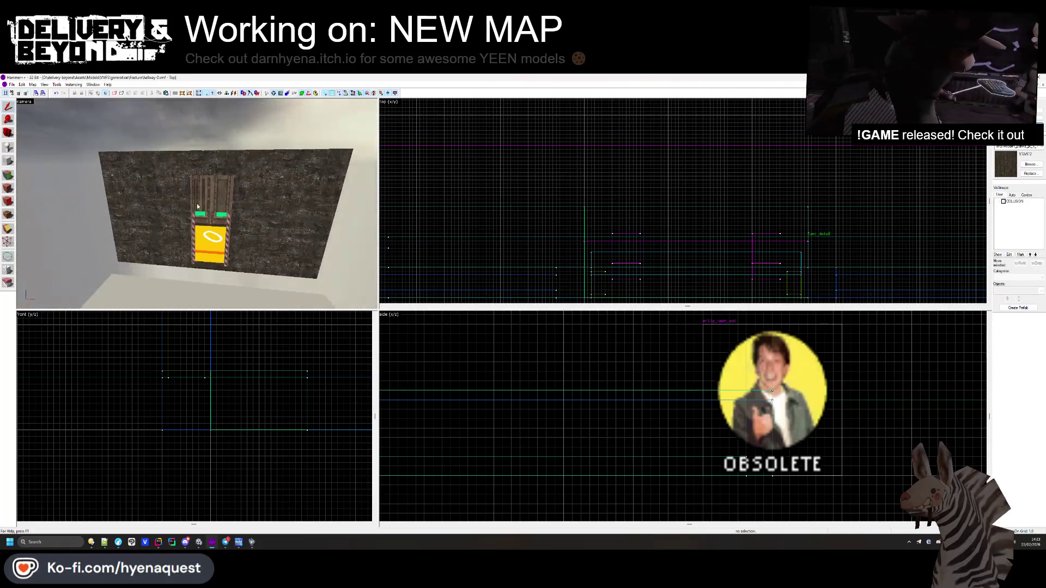
pyautogui.hotkey('alt', 'Tab')
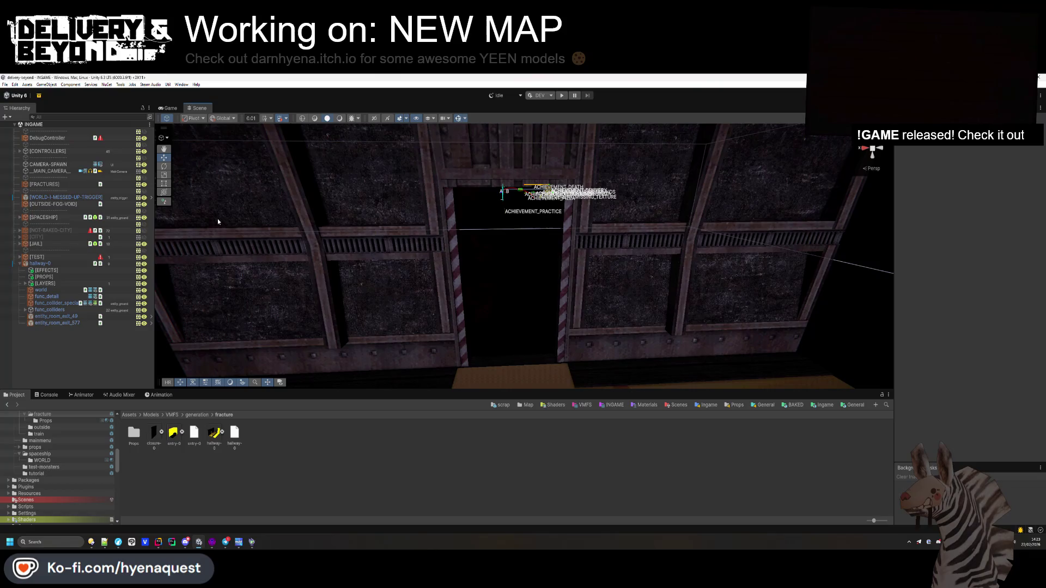
pyautogui.hotkey('alt', 'Tab')
pyautogui.click(1004, 201)
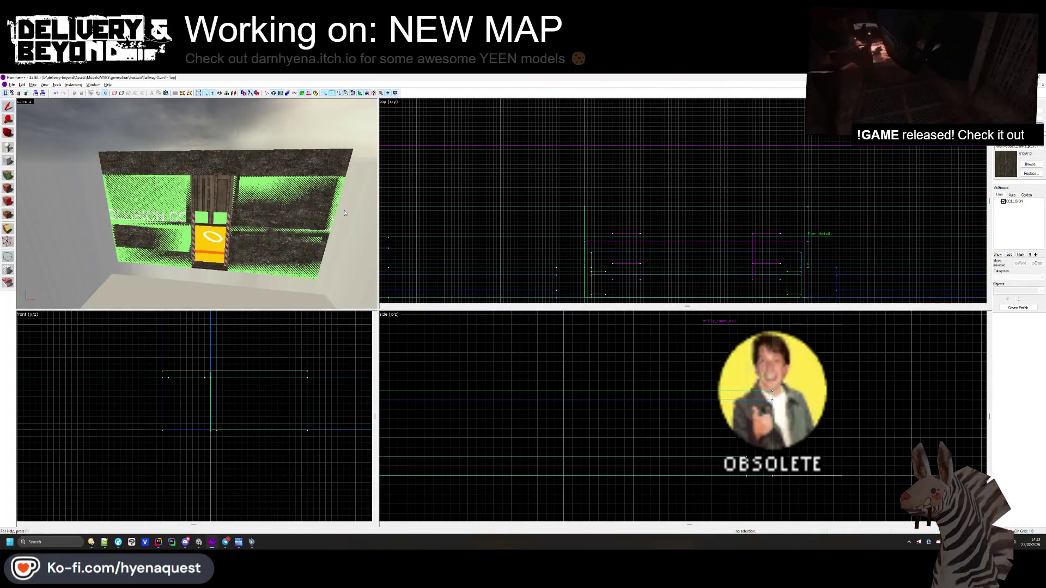
# - Preview the rock-walled hallway and doorway in the Unity 6 scene view
pyautogui.hotkey('alt', 'Tab')
pyautogui.moveTo(349, 211)
pyautogui.mouseDown()
pyautogui.moveTo(502, 269)
pyautogui.moveTo(509, 306)
pyautogui.moveTo(423, 289)
pyautogui.moveTo(487, 273)
pyautogui.moveTo(308, 227)
pyautogui.mouseUp()
pyautogui.scroll(-5, 316, 227)
pyautogui.scroll(5, 355, 239)
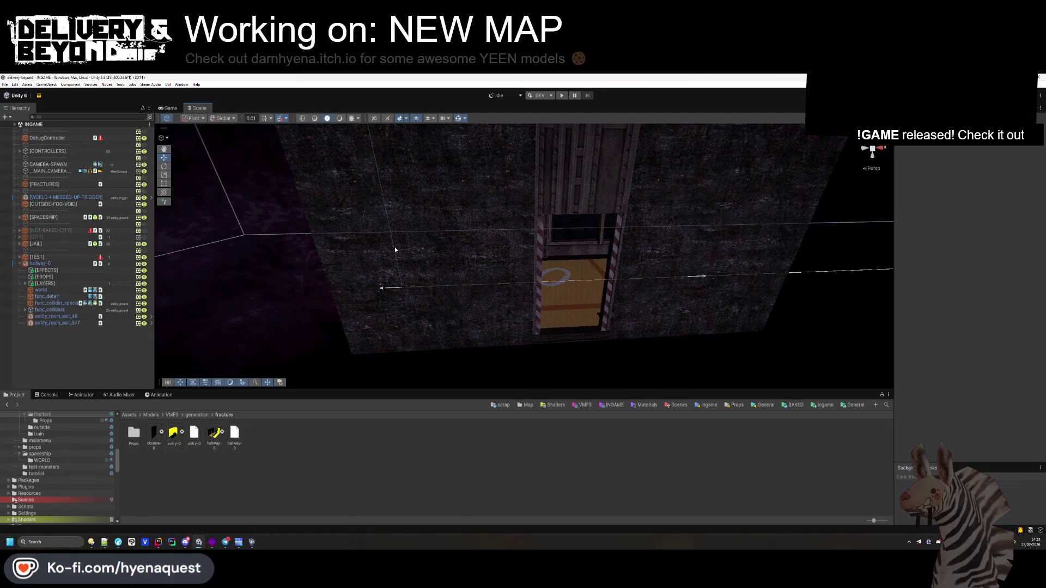
# - Return to Hammer++ and bring up the texture browser
pyautogui.hotkey('alt', 'Tab')
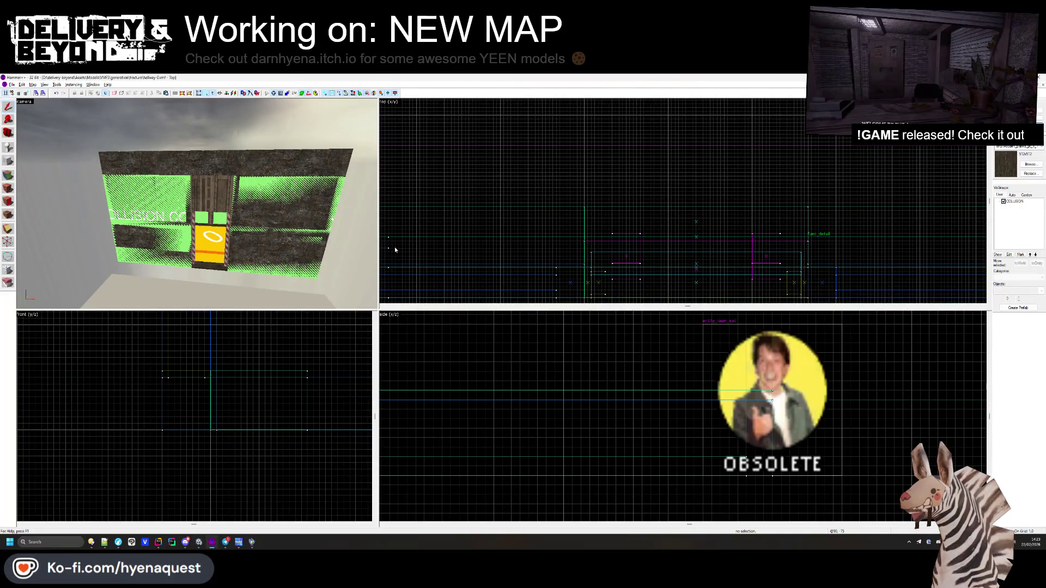
pyautogui.scroll(-3, 583, 212)
pyautogui.scroll(1, 583, 212)
pyautogui.hotkey('shift', 't')
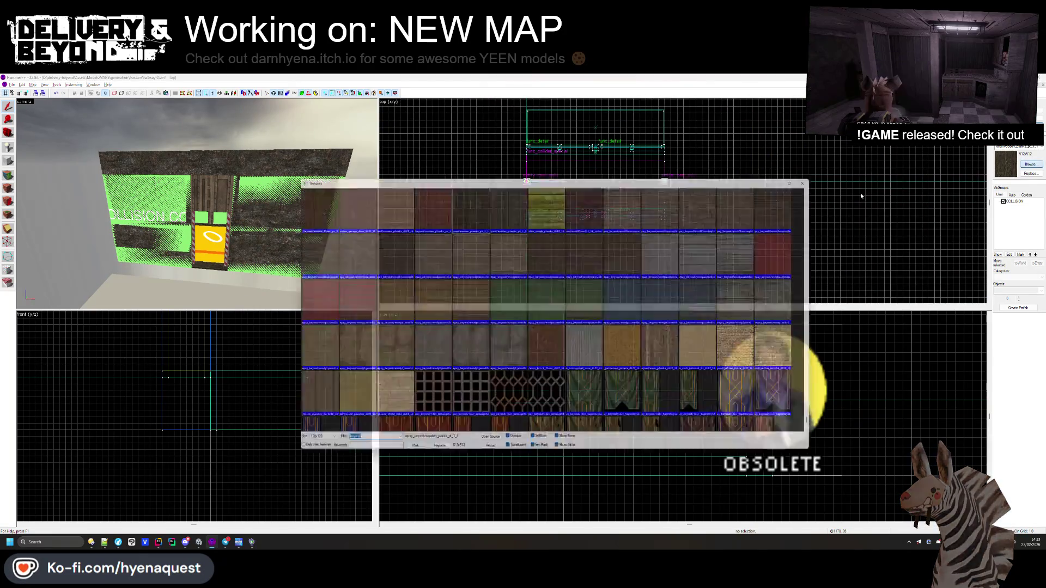
# - Choose the OUTSIDE texture and draw a new OUTSIDE block in the top view
pyautogui.scroll(10, 817, 353)
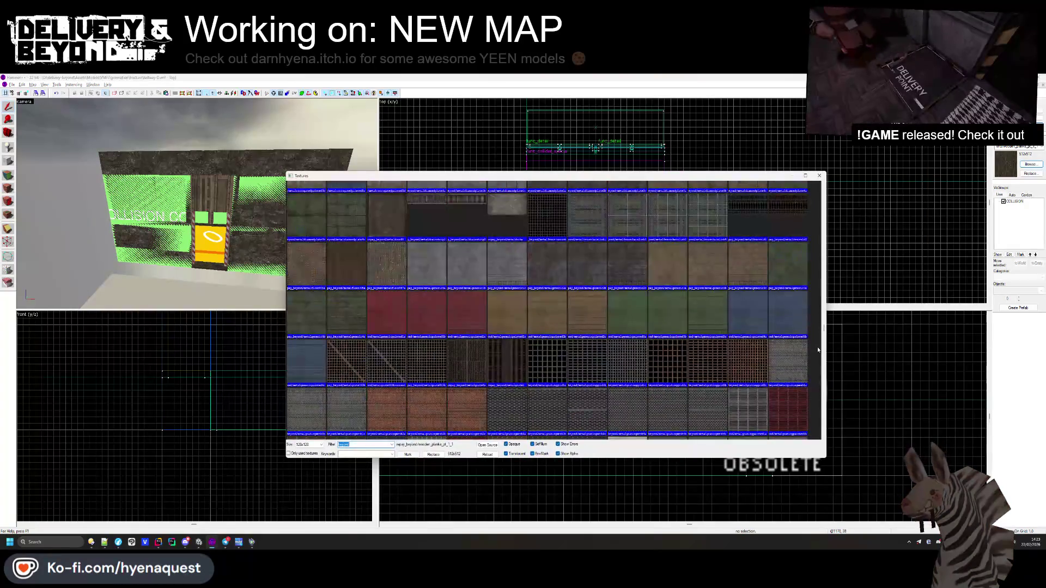
pyautogui.moveTo(824, 329); pyautogui.dragTo(823, 187)
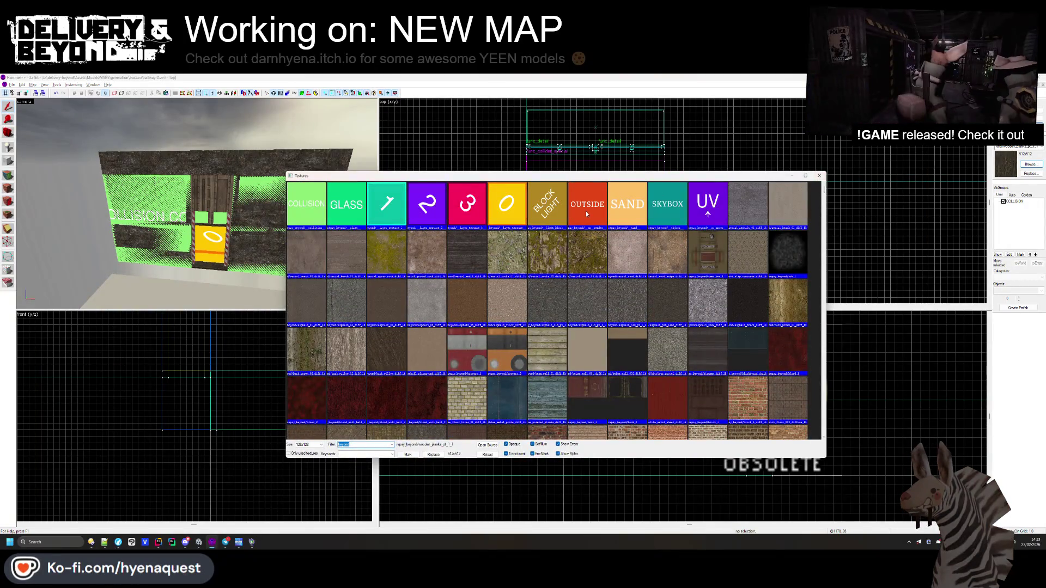
pyautogui.doubleClick(587, 214)
pyautogui.scroll(3, 431, 179)
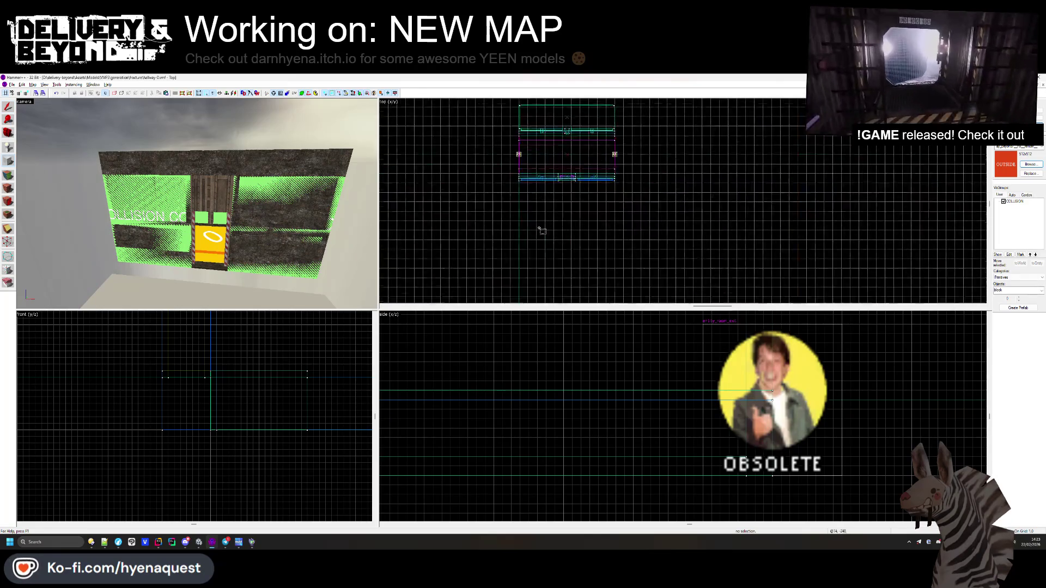
pyautogui.moveTo(531, 140)
pyautogui.mouseDown()
pyautogui.moveTo(750, 291)
pyautogui.moveTo(746, 163)
pyautogui.moveTo(725, 160)
pyautogui.moveTo(714, 210)
pyautogui.moveTo(769, 221)
pyautogui.moveTo(734, 220)
pyautogui.mouseUp()
pyautogui.scroll(2, 762, 218)
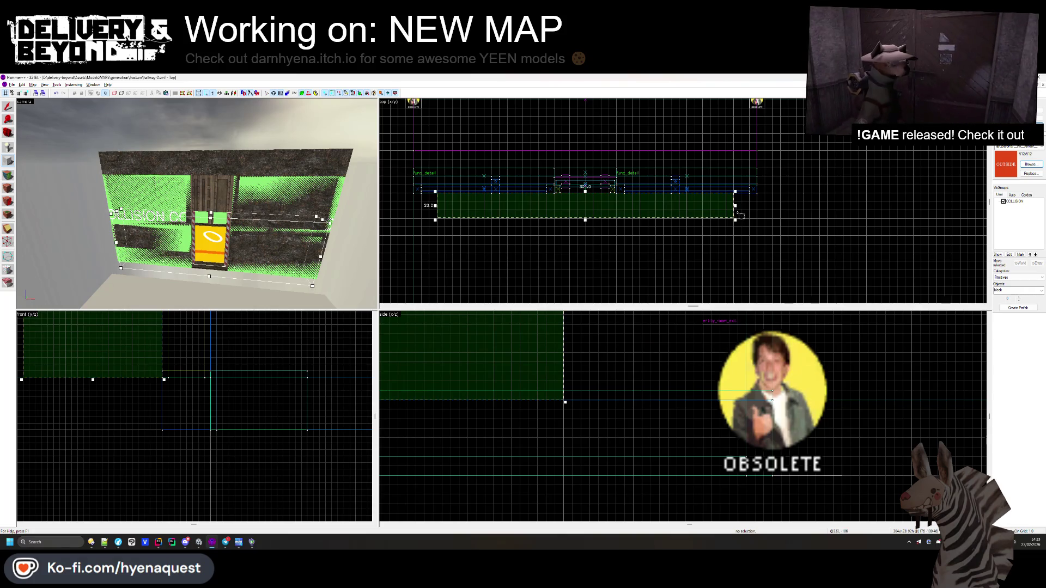
pyautogui.scroll(-2, 749, 196)
pyautogui.moveTo(715, 176); pyautogui.dragTo(716, 246)
pyautogui.scroll(3, 716, 237)
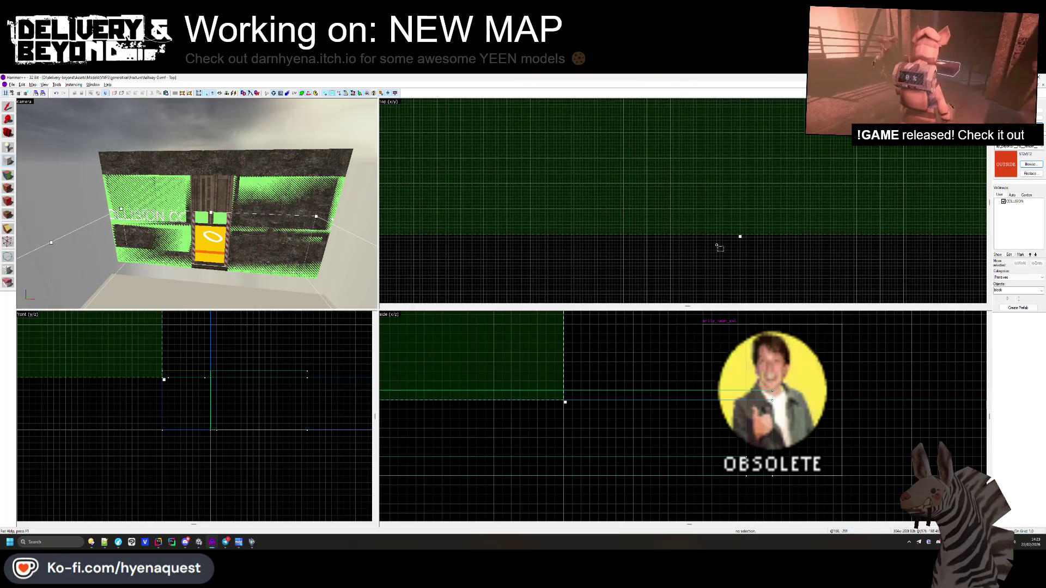
pyautogui.press('Return')
# - With the Selection tool, pick the door brush and then the large OUTSIDE brush in the side view, then deselect
pyautogui.click(10, 109)
pyautogui.scroll(-2, 489, 403)
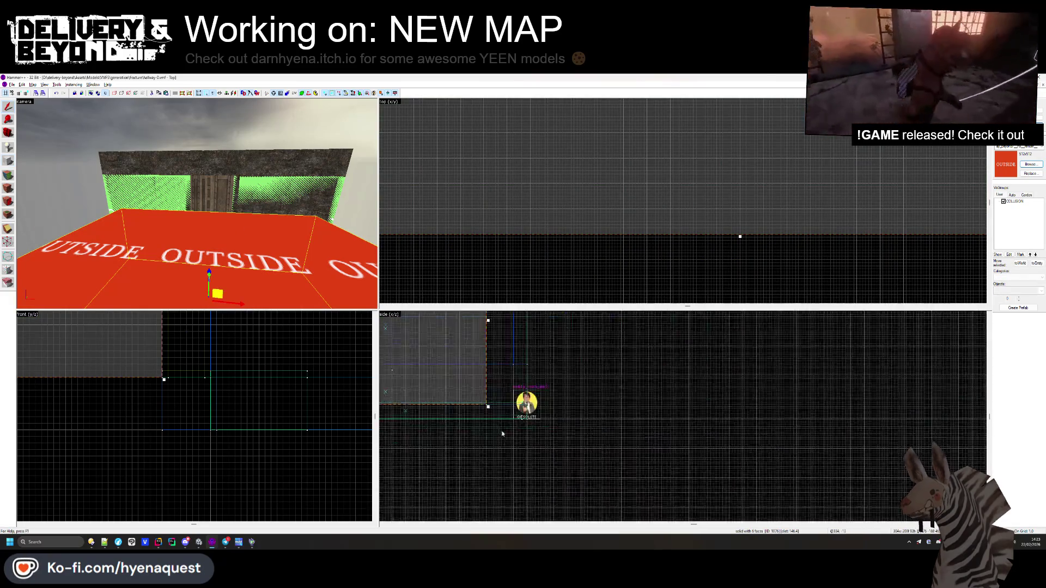
pyautogui.click(454, 398)
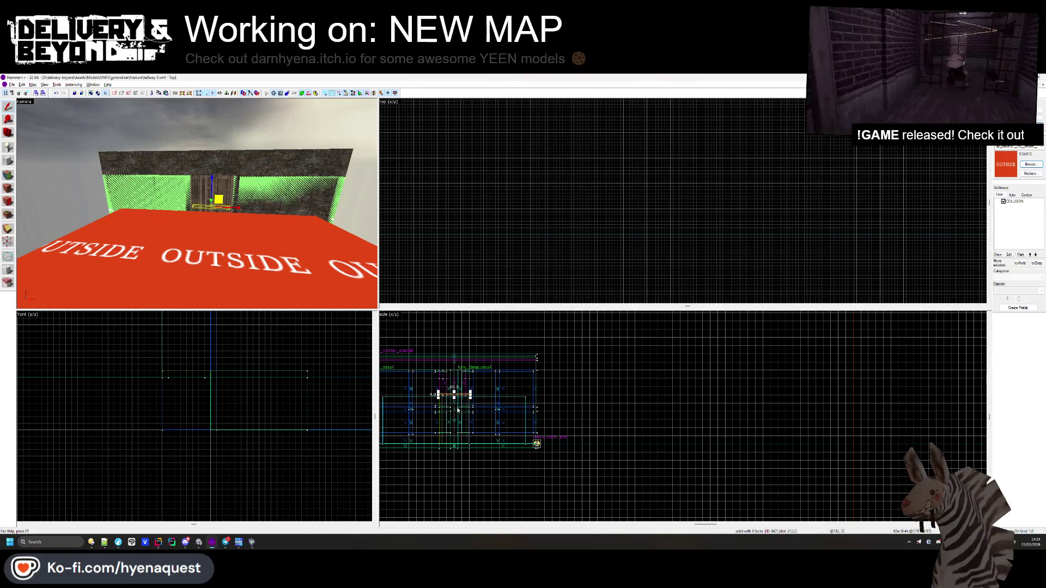
pyautogui.click(458, 409)
pyautogui.scroll(5, 509, 451)
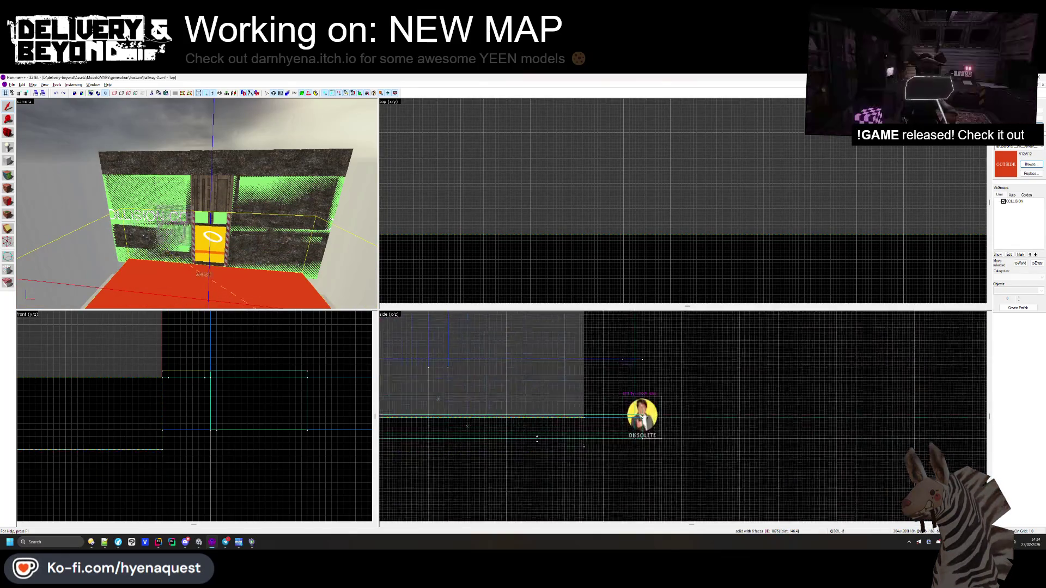
pyautogui.press('Escape')
# - Stretch the red OUTSIDE brush further along the hallway, then bring up the Google results browser
pyautogui.press('z')
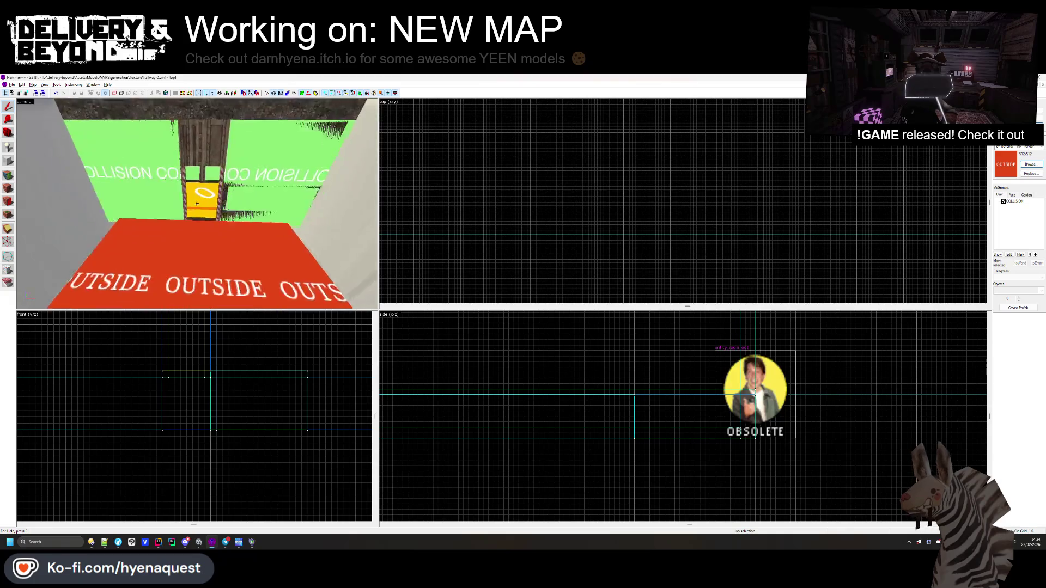
pyautogui.moveTo(197, 204)
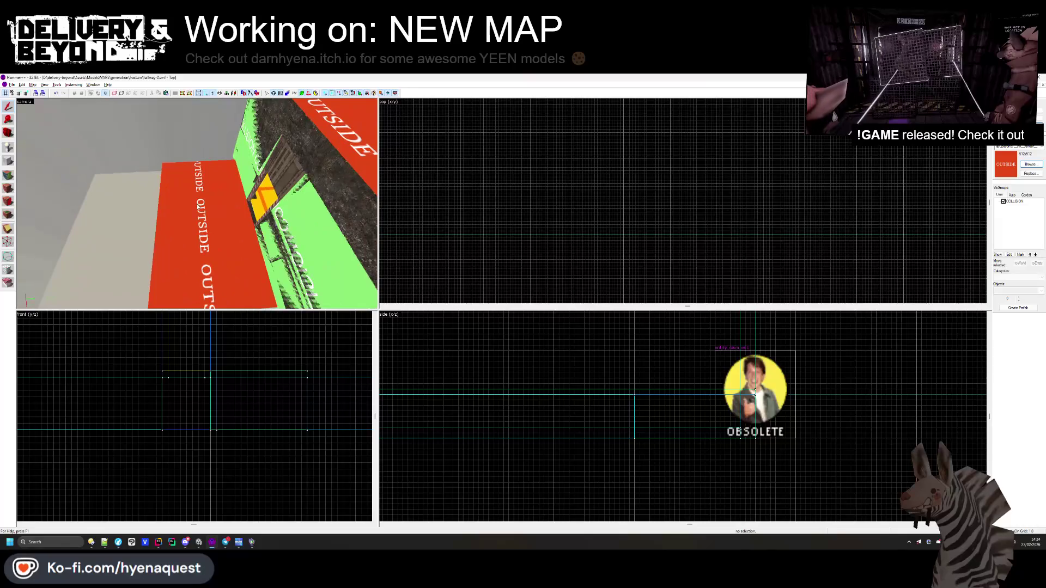
pyautogui.click(196, 221)
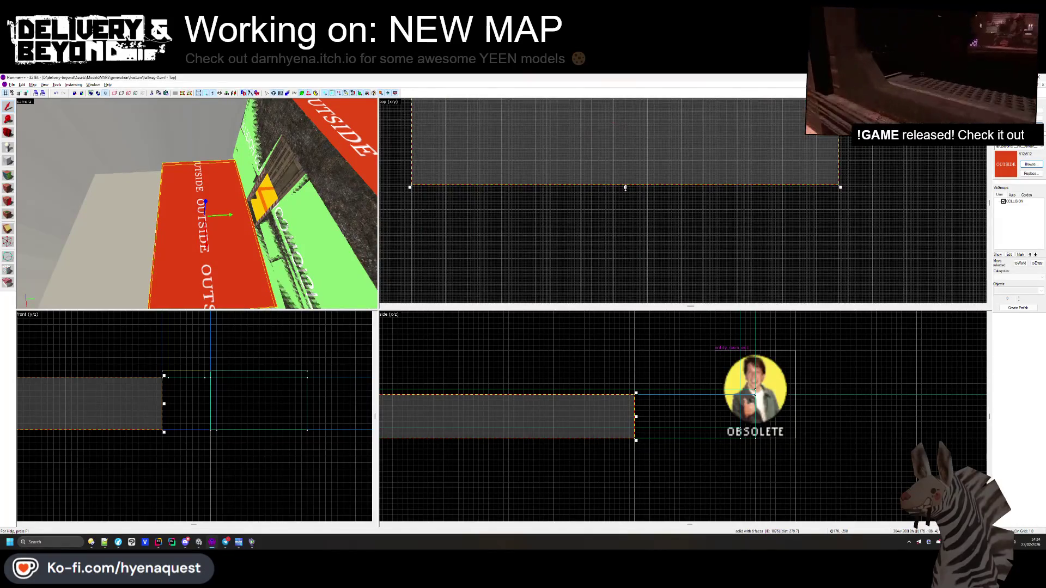
pyautogui.moveTo(629, 209); pyautogui.dragTo(629, 247)
pyautogui.press('Escape')
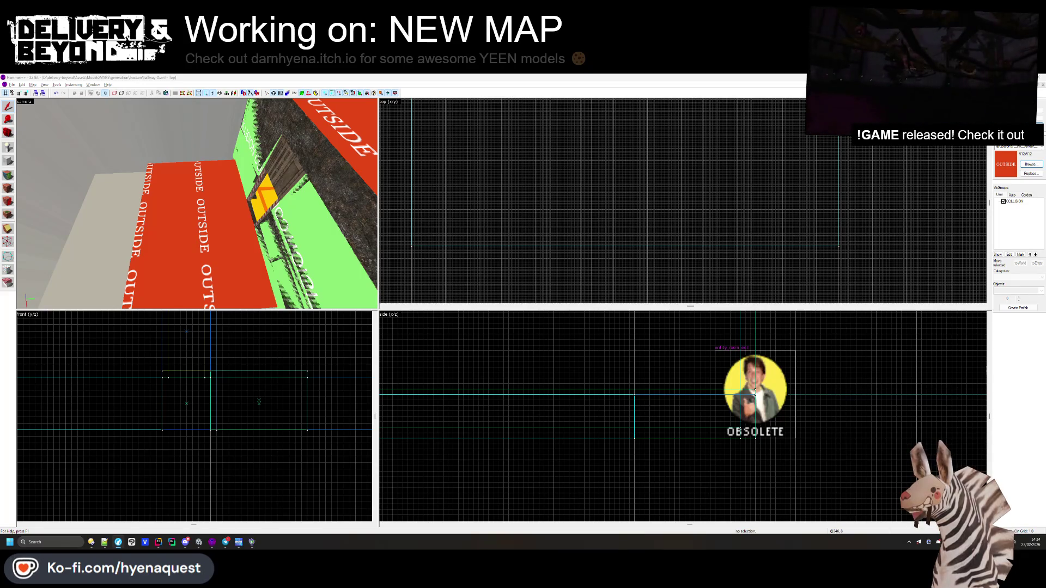
pyautogui.press('super+shift+Left')
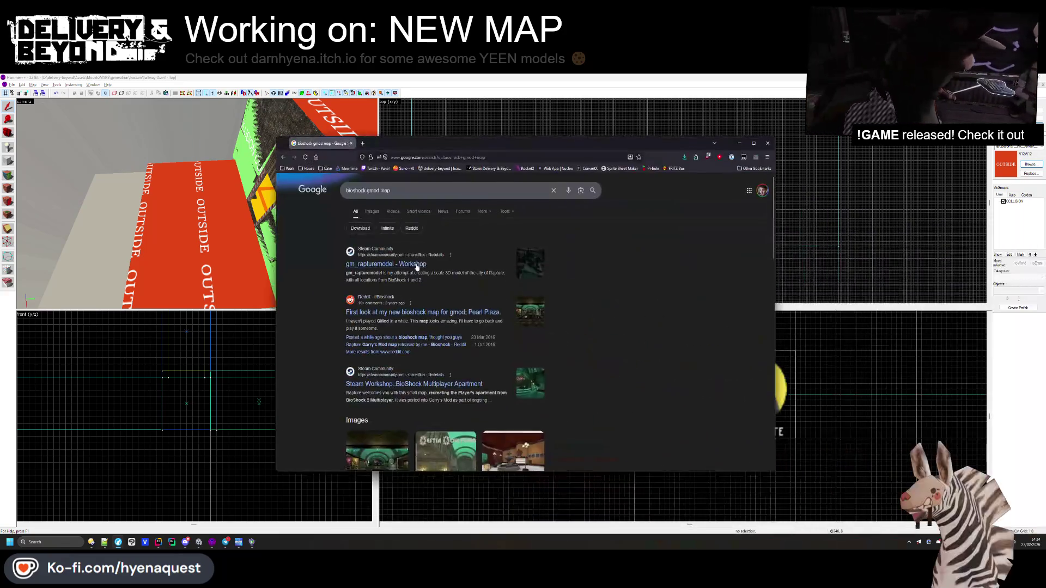
pyautogui.click(388, 264)
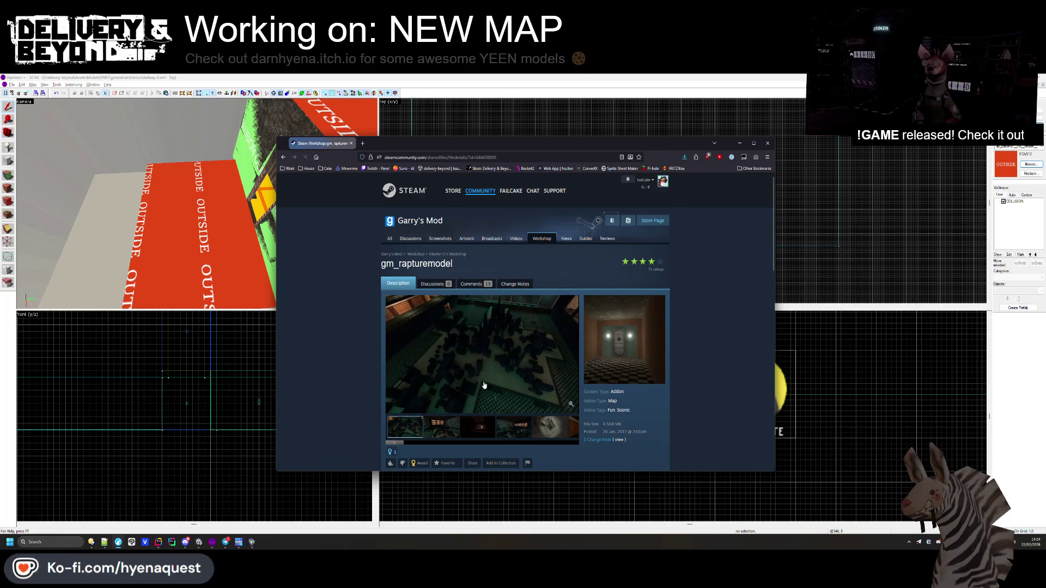
pyautogui.click(514, 429)
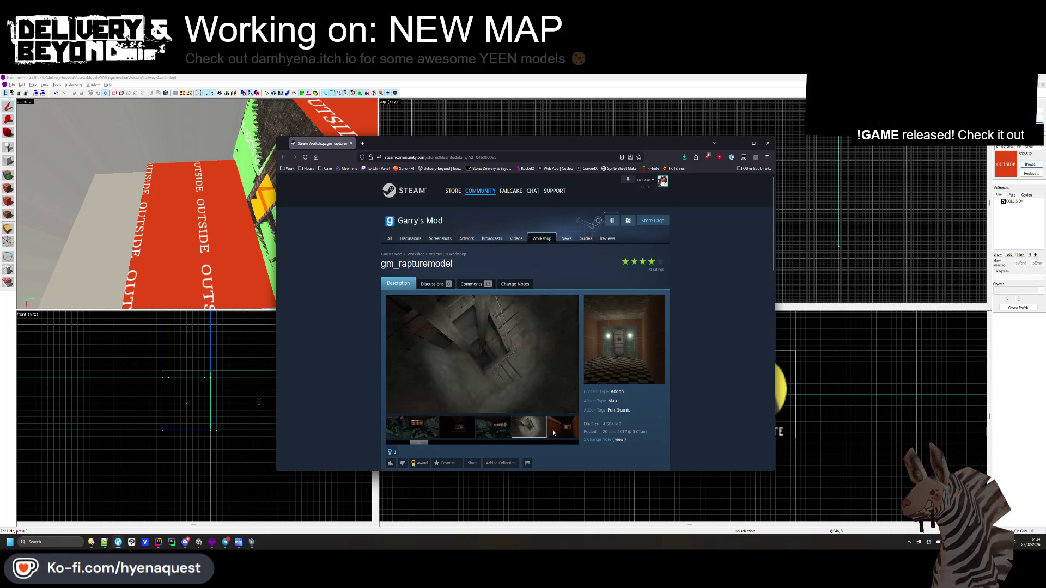
pyautogui.hotkey('alt', 'Left')
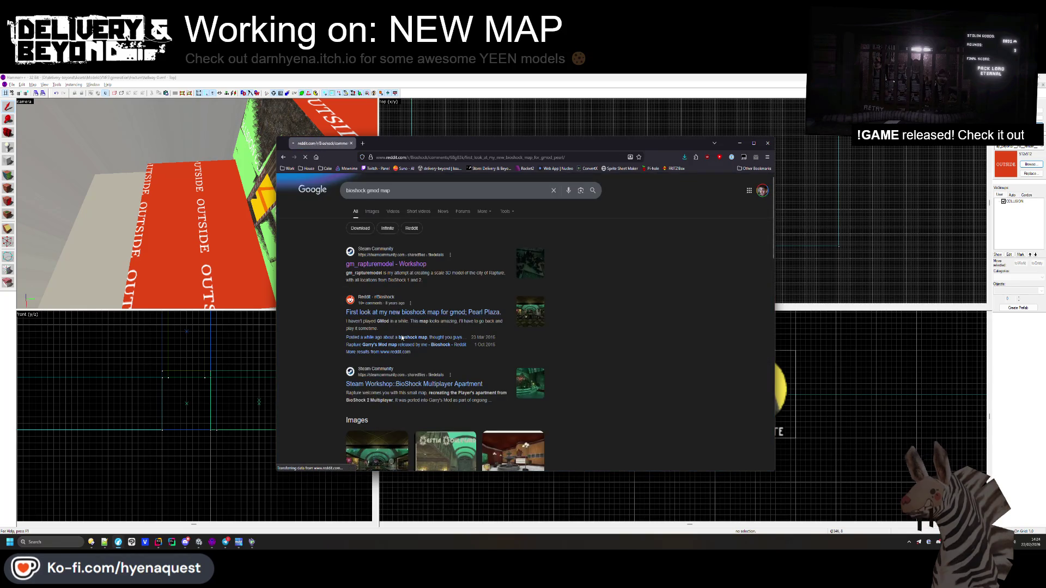
pyautogui.click(398, 311)
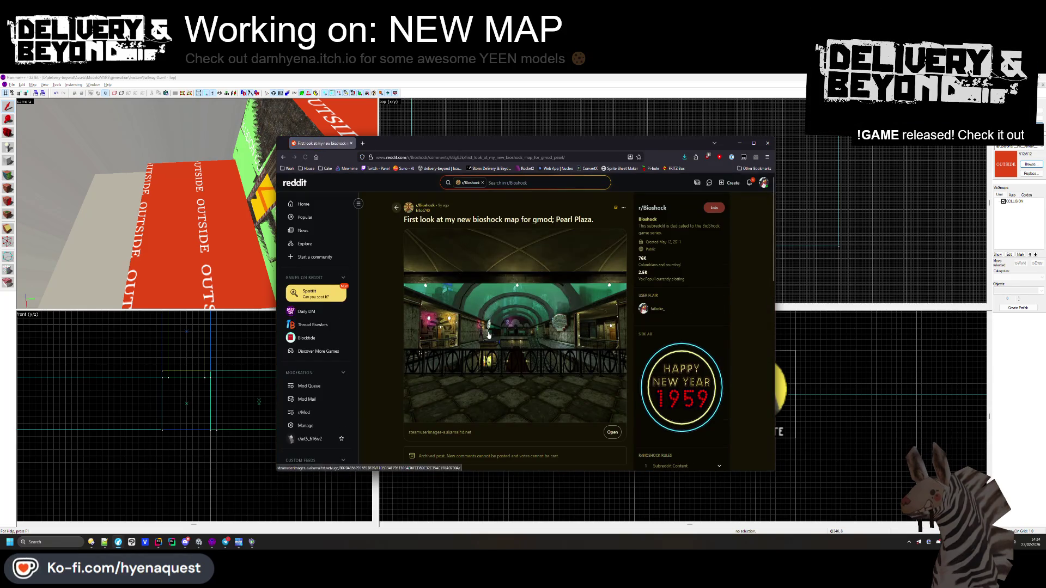
pyautogui.click(407, 337)
pyautogui.click(488, 330)
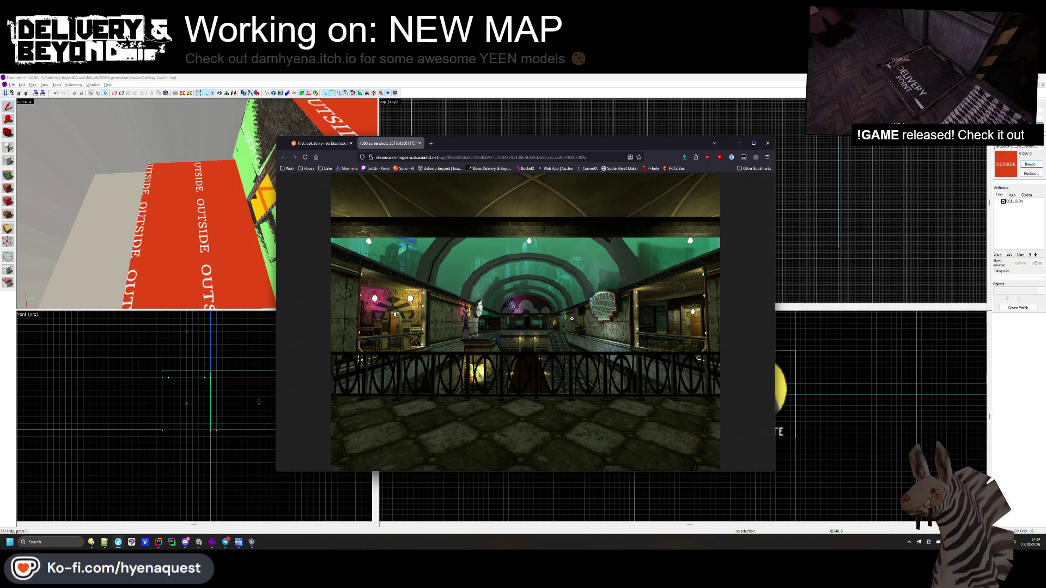
pyautogui.hotkey('ctrl', 'w')
pyautogui.scroll(-10, 502, 336)
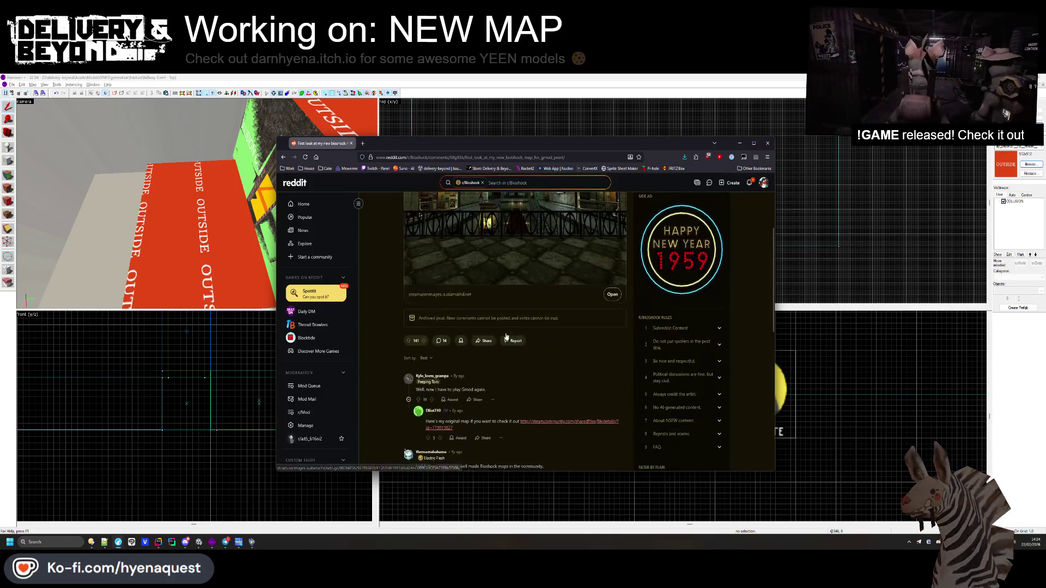
pyautogui.hotkey('alt', 'Left')
pyautogui.scroll(-3, 436, 326)
pyautogui.scroll(3, 409, 273)
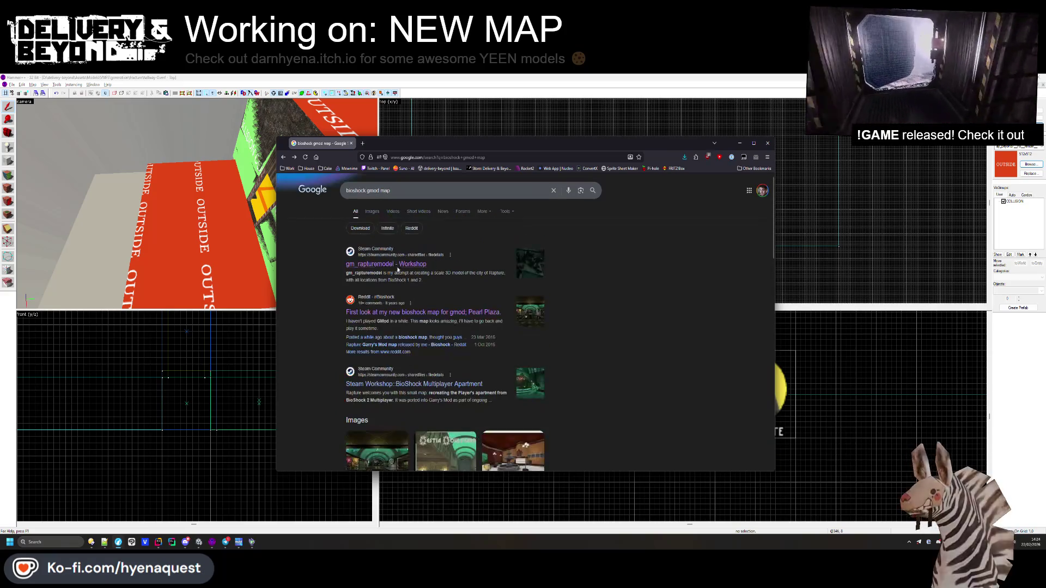
# - Find the BioShock Multiplayer Apartment map in Google Images and open its Workshop page
pyautogui.click(375, 216)
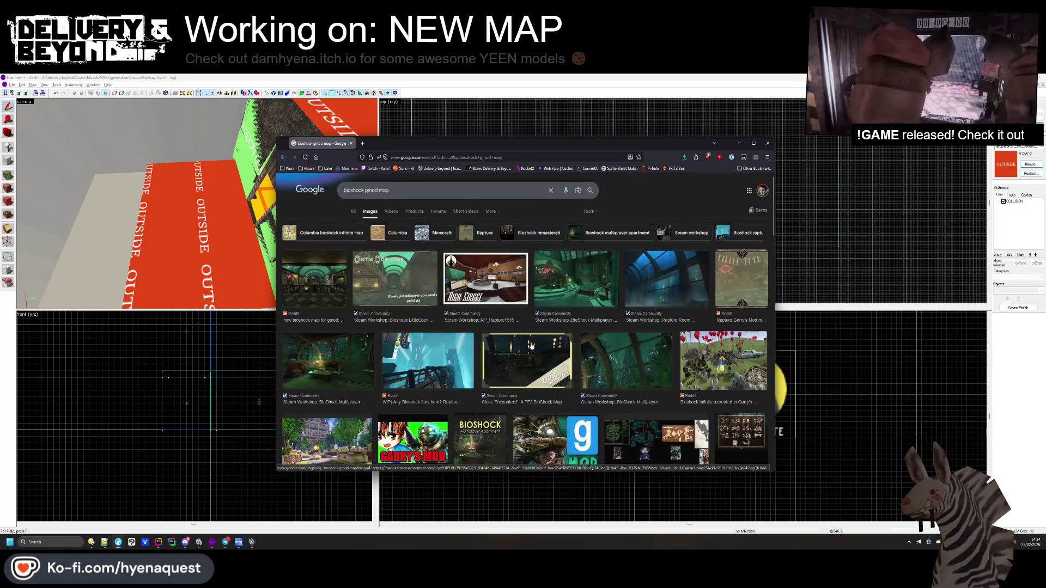
pyautogui.click(526, 359)
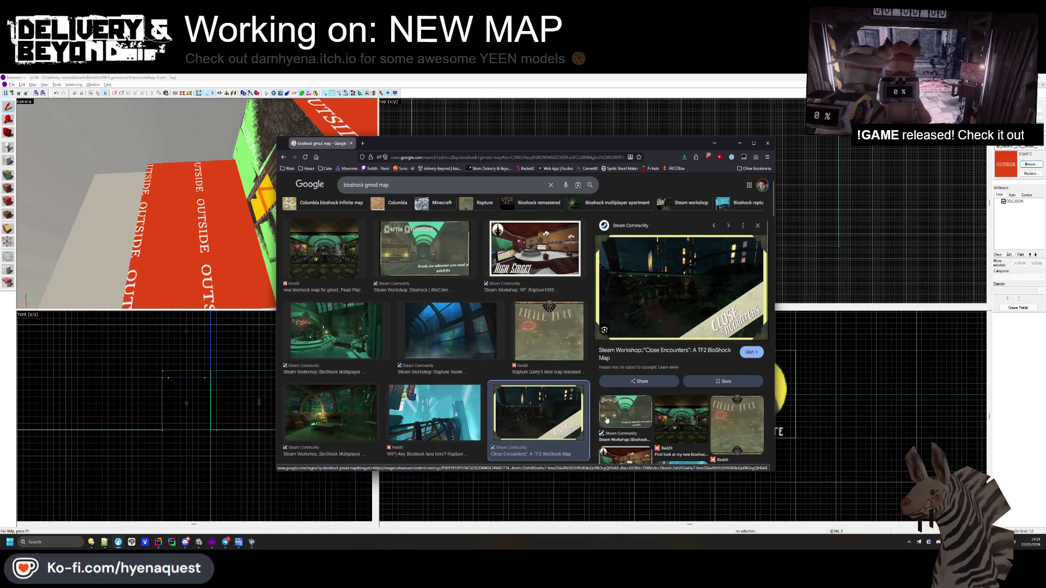
pyautogui.scroll(-1, 350, 384)
pyautogui.click(350, 385)
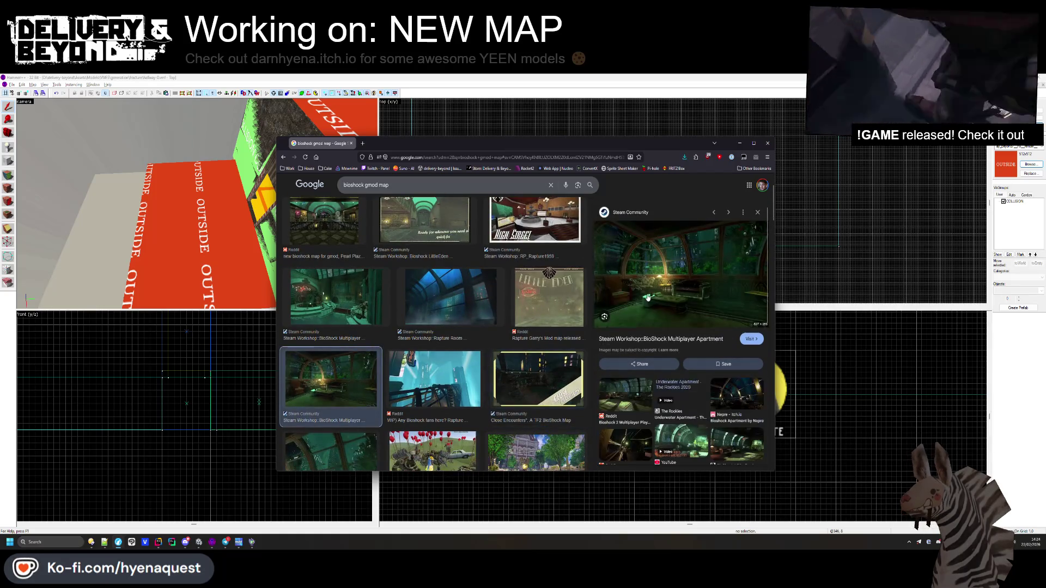
pyautogui.click(658, 275)
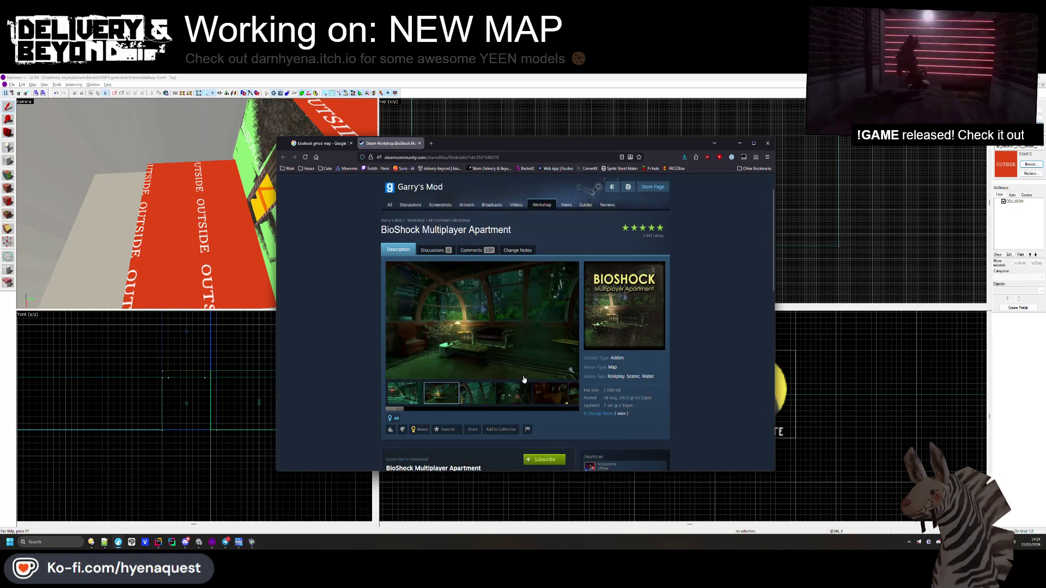
# - Enlarge the Workshop screenshots and step forward through all seven
pyautogui.click(501, 348)
pyautogui.click(636, 429)
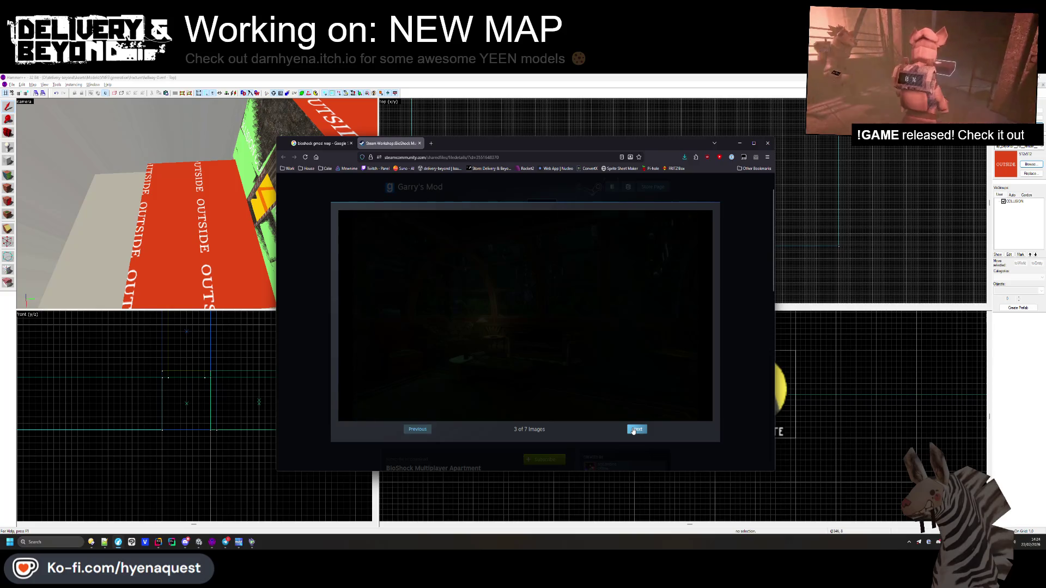
pyautogui.click(634, 429)
pyautogui.click(635, 430)
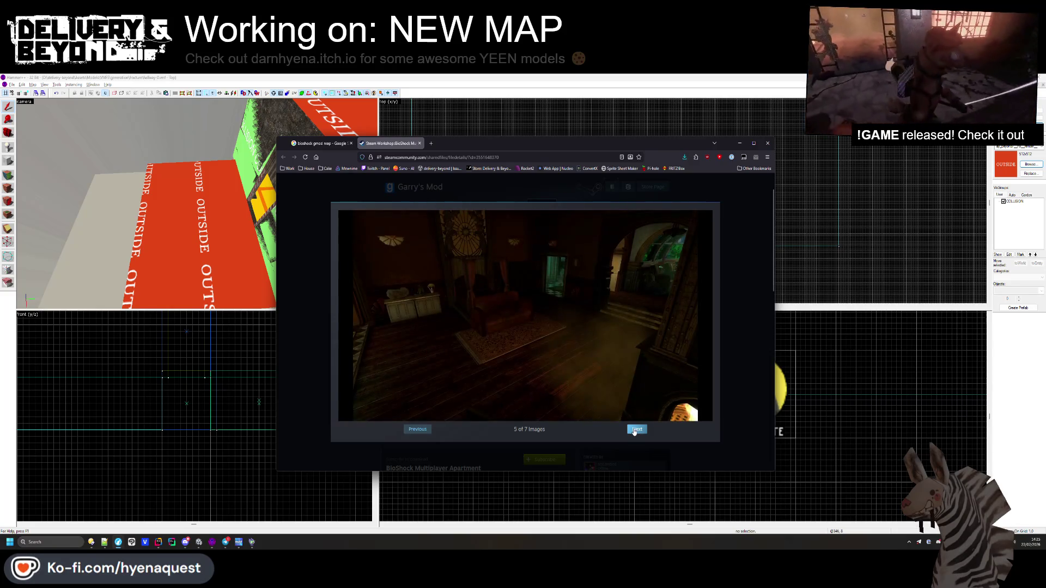
pyautogui.click(634, 430)
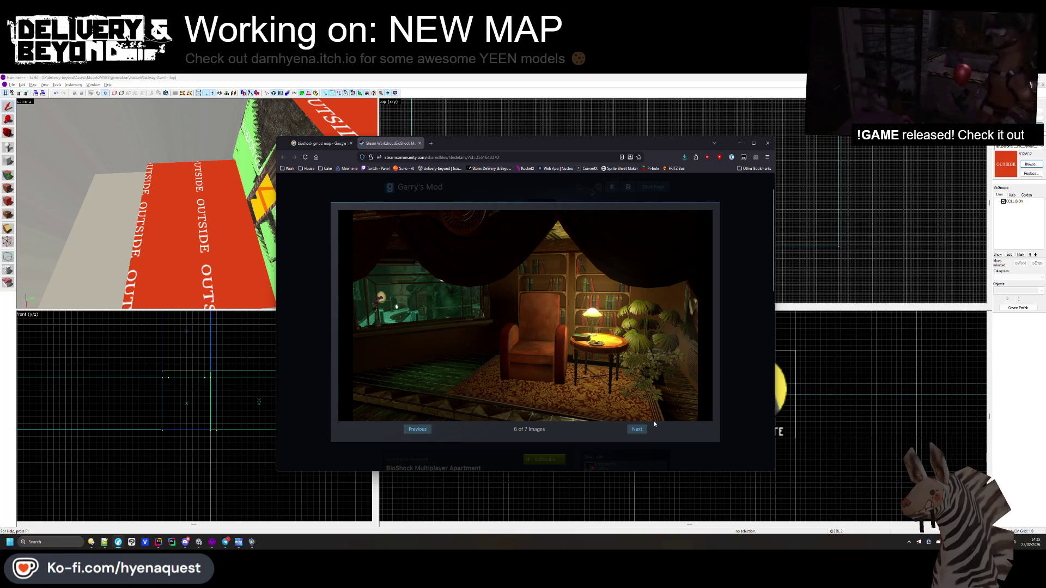
pyautogui.click(638, 429)
pyautogui.click(638, 429)
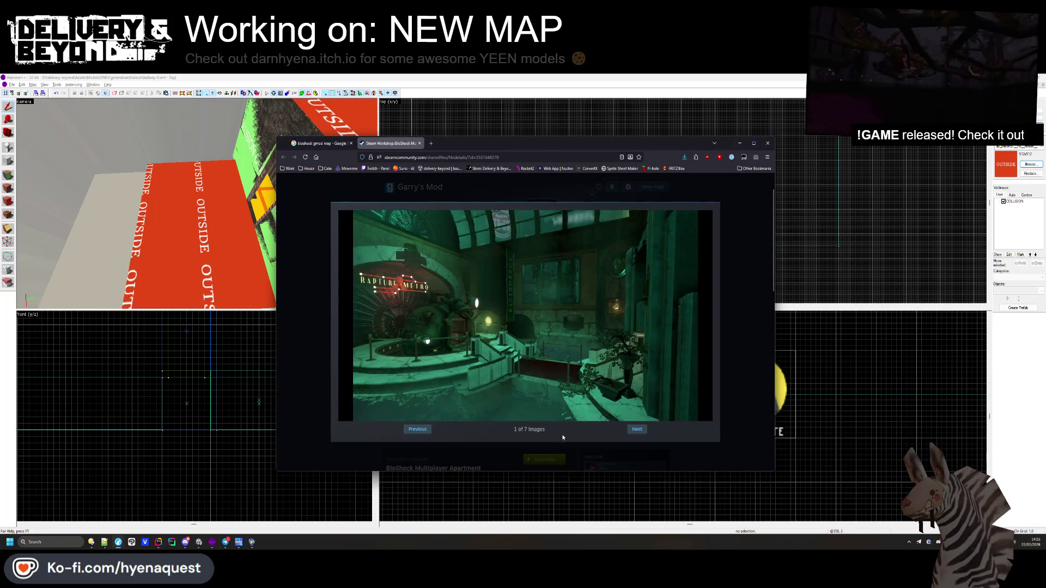
# - Step back to the bathroom, armchair and dark room screenshots, then return to Hammer++
pyautogui.click(417, 430)
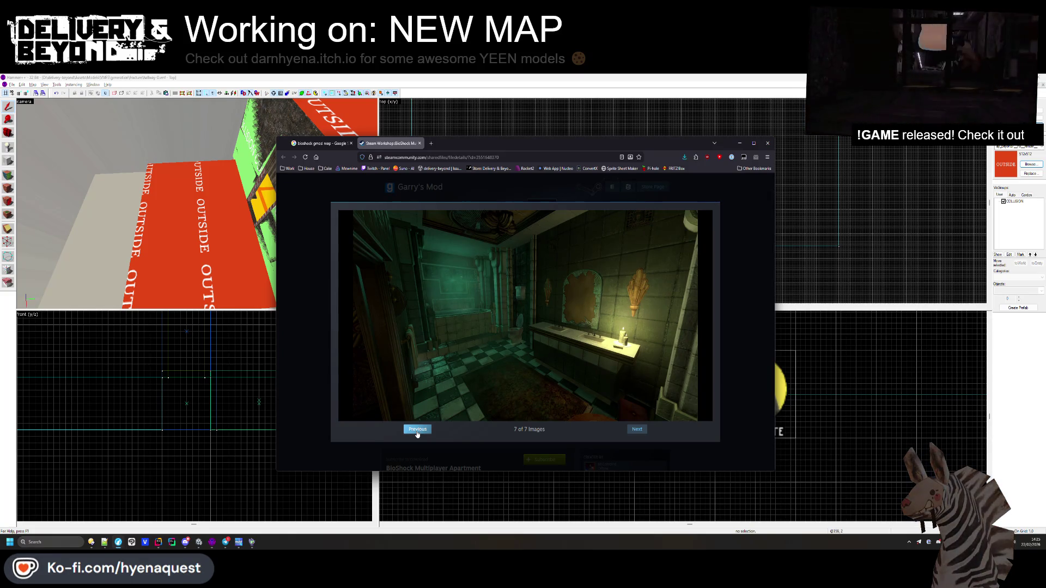
pyautogui.click(417, 430)
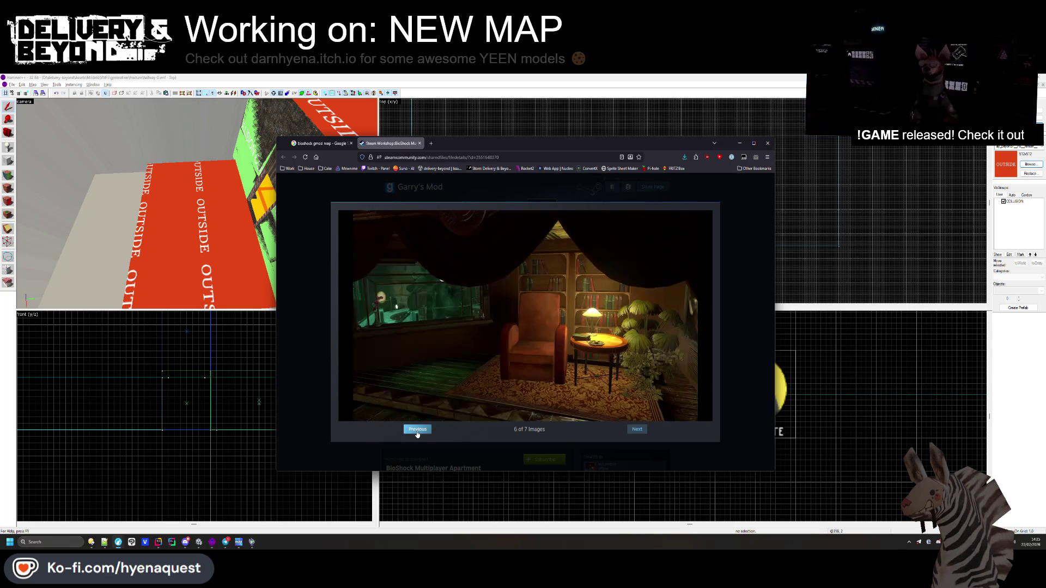
pyautogui.click(417, 430)
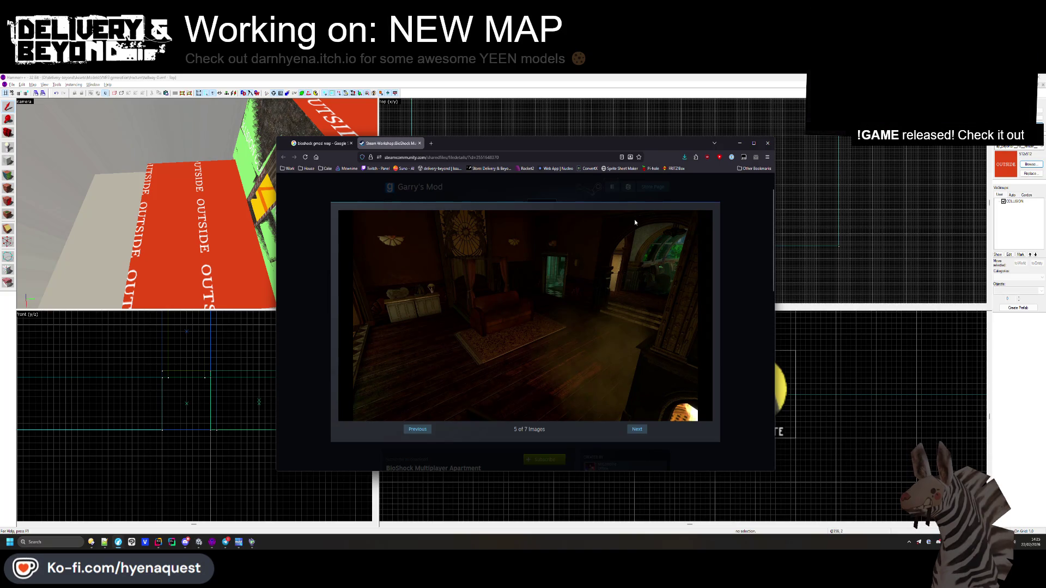
pyautogui.click(834, 272)
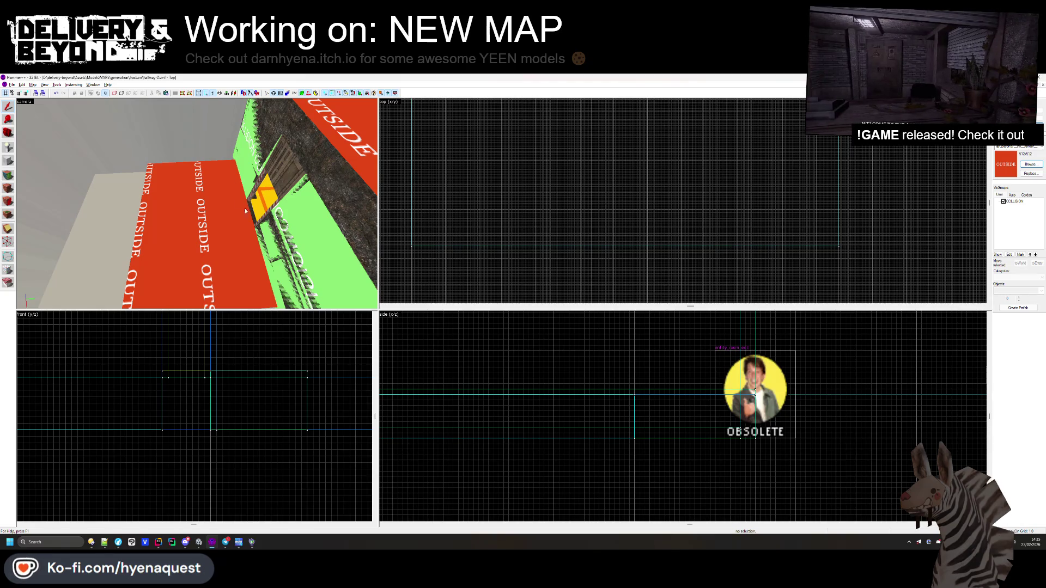
# - Narrow the red OUTSIDE floor brush to 201 units wide, undoing a trial widening
pyautogui.click(201, 231)
pyautogui.scroll(-3, 558, 234)
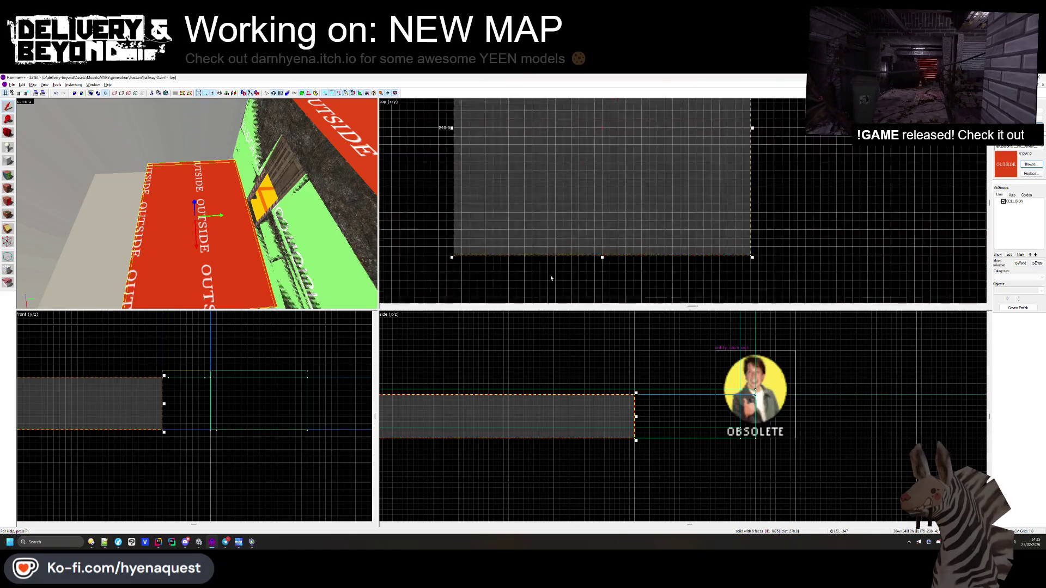
pyautogui.scroll(1, 559, 234)
pyautogui.moveTo(630, 232); pyautogui.dragTo(586, 231)
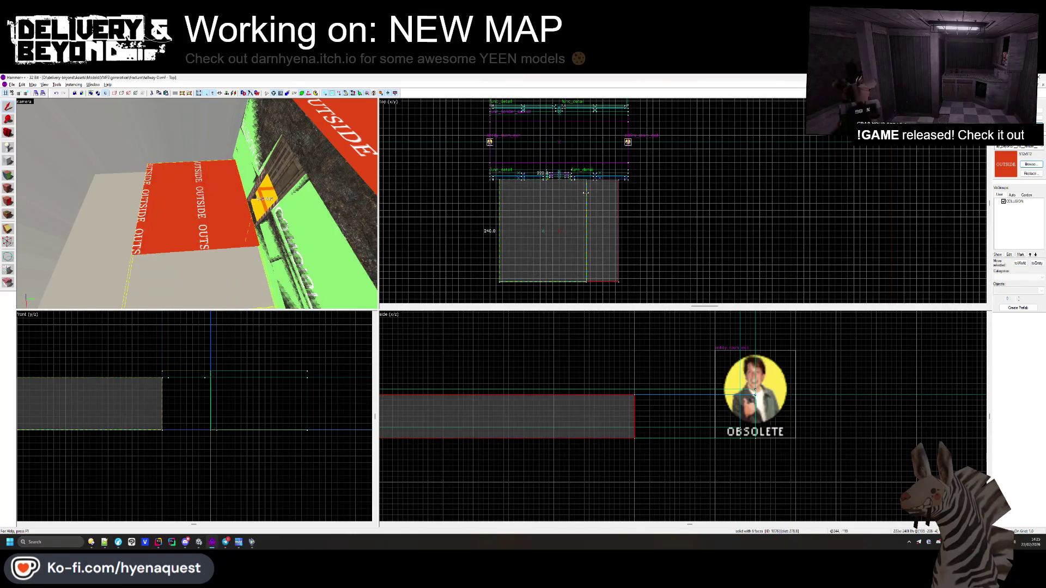
pyautogui.scroll(5, 579, 185)
pyautogui.press('Escape')
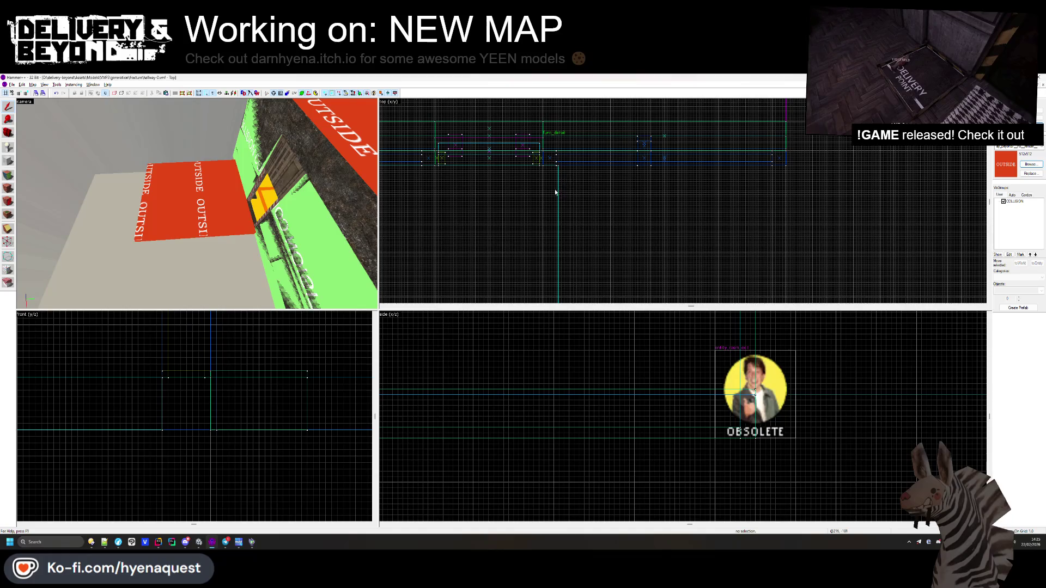
pyautogui.click(559, 244)
pyautogui.moveTo(559, 279); pyautogui.dragTo(594, 279)
pyautogui.scroll(-1, 499, 251)
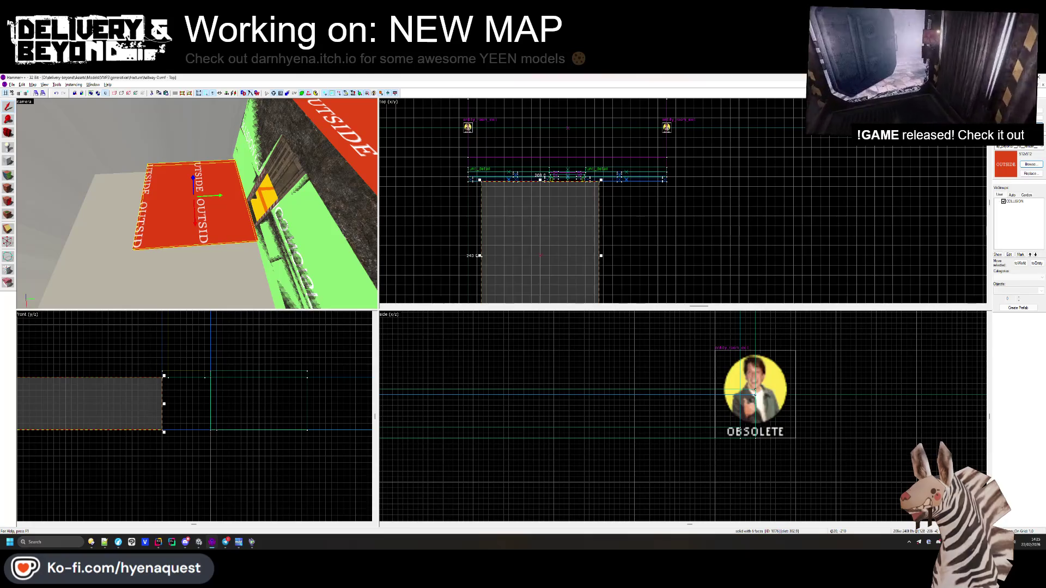
pyautogui.hotkey('ctrl', 'z')
pyautogui.scroll(5, 518, 185)
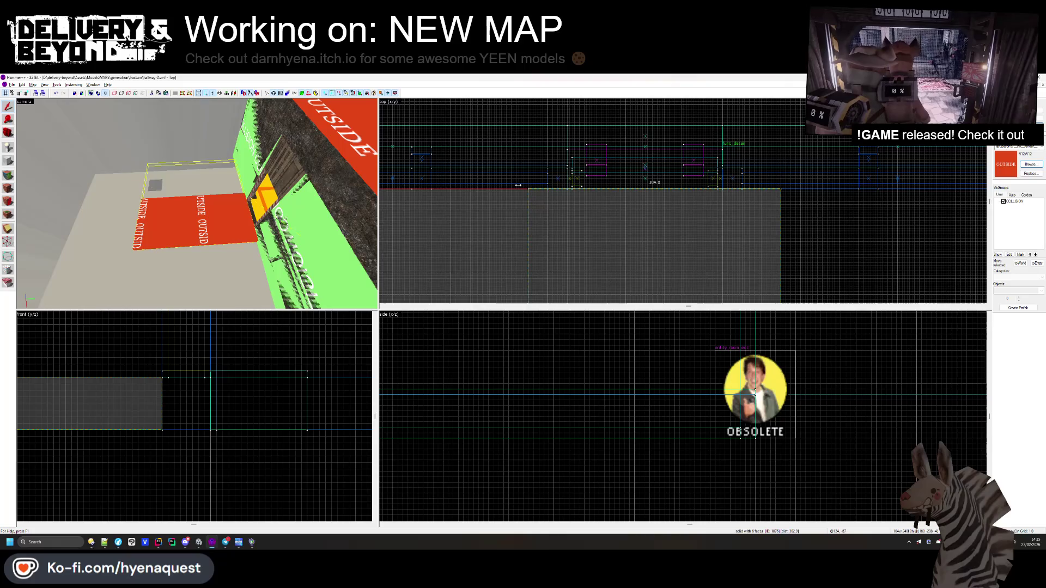
# - Shorten the red floor block in the top view into a small square pad
pyautogui.click(518, 186)
pyautogui.click(604, 229)
pyautogui.scroll(-4, 603, 171)
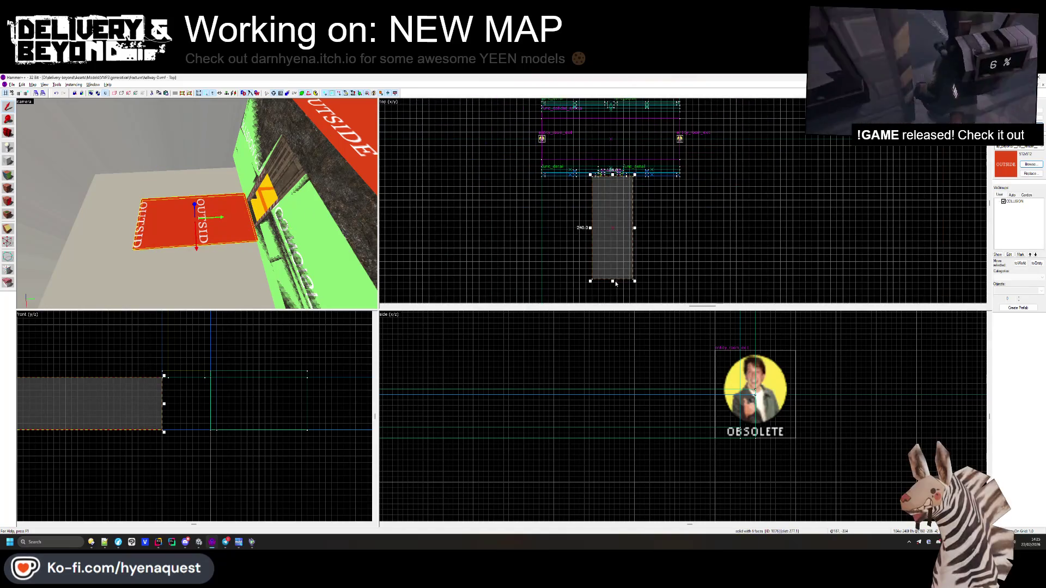
pyautogui.moveTo(616, 283); pyautogui.dragTo(612, 228)
pyautogui.scroll(5, 611, 216)
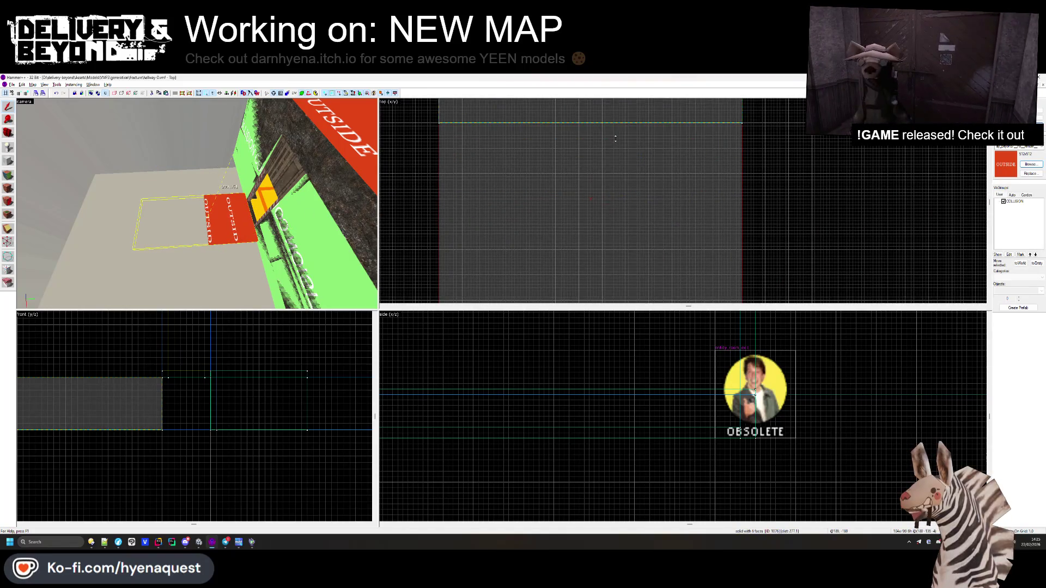
pyautogui.moveTo(618, 143); pyautogui.dragTo(616, 116)
pyautogui.scroll(-4, 599, 142)
pyautogui.scroll(3, 599, 159)
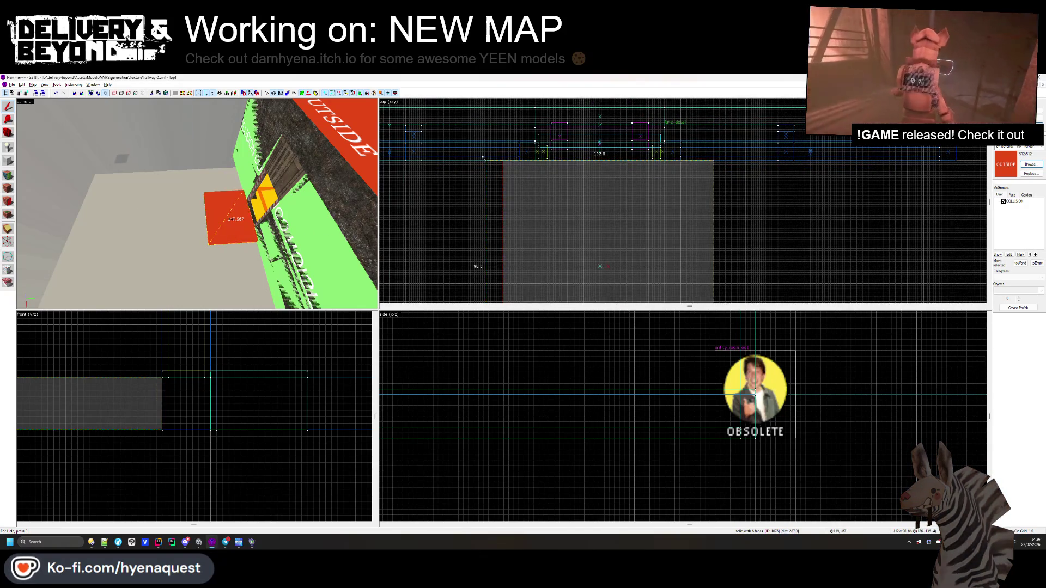
pyautogui.click(459, 191)
pyautogui.press('z')
pyautogui.click(206, 223)
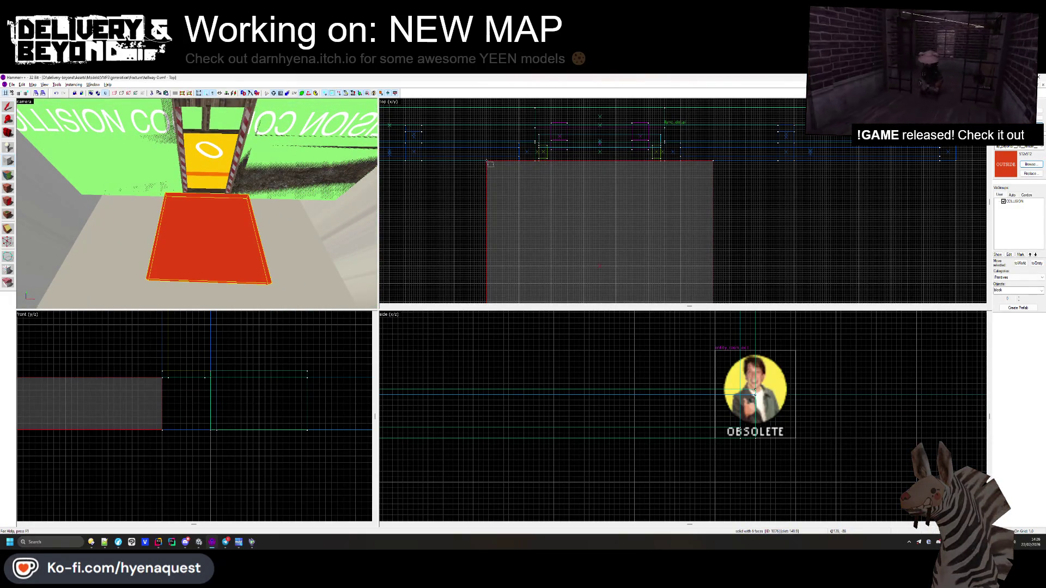
# - Build a test block with its top raised to height 34, create it, then delete it
pyautogui.scroll(-5, 492, 165)
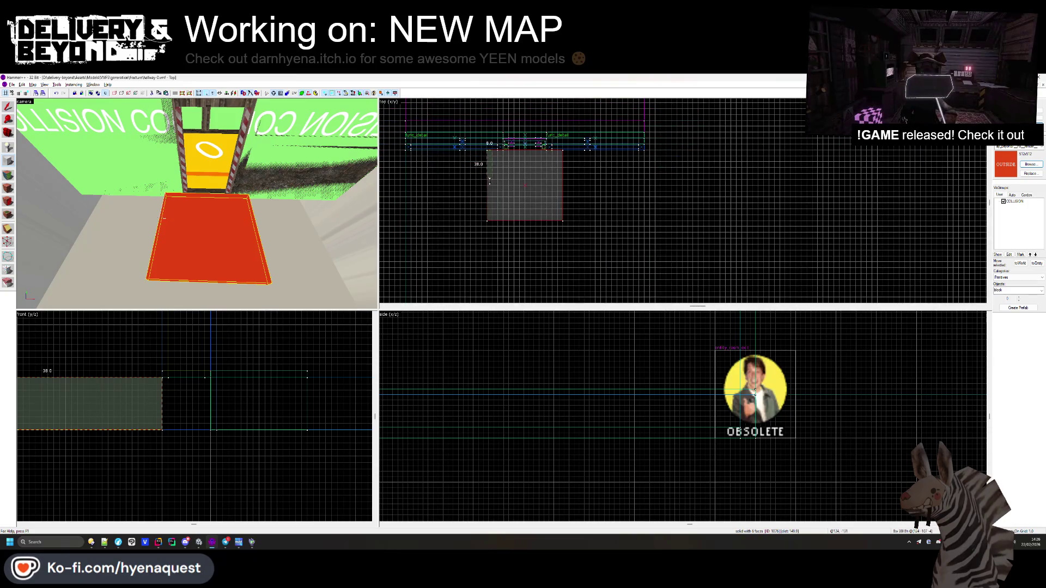
pyautogui.scroll(5, 489, 181)
pyautogui.scroll(-2, 165, 403)
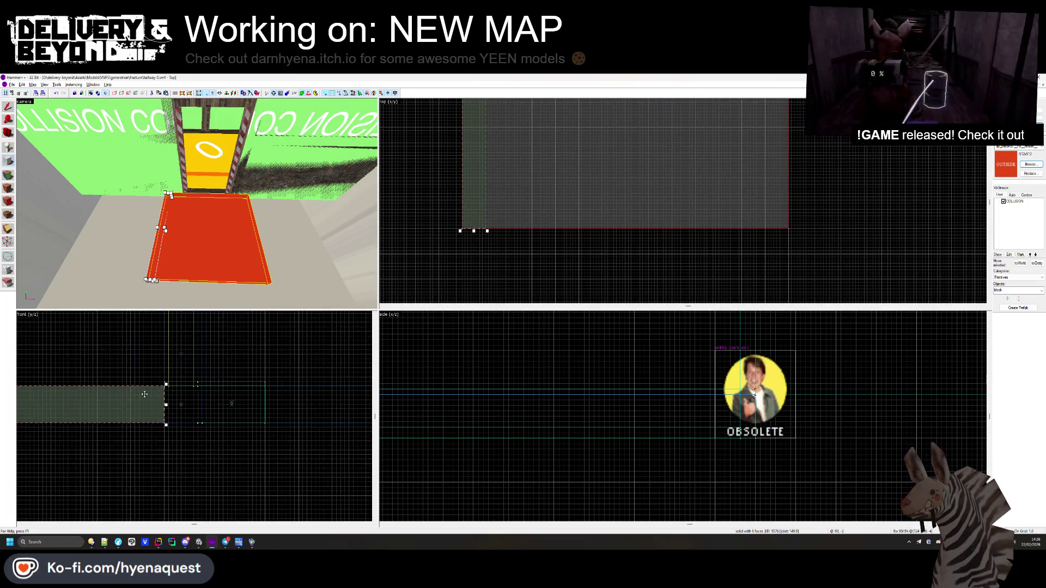
pyautogui.scroll(-2, 148, 361)
pyautogui.click(142, 411)
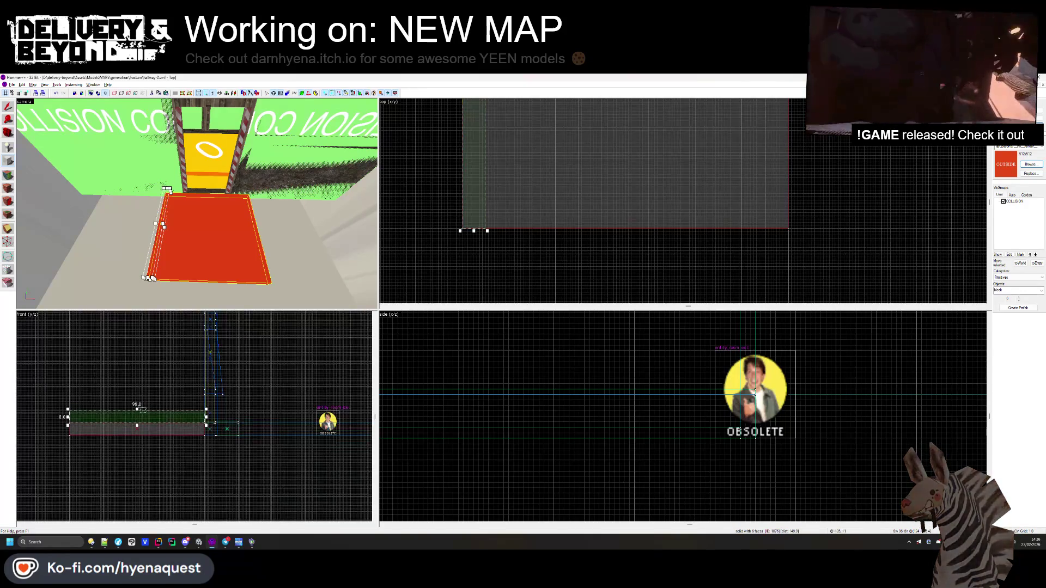
pyautogui.scroll(2, 137, 406)
pyautogui.moveTo(142, 414)
pyautogui.mouseDown()
pyautogui.moveTo(143, 341)
pyautogui.moveTo(143, 379)
pyautogui.moveTo(149, 338)
pyautogui.moveTo(149, 349)
pyautogui.mouseUp()
pyautogui.scroll(-1, 149, 423)
pyautogui.scroll(1, 153, 379)
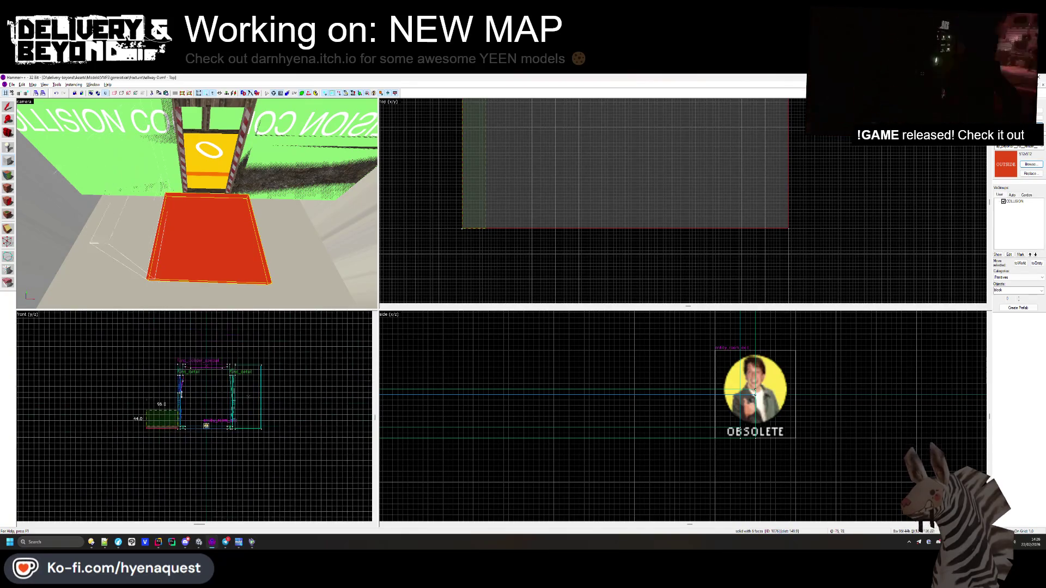
pyautogui.scroll(3, 153, 380)
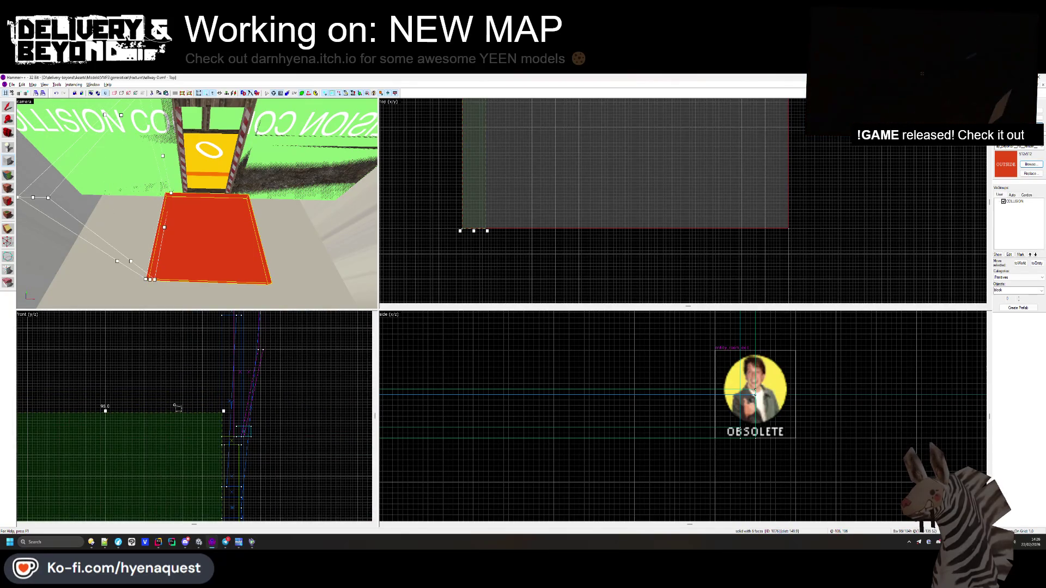
pyautogui.press('Return')
pyautogui.press('Delete')
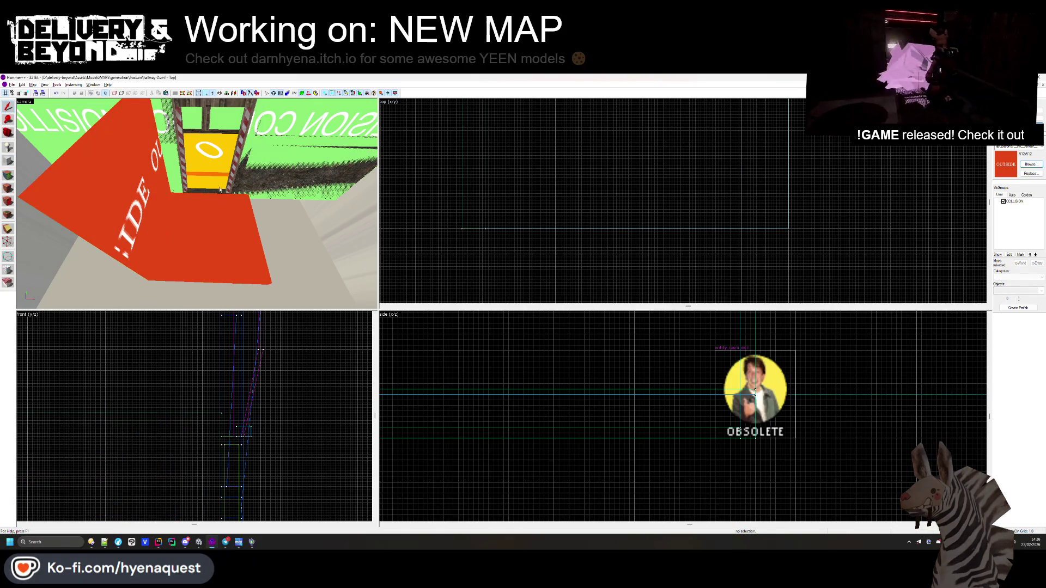
# - Clone the red ceiling beam and stretch the new block to 147 units long
pyautogui.press('w')
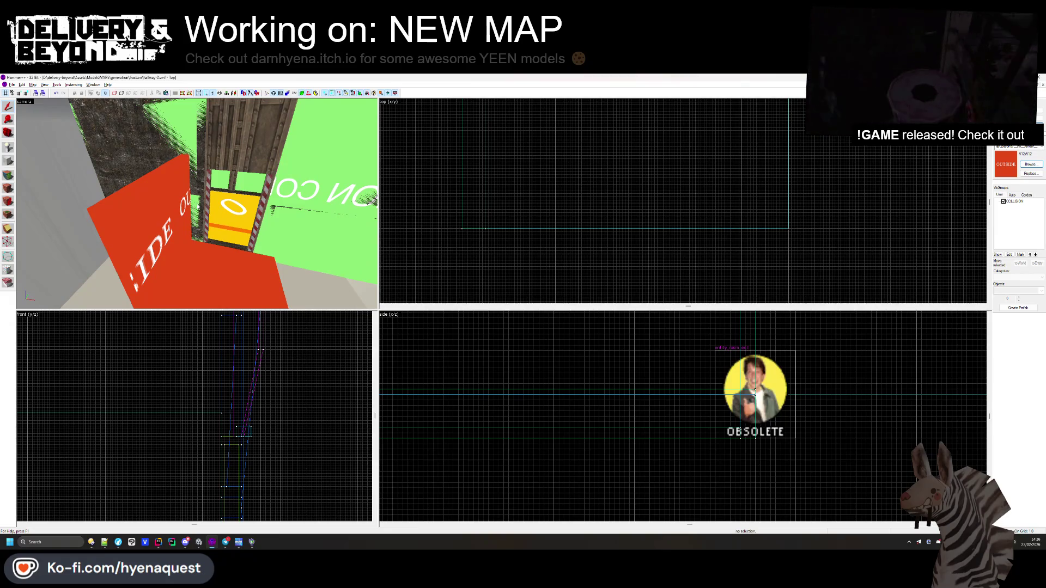
pyautogui.press('s')
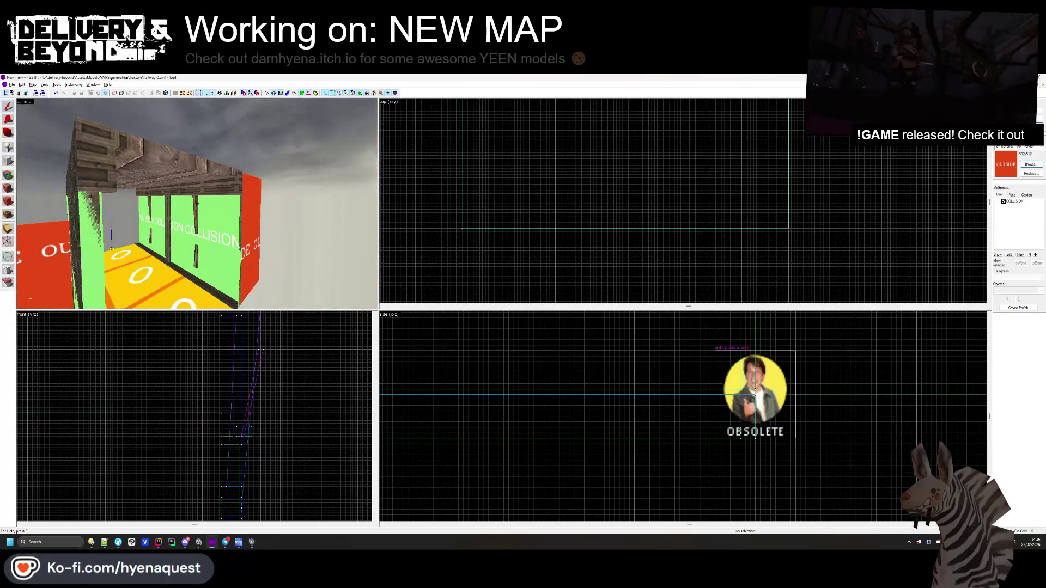
pyautogui.click(158, 169)
pyautogui.hotkey('ctrl', 'shift', 'e')
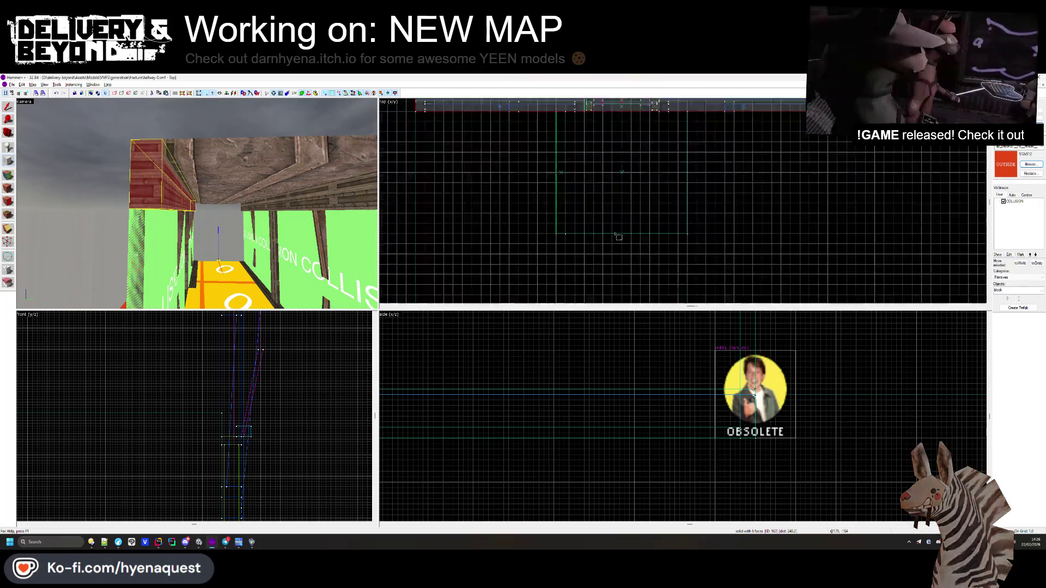
pyautogui.scroll(5, 578, 173)
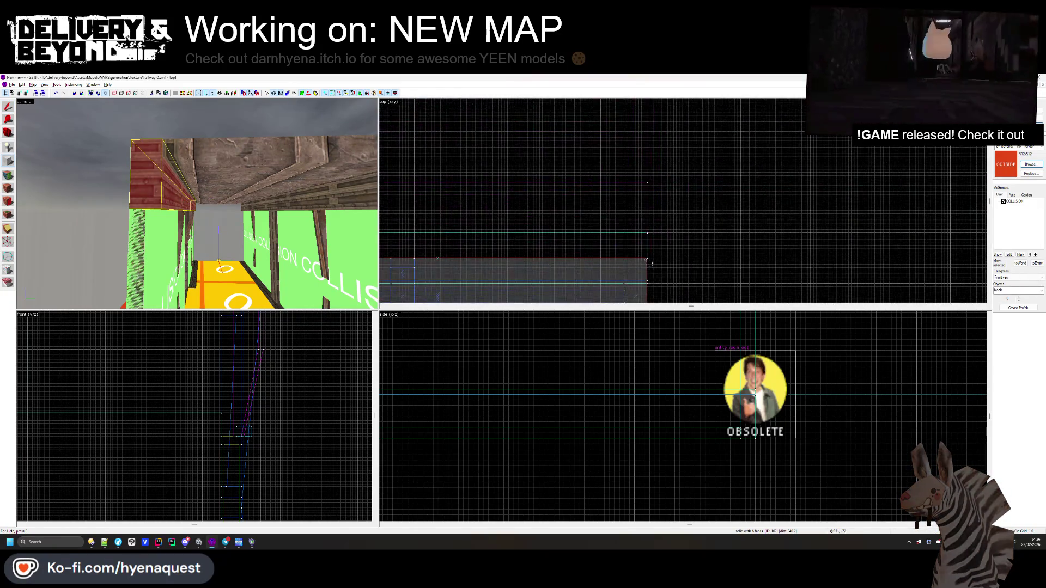
pyautogui.moveTo(633, 226); pyautogui.dragTo(619, 132)
pyautogui.scroll(-3, 621, 142)
pyautogui.scroll(3, 610, 133)
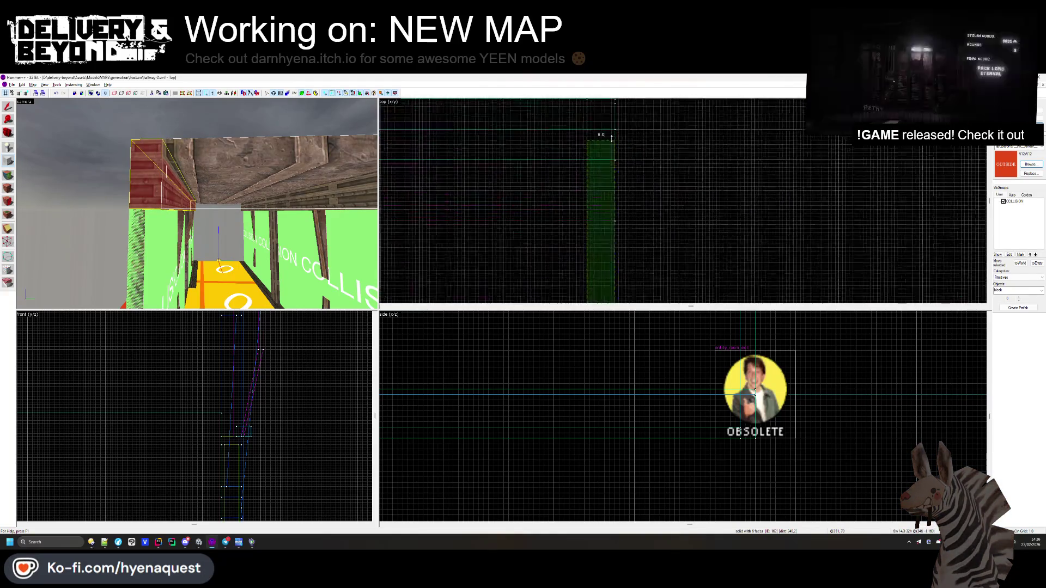
# - Lower the new block's top edge to thin it into a header over the doorway
pyautogui.press('z')
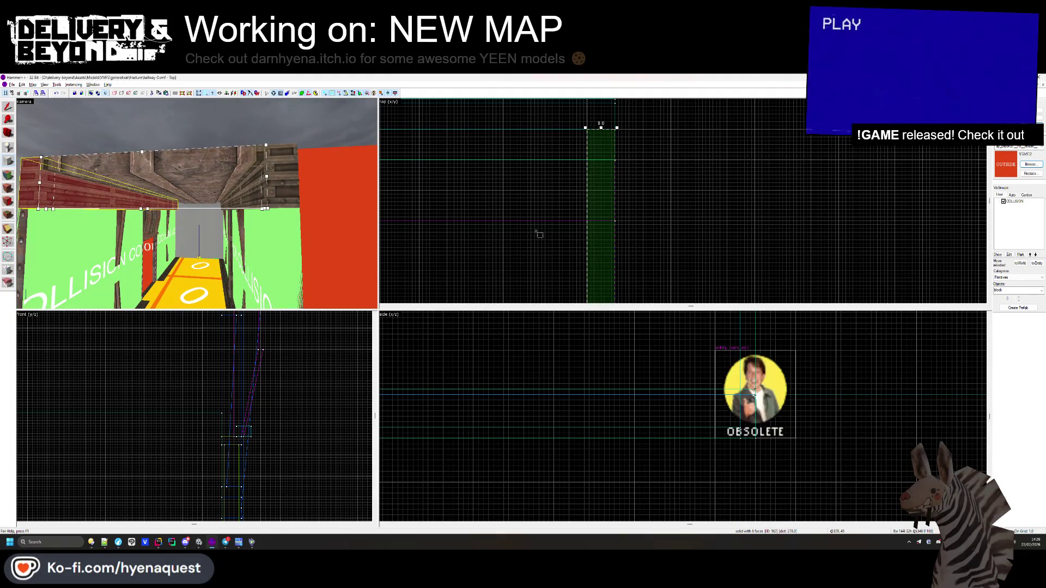
pyautogui.scroll(5, 261, 467)
pyautogui.moveTo(282, 348); pyautogui.dragTo(279, 363)
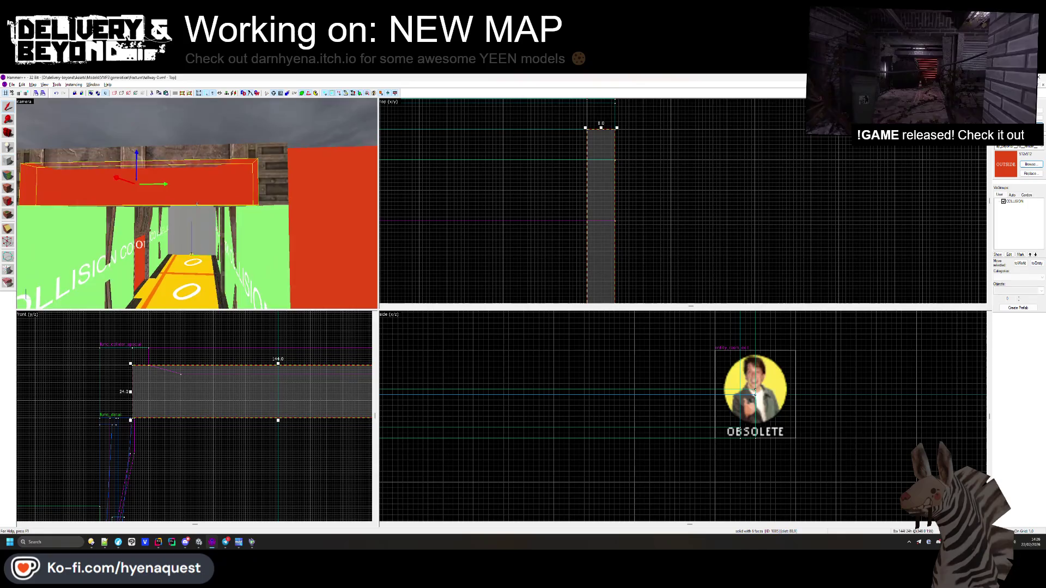
pyautogui.click(272, 164)
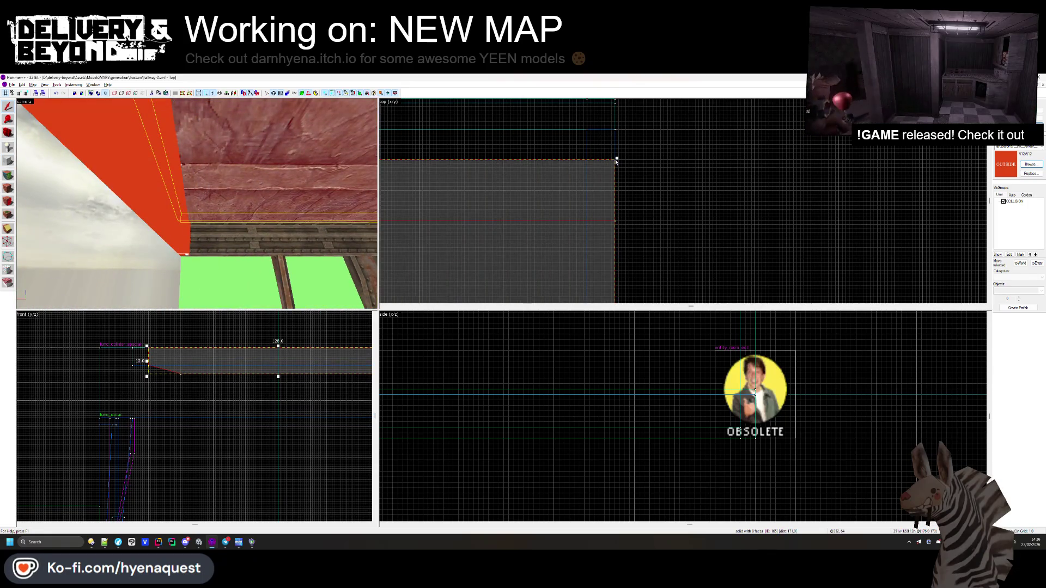
pyautogui.press('z')
pyautogui.press('Escape')
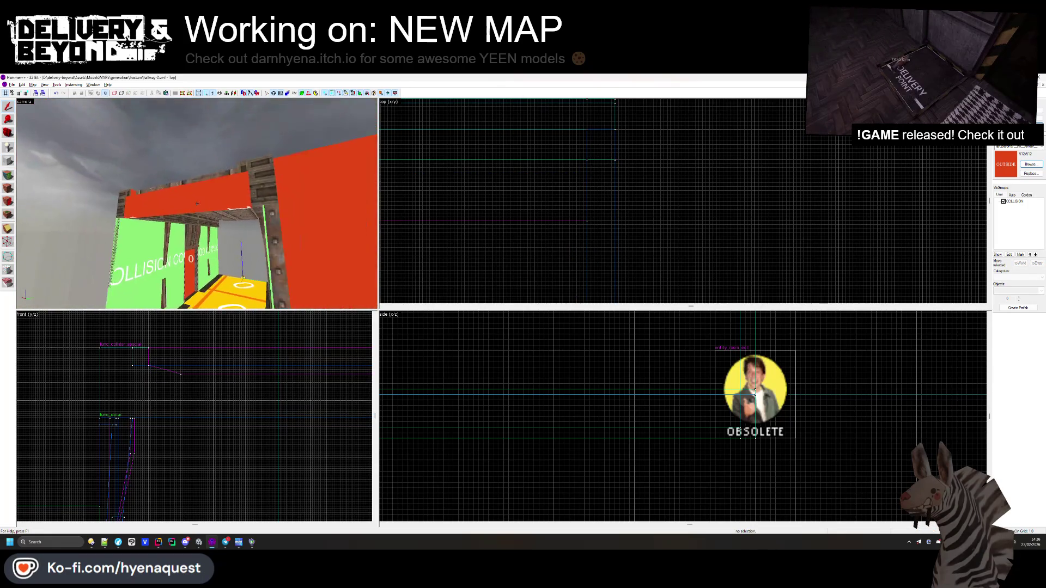
# - Select the small red header block and edit its face textures in the Face Edit Sheet
pyautogui.press('w')
pyautogui.press('z')
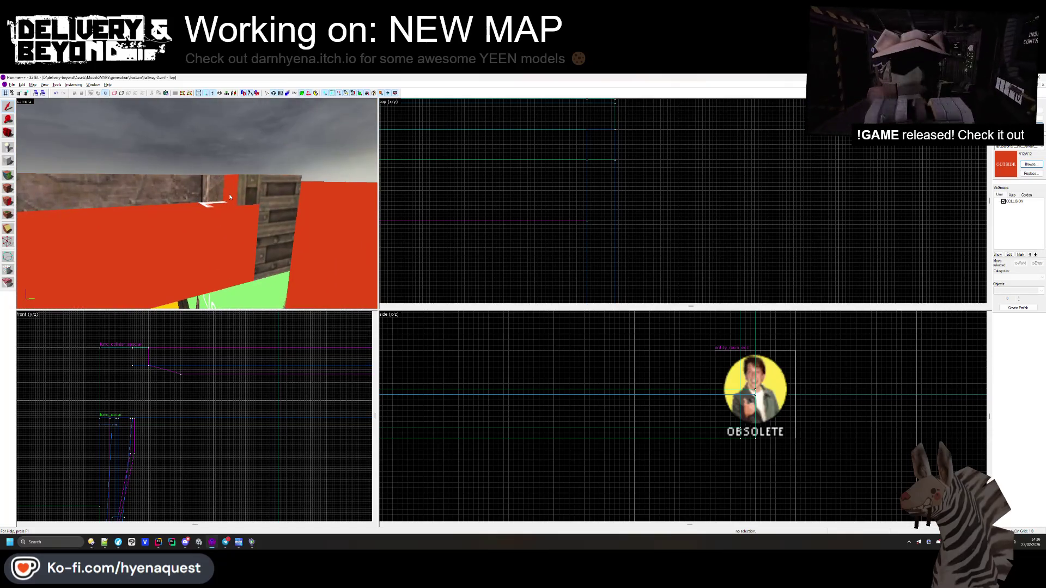
pyautogui.click(230, 197)
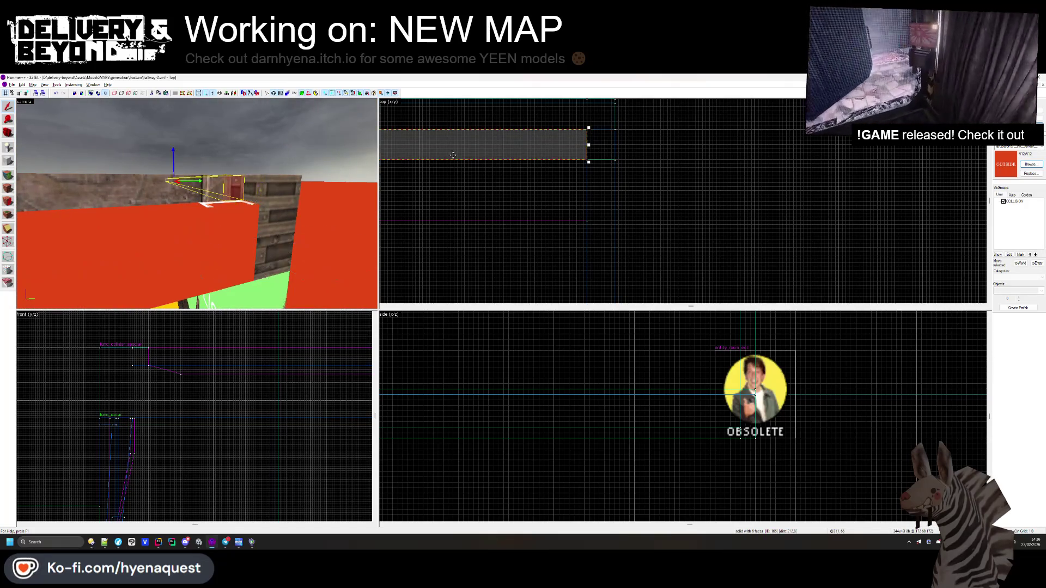
pyautogui.press('Left')
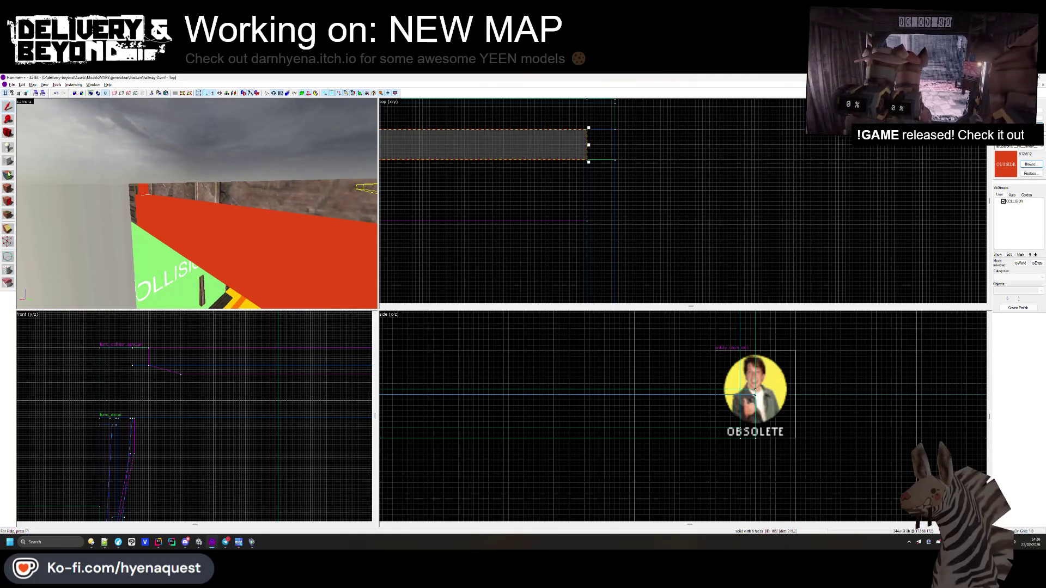
pyautogui.click(8, 173)
pyautogui.click(245, 229)
# - Select the whole ceiling block and raise its top edge to make it taller
pyautogui.press('z')
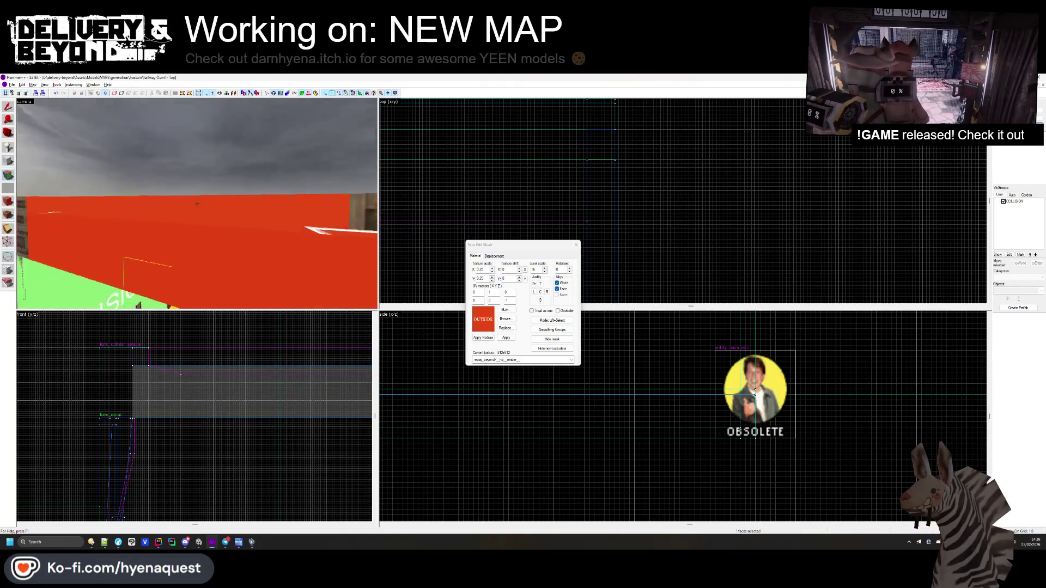
pyautogui.press('z')
pyautogui.click(575, 245)
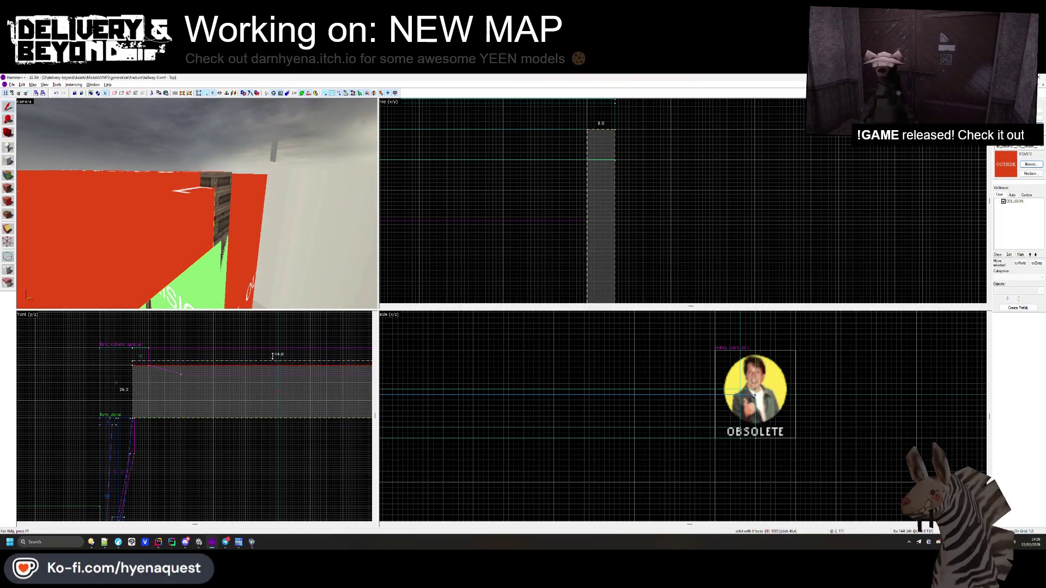
pyautogui.moveTo(256, 345); pyautogui.dragTo(254, 347)
# - Pick a ceiling beam face, world-align its wood texture and rotate it 90 degrees
pyautogui.hotkey('shift', 'a')
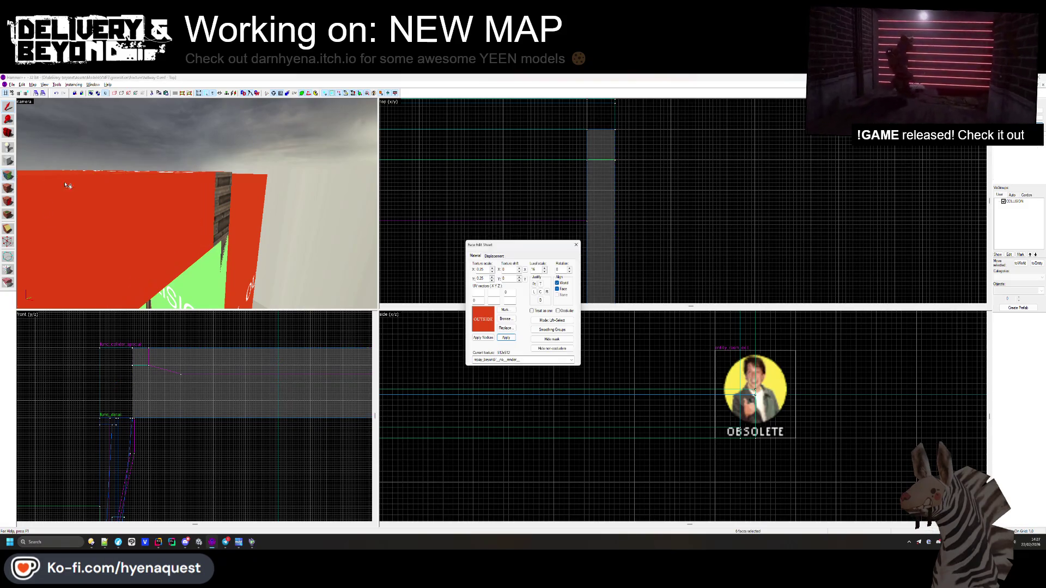
pyautogui.press('z')
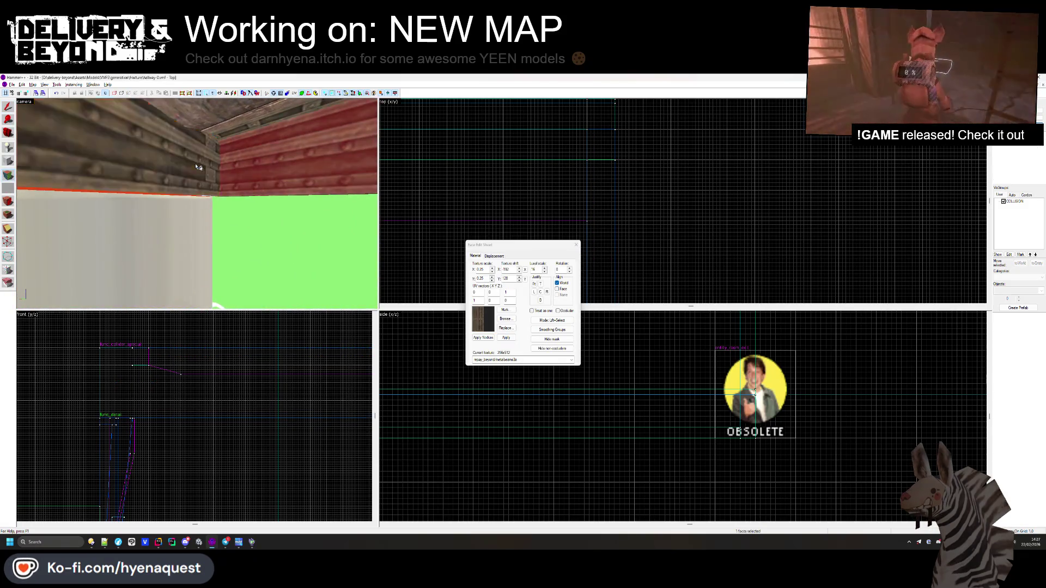
pyautogui.click(197, 203)
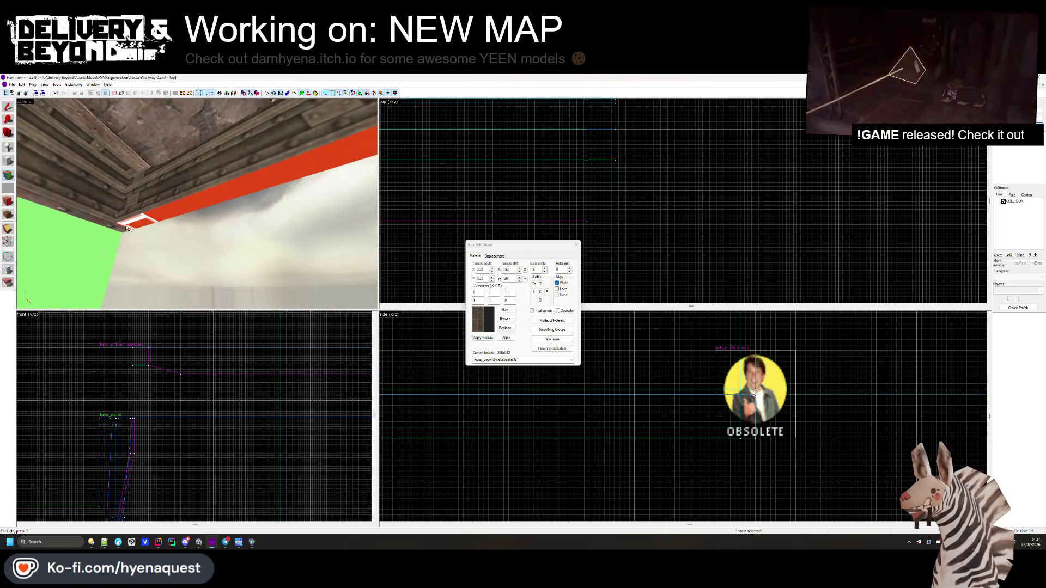
pyautogui.press('z')
pyautogui.click(557, 283)
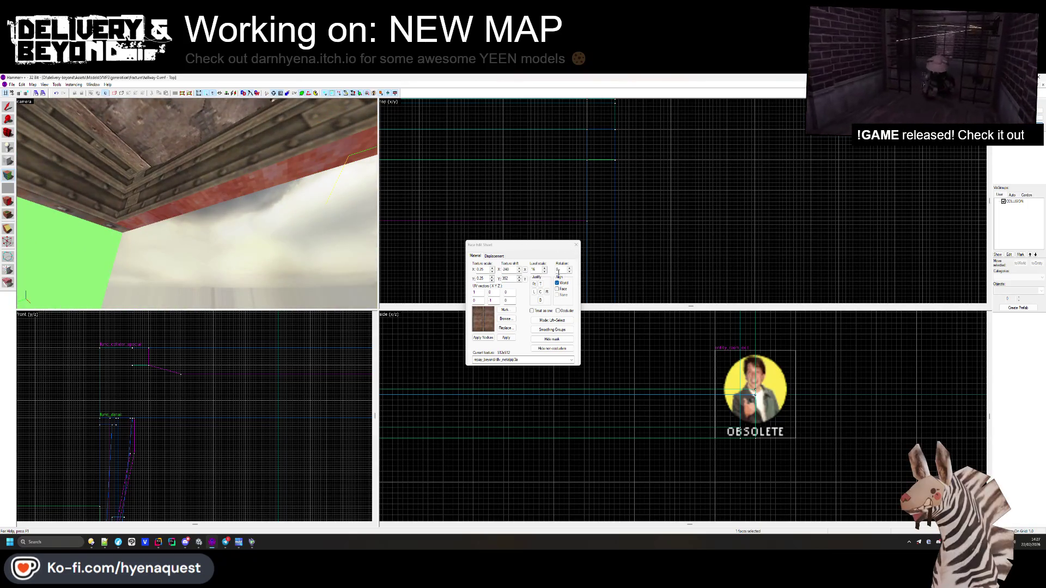
pyautogui.write('90')
pyautogui.press('Return')
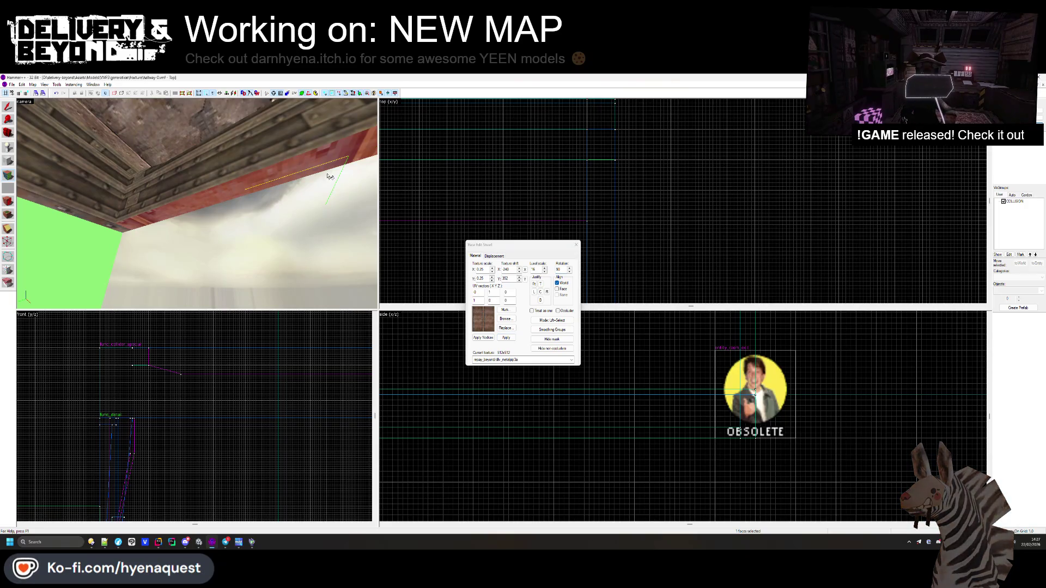
# - Centre the wood texture on the beam face and finish face editing
pyautogui.press('z')
pyautogui.press('z')
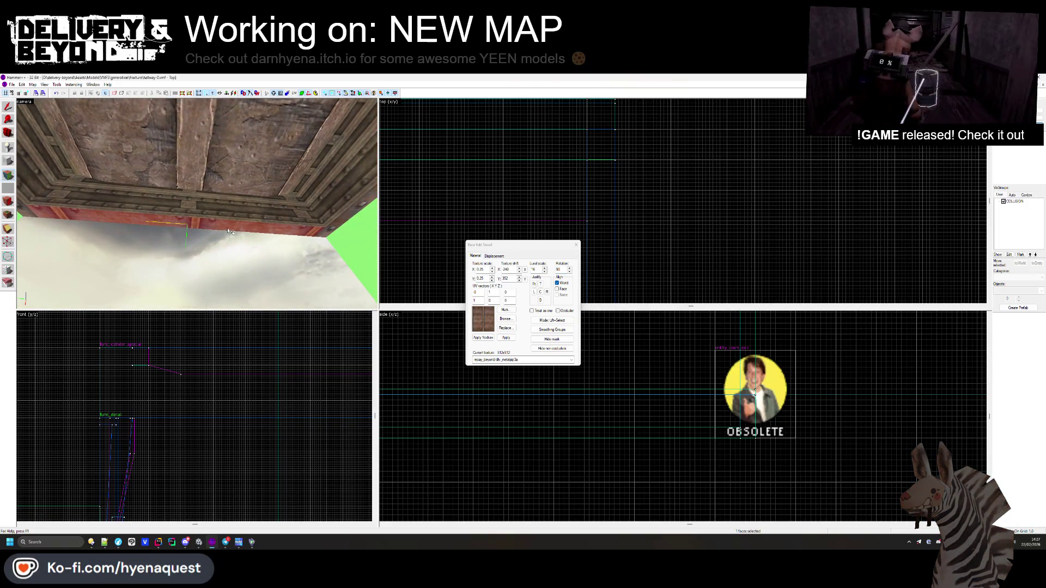
pyautogui.click(541, 295)
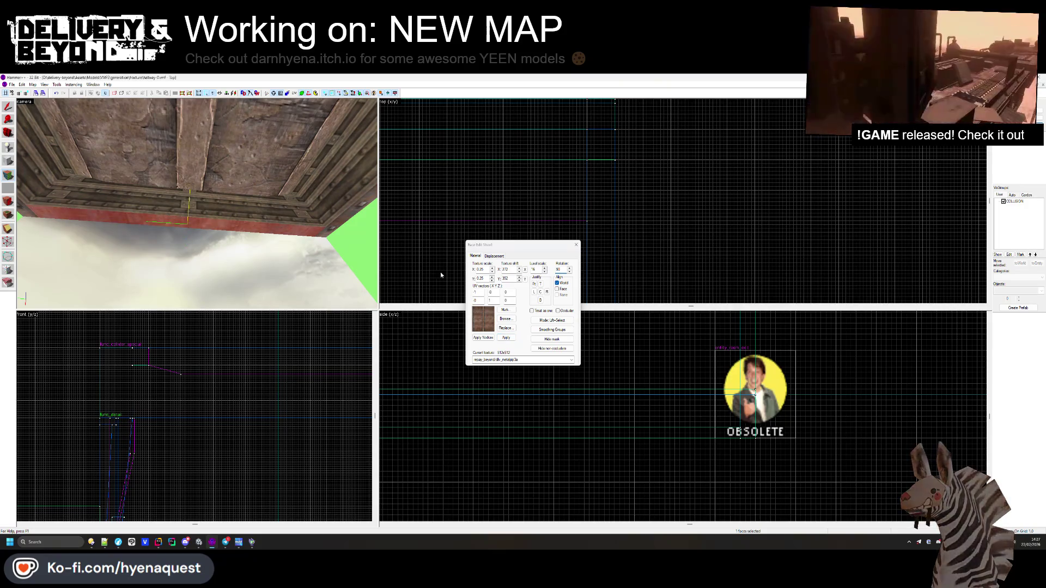
pyautogui.click(541, 293)
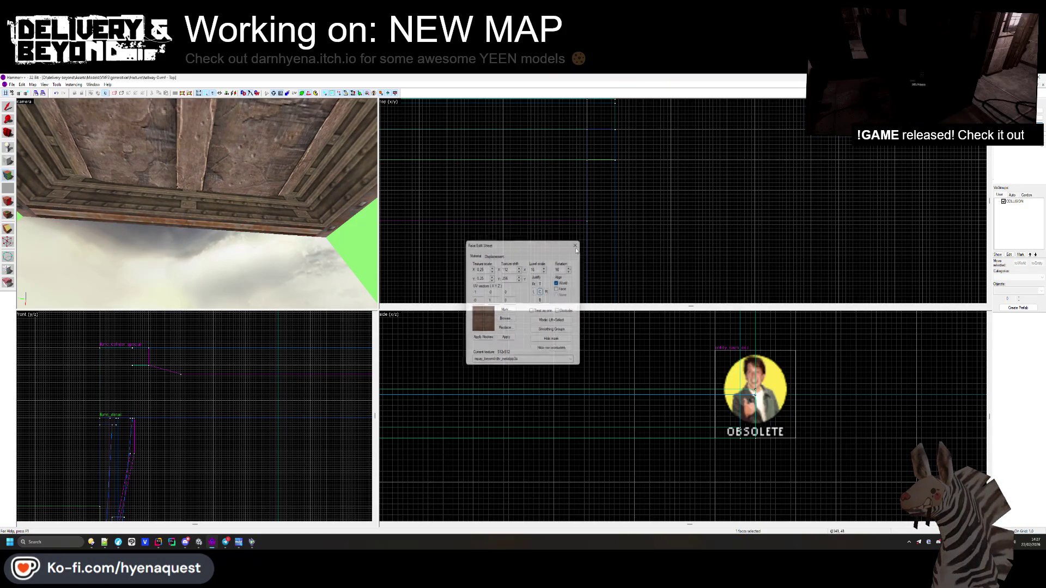
pyautogui.hotkey('shift', 'a')
pyautogui.scroll(-3, 511, 237)
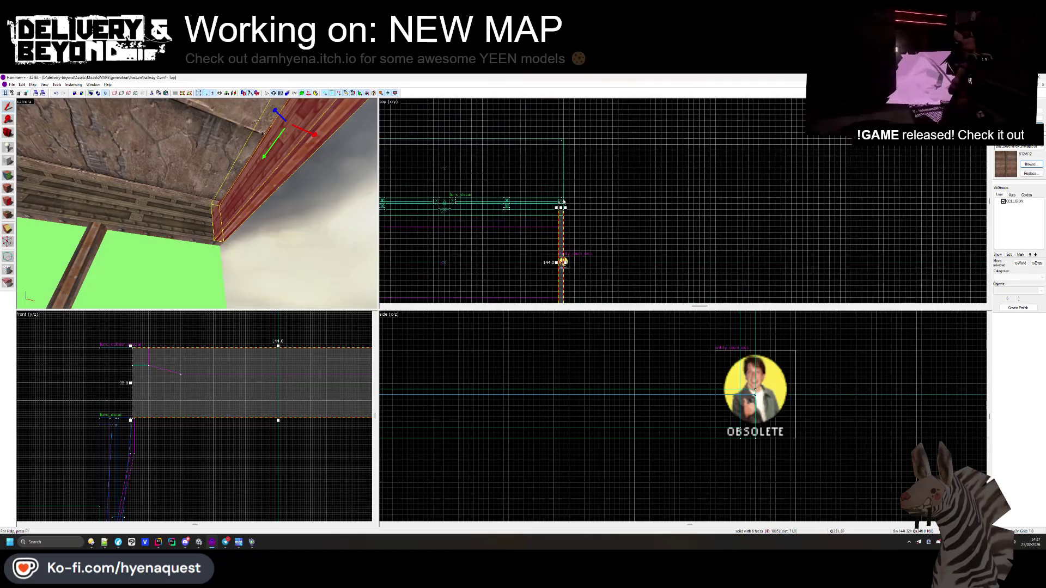
pyautogui.click(560, 256)
pyautogui.scroll(-3, 507, 206)
pyautogui.scroll(2, 512, 192)
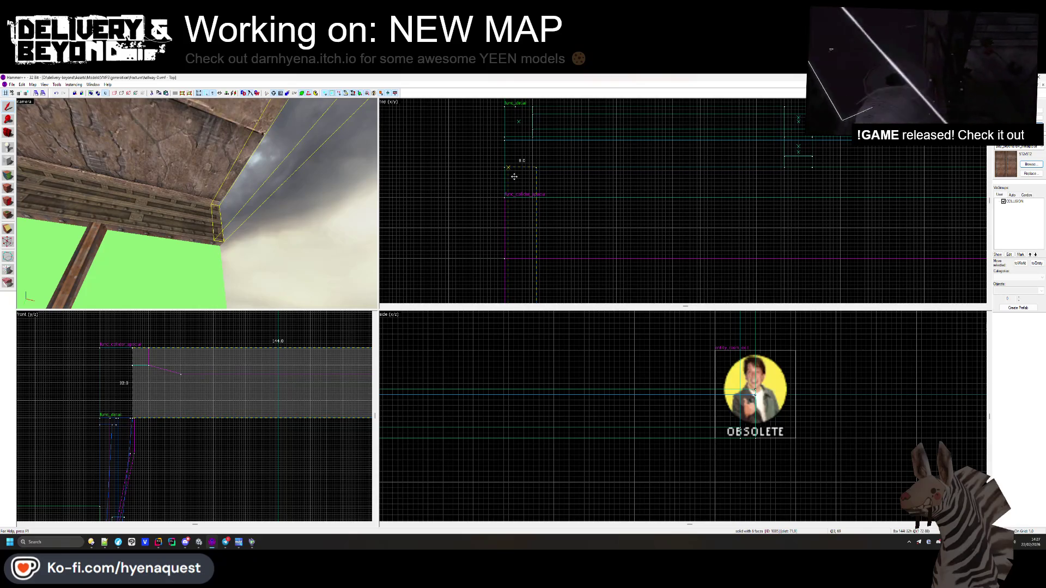
pyautogui.click(512, 176)
pyautogui.scroll(-2, 513, 174)
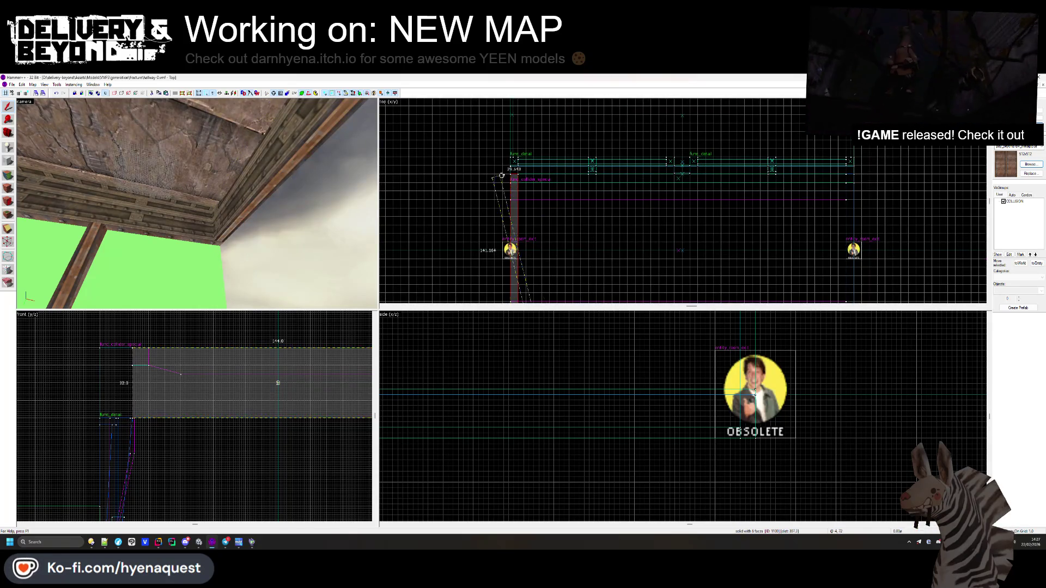
pyautogui.moveTo(512, 172); pyautogui.dragTo(509, 143)
pyautogui.hotkey('ctrl', 'shift', 'e')
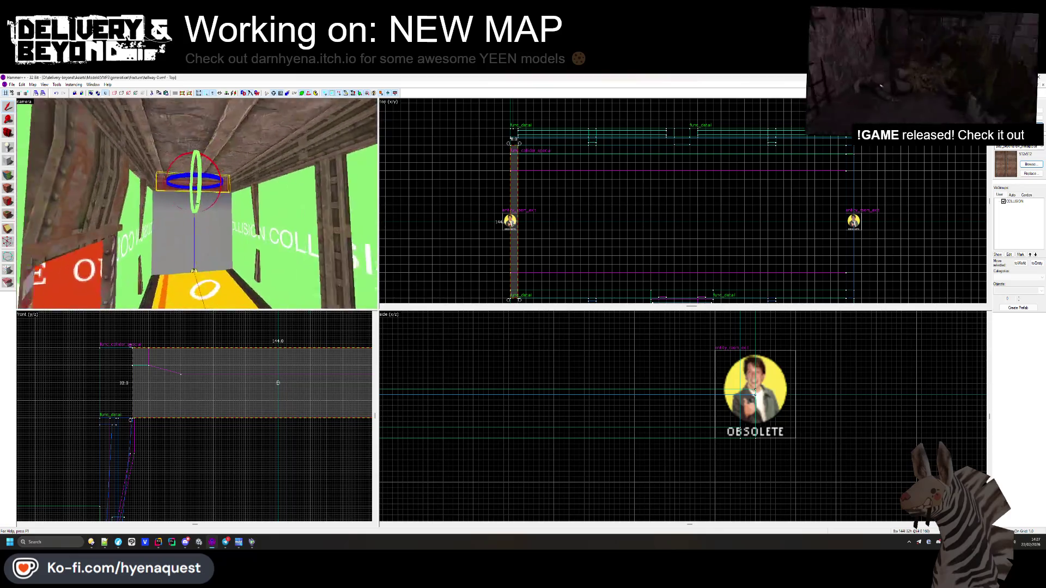
pyautogui.click(513, 139)
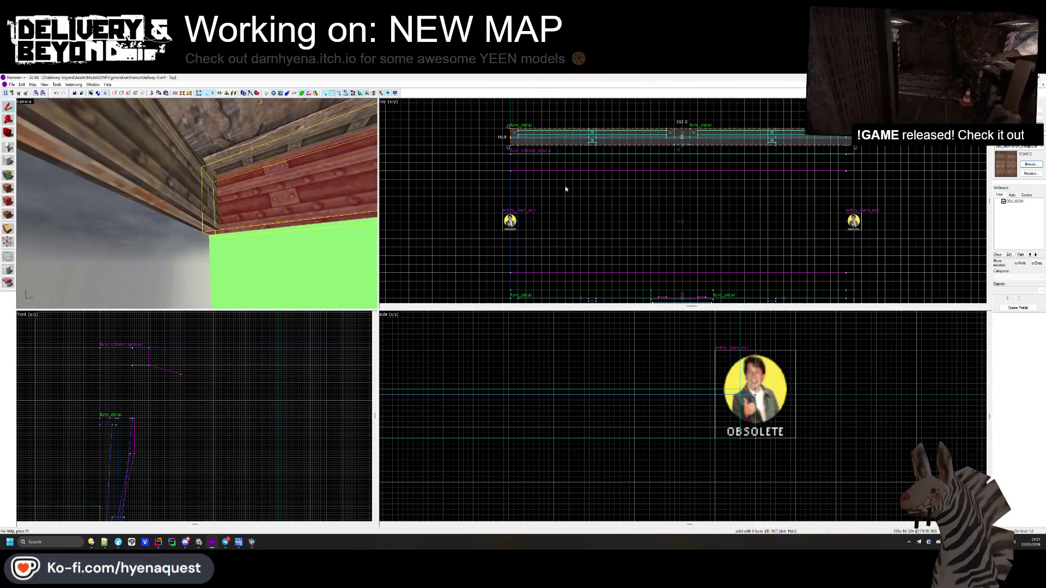
pyautogui.click(509, 166)
pyautogui.keyDown('ctrl'); pyautogui.click(224, 167); pyautogui.keyUp('ctrl')
pyautogui.moveTo(223, 167)
pyautogui.mouseDown()
pyautogui.moveTo(123, 208)
pyautogui.moveTo(196, 204)
pyautogui.mouseUp()
pyautogui.keyDown('ctrl'); pyautogui.click(123, 207); pyautogui.keyUp('ctrl')
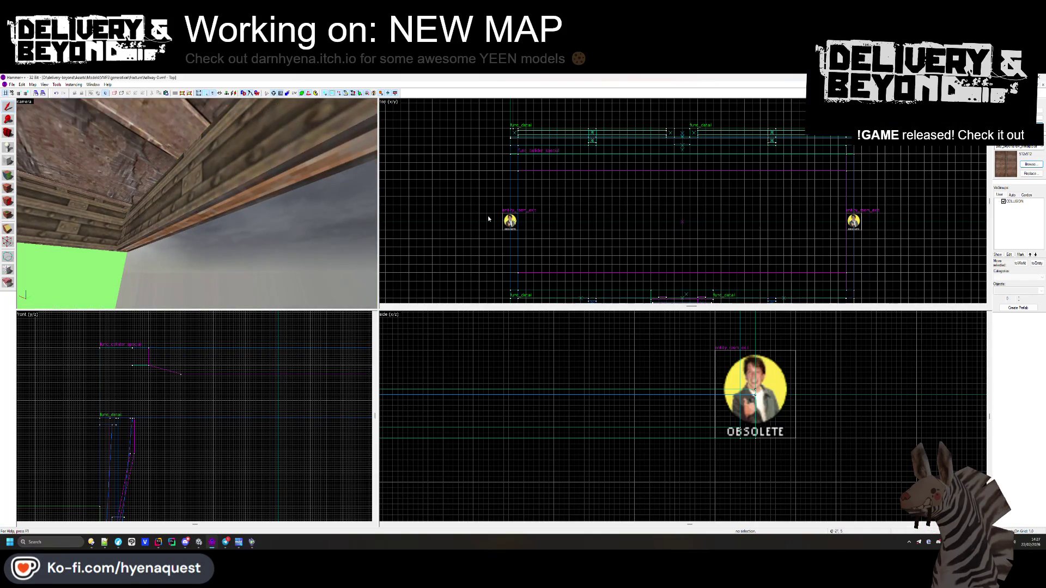
pyautogui.press('Escape')
pyautogui.press('s')
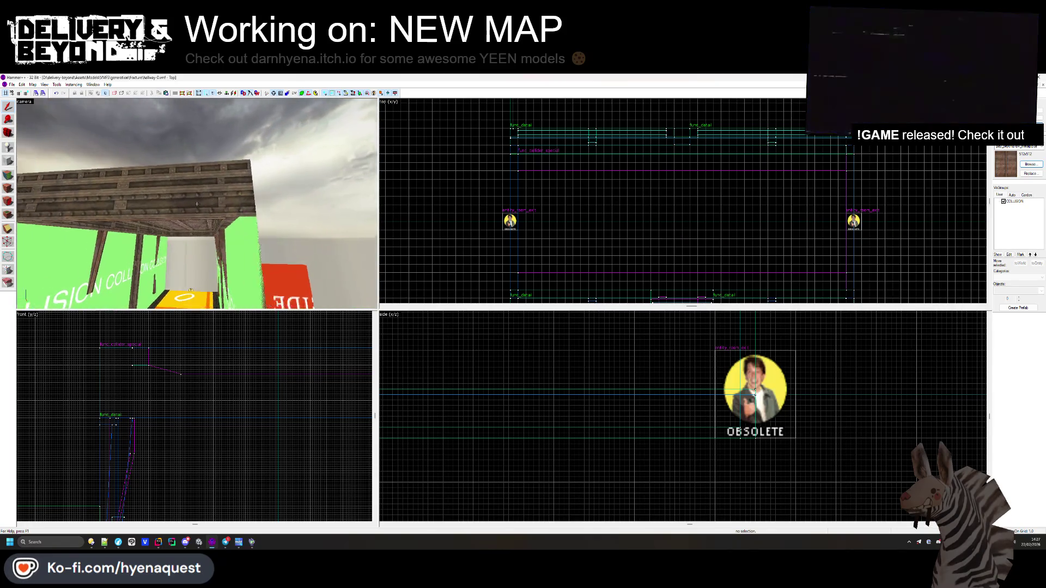
pyautogui.press('w')
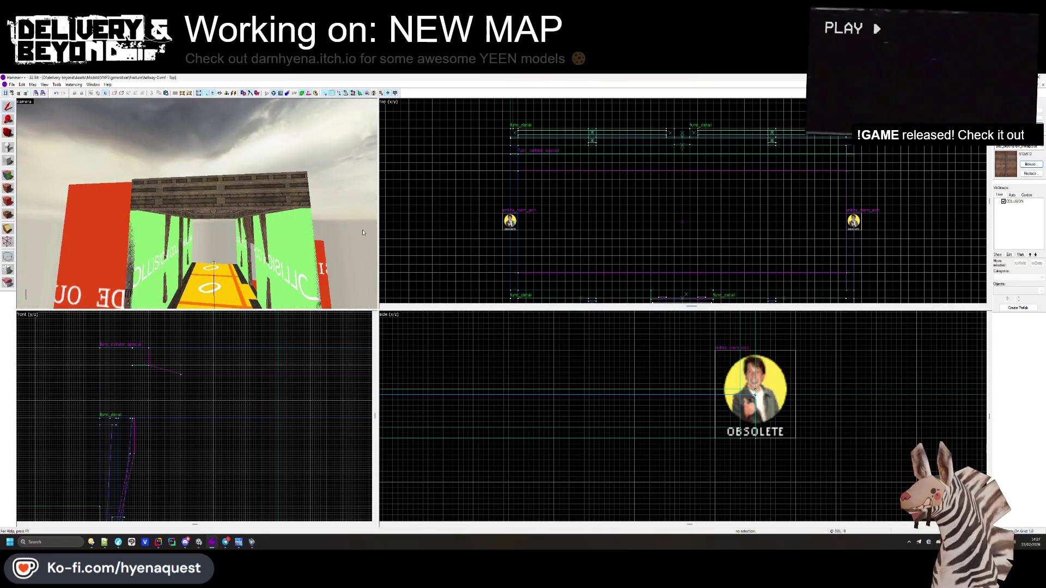
pyautogui.moveTo(197, 203)
pyautogui.mouseDown()
pyautogui.moveTo(153, 204)
pyautogui.moveTo(198, 203)
pyautogui.mouseUp()
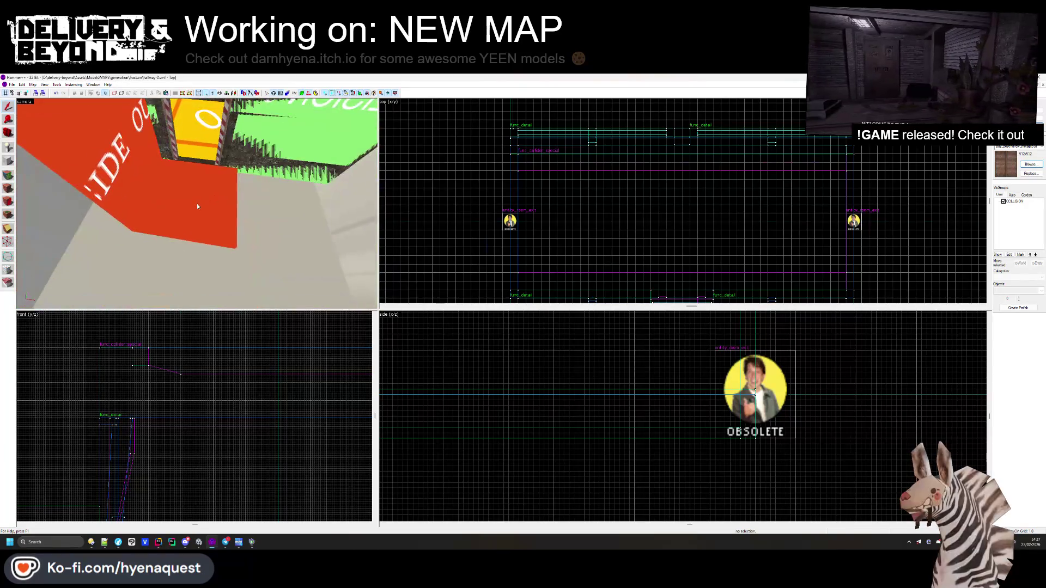
# - Switch to brush creation and choose the grey stone texture for new brushes
pyautogui.click(139, 173)
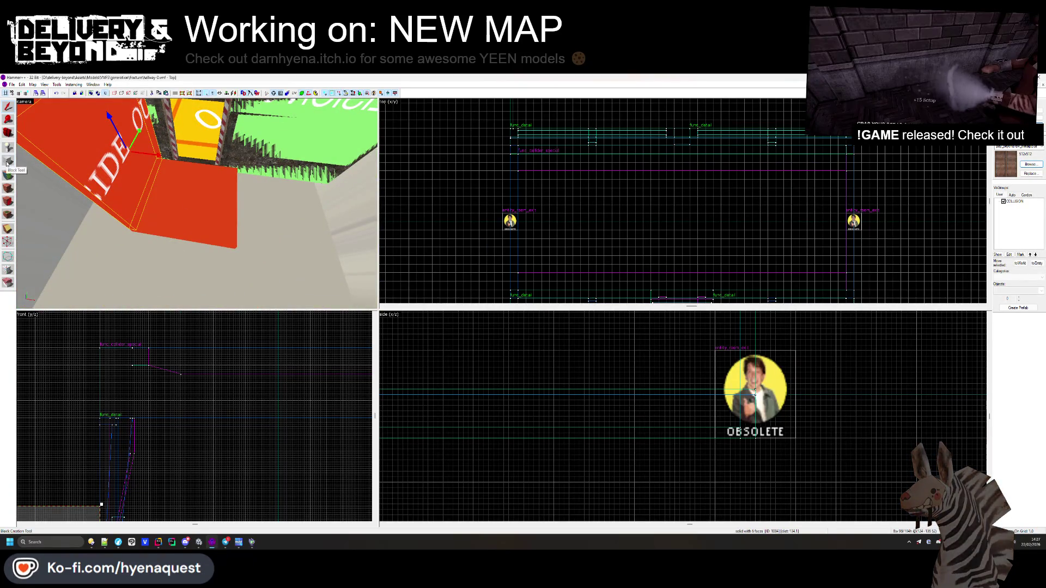
pyautogui.click(9, 161)
pyautogui.scroll(-4, 506, 206)
pyautogui.scroll(4, 506, 206)
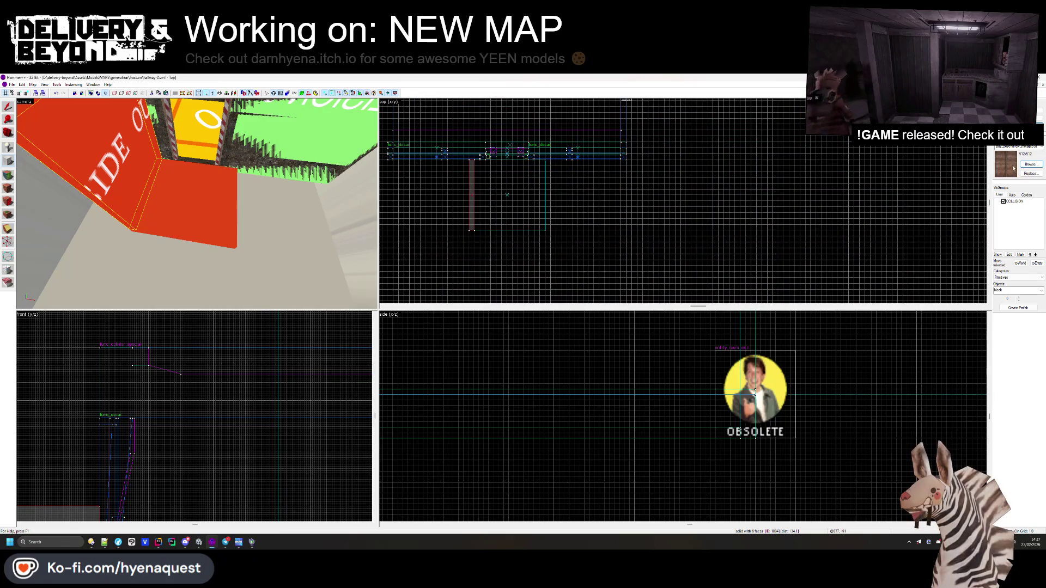
pyautogui.click(1029, 164)
pyautogui.scroll(5, 596, 298)
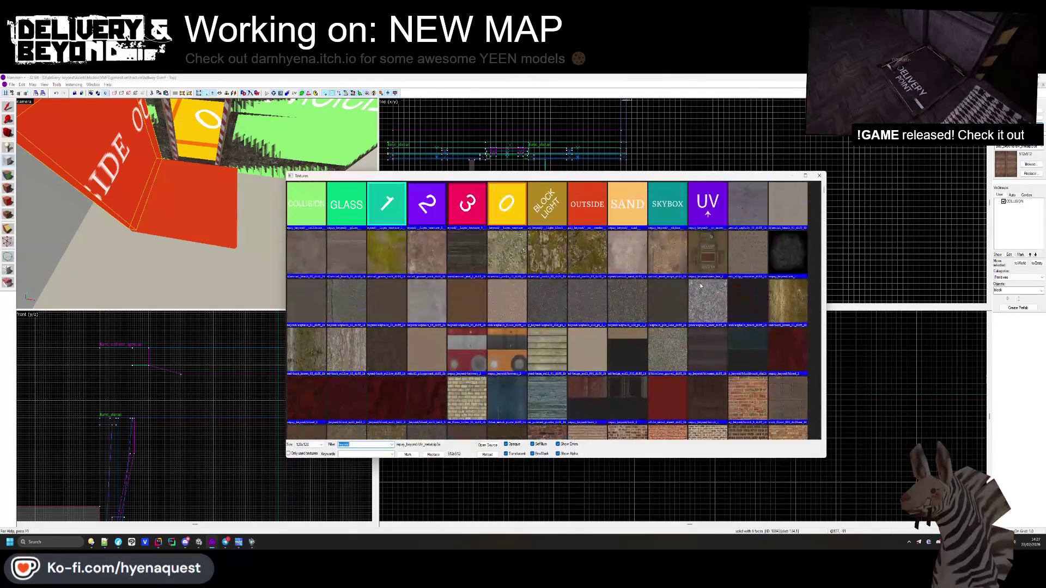
pyautogui.doubleClick(586, 202)
pyautogui.scroll(3, 536, 199)
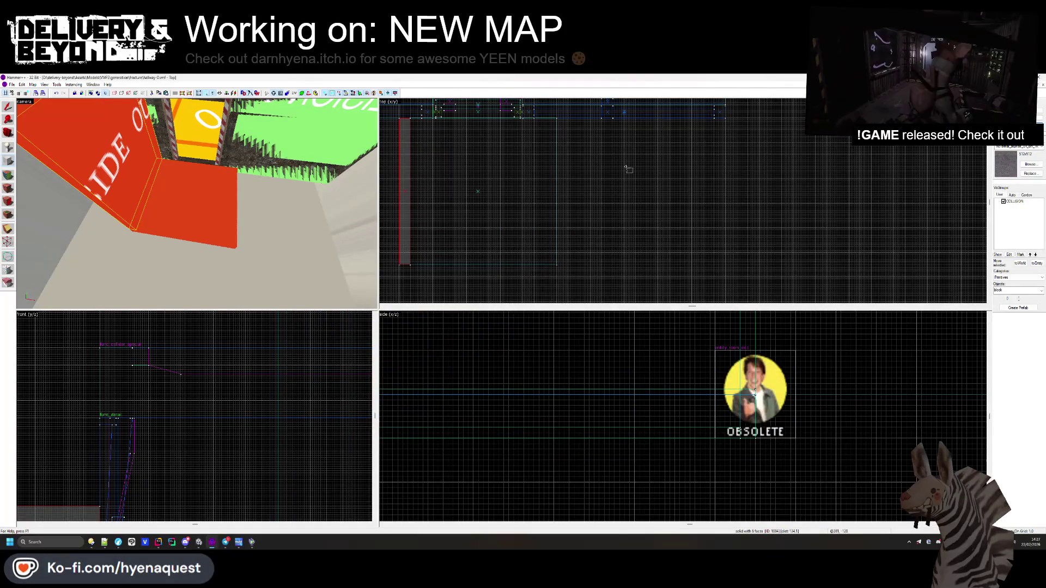
# - Draw a roughly 96 by 96 box at the doorway and set the primitive to arch
pyautogui.moveTo(628, 134); pyautogui.dragTo(724, 257)
pyautogui.moveTo(668, 214)
pyautogui.mouseDown()
pyautogui.moveTo(446, 202)
pyautogui.moveTo(460, 204)
pyautogui.mouseUp()
pyautogui.moveTo(507, 244); pyautogui.dragTo(557, 267)
pyautogui.moveTo(558, 192); pyautogui.dragTo(547, 191)
pyautogui.scroll(-5, 491, 381)
pyautogui.scroll(3, 494, 364)
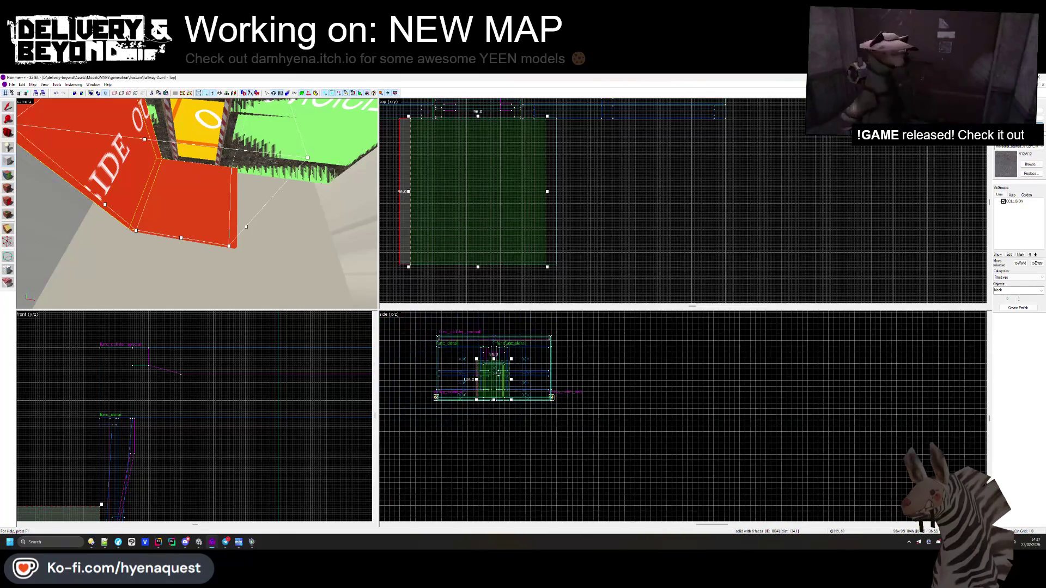
pyautogui.click(1040, 293)
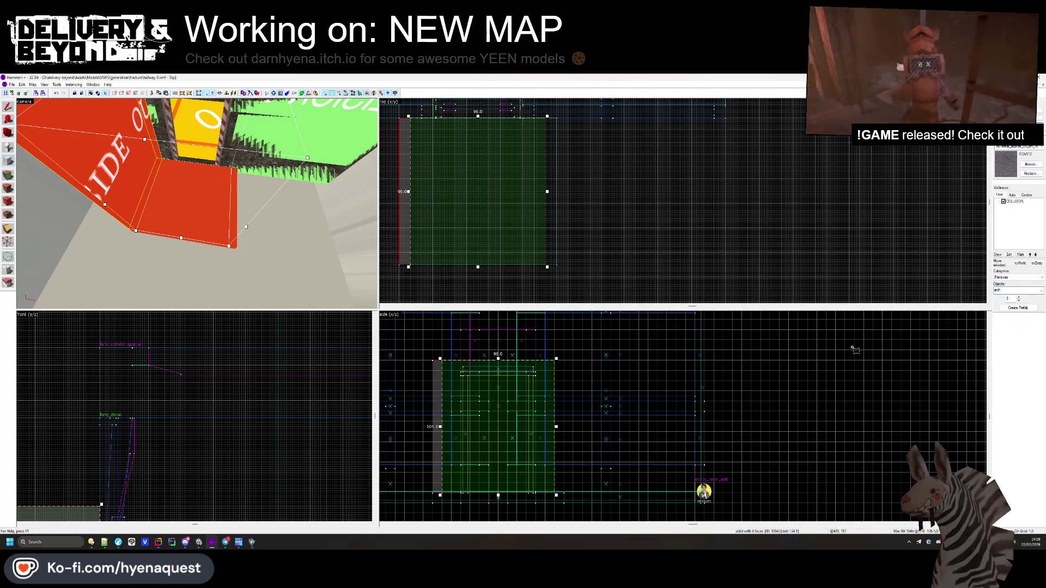
pyautogui.press('Return')
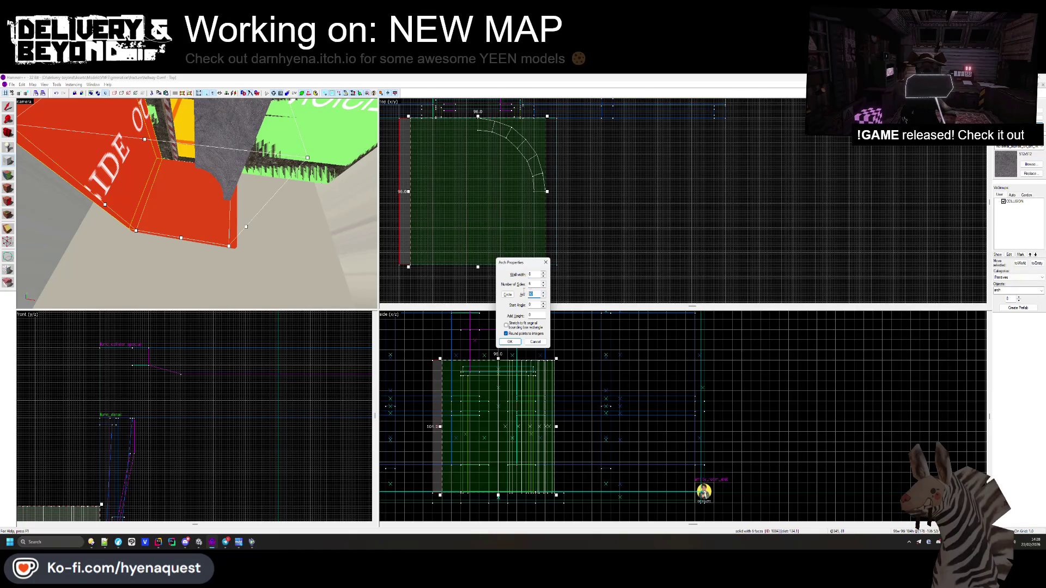
# - Set the arch's Arc to 180 degrees and build the half-circle arch
pyautogui.write('180')
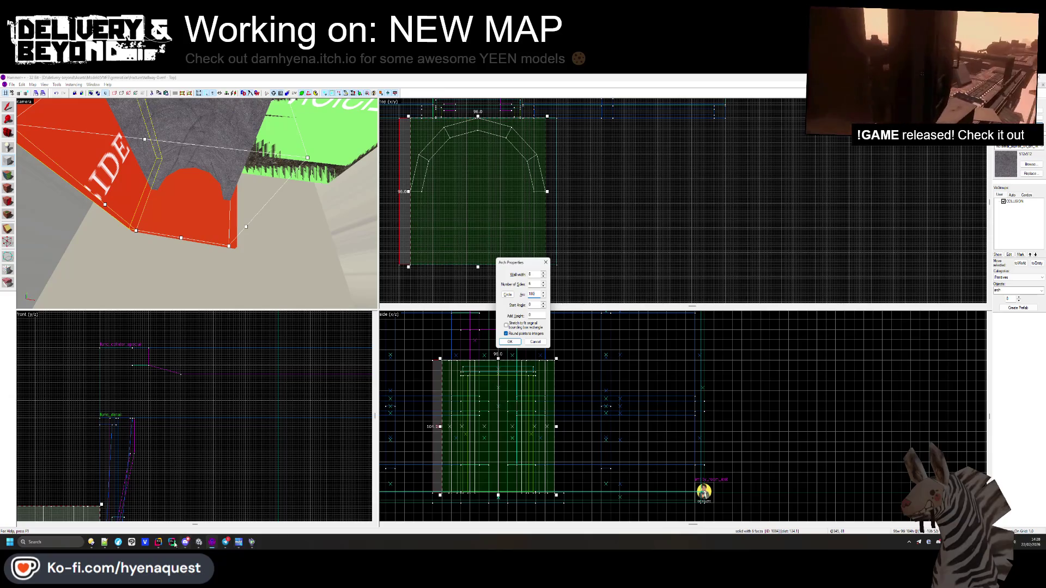
pyautogui.moveTo(121, 543)
pyautogui.moveTo(146, 512)
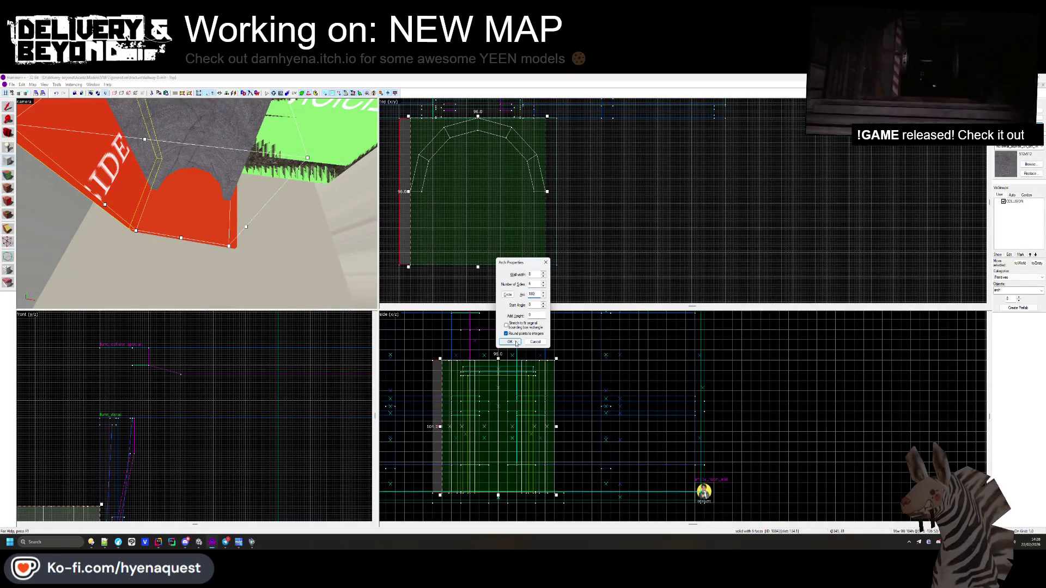
pyautogui.click(510, 342)
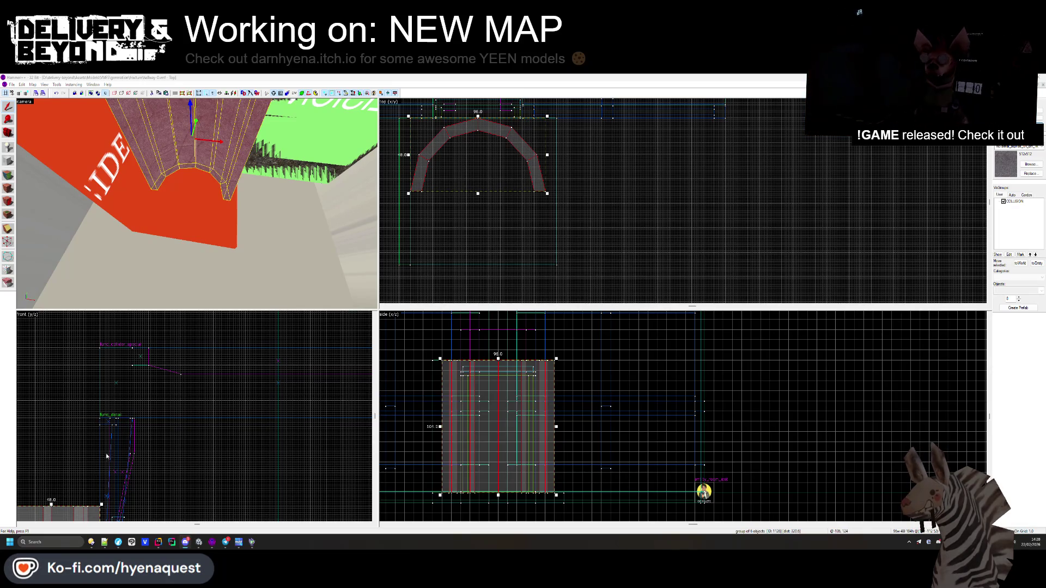
# - Rotate the new arch group 90° upright and raise it in the side view
pyautogui.press('Escape')
pyautogui.scroll(-5, 115, 443)
pyautogui.scroll(4, 217, 349)
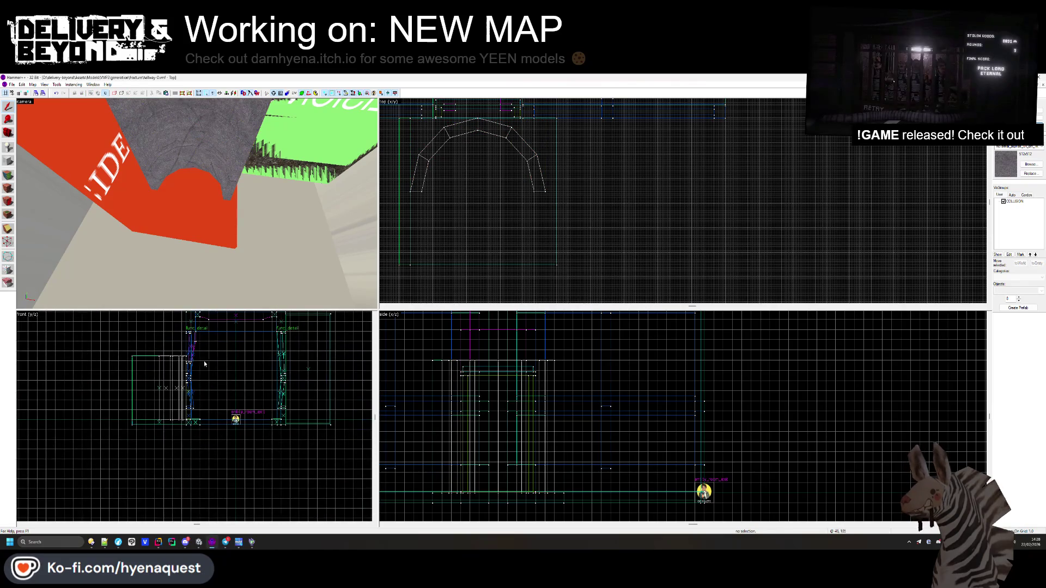
pyautogui.click(158, 381)
pyautogui.click(191, 375)
pyautogui.moveTo(188, 354)
pyautogui.mouseDown()
pyautogui.moveTo(150, 351)
pyautogui.moveTo(135, 368)
pyautogui.mouseUp()
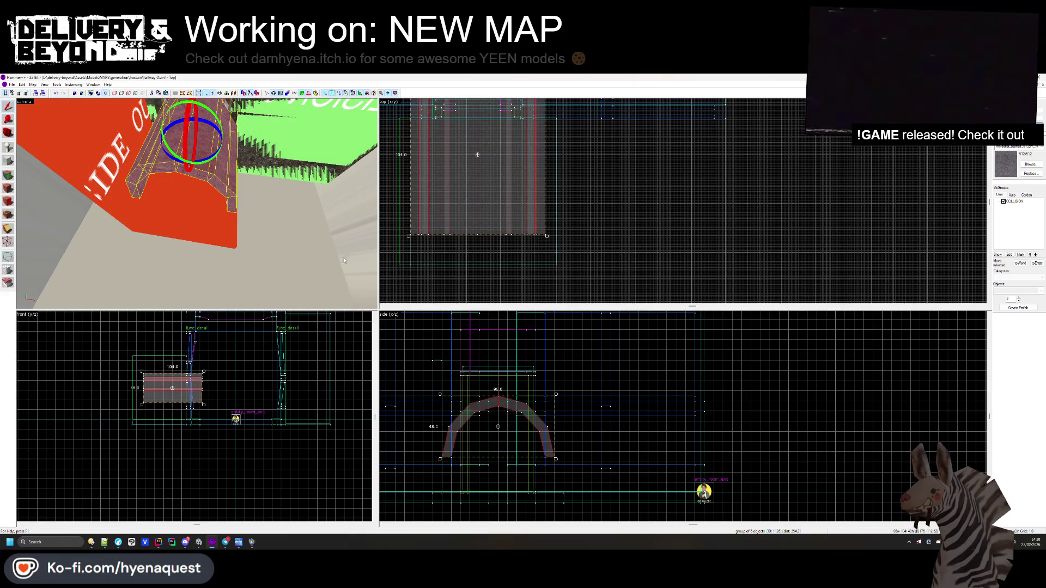
pyautogui.moveTo(461, 439); pyautogui.dragTo(454, 349)
pyautogui.press('Escape')
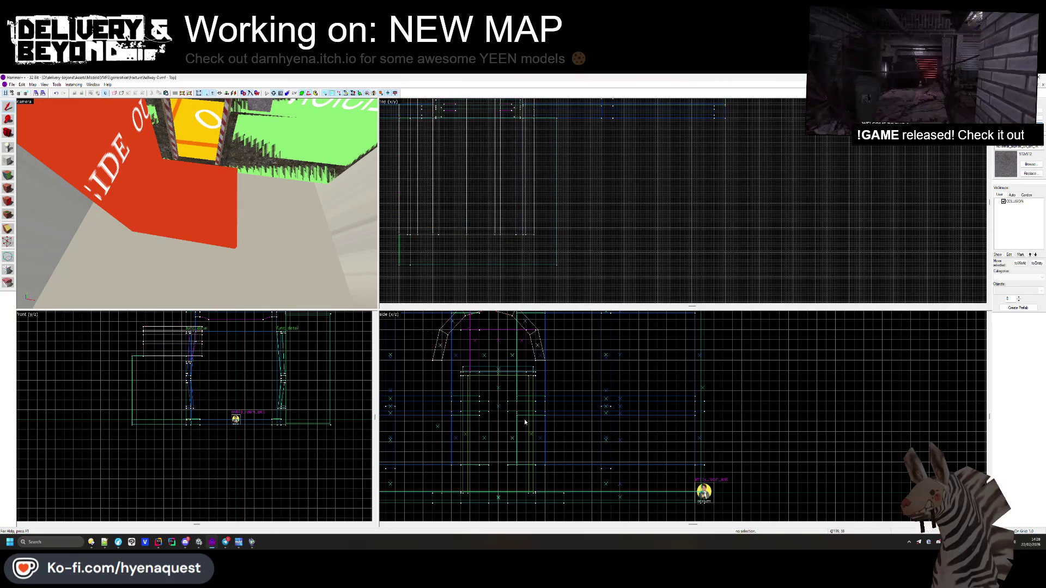
# - Shift the arch over the doorway and turn the 3D view to face it
pyautogui.scroll(3, 479, 193)
pyautogui.scroll(2, 478, 193)
pyautogui.click(479, 193)
pyautogui.moveTo(478, 193); pyautogui.dragTo(550, 223)
pyautogui.press('Escape')
pyautogui.moveTo(197, 163)
pyautogui.mouseDown()
pyautogui.moveTo(197, 205)
pyautogui.moveTo(295, 226)
pyautogui.mouseUp()
pyautogui.click(204, 180)
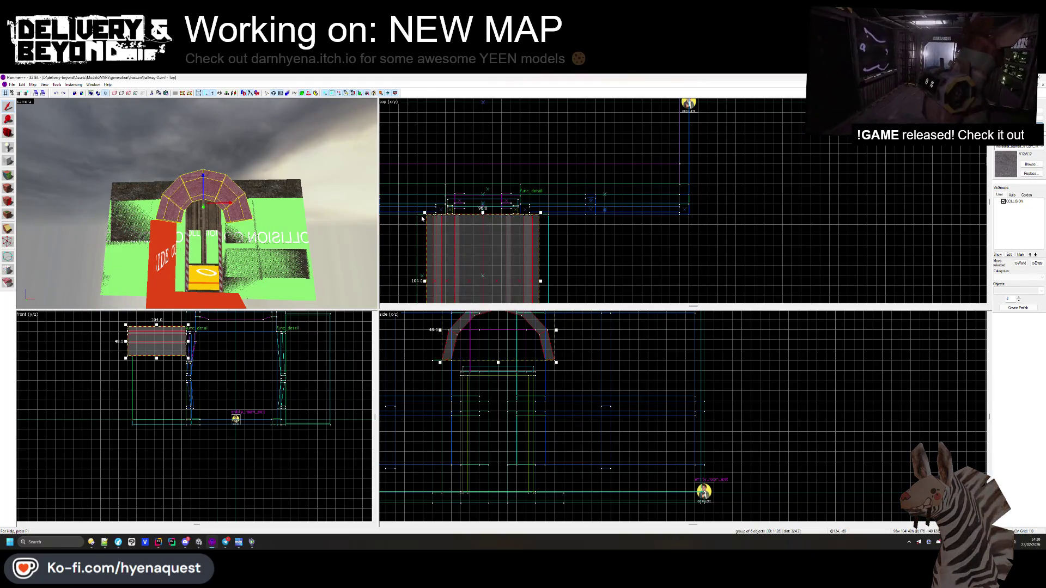
pyautogui.scroll(1, 409, 209)
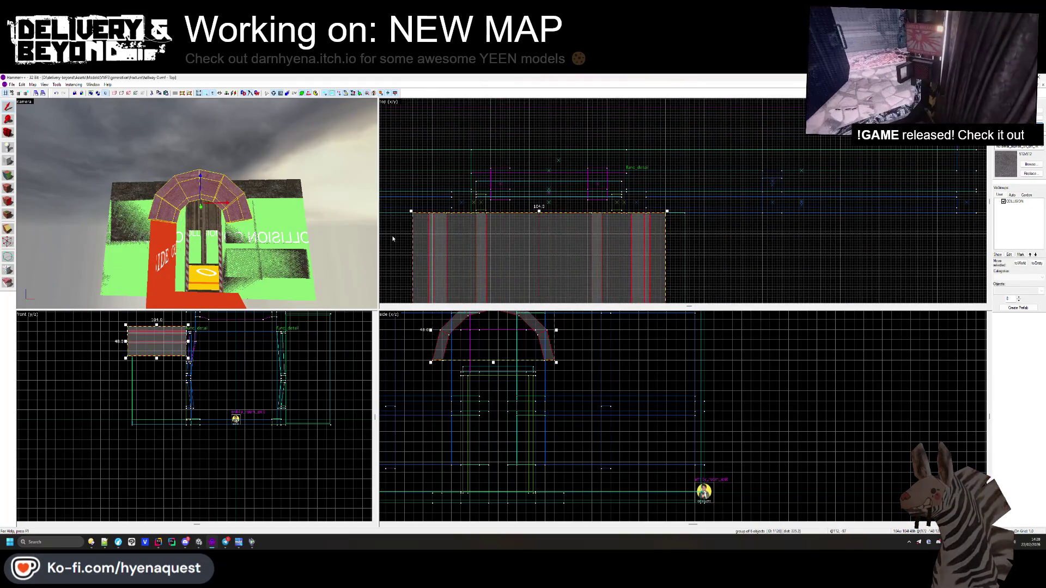
pyautogui.press('Escape')
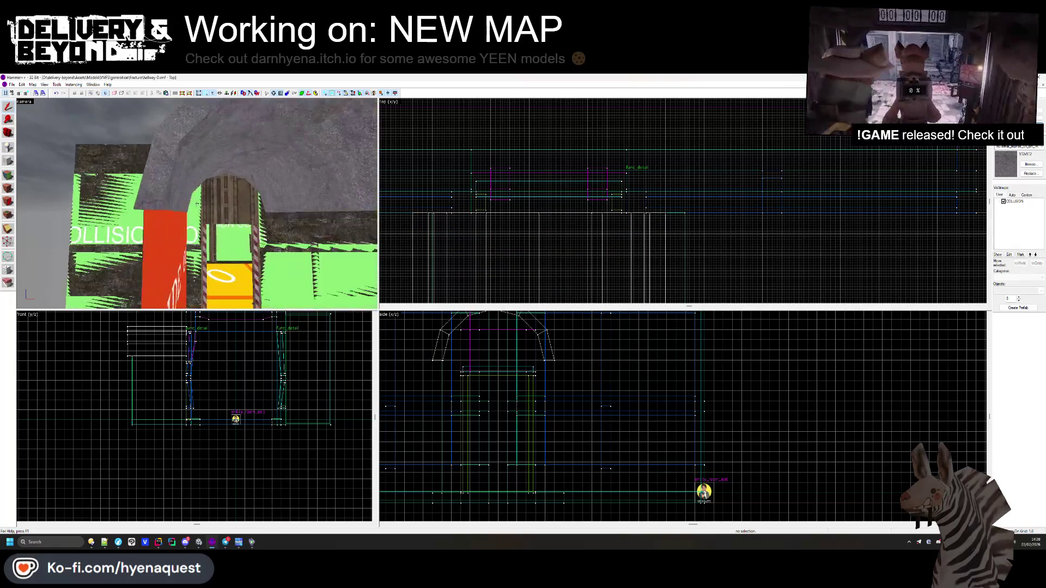
# - Widen the arch to about 112 units and flatten it to about 29 units tall
pyautogui.click(666, 211)
pyautogui.moveTo(667, 211); pyautogui.dragTo(686, 211)
pyautogui.scroll(-5, 190, 229)
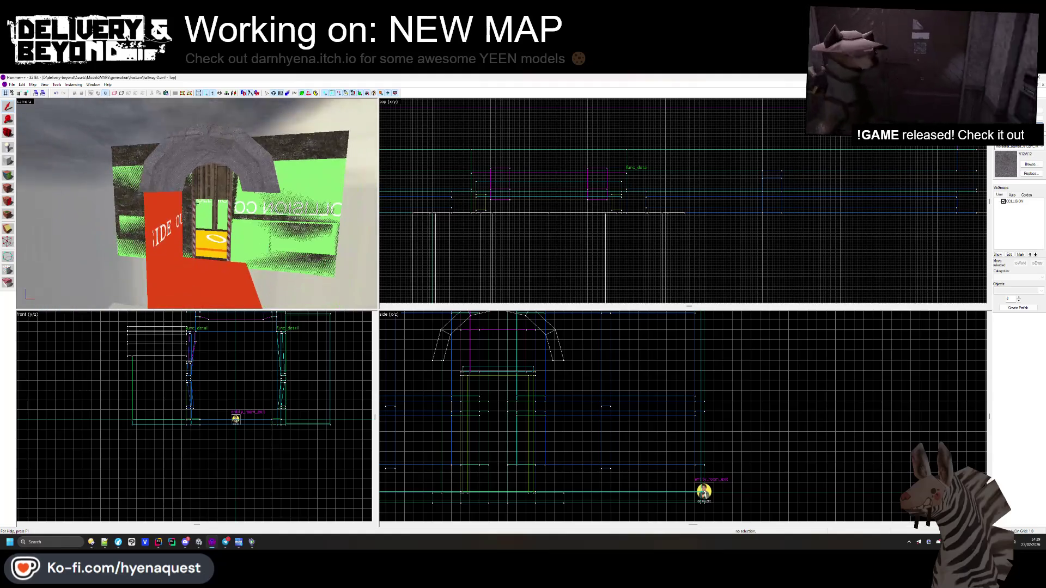
pyautogui.scroll(6, 153, 338)
pyautogui.moveTo(187, 368); pyautogui.dragTo(204, 393)
pyautogui.press('Escape')
# - Trim the ceiling brush by the arch from 104 to 96 units deep and start face editing
pyautogui.press('z')
pyautogui.press('w')
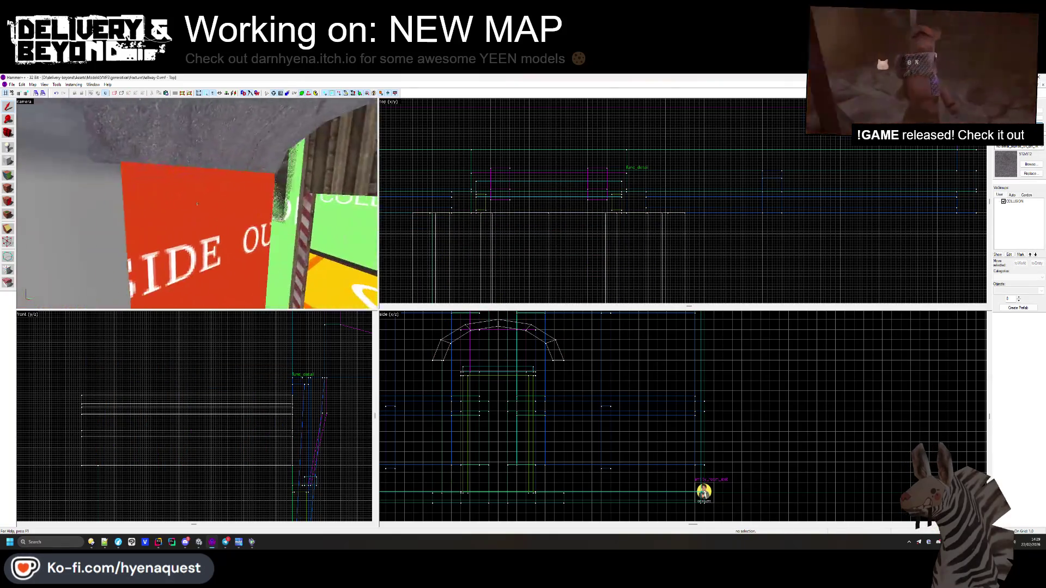
pyautogui.press('s')
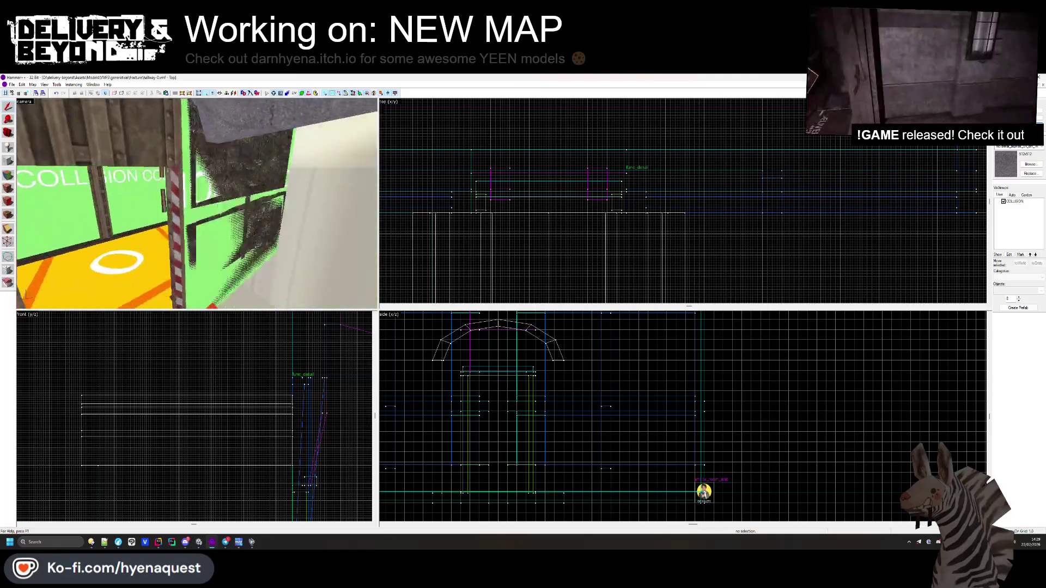
pyautogui.press('z')
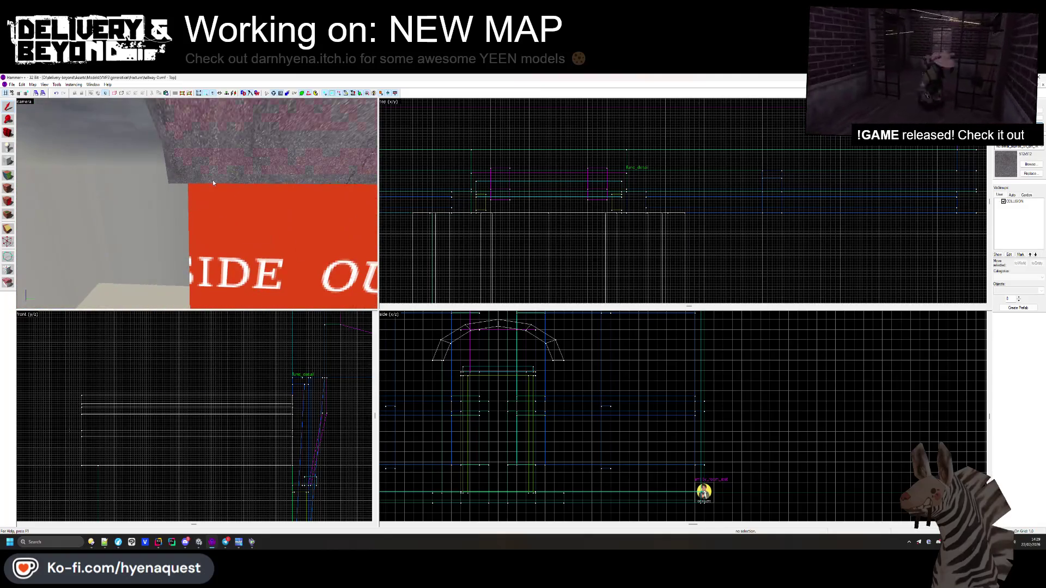
pyautogui.click(213, 180)
pyautogui.scroll(-6, 577, 170)
pyautogui.scroll(4, 573, 174)
pyautogui.moveTo(551, 241); pyautogui.dragTo(552, 231)
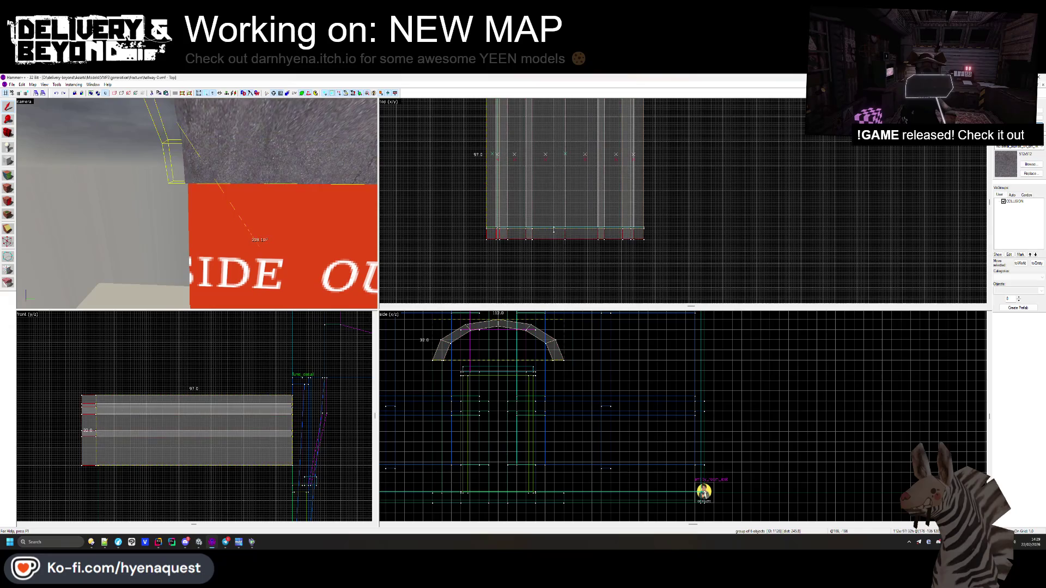
pyautogui.press('Escape')
pyautogui.press('s')
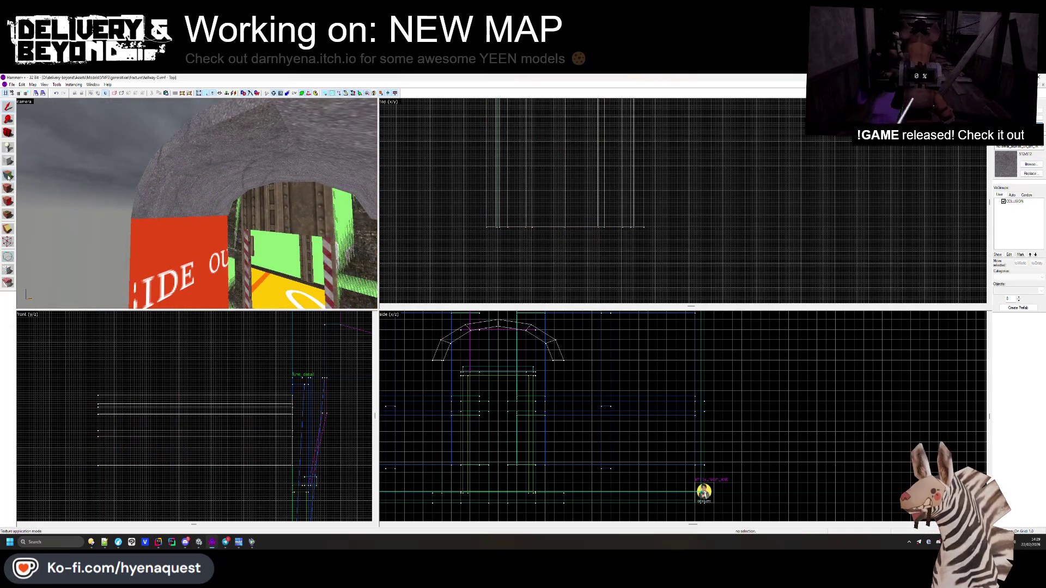
pyautogui.click(8, 175)
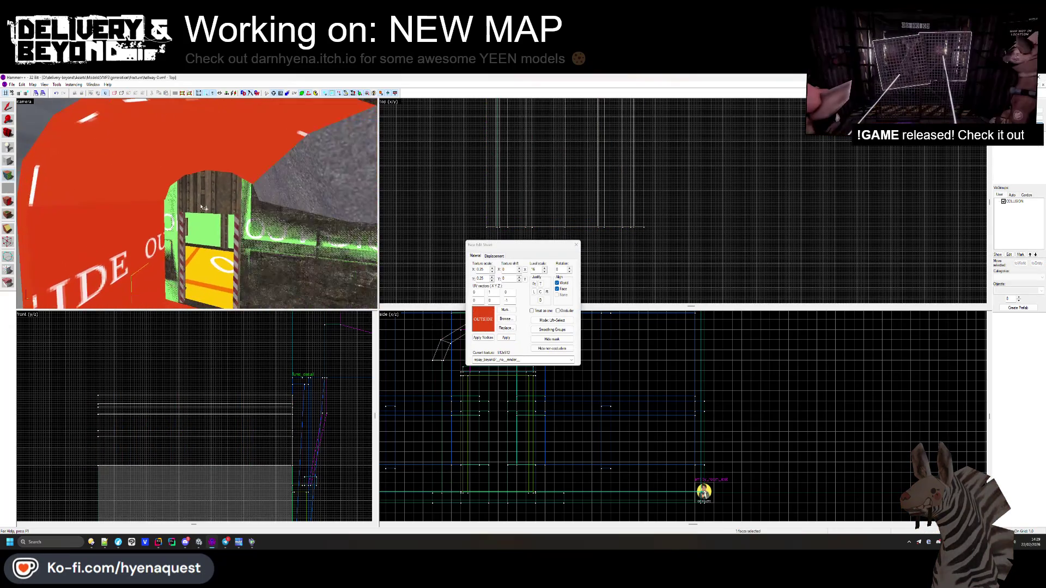
# - Close the face editor and move the brush to the arch's right side
pyautogui.press('s')
pyautogui.hotkey('shift', 's')
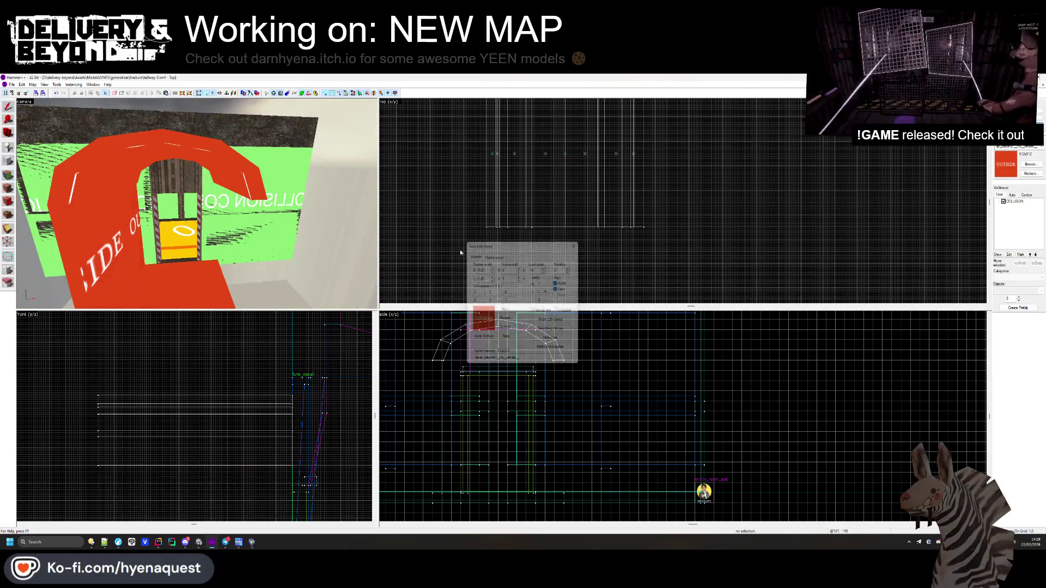
pyautogui.click(484, 214)
pyautogui.moveTo(484, 214); pyautogui.dragTo(668, 226)
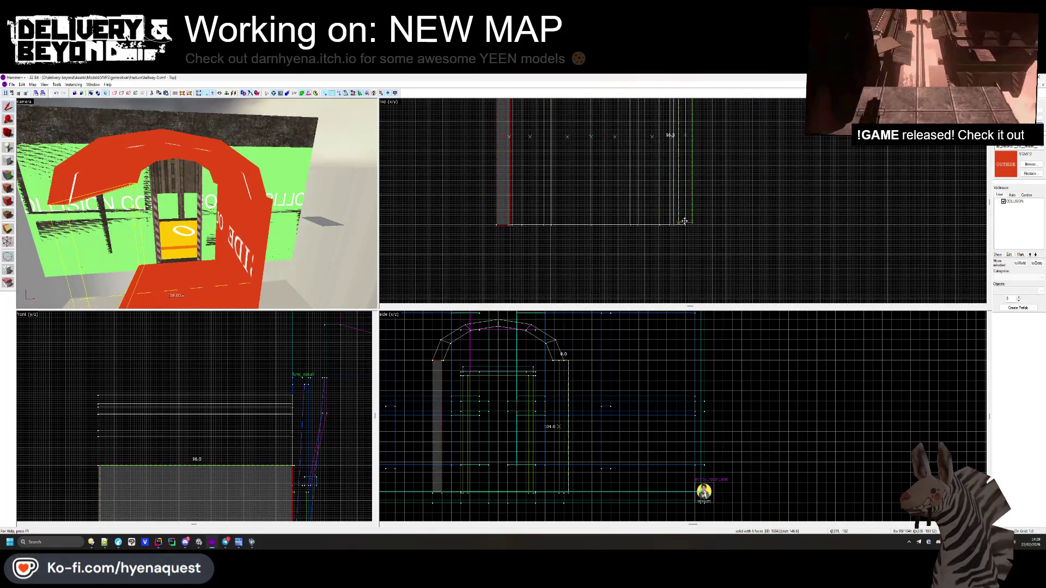
pyautogui.press('z')
# - Check the brush beside the arch in the camera view and open the texture browser
pyautogui.press('Escape')
pyautogui.press('z')
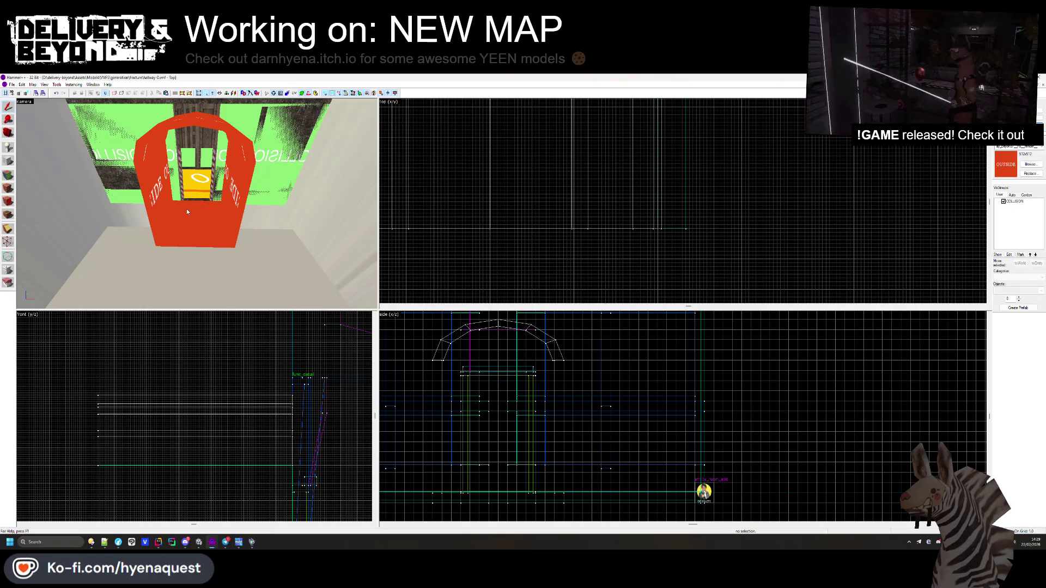
pyautogui.press('z')
pyautogui.press('z')
pyautogui.click(250, 238)
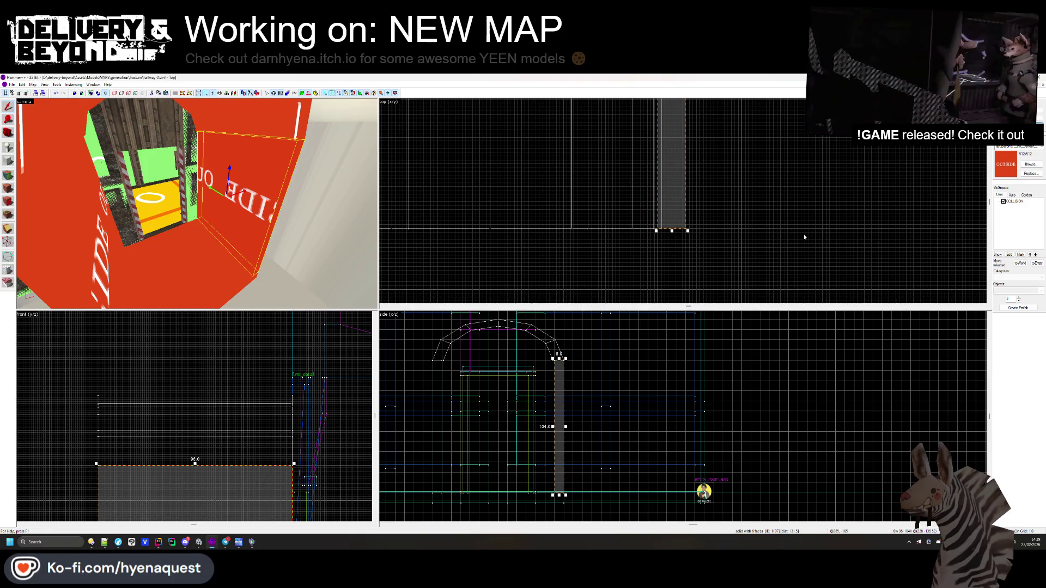
pyautogui.press('Escape')
pyautogui.click(1030, 164)
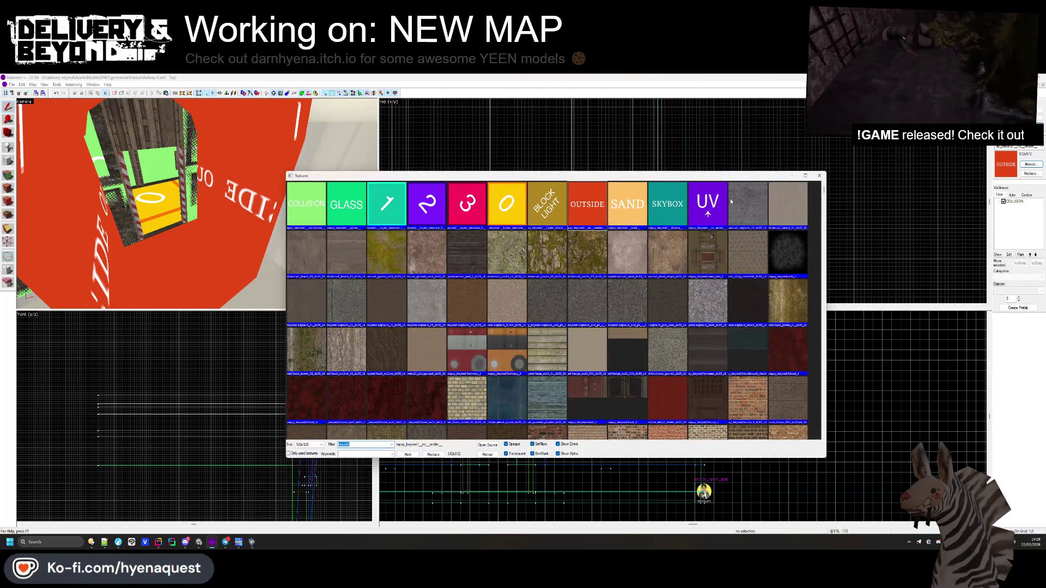
# - Choose the grey stone texture, draw a block beside the doorway and raise it to 132 units
pyautogui.doubleClick(730, 199)
pyautogui.moveTo(688, 101)
pyautogui.mouseDown()
pyautogui.moveTo(662, 227)
pyautogui.moveTo(586, 185)
pyautogui.moveTo(632, 183)
pyautogui.moveTo(558, 181)
pyautogui.moveTo(594, 184)
pyautogui.mouseUp()
pyautogui.press('Return')
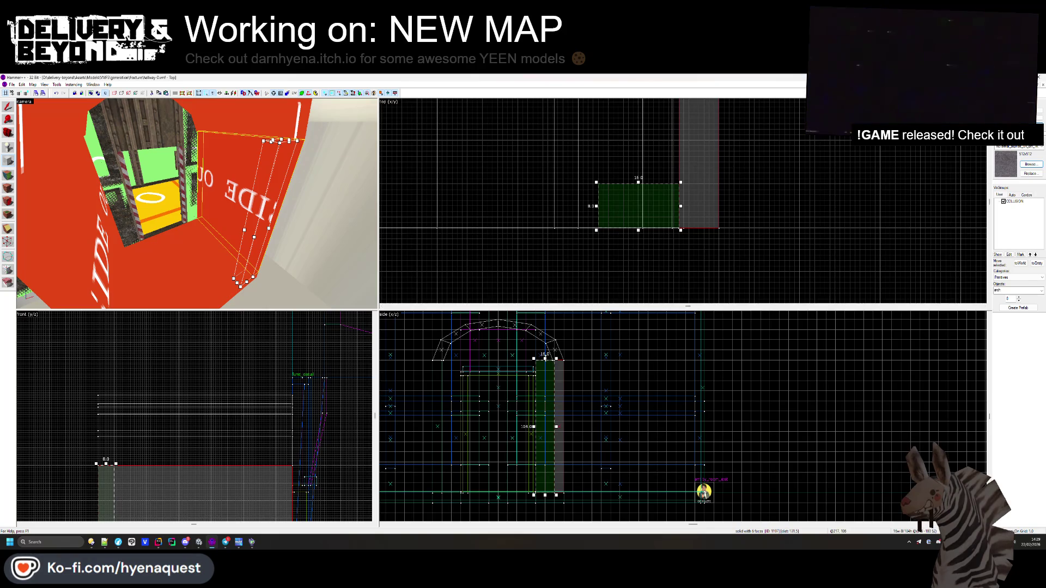
pyautogui.moveTo(545, 358); pyautogui.dragTo(543, 323)
pyautogui.scroll(8, 543, 324)
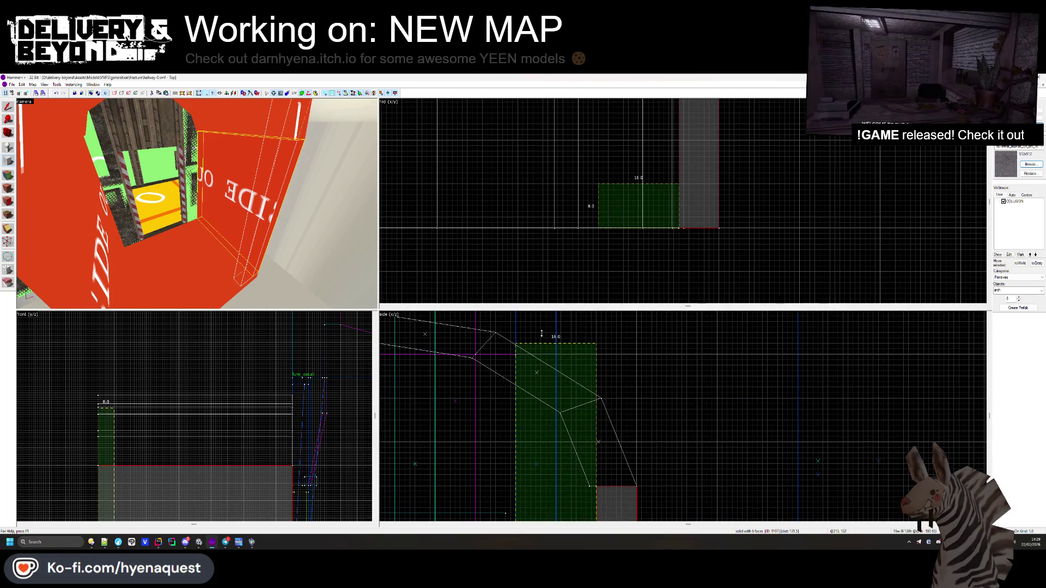
pyautogui.press('Return')
pyautogui.press('Escape')
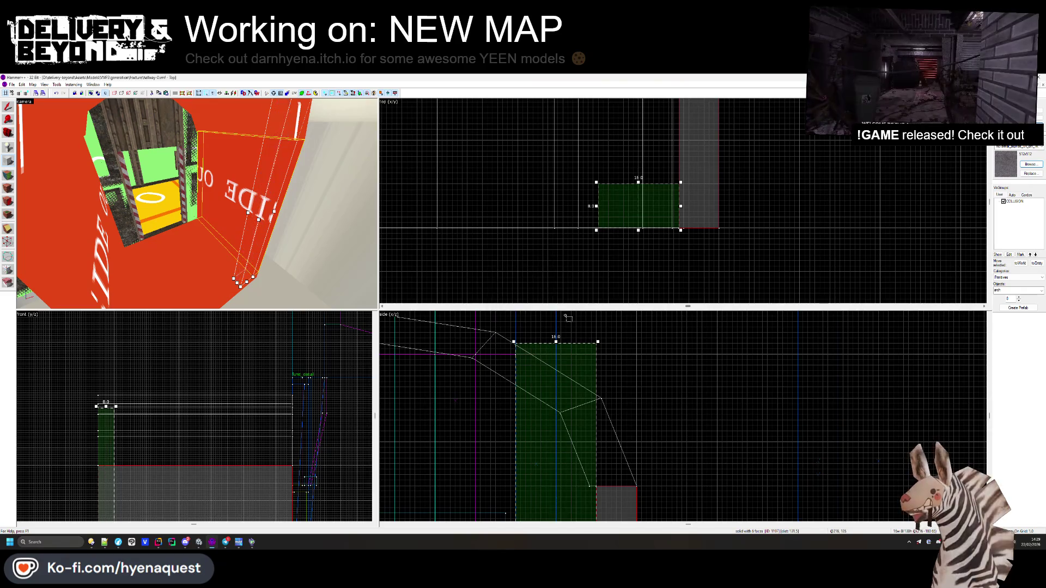
# - Set the primitive type to block and create a 16 by 8 block brush
pyautogui.click(1041, 294)
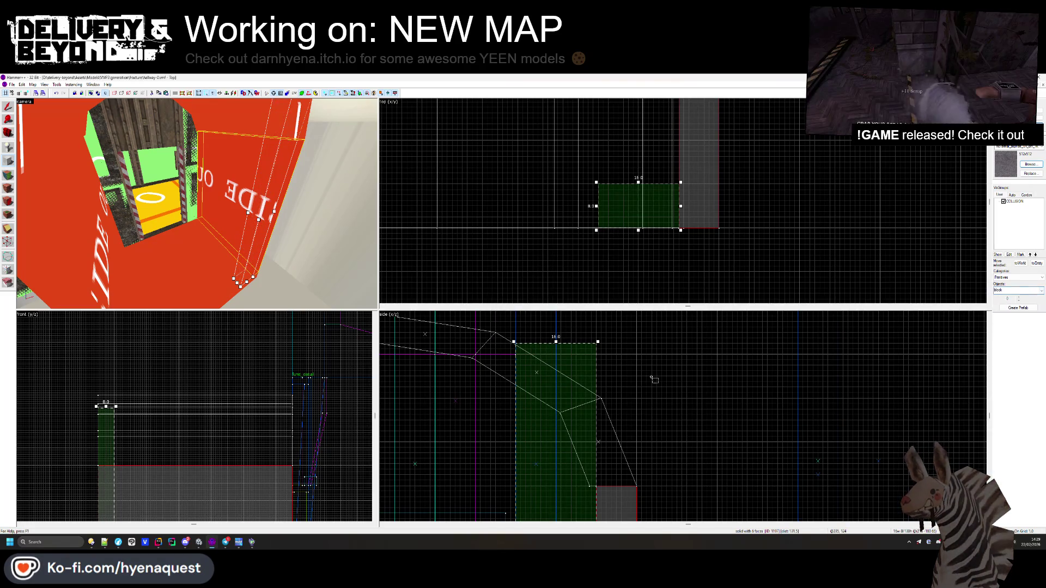
pyautogui.press('Return')
pyautogui.moveTo(754, 159); pyautogui.dragTo(768, 181)
pyautogui.scroll(5, 578, 186)
pyautogui.scroll(2, 578, 186)
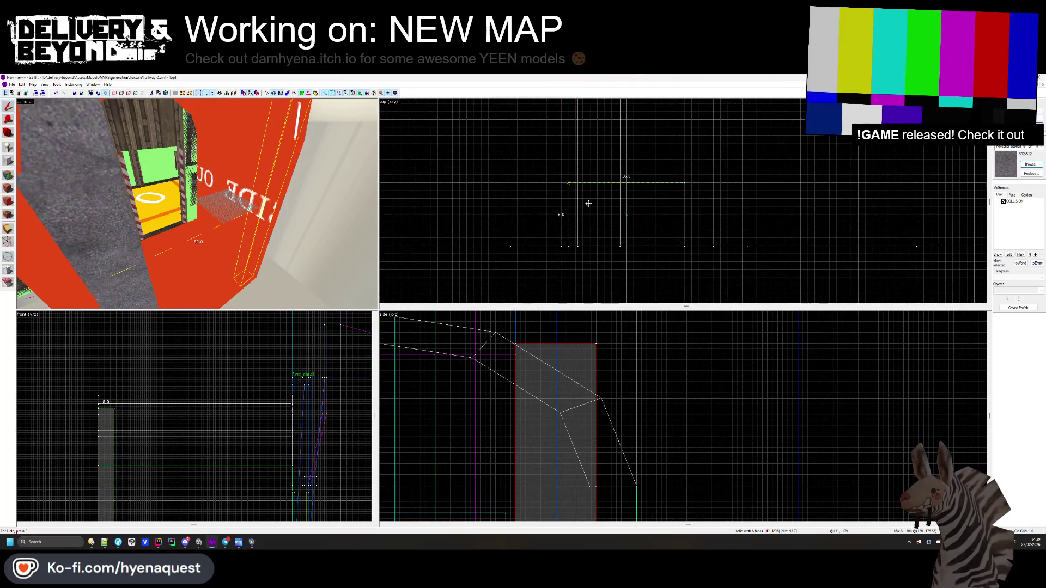
pyautogui.press('Return')
pyautogui.press('Escape')
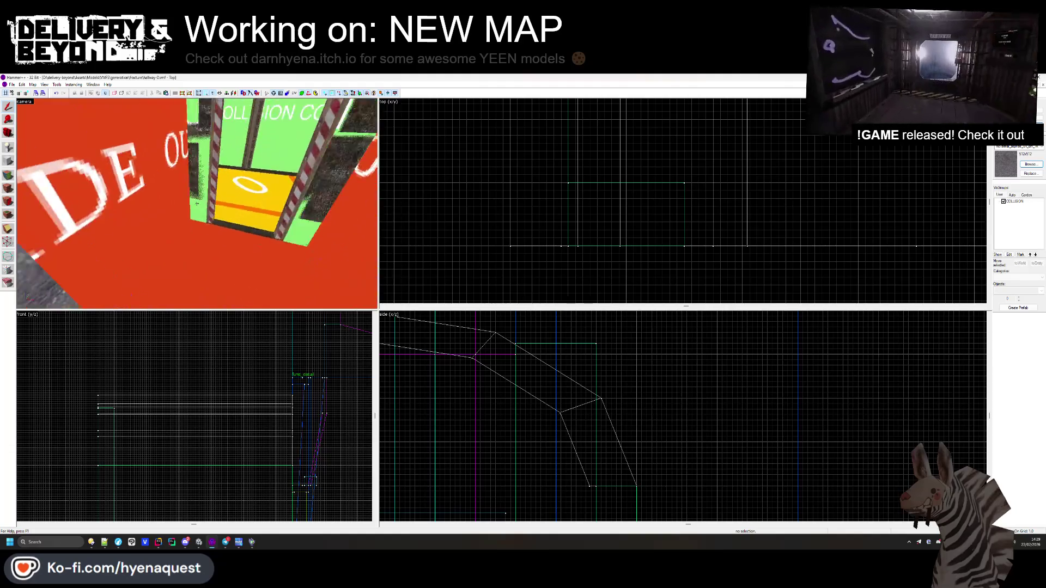
# - Delete the selected block and undo it, keeping both pillar brushes
pyautogui.click(686, 214)
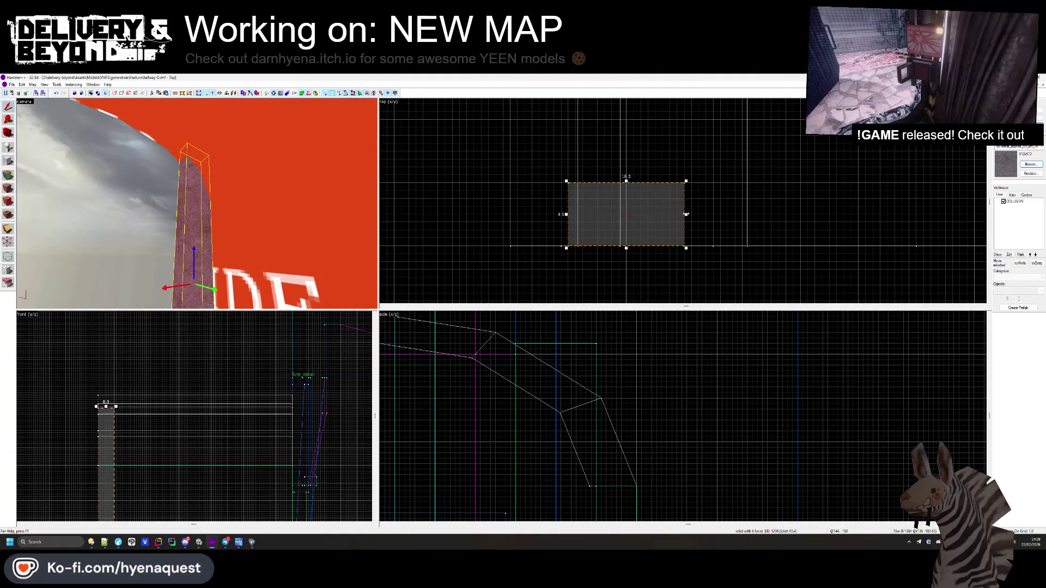
pyautogui.press('Delete')
pyautogui.hotkey('ctrl', 'z')
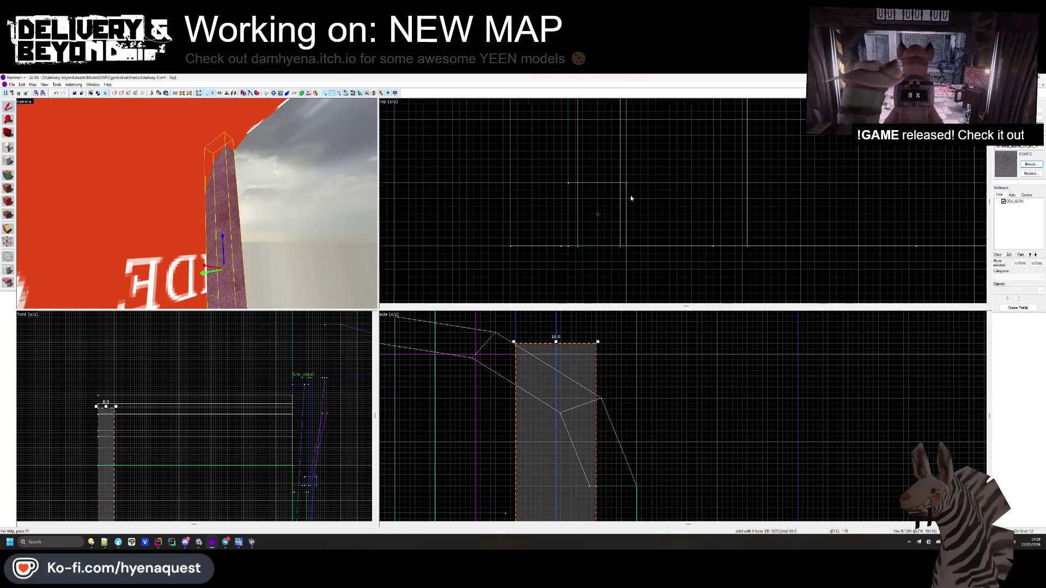
pyautogui.scroll(3, 650, 213)
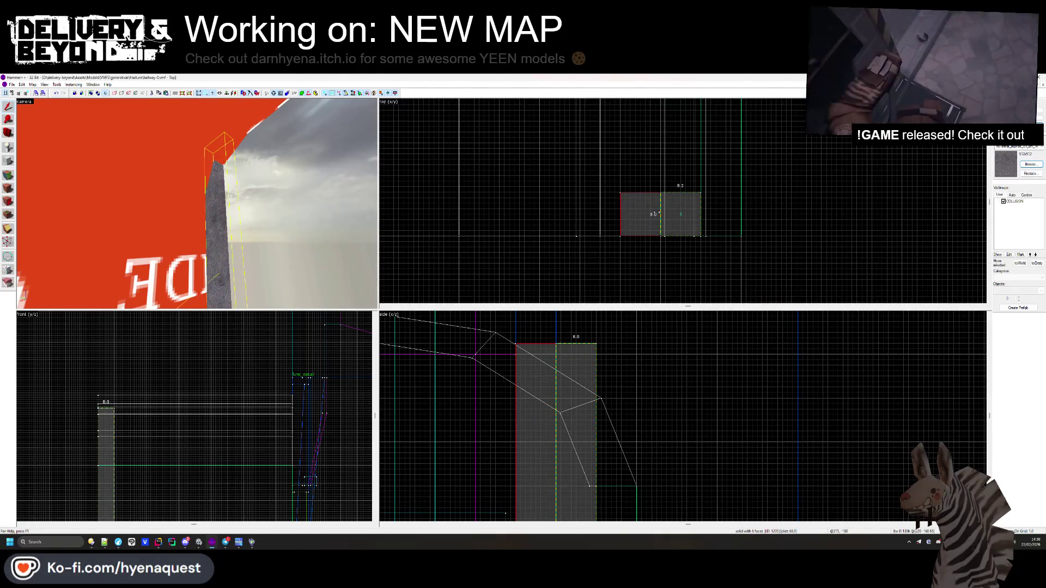
pyautogui.press('Delete')
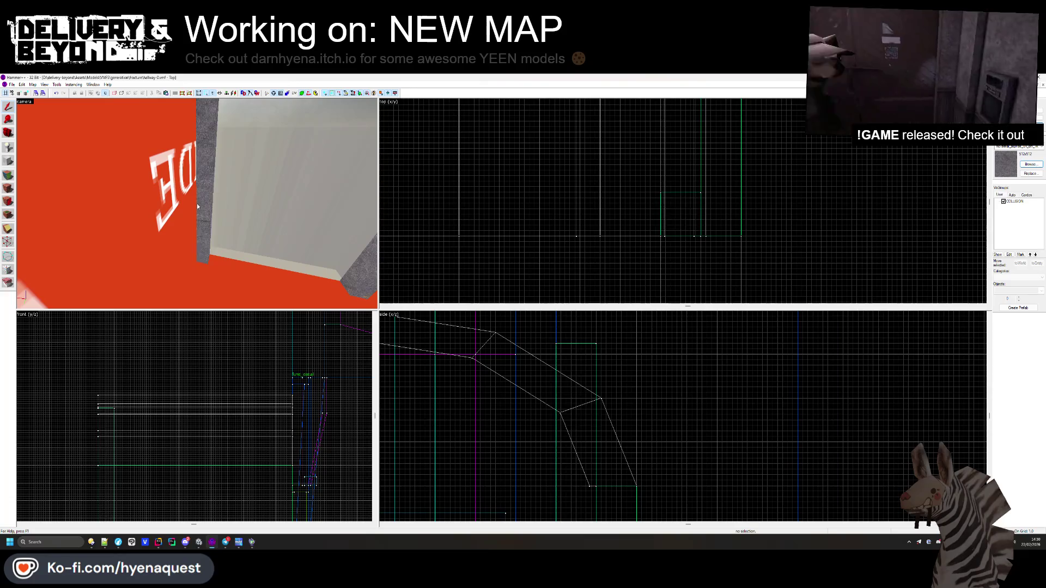
pyautogui.hotkey('ctrl', 'z')
pyautogui.scroll(-3, 669, 159)
pyautogui.scroll(1, 670, 159)
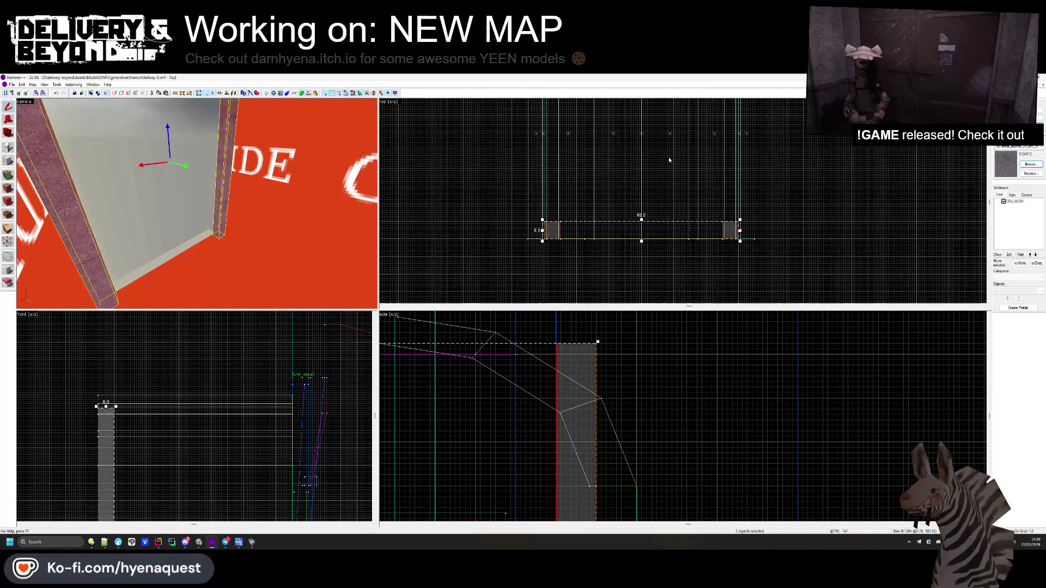
# - Move the two pillars into place on either side of the doorway, 96 units apart
pyautogui.moveTo(661, 227); pyautogui.dragTo(661, 131)
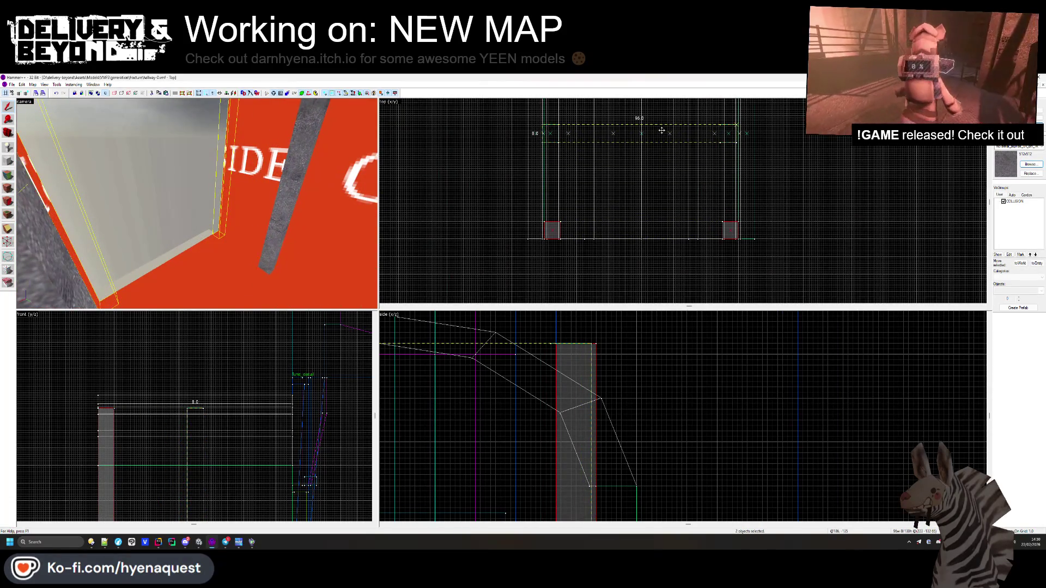
pyautogui.scroll(-1, 639, 258)
pyautogui.scroll(-1, 605, 146)
pyautogui.scroll(3, 571, 237)
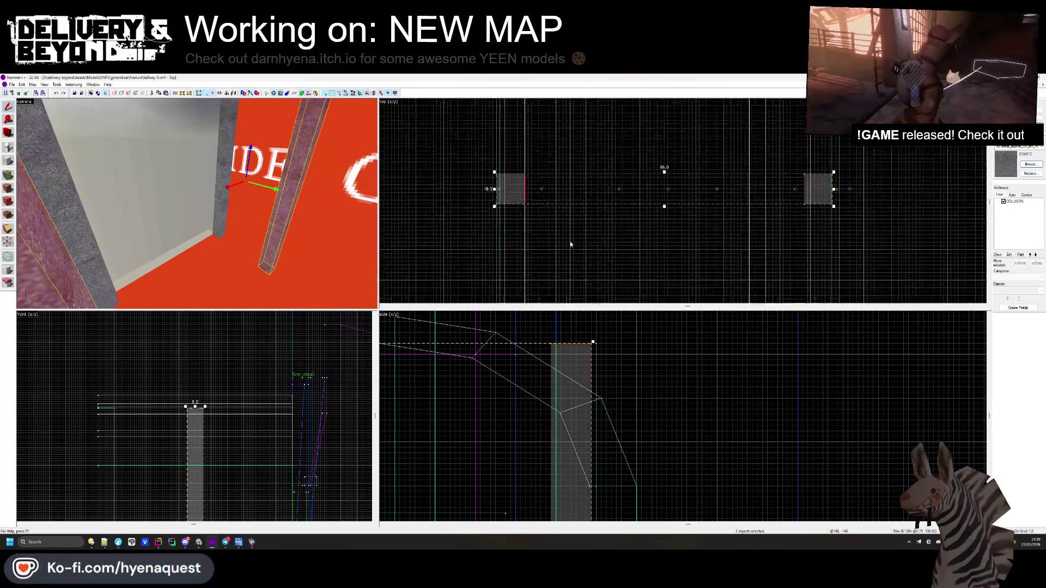
pyautogui.moveTo(586, 237); pyautogui.dragTo(583, 143)
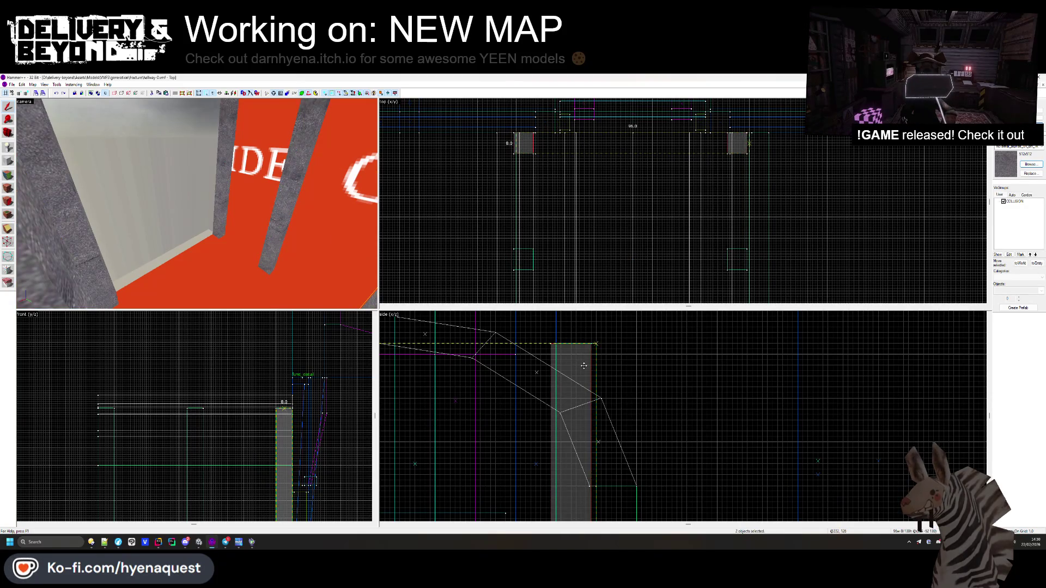
# - Inspect the pillars along the hallway and delete one grey pillar
pyautogui.click(292, 224)
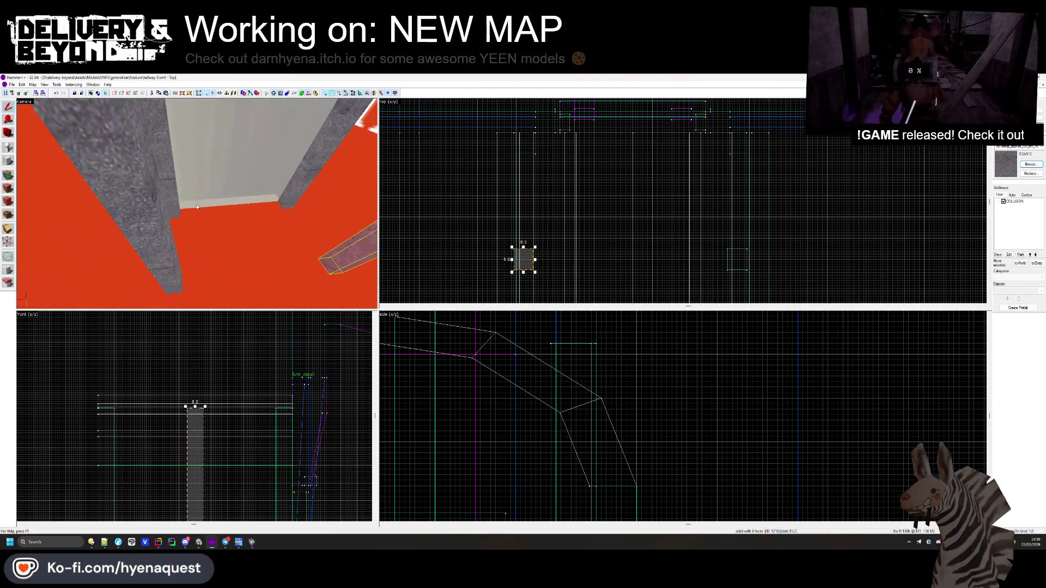
pyautogui.keyDown('ctrl'); pyautogui.click(197, 204); pyautogui.keyUp('ctrl')
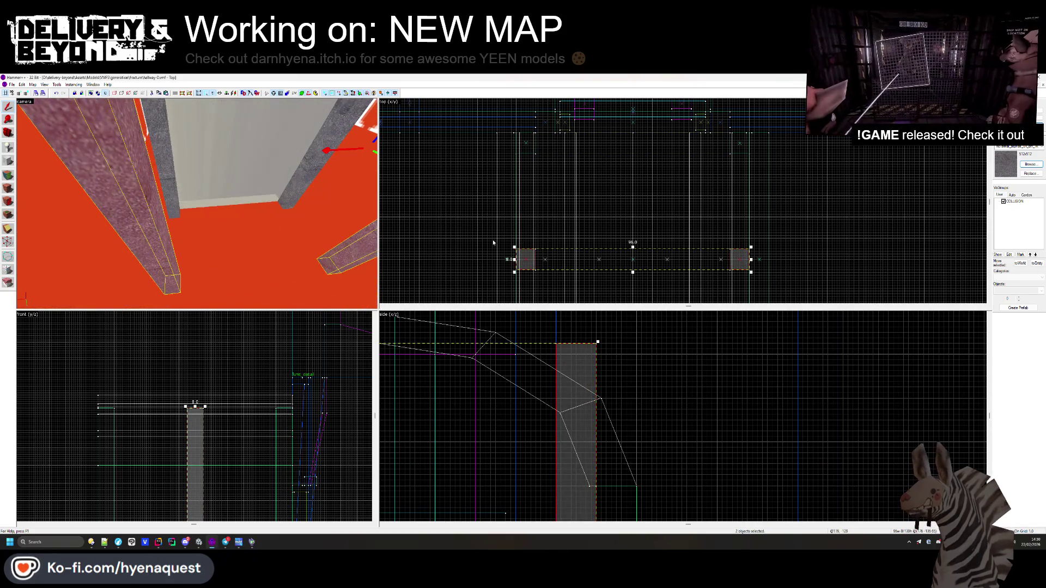
pyautogui.click(567, 221)
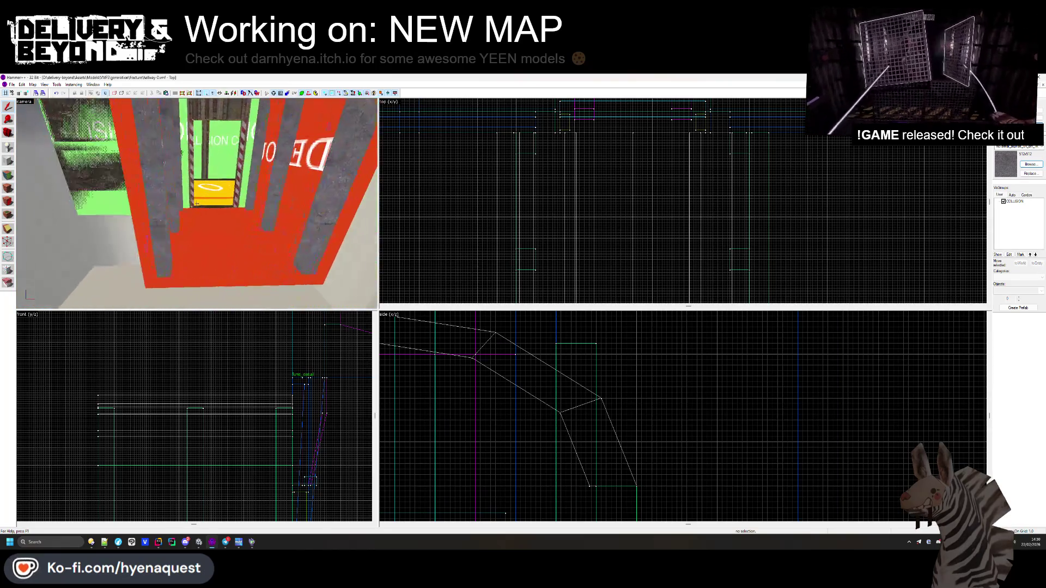
pyautogui.press('Up')
pyautogui.press('Up')
pyautogui.press('Up')
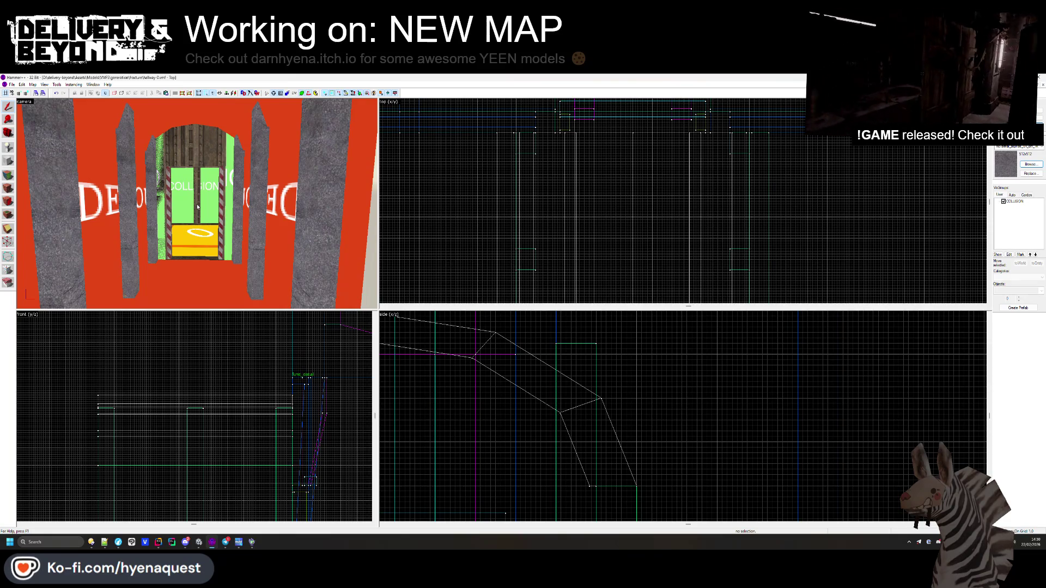
pyautogui.click(256, 246)
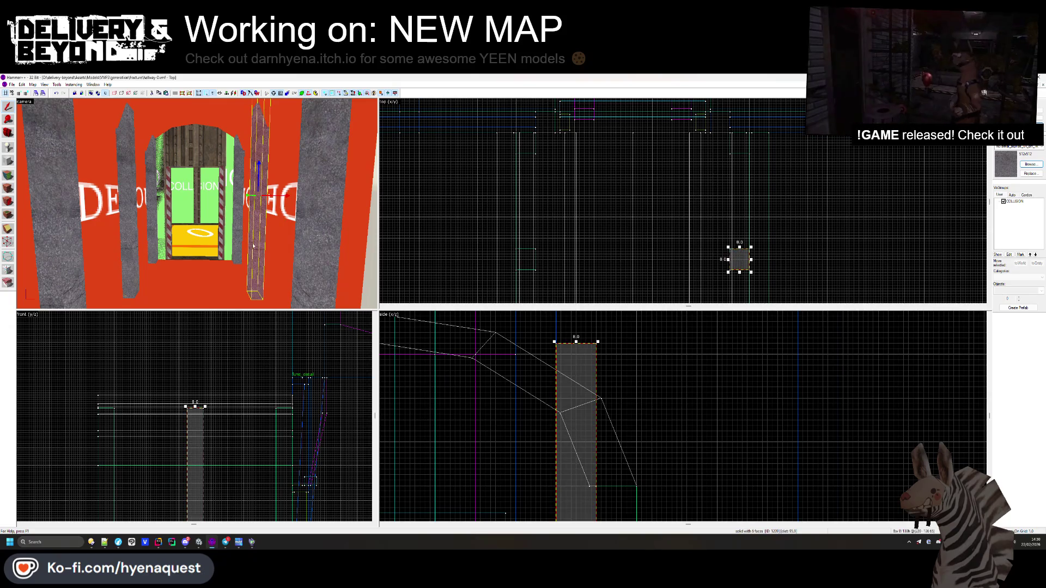
pyautogui.press('Delete')
# - Fly closer to the archway, select the two thin side pillars, then deselect them
pyautogui.press('s')
pyautogui.press('w')
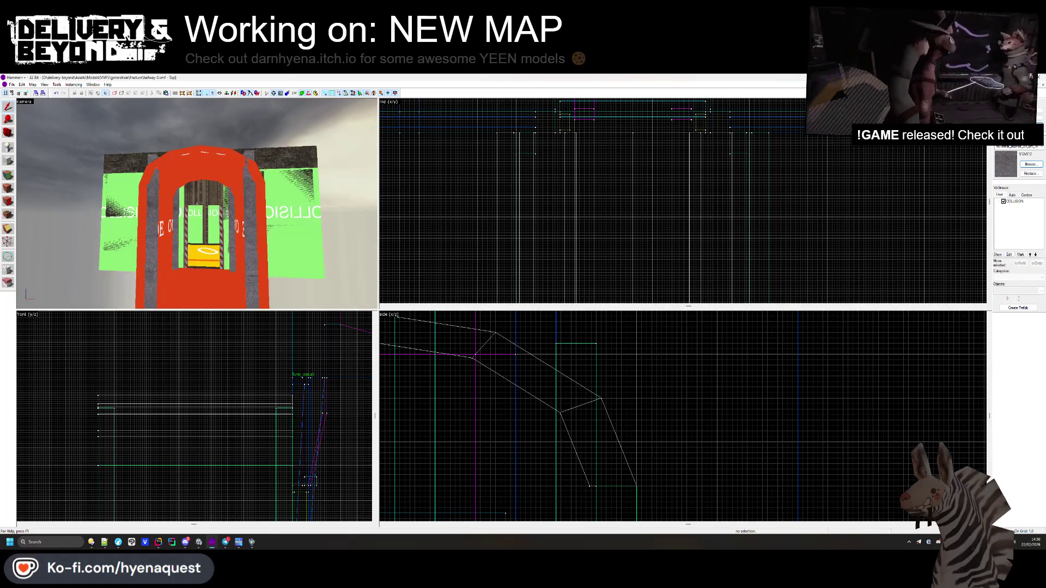
pyautogui.press('w')
pyautogui.click(151, 194)
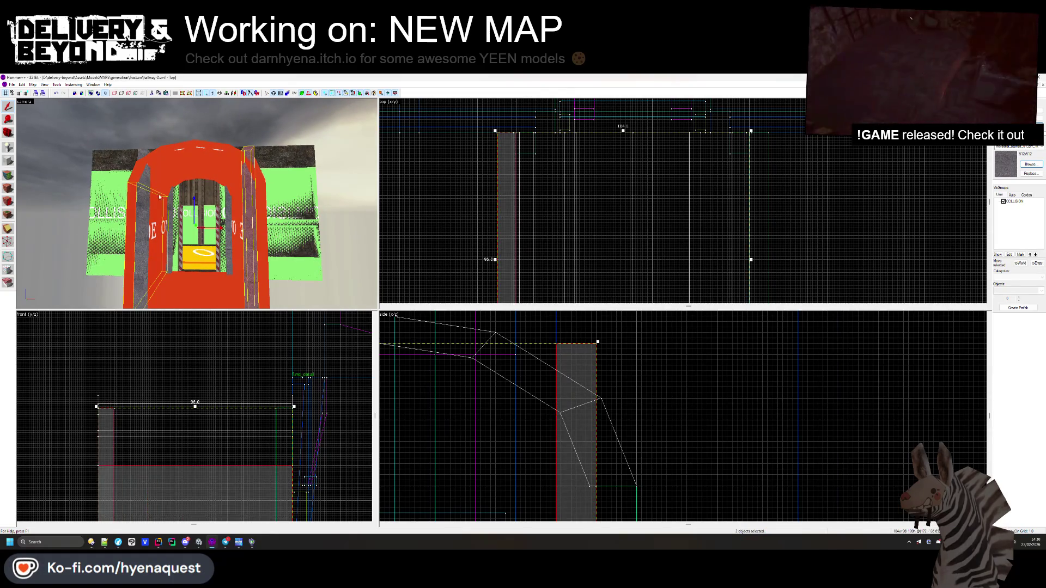
pyautogui.click(166, 209)
pyautogui.keyDown('ctrl'); pyautogui.click(248, 218); pyautogui.keyUp('ctrl')
pyautogui.scroll(-2, 547, 203)
pyautogui.scroll(2, 547, 203)
pyautogui.scroll(4, 545, 207)
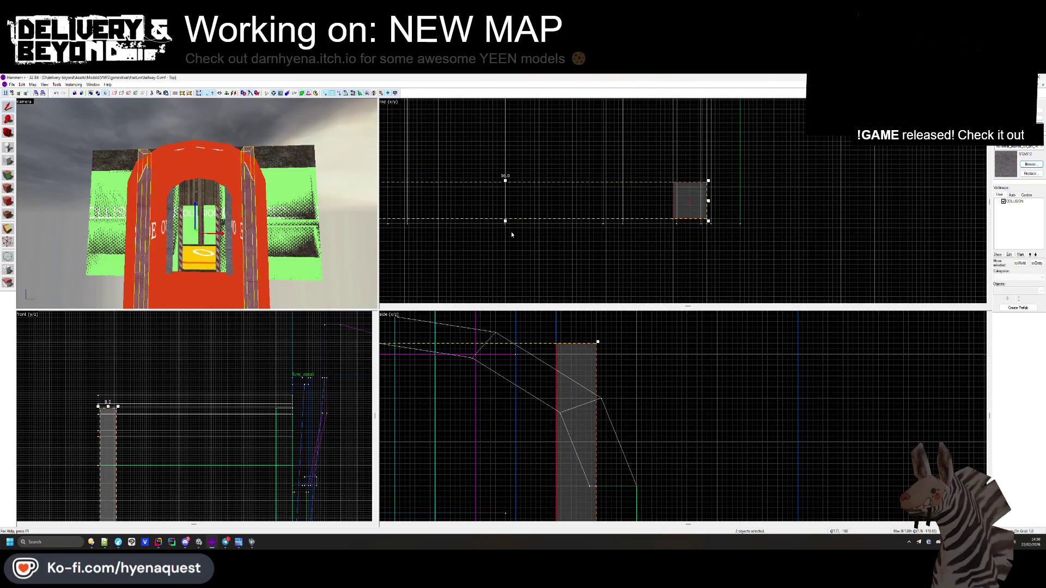
pyautogui.press('Escape')
# - Fly the camera through the red doorway and back, then edit the doorway's face textures
pyautogui.press('w')
pyautogui.press('s')
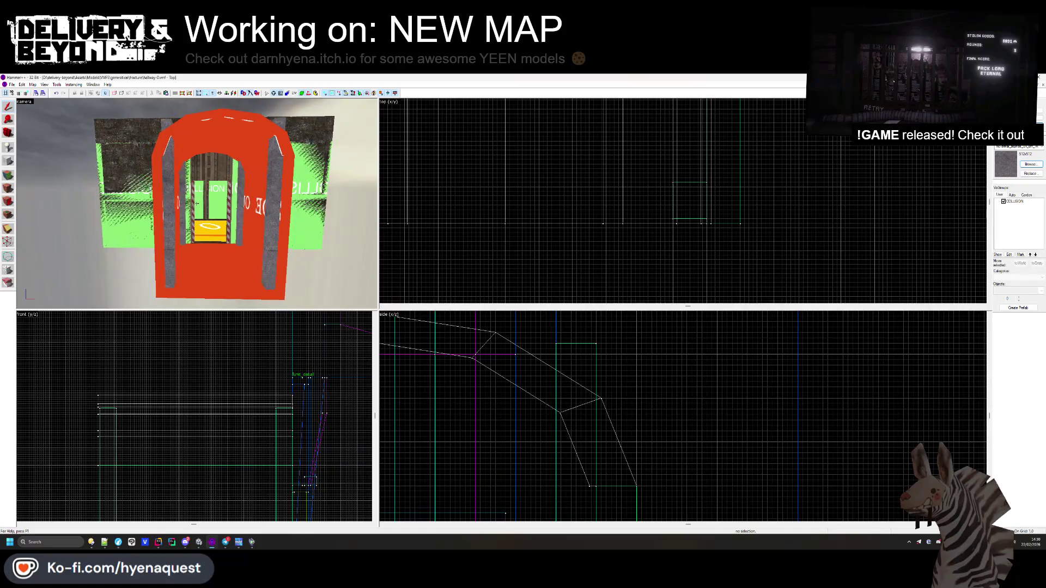
pyautogui.press('w')
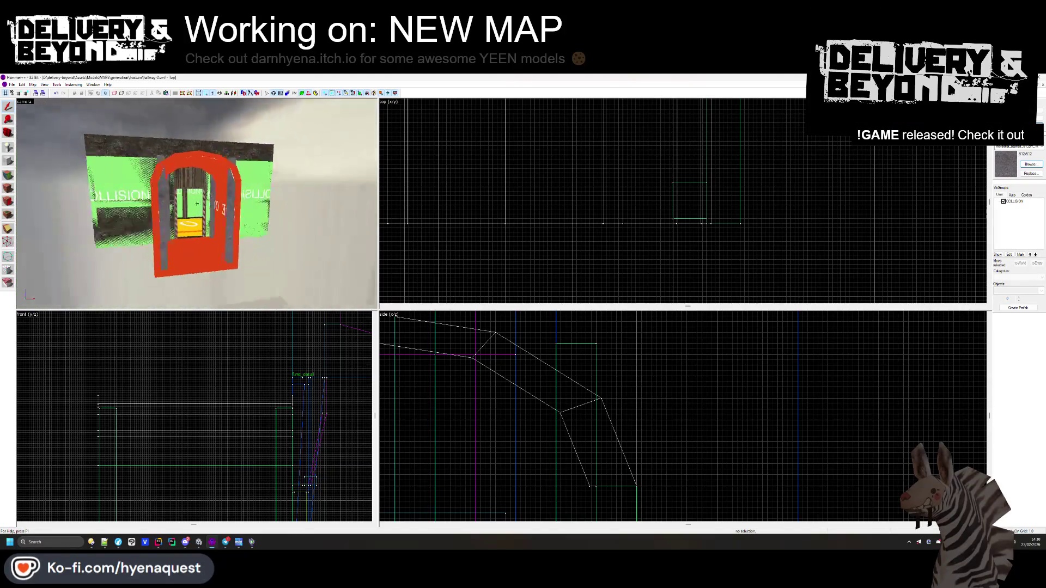
pyautogui.press('s')
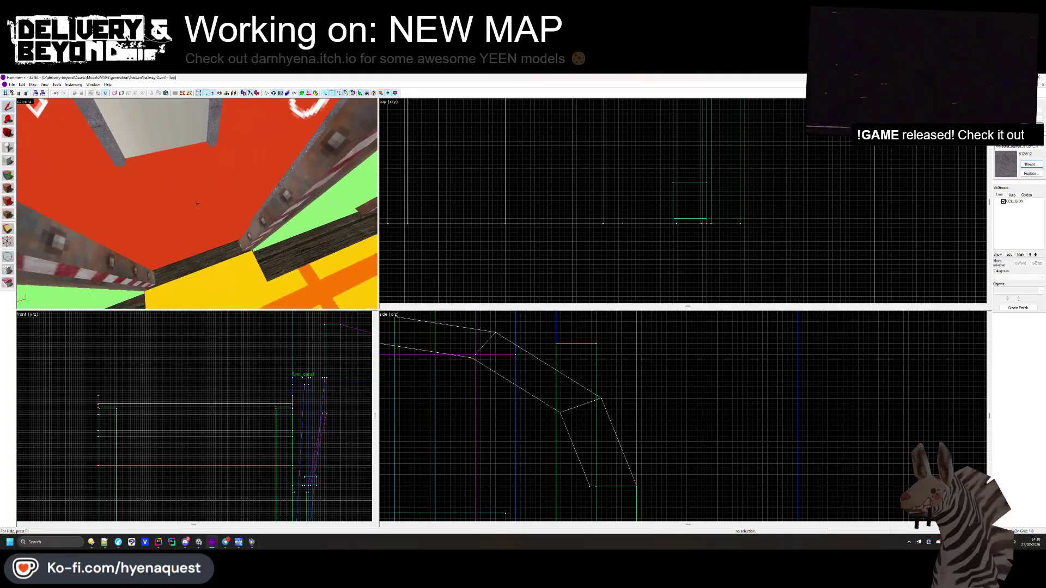
pyautogui.press('w')
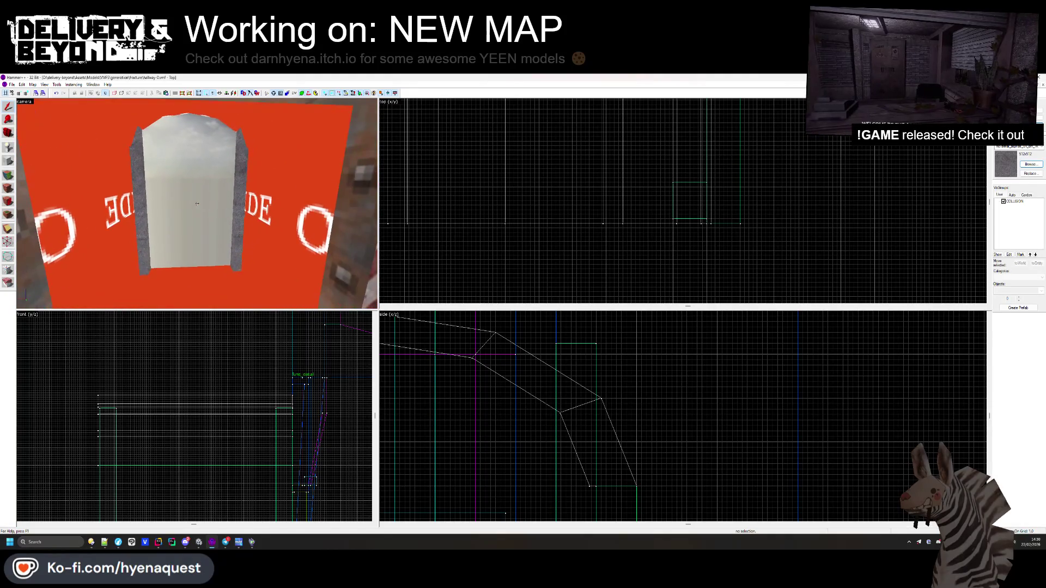
pyautogui.press('s')
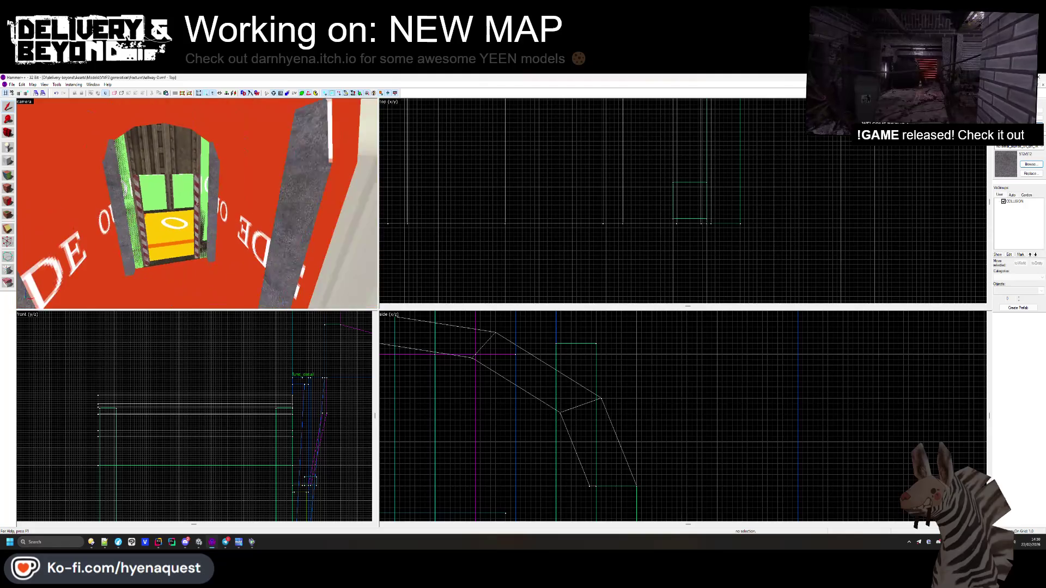
pyautogui.hotkey('shift', 'a')
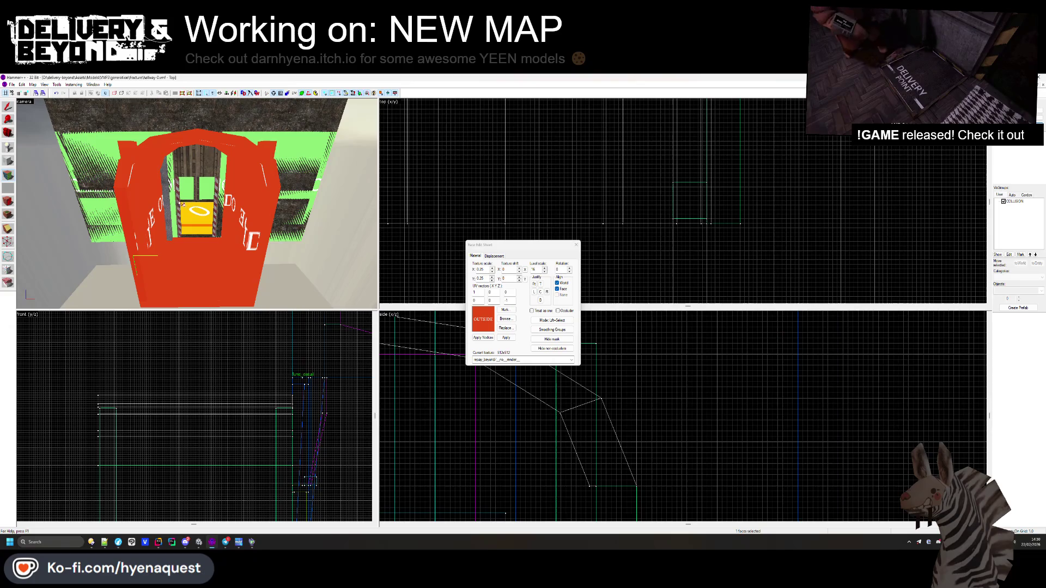
# - Pick the brown paneled metal-trim texture from the texture browser
pyautogui.click(575, 245)
pyautogui.press('z')
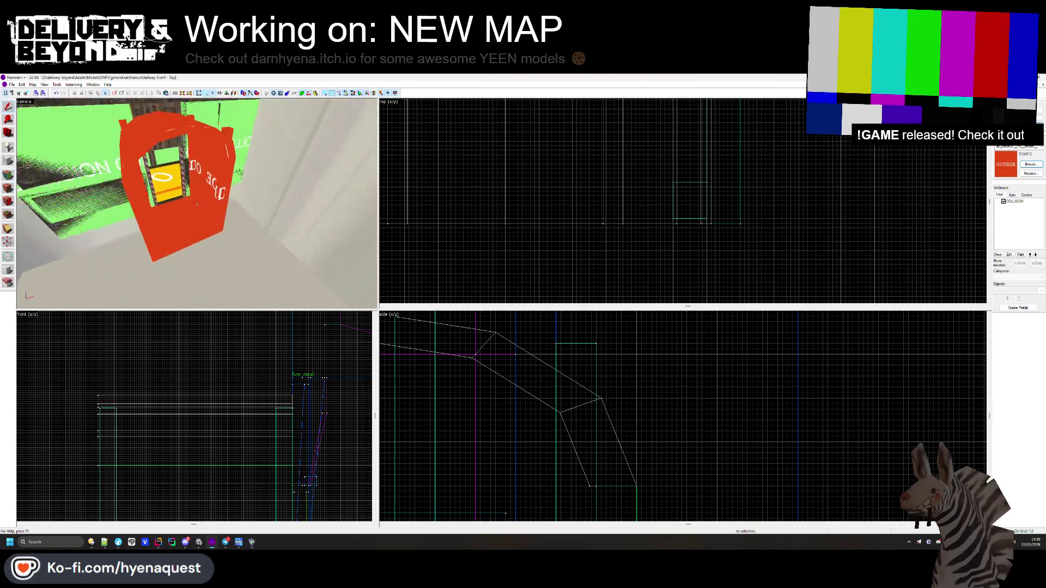
pyautogui.press('w')
pyautogui.press('z')
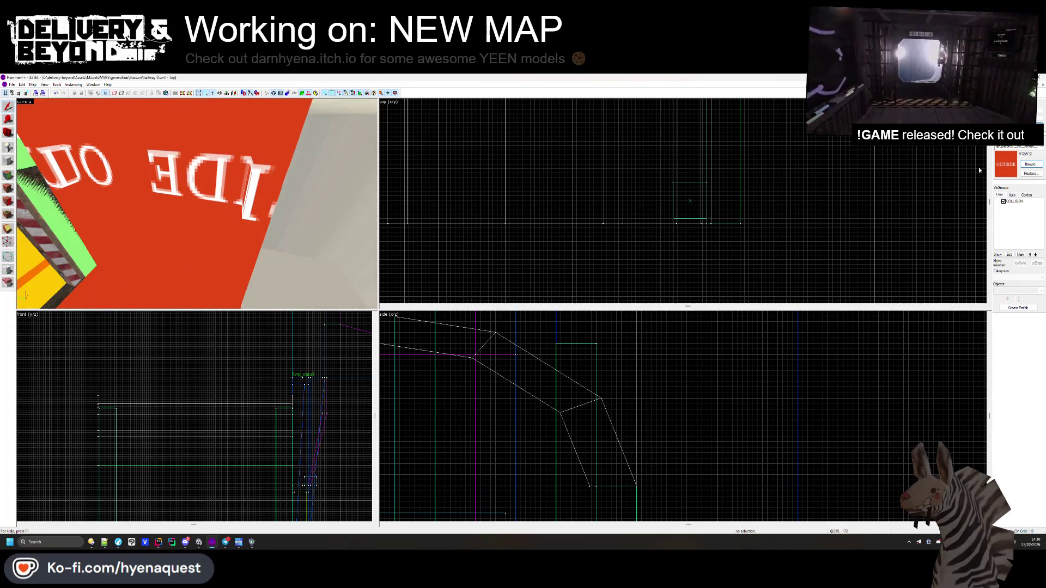
pyautogui.click(1029, 165)
pyautogui.scroll(-5, 590, 280)
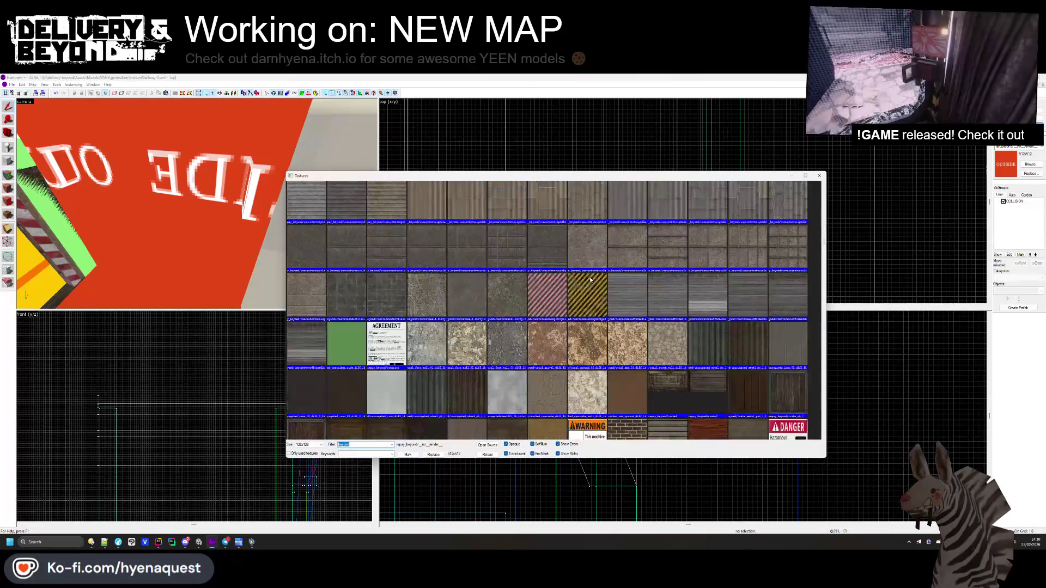
pyautogui.scroll(-10, 591, 275)
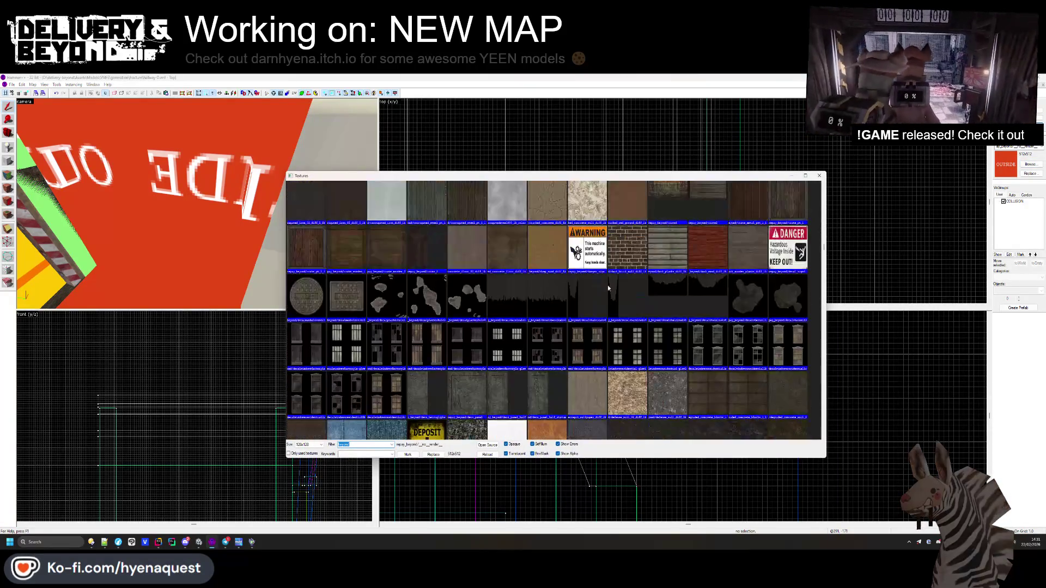
pyautogui.scroll(4, 747, 301)
pyautogui.scroll(-8, 557, 310)
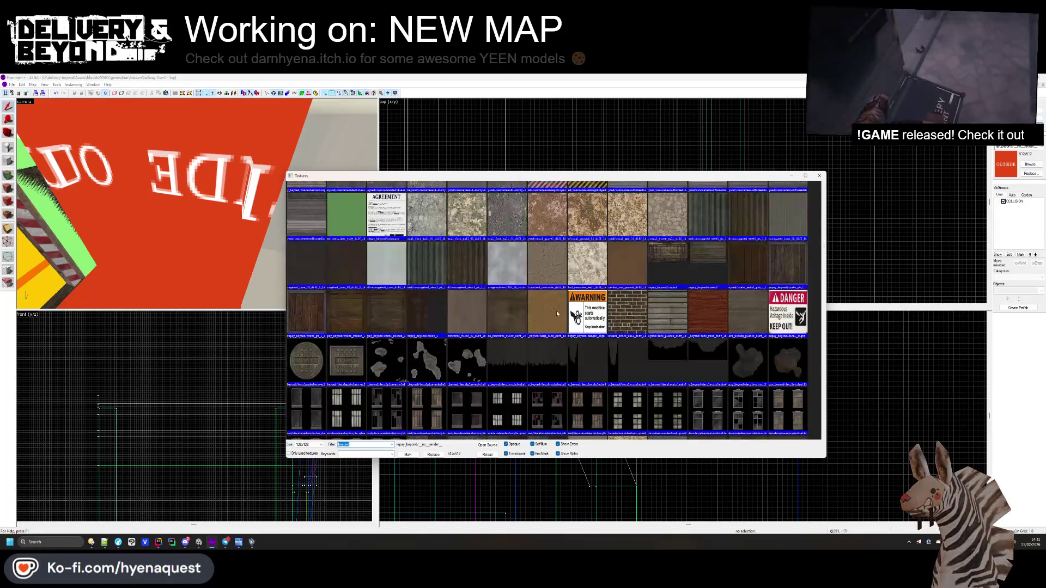
pyautogui.scroll(-5, 664, 314)
pyautogui.scroll(-2, 666, 315)
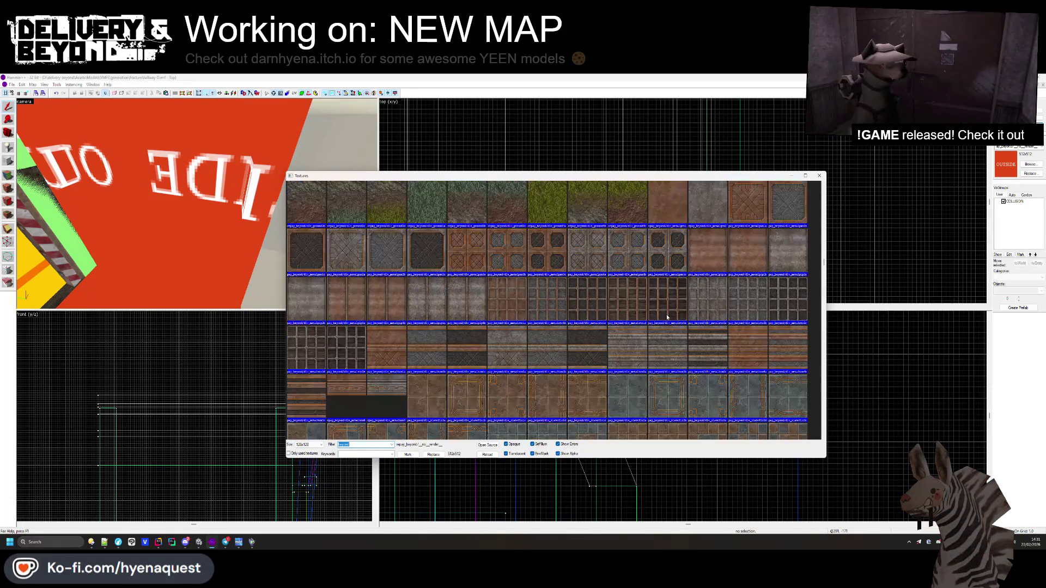
pyautogui.doubleClick(391, 306)
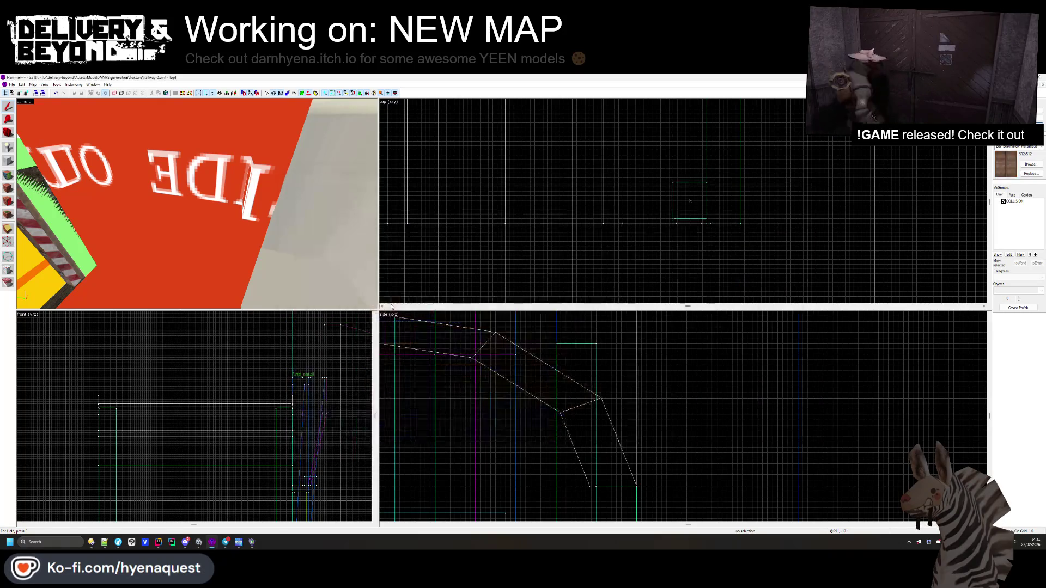
# - Apply the brown metal texture to the passage wall and its upper face, justified center
pyautogui.click(8, 188)
pyautogui.rightClick(177, 218)
pyautogui.moveTo(177, 227); pyautogui.dragTo(201, 228)
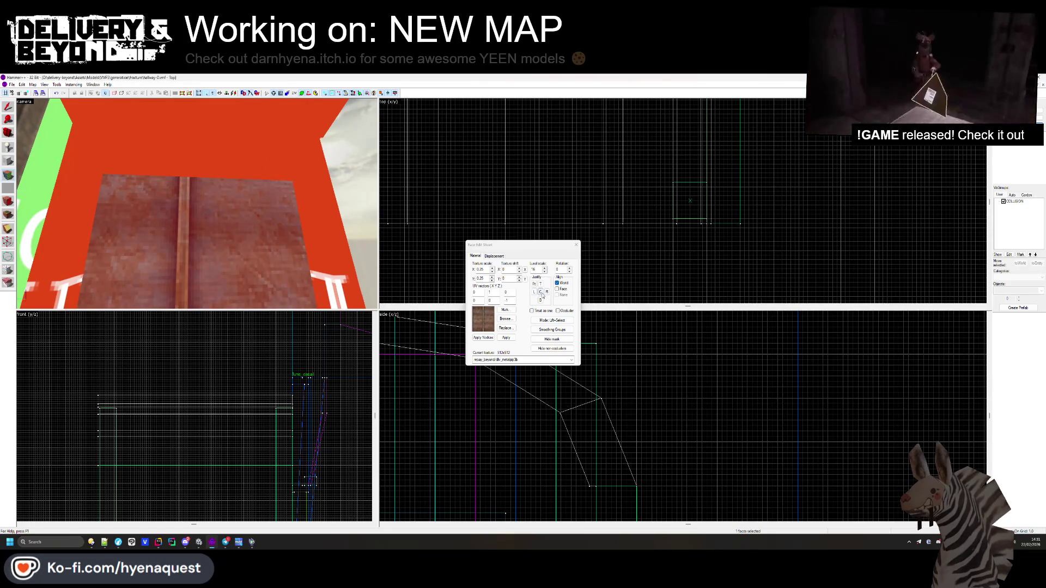
pyautogui.click(541, 294)
pyautogui.rightClick(203, 171)
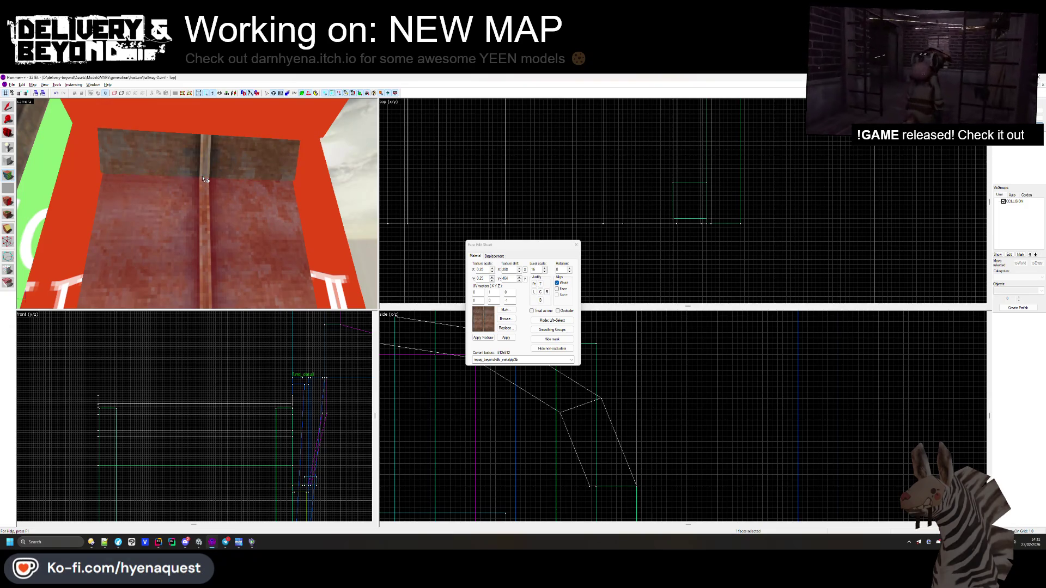
pyautogui.moveTo(208, 165)
pyautogui.mouseDown()
pyautogui.moveTo(186, 221)
pyautogui.moveTo(275, 176)
pyautogui.mouseUp()
pyautogui.moveTo(196, 204)
pyautogui.mouseDown()
pyautogui.moveTo(231, 244)
pyautogui.moveTo(194, 177)
pyautogui.mouseUp()
# - Select the remaining passage wall faces and settle on the dlv_metaltrim1a texture
pyautogui.click(231, 244)
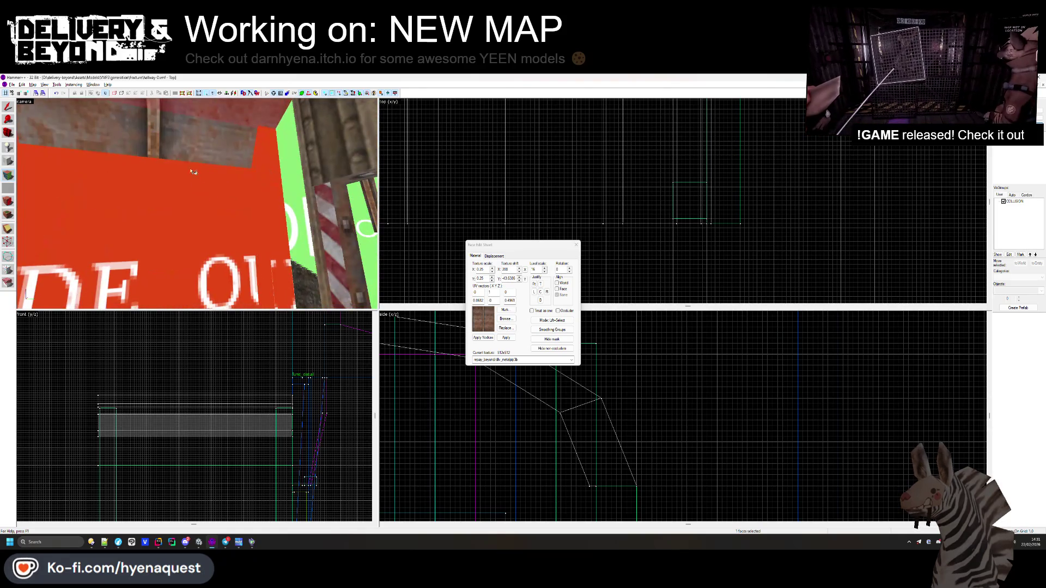
pyautogui.click(194, 177)
pyautogui.click(191, 167)
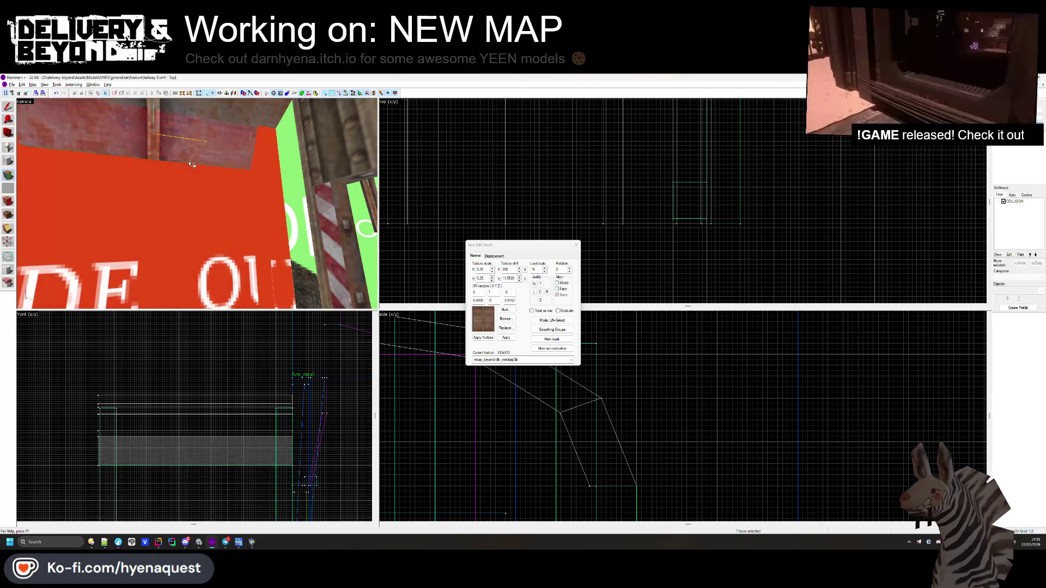
pyautogui.press('z')
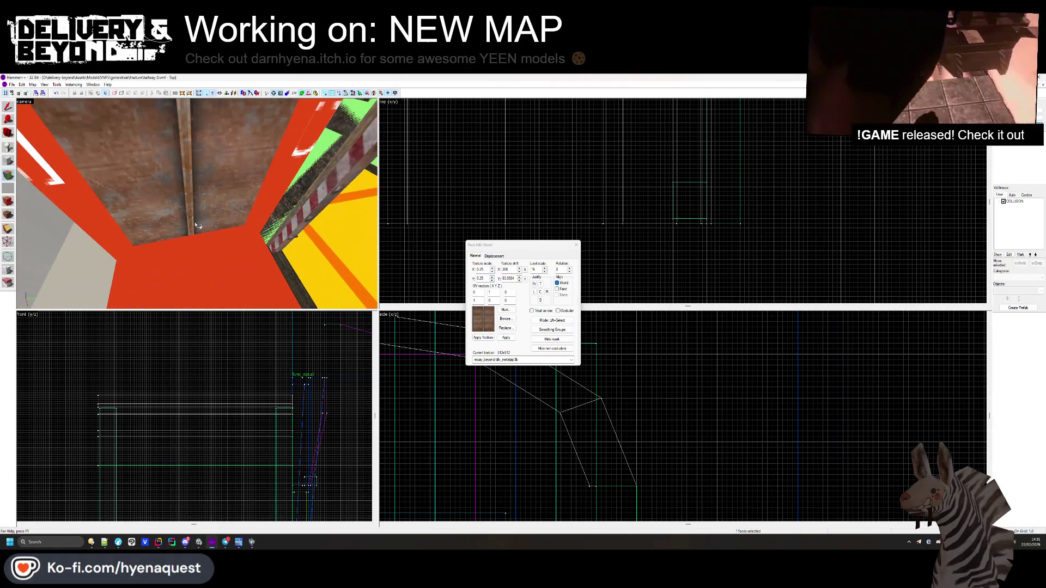
pyautogui.click(197, 204)
pyautogui.press('z')
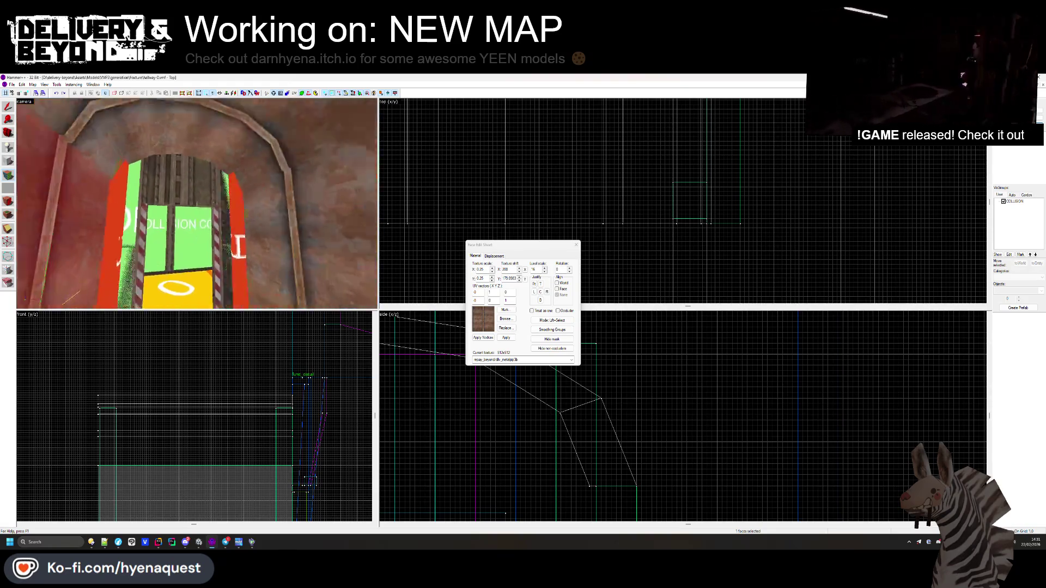
pyautogui.press('z')
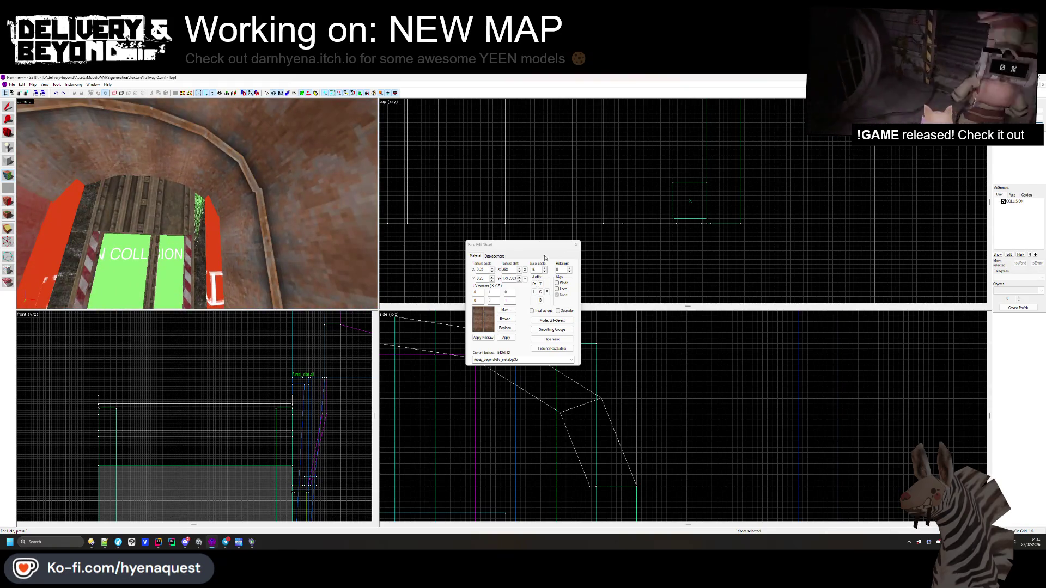
pyautogui.click(505, 319)
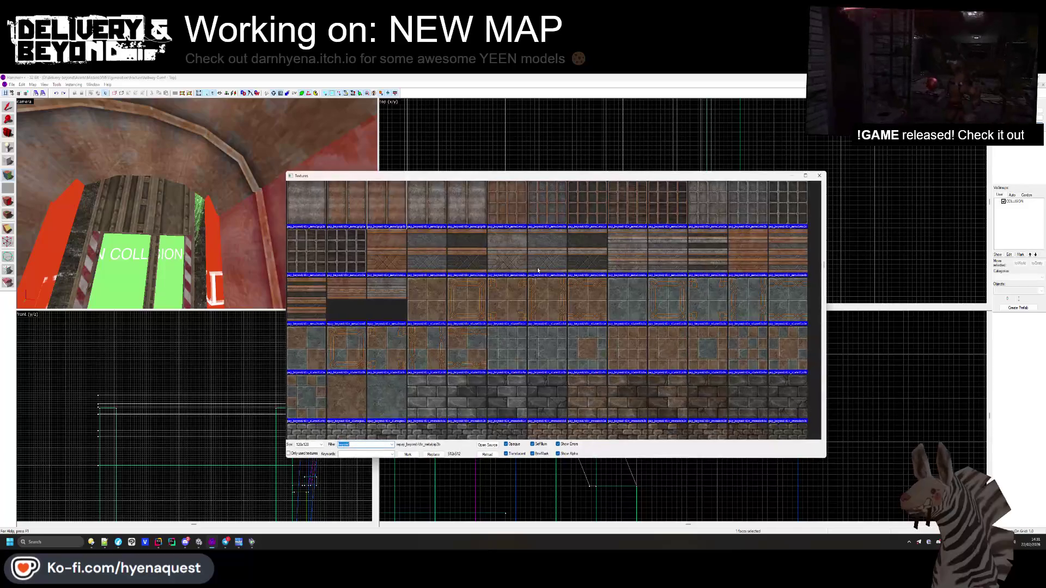
pyautogui.press('Escape')
pyautogui.press('z')
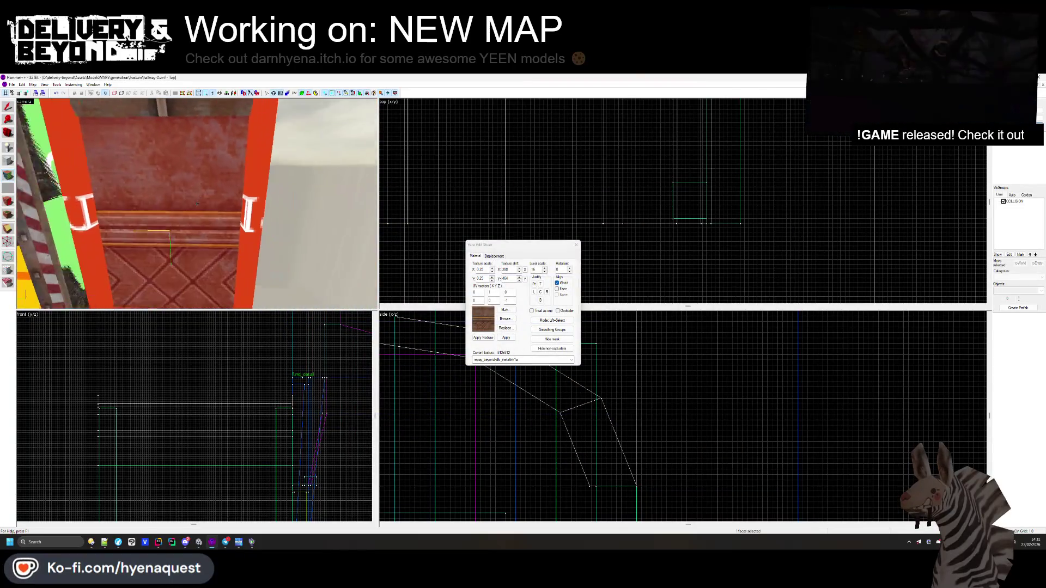
pyautogui.press('z')
# - Set the wall texture scale to 0.15 horizontally and vertically
pyautogui.press('Return')
pyautogui.write('0.15')
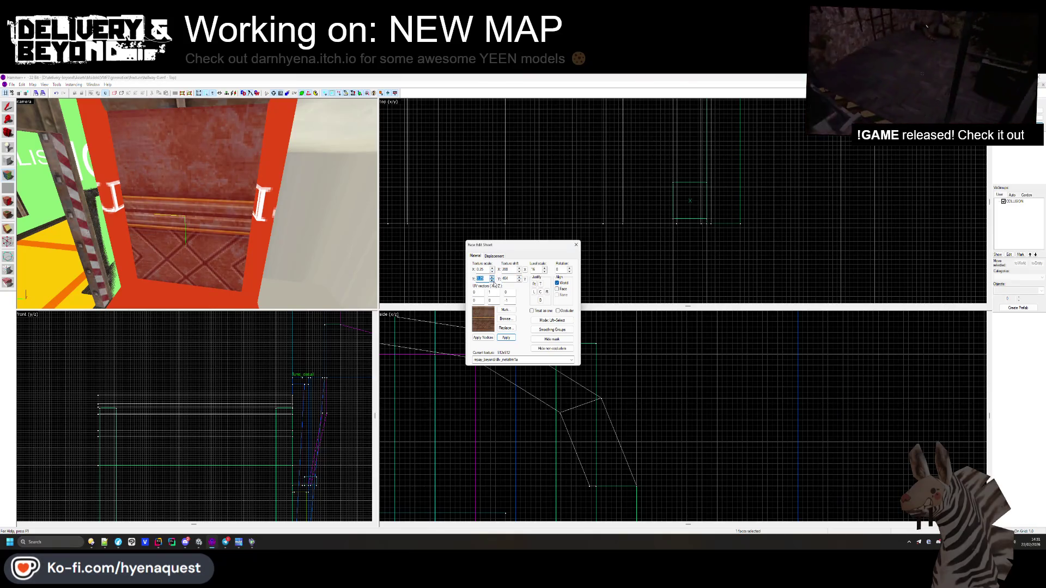
pyautogui.press('Return')
pyautogui.write('0.15')
pyautogui.press('Return')
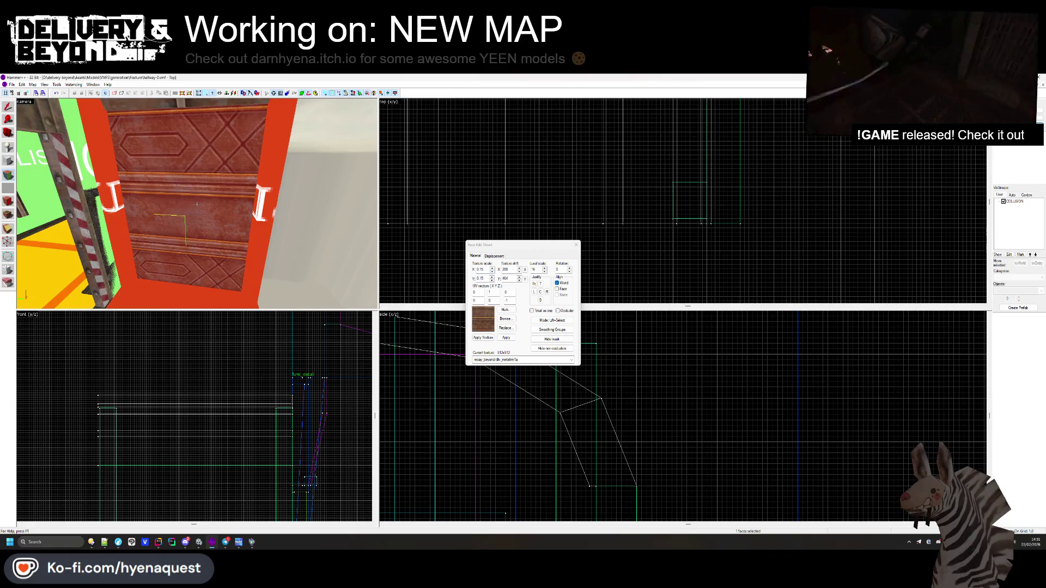
# - Give the elevator floor the dlv_slatefir1a tile texture and close face editing
pyautogui.press('s')
pyautogui.press('w')
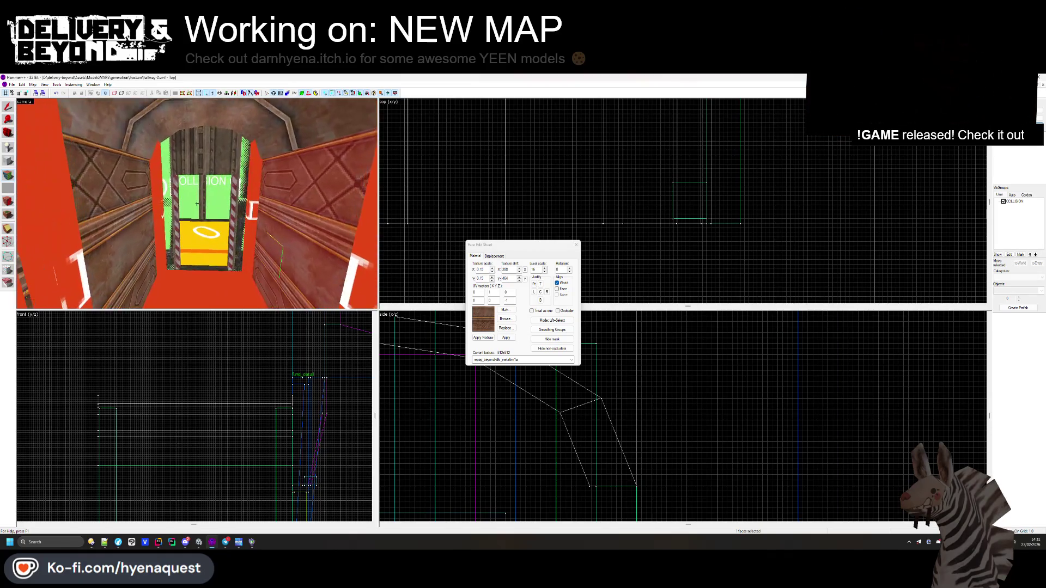
pyautogui.click(506, 318)
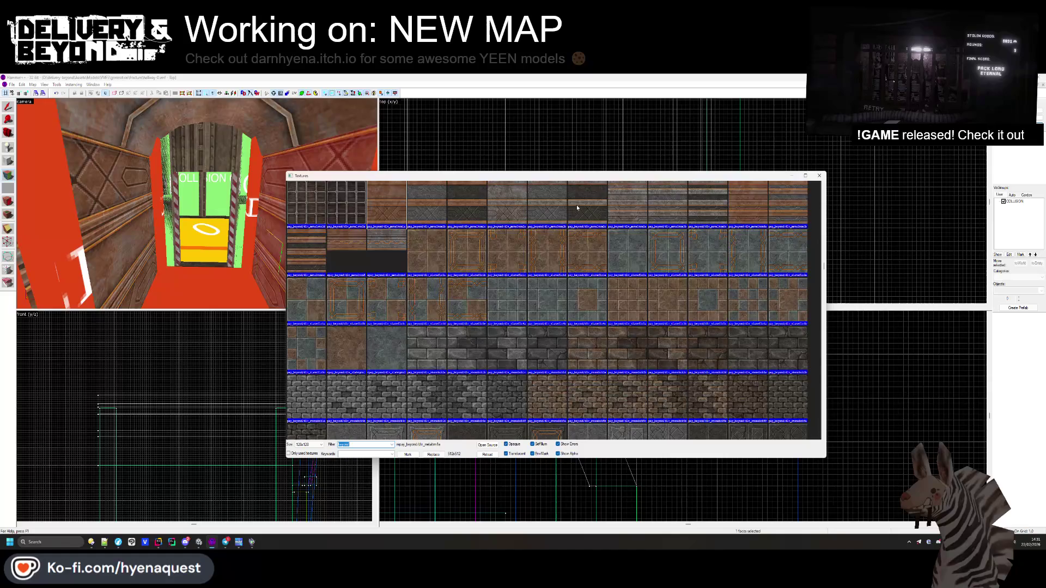
pyautogui.doubleClick(438, 261)
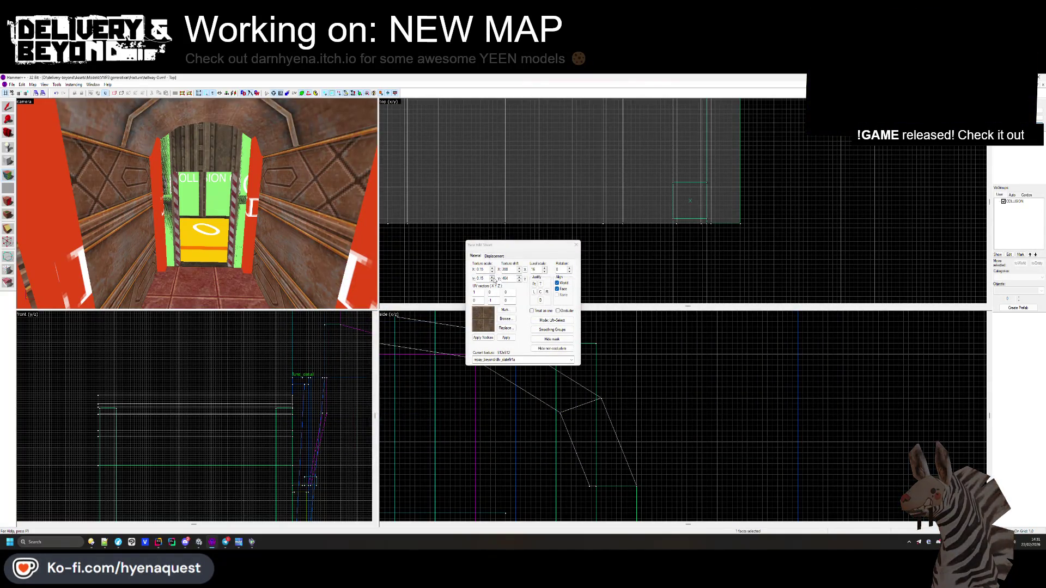
pyautogui.press('w')
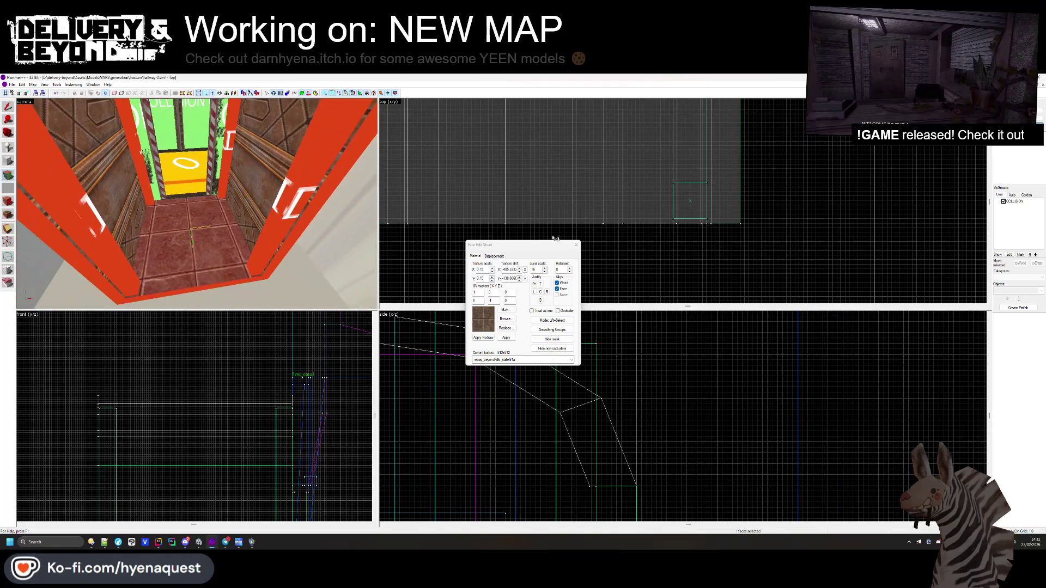
pyautogui.click(576, 245)
# - Apply the tile texture to the elevator floor face
pyautogui.press('z')
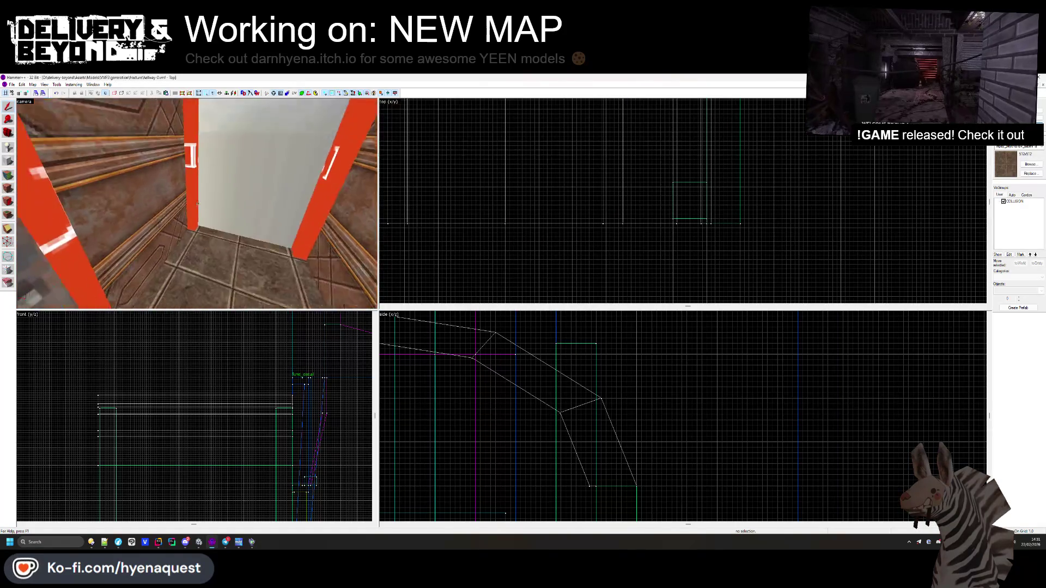
pyautogui.press('z')
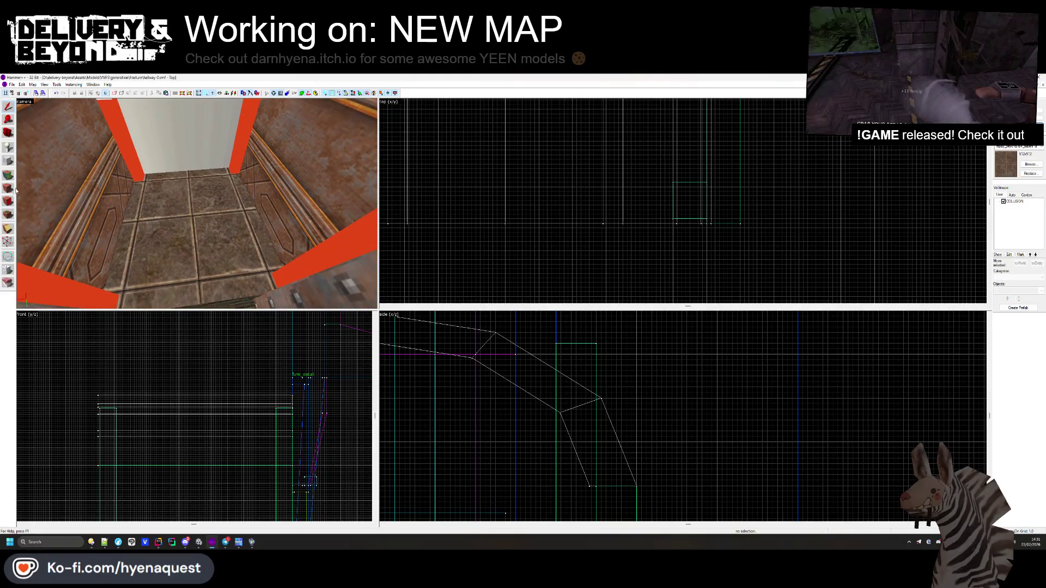
pyautogui.click(15, 181)
pyautogui.click(180, 234)
pyautogui.click(506, 319)
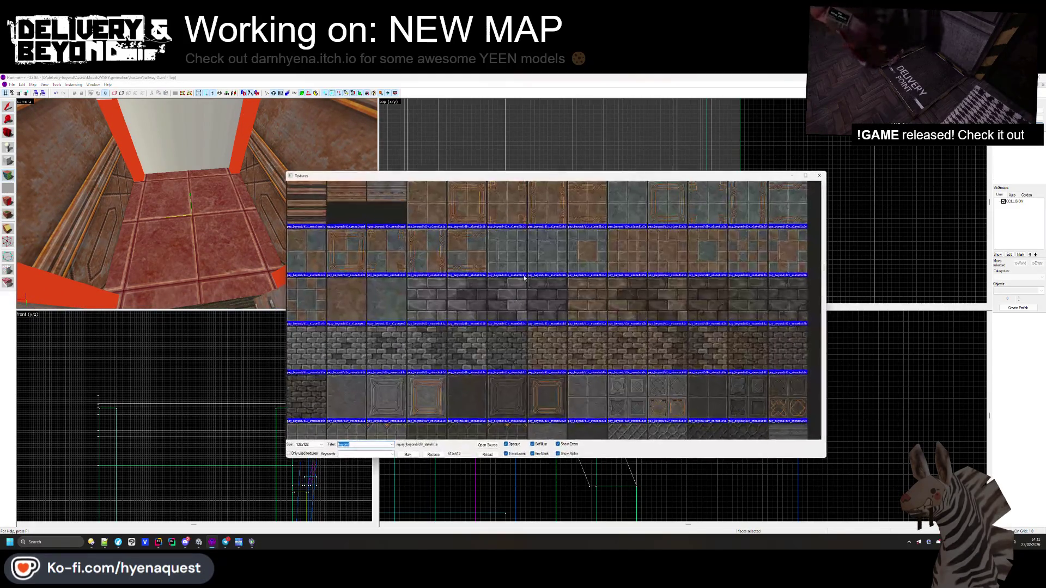
pyautogui.doubleClick(540, 217)
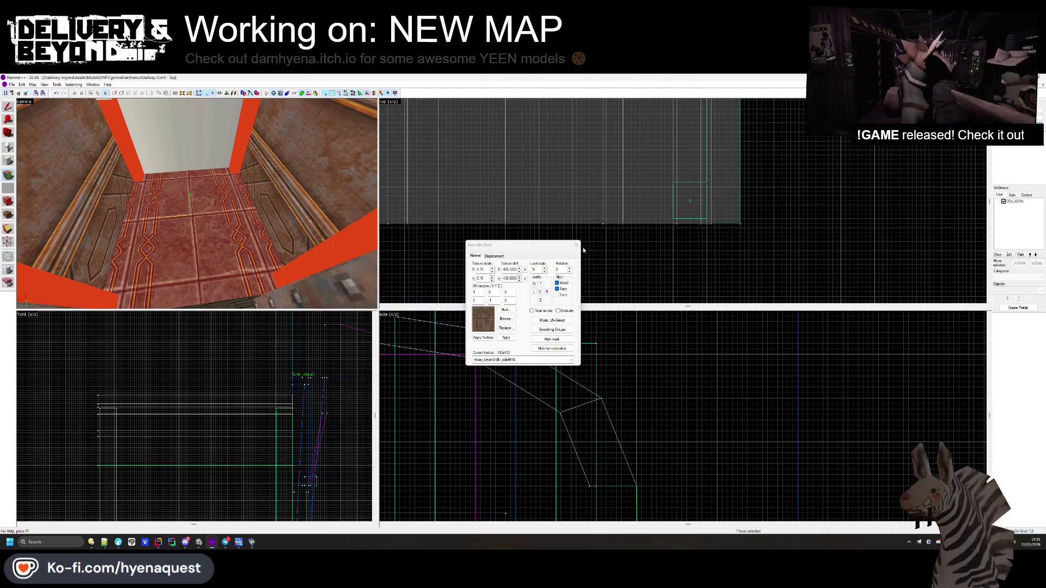
pyautogui.click(577, 242)
# - Give the right hallway wall a metal-trim texture
pyautogui.press('z')
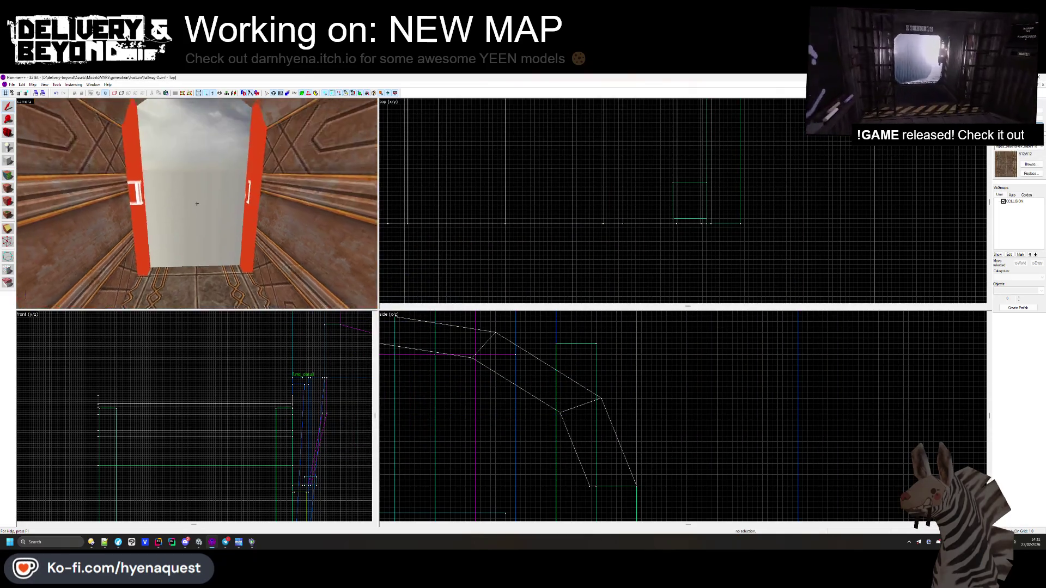
pyautogui.press('w')
pyautogui.press('z')
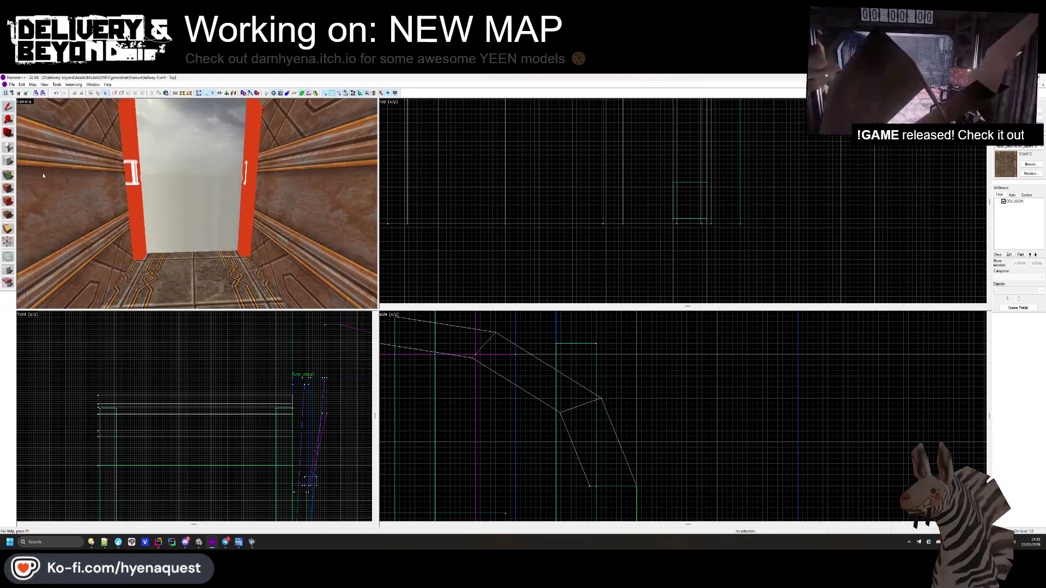
pyautogui.click(9, 175)
pyautogui.click(65, 196)
pyautogui.click(547, 323)
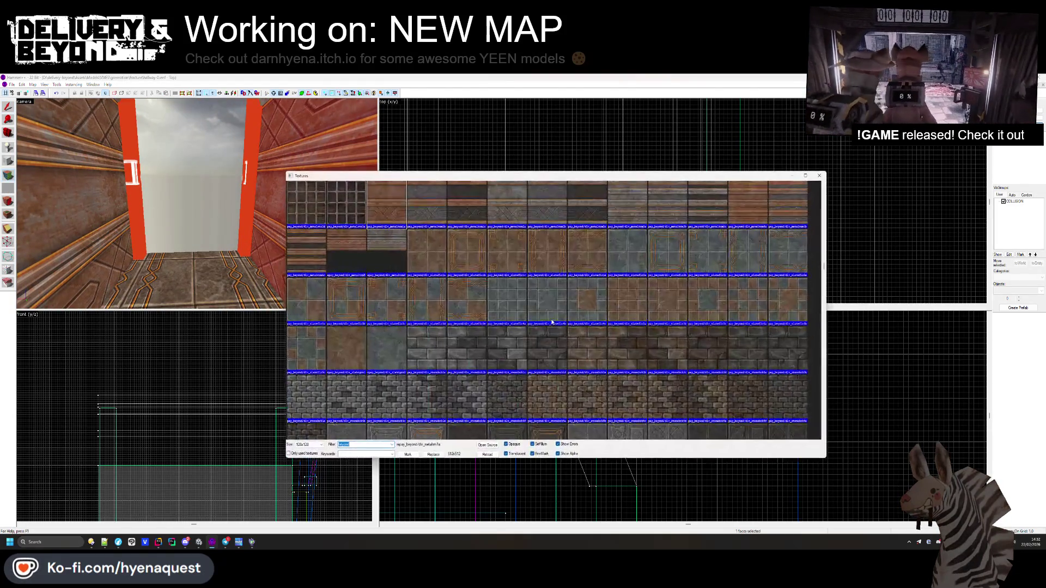
pyautogui.doubleClick(734, 215)
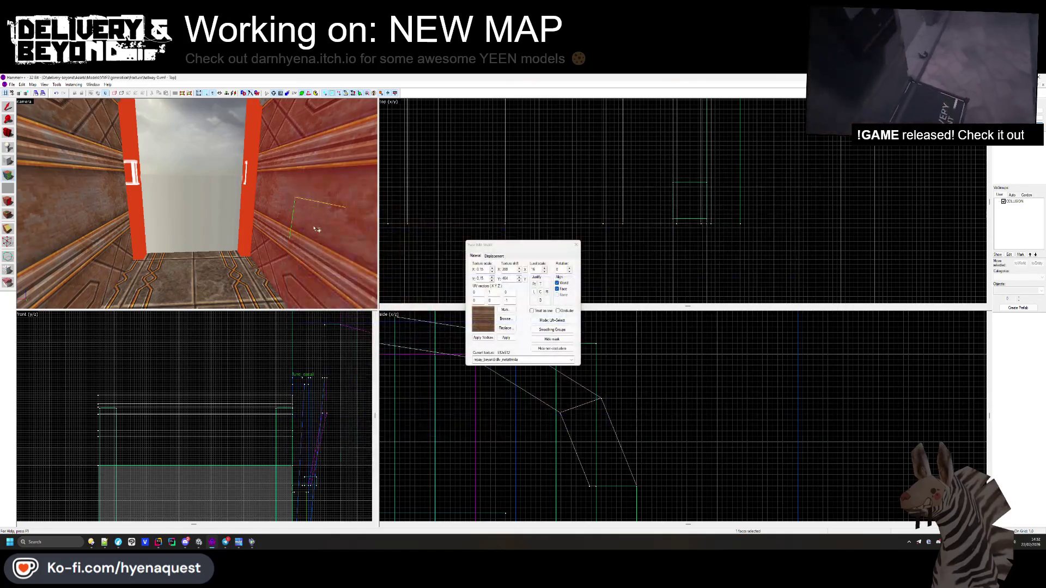
# - Replace the right wall's texture with the hexagonal window-pane texture
pyautogui.press('Down')
pyautogui.press('Down')
pyautogui.press('Down')
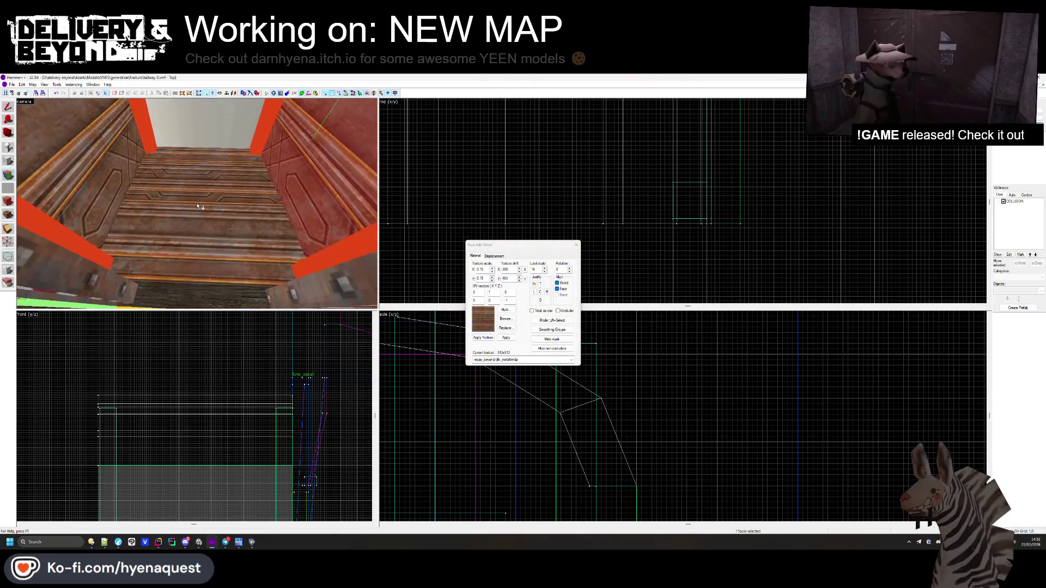
pyautogui.click(507, 319)
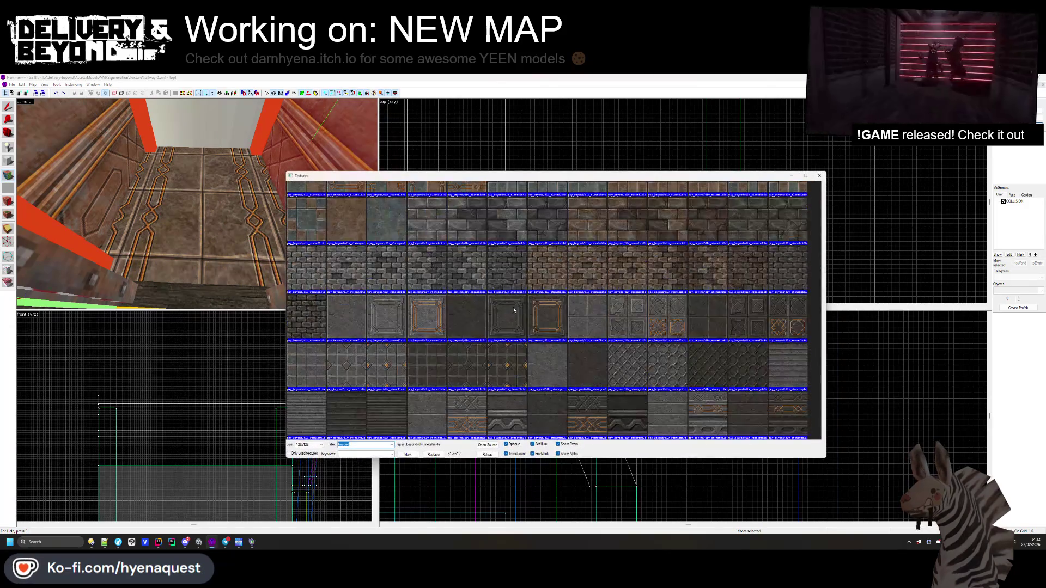
pyautogui.scroll(-3, 514, 310)
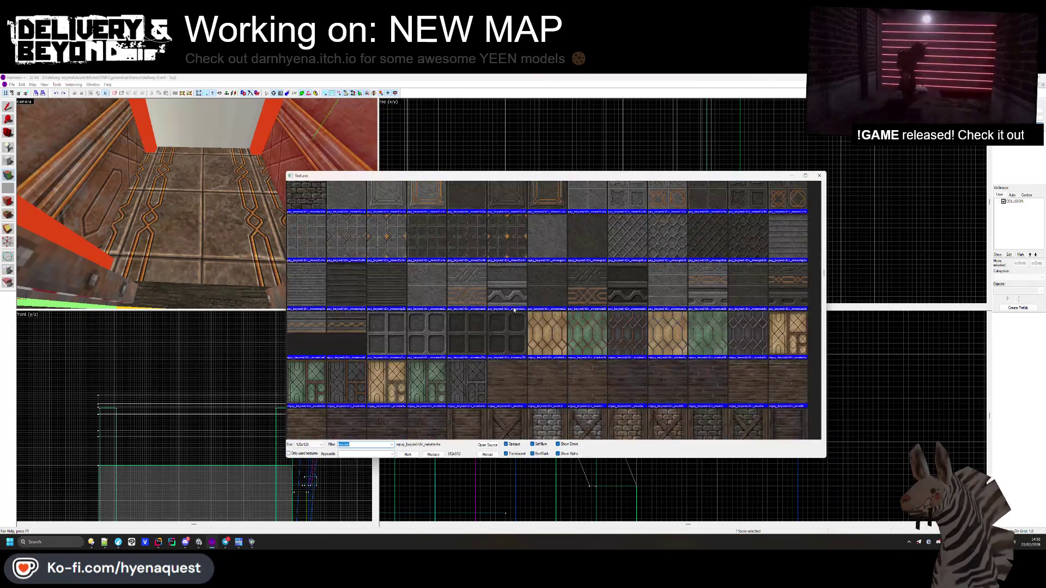
pyautogui.doubleClick(552, 339)
pyautogui.moveTo(336, 196); pyautogui.dragTo(235, 224)
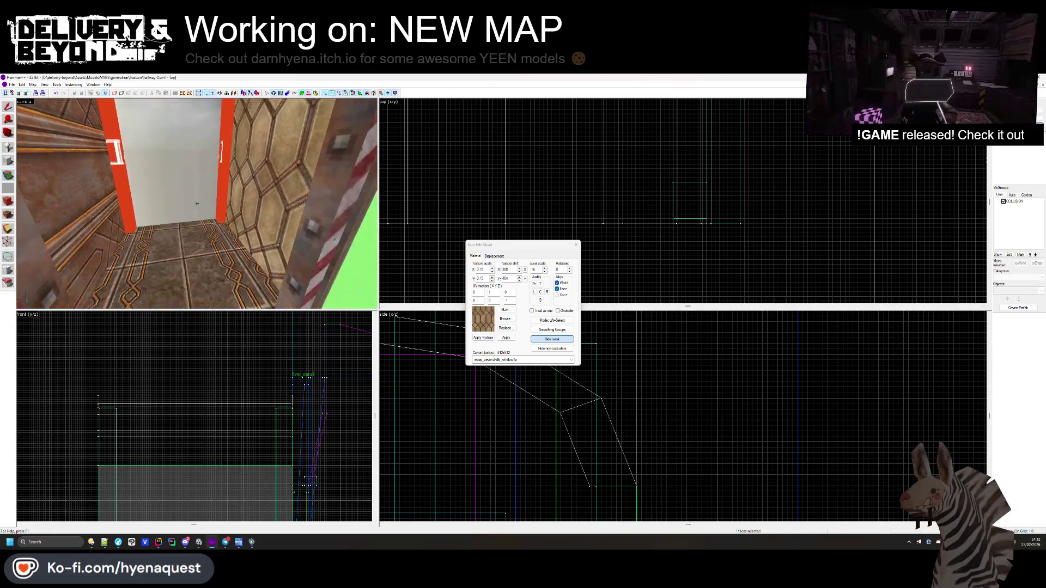
# - Apply the wood plank texture to the right hallway wall
pyautogui.press('z')
pyautogui.click(506, 319)
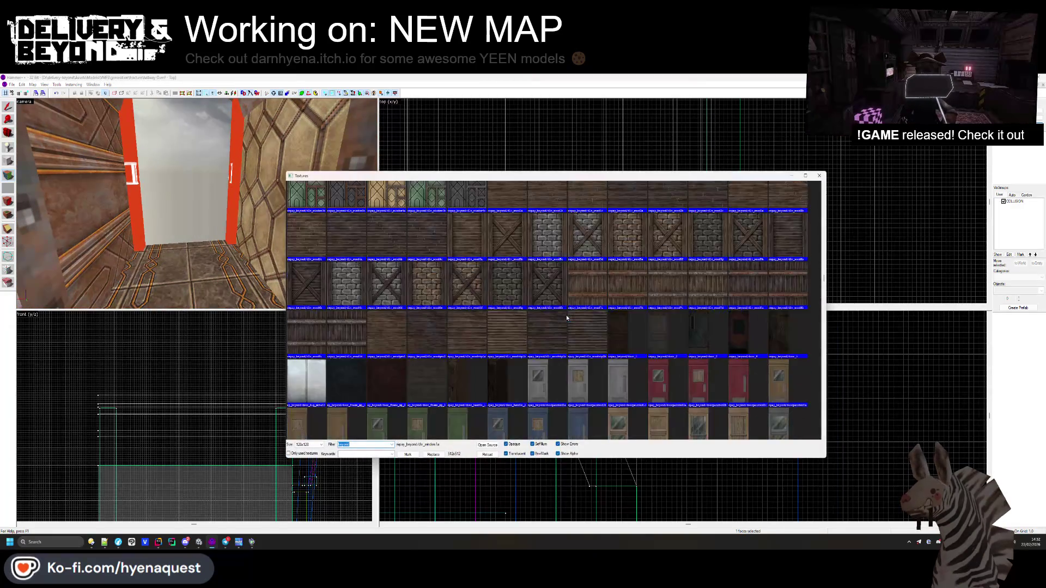
pyautogui.doubleClick(585, 302)
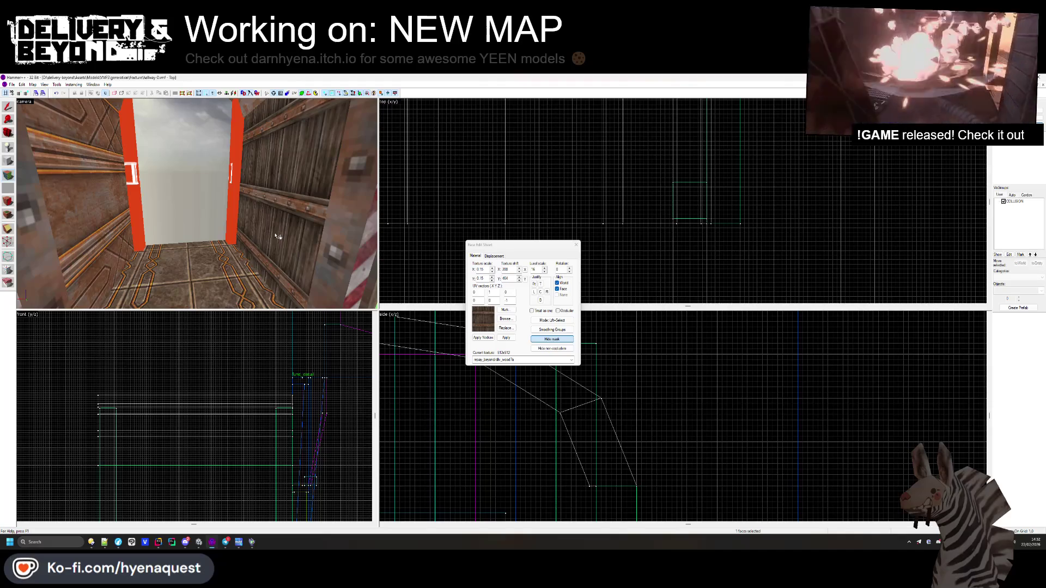
pyautogui.press('w')
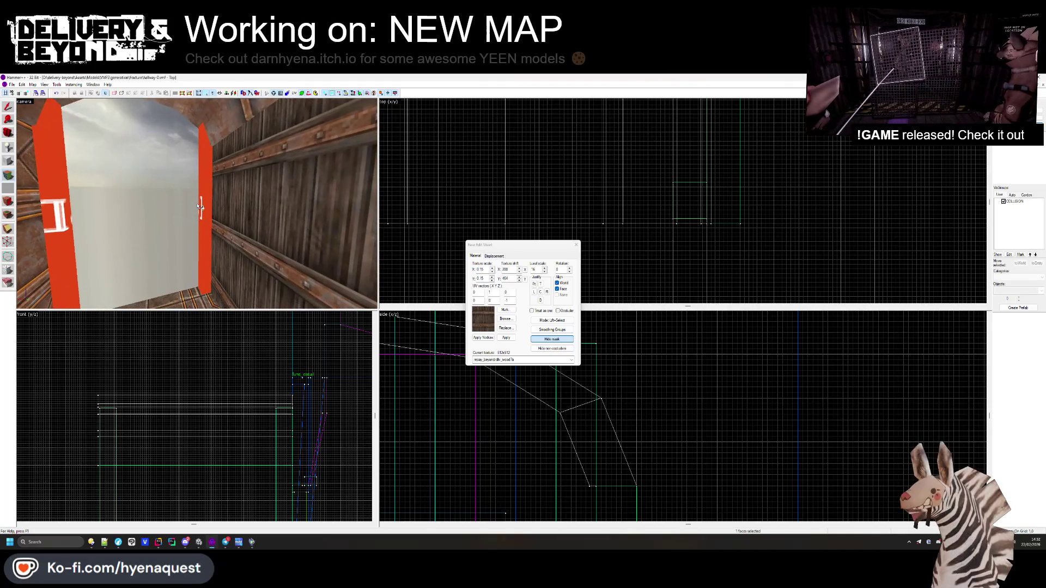
pyautogui.press('z')
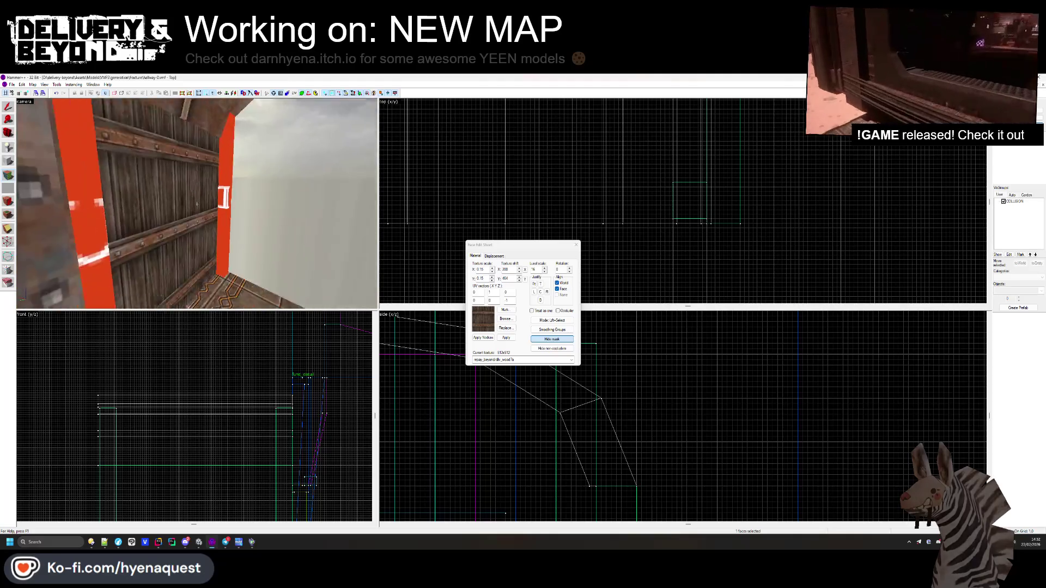
pyautogui.press('w')
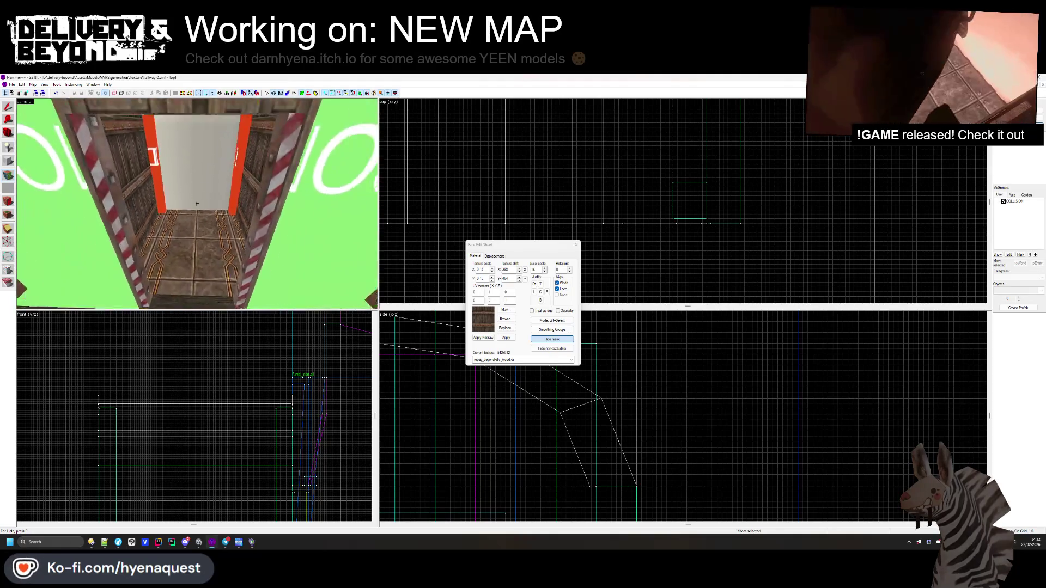
pyautogui.press('s')
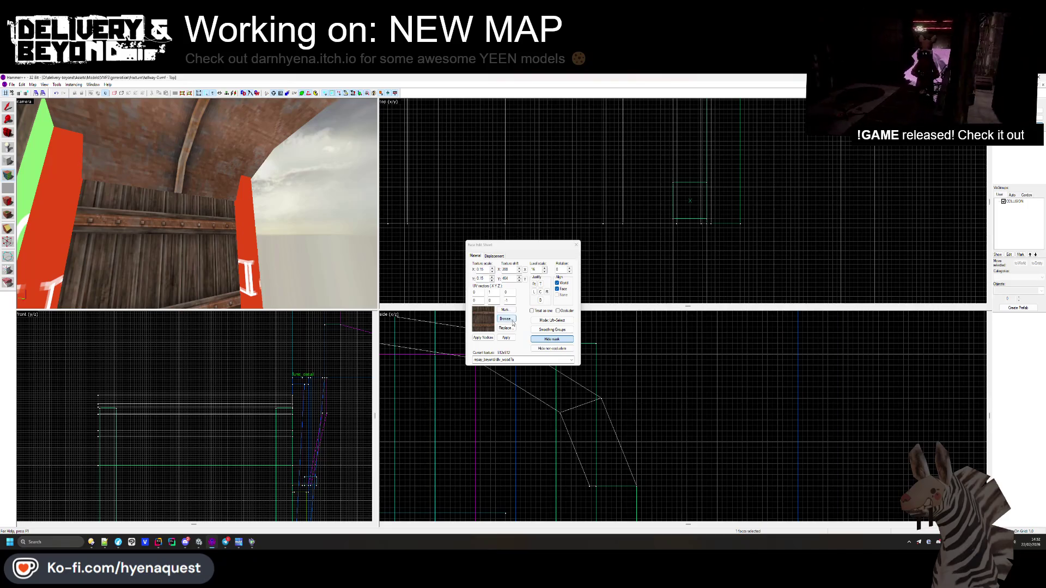
# - Try other wood textures on the upper and lower wall faces
pyautogui.click(505, 319)
pyautogui.doubleClick(507, 204)
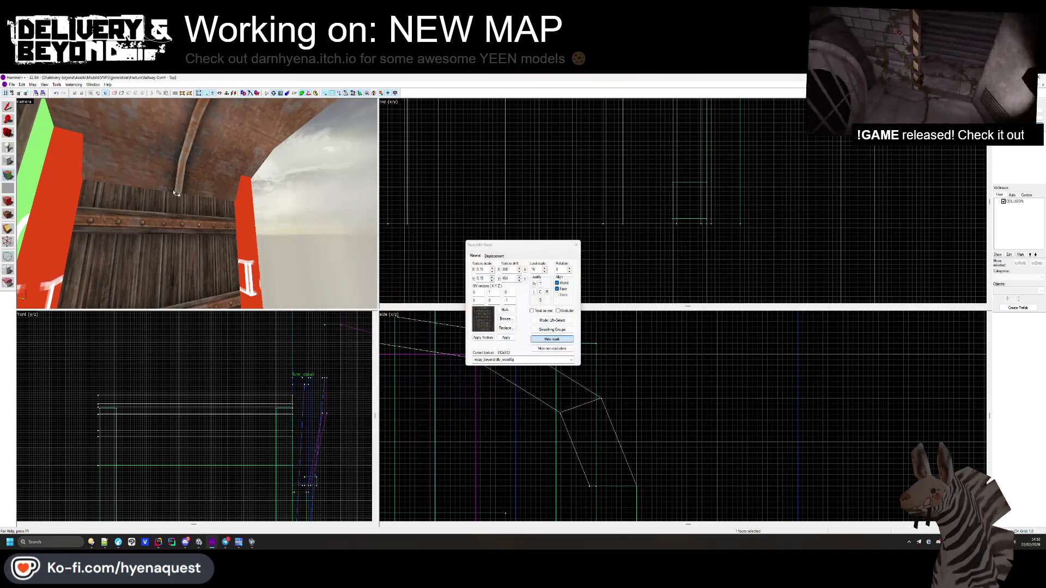
pyautogui.rightClick(177, 194)
pyautogui.click(505, 319)
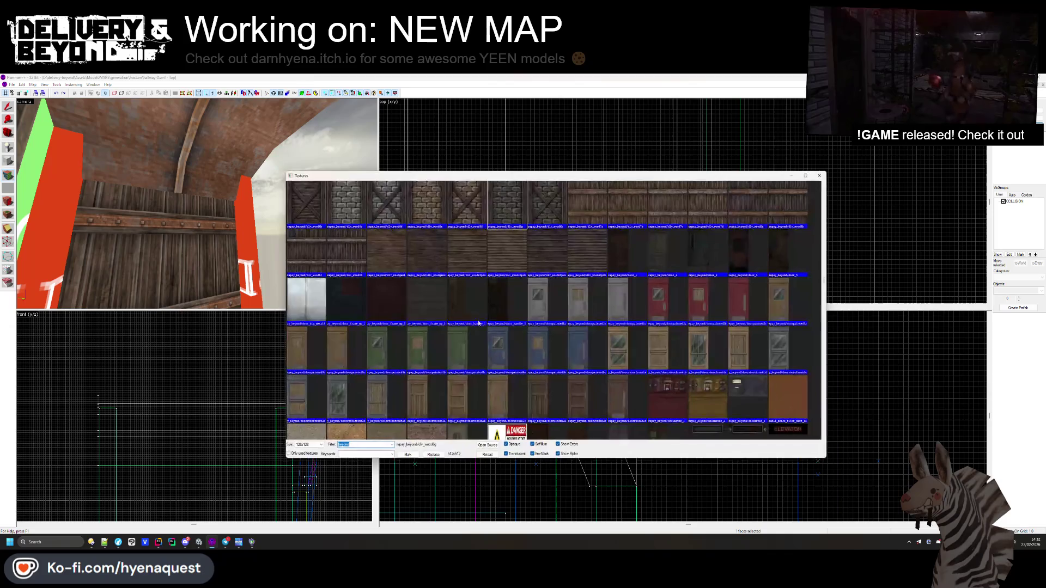
pyautogui.doubleClick(324, 261)
pyautogui.rightClick(180, 196)
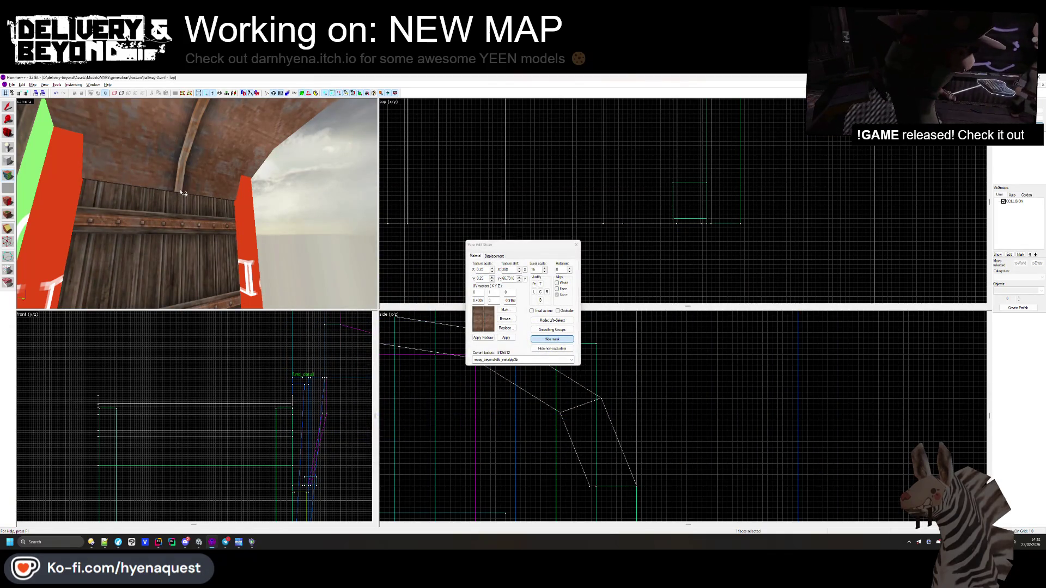
pyautogui.press('w')
pyautogui.click(209, 207)
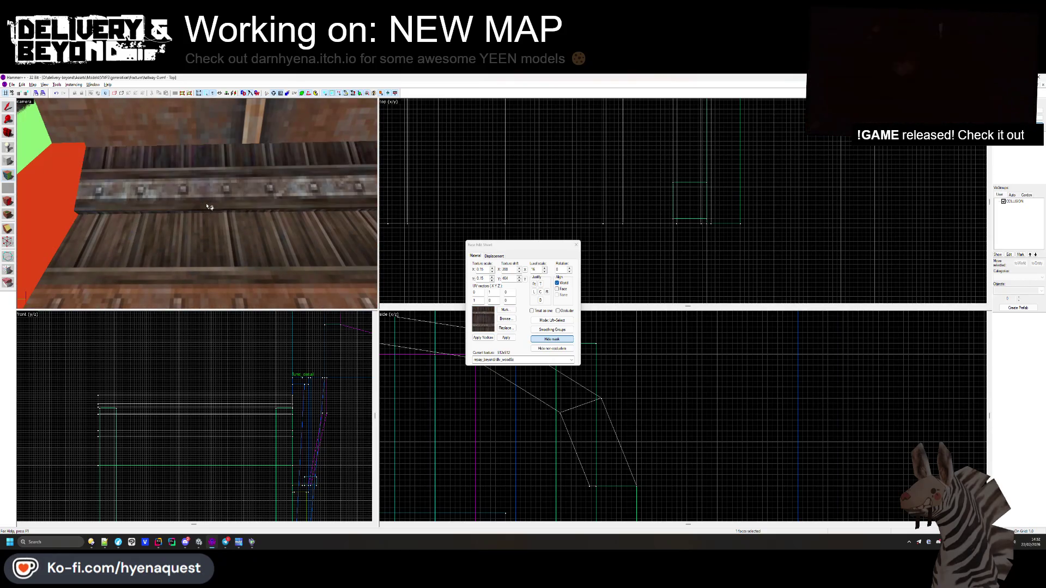
# - Apply the wood texture to the four arch faces around the doorway
pyautogui.moveTo(217, 166); pyautogui.dragTo(149, 148)
pyautogui.rightClick(146, 148)
pyautogui.rightClick(202, 160)
pyautogui.rightClick(241, 170)
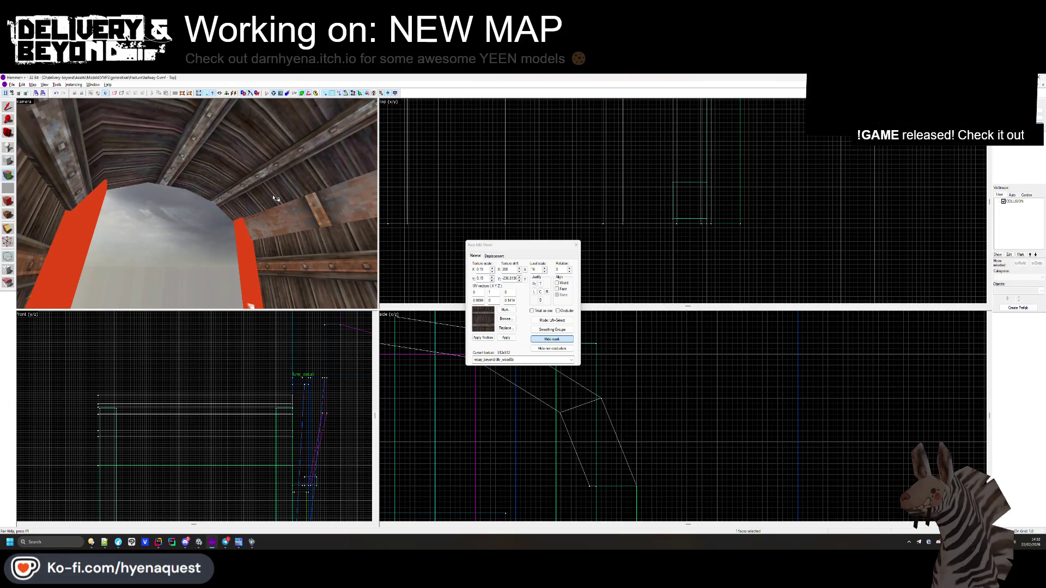
pyautogui.rightClick(289, 215)
# - Add one more face, review the walls, door and collision brush, then close the face editor
pyautogui.moveTo(289, 217); pyautogui.dragTo(227, 191)
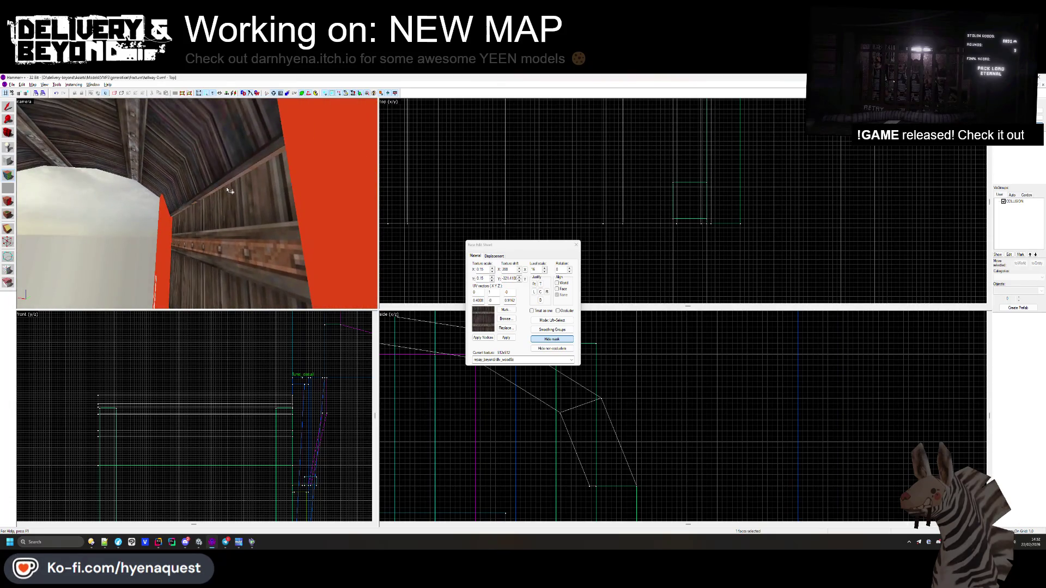
pyautogui.press('z')
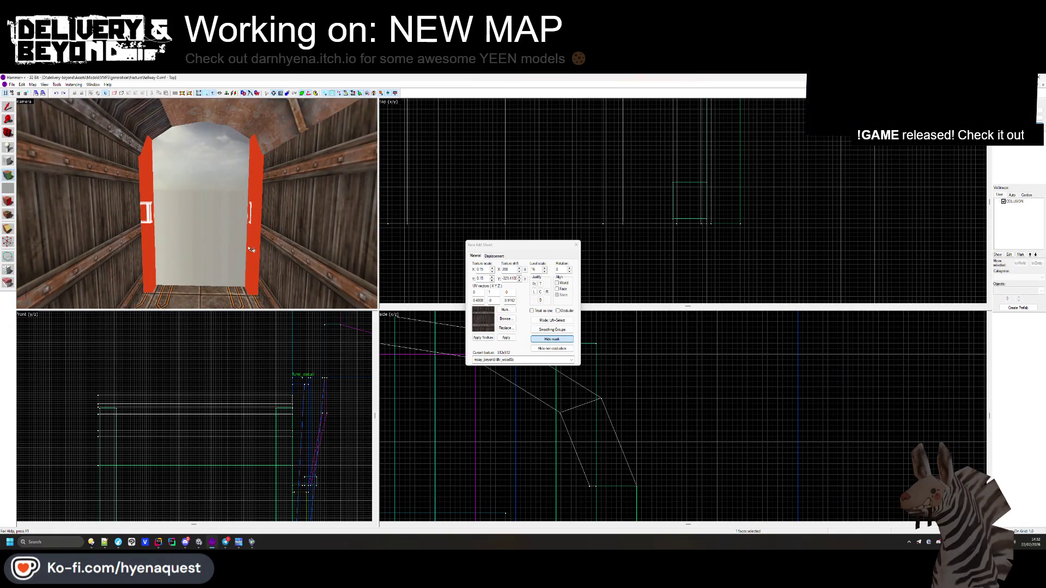
pyautogui.keyDown('ctrl'); pyautogui.click(146, 177); pyautogui.keyUp('ctrl')
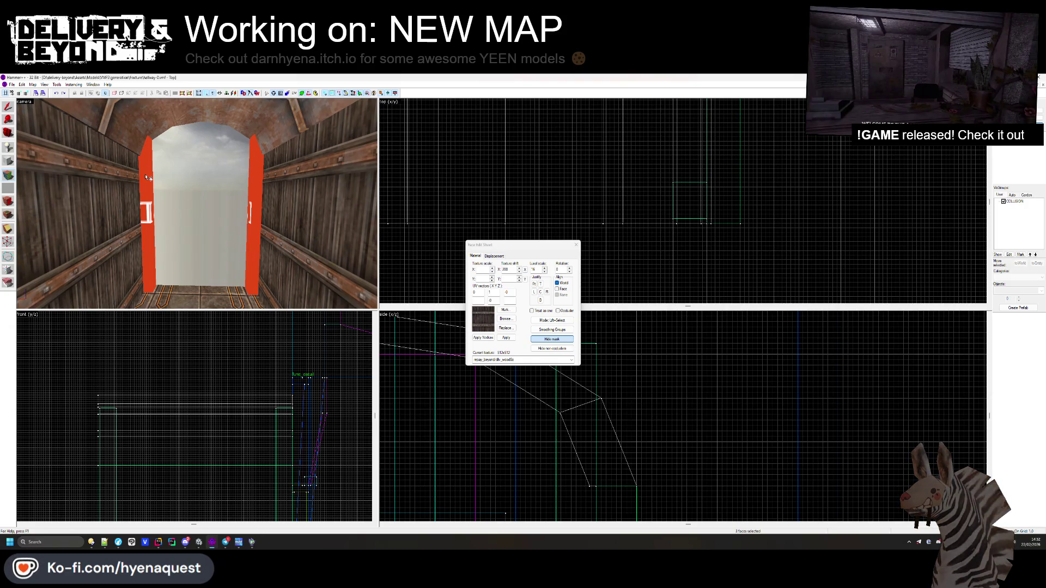
pyautogui.moveTo(107, 147); pyautogui.dragTo(245, 173)
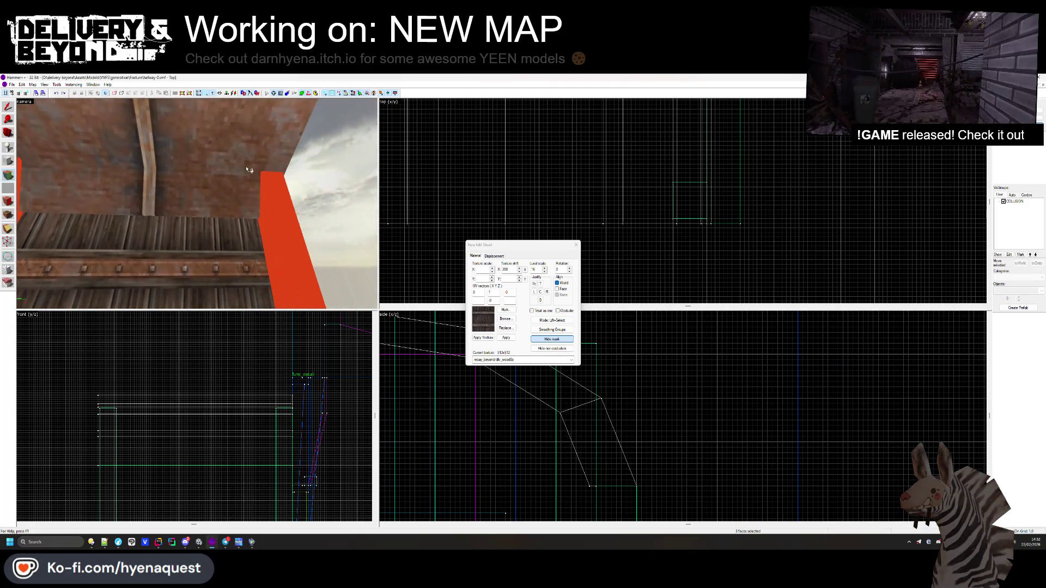
pyautogui.moveTo(271, 209)
pyautogui.mouseDown()
pyautogui.moveTo(168, 158)
pyautogui.moveTo(185, 179)
pyautogui.moveTo(203, 172)
pyautogui.moveTo(192, 175)
pyautogui.moveTo(196, 203)
pyautogui.moveTo(201, 194)
pyautogui.mouseUp()
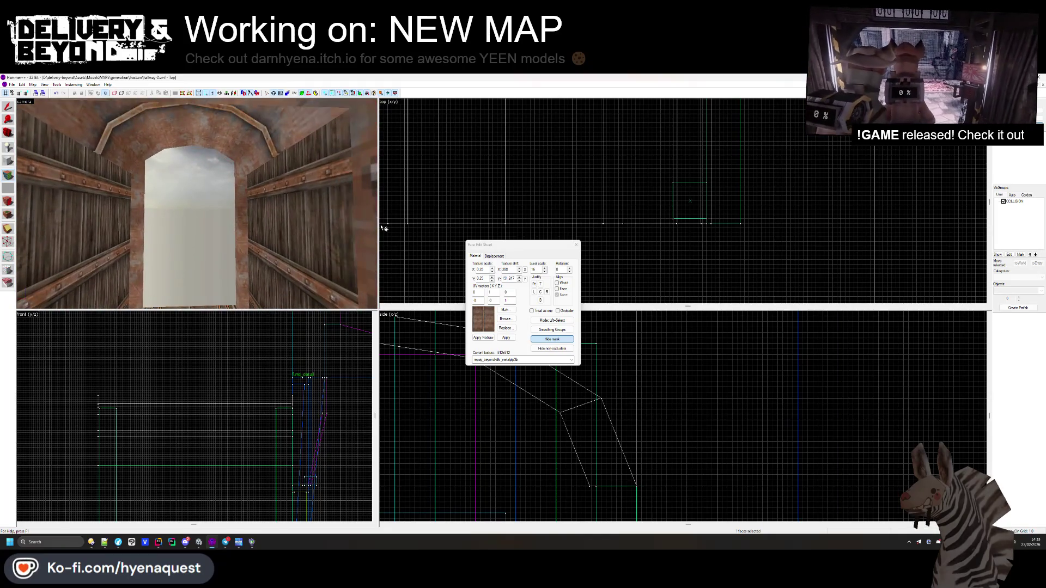
pyautogui.click(575, 245)
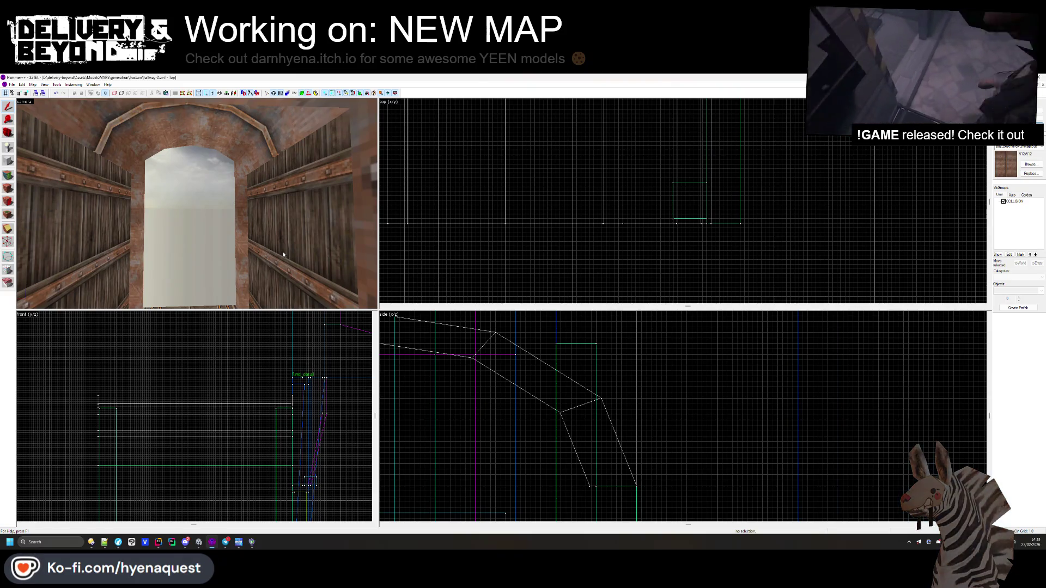
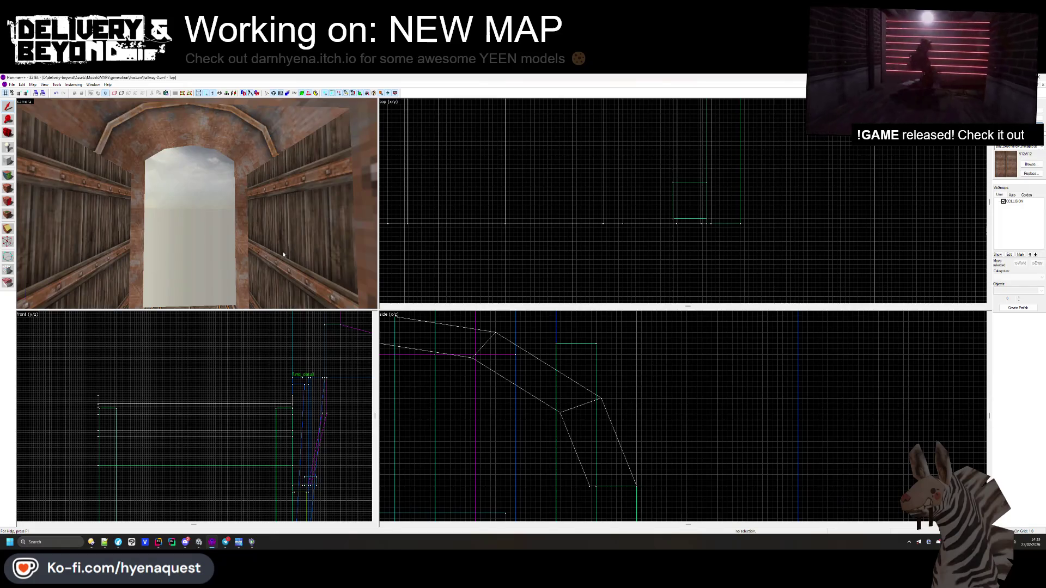
# - Pick up the floor's red OUTSIDE texture and outline a long thin block across the doorway
pyautogui.moveTo(160, 228); pyautogui.dragTo(196, 203)
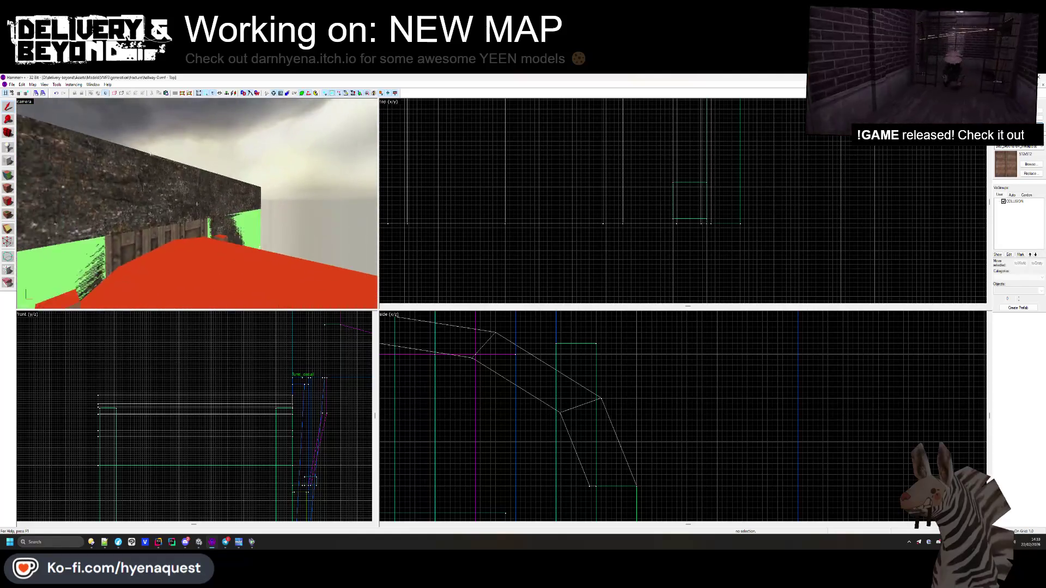
pyautogui.click(197, 204)
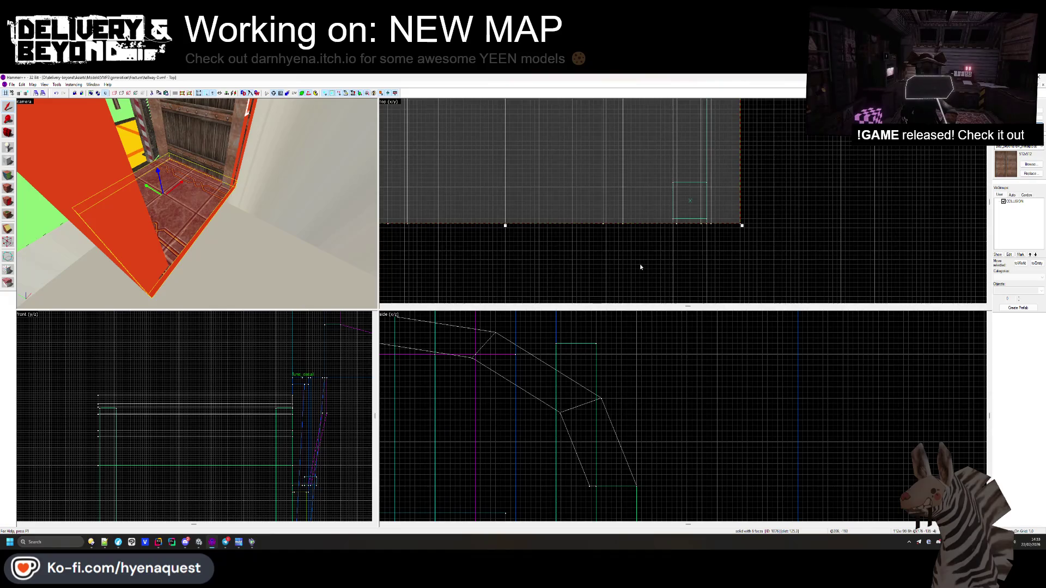
pyautogui.scroll(-3, 641, 267)
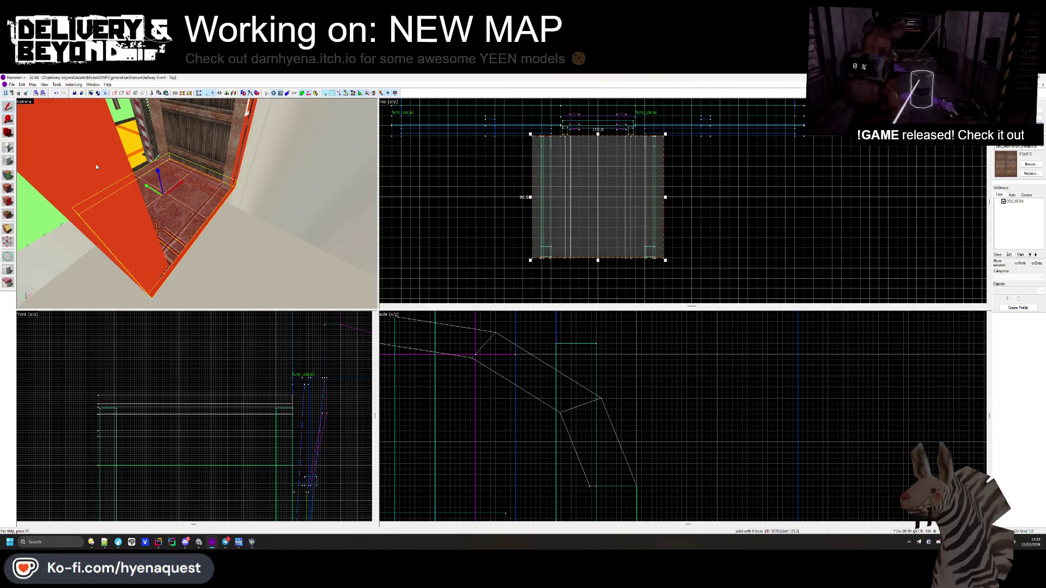
pyautogui.press('Escape')
pyautogui.click(8, 177)
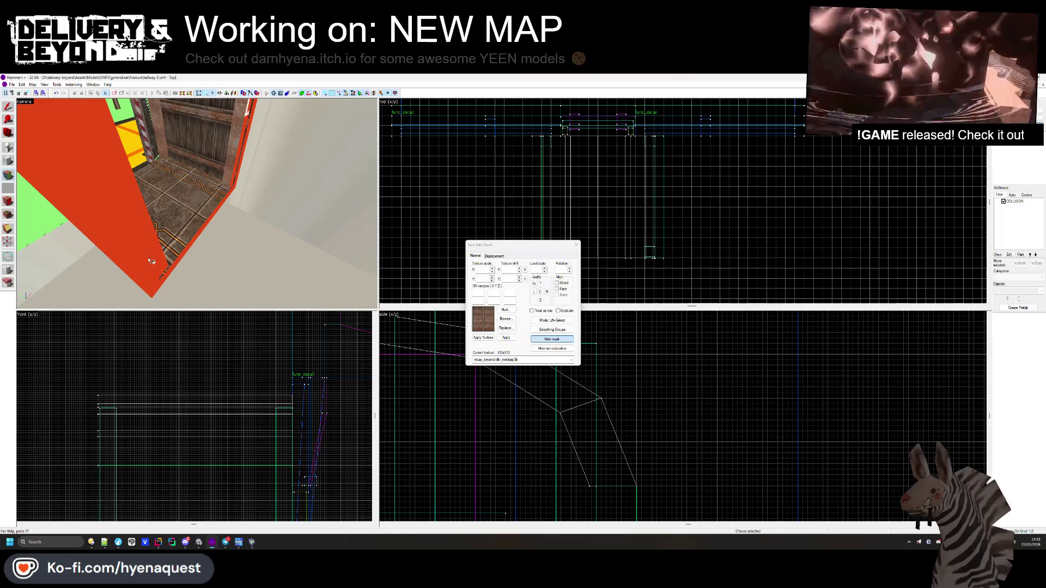
pyautogui.click(10, 162)
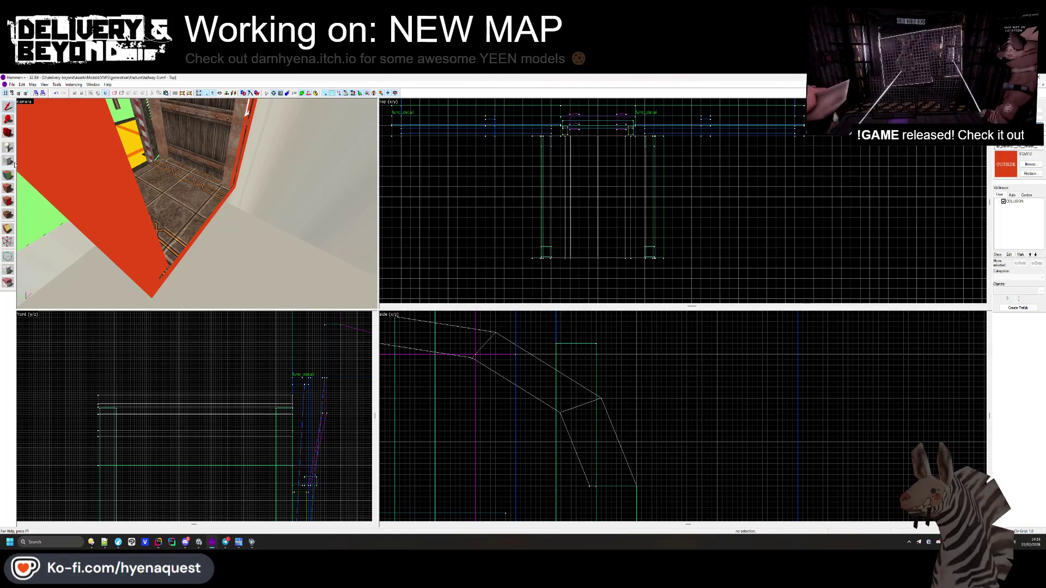
pyautogui.scroll(3, 555, 264)
pyautogui.moveTo(480, 254); pyautogui.dragTo(756, 284)
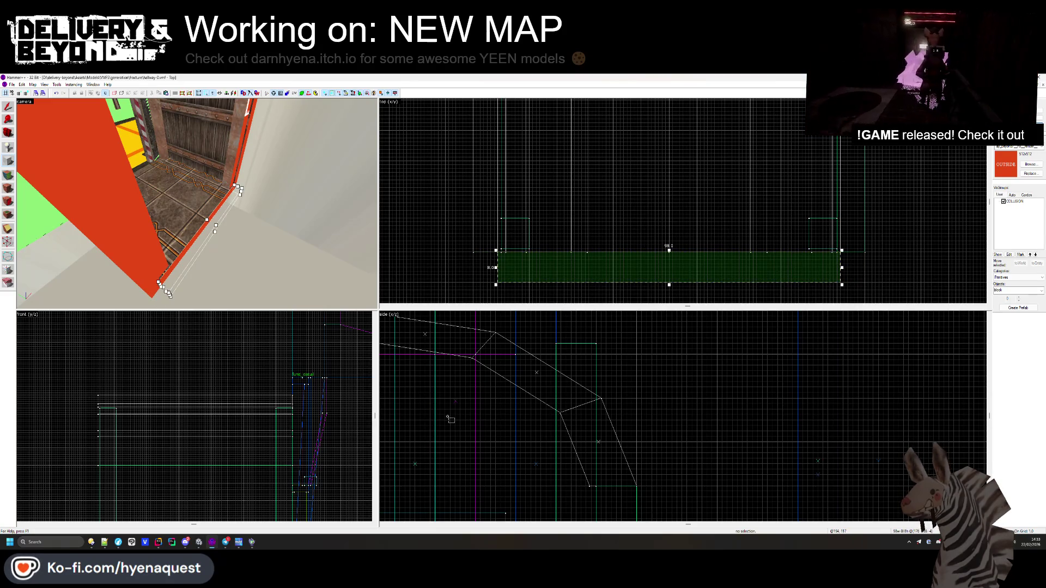
# - Turn the outlined block into a red solid and slide it sideways into place
pyautogui.hotkey('ctrl', 'shift', 'e')
pyautogui.scroll(4, 183, 445)
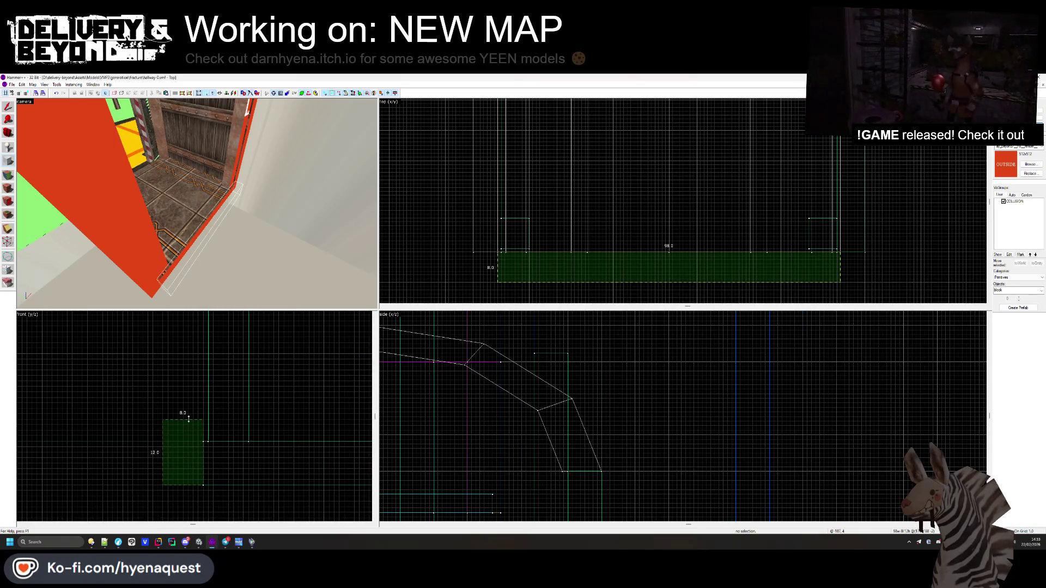
pyautogui.press('Return')
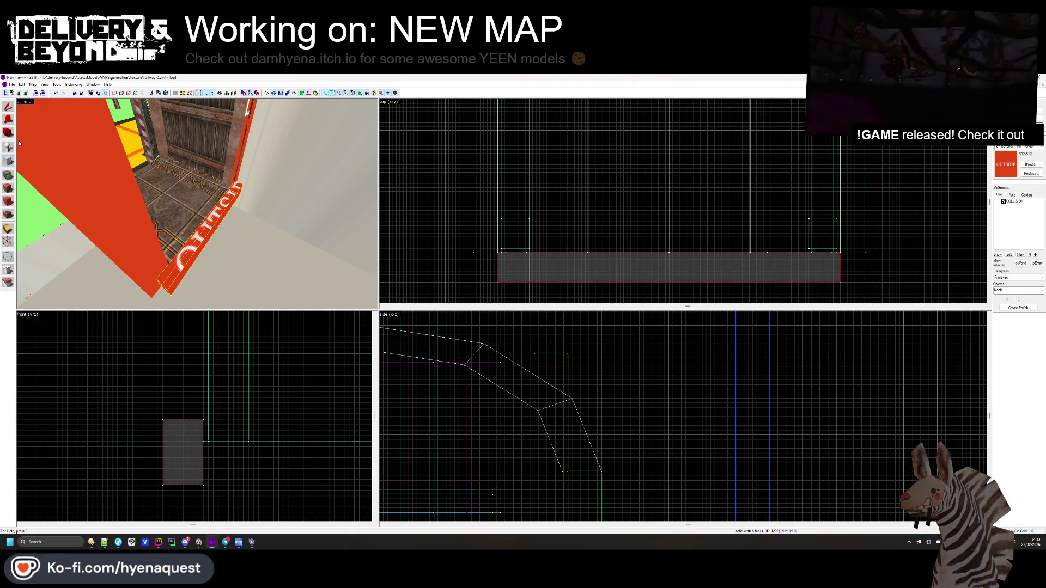
pyautogui.moveTo(170, 432); pyautogui.dragTo(74, 423)
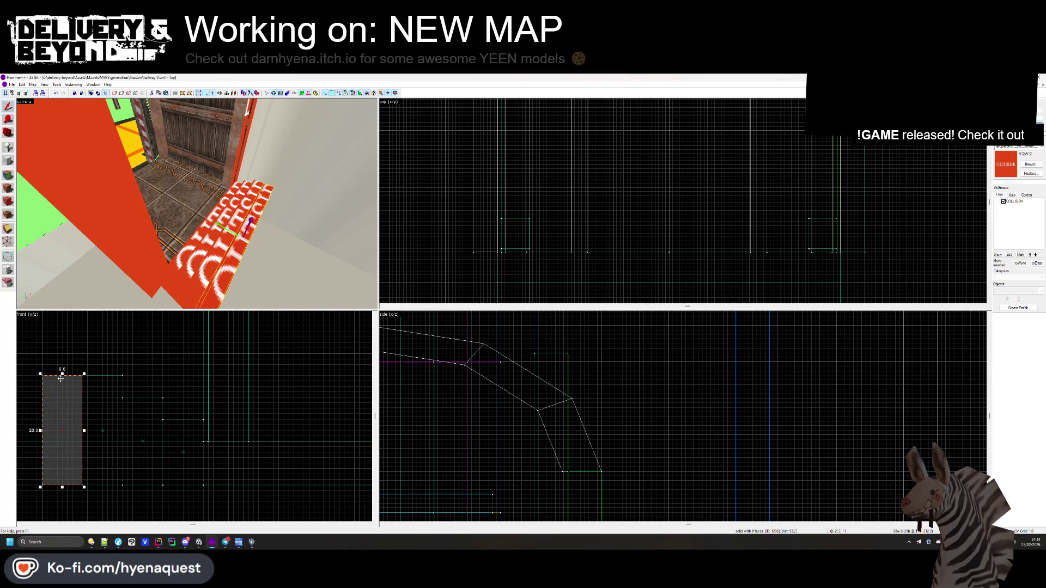
pyautogui.press('Escape')
# - Select all four stair blocks and trim their width from 96 to 89 units
pyautogui.press('z')
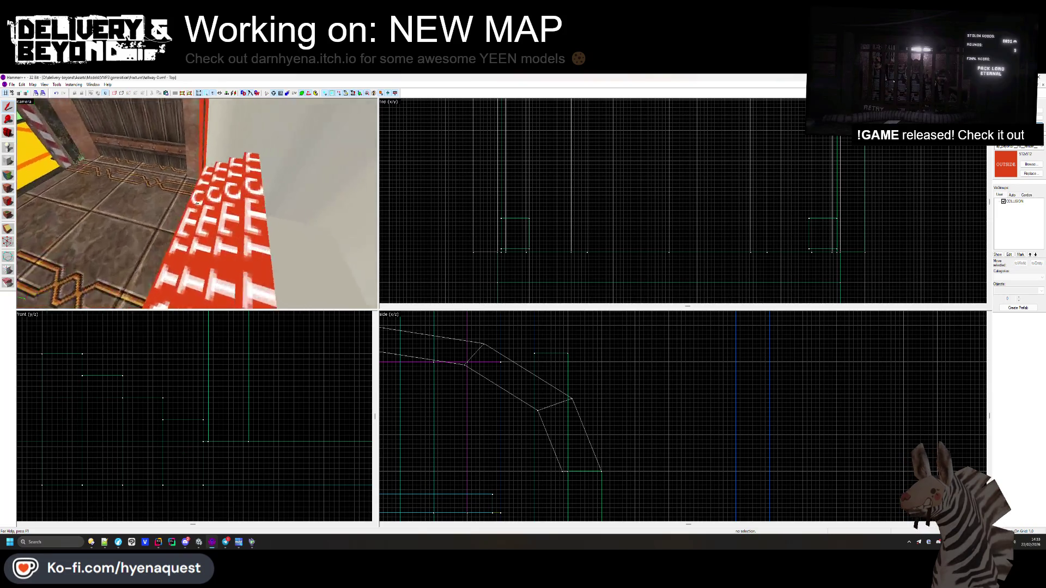
pyautogui.press('w')
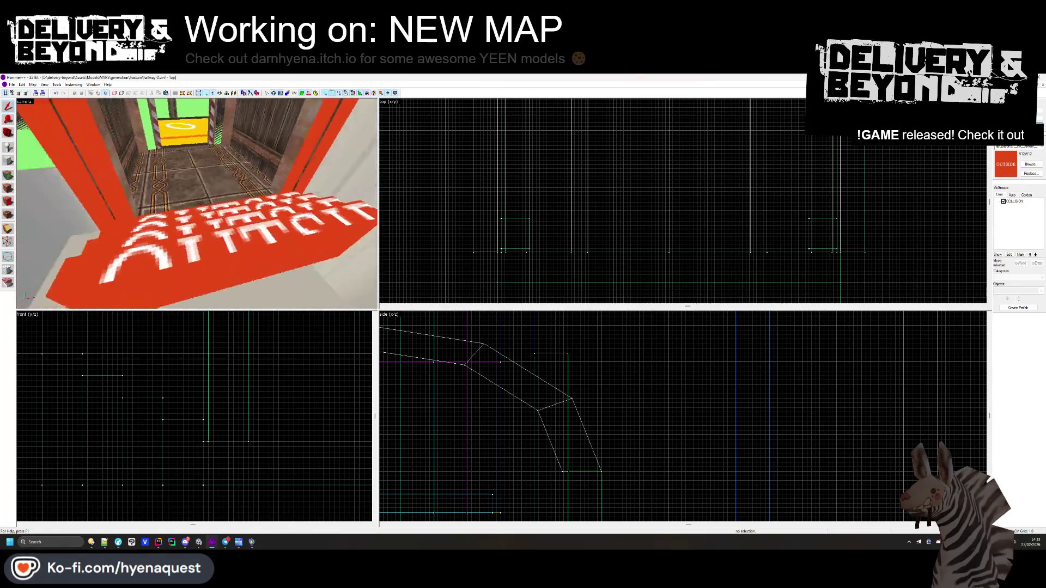
pyautogui.click(196, 203)
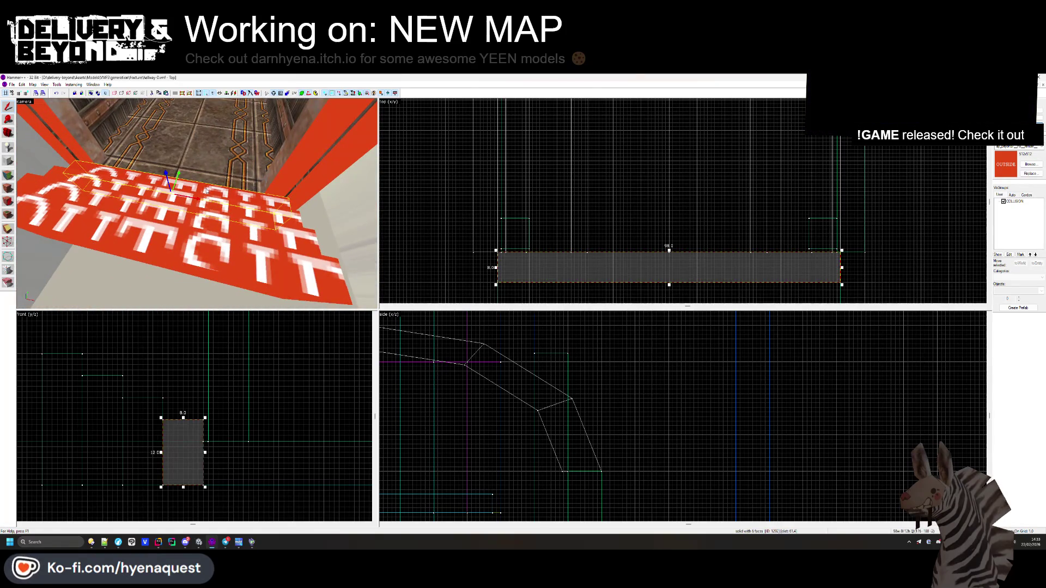
pyautogui.keyDown('ctrl'); pyautogui.click(191, 229); pyautogui.keyUp('ctrl')
pyautogui.keyDown('ctrl'); pyautogui.click(188, 248); pyautogui.keyUp('ctrl')
pyautogui.keyDown('ctrl'); pyautogui.click(187, 265); pyautogui.keyUp('ctrl')
pyautogui.scroll(3, 506, 262)
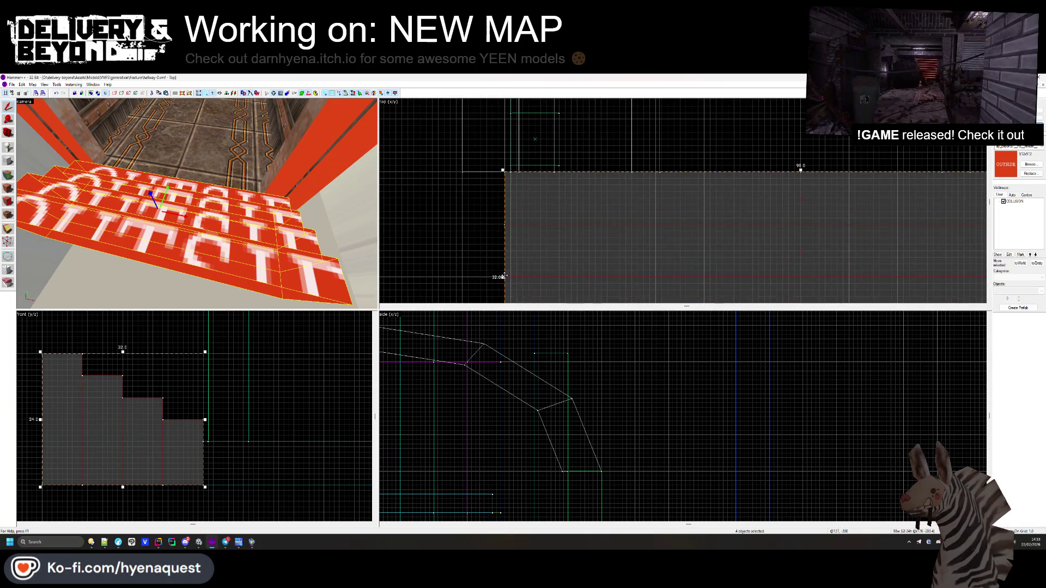
pyautogui.moveTo(503, 277); pyautogui.dragTo(561, 277)
pyautogui.scroll(-3, 694, 245)
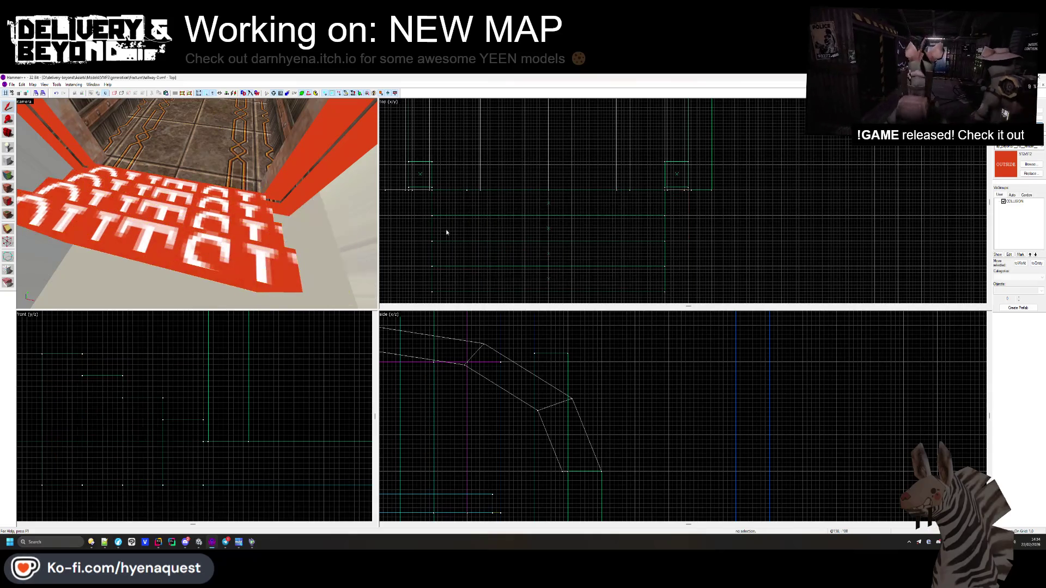
pyautogui.press('Escape')
pyautogui.moveTo(197, 204)
pyautogui.press('w')
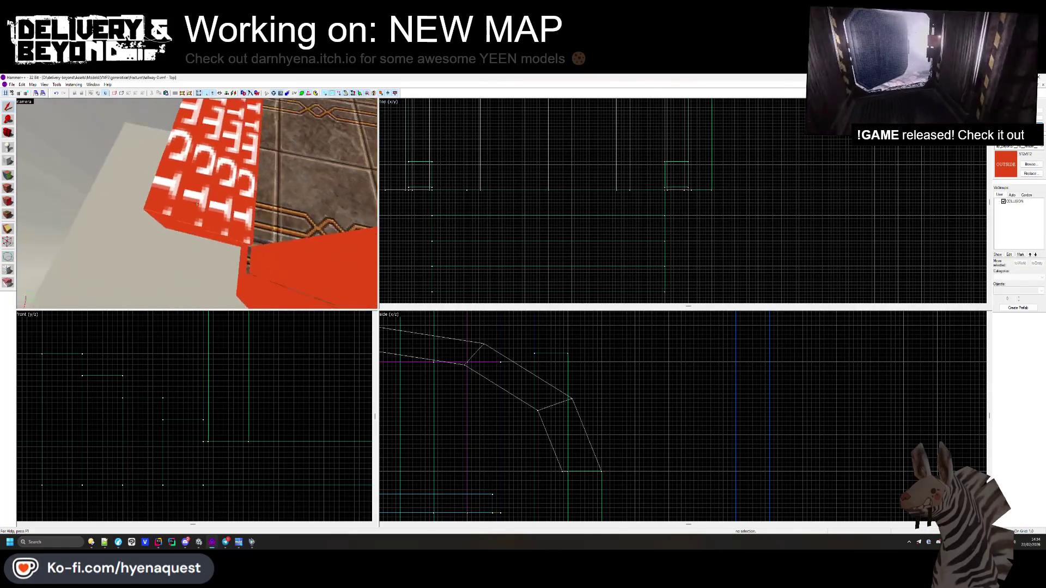
pyautogui.click(244, 211)
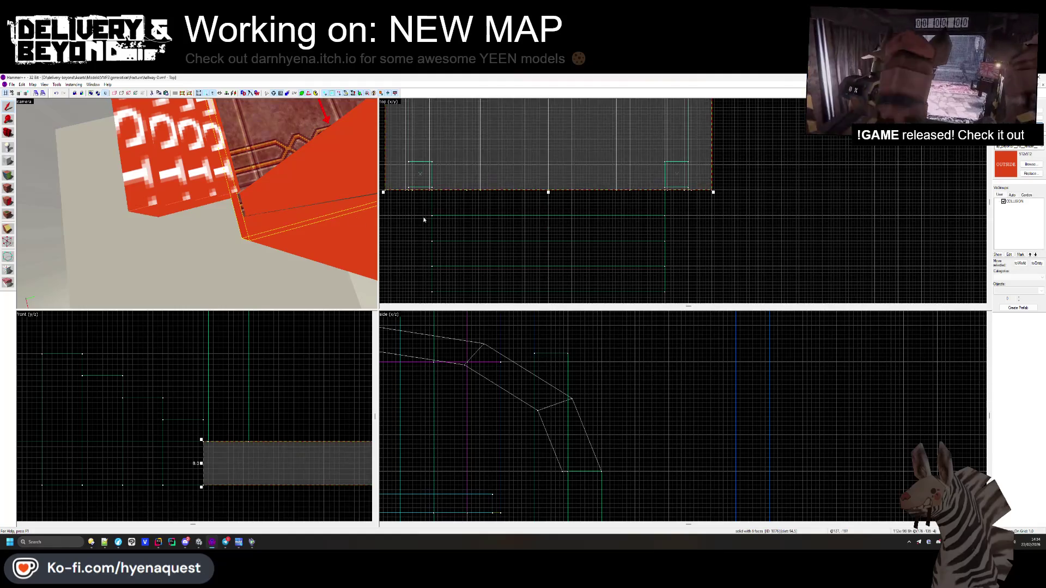
pyautogui.scroll(-2, 553, 205)
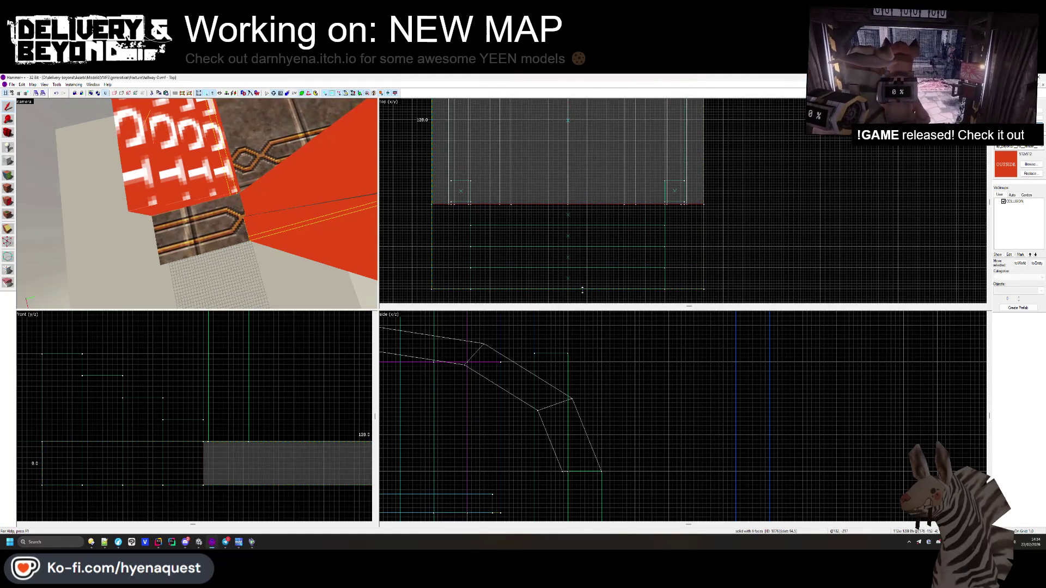
pyautogui.press('Escape')
pyautogui.press('z')
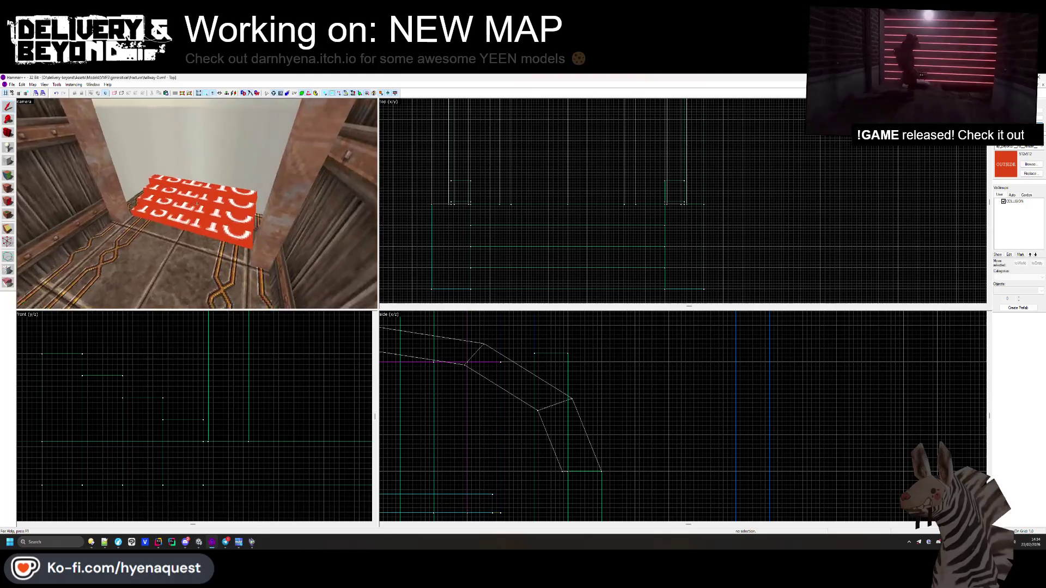
pyautogui.click(199, 206)
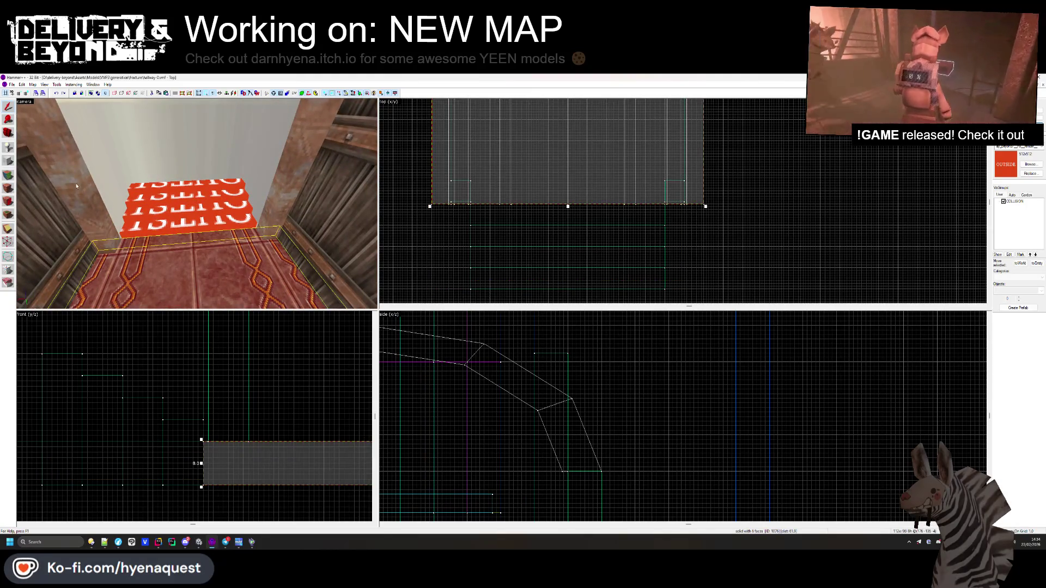
pyautogui.click(111, 232)
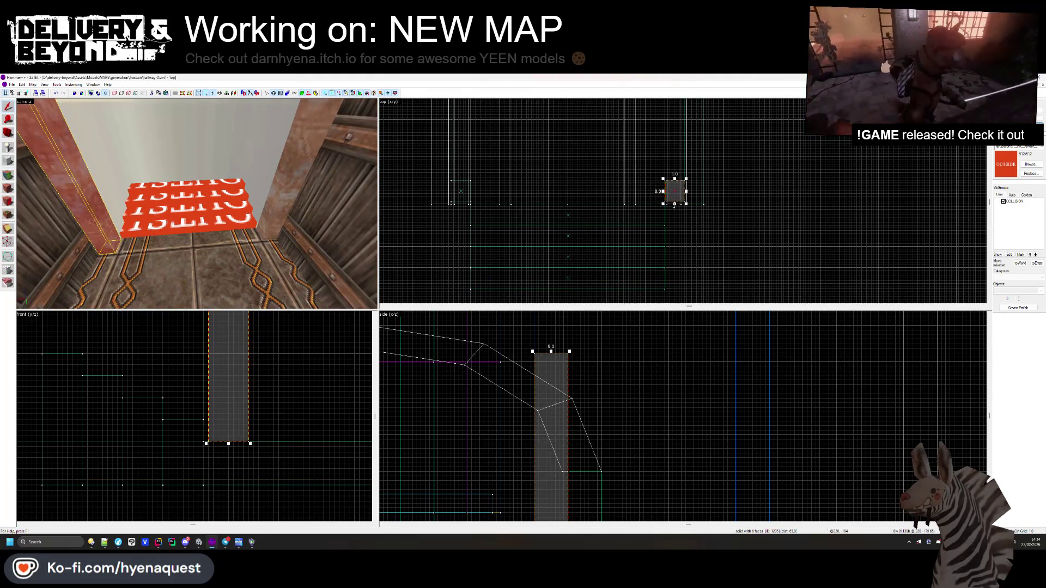
pyautogui.moveTo(675, 206); pyautogui.dragTo(676, 291)
pyautogui.click(393, 224)
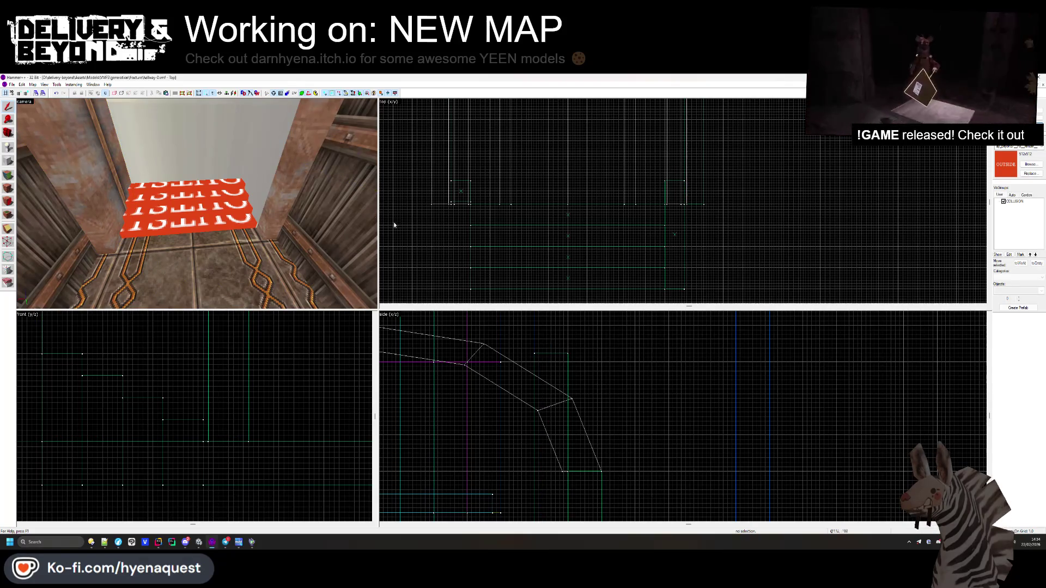
pyautogui.click(308, 191)
pyautogui.click(300, 195)
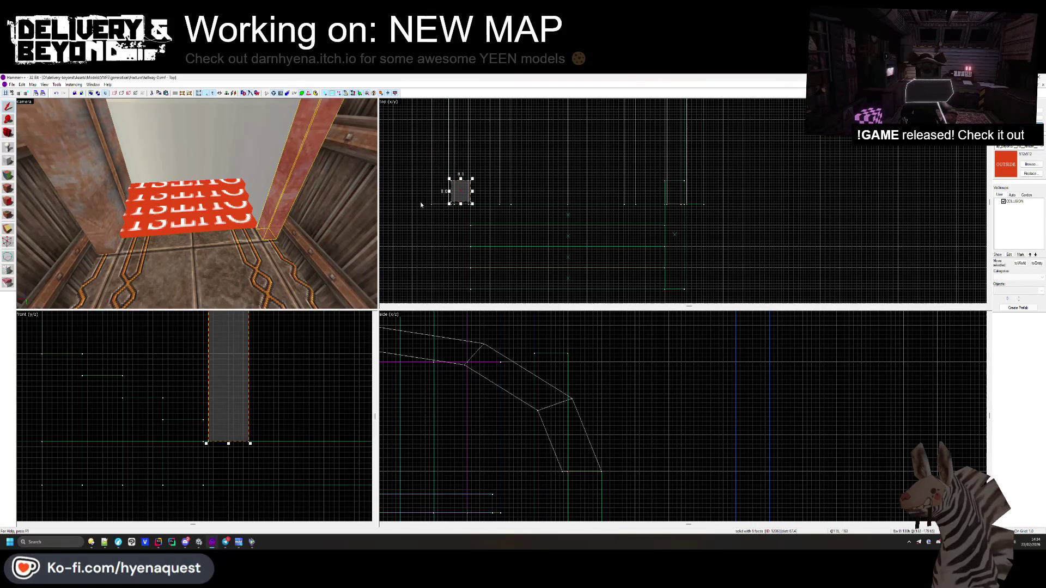
pyautogui.click(462, 208)
pyautogui.press('z')
pyautogui.press('w')
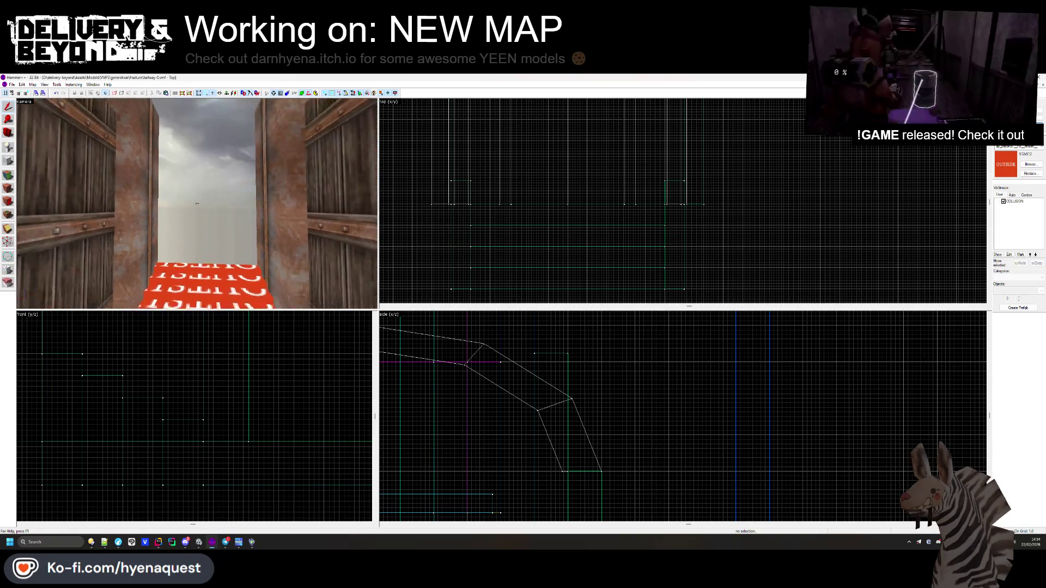
pyautogui.press('z')
pyautogui.click(200, 180)
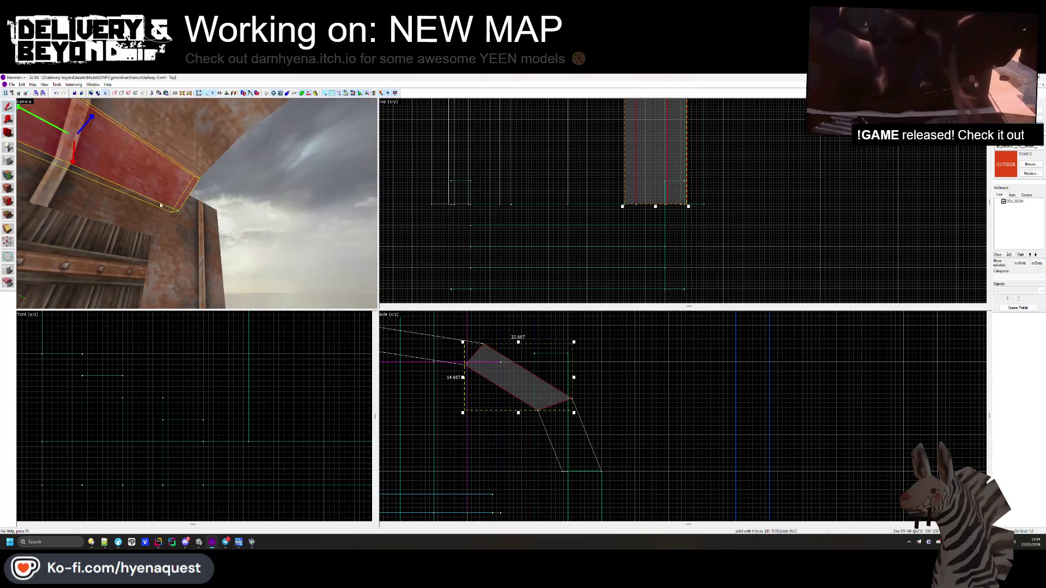
pyautogui.keyDown('ctrl'); pyautogui.click(164, 206); pyautogui.keyUp('ctrl')
pyautogui.keyDown('ctrl'); pyautogui.click(194, 155); pyautogui.keyUp('ctrl')
pyautogui.keyDown('ctrl'); pyautogui.click(240, 207); pyautogui.keyUp('ctrl')
pyautogui.keyDown('ctrl'); pyautogui.click(294, 164); pyautogui.keyUp('ctrl')
pyautogui.keyDown('ctrl'); pyautogui.click(335, 194); pyautogui.keyUp('ctrl')
pyautogui.press('z')
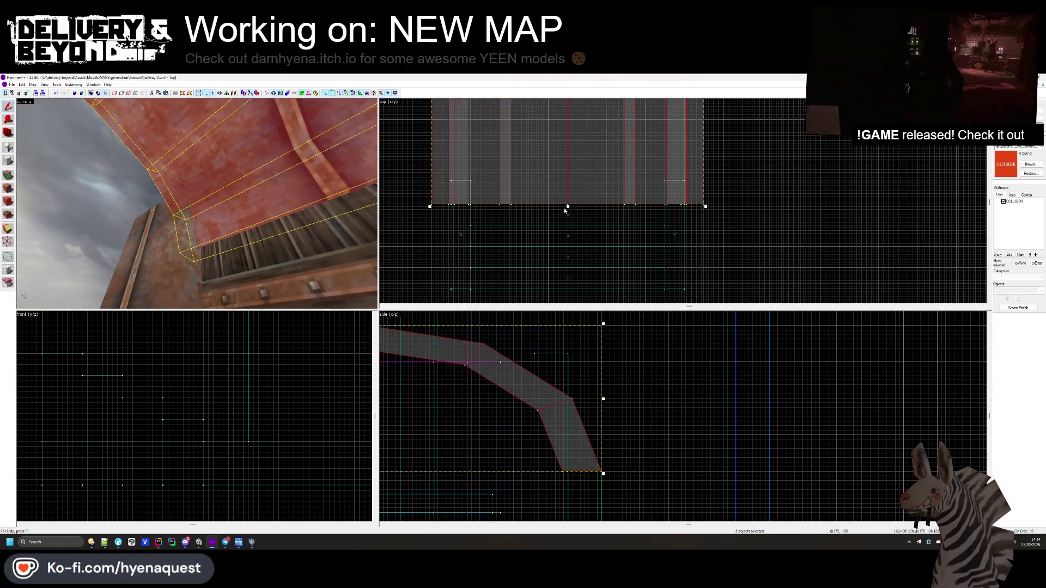
pyautogui.press('Escape')
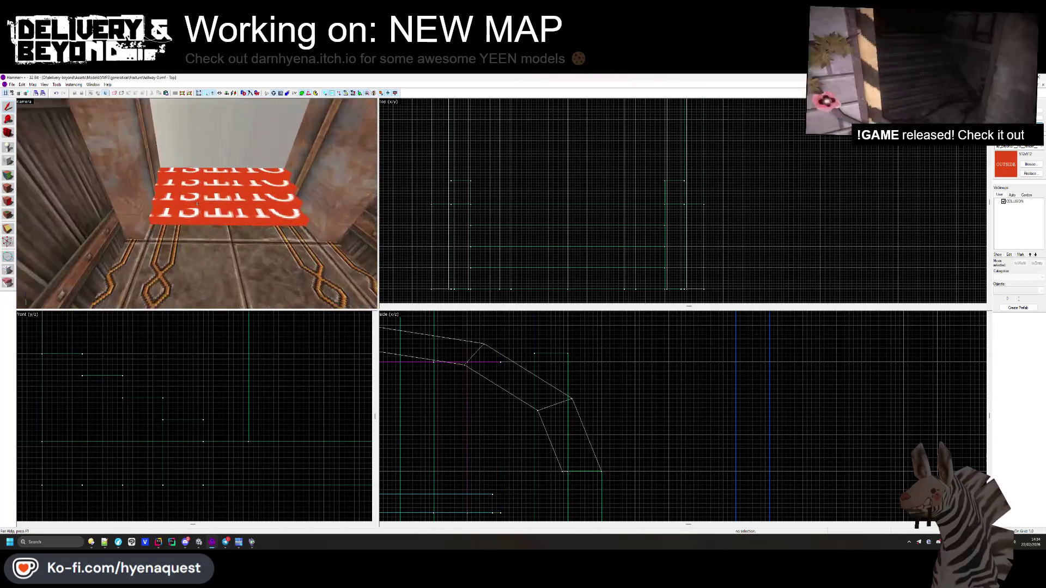
# - Apply the wavy stone-trim texture to the platform's front edge and centre it
pyautogui.click(7, 188)
pyautogui.click(193, 239)
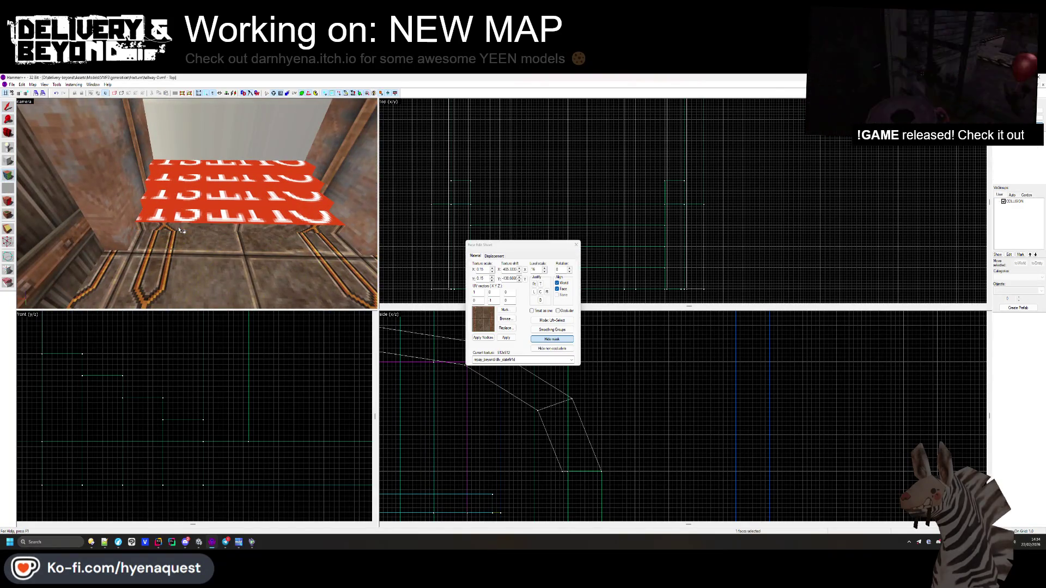
pyautogui.click(505, 319)
pyautogui.scroll(-5, 526, 271)
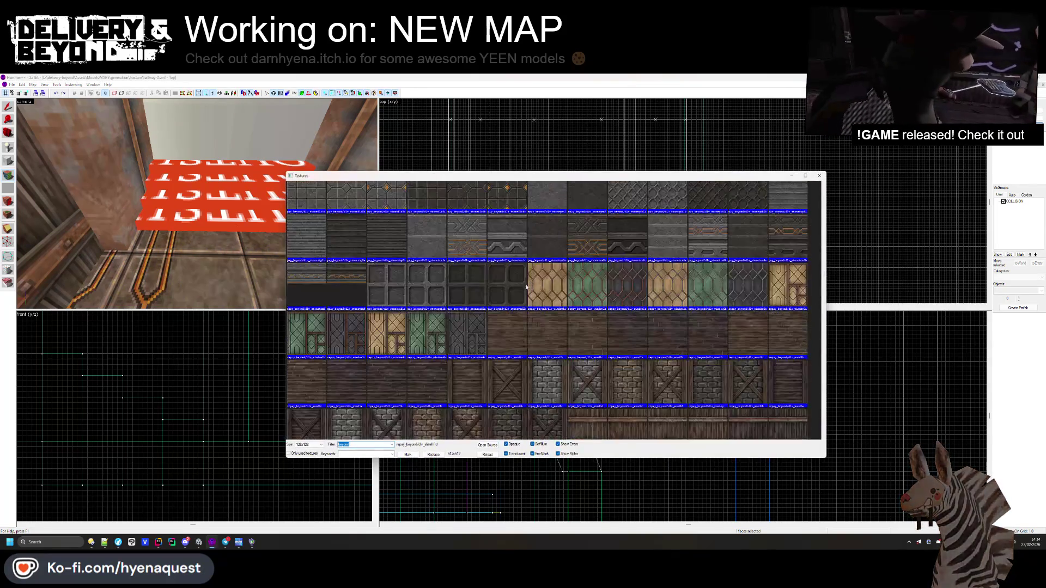
pyautogui.doubleClick(512, 253)
pyautogui.rightClick(250, 232)
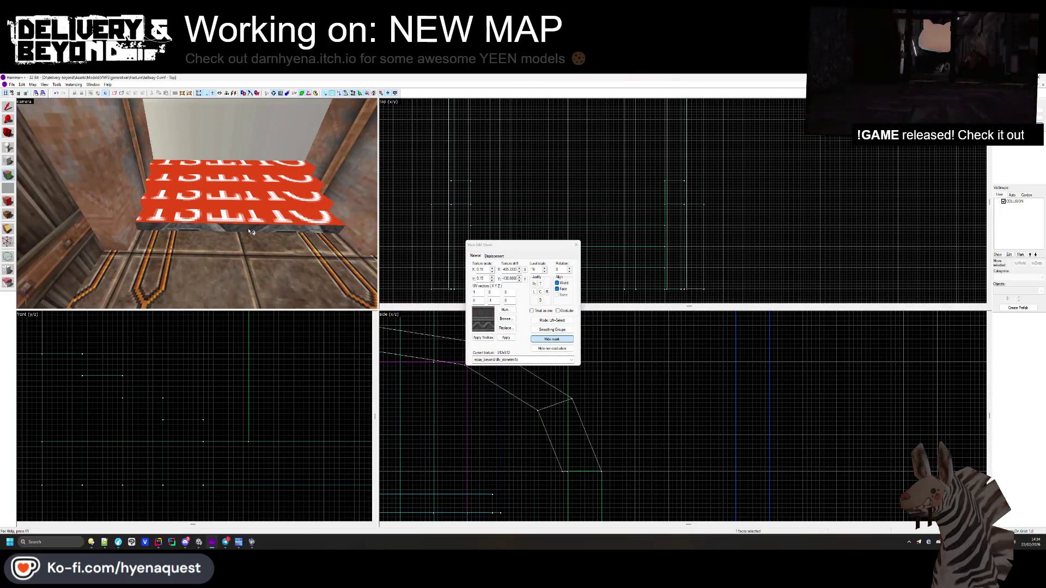
pyautogui.click(539, 292)
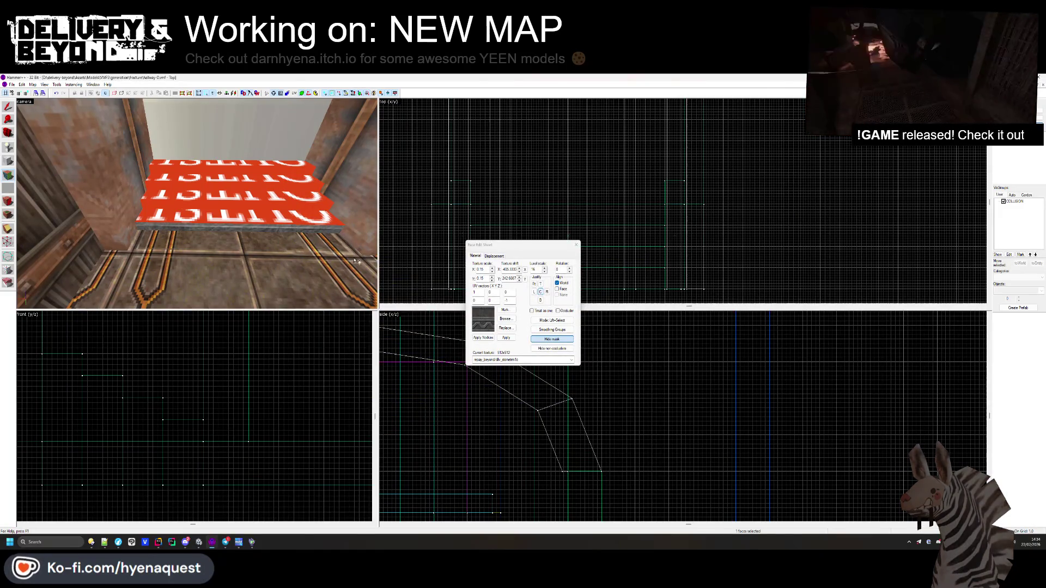
# - Cover the remaining red step faces with stone trim and realign it
pyautogui.rightClick(277, 222)
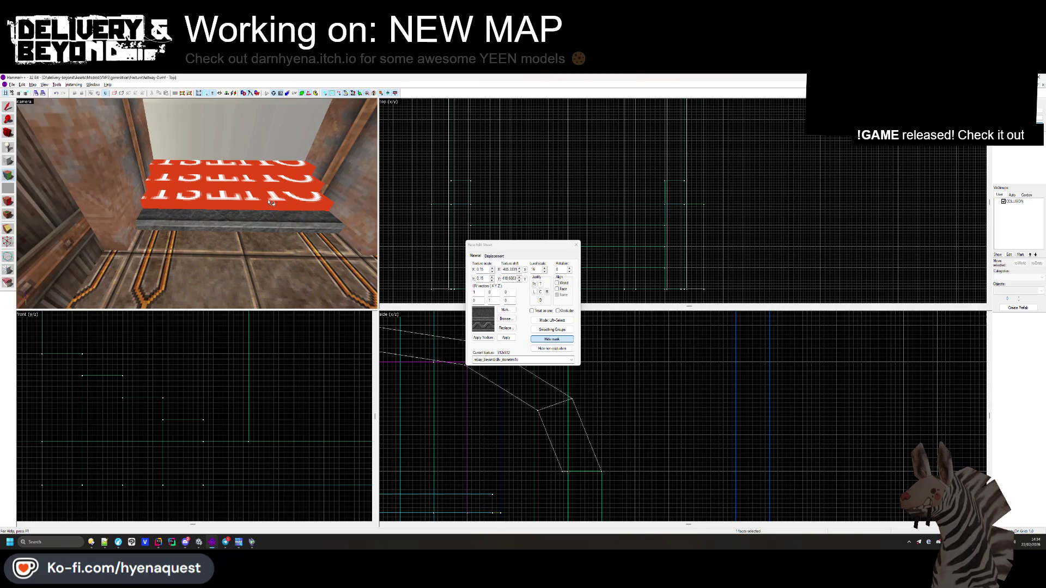
pyautogui.rightClick(270, 200)
pyautogui.rightClick(262, 209)
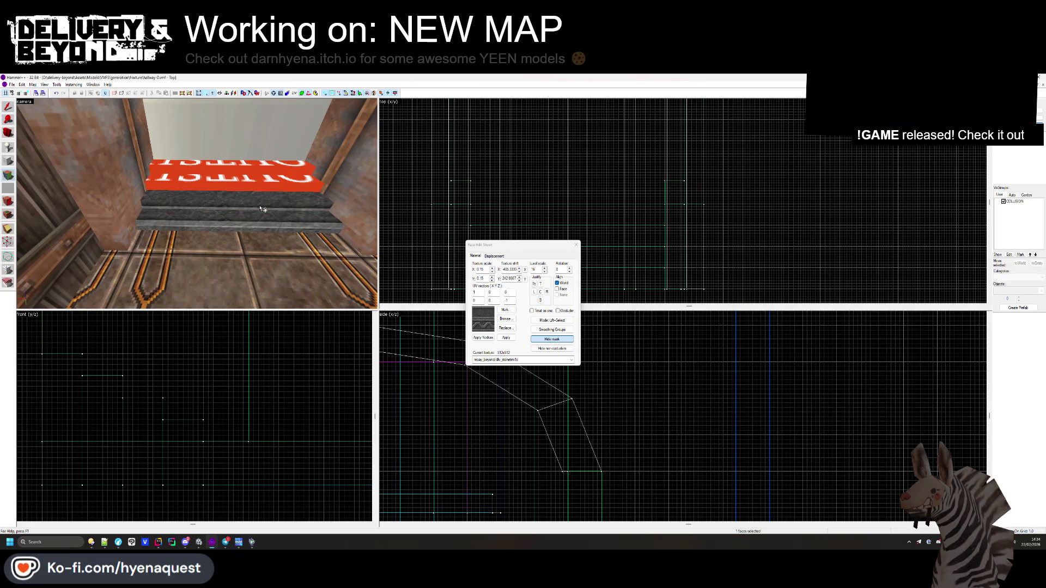
pyautogui.scroll(5, 196, 204)
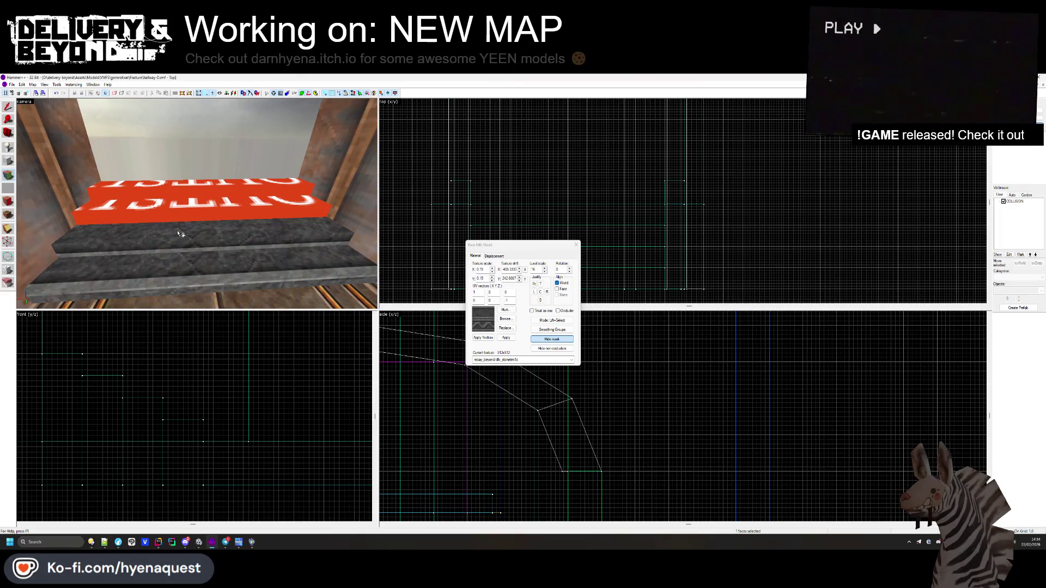
pyautogui.rightClick(187, 220)
pyautogui.rightClick(193, 212)
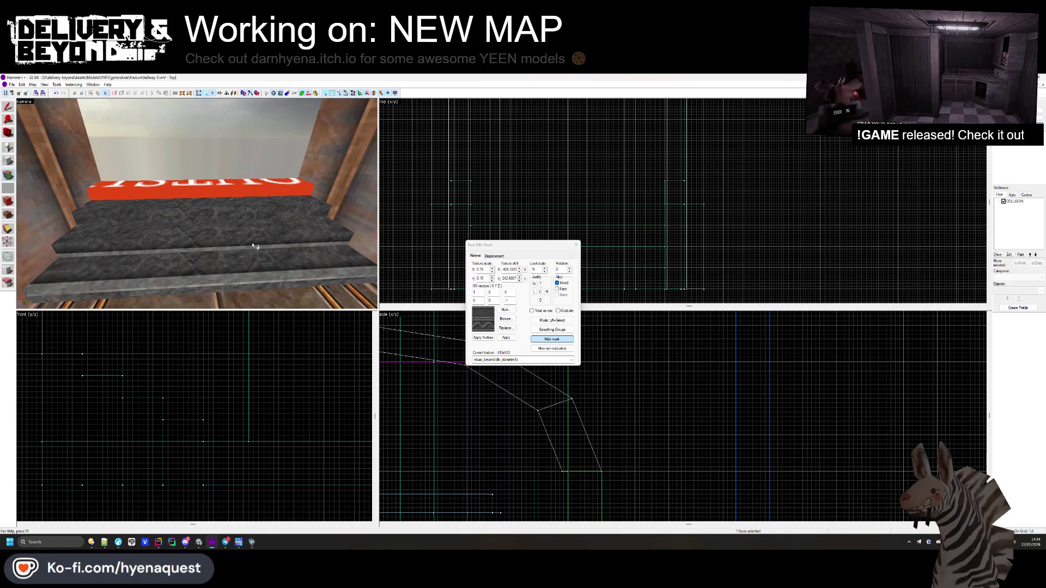
pyautogui.click(540, 301)
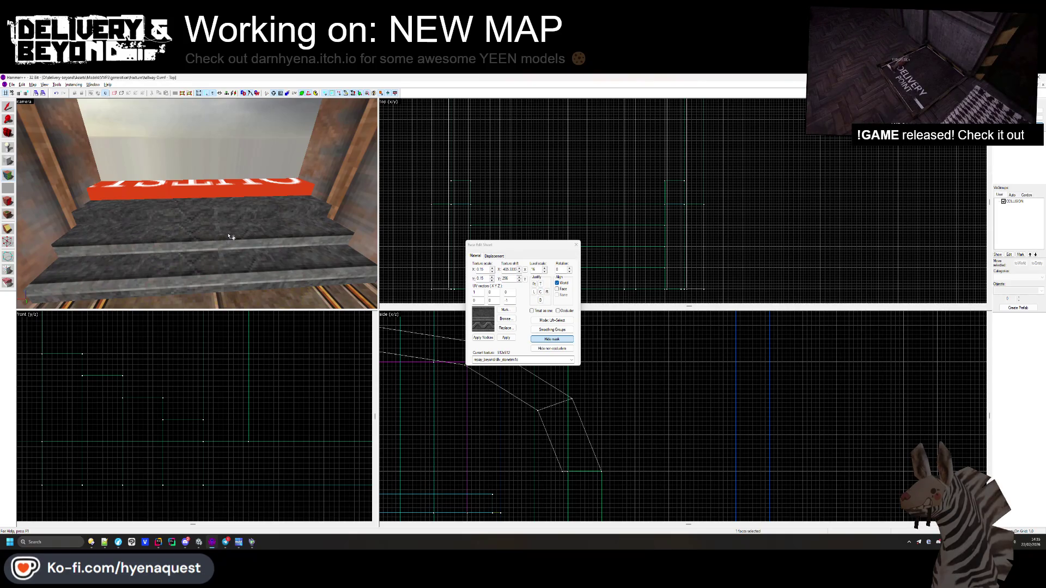
pyautogui.click(539, 292)
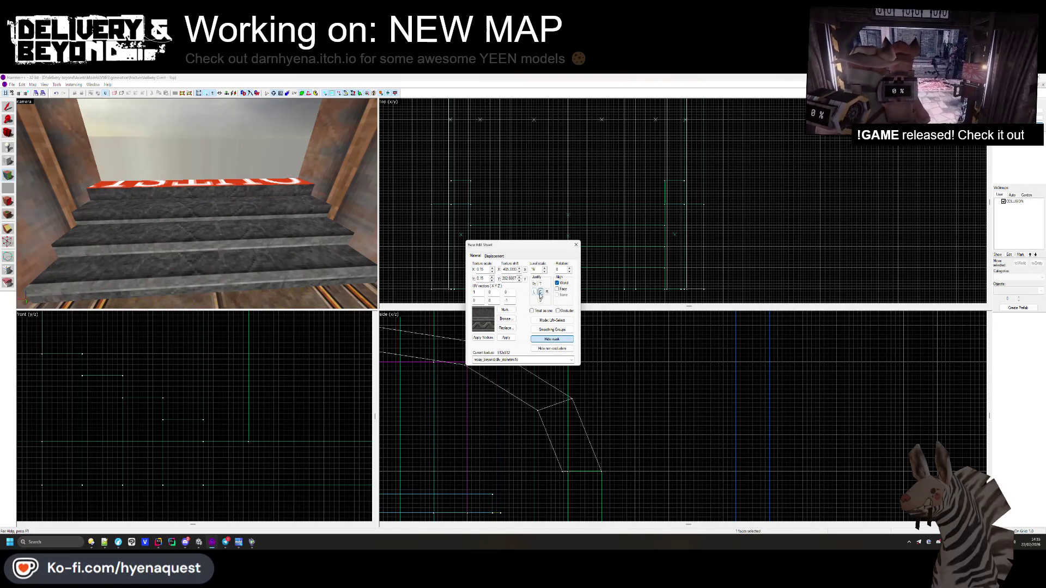
# - Set the stair trim's vertical texture shift to 314 so it lines up, then finish face editing
pyautogui.press('z')
pyautogui.press('w')
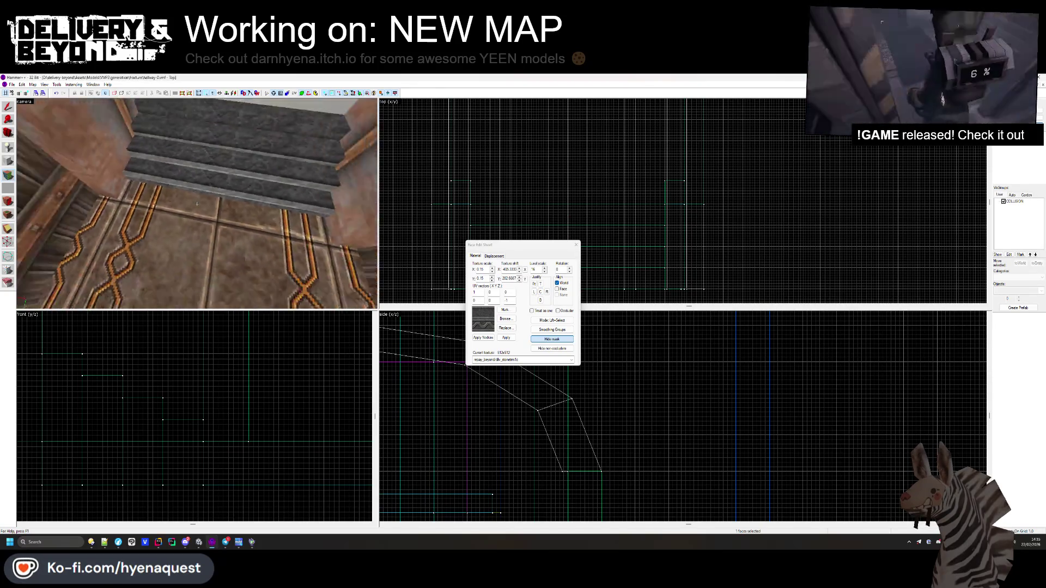
pyautogui.moveTo(197, 204)
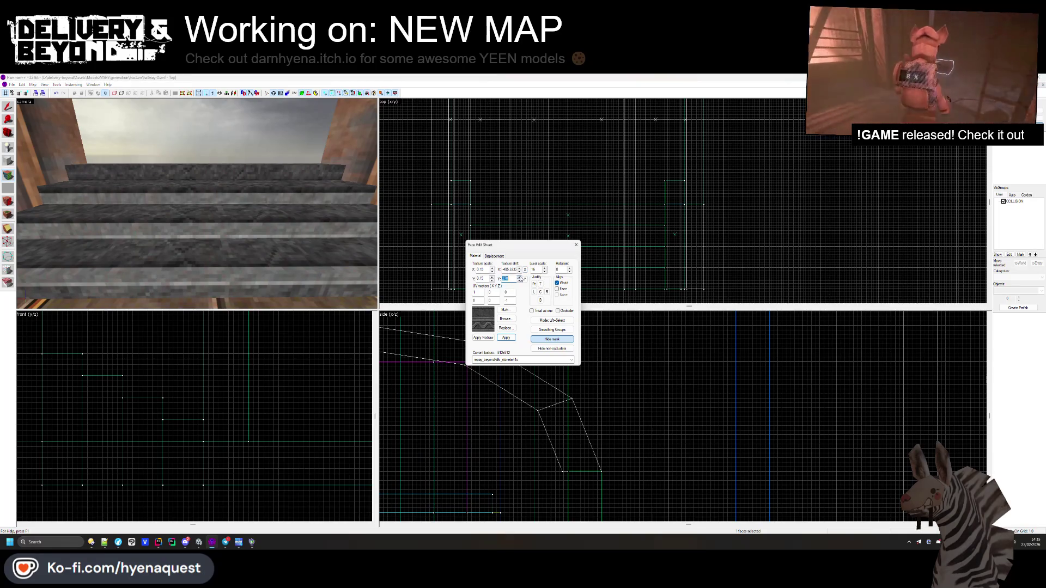
pyautogui.click(520, 279)
pyautogui.click(520, 279)
pyautogui.click(520, 279)
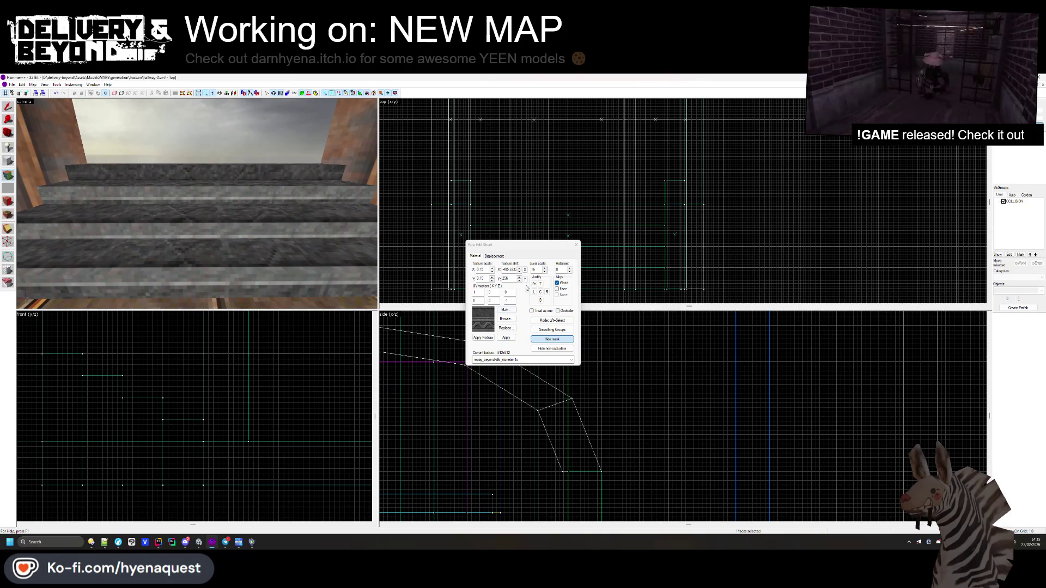
pyautogui.click(520, 278)
pyautogui.click(520, 280)
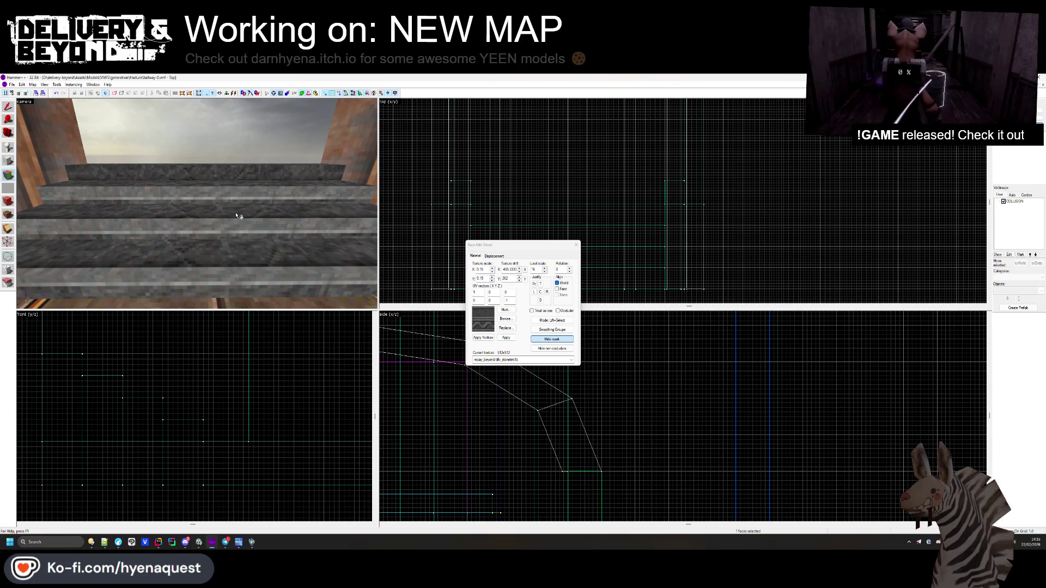
pyautogui.scroll(5, 238, 216)
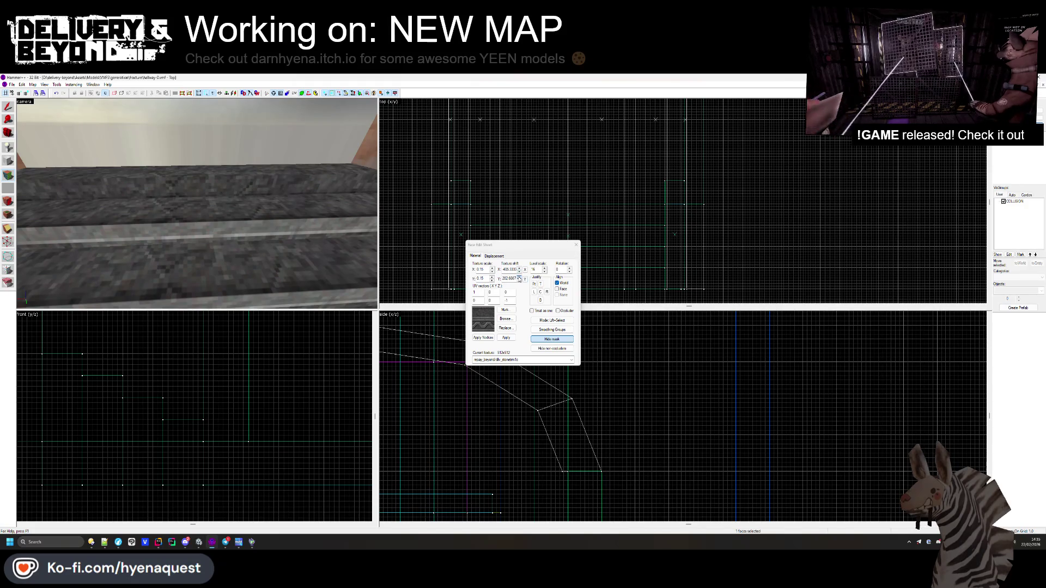
pyautogui.click(520, 279)
pyautogui.click(520, 279)
pyautogui.click(519, 279)
pyautogui.click(520, 280)
pyautogui.click(519, 280)
pyautogui.click(519, 280)
pyautogui.click(519, 280)
pyautogui.click(519, 280)
pyautogui.click(519, 280)
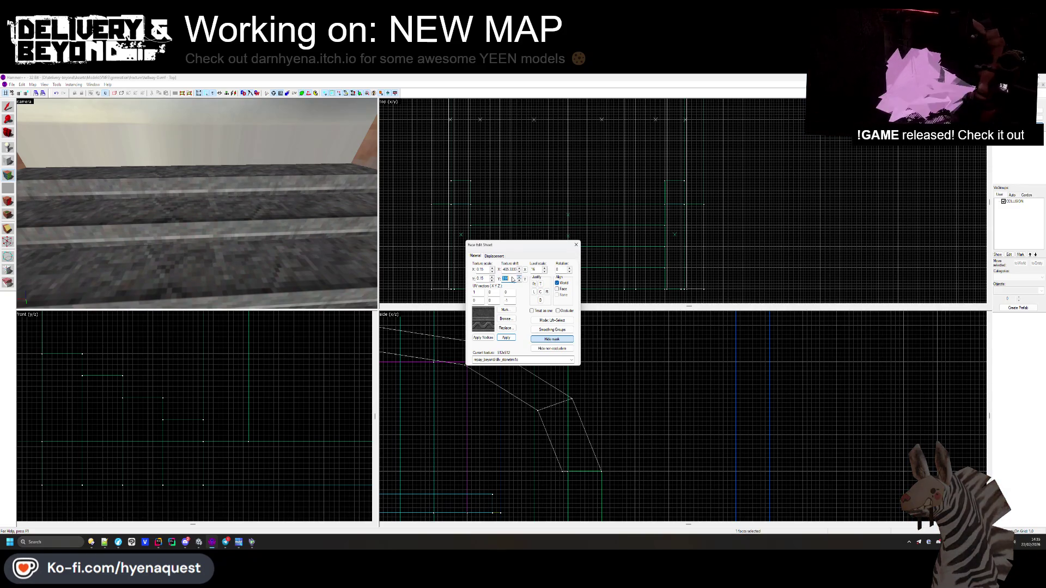
pyautogui.click(575, 245)
pyautogui.scroll(-5, 301, 217)
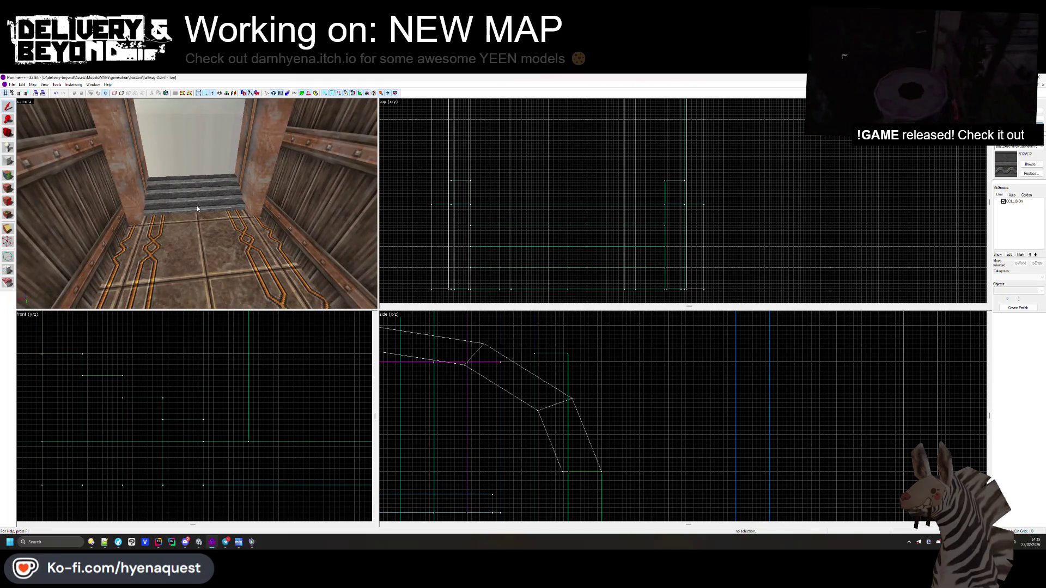
# - Rotate the corridor floor texture 90°, justify it, and apply dlv_stonetrim1a
pyautogui.click(9, 175)
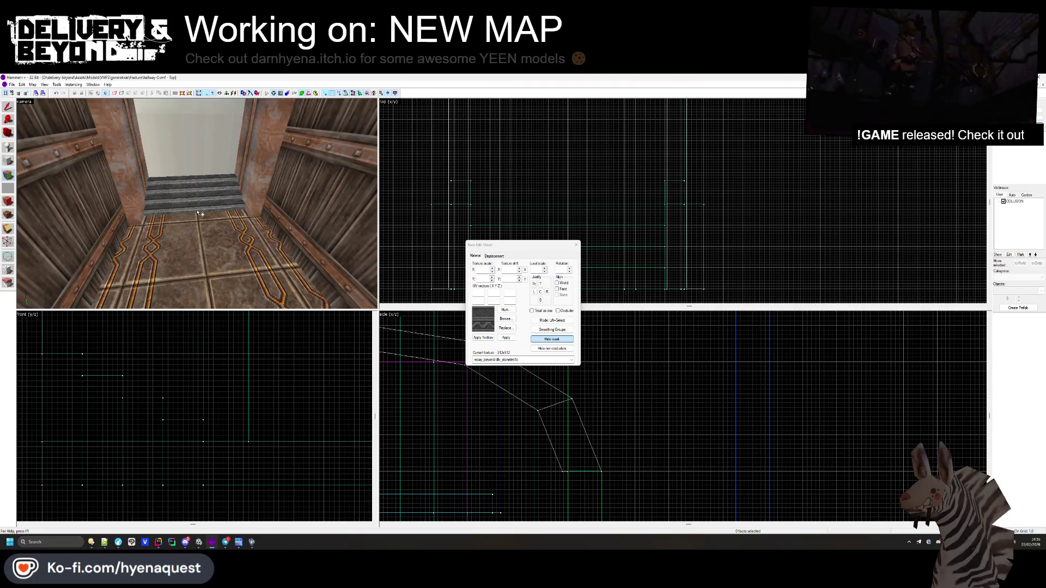
pyautogui.click(204, 228)
pyautogui.click(206, 240)
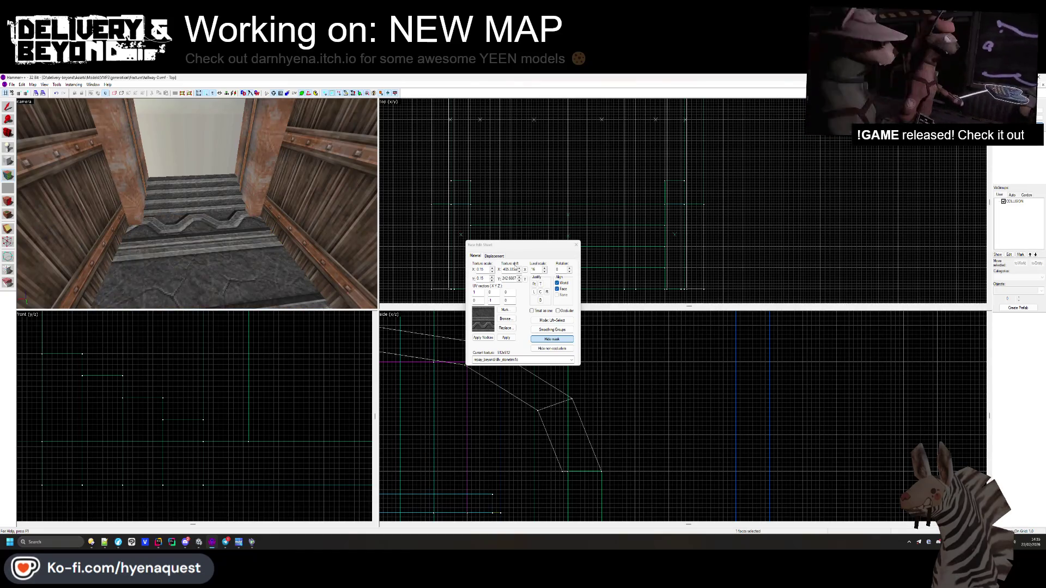
pyautogui.click(506, 337)
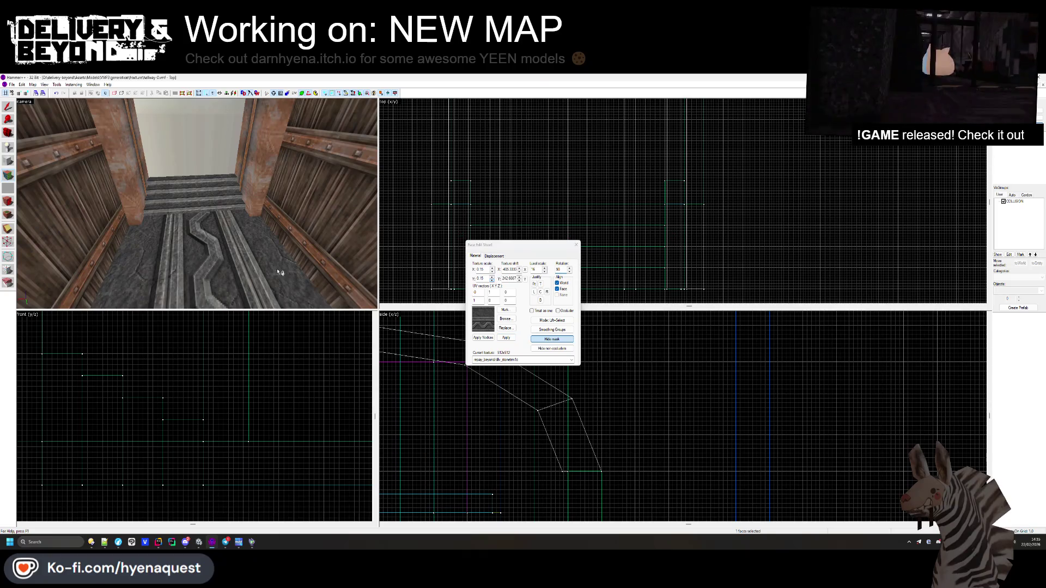
pyautogui.click(547, 292)
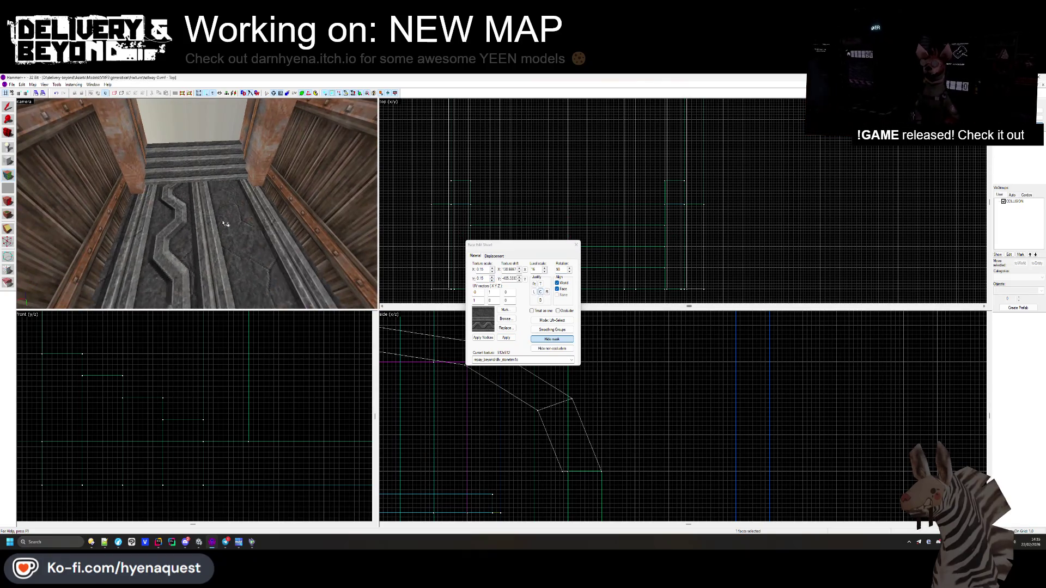
pyautogui.click(506, 319)
pyautogui.doubleClick(456, 213)
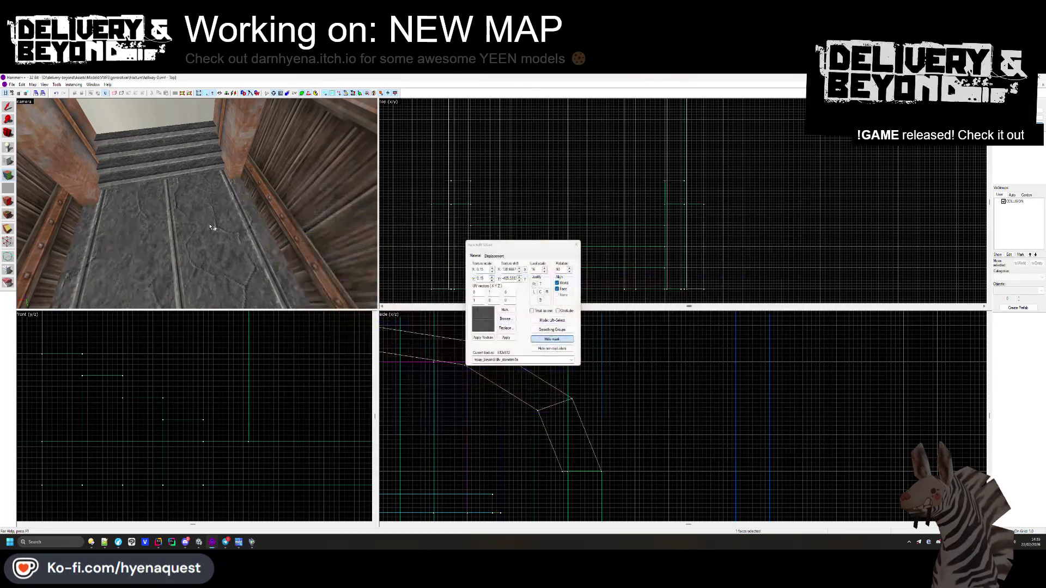
# - Apply a patterned panel texture to a hallway wall face
pyautogui.press('s')
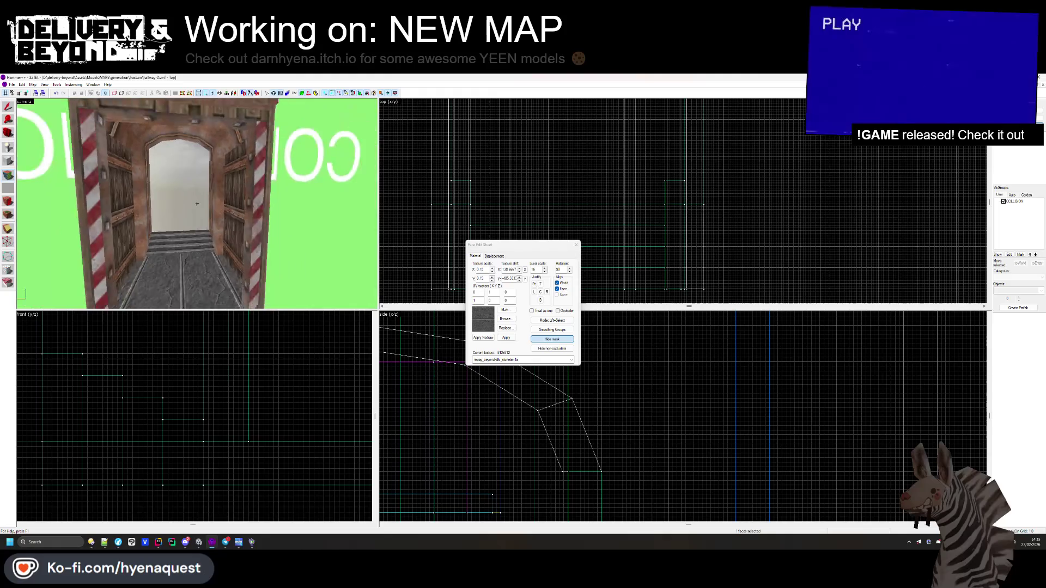
pyautogui.press('w')
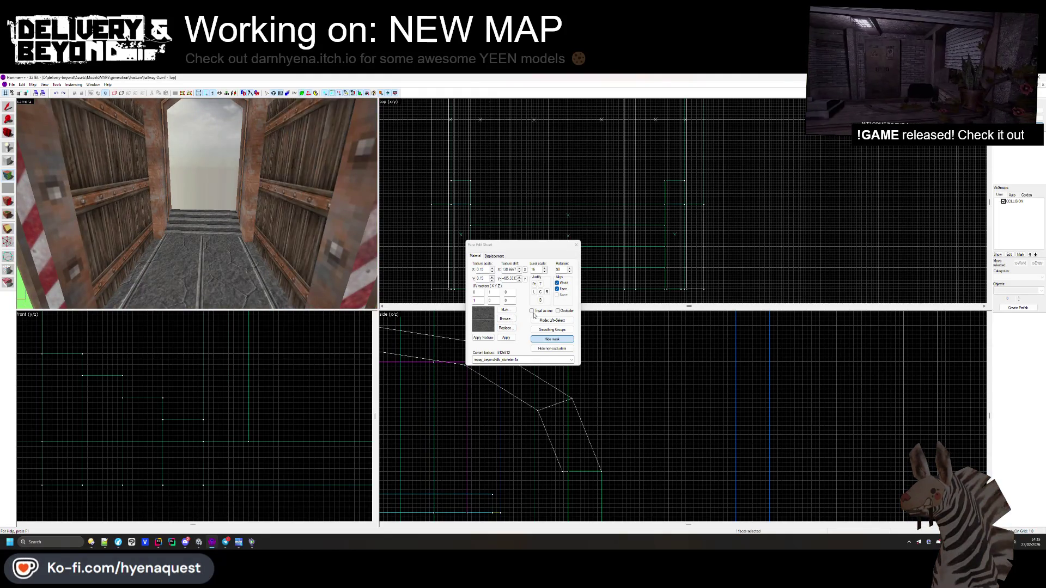
pyautogui.click(507, 319)
pyautogui.doubleClick(463, 209)
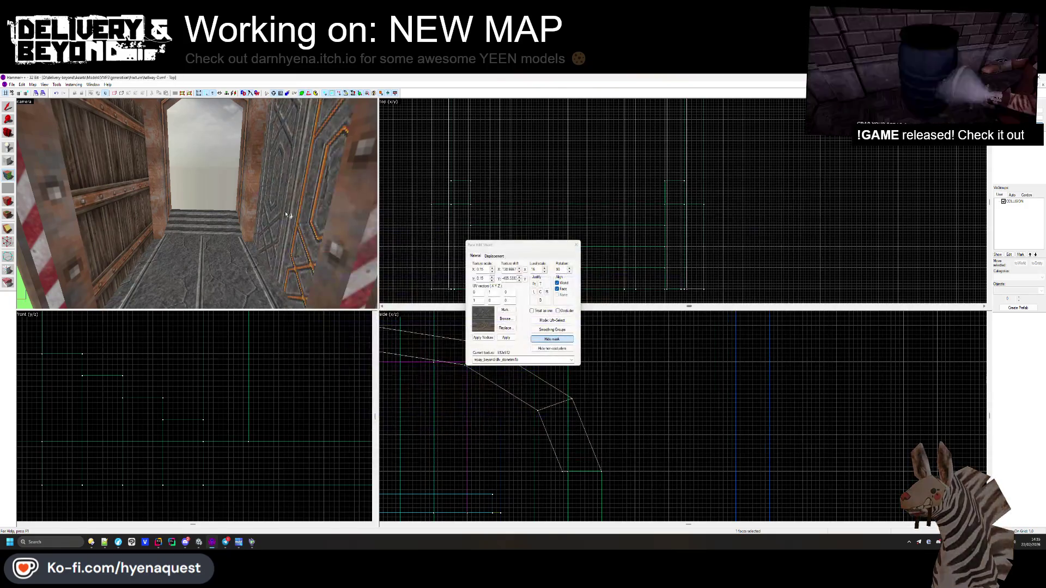
# - Close face editing and fly the camera into the hallway beside the stairs
pyautogui.press('z')
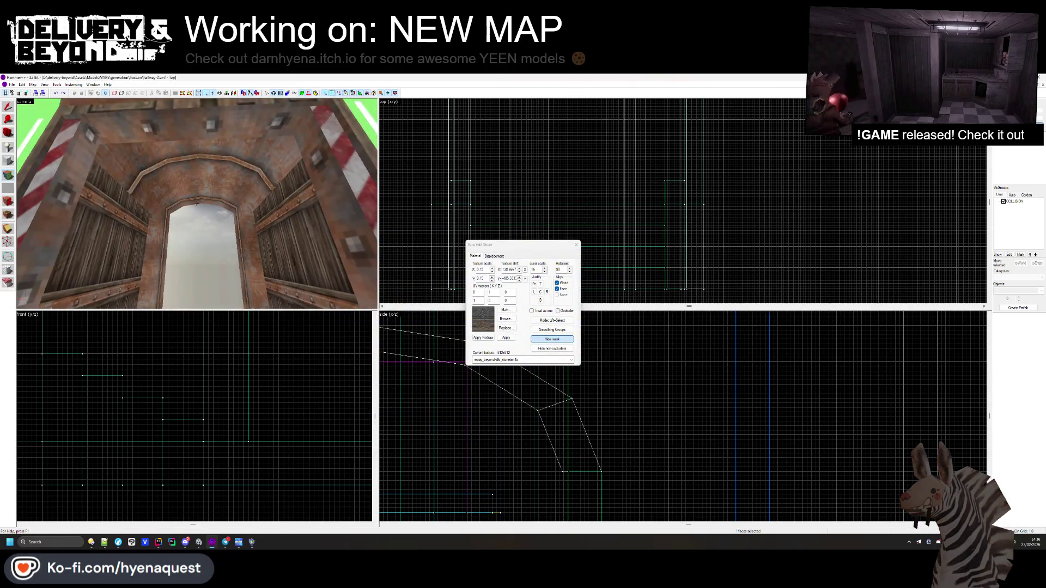
pyautogui.press('w')
pyautogui.press('z')
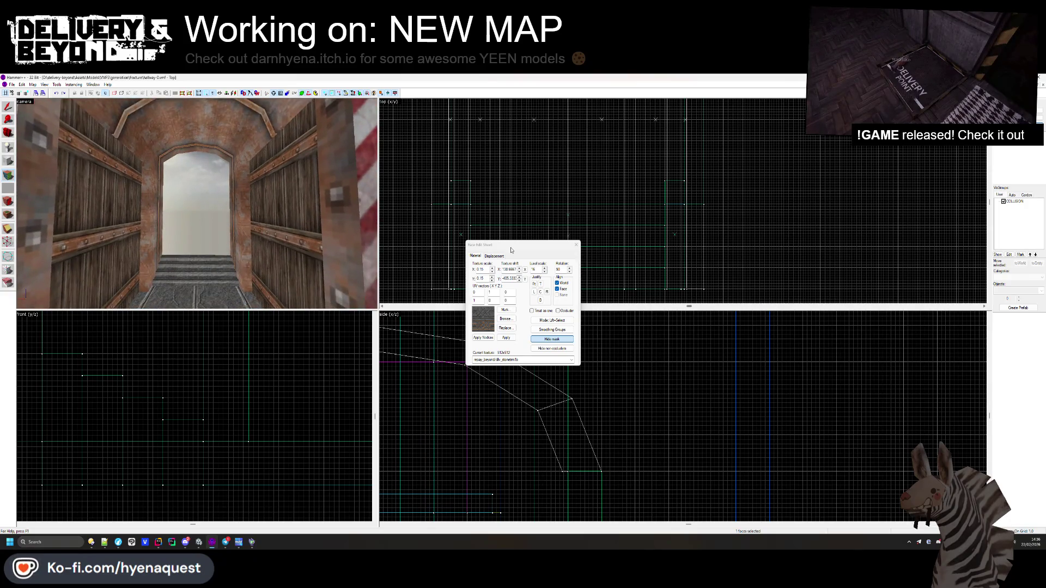
pyautogui.press('Escape')
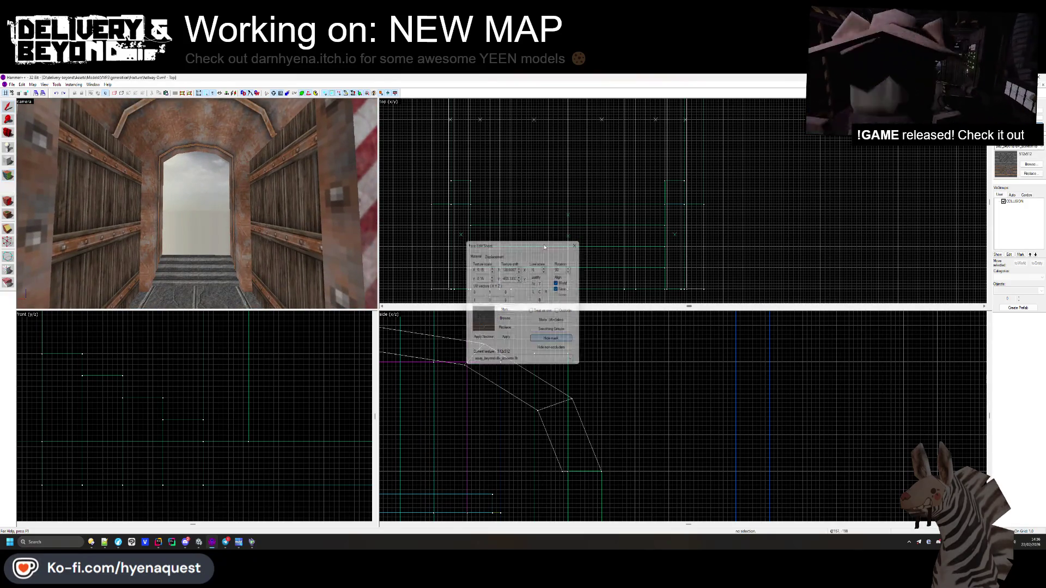
pyautogui.press('z')
pyautogui.press('w')
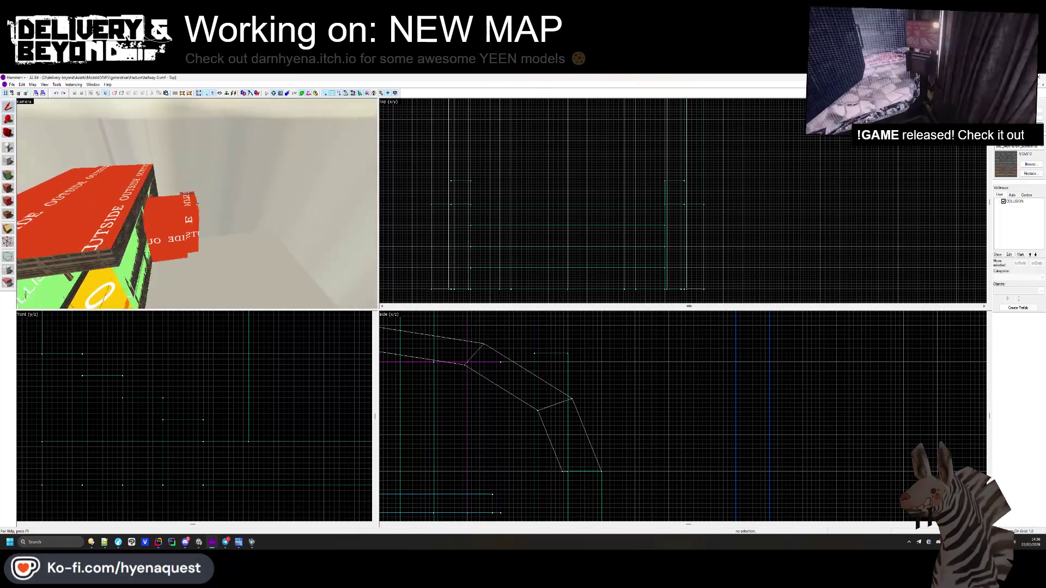
pyautogui.press('w')
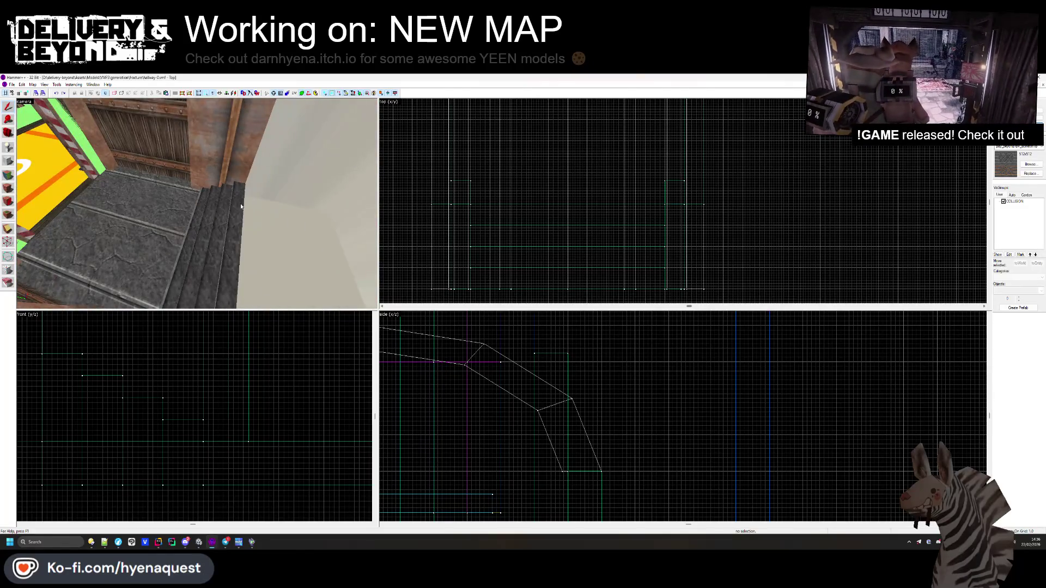
# - Move and resize the pale block beside the stairs, delete it, and bring up the texture browser
pyautogui.click(231, 234)
pyautogui.scroll(3, 589, 233)
pyautogui.scroll(4, 589, 234)
pyautogui.moveTo(648, 220)
pyautogui.mouseDown()
pyautogui.moveTo(653, 243)
pyautogui.moveTo(730, 289)
pyautogui.mouseUp()
pyautogui.scroll(-2, 663, 254)
pyautogui.moveTo(547, 261); pyautogui.dragTo(470, 261)
pyautogui.scroll(-6, 538, 185)
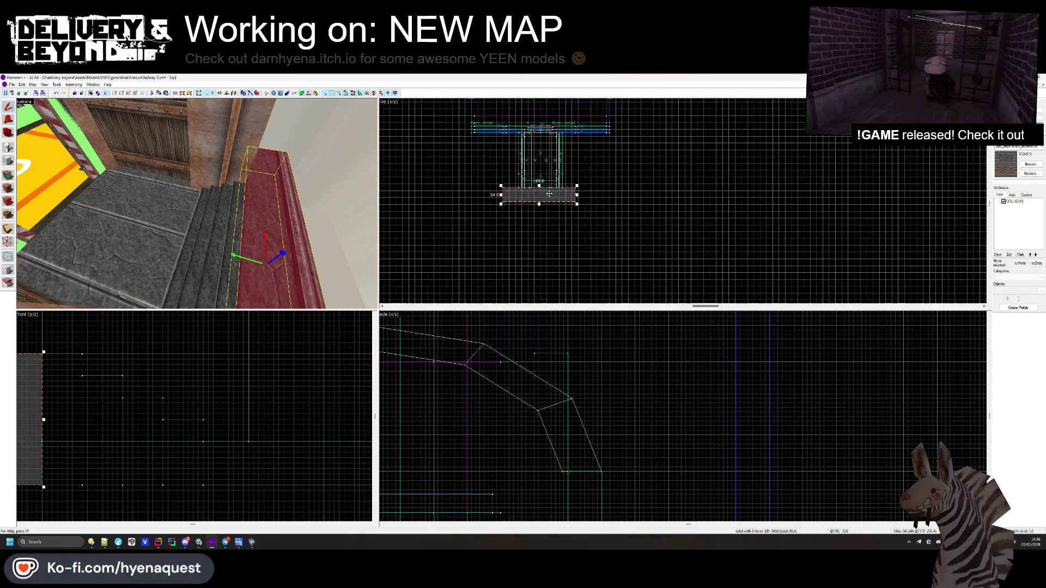
pyautogui.moveTo(538, 204); pyautogui.dragTo(540, 231)
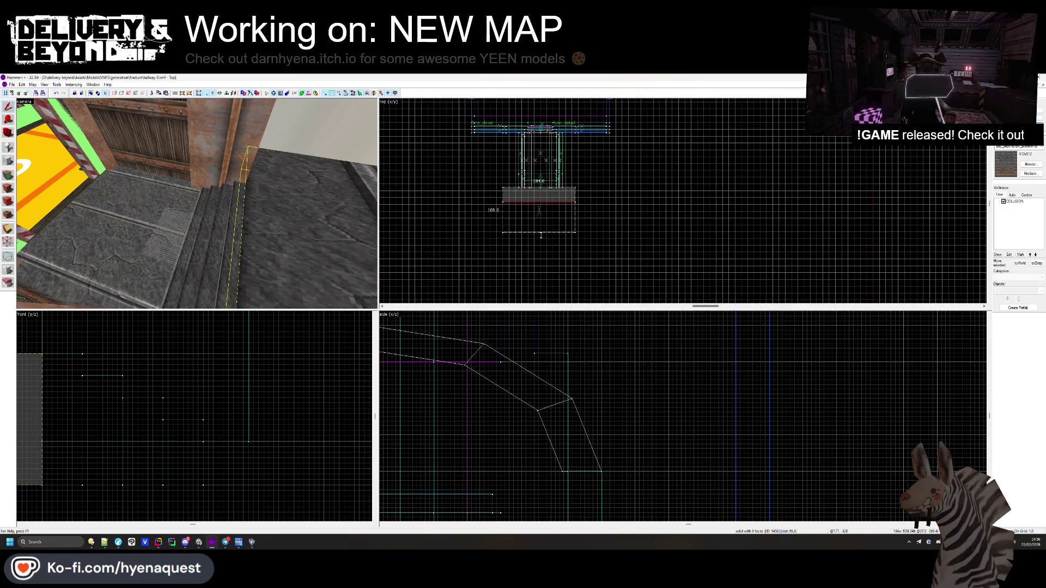
pyautogui.scroll(6, 540, 232)
pyautogui.press('Delete')
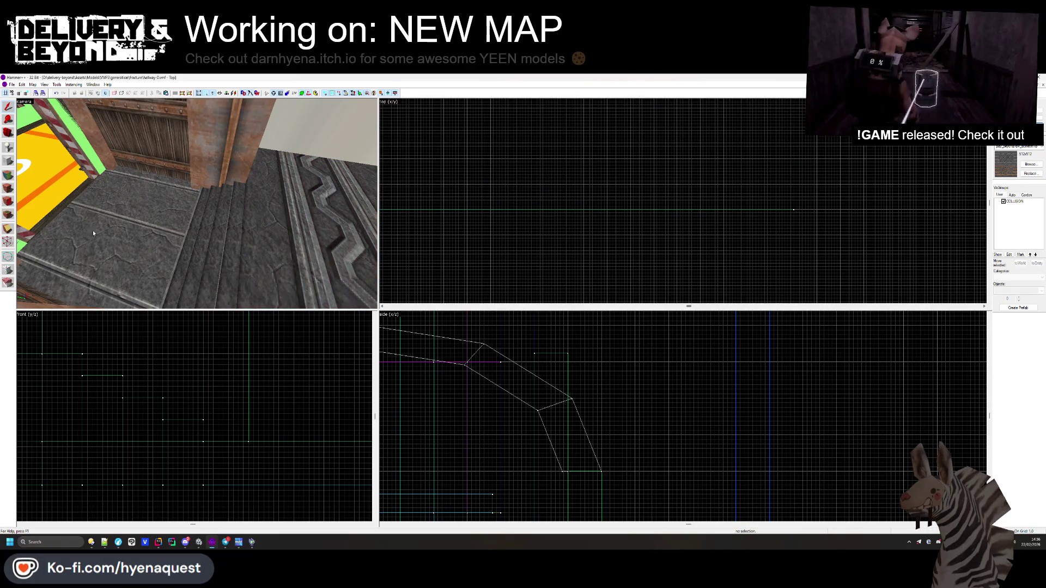
pyautogui.click(8, 174)
pyautogui.click(504, 320)
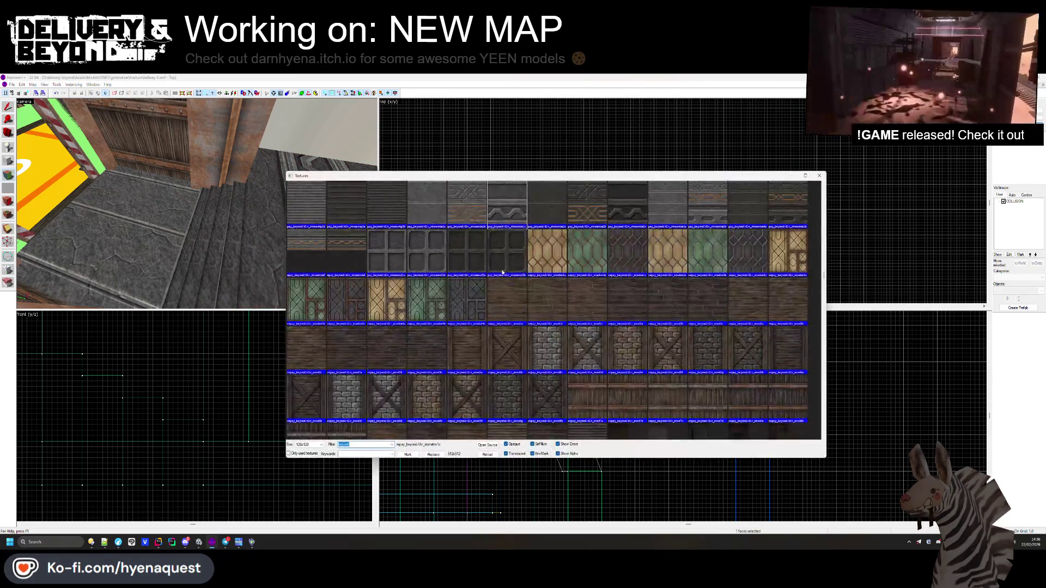
# - Apply dlv_wood1a to the platform surface and close face editing
pyautogui.doubleClick(528, 306)
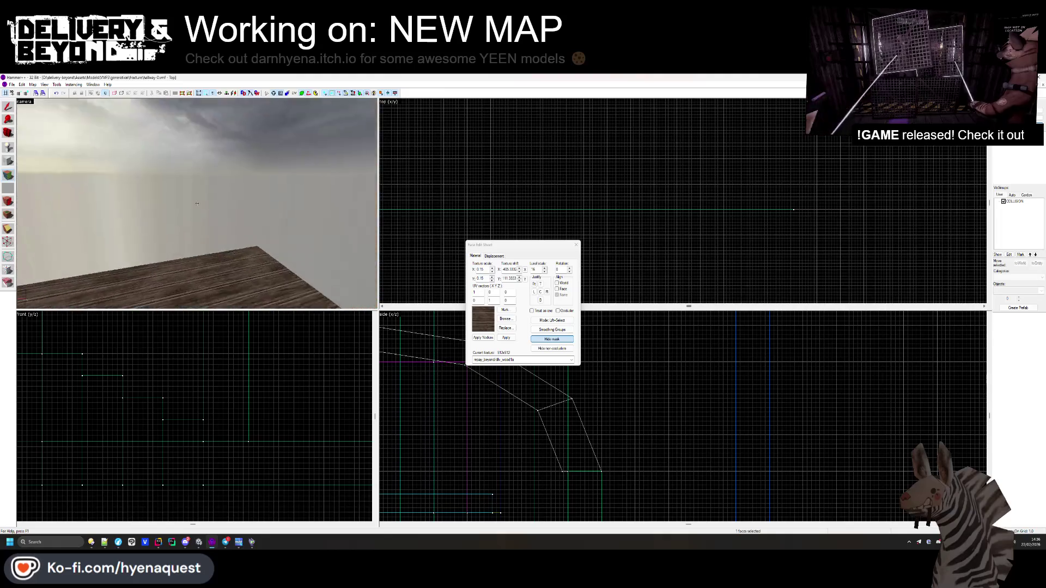
pyautogui.click(576, 245)
pyautogui.press('z')
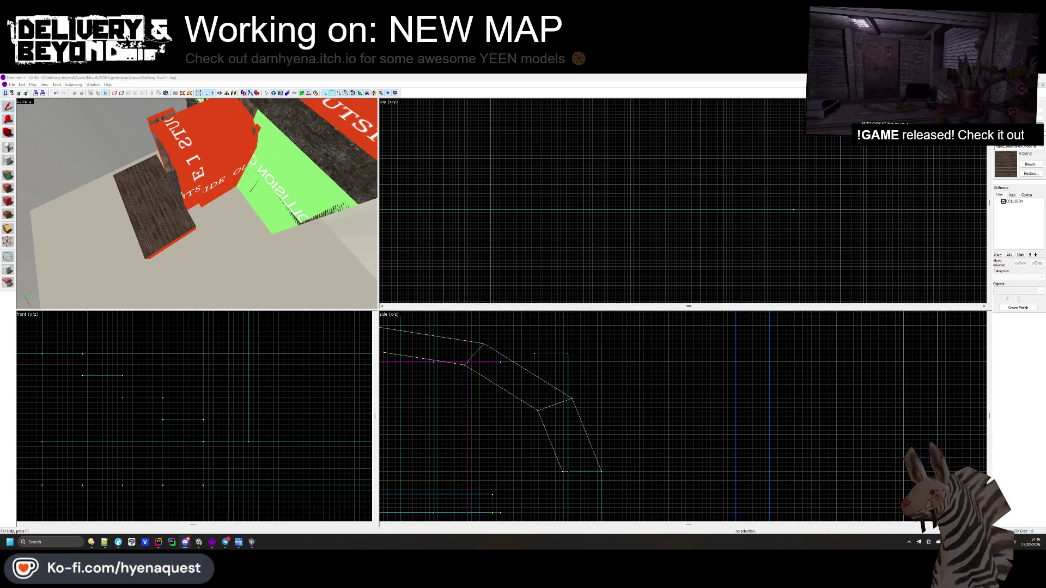
pyautogui.press('z')
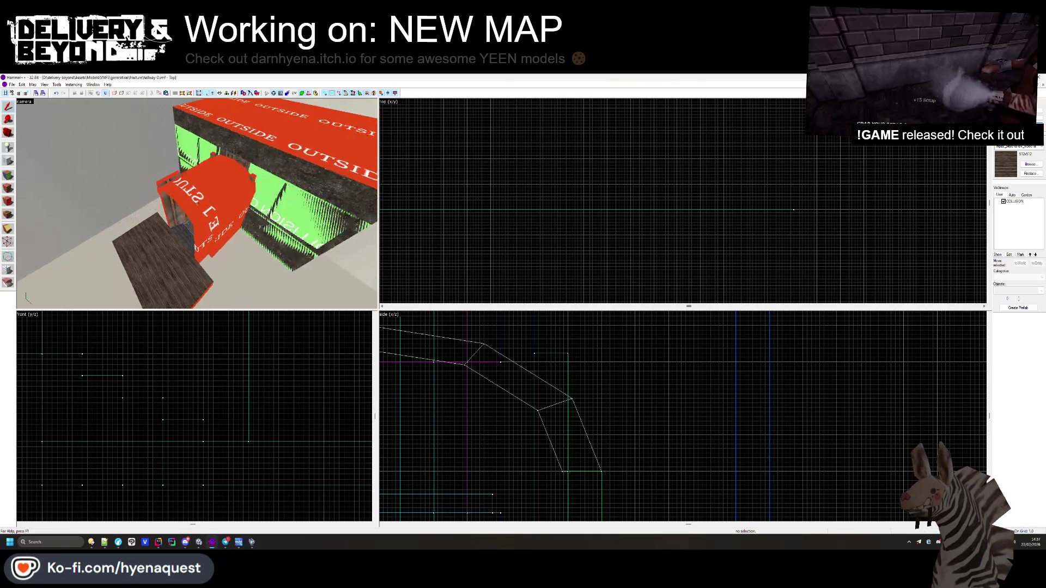
pyautogui.press('w')
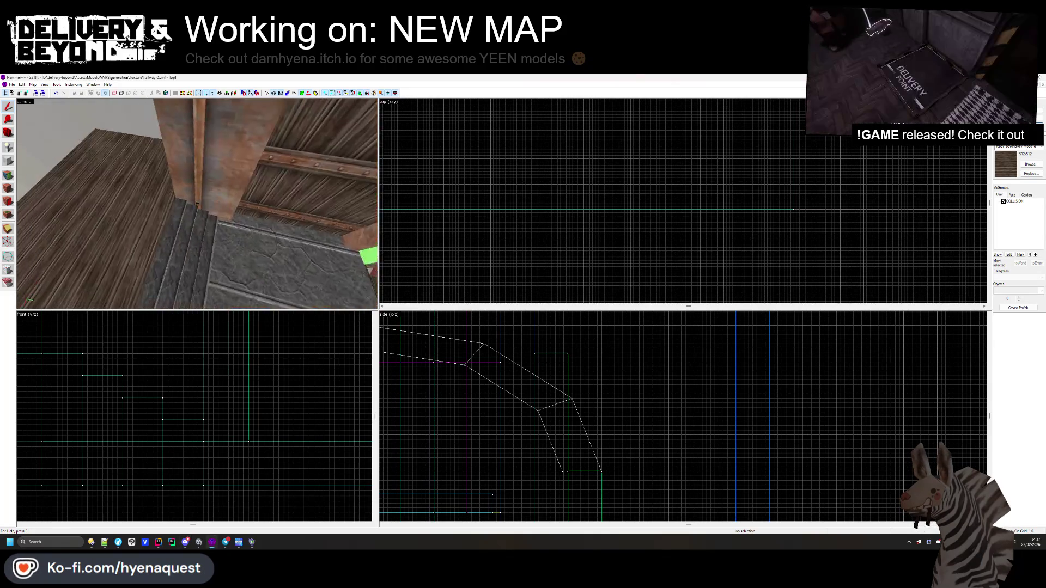
pyautogui.moveTo(197, 204)
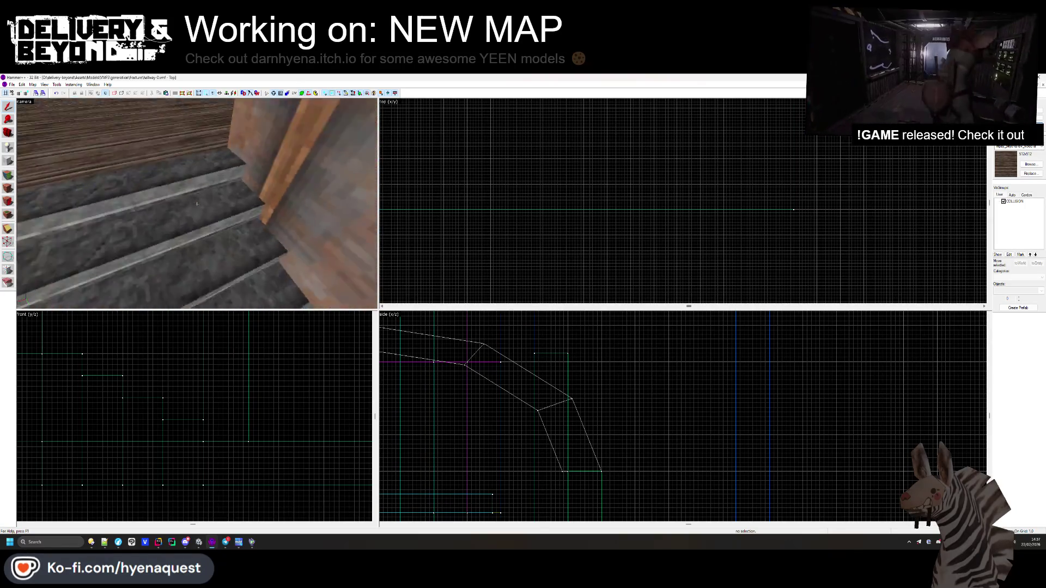
pyautogui.press('z')
pyautogui.hotkey('shift', 'a')
pyautogui.click(138, 192)
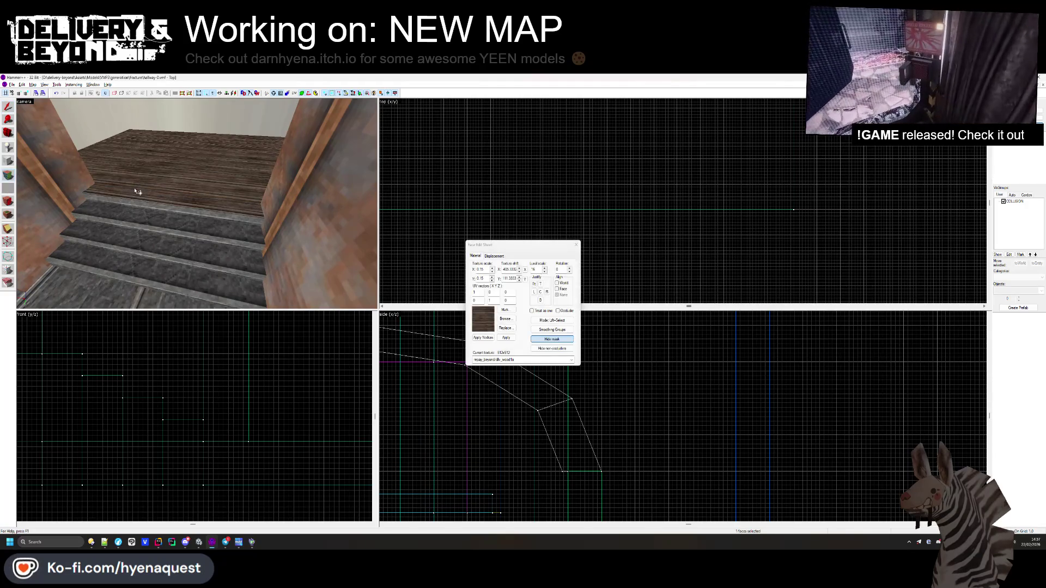
pyautogui.press('s')
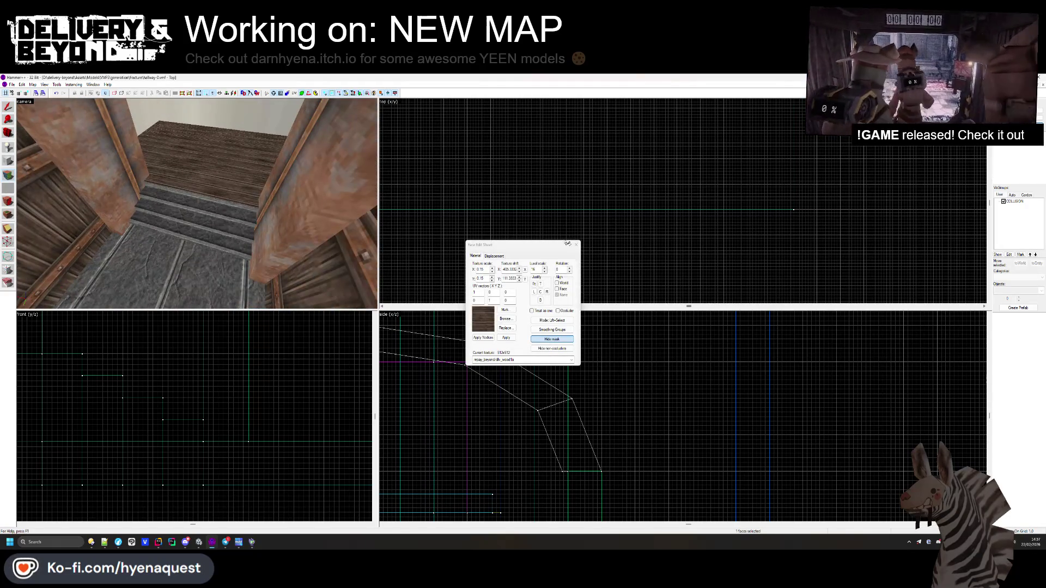
pyautogui.click(576, 244)
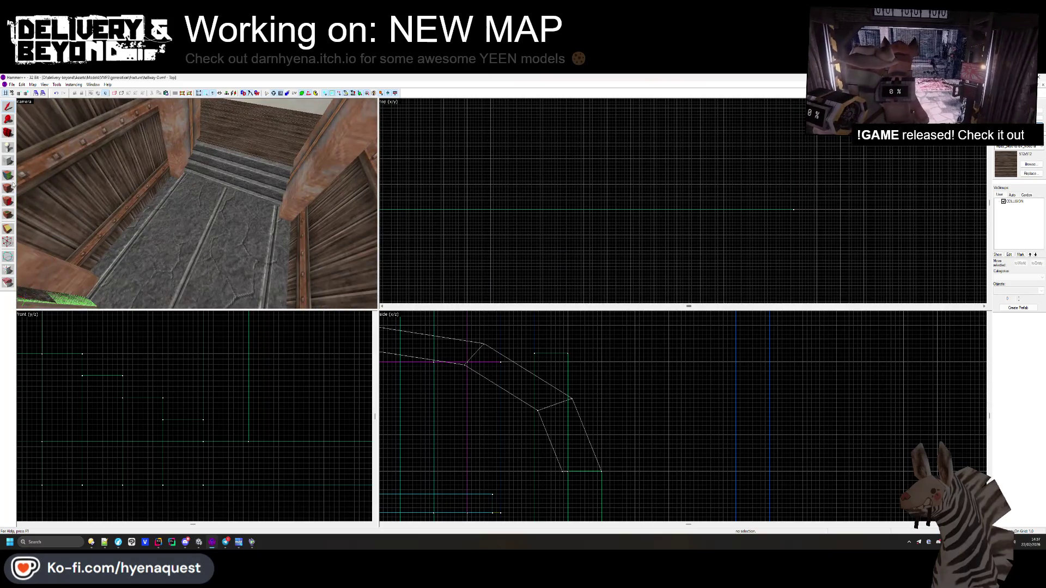
pyautogui.click(8, 187)
pyautogui.press('z')
pyautogui.press('z')
pyautogui.click(576, 244)
pyautogui.press('z')
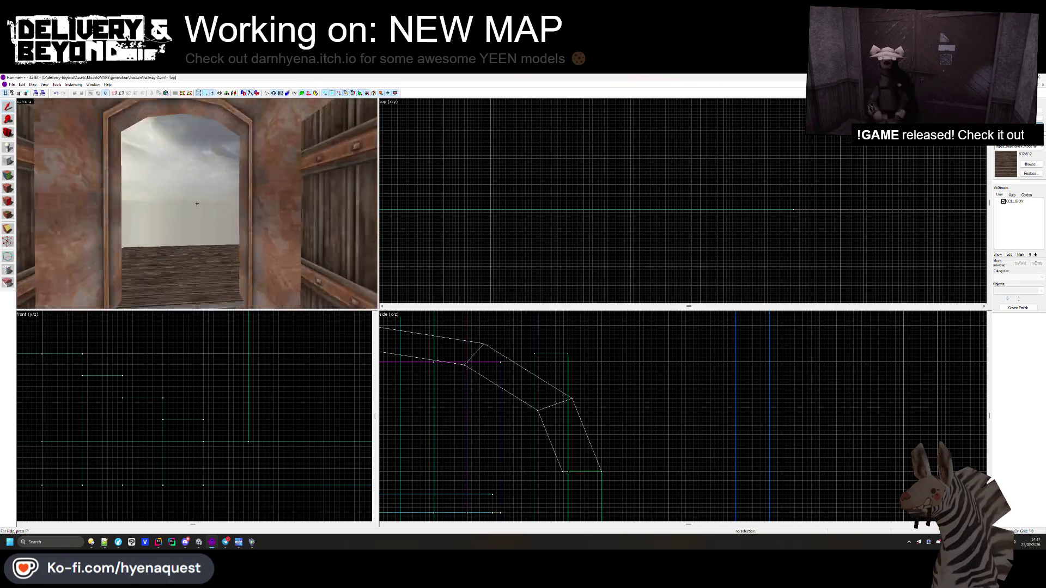
pyautogui.press('z')
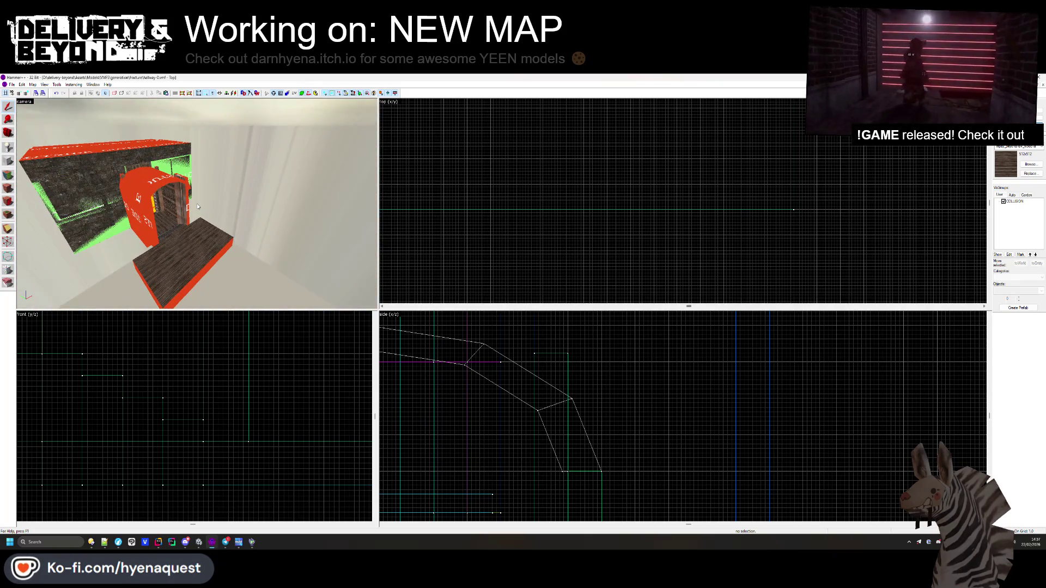
pyautogui.hotkey('alt', 'Tab')
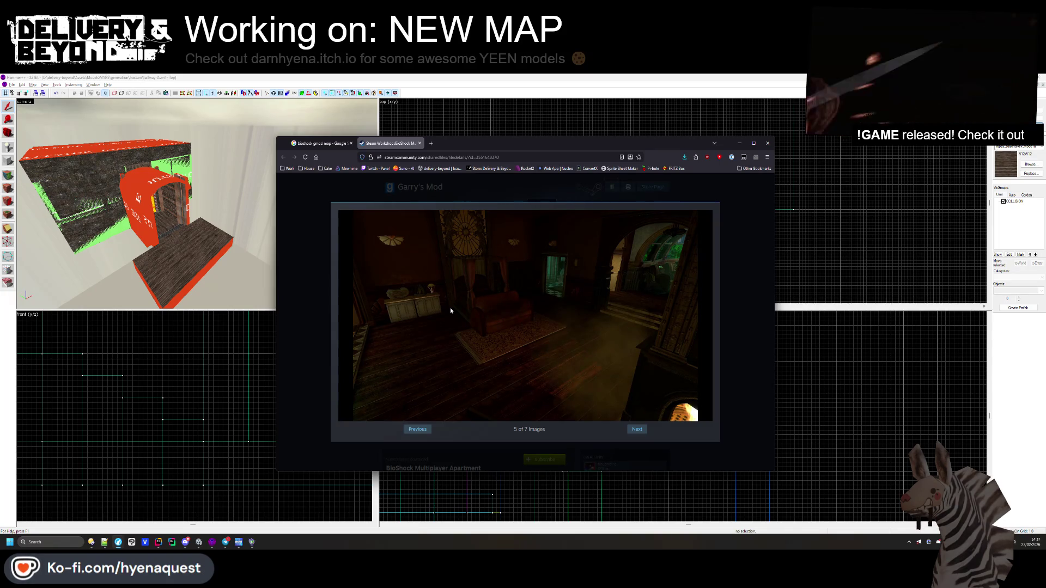
# - Switch from the Firefox Workshop screenshots back to Hammer++
pyautogui.hotkey('alt', 'Tab')
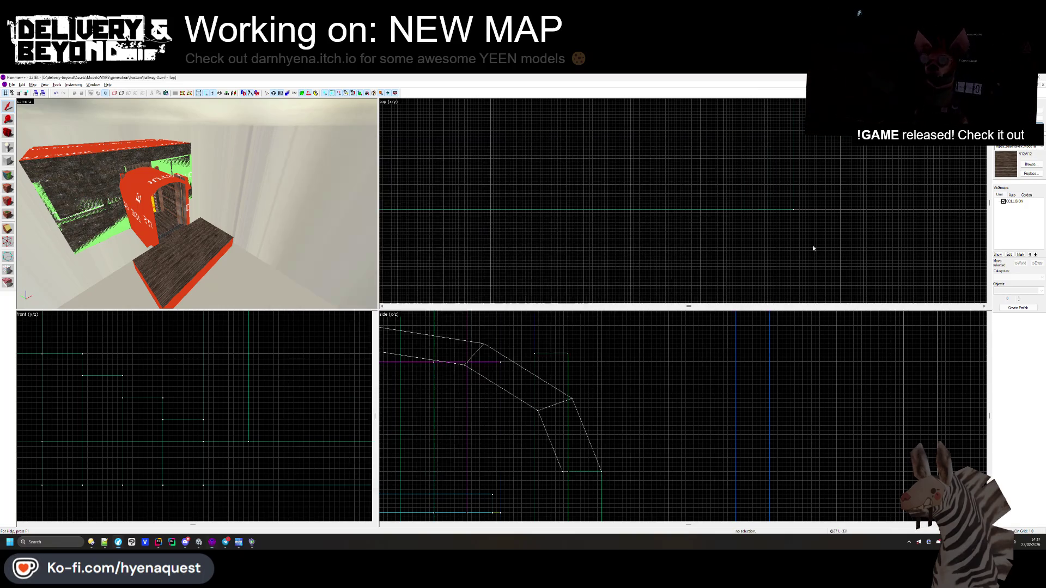
# - Select both hallway walls and clip them along a line near their base
pyautogui.press('w')
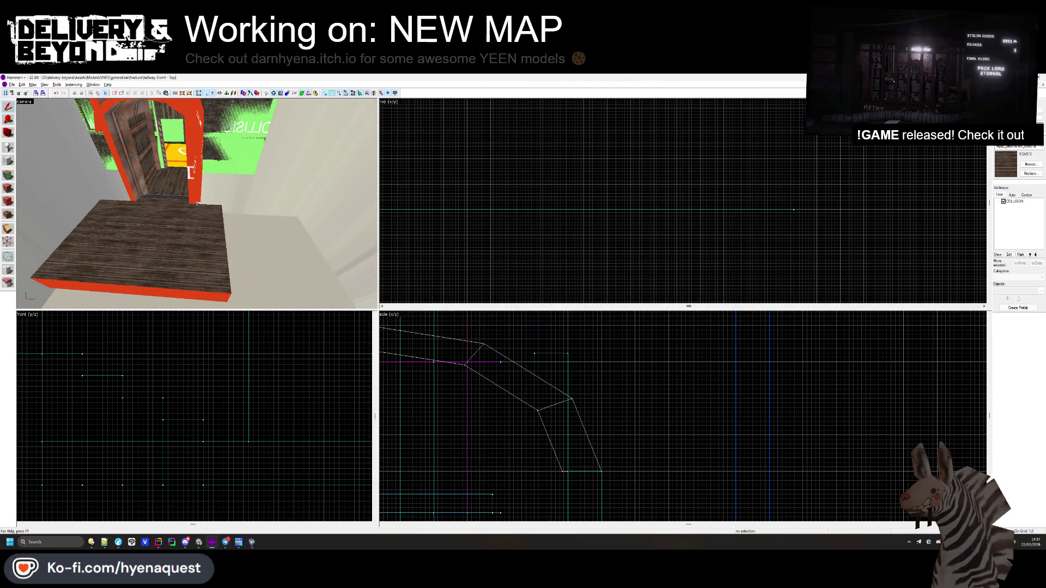
pyautogui.click(146, 220)
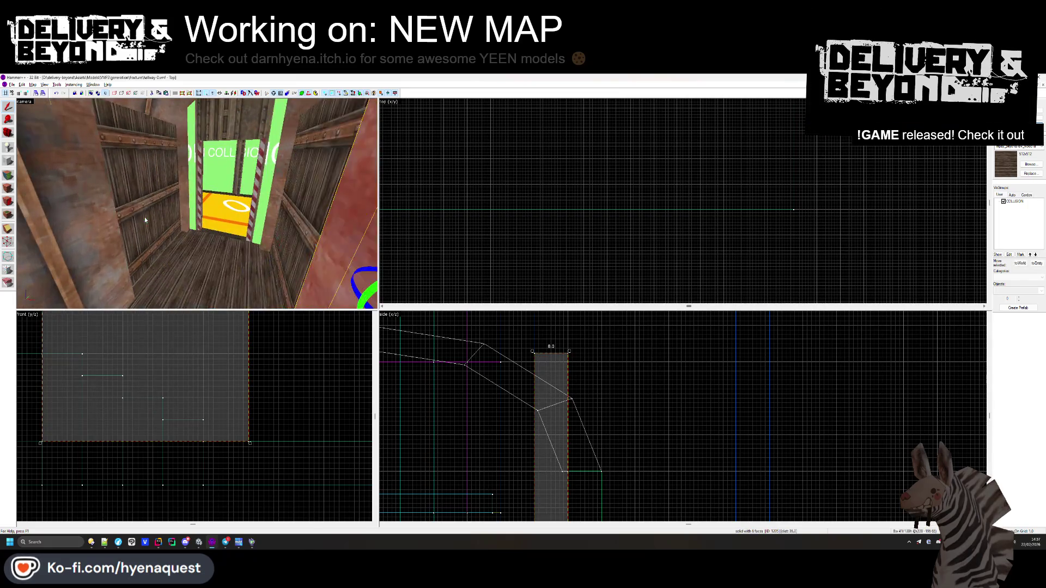
pyautogui.keyDown('ctrl'); pyautogui.click(146, 219); pyautogui.keyUp('ctrl')
pyautogui.scroll(3, 175, 365)
pyautogui.moveTo(186, 362)
pyautogui.mouseDown()
pyautogui.moveTo(256, 384)
pyautogui.moveTo(191, 361)
pyautogui.moveTo(205, 364)
pyautogui.mouseUp()
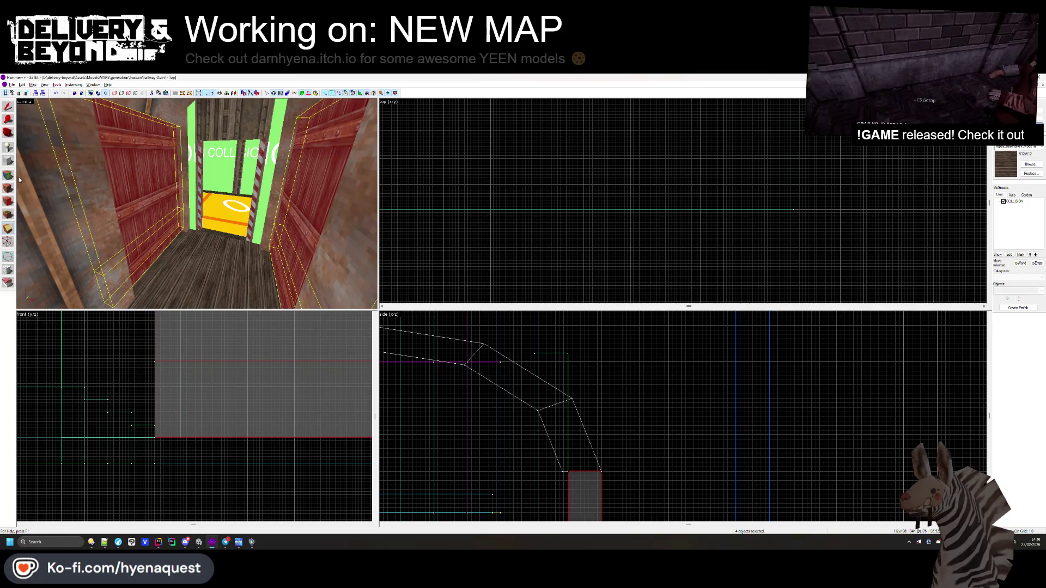
# - Texture the new wall-base strip with dlv_woodstp2b wood
pyautogui.hotkey('shift', 'a')
pyautogui.click(145, 264)
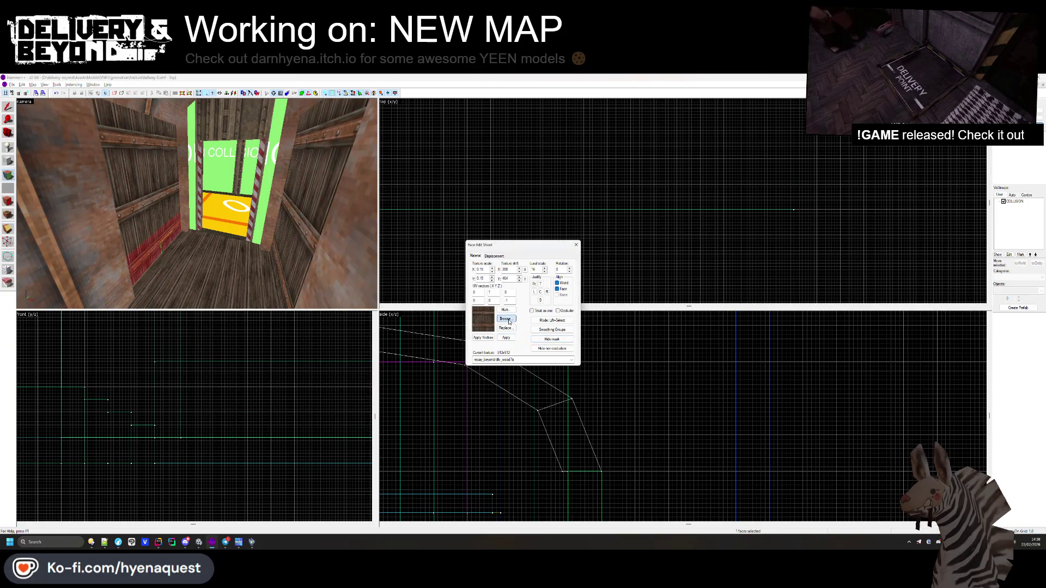
pyautogui.click(505, 319)
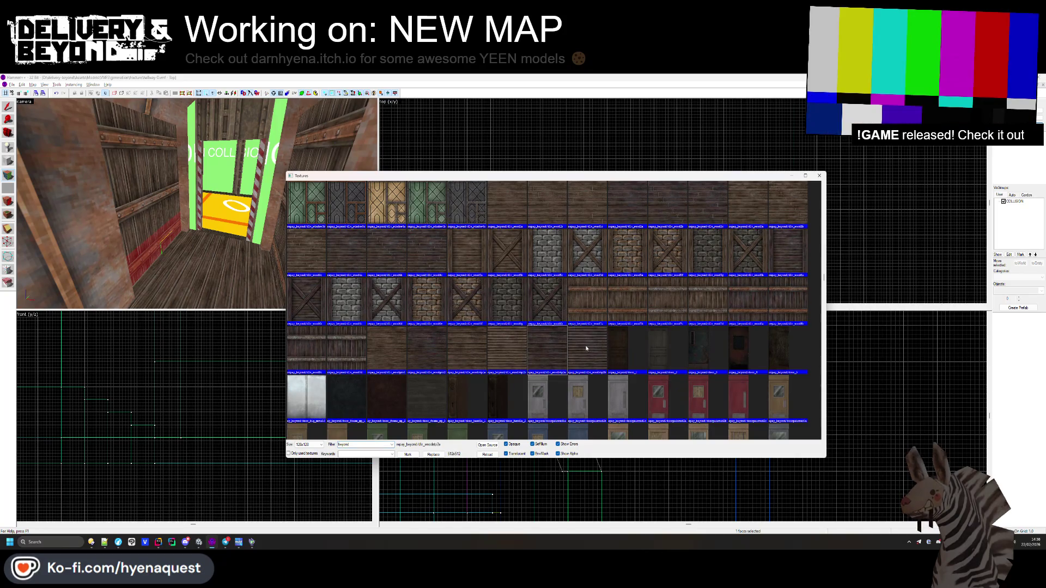
pyautogui.doubleClick(580, 335)
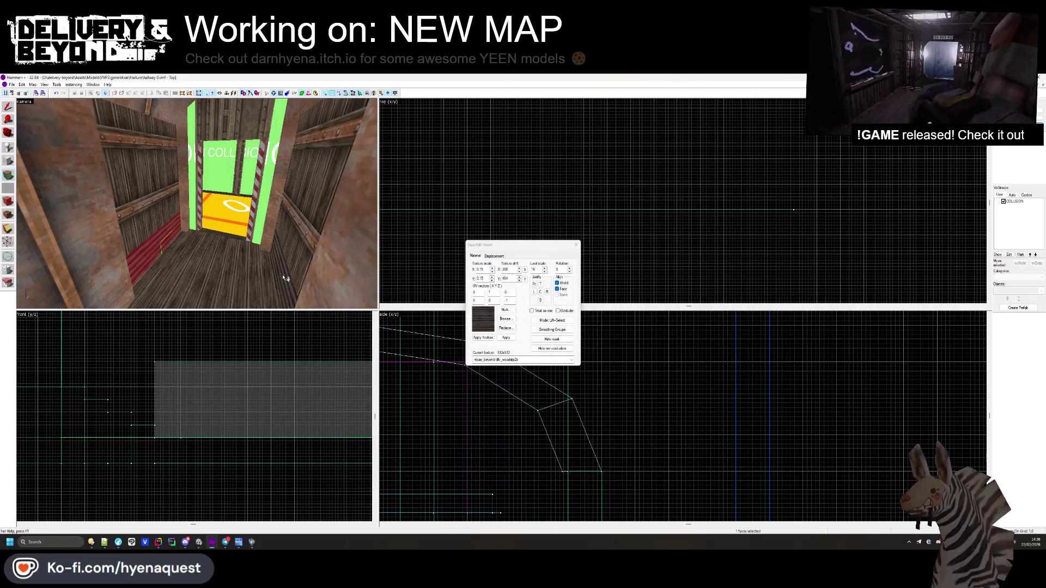
pyautogui.hotkey('shift', 's')
# - Narrow the wooden floor pad outside the doorway from 184 to 152 units wide
pyautogui.press('z')
pyautogui.press('w')
pyautogui.press('s')
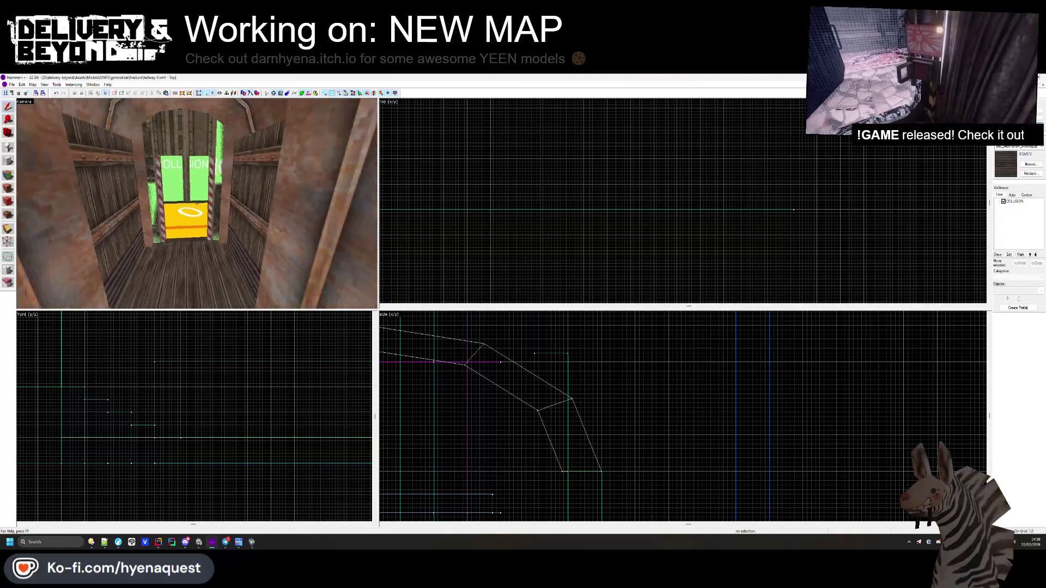
pyautogui.press('s')
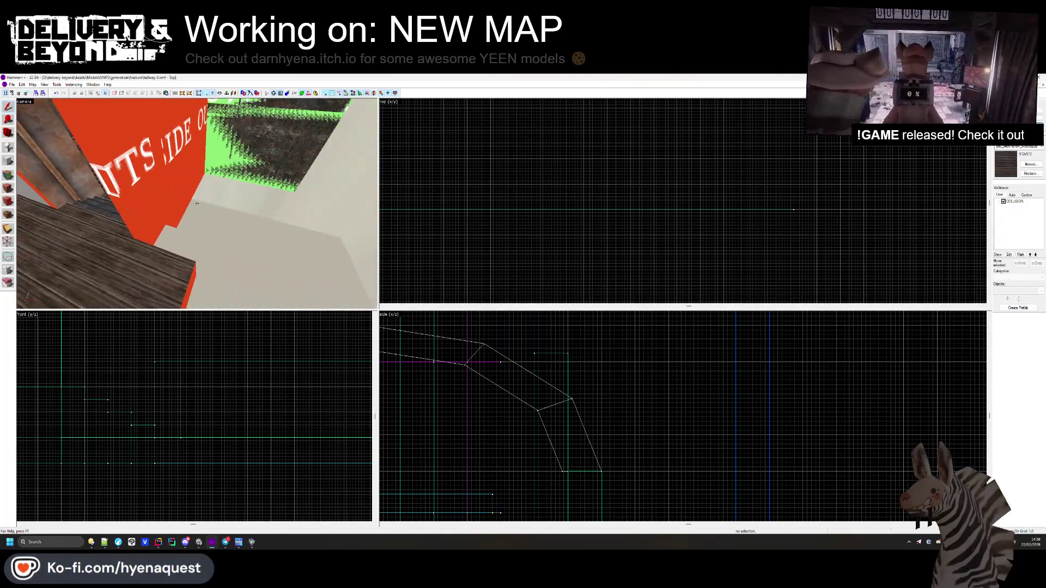
pyautogui.press('z')
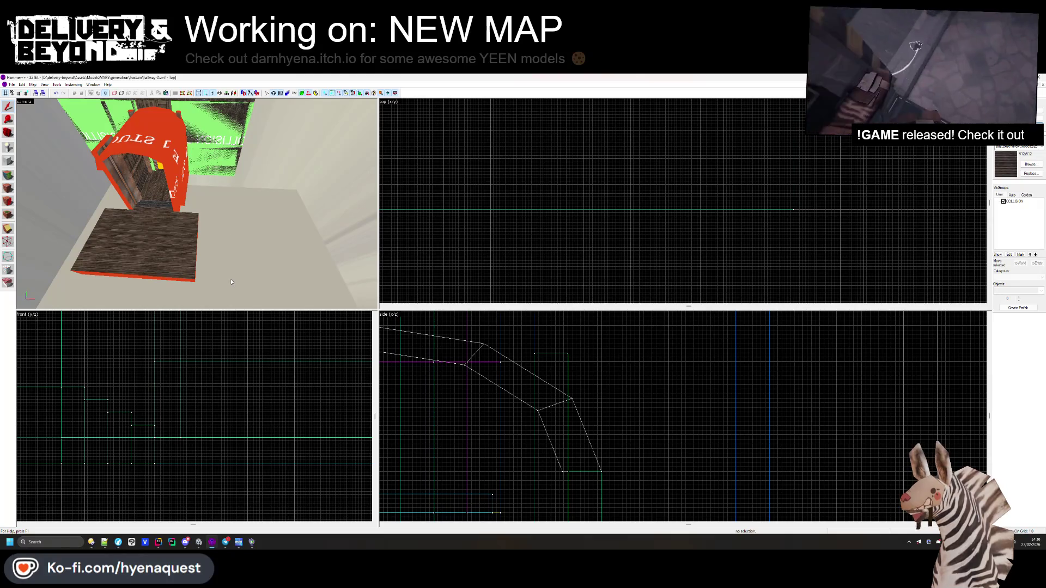
pyautogui.click(170, 266)
pyautogui.scroll(-4, 629, 165)
pyautogui.scroll(6, 630, 165)
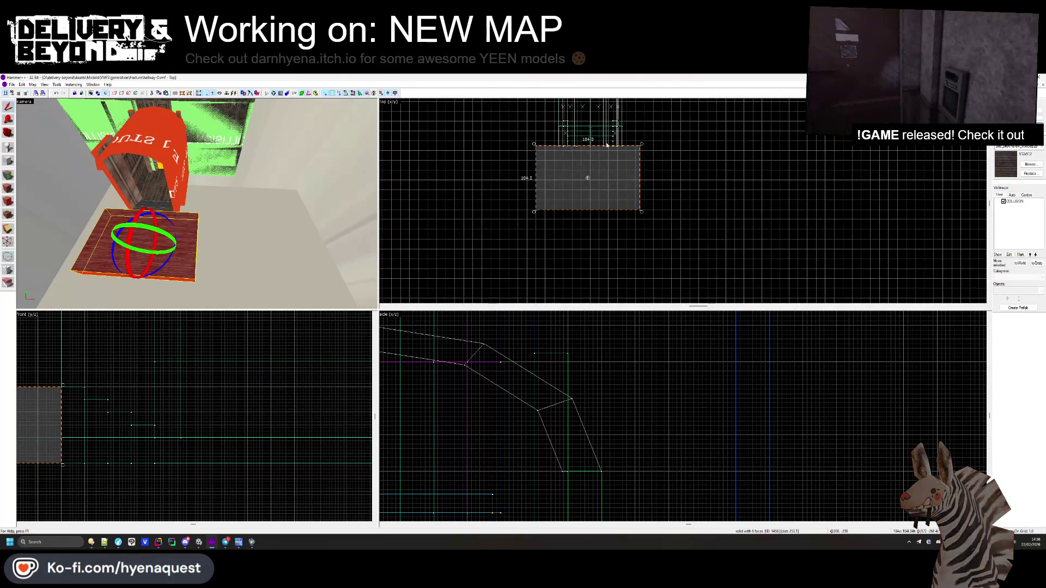
pyautogui.click(630, 165)
pyautogui.scroll(2, 631, 160)
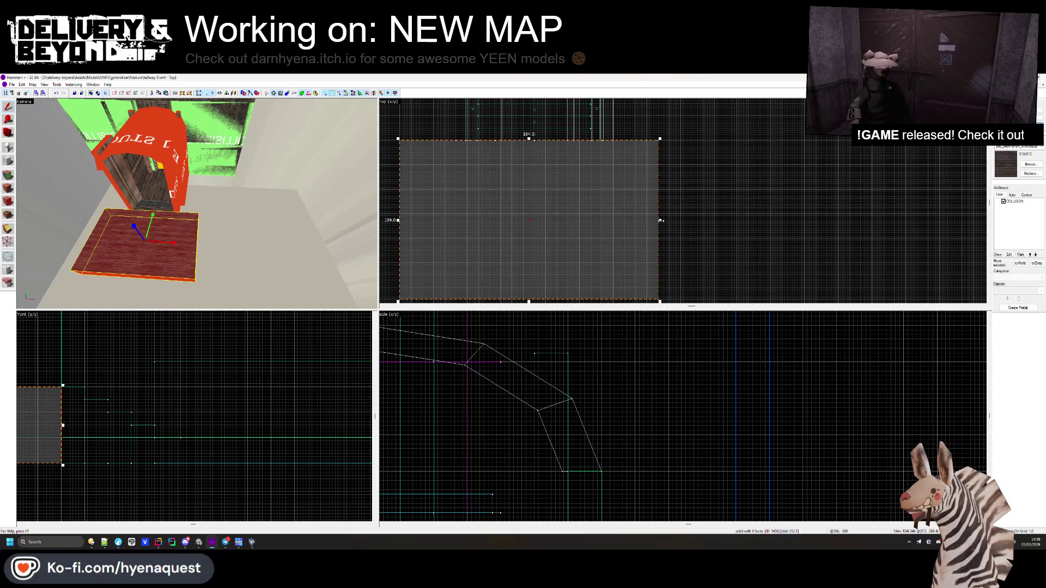
pyautogui.moveTo(661, 220); pyautogui.dragTo(615, 220)
# - Clone the floor pad beside the original to extend the floor outward
pyautogui.moveTo(509, 201)
pyautogui.mouseDown()
pyautogui.moveTo(723, 203)
pyautogui.moveTo(726, 146)
pyautogui.moveTo(714, 136)
pyautogui.mouseUp()
pyautogui.scroll(-3, 726, 204)
pyautogui.scroll(2, 725, 146)
pyautogui.scroll(-2, 670, 287)
pyautogui.press('Escape')
pyautogui.scroll(5, 197, 203)
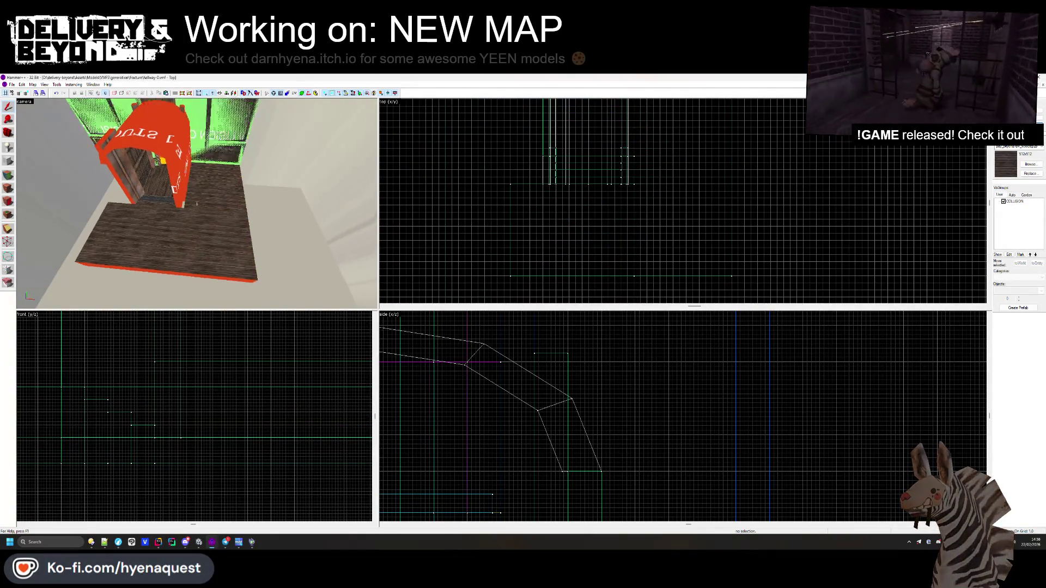
pyautogui.scroll(-5, 197, 204)
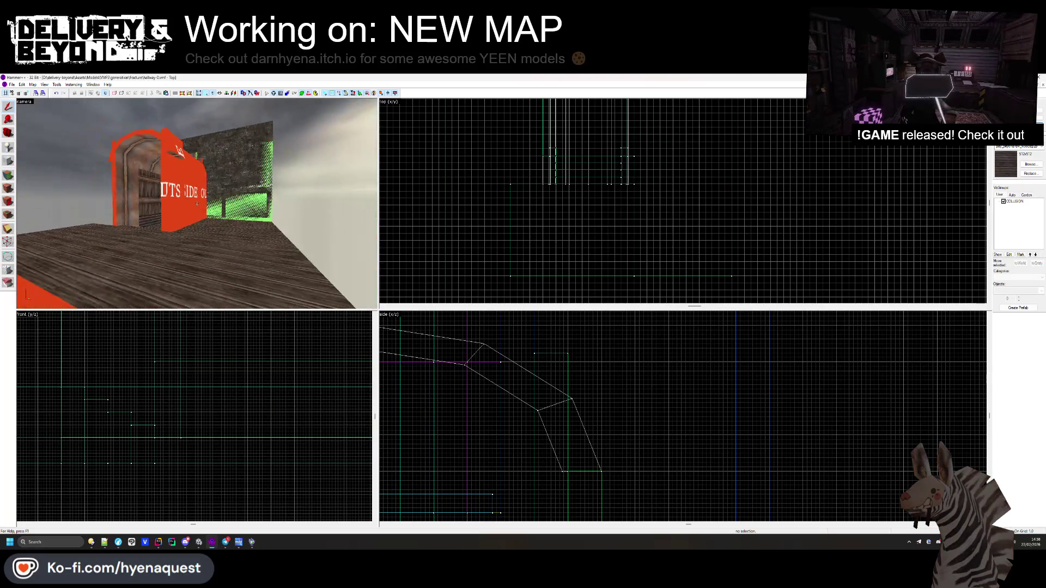
pyautogui.moveTo(197, 203); pyautogui.dragTo(197, 204)
# - Hide the COLLISION group and select the GLASS wall face for texture editing
pyautogui.click(1002, 202)
pyautogui.moveTo(45, 181); pyautogui.dragTo(46, 181)
pyautogui.hotkey('shift', 'a')
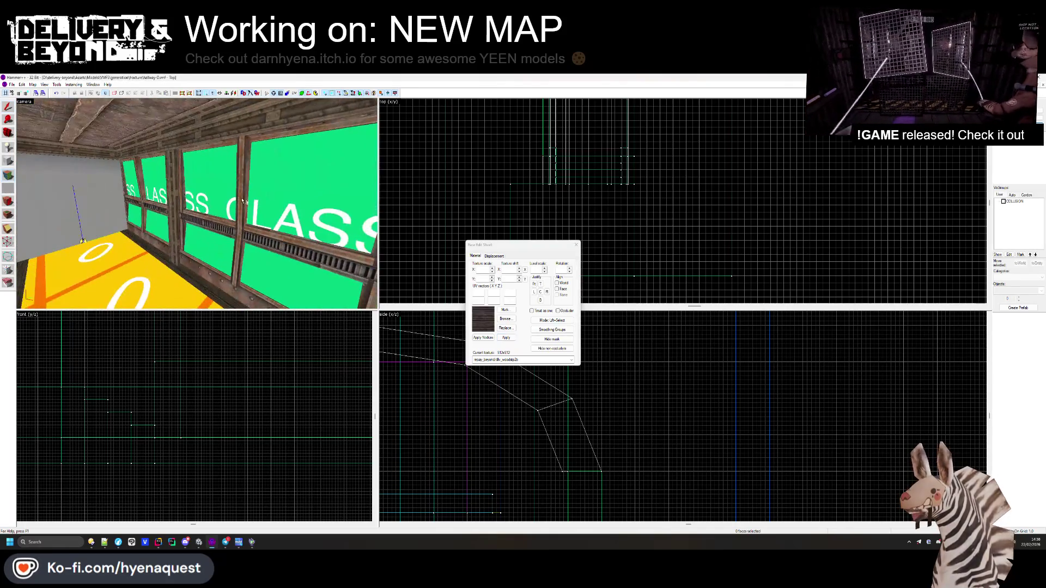
pyautogui.click(163, 218)
pyautogui.moveTo(164, 218)
pyautogui.mouseDown()
pyautogui.moveTo(160, 287)
pyautogui.moveTo(211, 192)
pyautogui.moveTo(200, 207)
pyautogui.mouseUp()
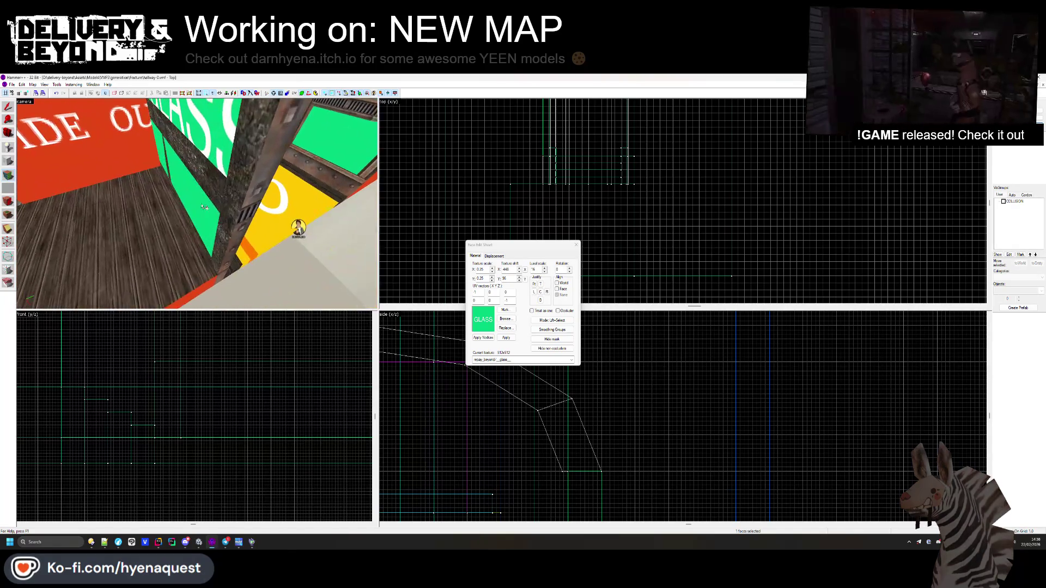
# - Shift the texture alignment on the pillar beam face and try the nearby brushes
pyautogui.click(254, 198)
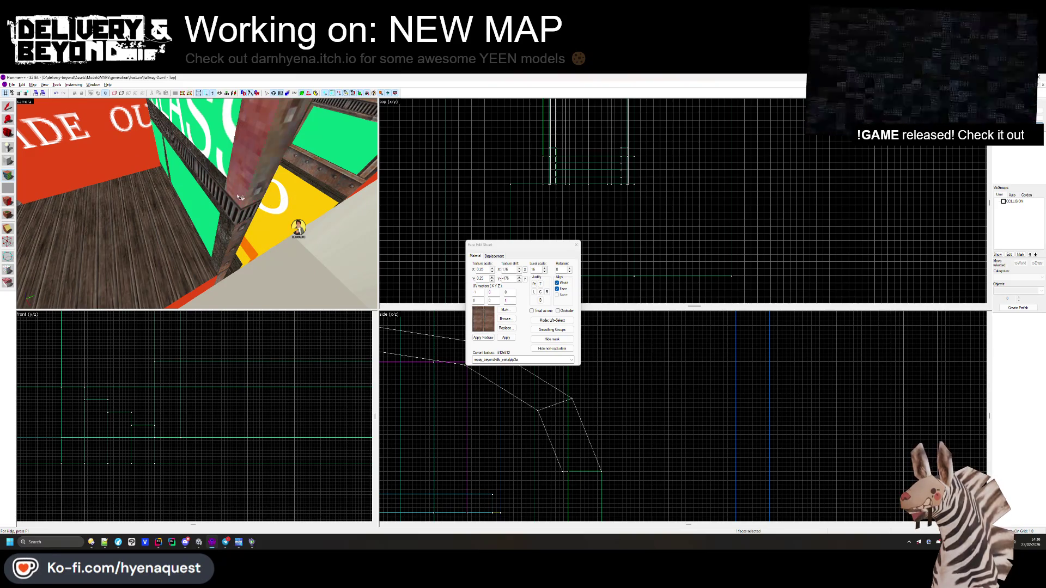
pyautogui.moveTo(196, 203); pyautogui.dragTo(198, 207)
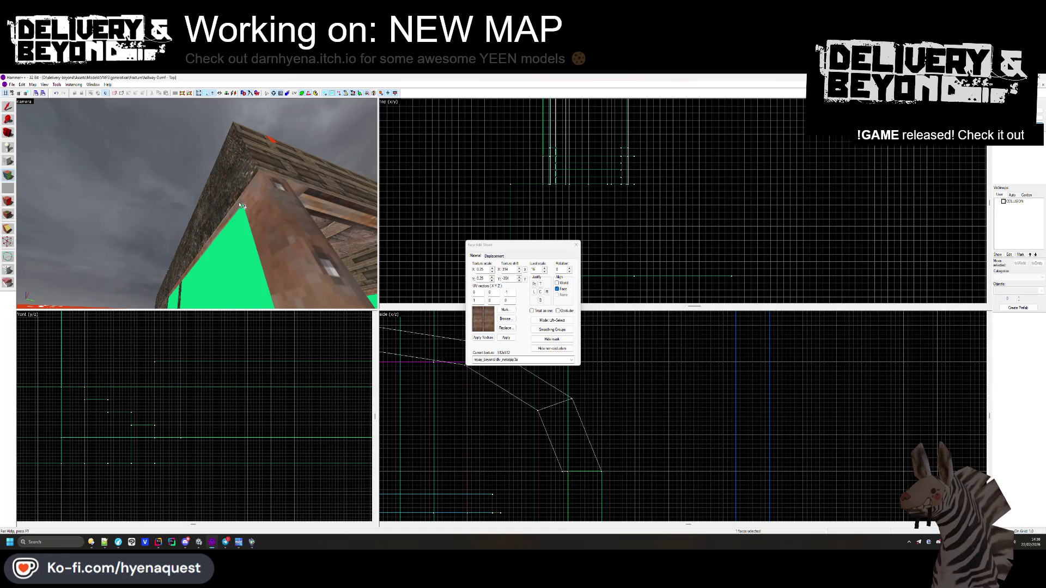
pyautogui.moveTo(196, 204)
pyautogui.mouseDown()
pyautogui.moveTo(261, 190)
pyautogui.moveTo(253, 180)
pyautogui.mouseUp()
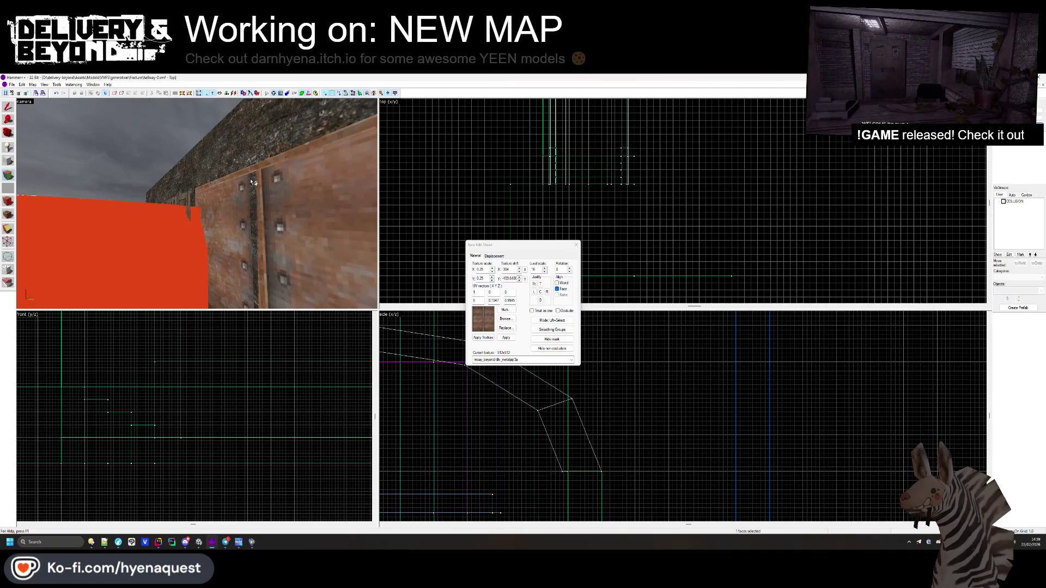
pyautogui.click(575, 245)
pyautogui.scroll(5, 586, 187)
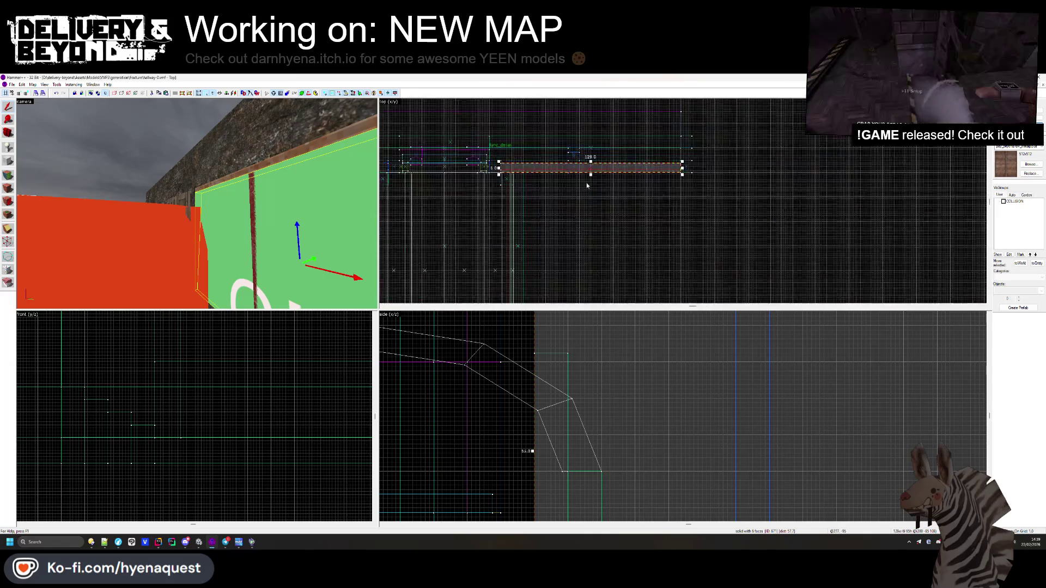
pyautogui.scroll(4, 586, 187)
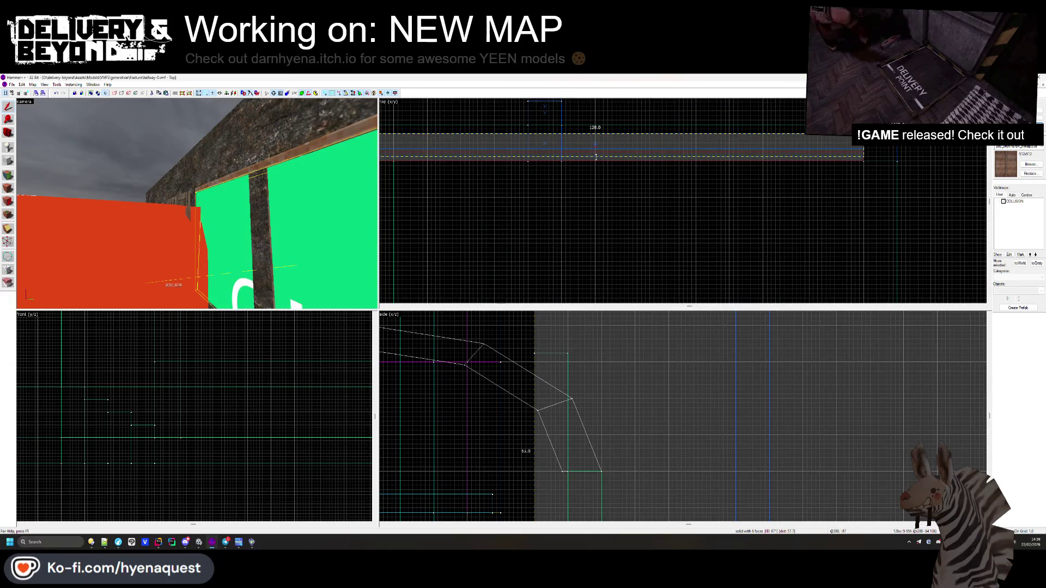
pyautogui.click(224, 246)
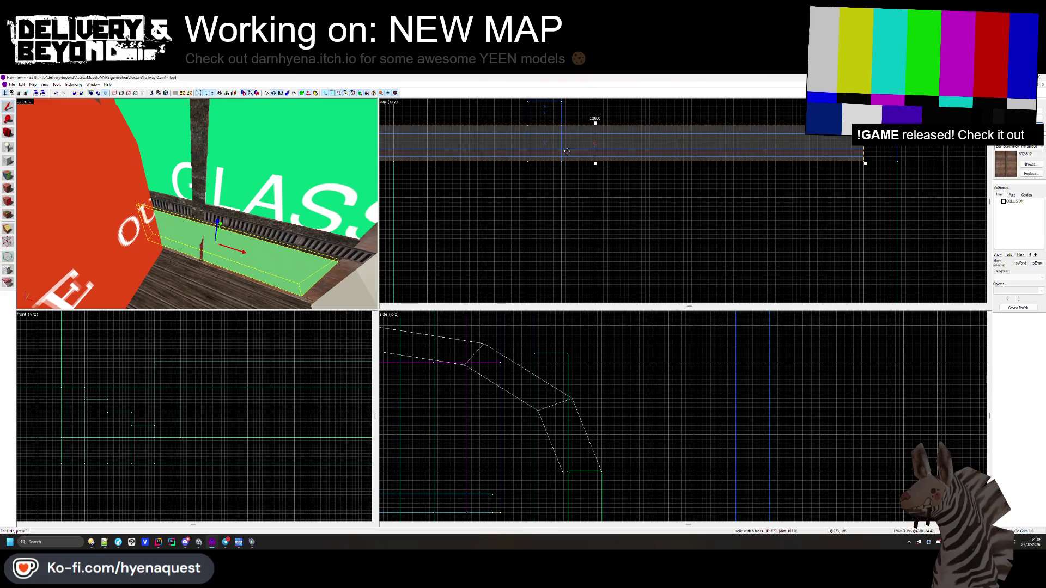
pyautogui.click(593, 178)
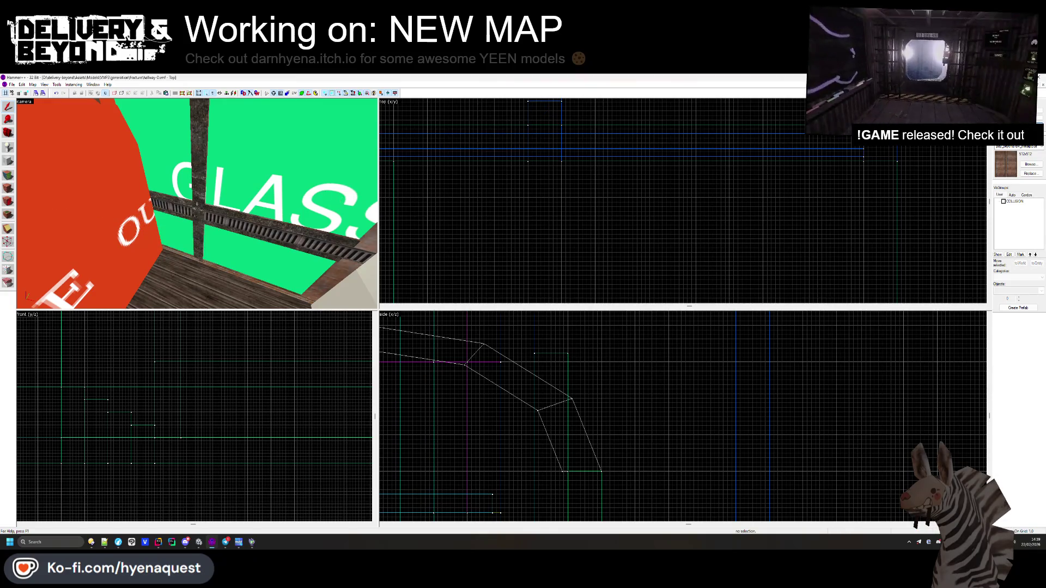
# - Align the texture of the face beside the GLASS window to the face, then close the editor
pyautogui.hotkey('shift', 'a')
pyautogui.moveTo(158, 114)
pyautogui.mouseDown()
pyautogui.moveTo(131, 131)
pyautogui.moveTo(197, 204)
pyautogui.mouseUp()
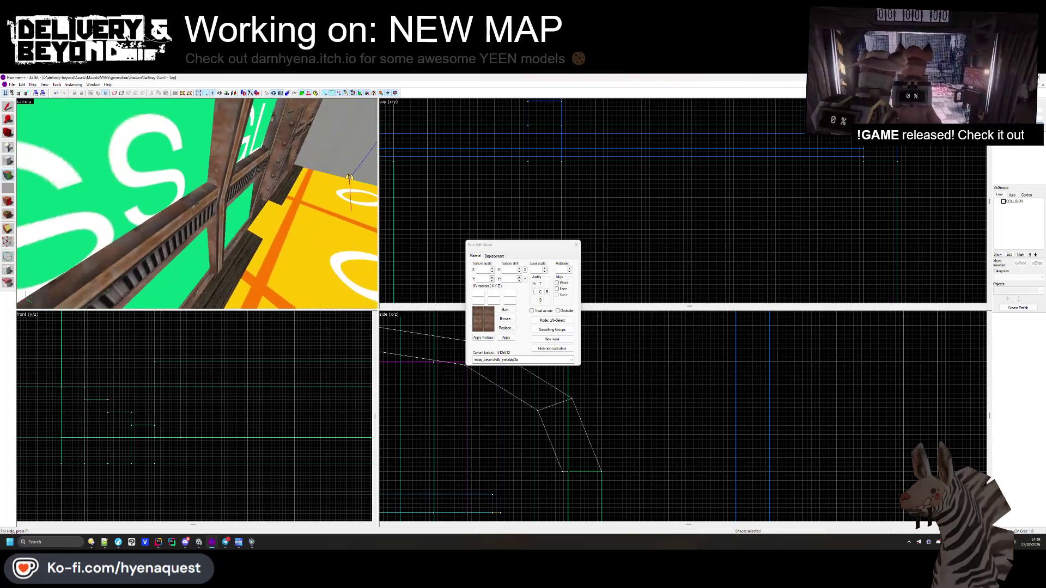
pyautogui.click(197, 204)
pyautogui.press('z')
pyautogui.moveTo(208, 247)
pyautogui.mouseDown()
pyautogui.moveTo(197, 204)
pyautogui.moveTo(231, 205)
pyautogui.moveTo(199, 206)
pyautogui.moveTo(205, 186)
pyautogui.moveTo(198, 206)
pyautogui.mouseUp()
pyautogui.press('z')
pyautogui.click(576, 245)
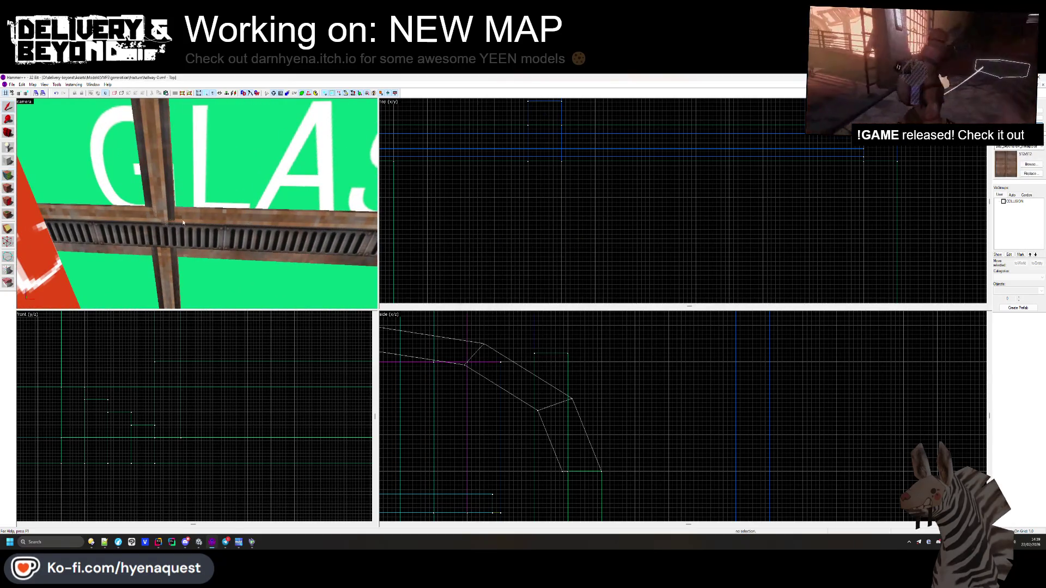
pyautogui.press('Escape')
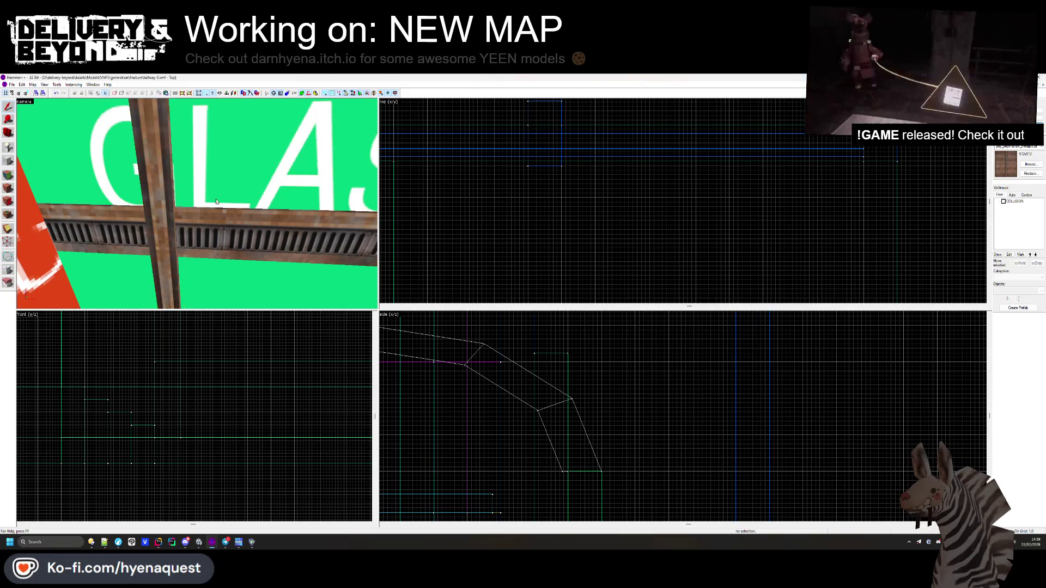
pyautogui.scroll(-5, 197, 203)
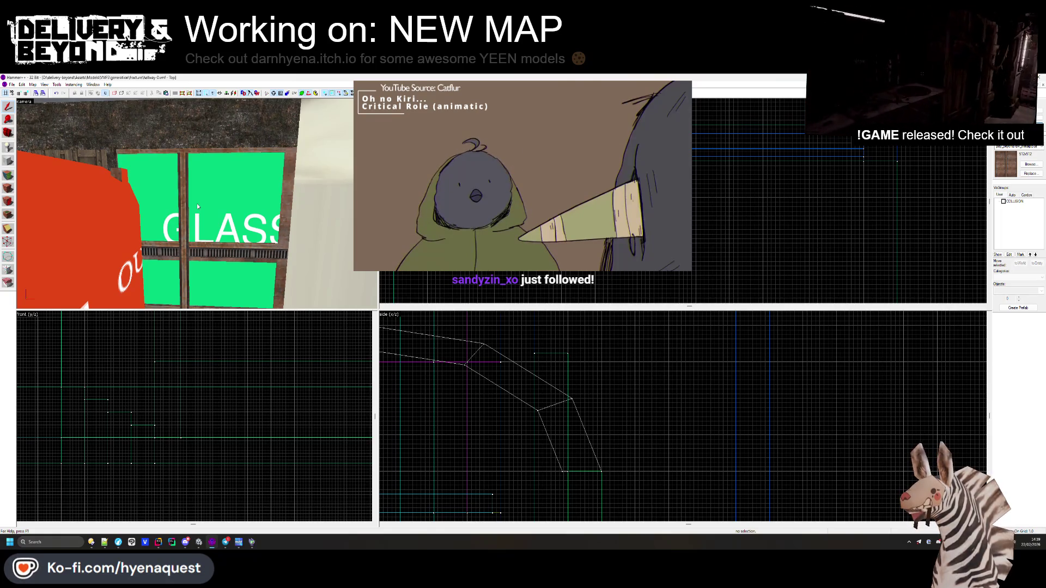
pyautogui.press('w')
pyautogui.press('s')
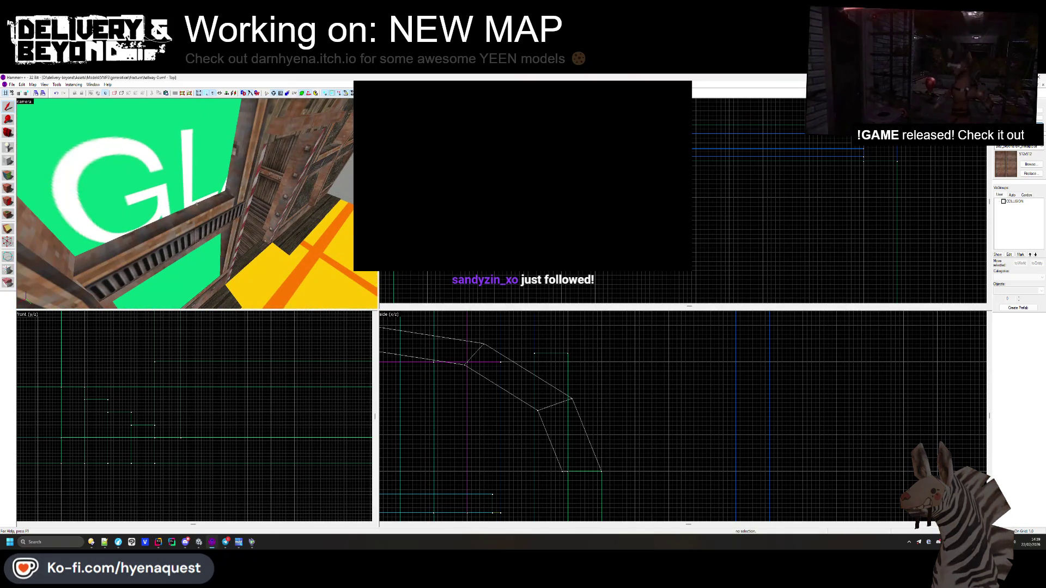
pyautogui.press('w')
pyautogui.press('s')
pyautogui.press('w')
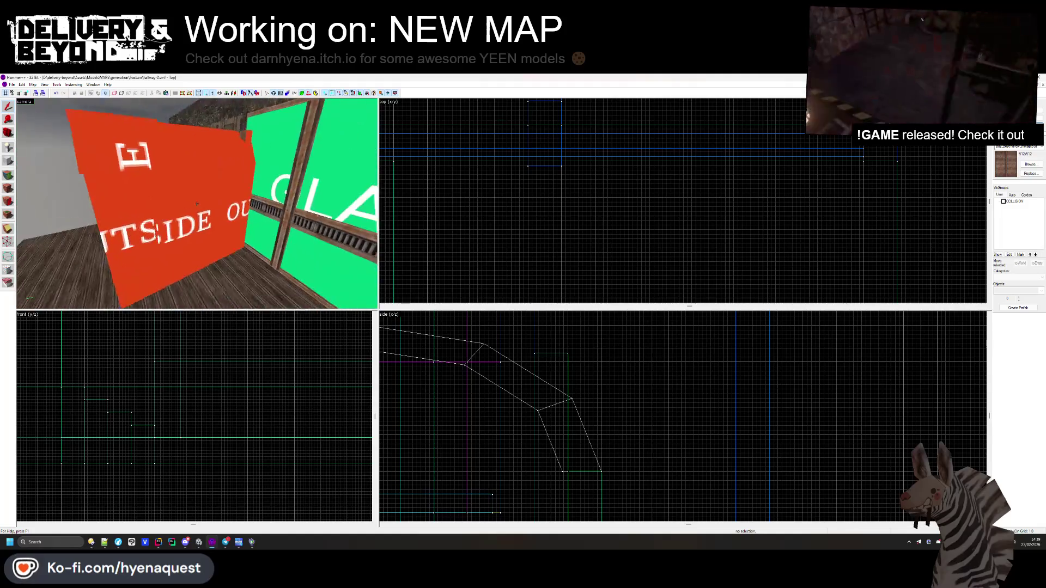
pyautogui.press('s')
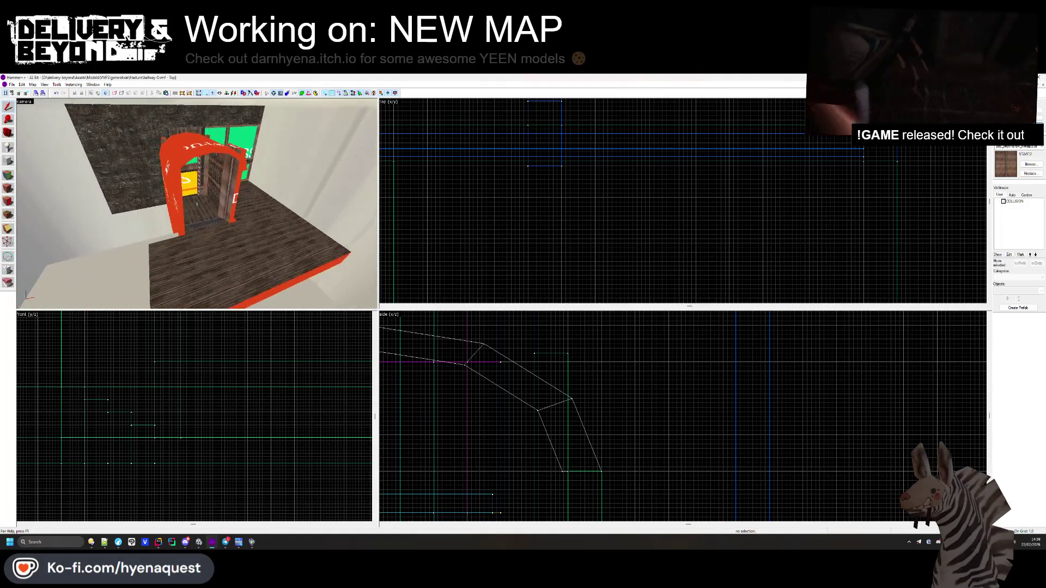
pyautogui.press('w')
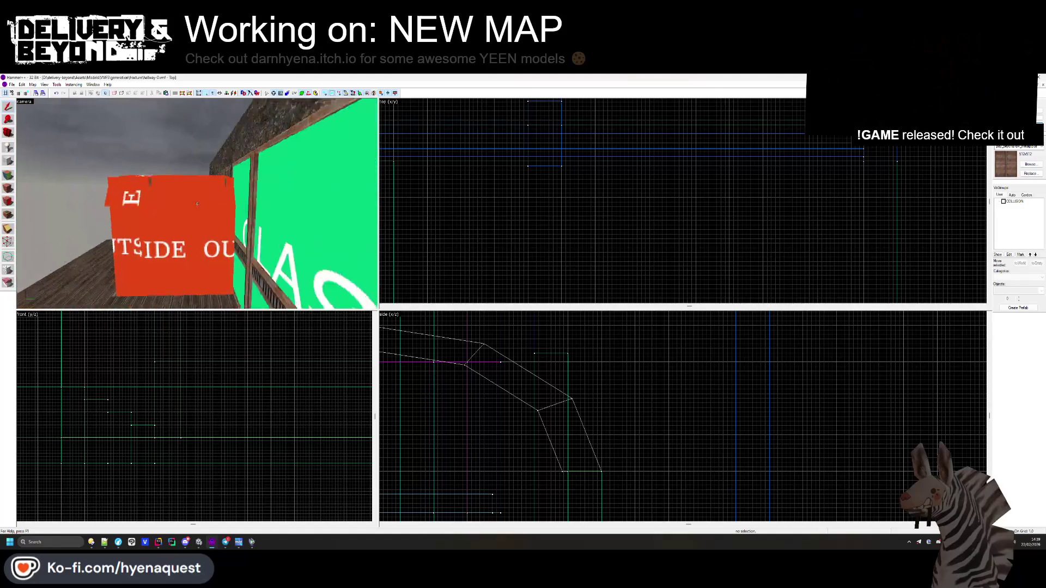
pyautogui.press('s')
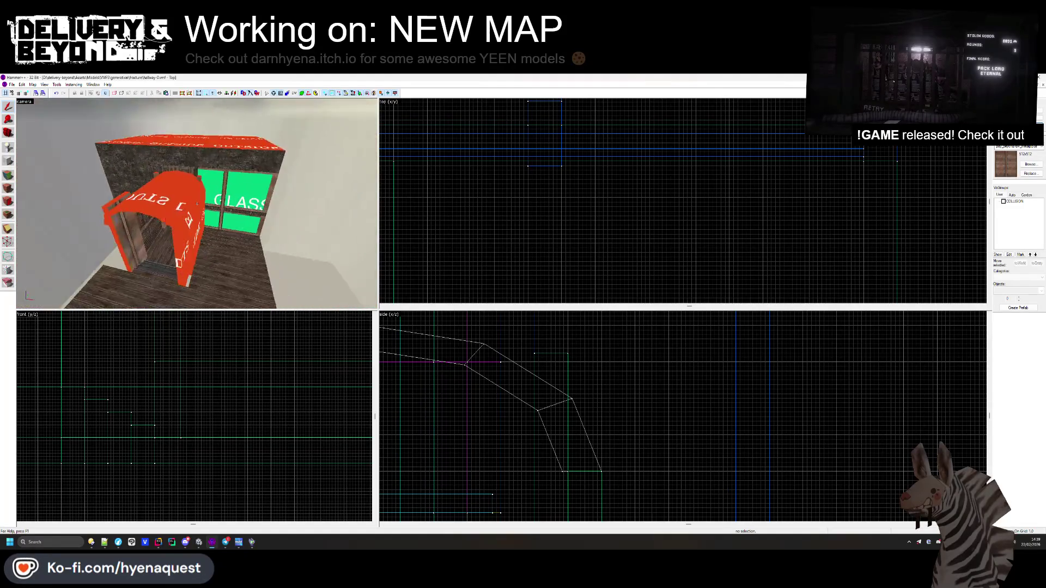
pyautogui.press('w')
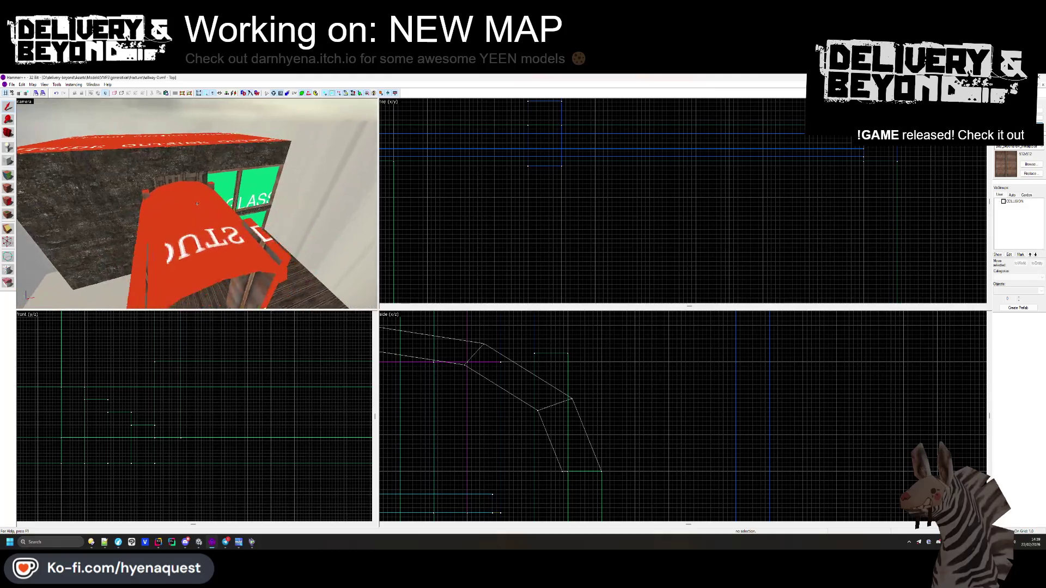
pyautogui.press('w')
# - Delete the green sill slab under the glass window
pyautogui.click(182, 260)
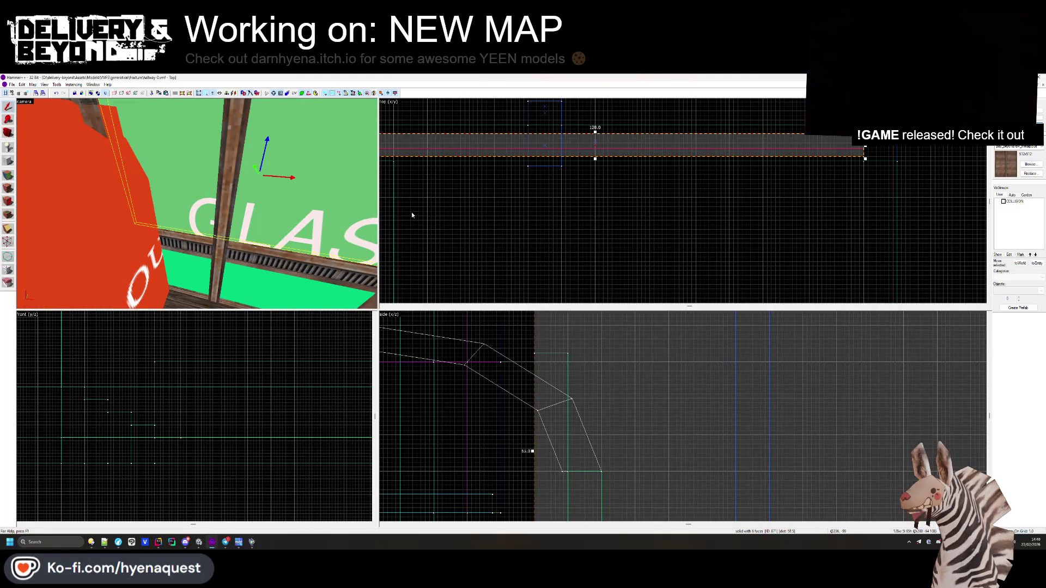
pyautogui.scroll(-2, 479, 165)
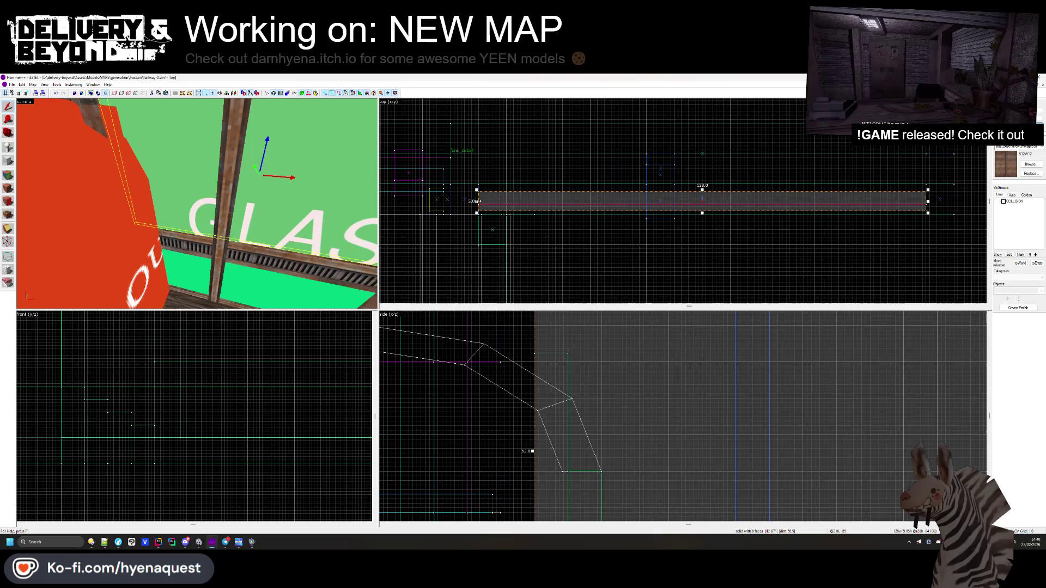
pyautogui.press('s')
pyautogui.click(256, 278)
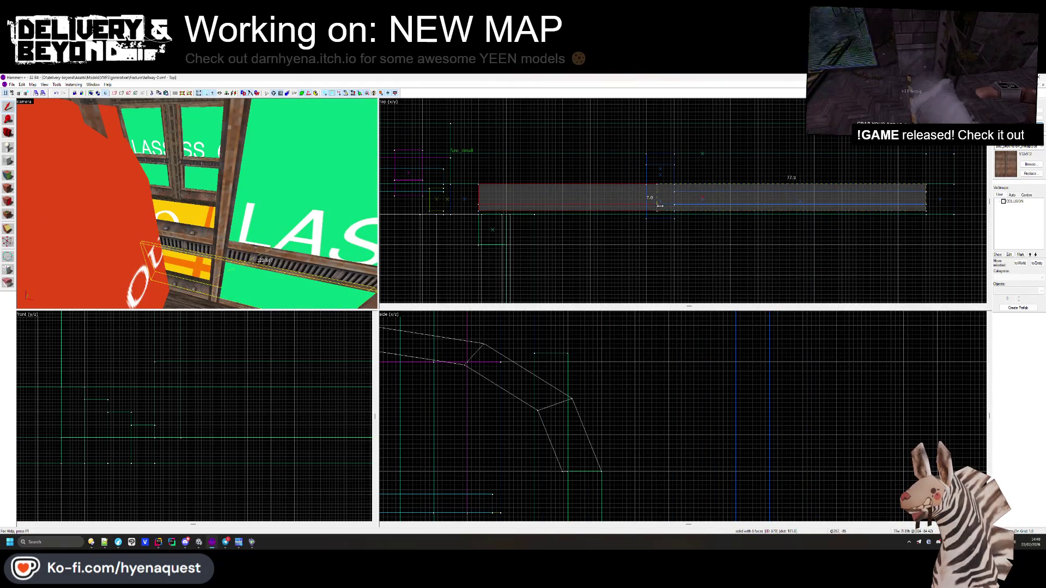
pyautogui.press('Delete')
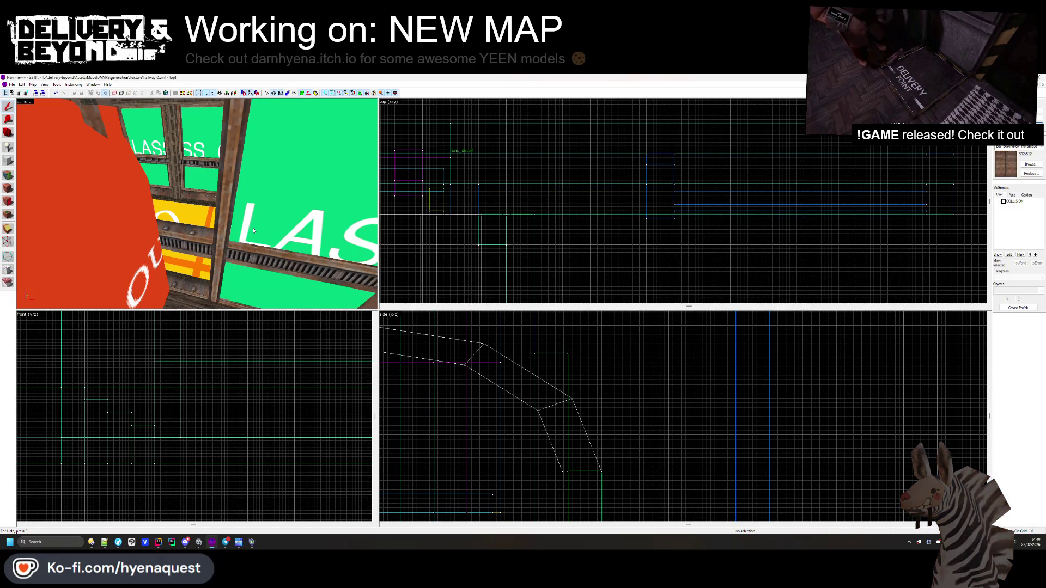
# - Undo that deletion, then select the full long strip brush and delete it
pyautogui.moveTo(197, 204); pyautogui.dragTo(257, 245)
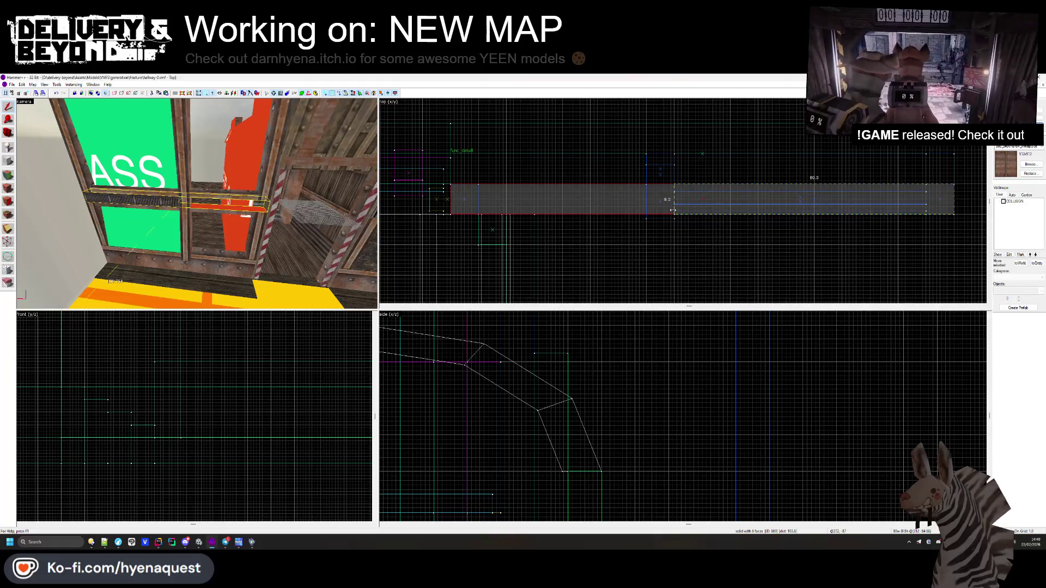
pyautogui.hotkey('ctrl', 'z')
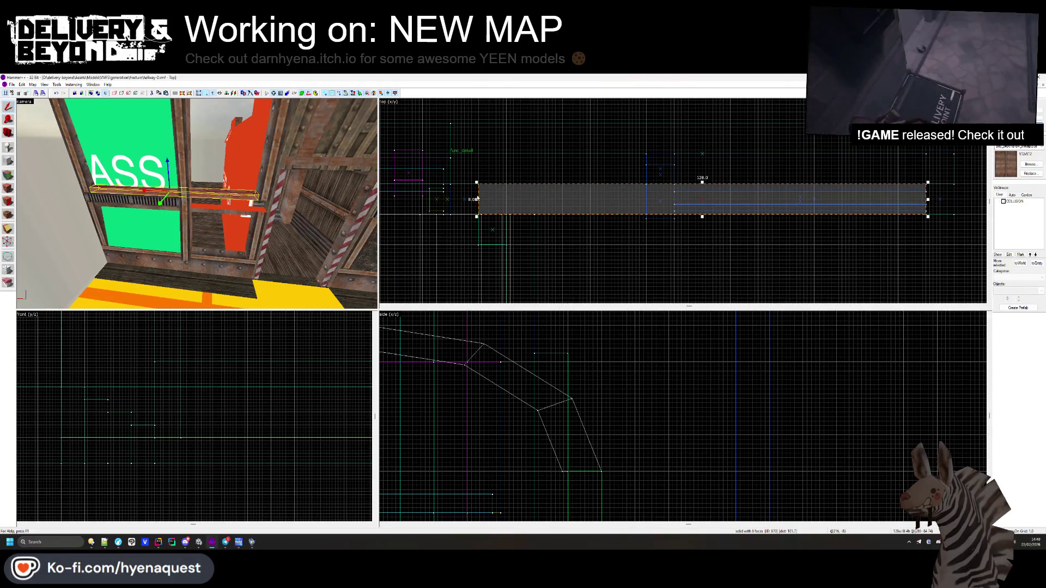
pyautogui.click(573, 205)
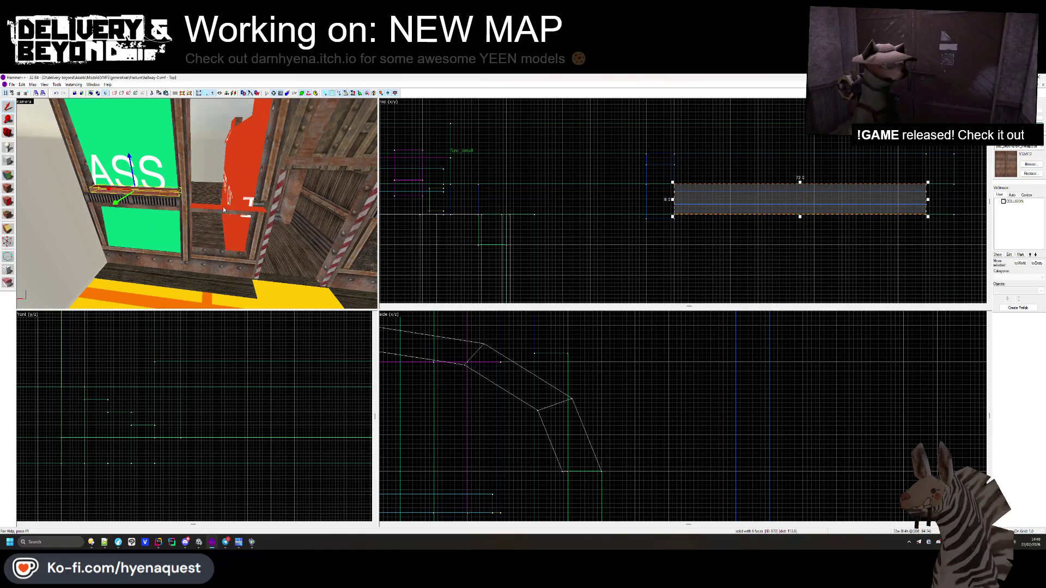
pyautogui.click(513, 202)
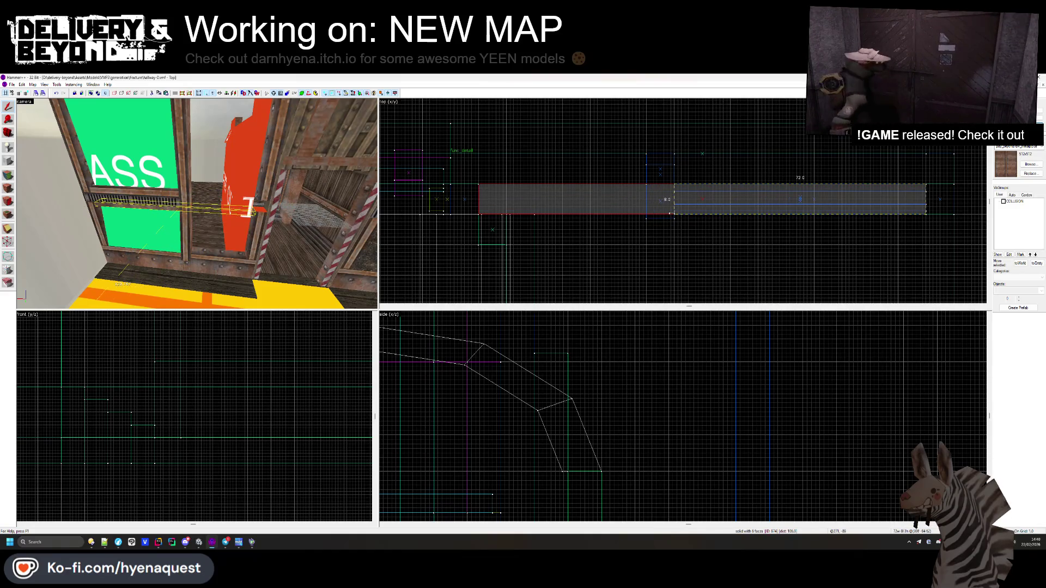
pyautogui.press('Delete')
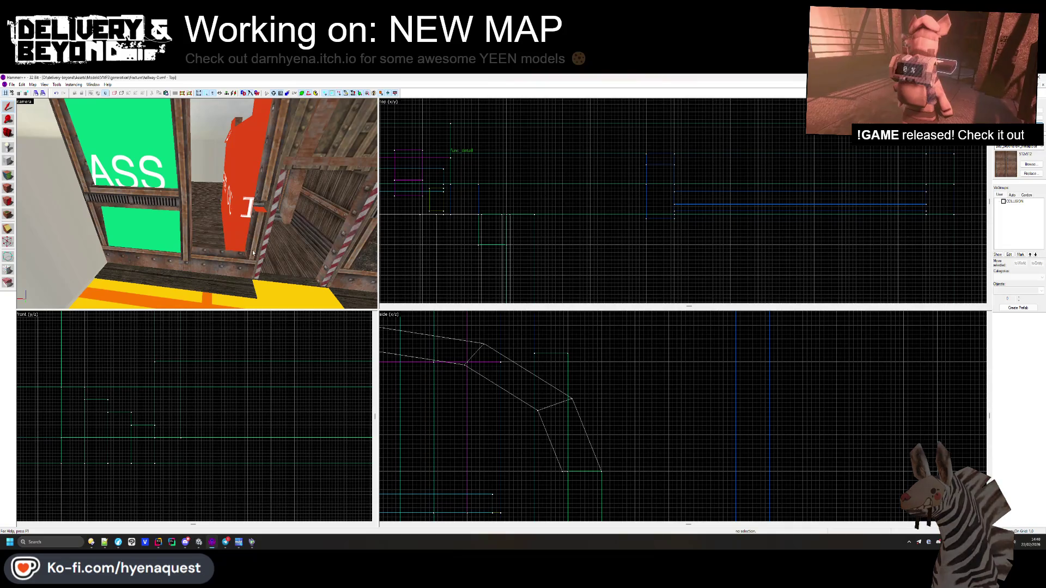
# - Compare the thin and tall brushes beside the doorway by switching between them
pyautogui.click(268, 181)
pyautogui.click(264, 235)
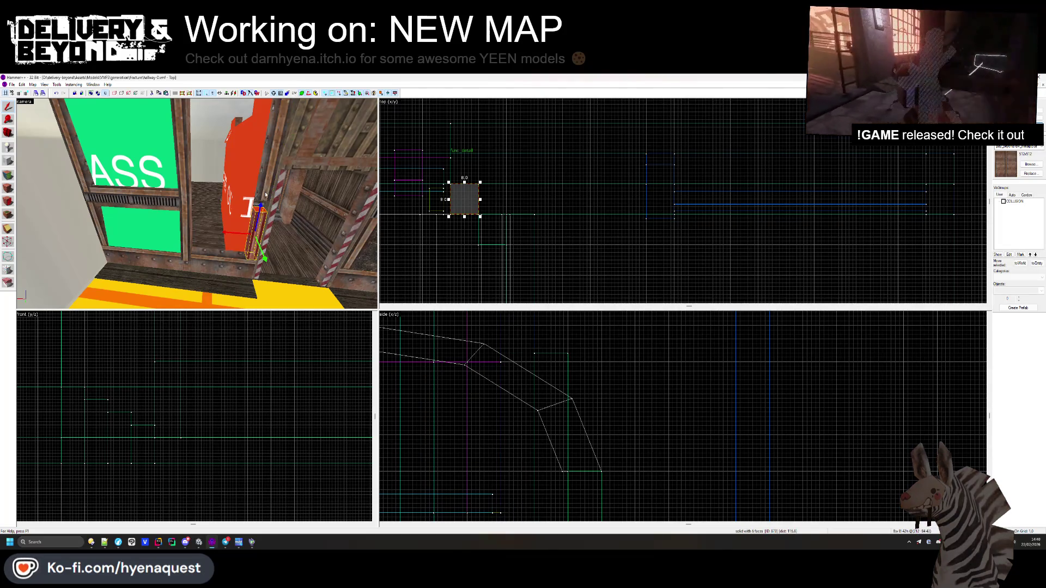
pyautogui.click(267, 181)
pyautogui.click(524, 234)
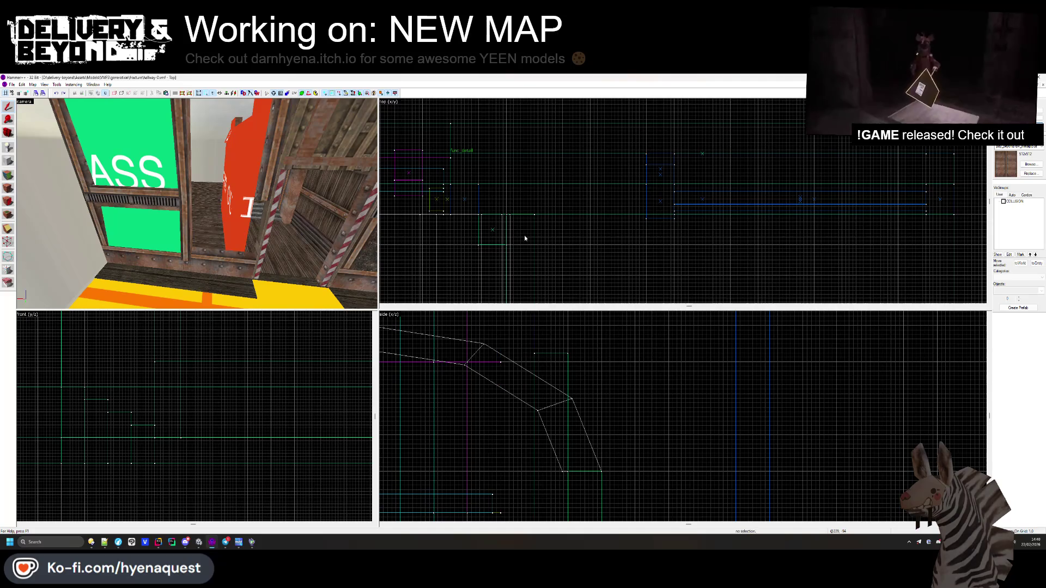
pyautogui.click(278, 180)
pyautogui.click(259, 235)
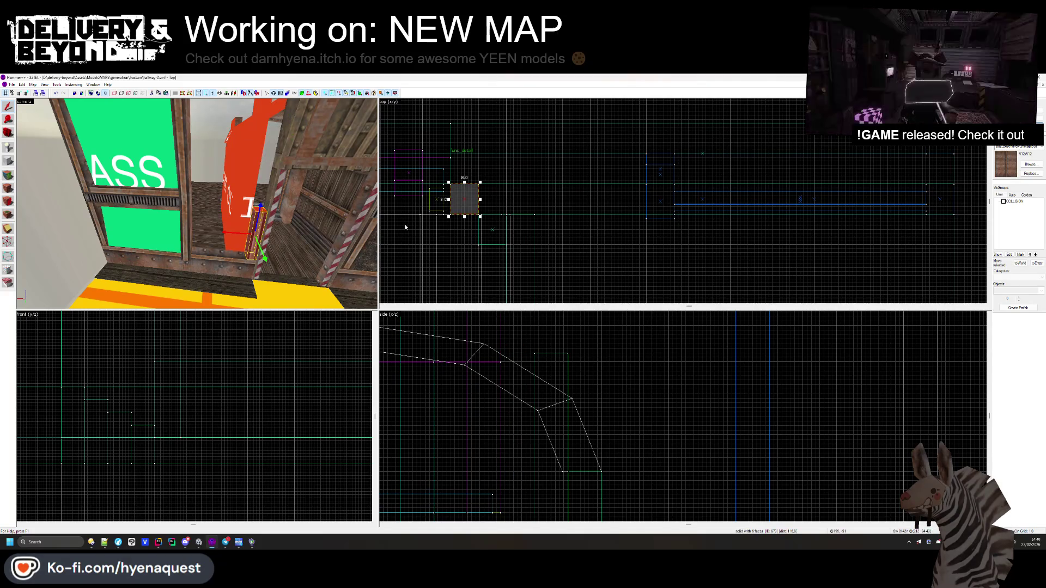
pyautogui.click(273, 223)
pyautogui.click(261, 234)
pyautogui.click(275, 181)
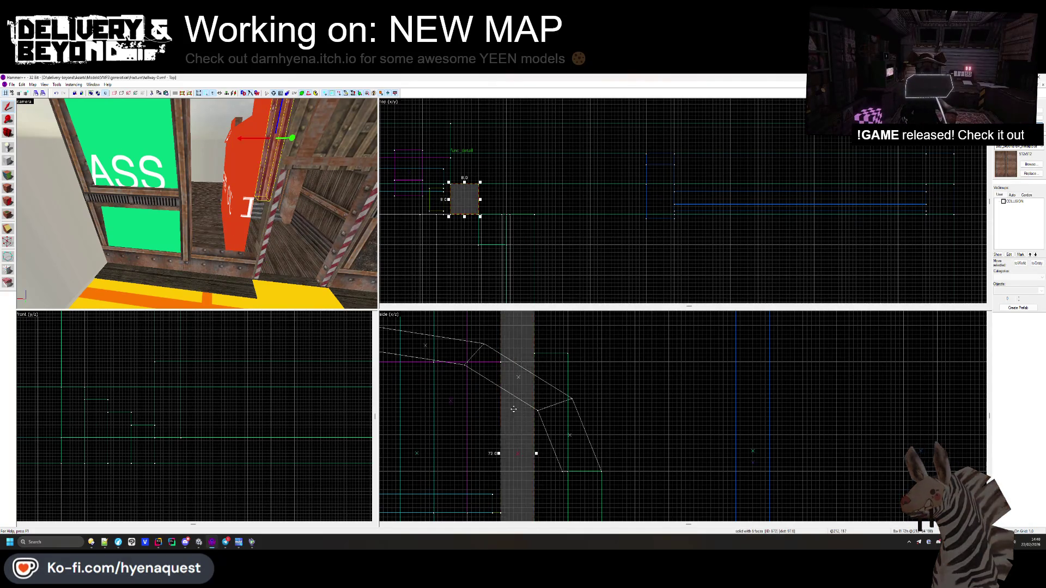
# - Stretch the thin brush beside the doorway to 48 units wide
pyautogui.scroll(-2, 614, 474)
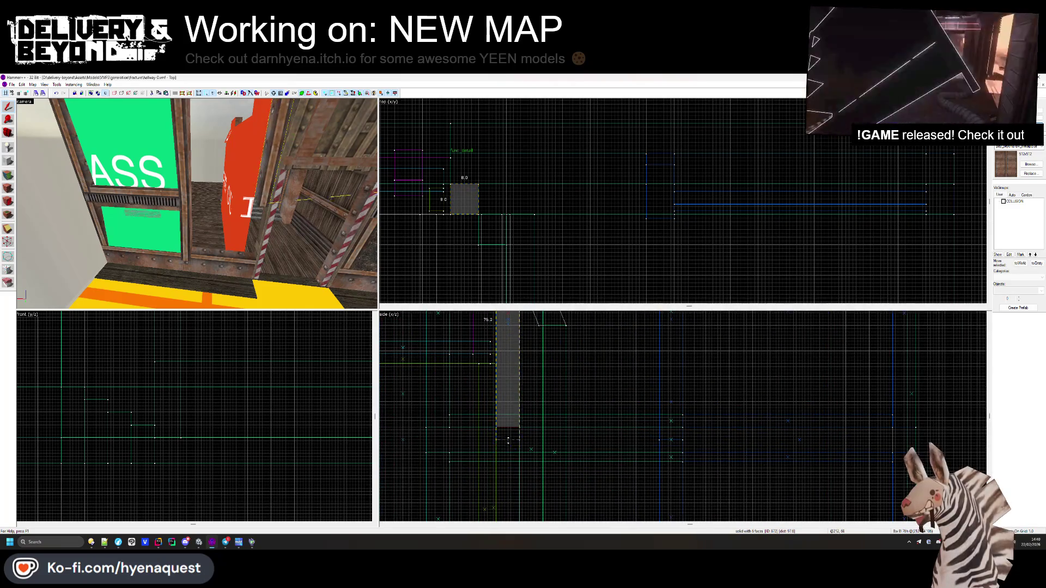
pyautogui.scroll(2, 507, 443)
pyautogui.scroll(2, 509, 500)
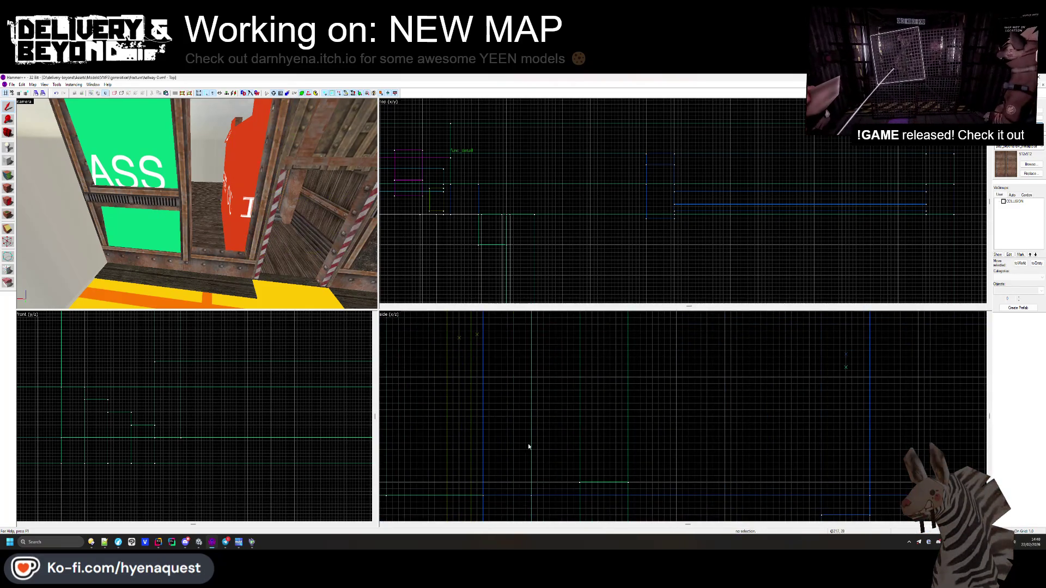
pyautogui.click(228, 192)
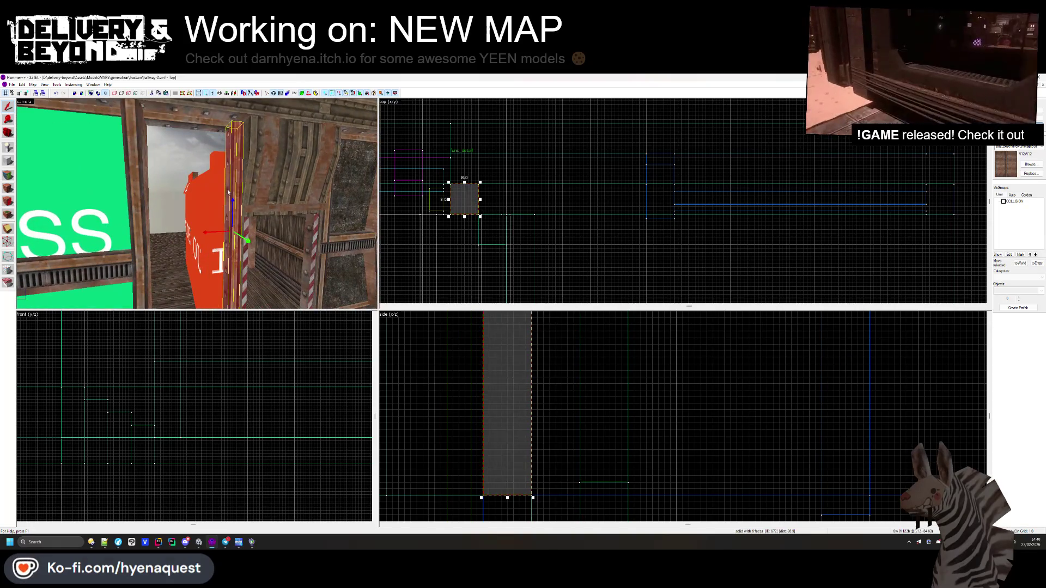
pyautogui.scroll(2, 471, 195)
pyautogui.moveTo(533, 200); pyautogui.dragTo(774, 195)
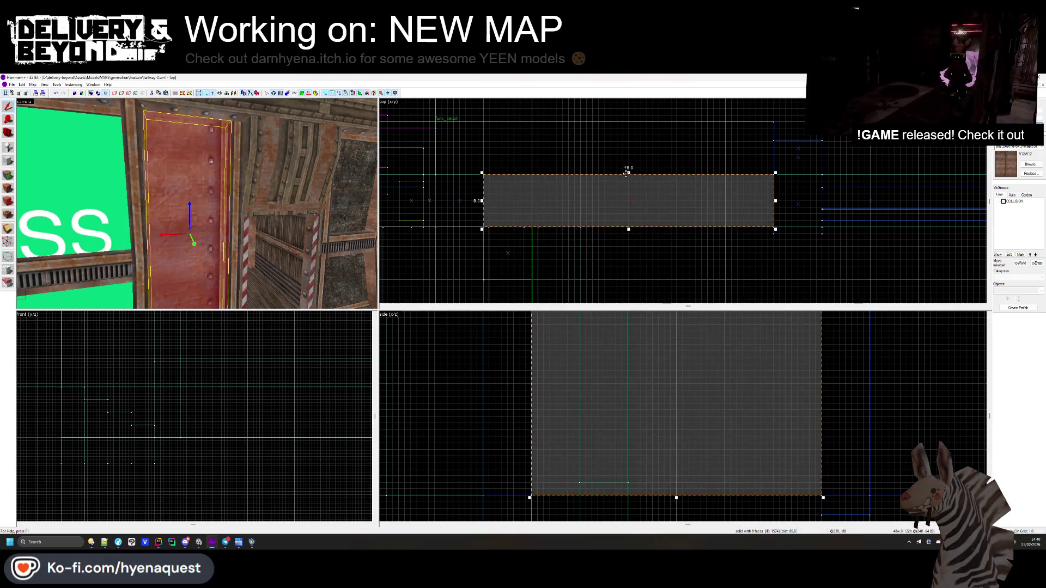
# - Deselect the widened brush and fly the 3D view along the rock wall toward the signs
pyautogui.click(619, 239)
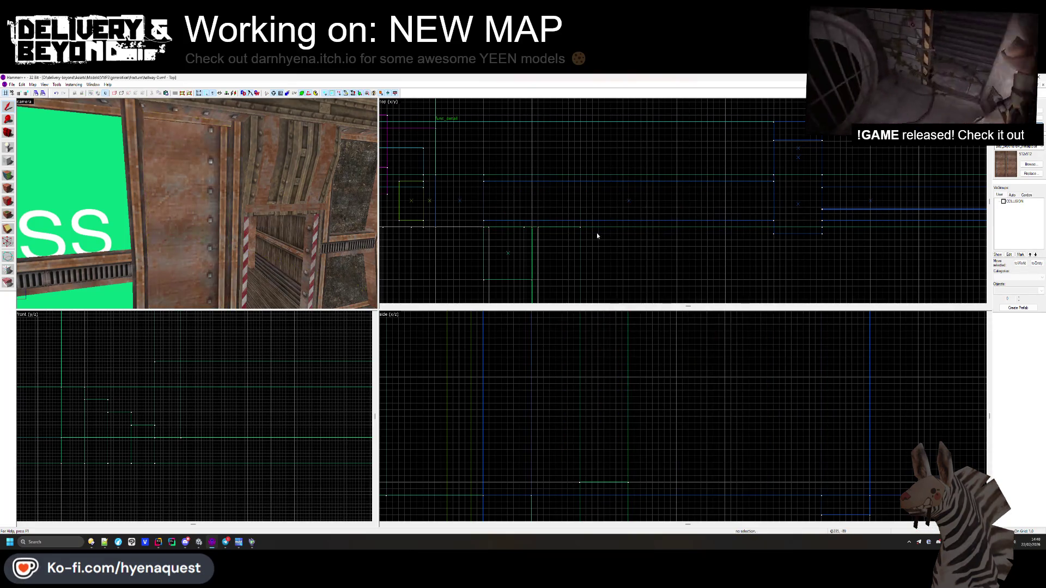
pyautogui.click(10, 175)
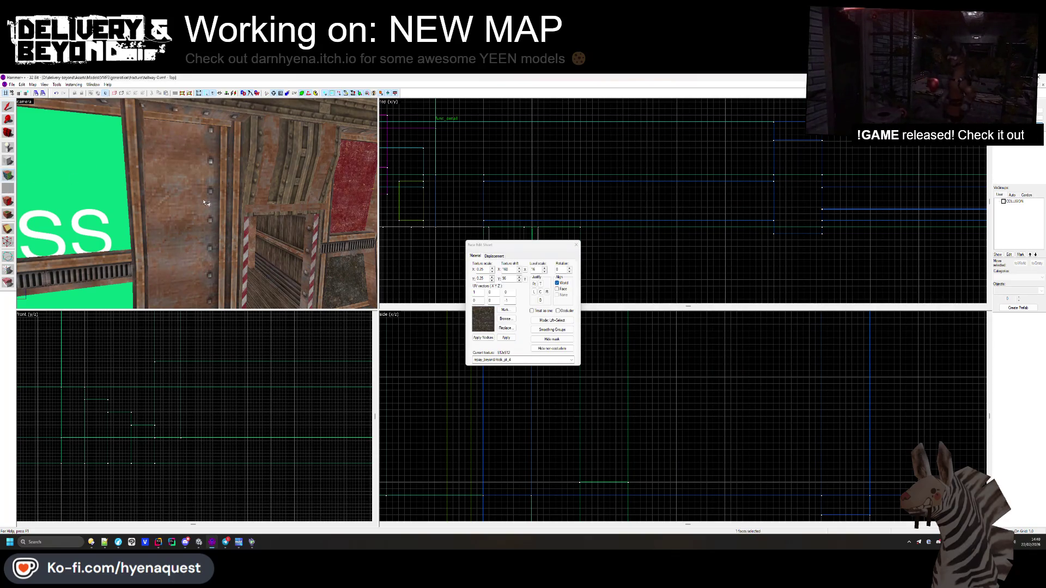
pyautogui.press('z')
pyautogui.press('w')
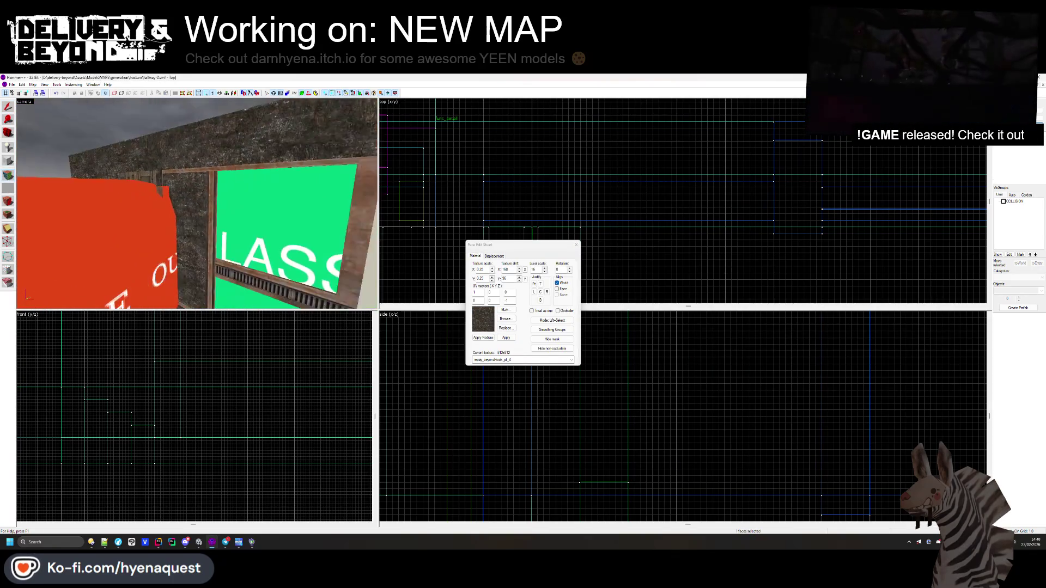
pyautogui.press('w')
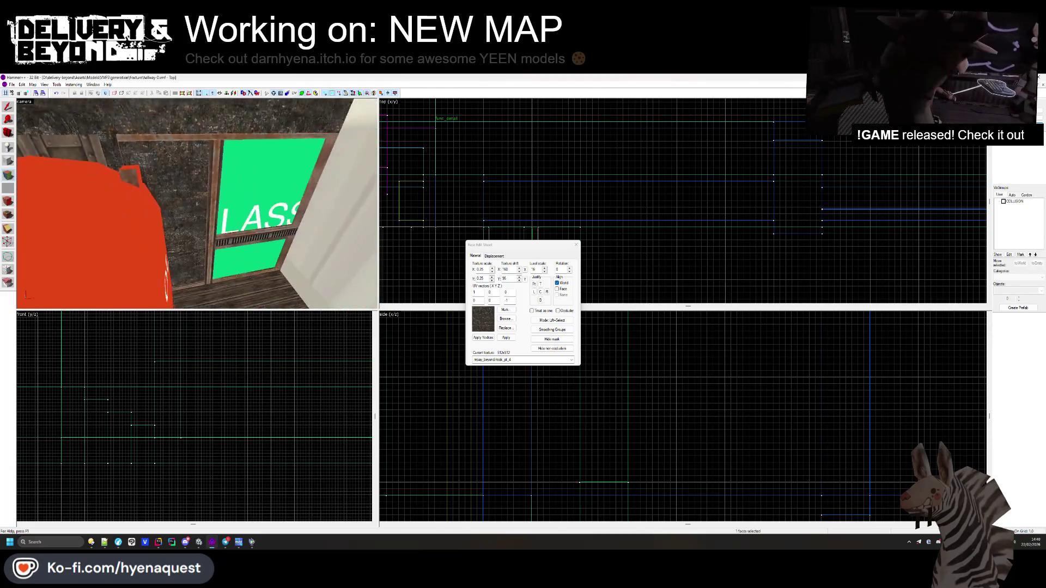
pyautogui.press('w')
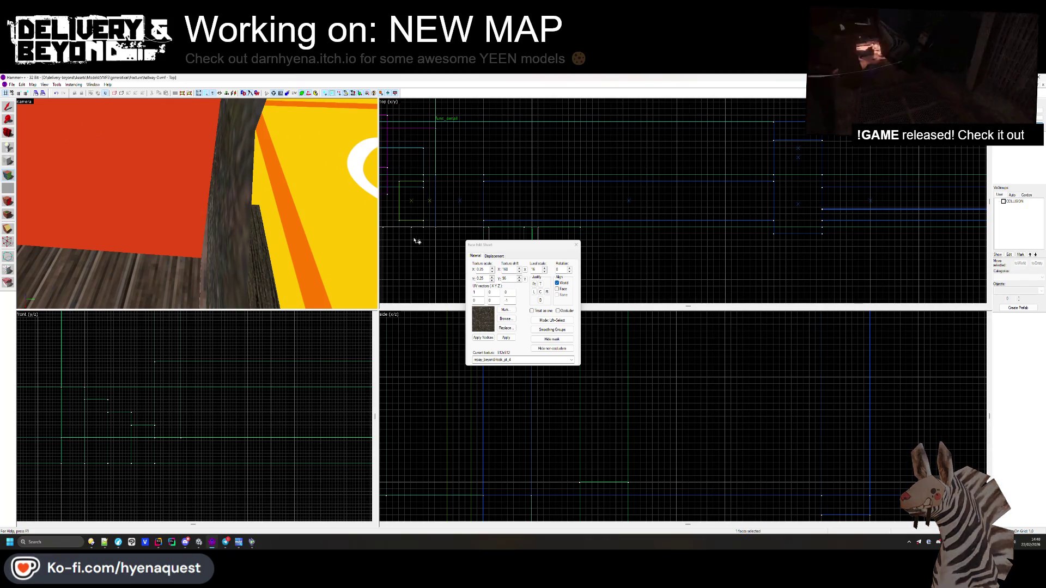
# - Close the Face Edit Sheet via the rock wall, clear the selection and pull the view back
pyautogui.click(574, 245)
pyautogui.click(237, 237)
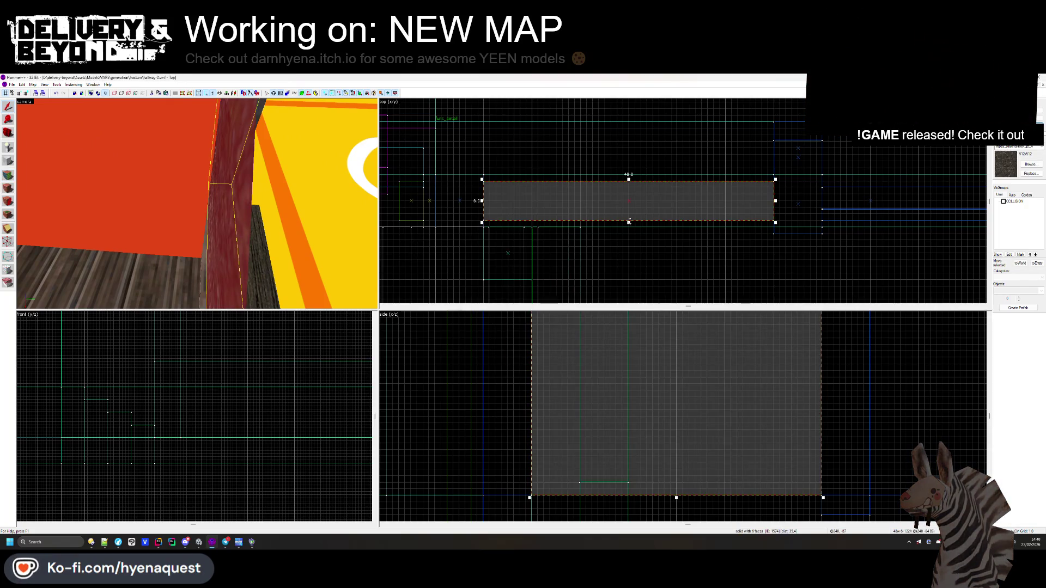
pyautogui.click(628, 225)
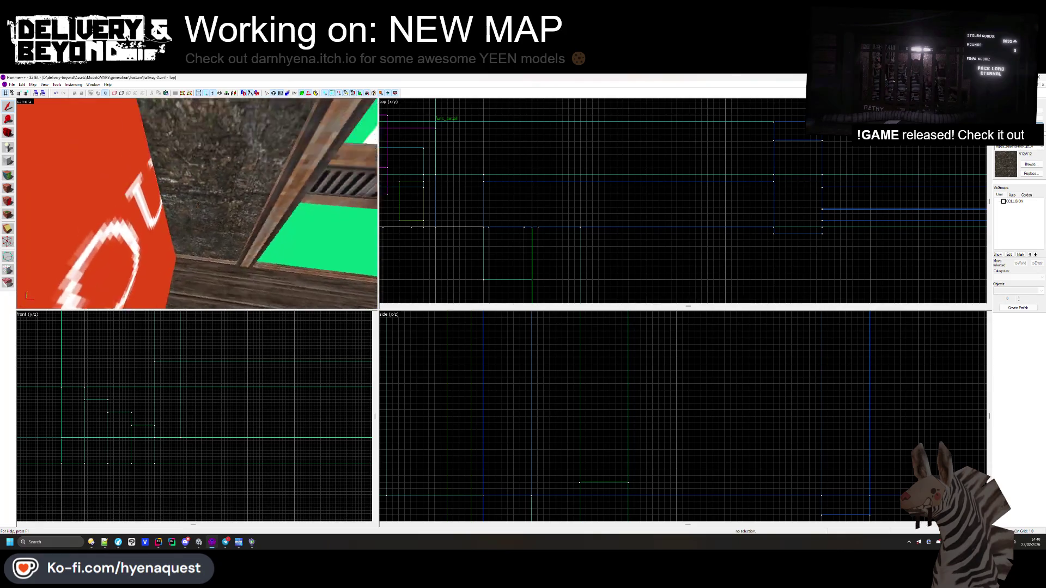
pyautogui.press('s')
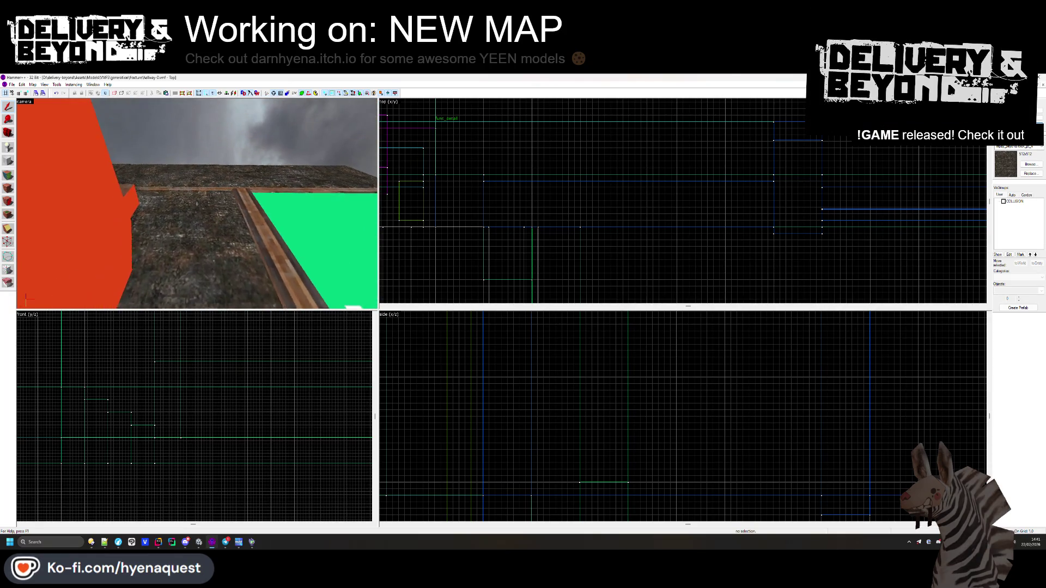
pyautogui.click(197, 204)
# - Shorten the wooden trim beam from its left end to about 81 units wide
pyautogui.scroll(2, 626, 477)
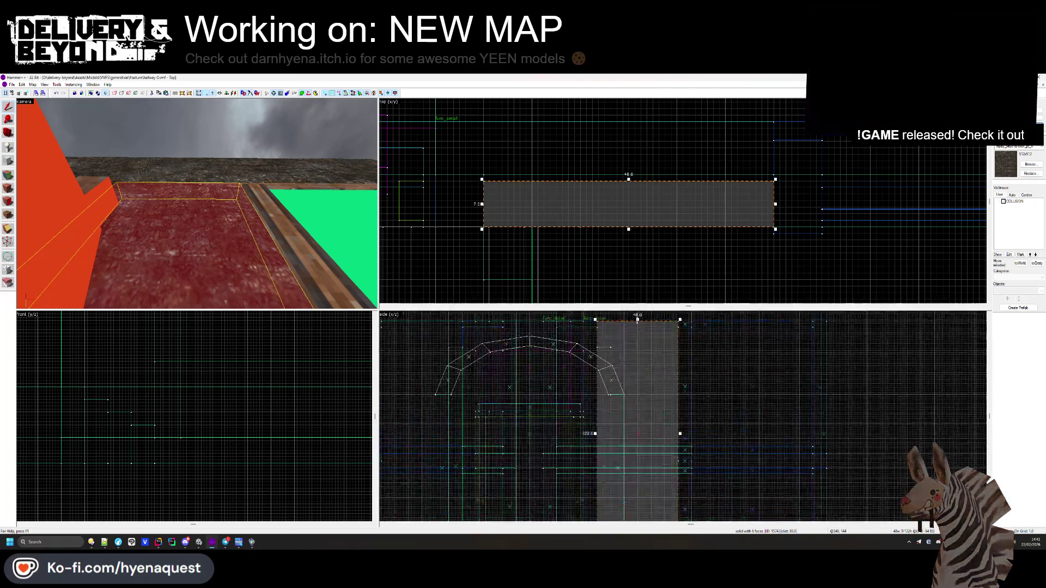
pyautogui.click(730, 355)
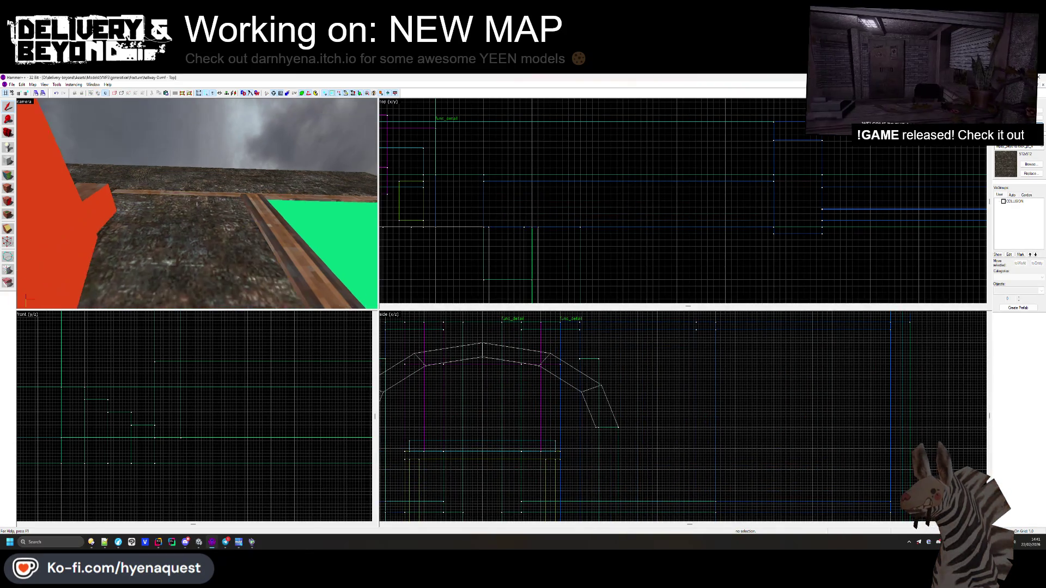
pyautogui.press('z')
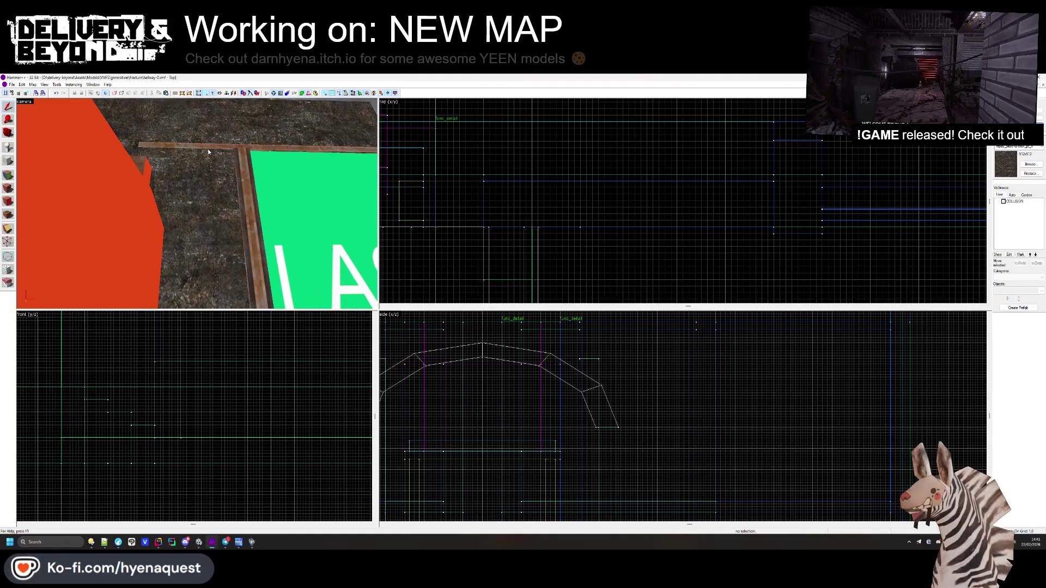
pyautogui.click(256, 149)
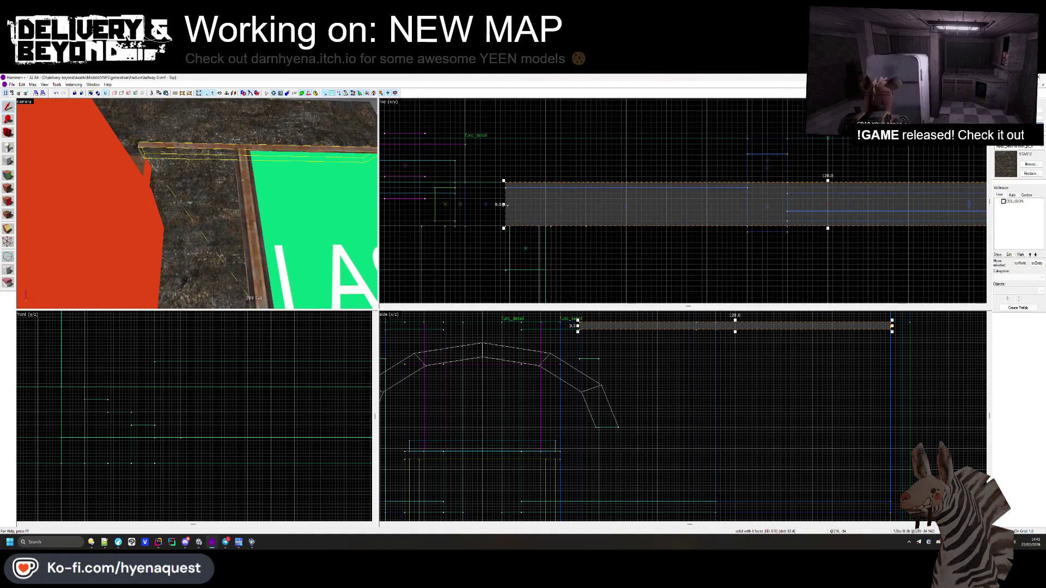
pyautogui.moveTo(730, 220)
pyautogui.mouseDown()
pyautogui.moveTo(744, 224)
pyautogui.moveTo(734, 227)
pyautogui.mouseUp()
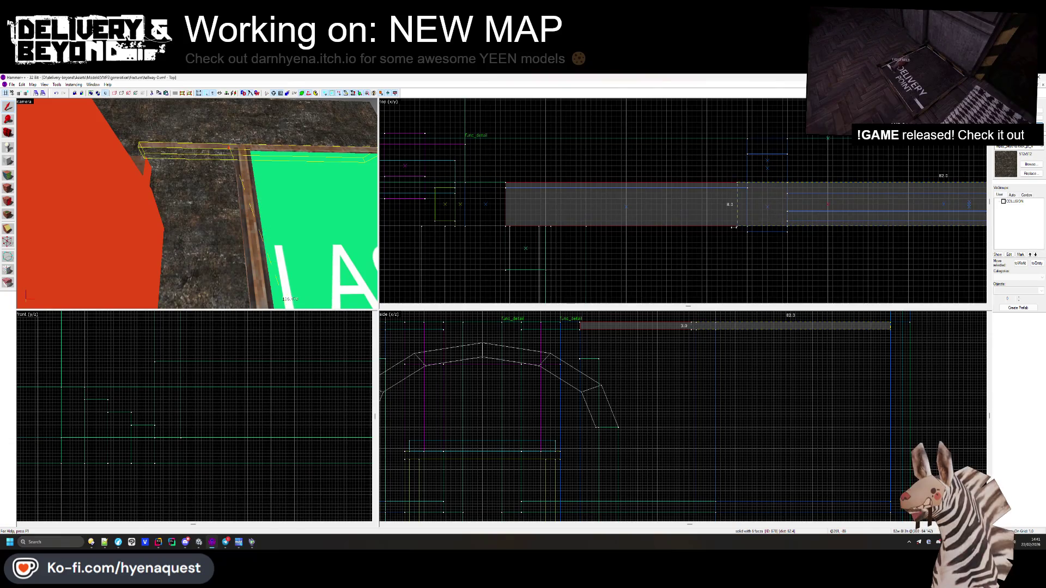
# - Check the 48-wide brush, then toggle face editing back to whole-brush selection
pyautogui.click(579, 225)
pyautogui.scroll(-2, 652, 407)
pyautogui.scroll(3, 653, 407)
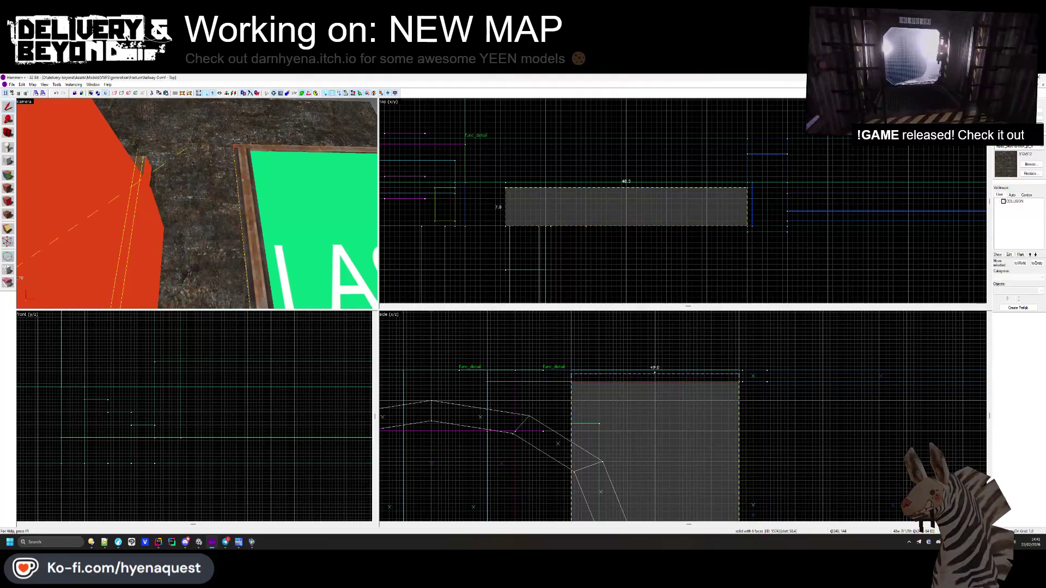
pyautogui.press('Escape')
pyautogui.hotkey('shift', 'a')
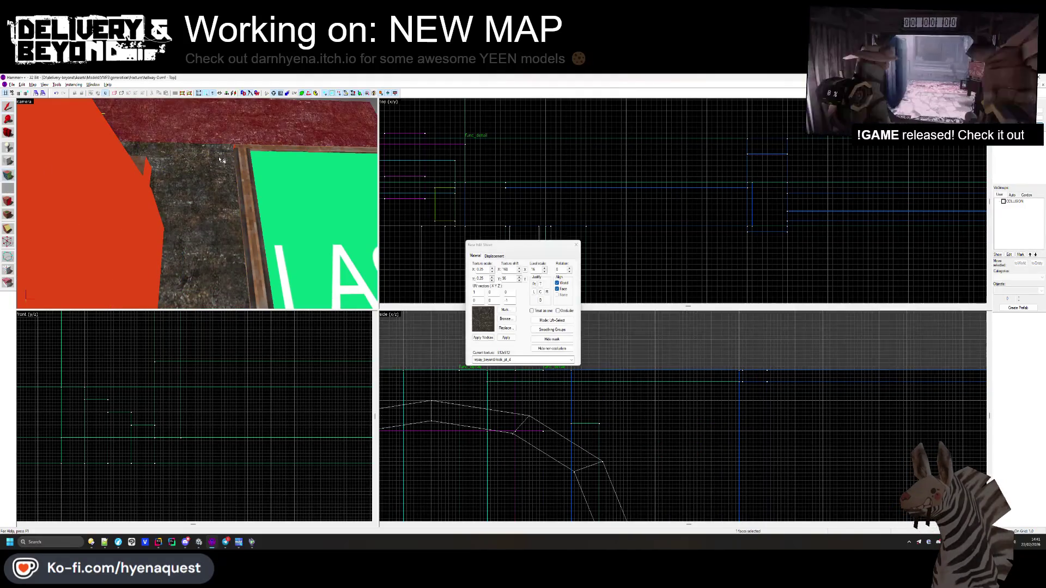
pyautogui.press('z')
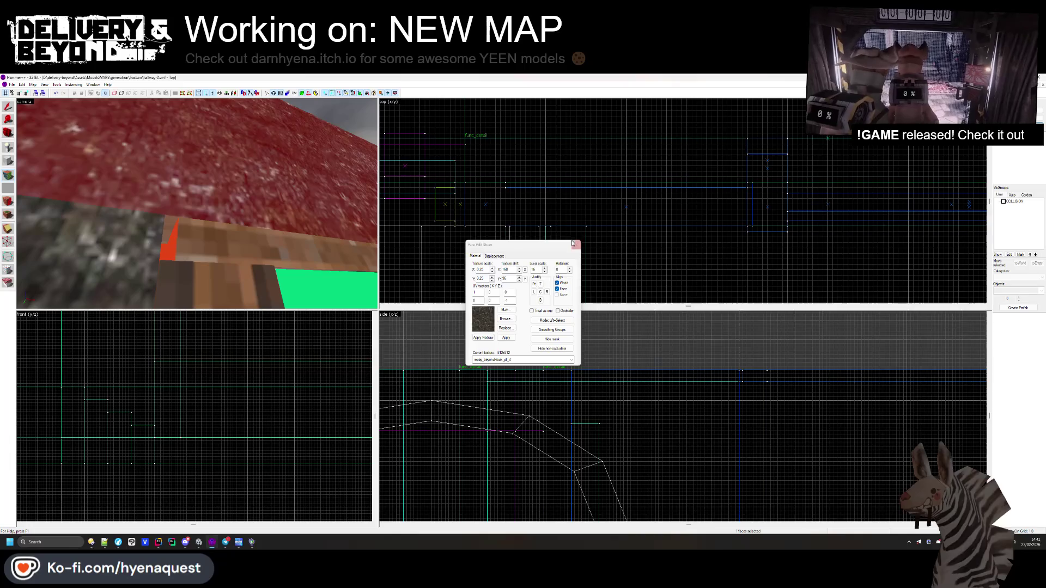
pyautogui.press('z')
pyautogui.hotkey('shift', 's')
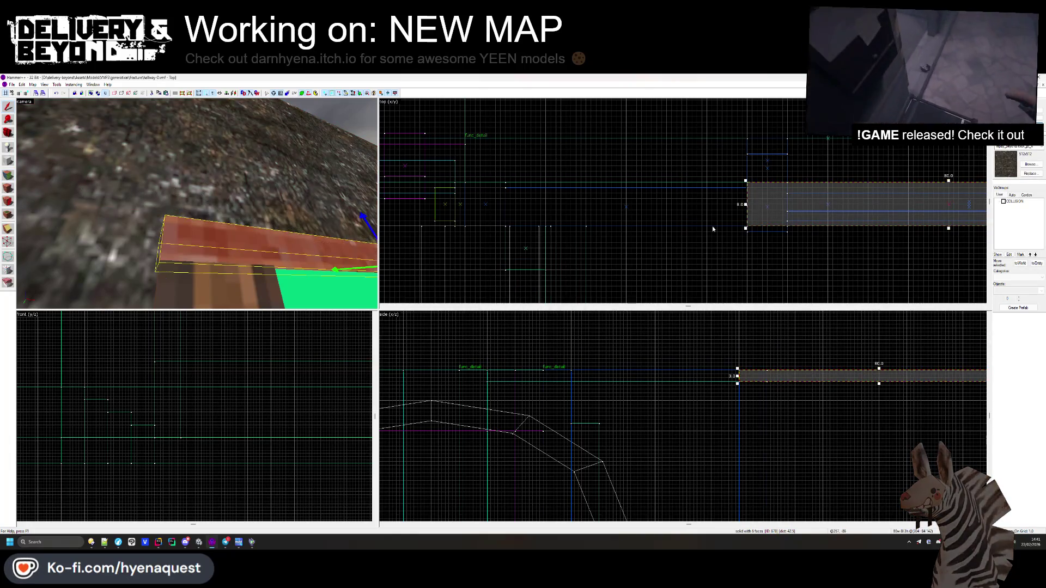
# - Fly the 3D view toward the LASS sign and the hallway wall
pyautogui.press('Escape')
pyautogui.press('z')
pyautogui.press('w')
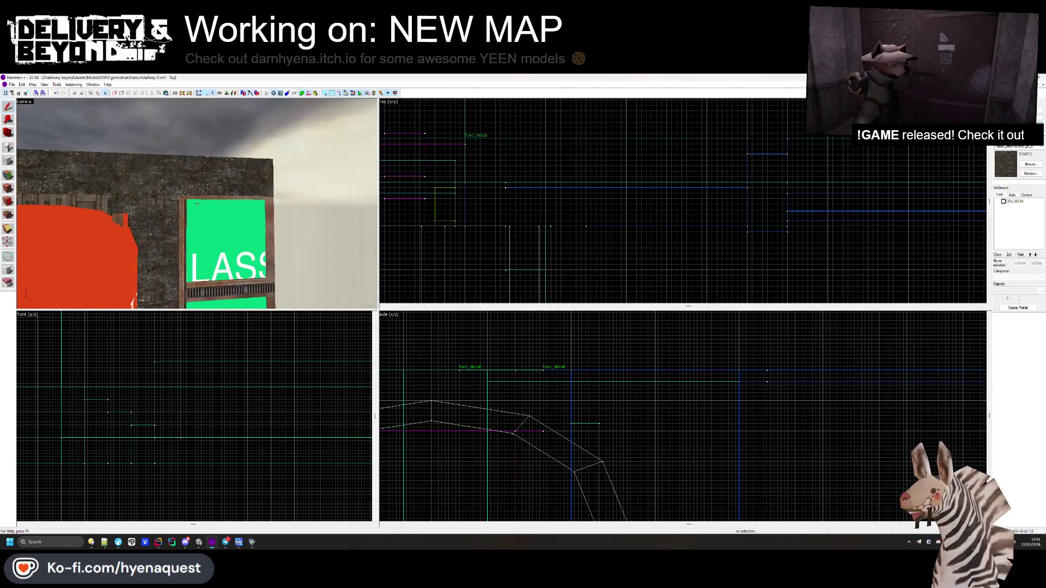
pyautogui.press('s')
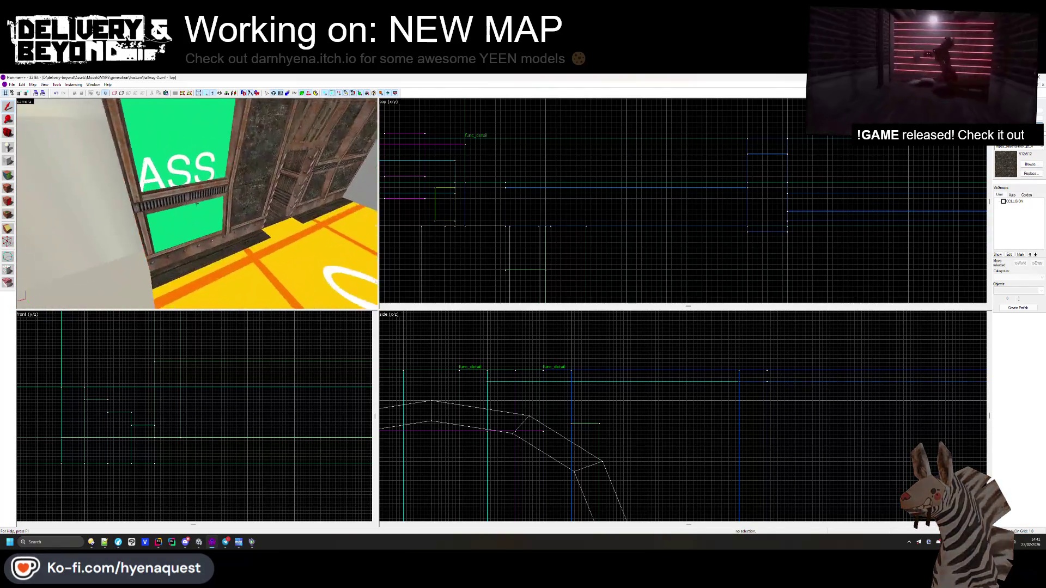
pyautogui.press('w')
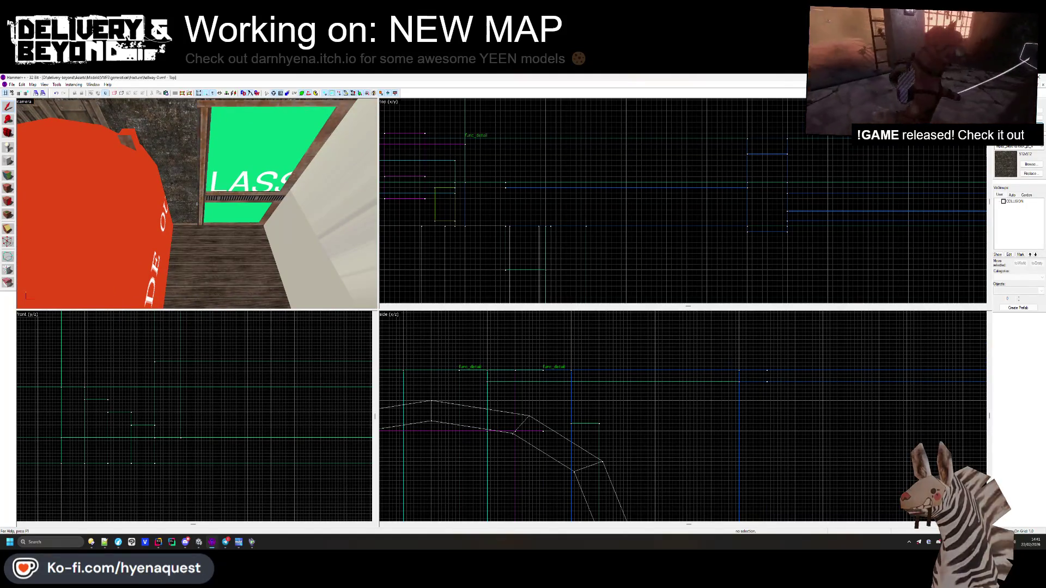
# - Position the 3D view over the floor and the OUTSIDE block
pyautogui.press('s')
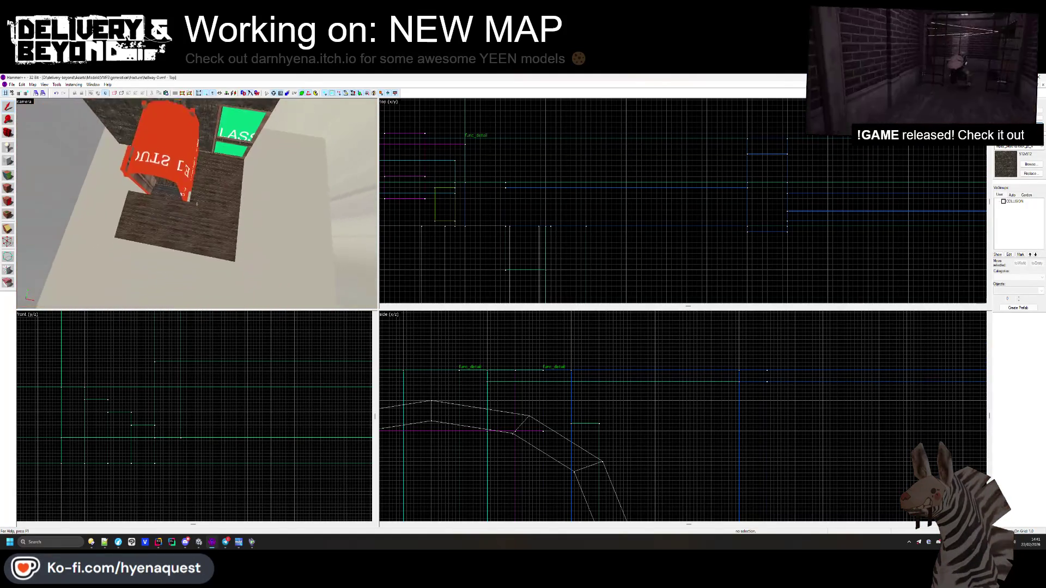
pyautogui.press('w')
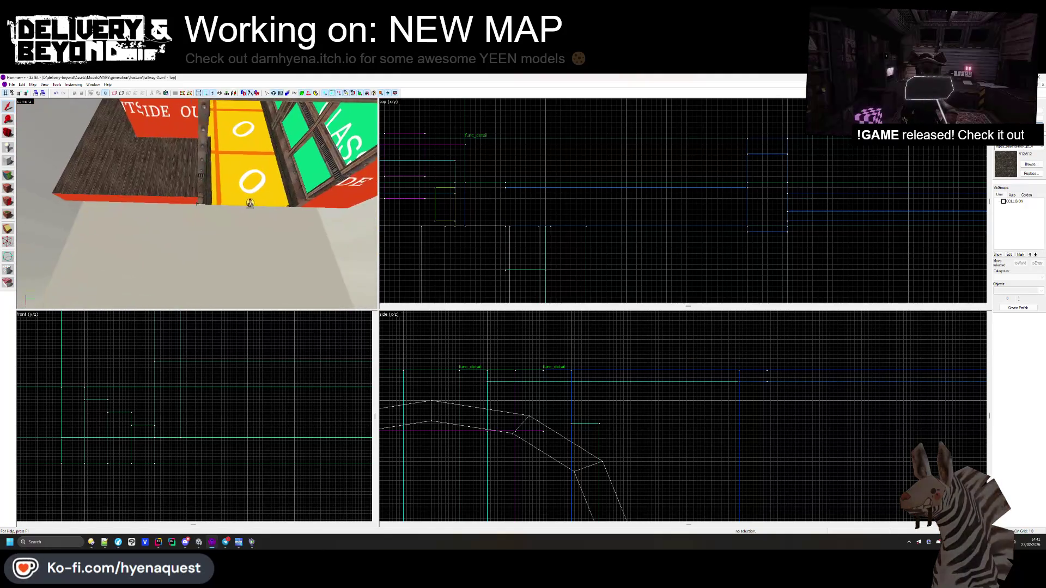
pyautogui.press('z')
pyautogui.click(206, 226)
pyautogui.press('s')
pyautogui.press('Escape')
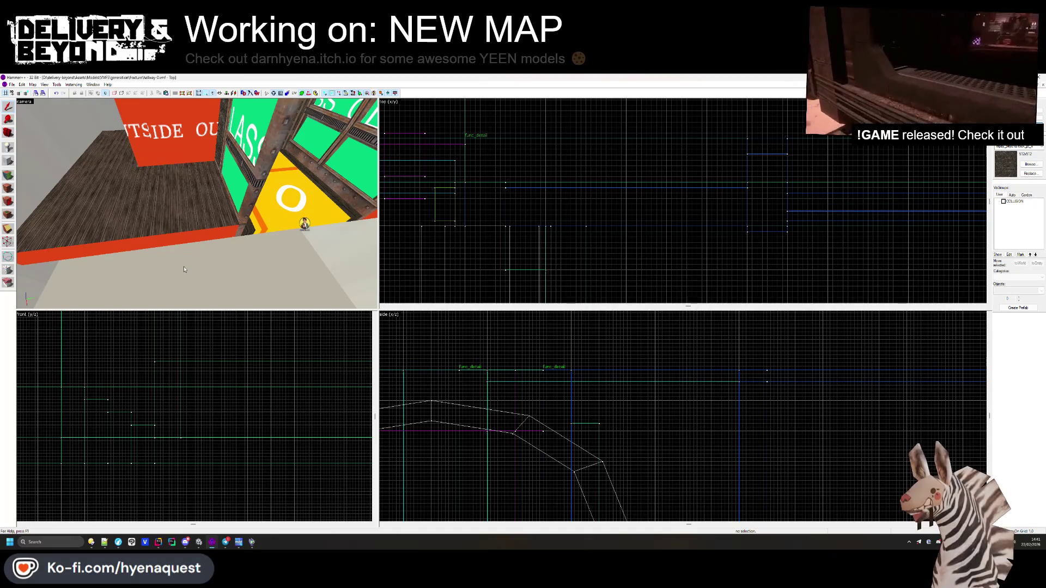
# - Stretch the floor brush beside the OUTSIDE block to 232 units long
pyautogui.click(194, 238)
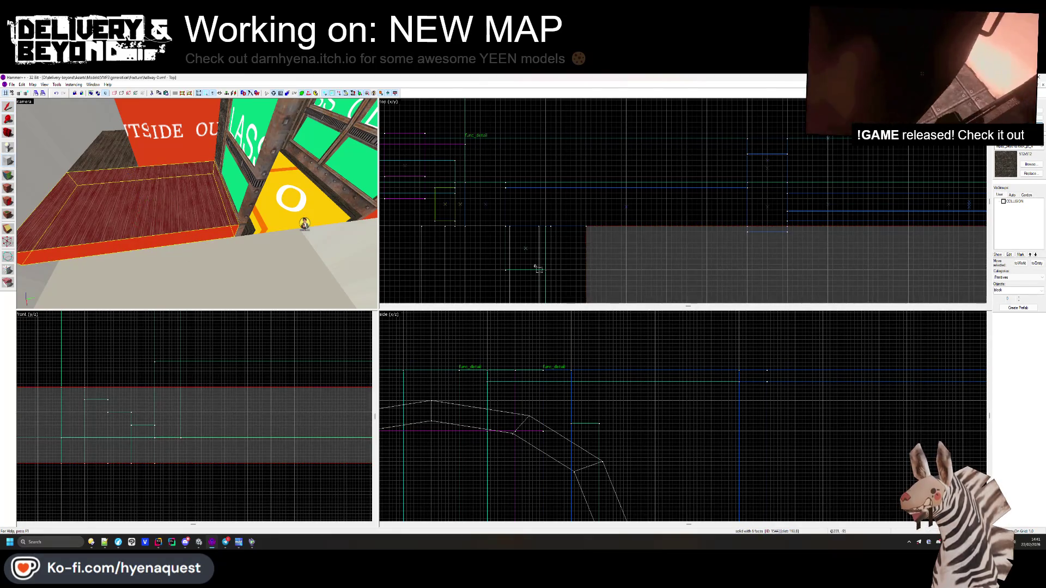
pyautogui.scroll(2, 538, 268)
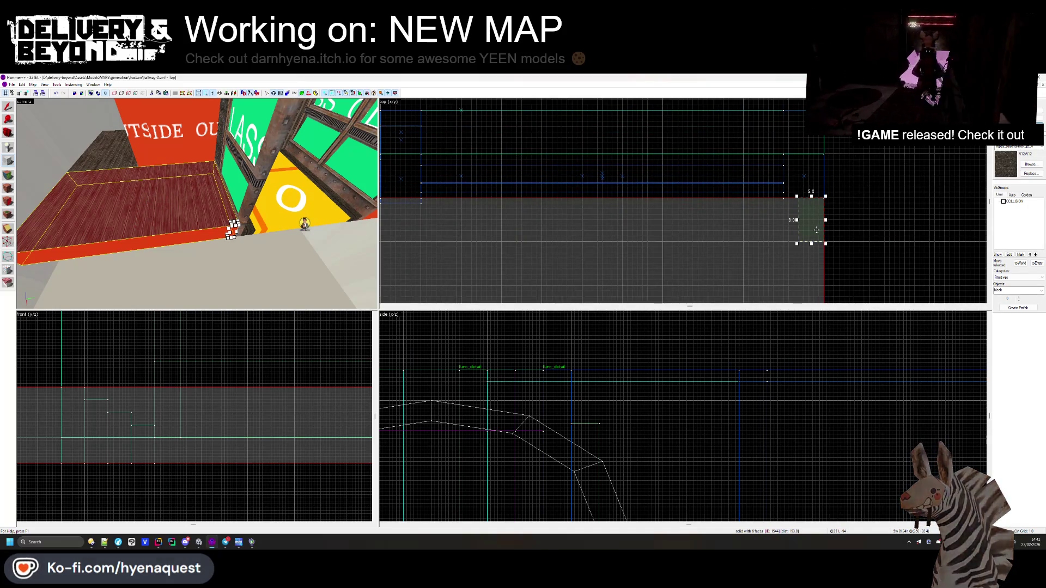
pyautogui.scroll(-2, 812, 196)
pyautogui.moveTo(810, 183)
pyautogui.mouseDown()
pyautogui.moveTo(807, 207)
pyautogui.moveTo(768, 207)
pyautogui.moveTo(802, 267)
pyautogui.mouseUp()
pyautogui.scroll(-3, 211, 458)
pyautogui.scroll(1, 211, 457)
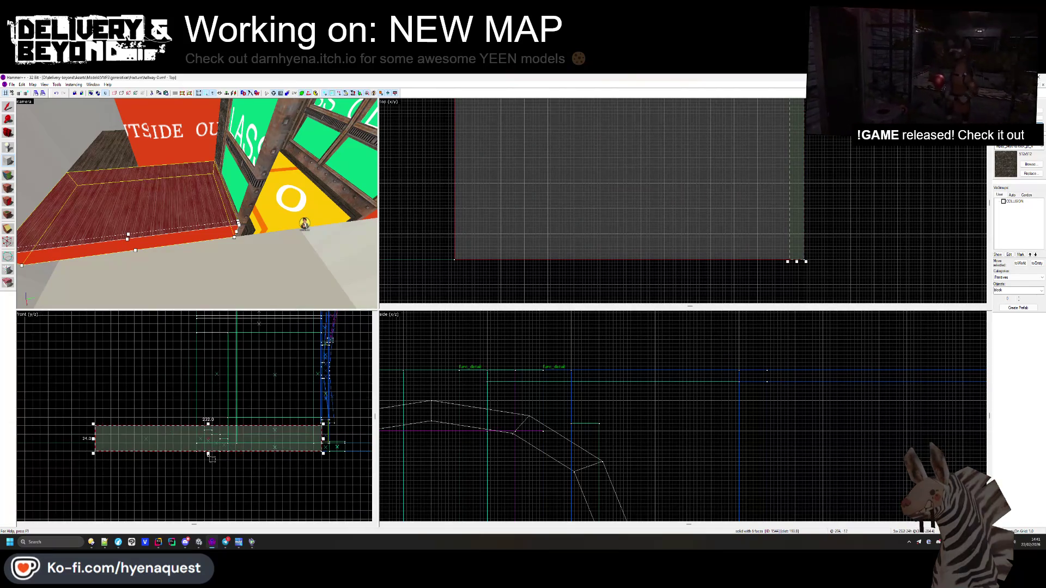
# - Raise the brush into a tall wall slab of about 132 units, then adjust its top edge
pyautogui.moveTo(207, 453); pyautogui.dragTo(207, 350)
pyautogui.scroll(2, 351, 437)
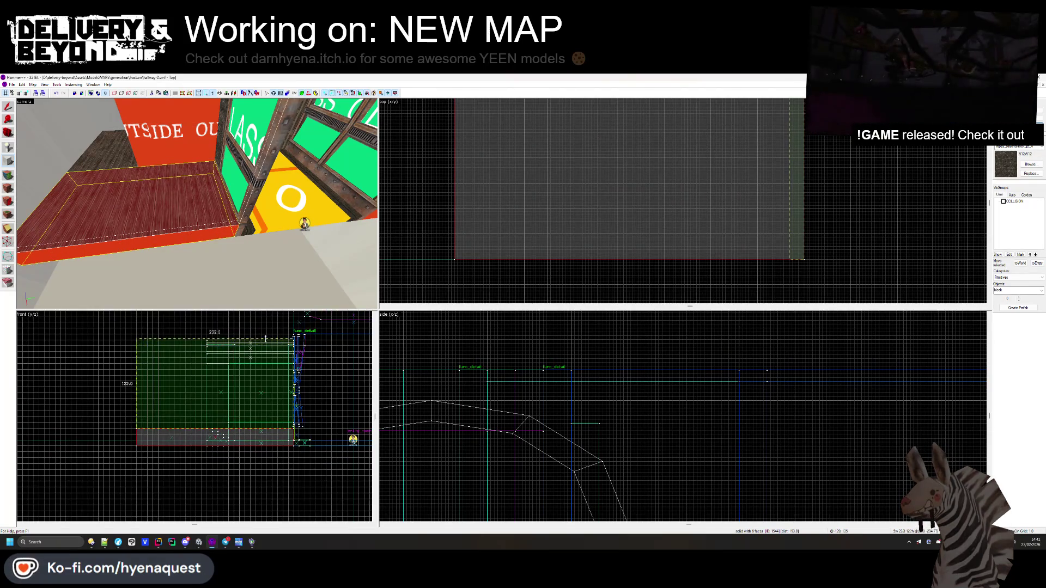
pyautogui.scroll(2, 286, 329)
pyautogui.scroll(3, 286, 330)
pyautogui.moveTo(286, 330); pyautogui.dragTo(281, 368)
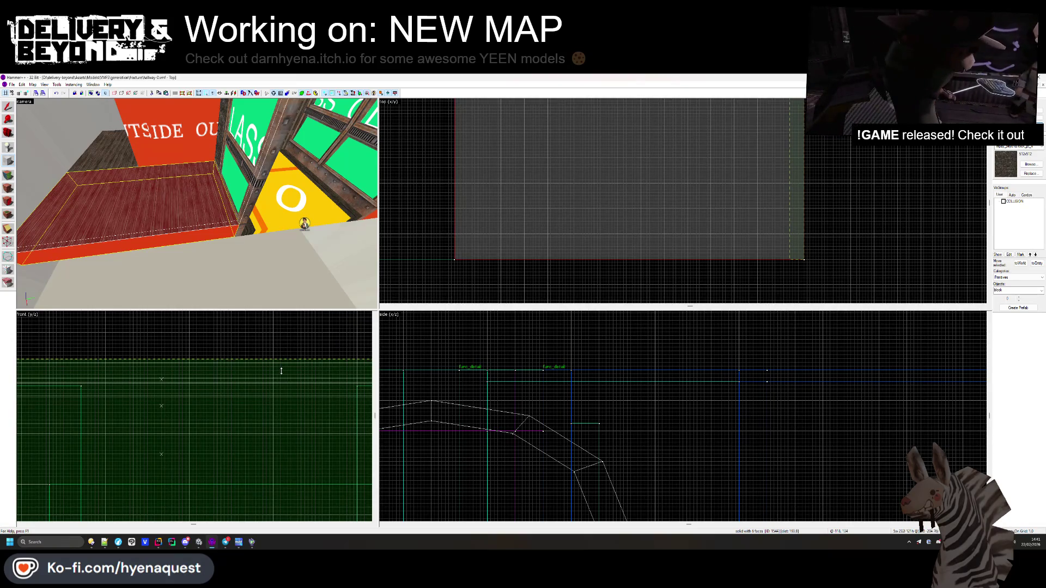
pyautogui.click(73, 192)
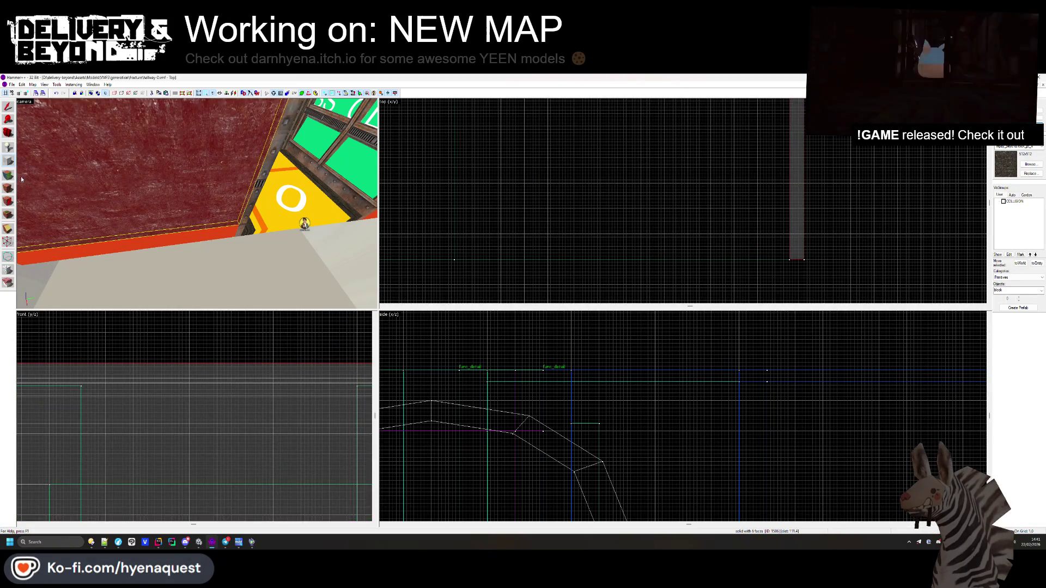
pyautogui.click(8, 188)
pyautogui.click(576, 245)
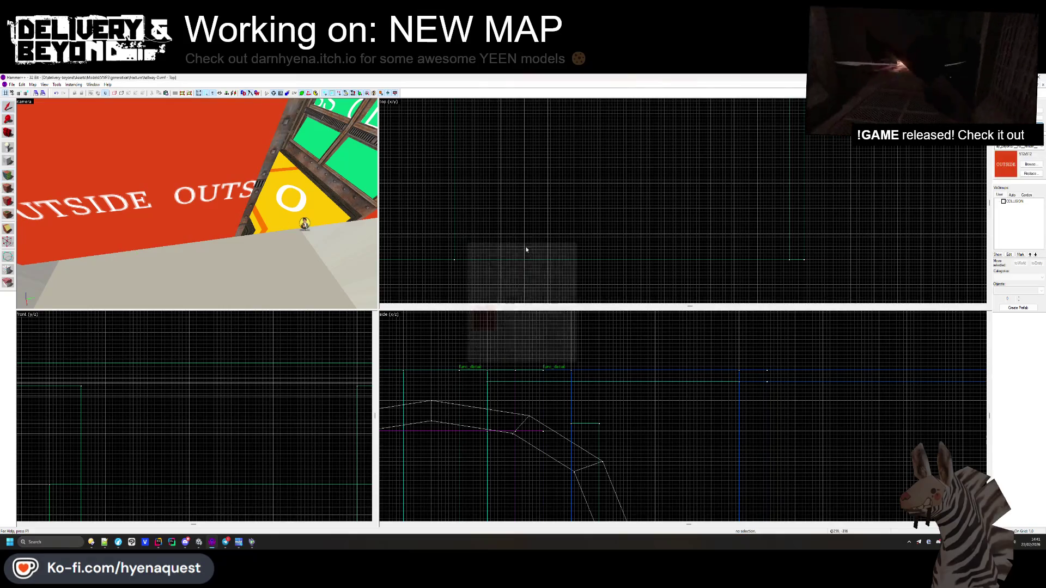
# - Raise and then lower the top edge of the right red wall brush
pyautogui.press('z')
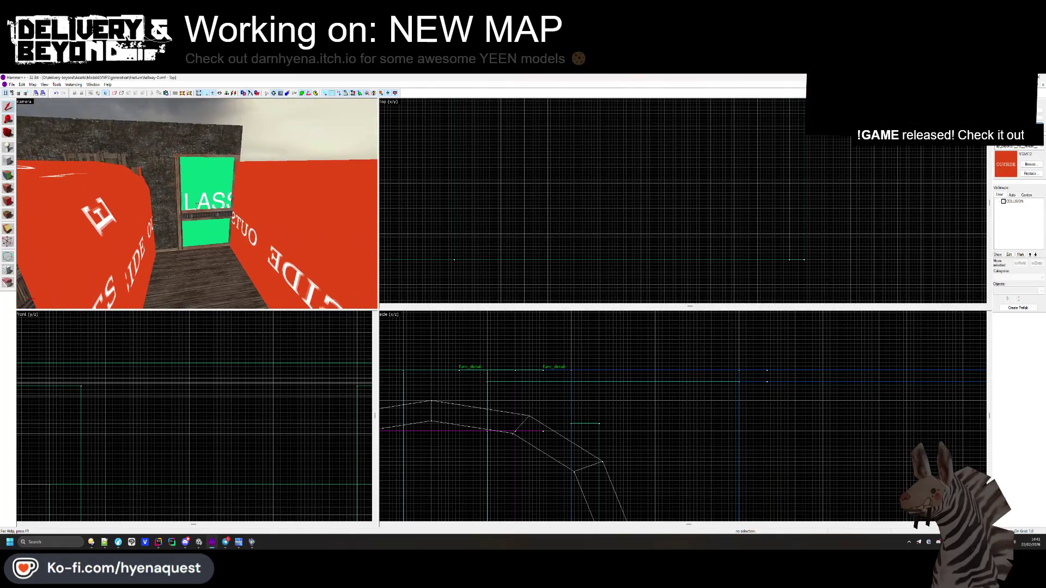
pyautogui.click(272, 229)
pyautogui.moveTo(129, 423); pyautogui.dragTo(175, 383)
pyautogui.scroll(2, 176, 384)
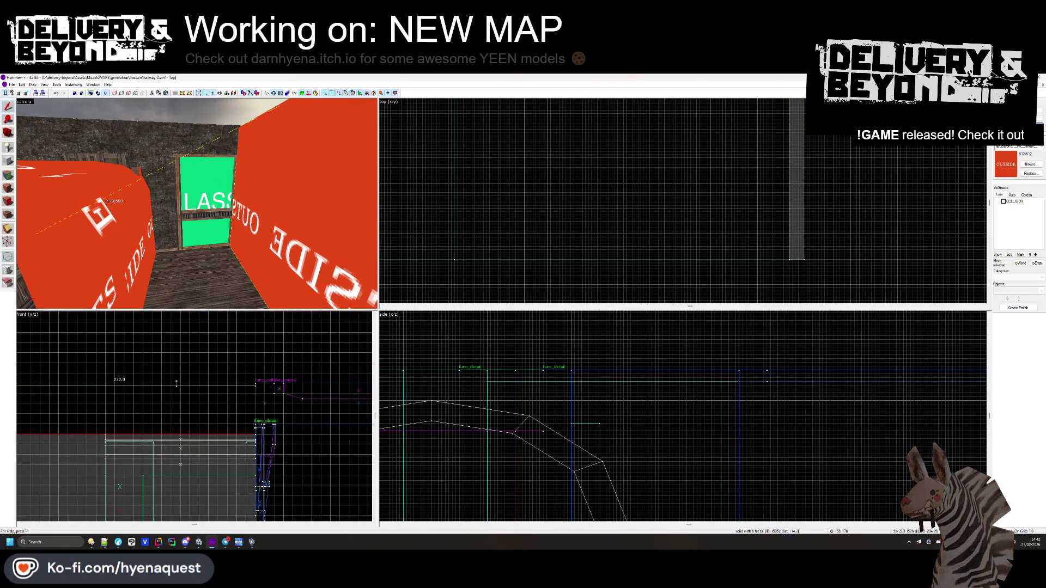
pyautogui.moveTo(178, 392); pyautogui.dragTo(193, 431)
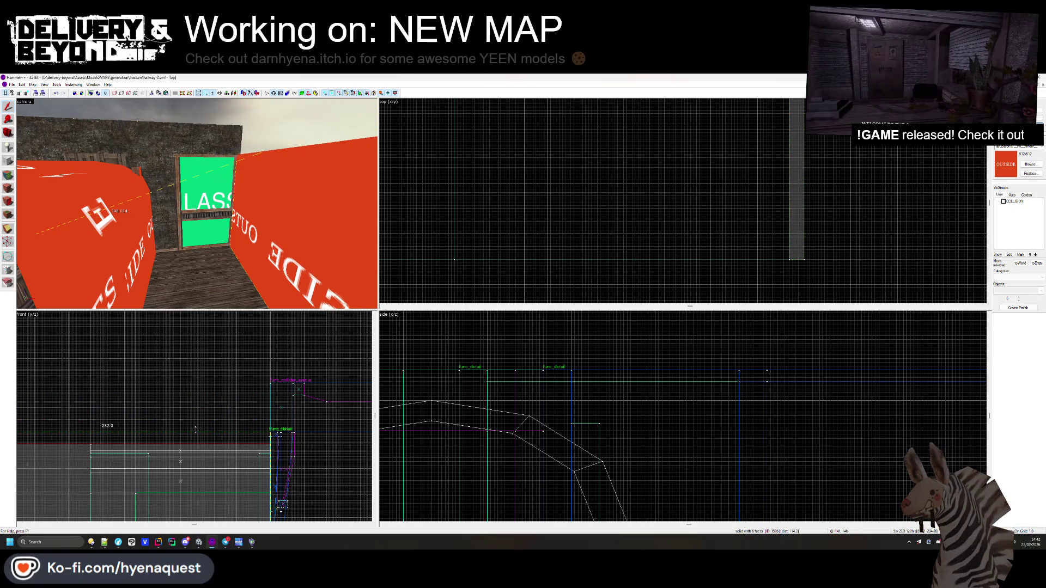
pyautogui.press('Escape')
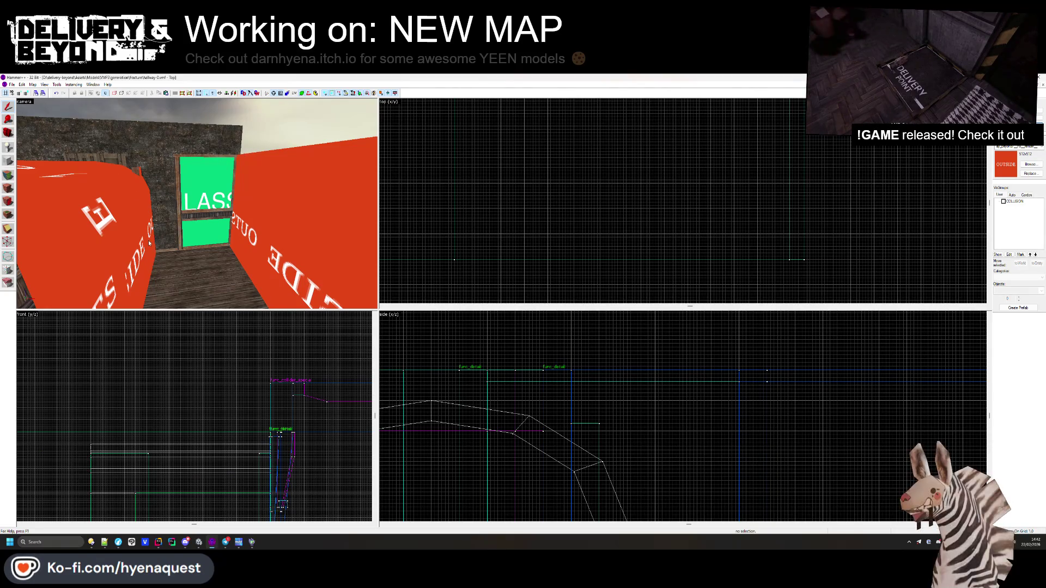
# - Reshape the small brush atop the red wall's end with vertex editing, raising a corner
pyautogui.press('w')
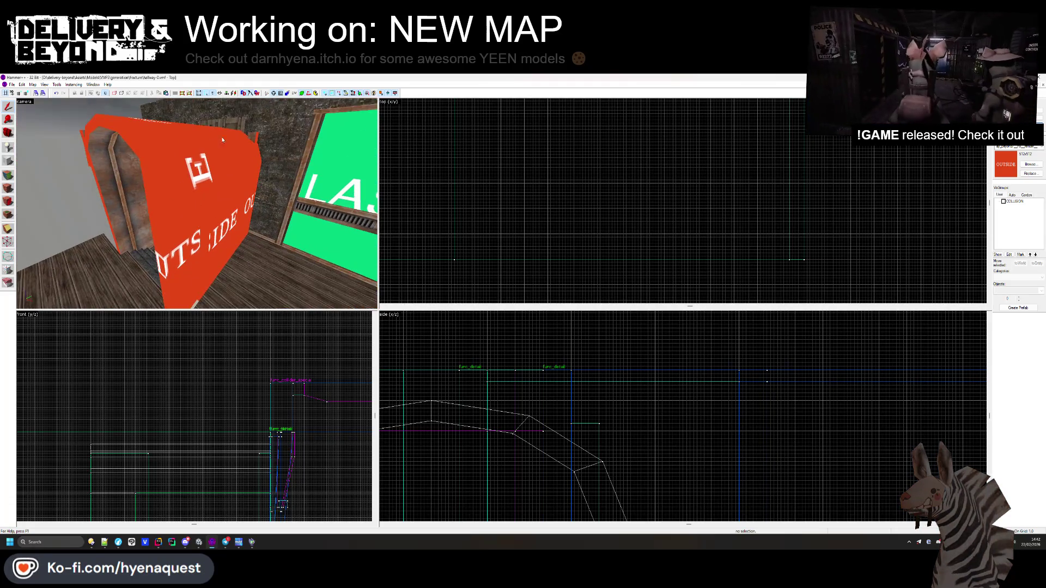
pyautogui.click(242, 155)
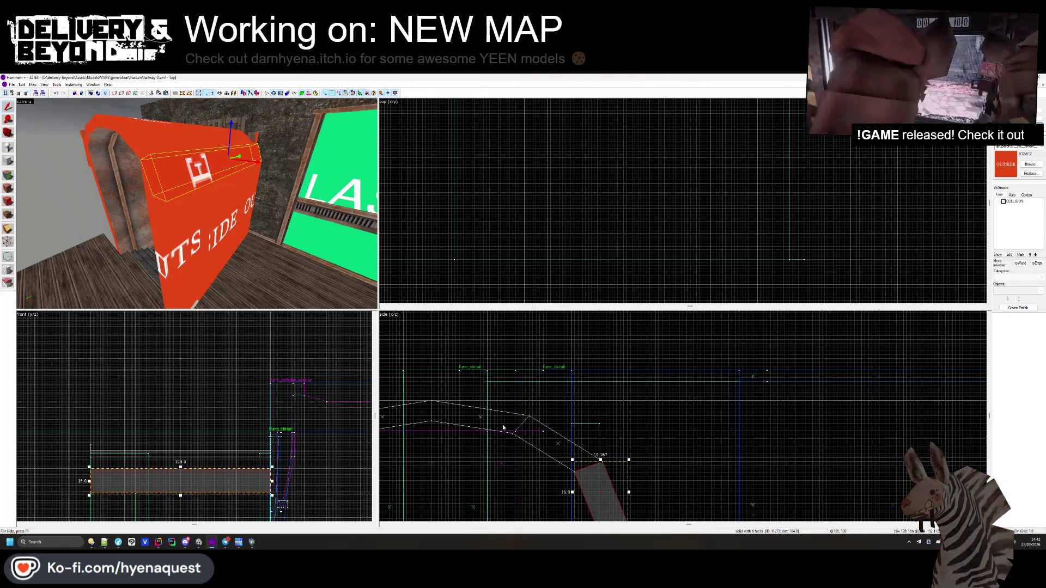
pyautogui.scroll(-1, 569, 381)
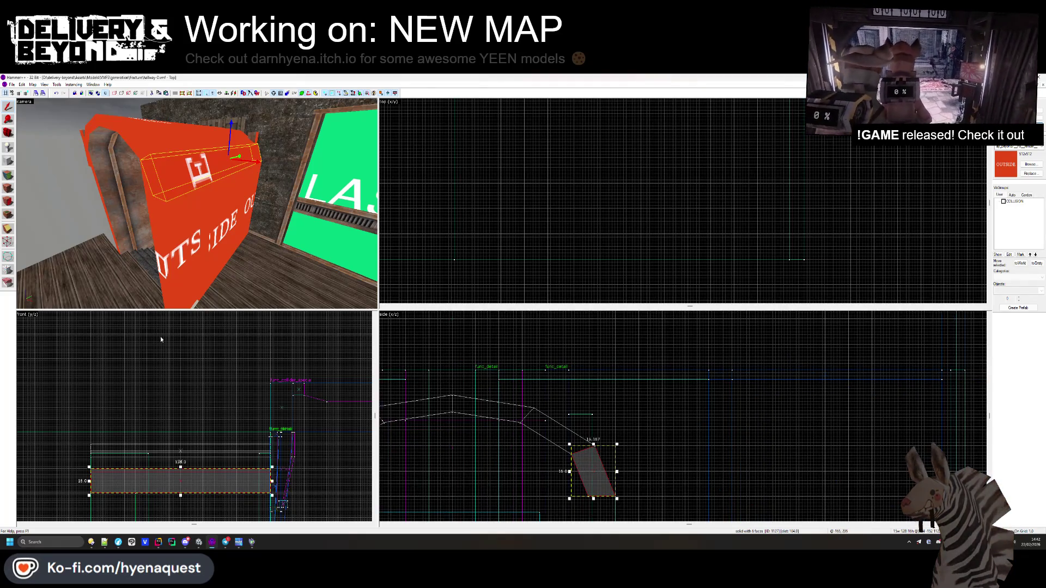
pyautogui.hotkey('shift', 'v')
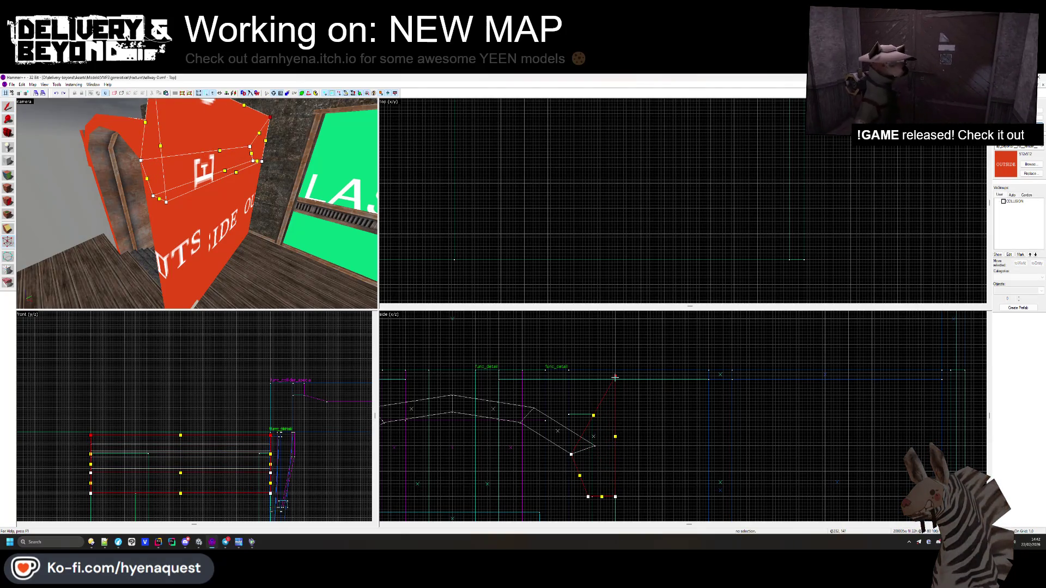
pyautogui.press('Escape')
# - Look around the 3D view and select the wall brush beside the red wall
pyautogui.press('z')
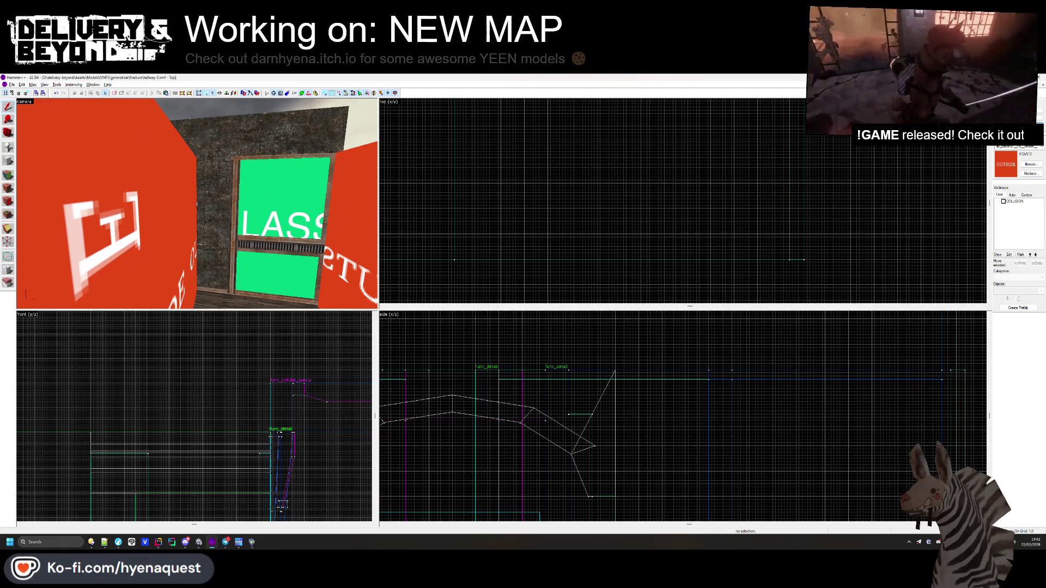
pyautogui.press('z')
pyautogui.scroll(-3, 615, 376)
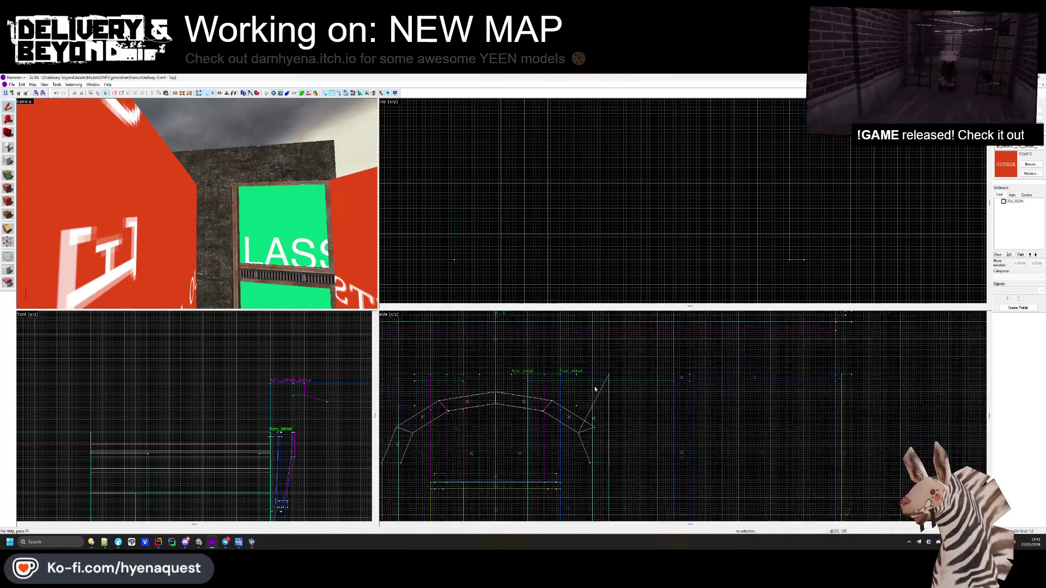
pyautogui.scroll(5, 615, 375)
pyautogui.click(362, 221)
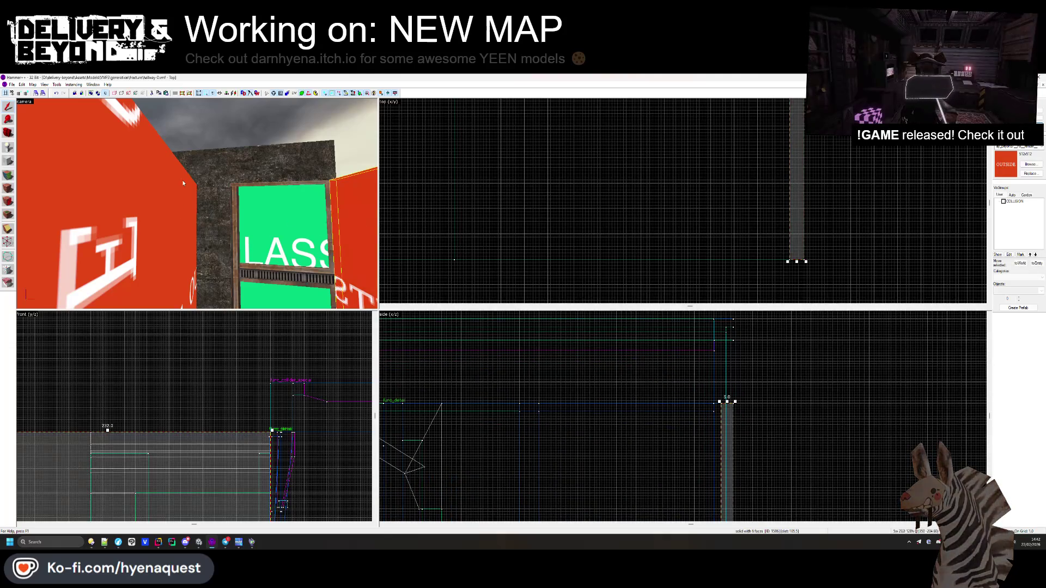
# - Inspect the red wall face in face texture editing, then close it
pyautogui.press('Escape')
pyautogui.press('z')
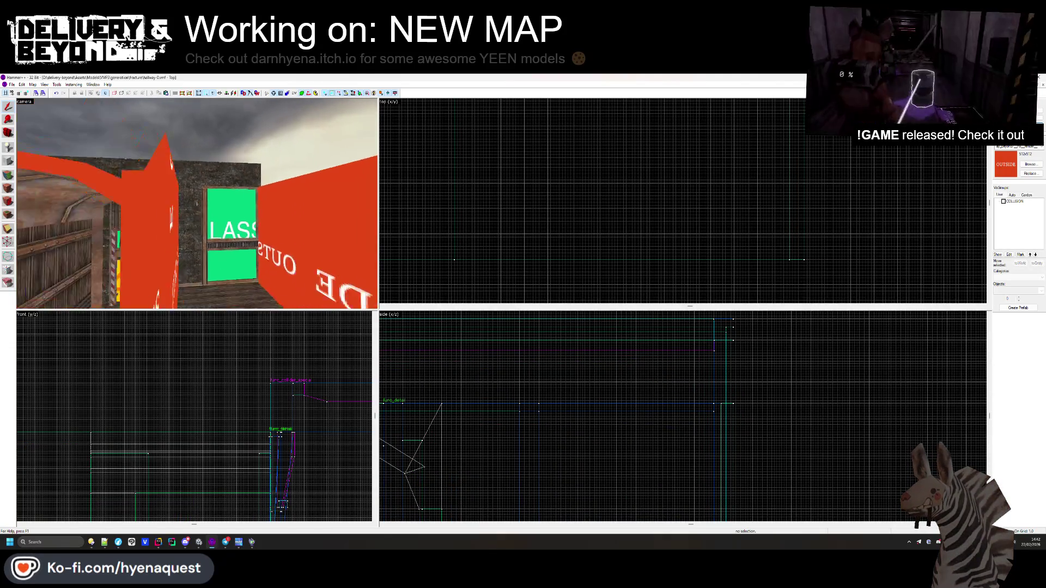
pyautogui.press('z')
pyautogui.click(195, 216)
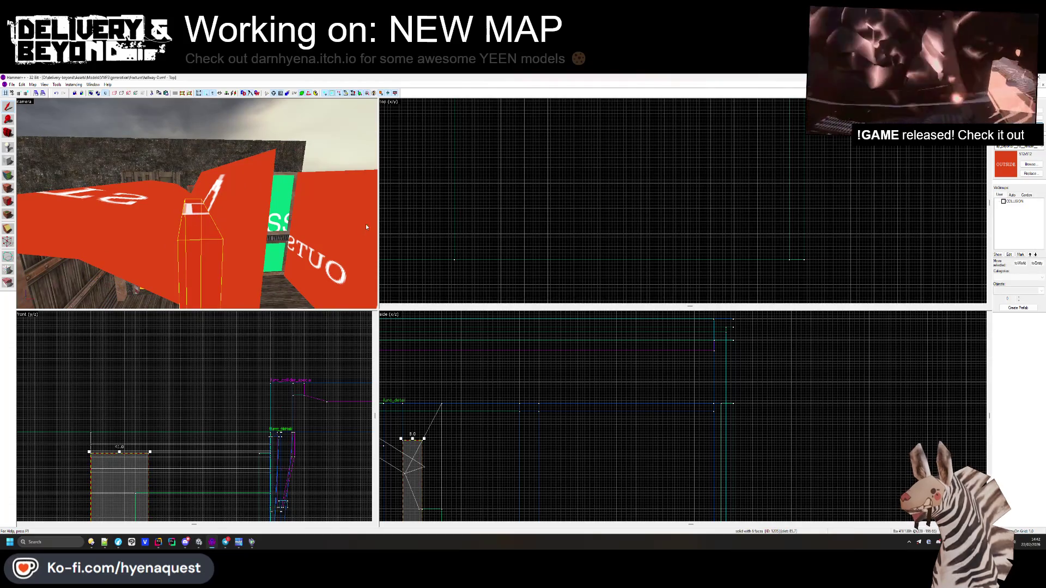
pyautogui.press('Escape')
pyautogui.press('z')
pyautogui.press('z')
pyautogui.hotkey('shift', 'a')
pyautogui.click(194, 244)
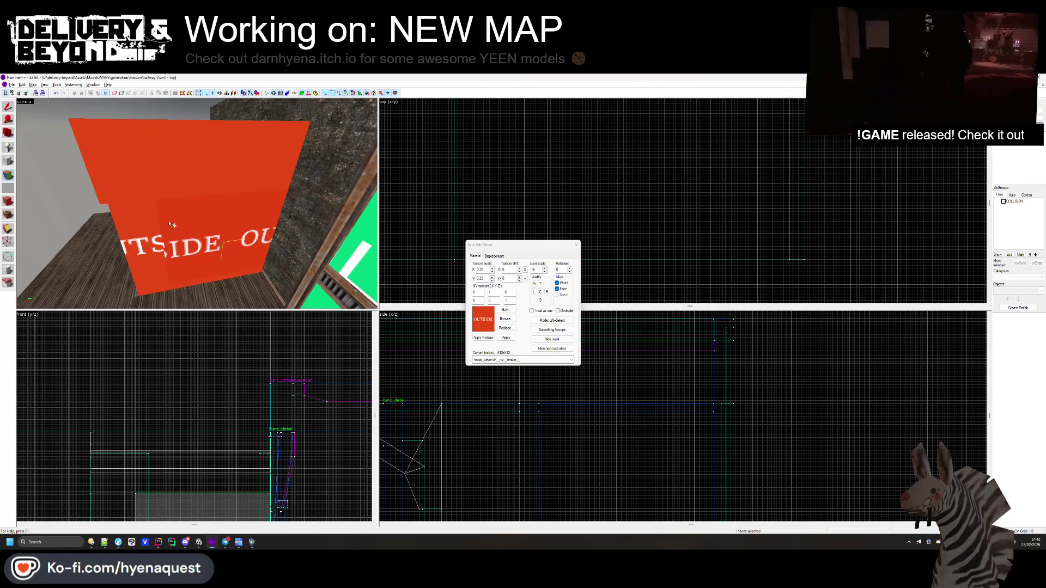
pyautogui.click(576, 244)
pyautogui.press('z')
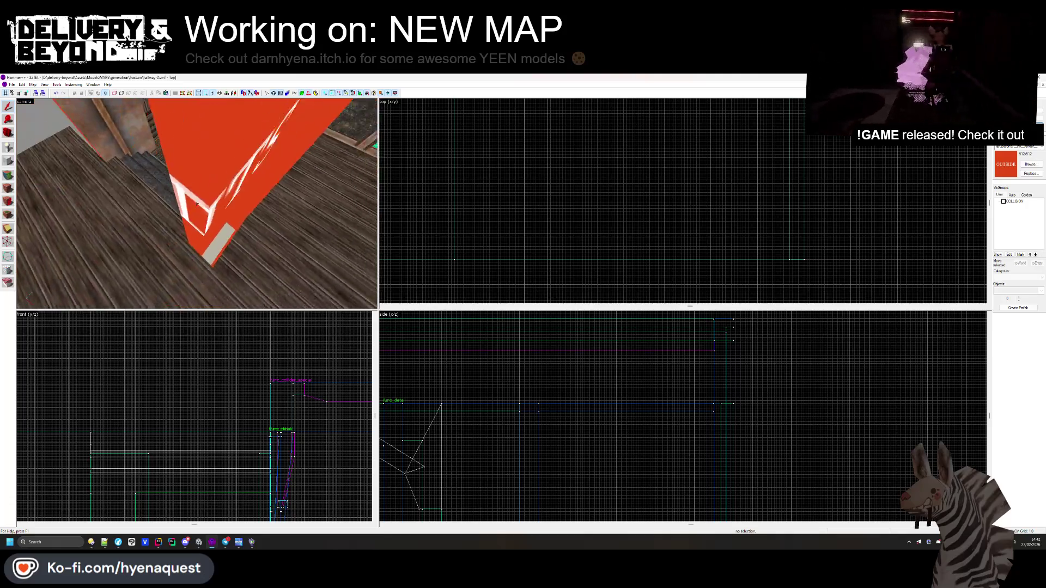
# - Select the red wall solid among the overlapping solids and pan the 2D views to it
pyautogui.click(196, 203)
pyautogui.click(197, 203)
pyautogui.click(197, 204)
pyautogui.click(196, 203)
pyautogui.click(197, 265)
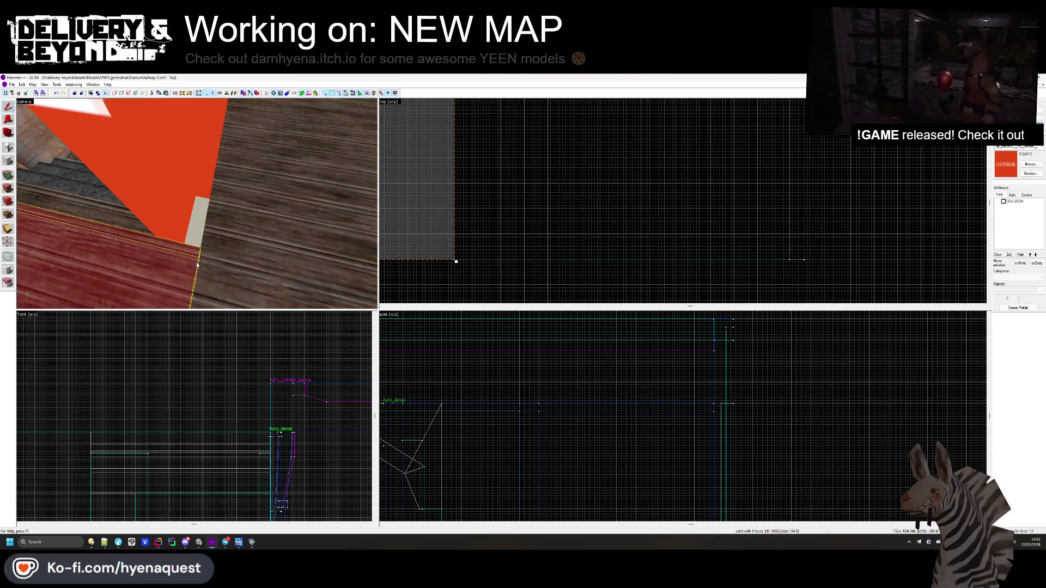
pyautogui.press('Left')
pyautogui.press('Up')
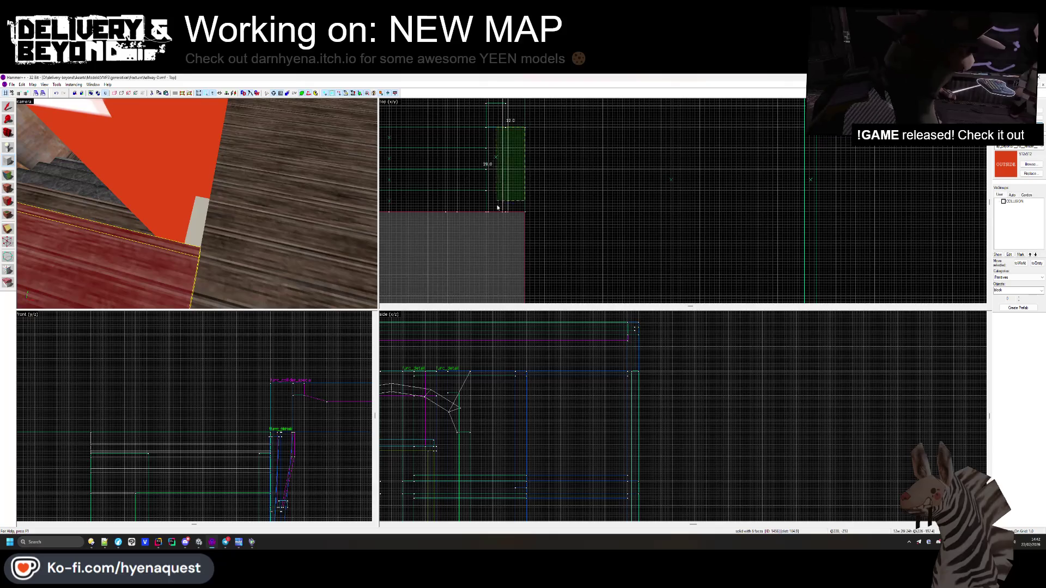
# - Select the new thin strip at the wall base and sample the floor's wood plank texture
pyautogui.click(196, 203)
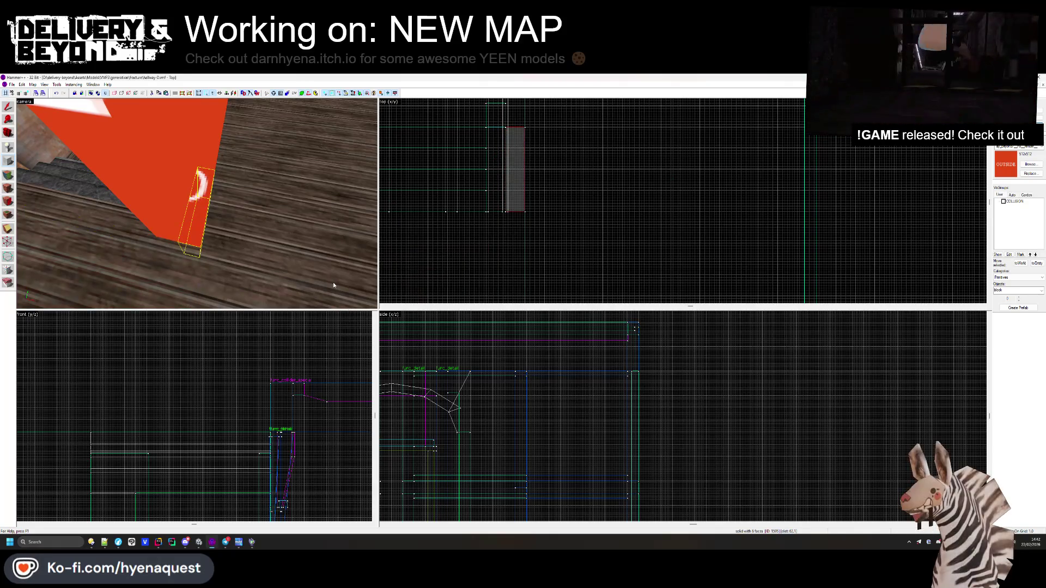
pyautogui.click(9, 175)
pyautogui.click(188, 253)
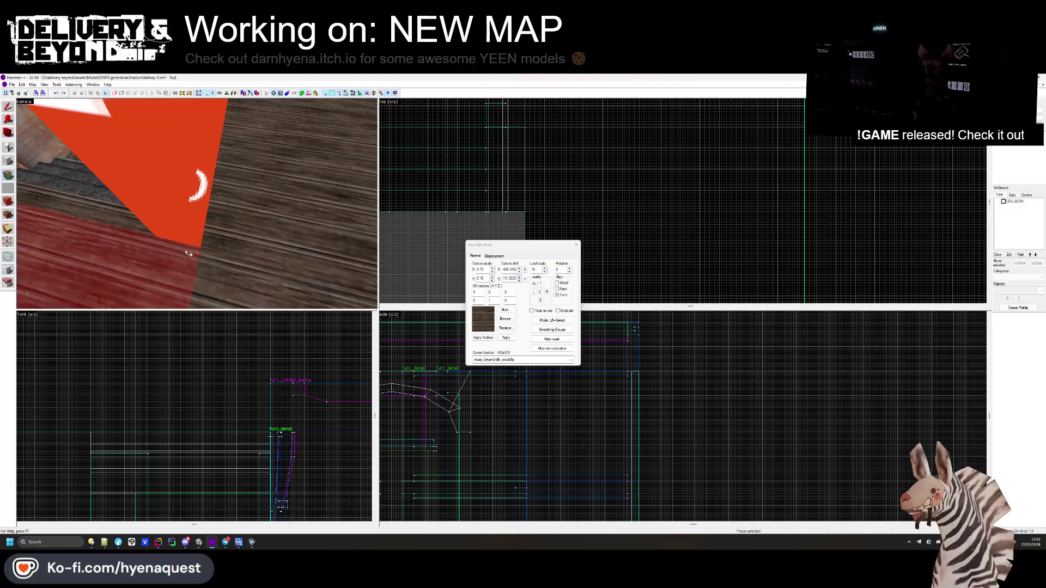
pyautogui.click(215, 241)
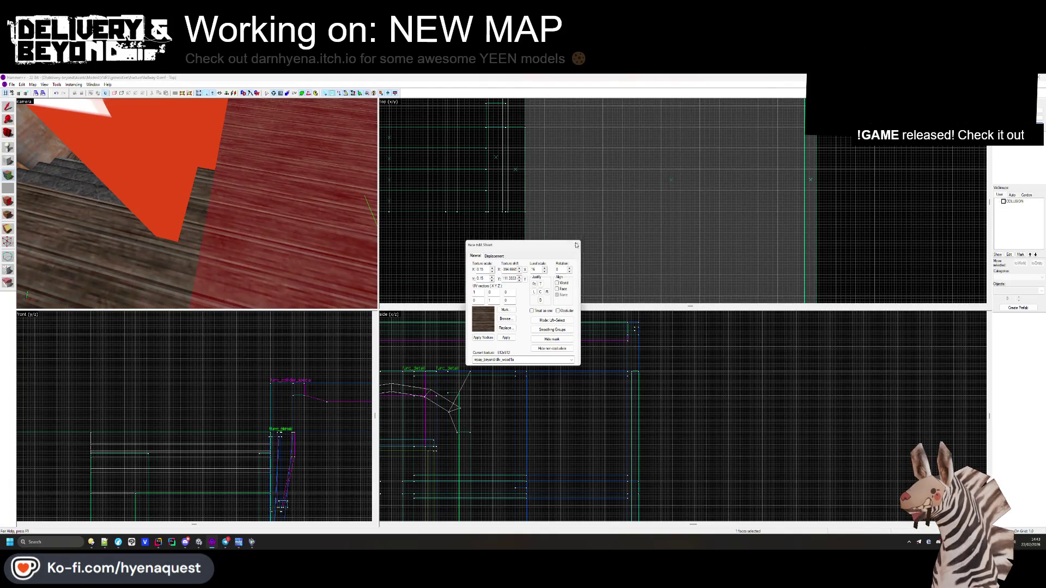
pyautogui.click(576, 246)
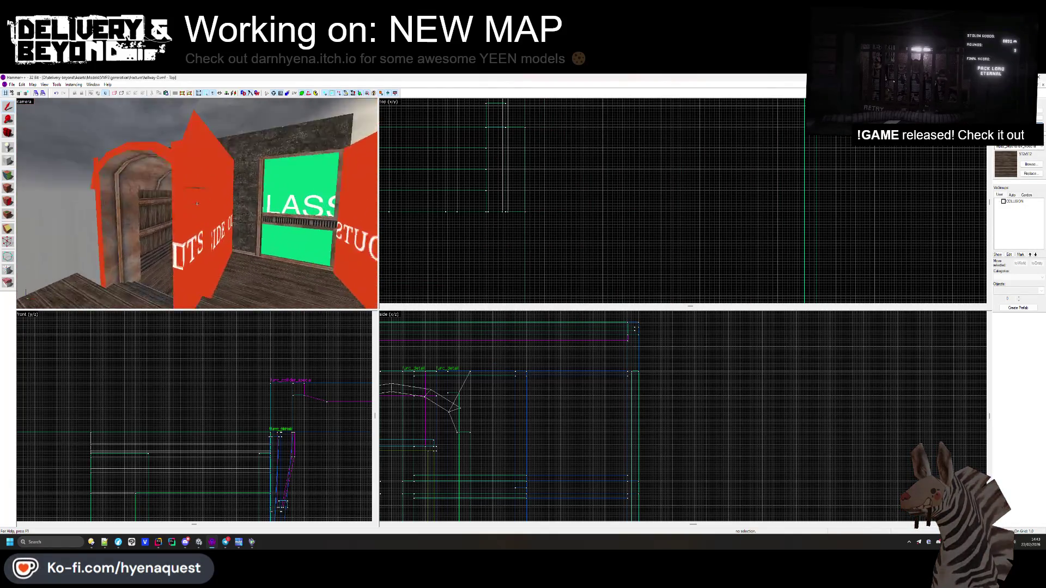
pyautogui.click(198, 207)
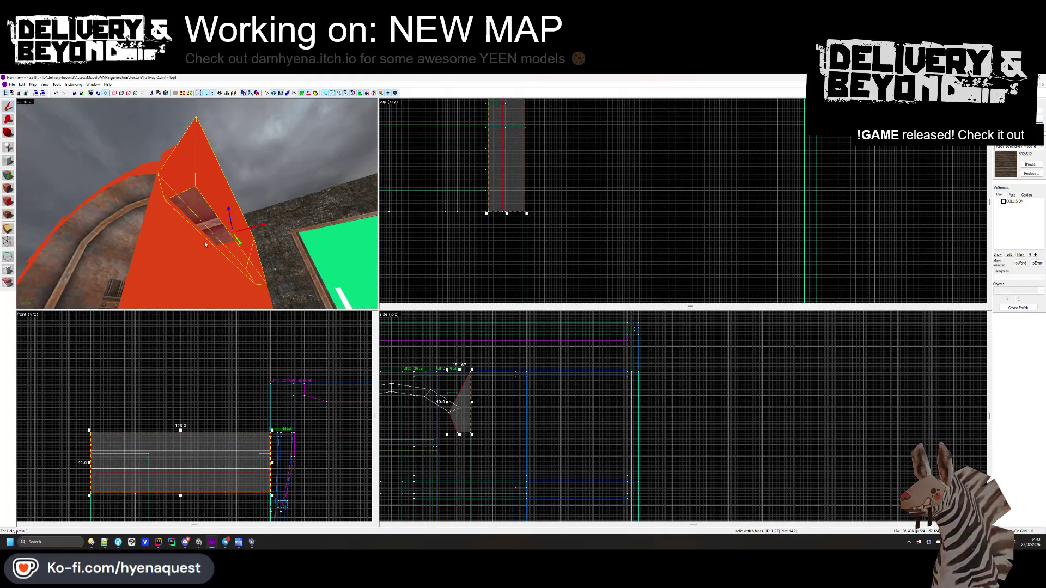
# - Delete and then restore the red door brush, leaving it in the map
pyautogui.scroll(-2, 524, 275)
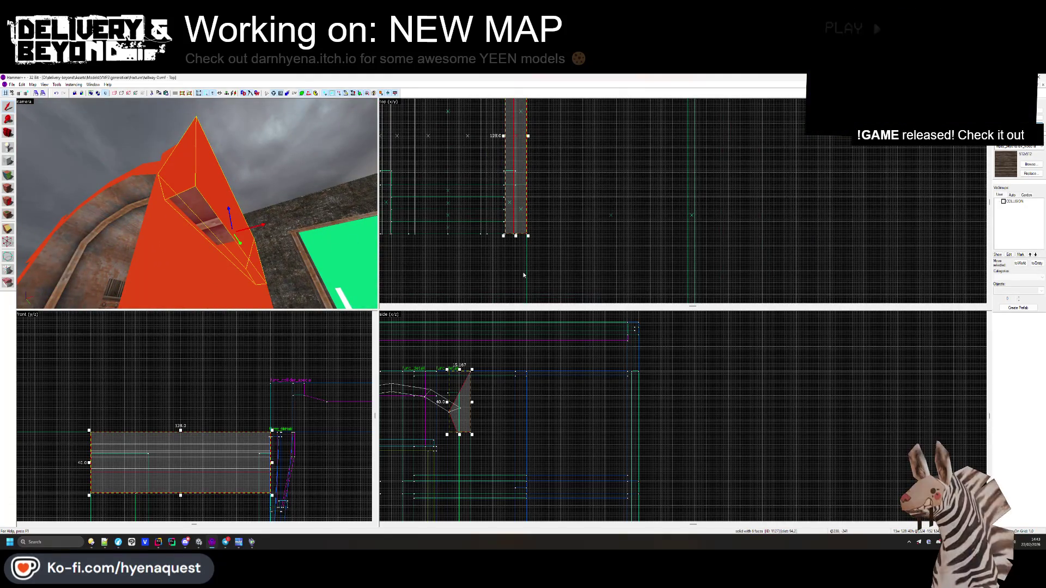
pyautogui.press('z')
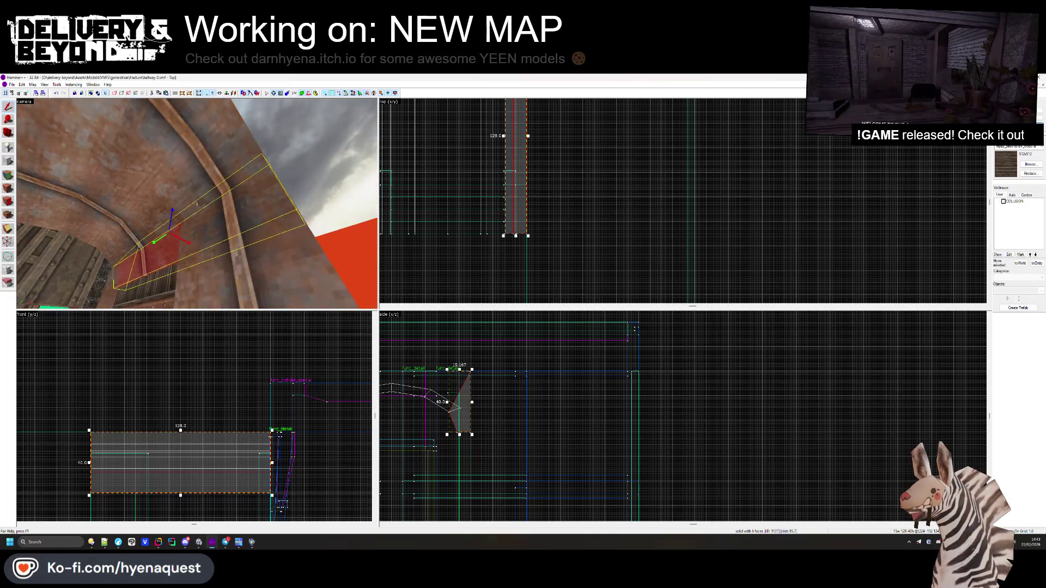
pyautogui.press('Delete')
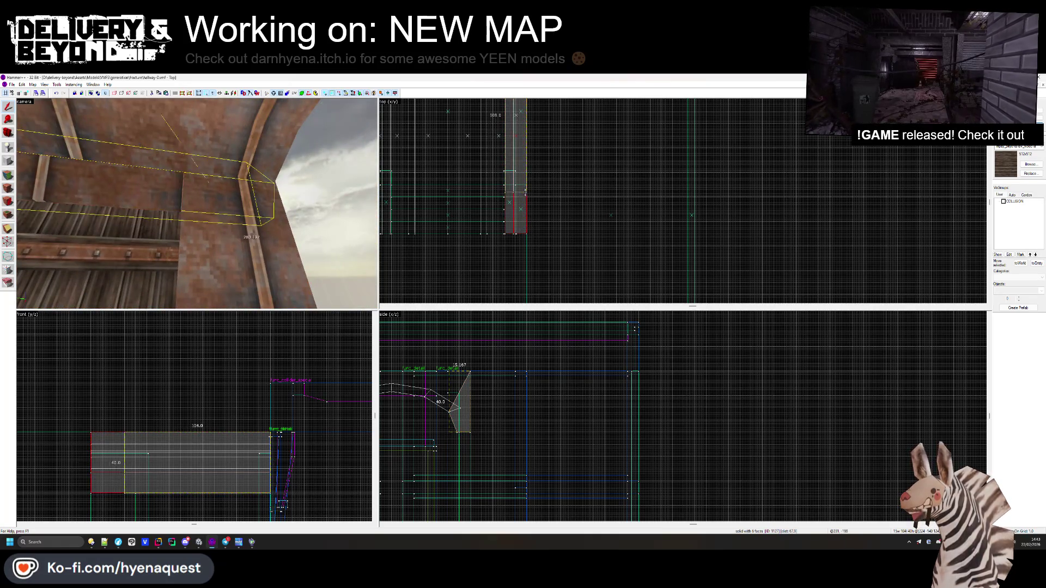
pyautogui.hotkey('ctrl', 'z')
pyautogui.press('Delete')
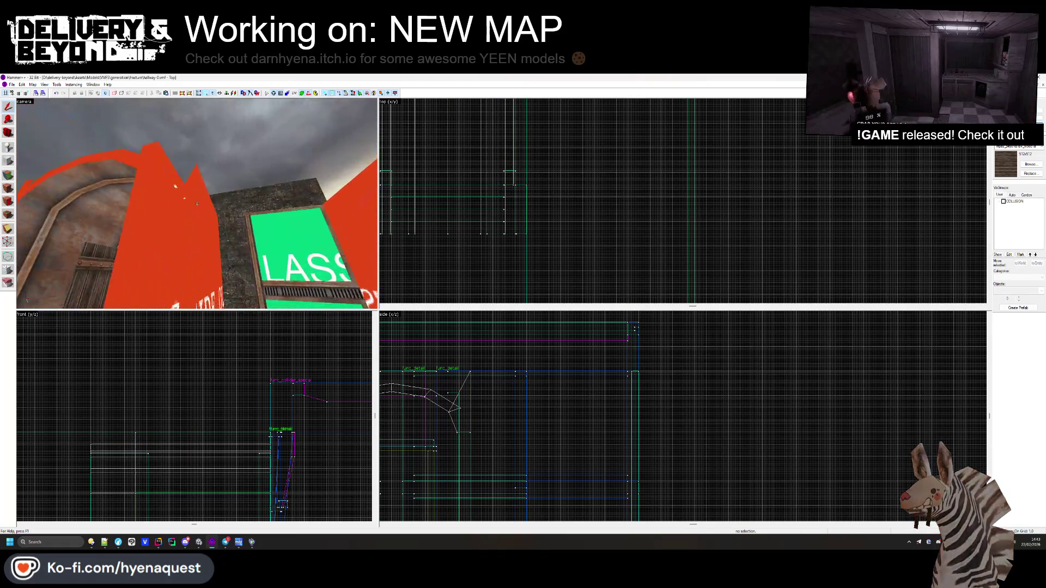
pyautogui.hotkey('ctrl', 'z')
pyautogui.press('z')
pyautogui.press('Delete')
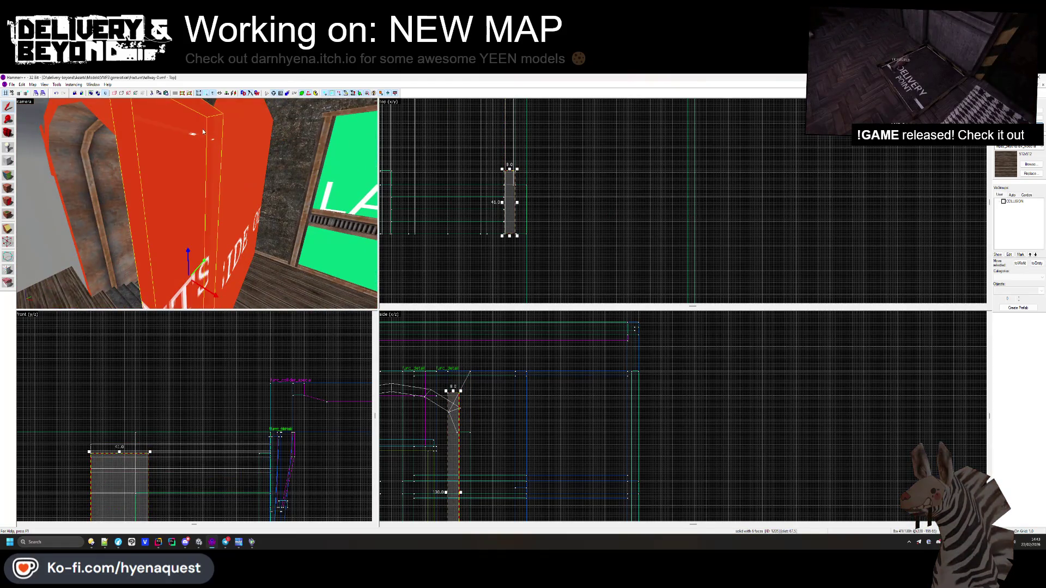
# - Select a wall face in face texture mode, then close face editing
pyautogui.click(8, 175)
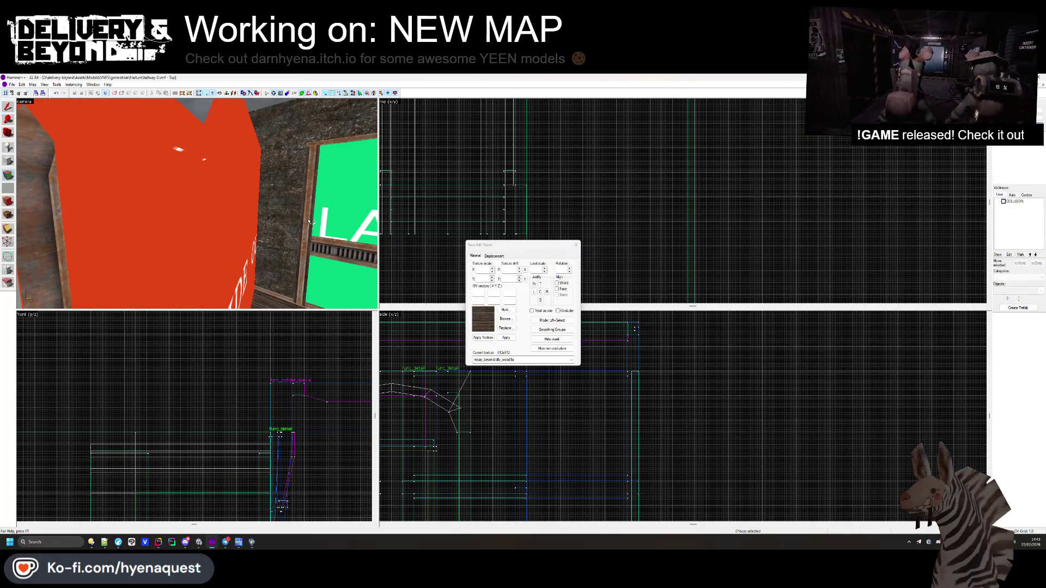
pyautogui.click(249, 235)
pyautogui.press('z')
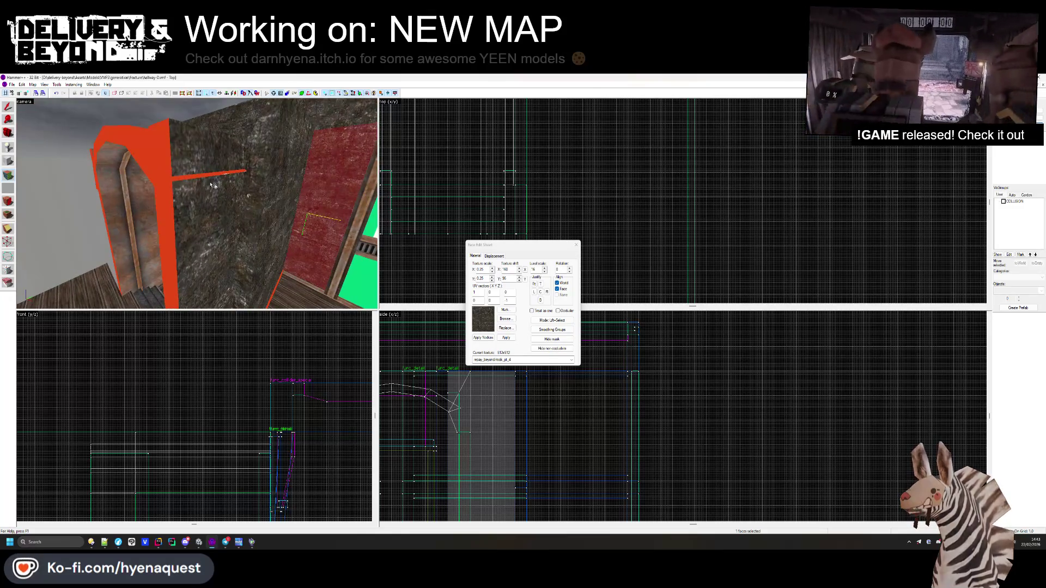
pyautogui.click(575, 244)
# - Select the thin beam brush and adjust its vertices in vertex editing mode
pyautogui.click(233, 183)
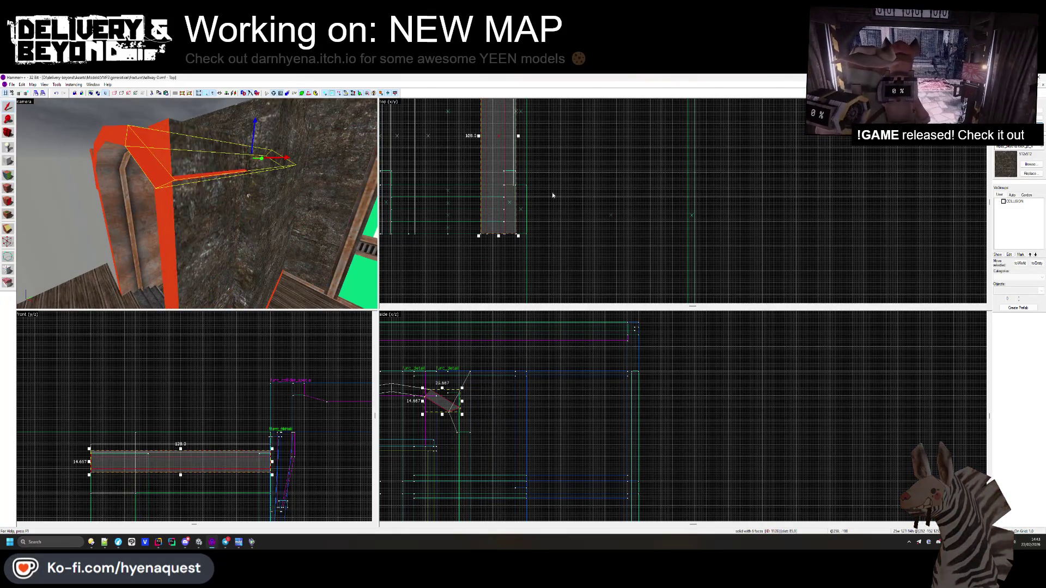
pyautogui.scroll(2, 528, 231)
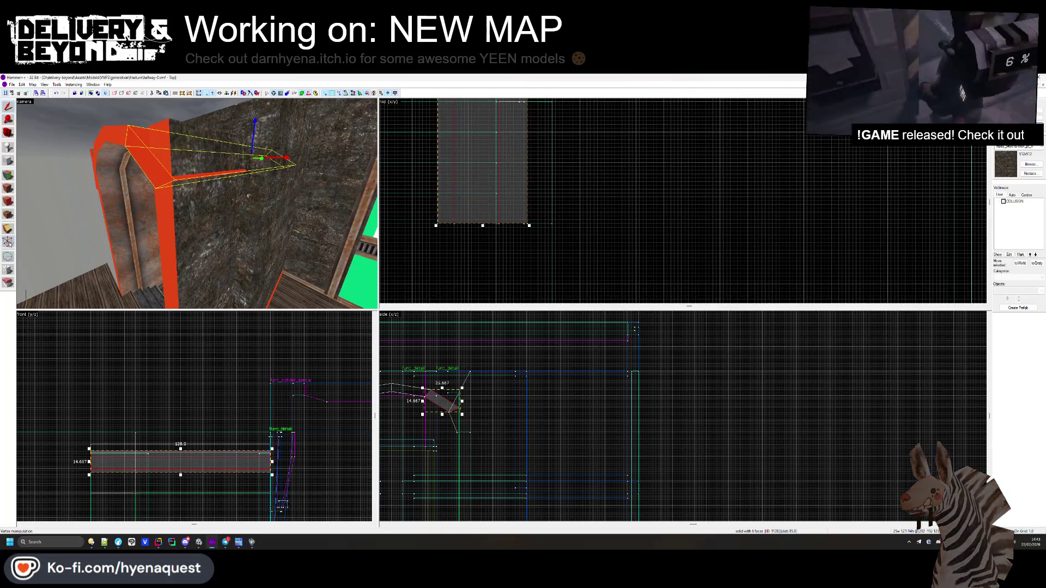
pyautogui.hotkey('shift', 'v')
pyautogui.scroll(3, 517, 227)
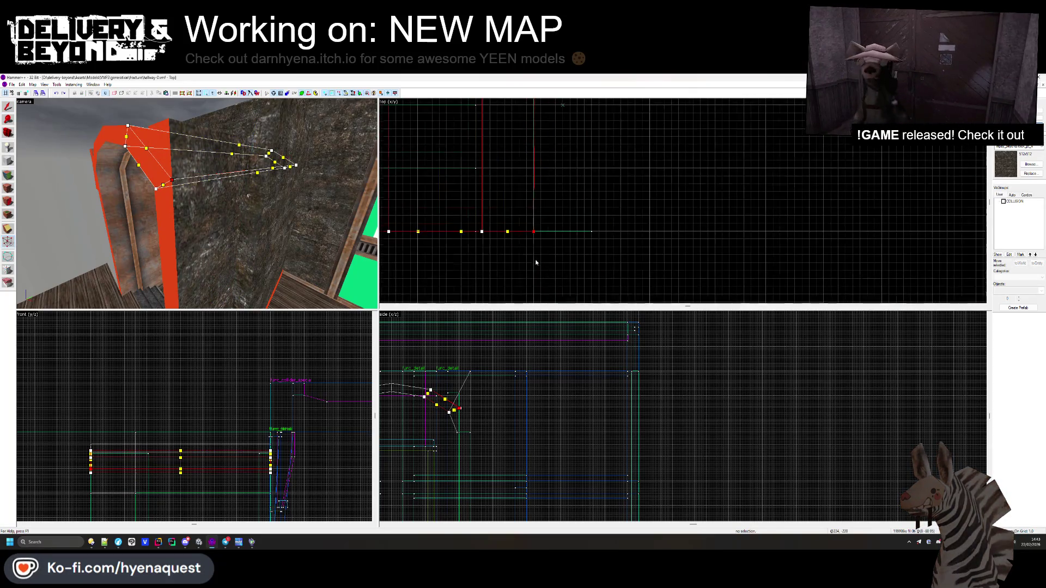
pyautogui.scroll(-3, 535, 258)
pyautogui.scroll(3, 532, 162)
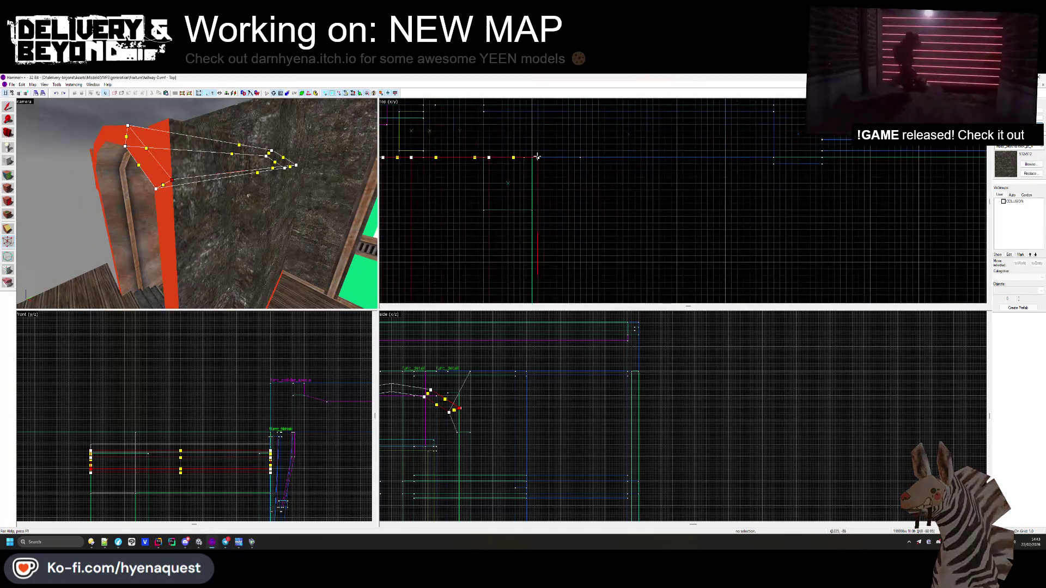
pyautogui.hotkey('shift', 'v')
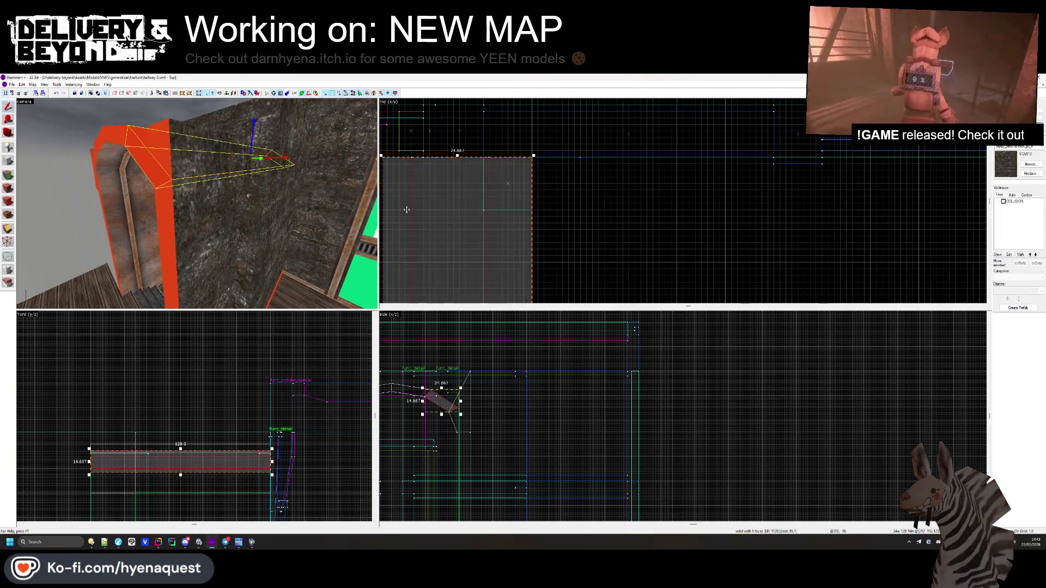
# - Clear the selection and open the Face Edit Sheet's texture browser
pyautogui.press('Escape')
pyautogui.press('z')
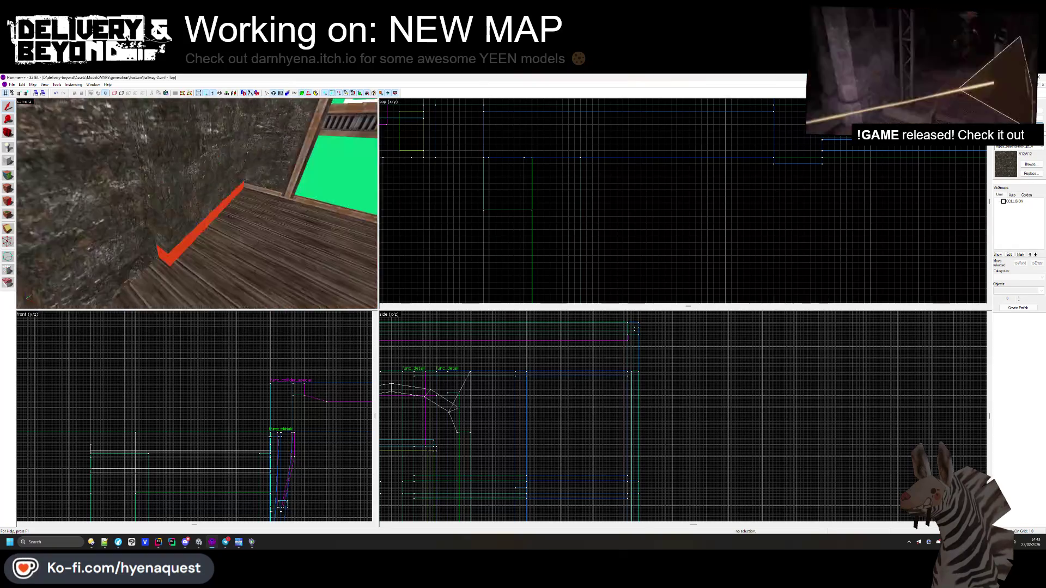
pyautogui.hotkey('shift', 'a')
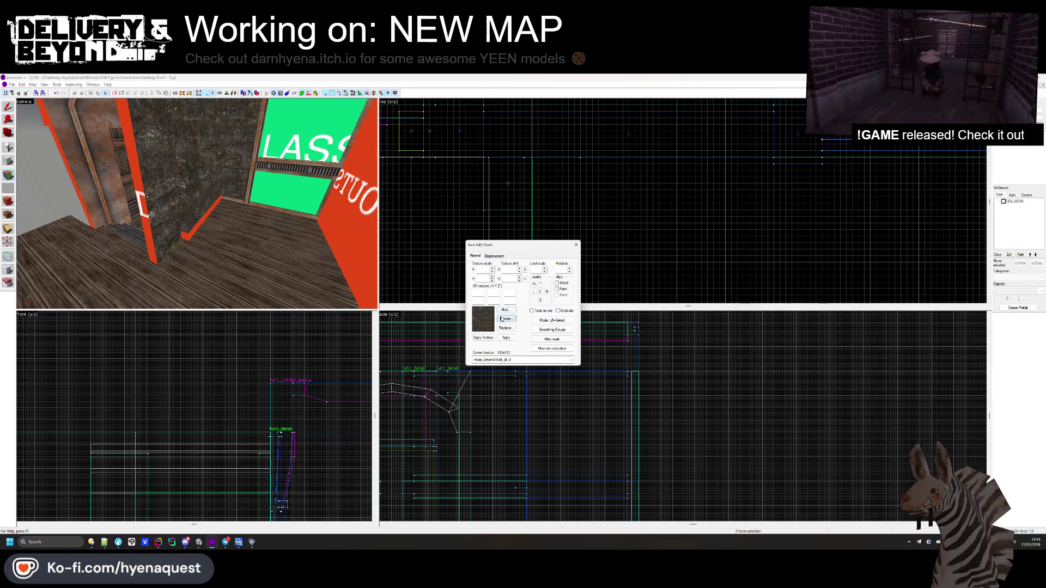
pyautogui.click(501, 318)
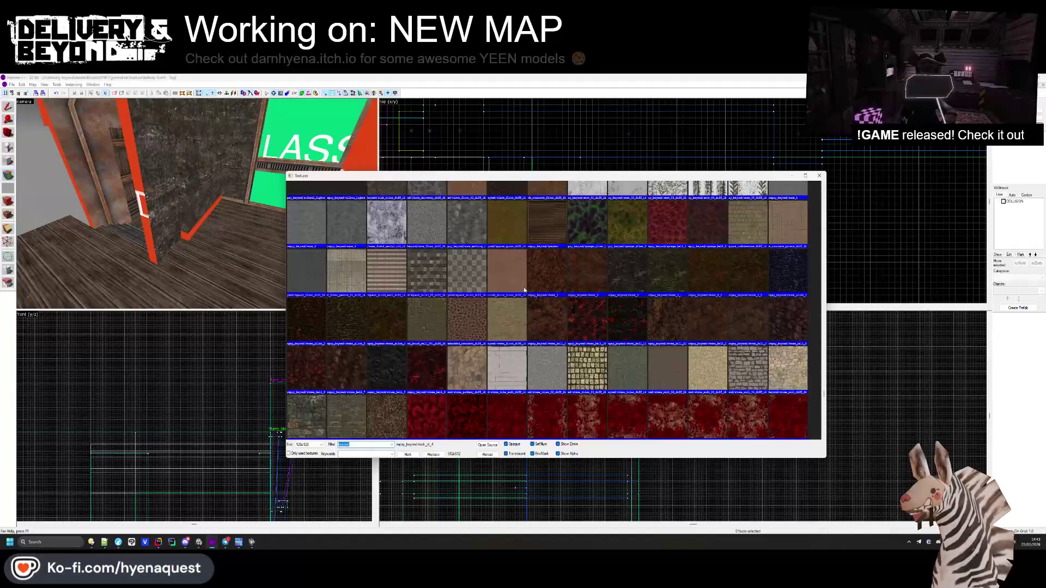
# - Pick the wall_6 texture and apply it to the tall wall face beside the doorway
pyautogui.scroll(-1, 525, 290)
pyautogui.scroll(-10, 523, 289)
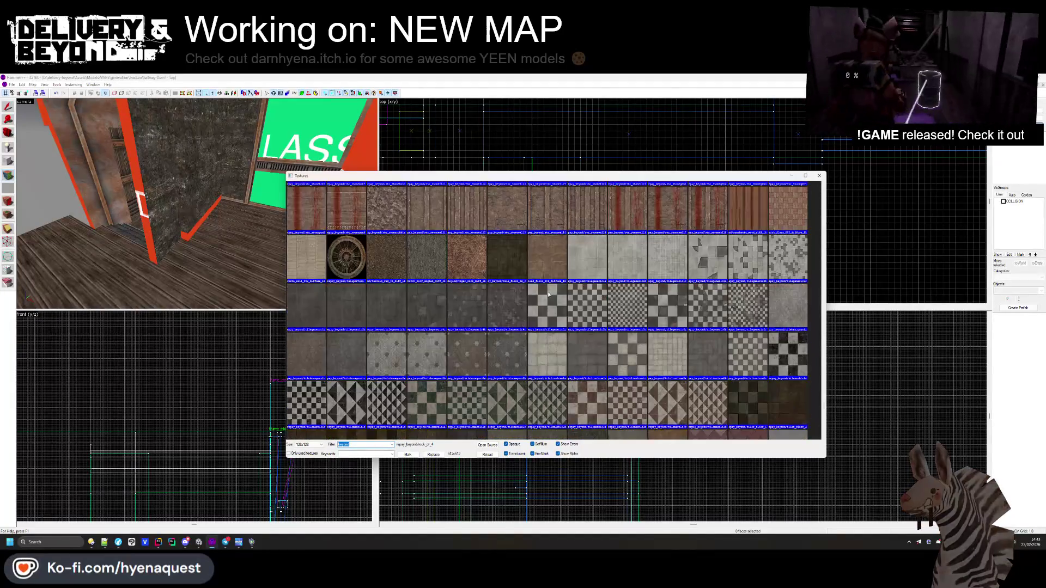
pyautogui.scroll(-4, 564, 297)
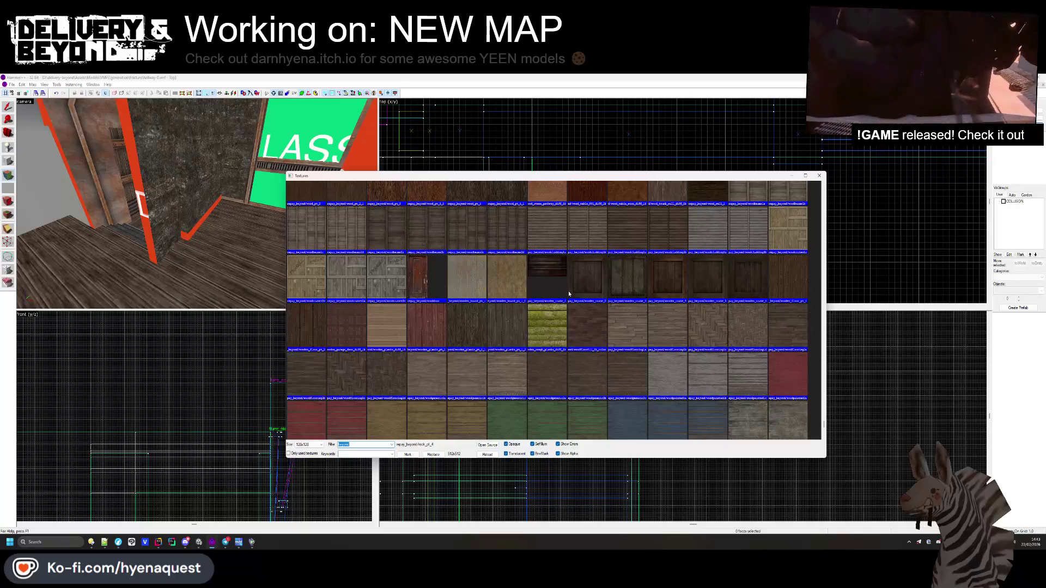
pyautogui.scroll(-4, 570, 293)
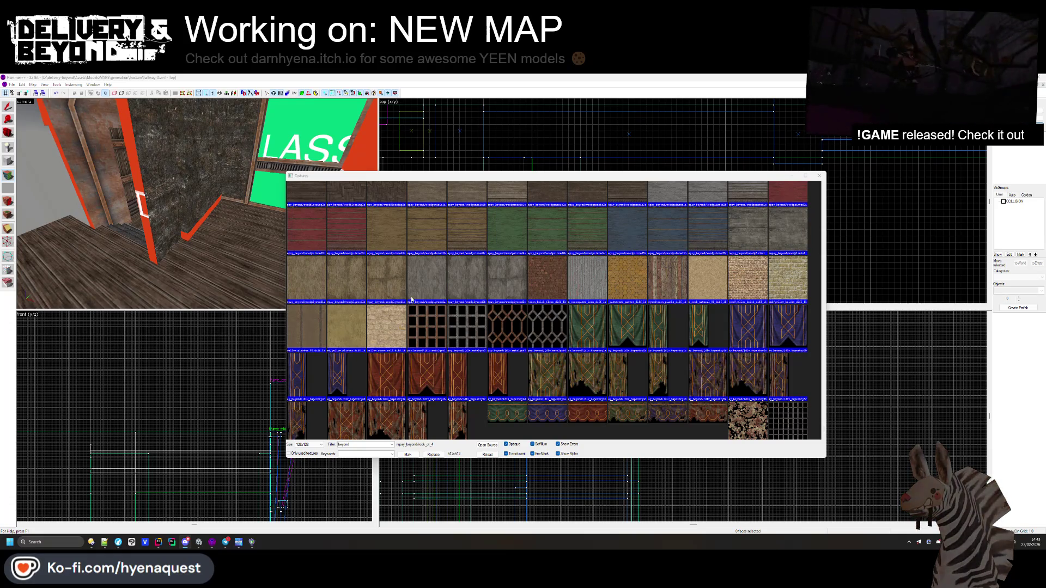
pyautogui.scroll(-1, 412, 299)
pyautogui.scroll(10, 413, 298)
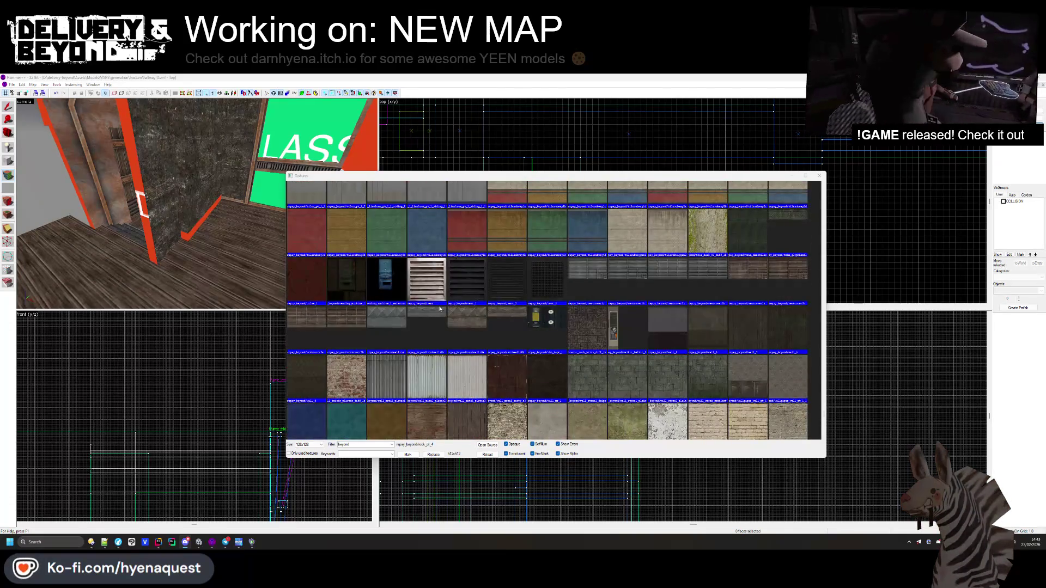
pyautogui.doubleClick(306, 376)
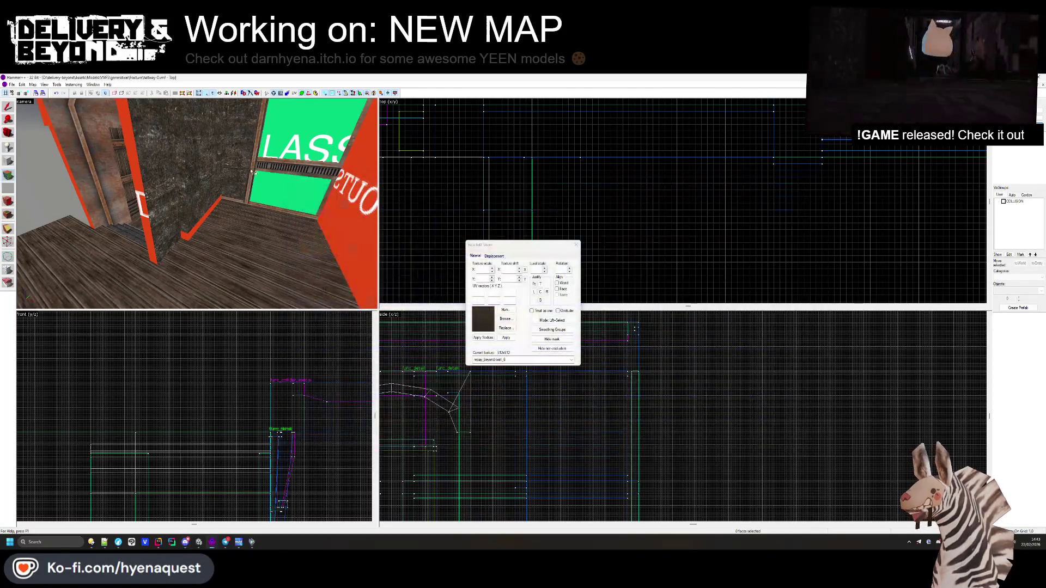
pyautogui.rightClick(215, 176)
# - Check the lower and upper wall faces and inspect the wall brush's shape
pyautogui.click(202, 178)
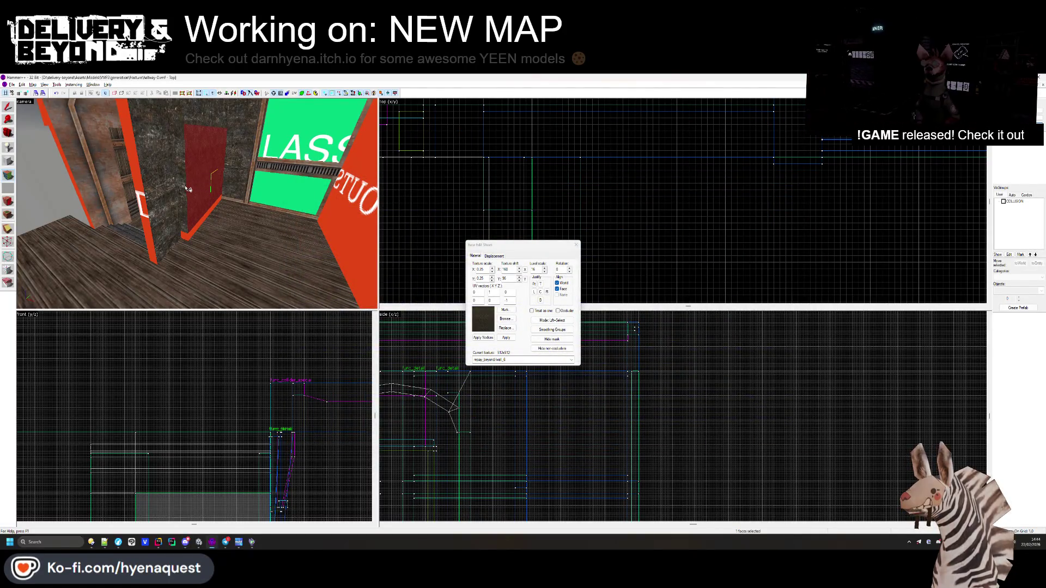
pyautogui.moveTo(185, 188); pyautogui.dragTo(212, 208)
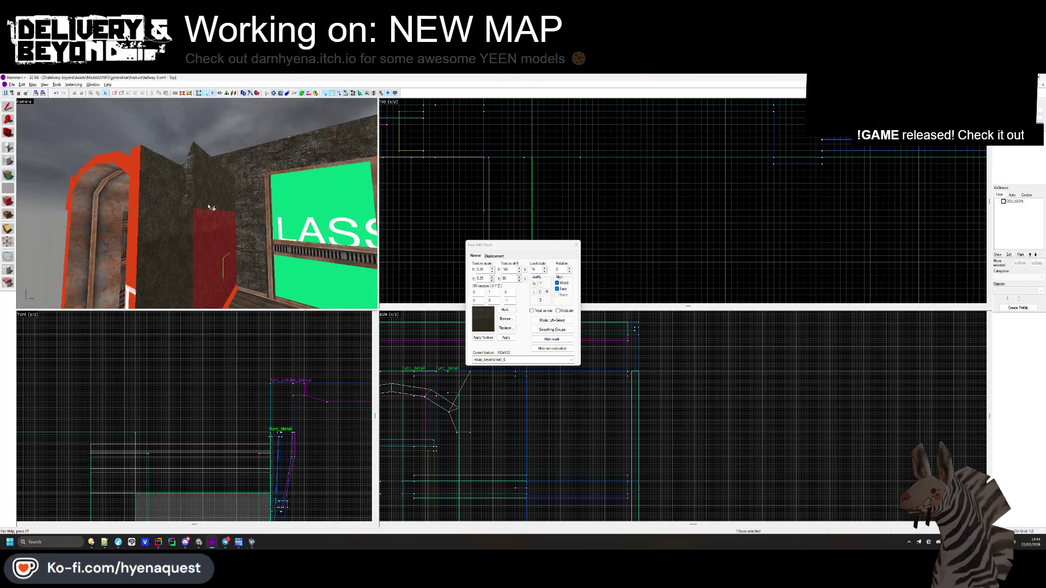
pyautogui.click(198, 198)
pyautogui.press('z')
pyautogui.press('w')
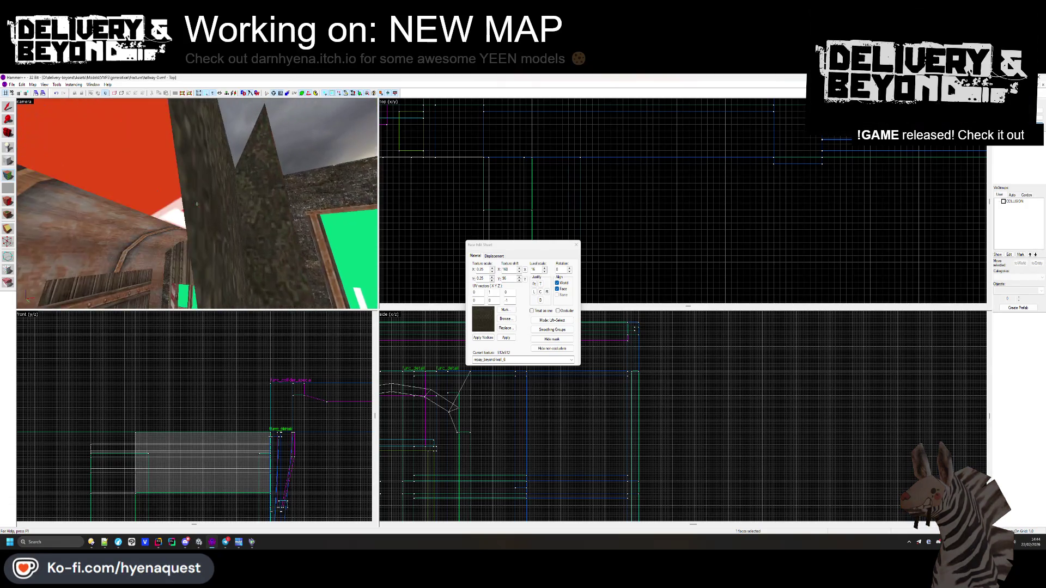
pyautogui.press('s')
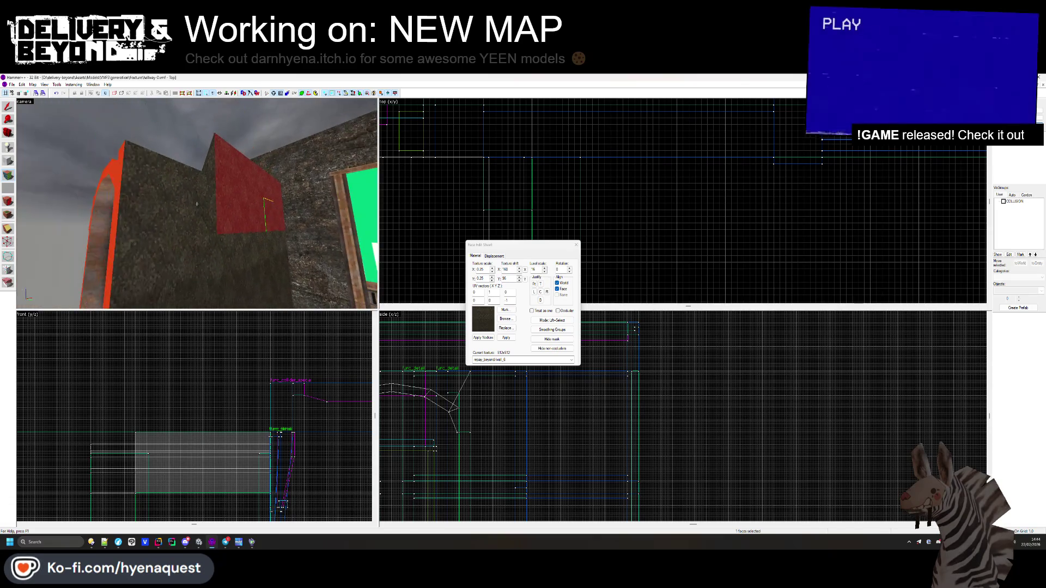
pyautogui.click(210, 177)
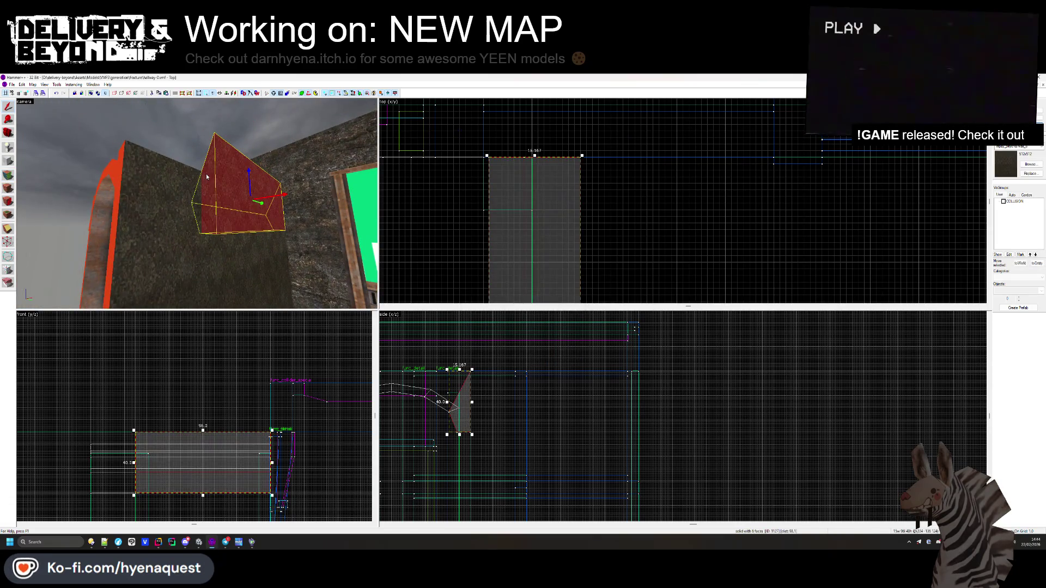
pyautogui.scroll(4, 459, 373)
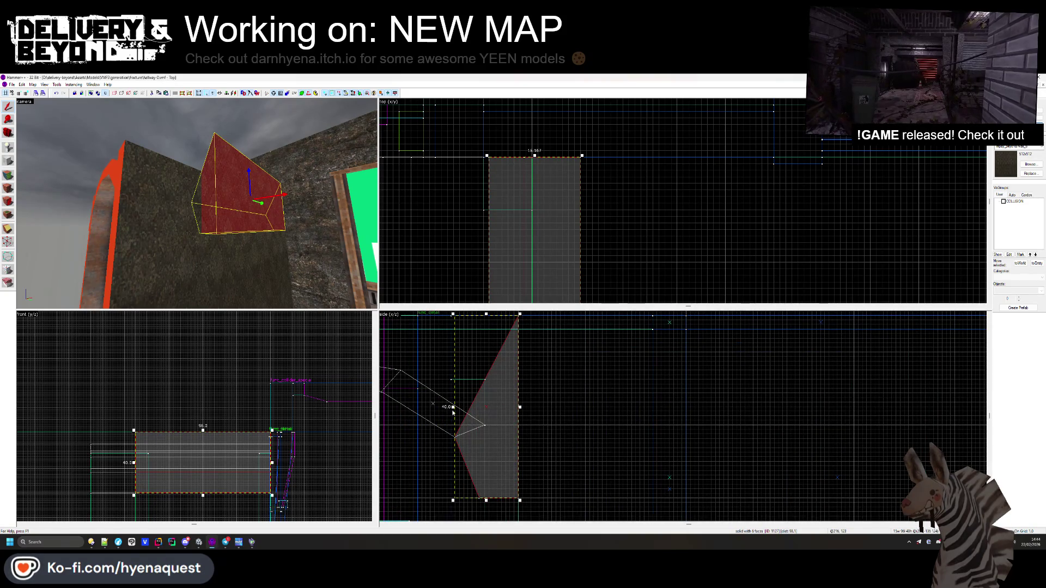
pyautogui.click(623, 403)
pyautogui.press('z')
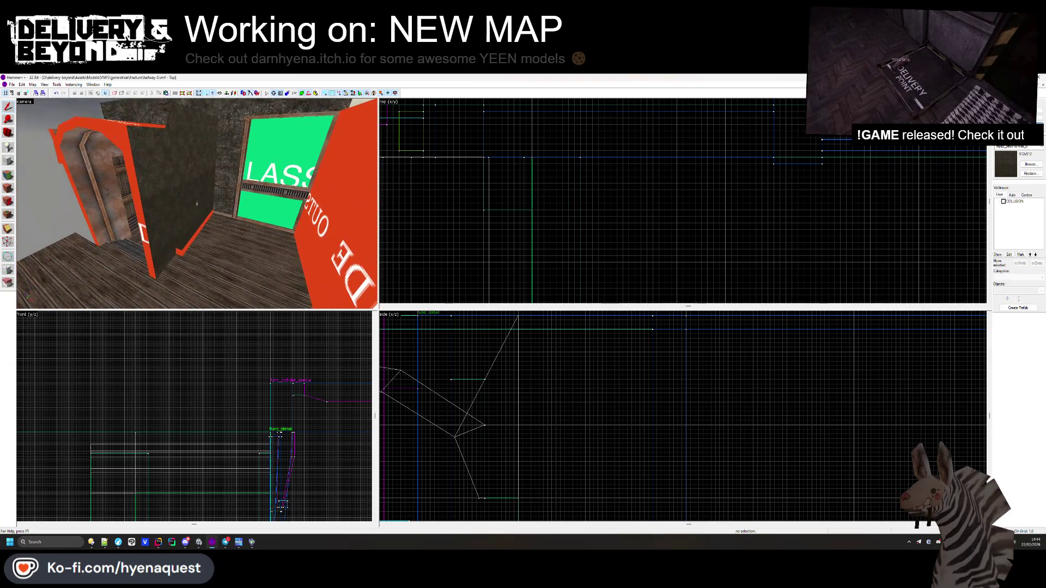
# - Select the wall face beside the doorway and choose woodbeams1a instead of weathered_planks
pyautogui.press('z')
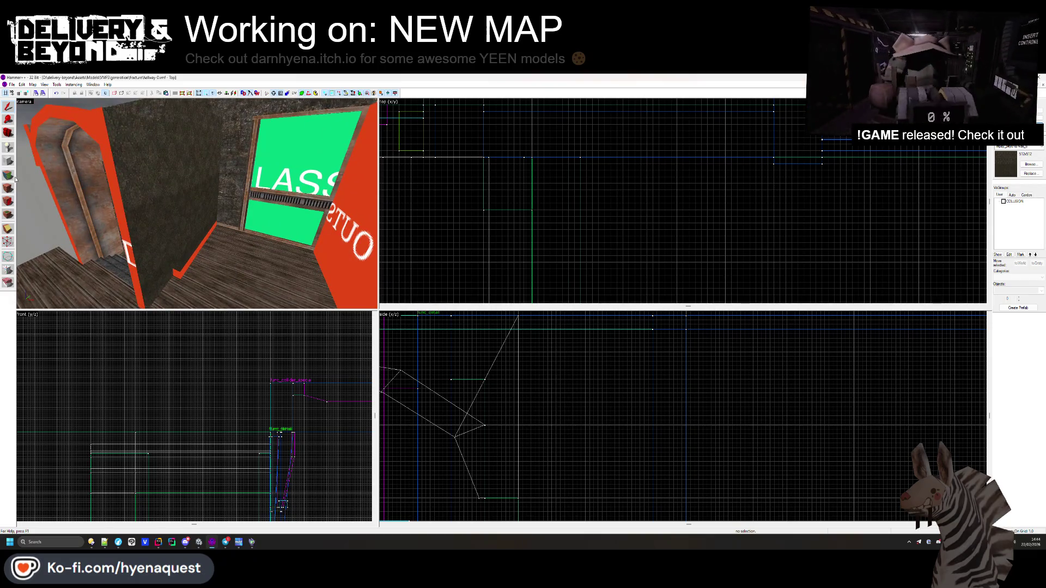
pyautogui.click(8, 175)
pyautogui.click(206, 212)
pyautogui.click(512, 320)
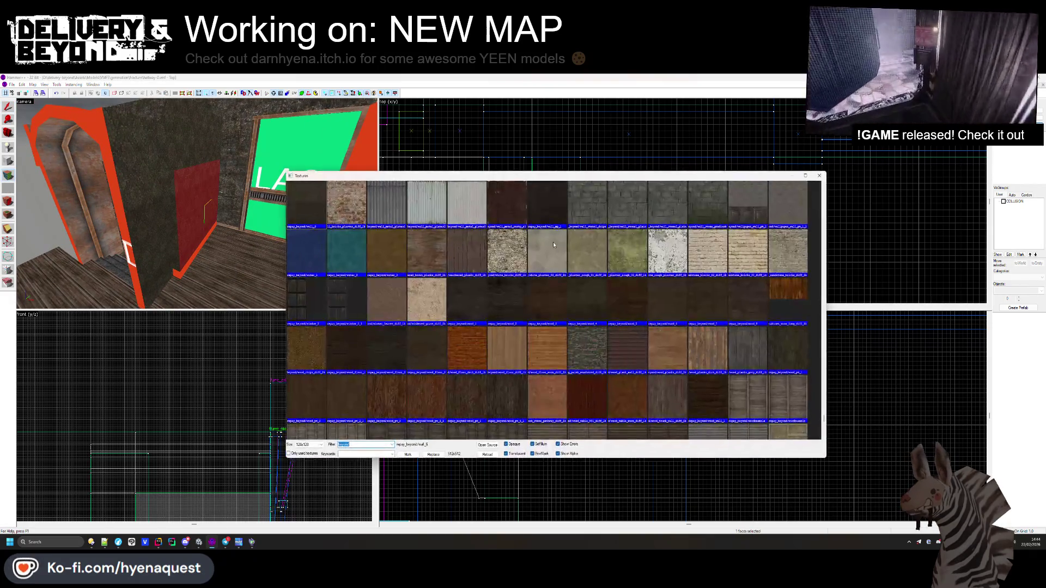
pyautogui.scroll(2, 487, 272)
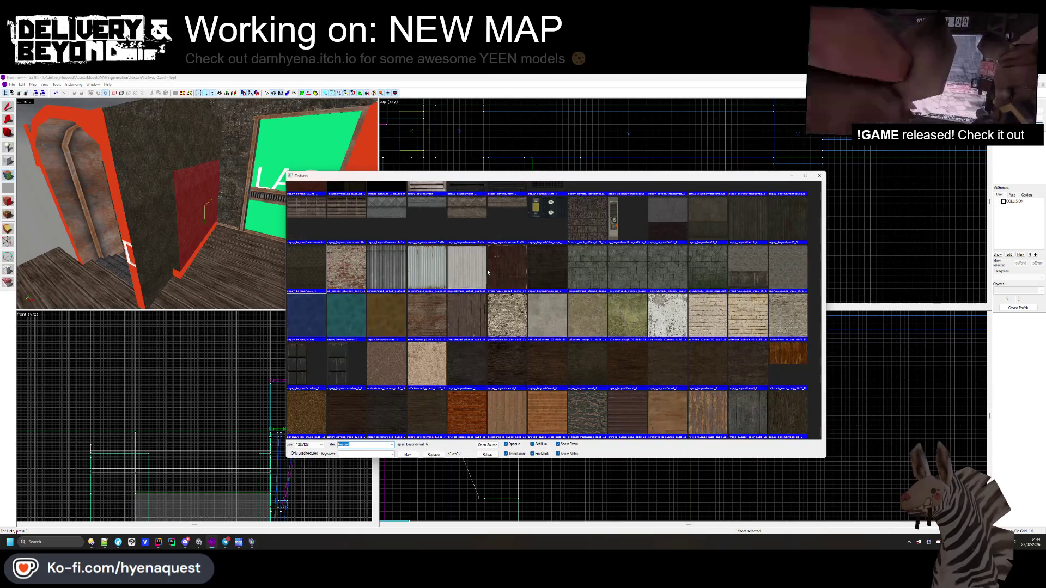
pyautogui.doubleClick(472, 310)
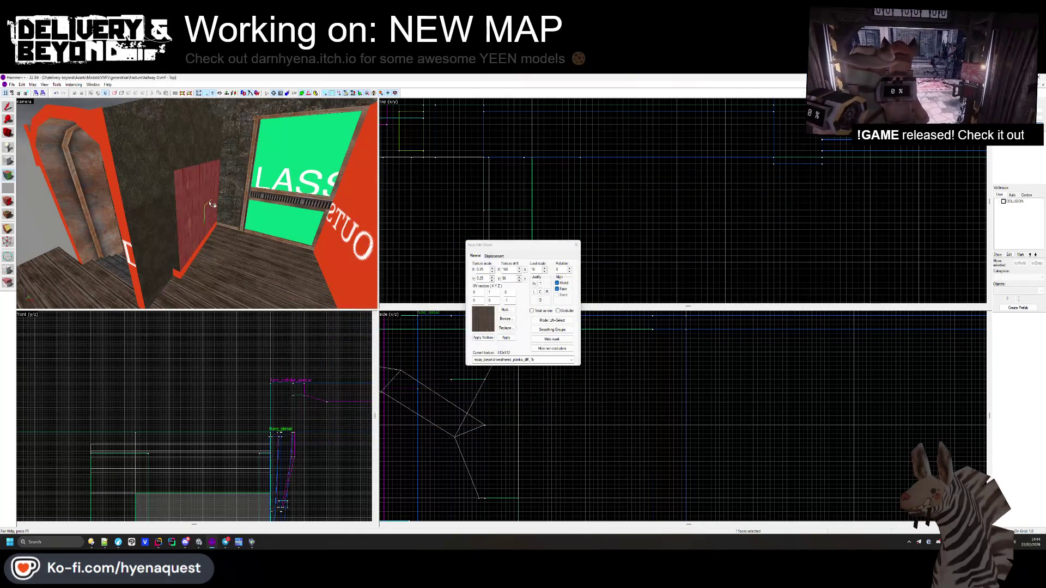
pyautogui.click(506, 318)
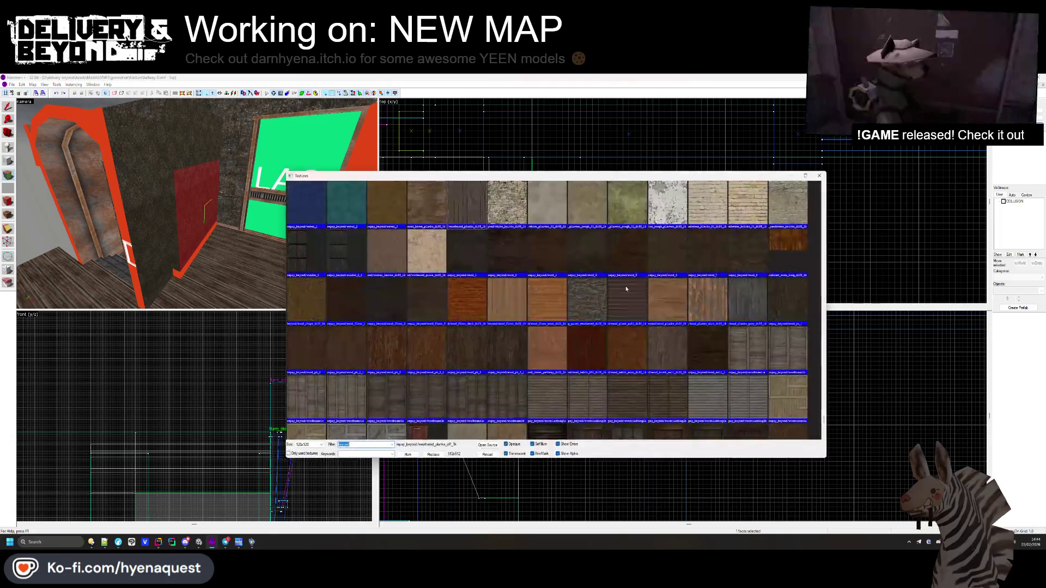
pyautogui.scroll(-1, 626, 289)
pyautogui.doubleClick(750, 299)
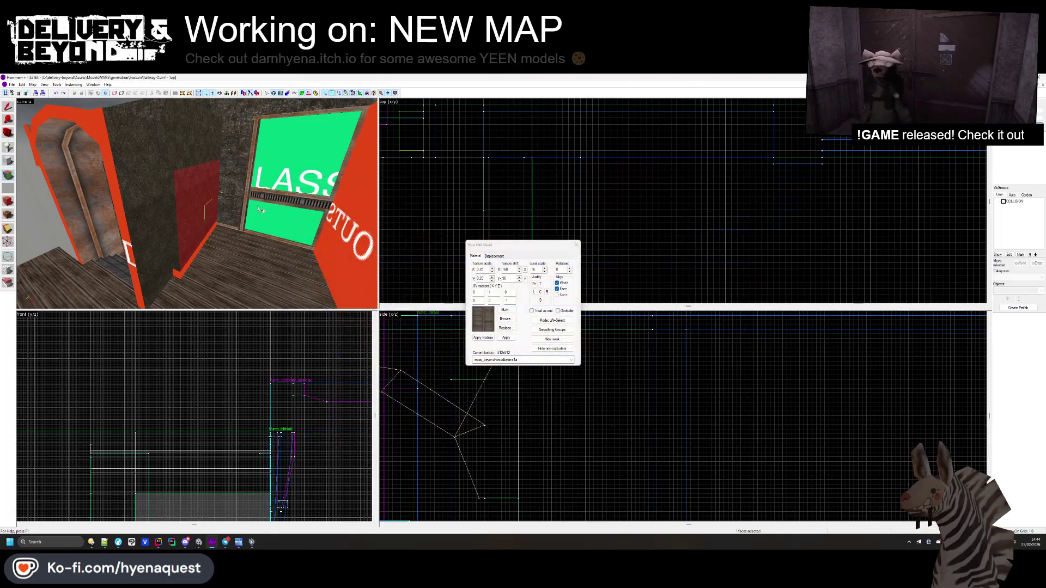
# - Apply woodbeams1a to the narrow strip and dark column faces and finish face texturing
pyautogui.press('s')
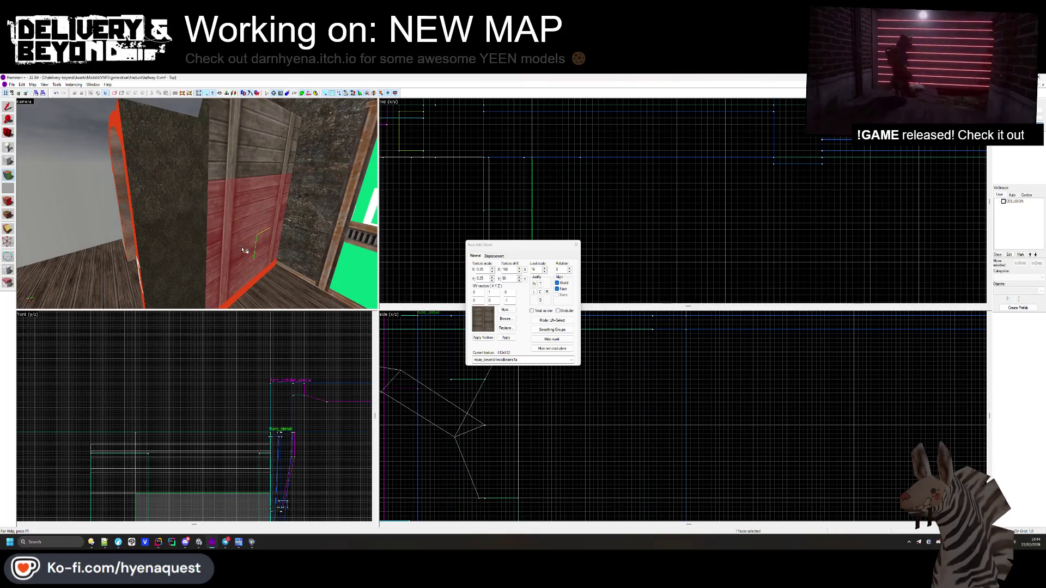
pyautogui.click(216, 169)
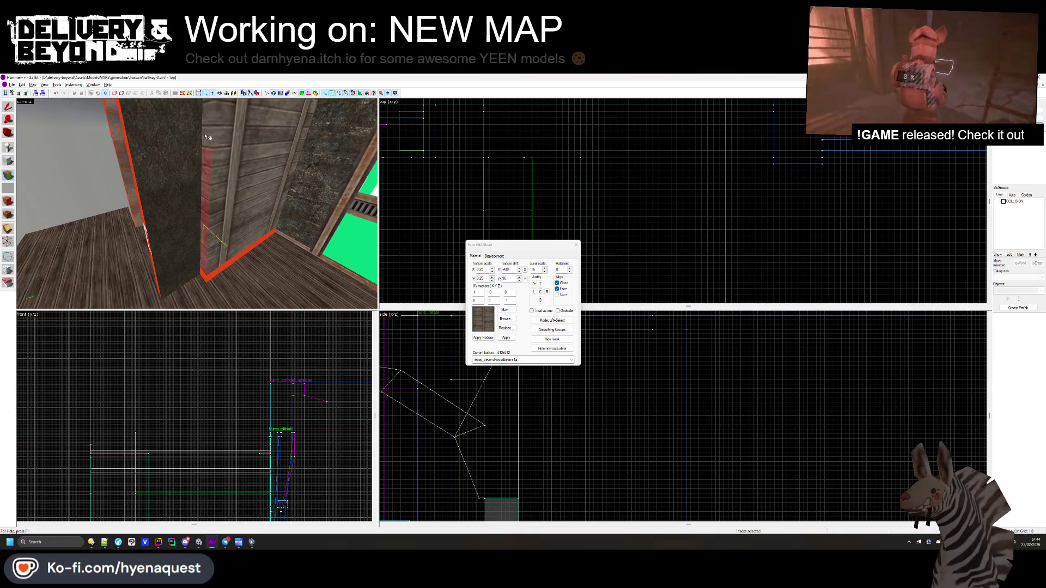
pyautogui.click(231, 254)
pyautogui.press('z')
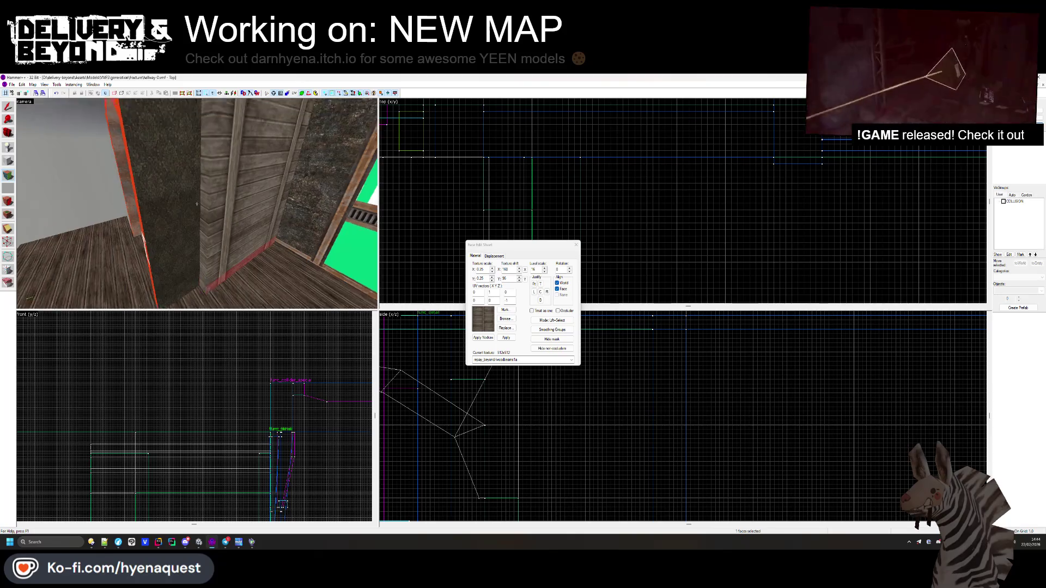
pyautogui.press('z')
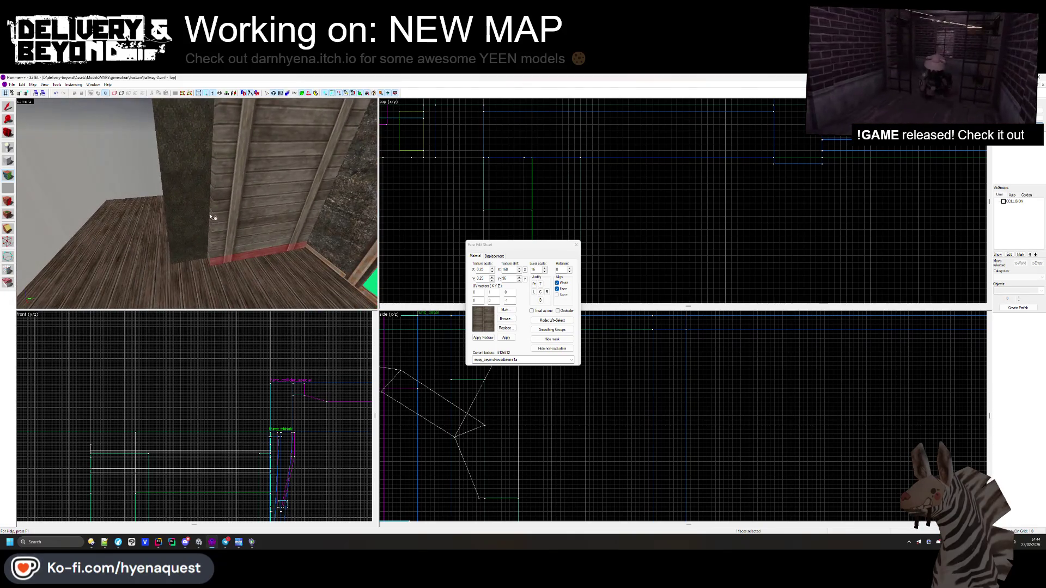
pyautogui.rightClick(211, 218)
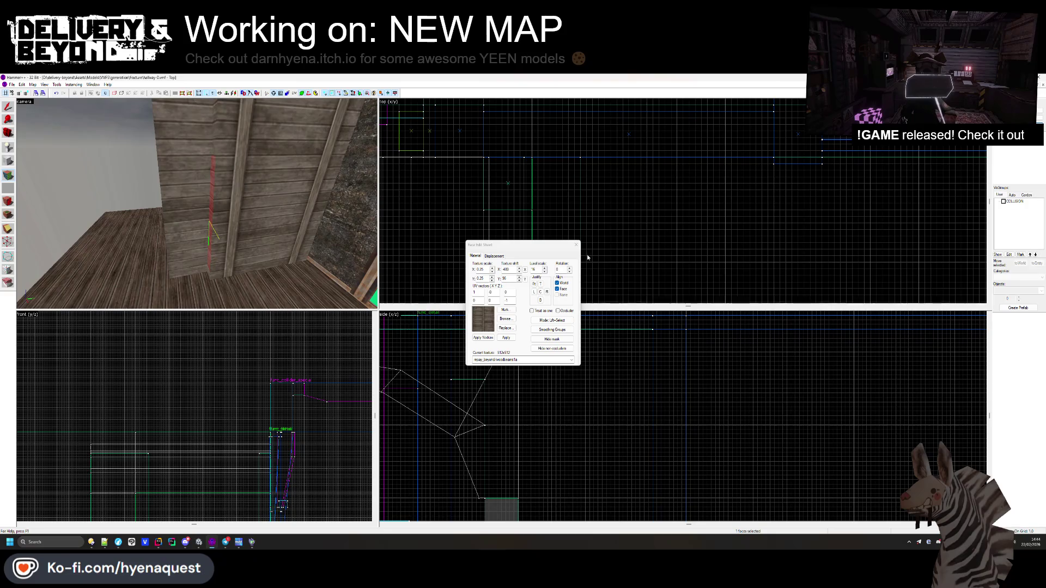
pyautogui.hotkey('shift', 's')
pyautogui.press('z')
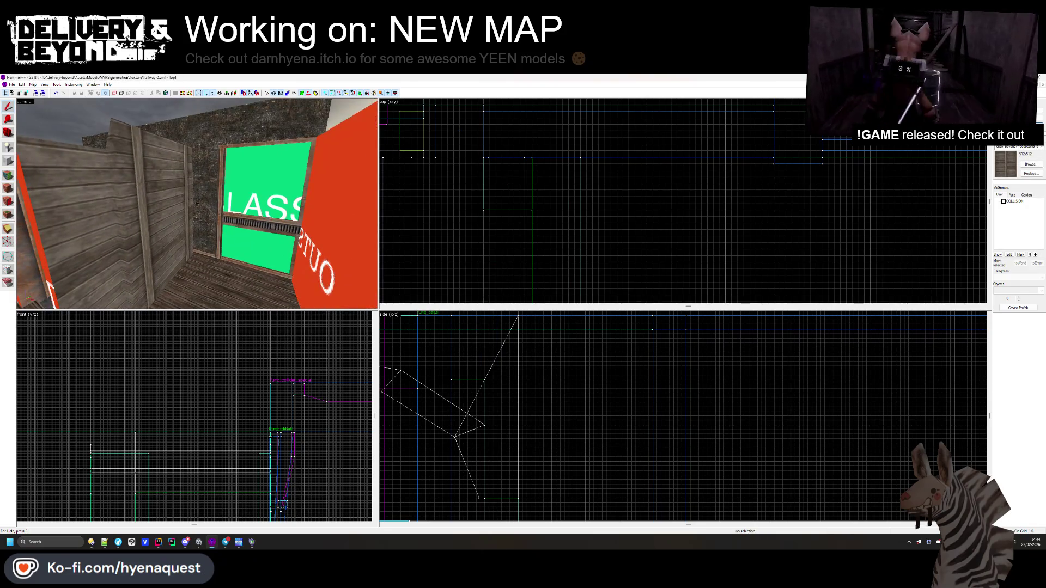
# - Inspect the floor trim brush, then fly the camera down the corridor toward the end wall
pyautogui.click(197, 203)
pyautogui.press('z')
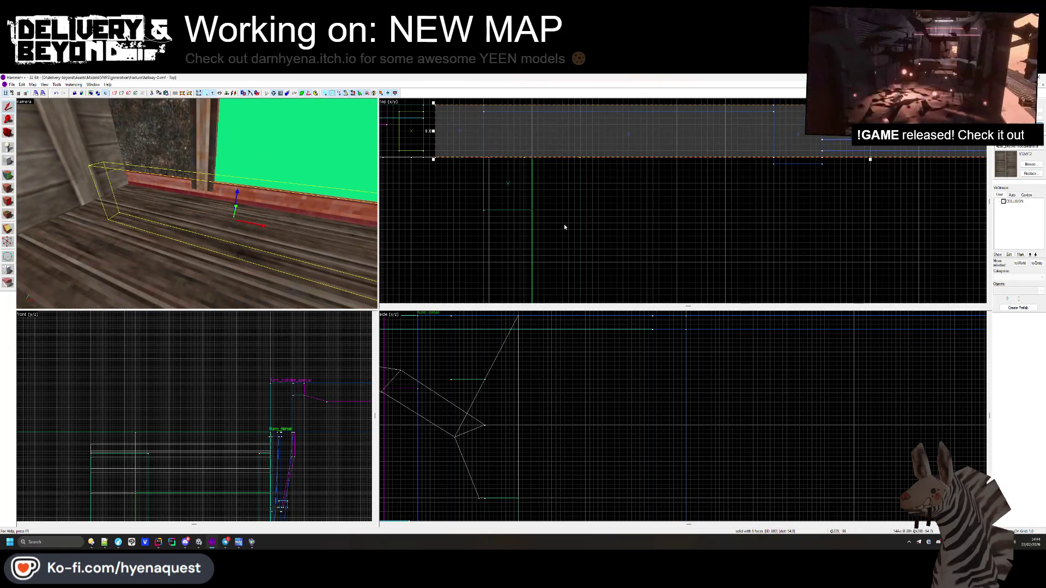
pyautogui.scroll(-2, 565, 227)
pyautogui.press('z')
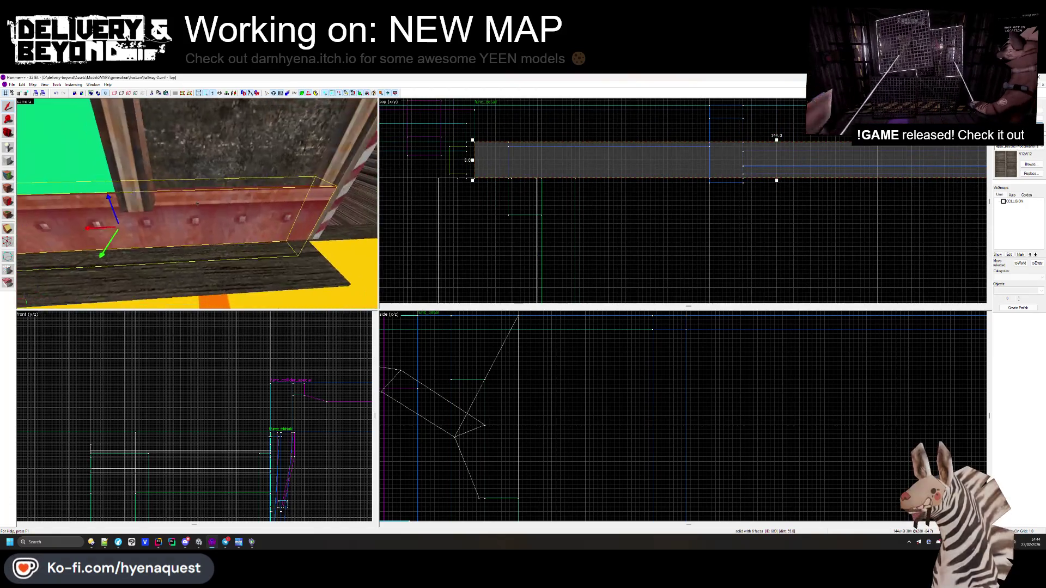
pyautogui.press('Escape')
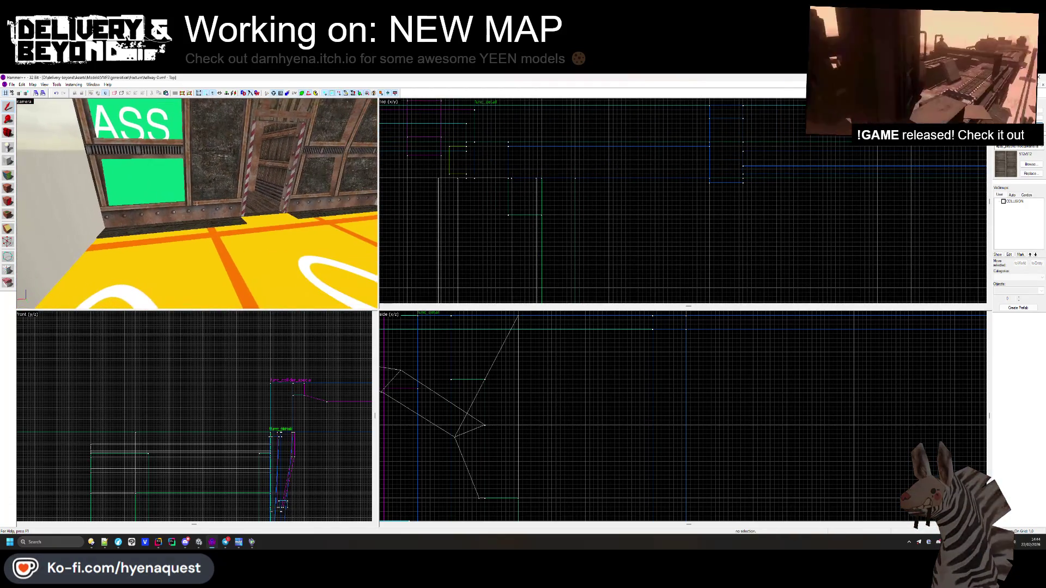
pyautogui.press('w')
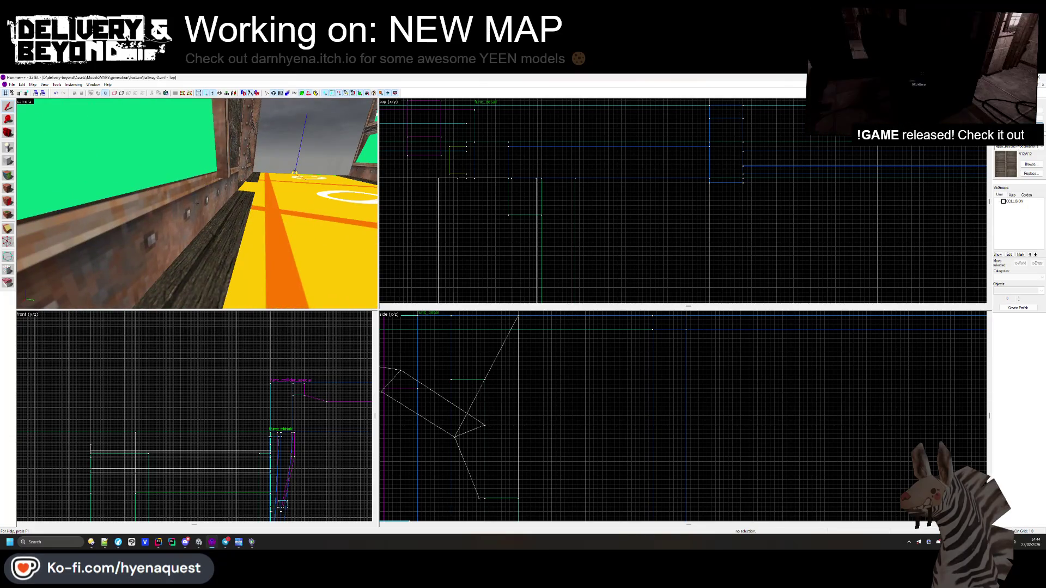
pyautogui.press('s')
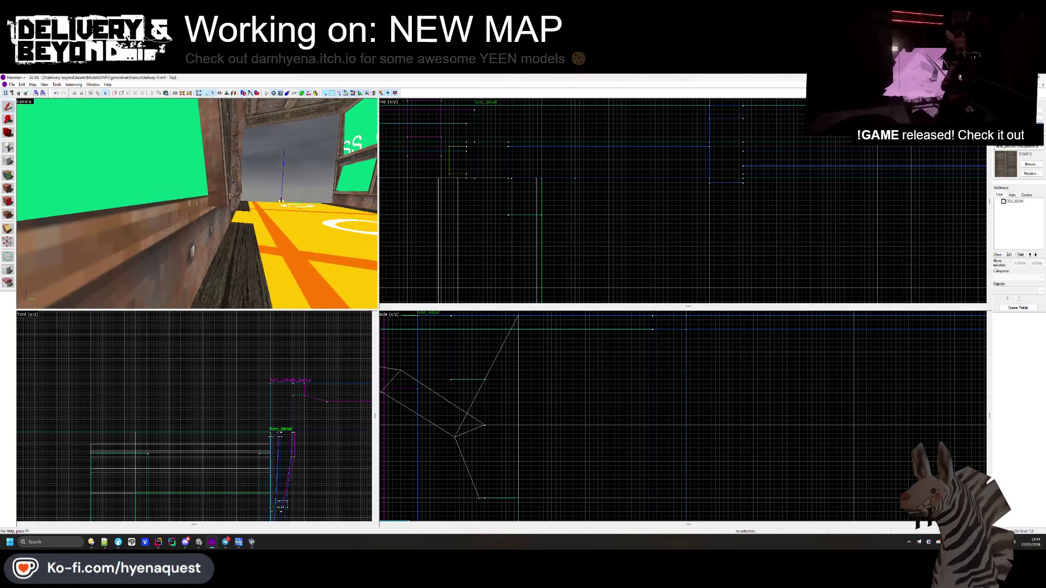
pyautogui.press('w')
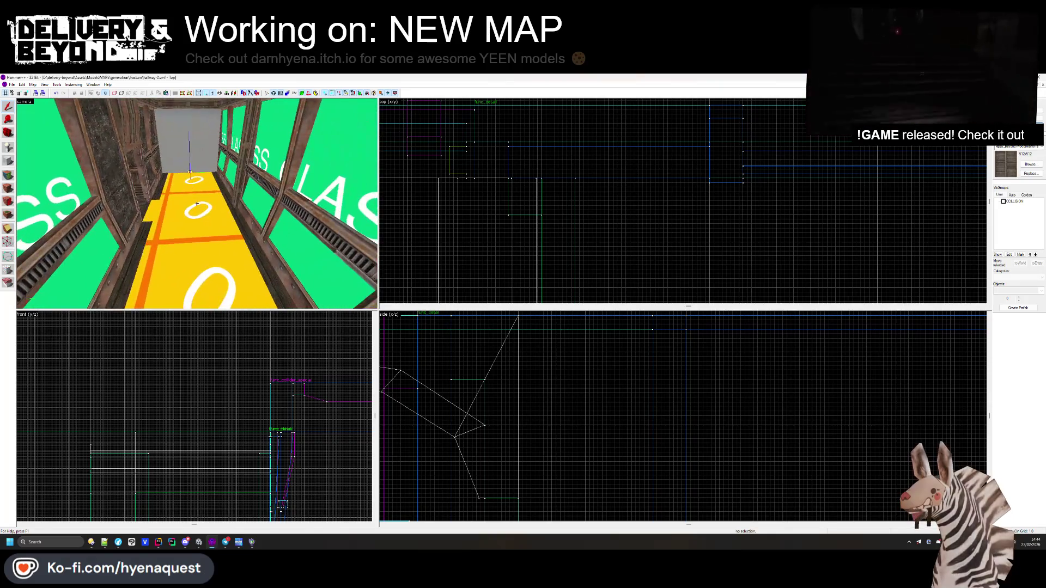
pyautogui.press('s')
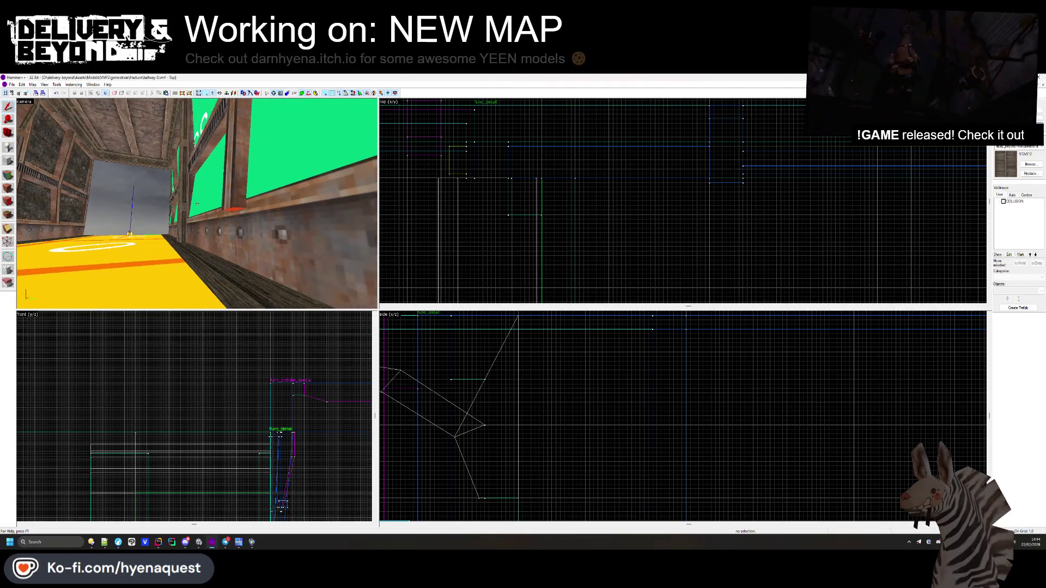
pyautogui.press('w')
pyautogui.press('z')
# - Face-align the beam face between the sign panels and set its X shift to 304
pyautogui.press('z')
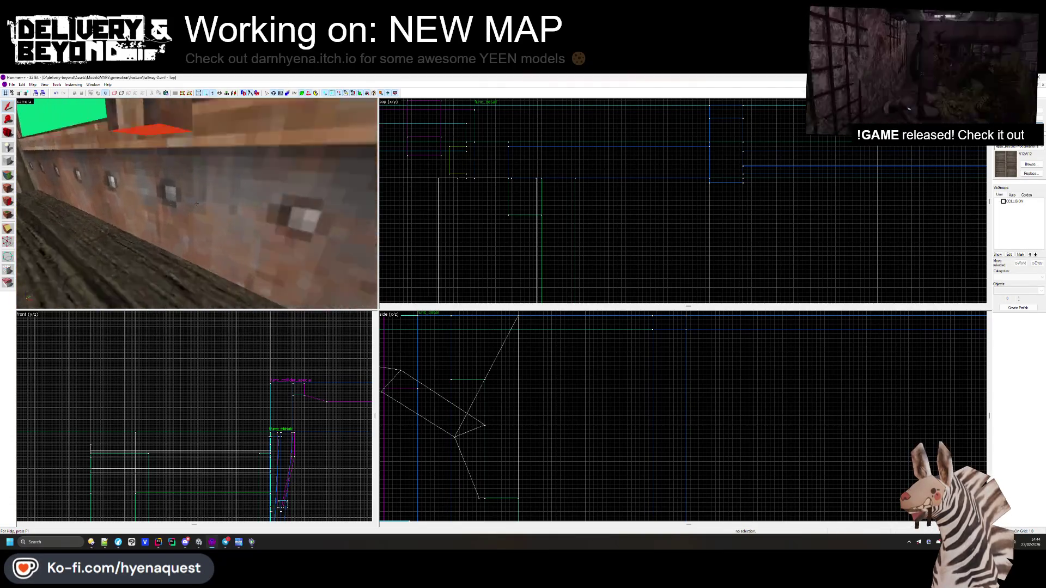
pyautogui.press('z')
pyautogui.hotkey('shift', 'a')
pyautogui.press('z')
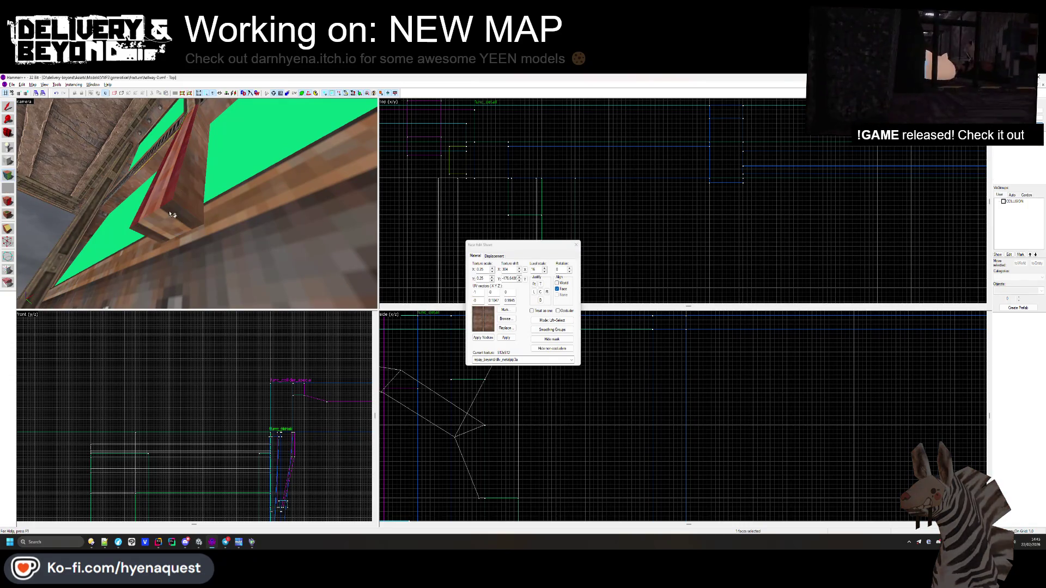
pyautogui.click(196, 204)
pyautogui.press('w')
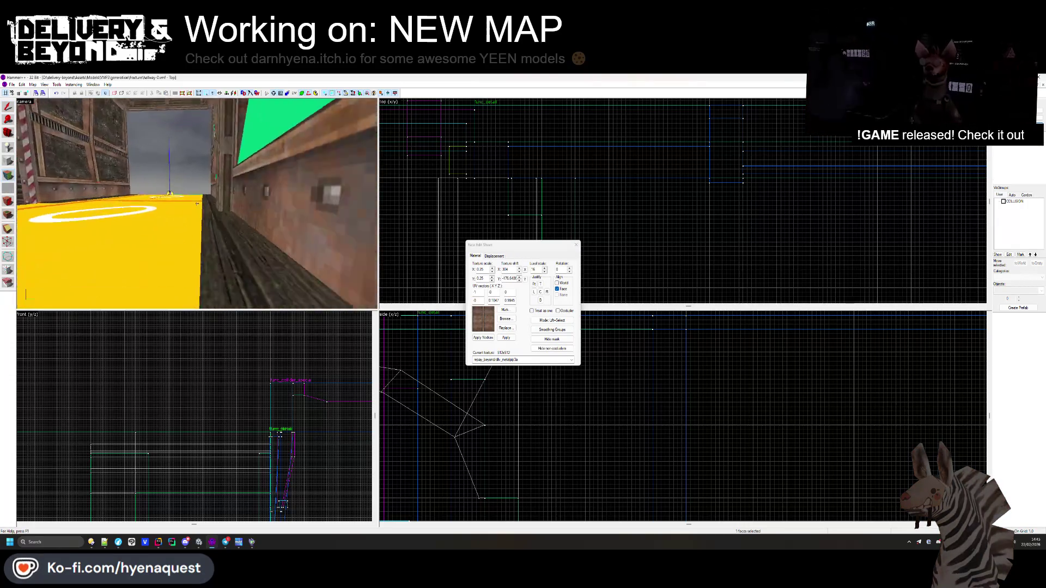
pyautogui.press('z')
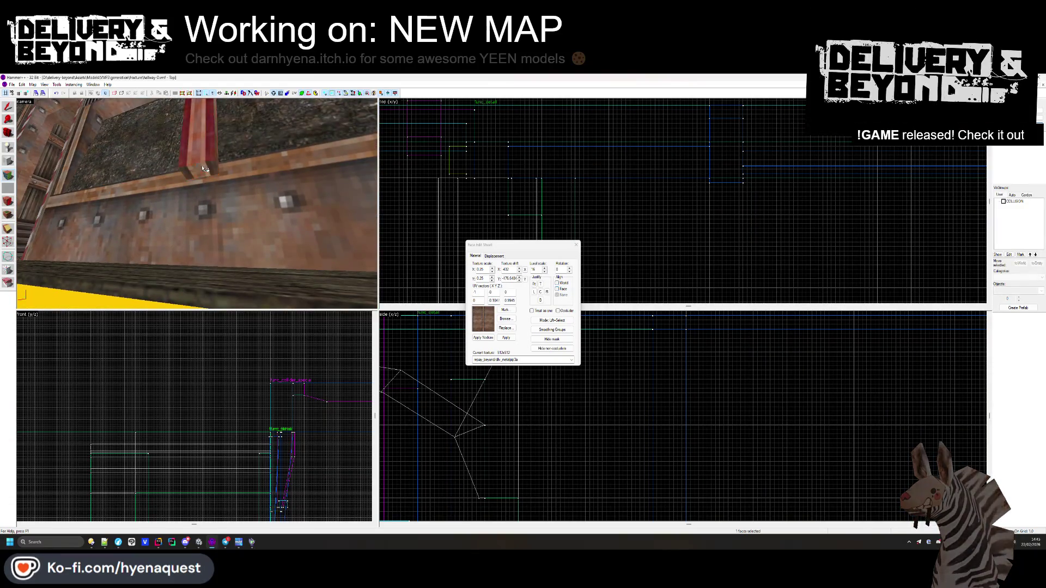
pyautogui.press('s')
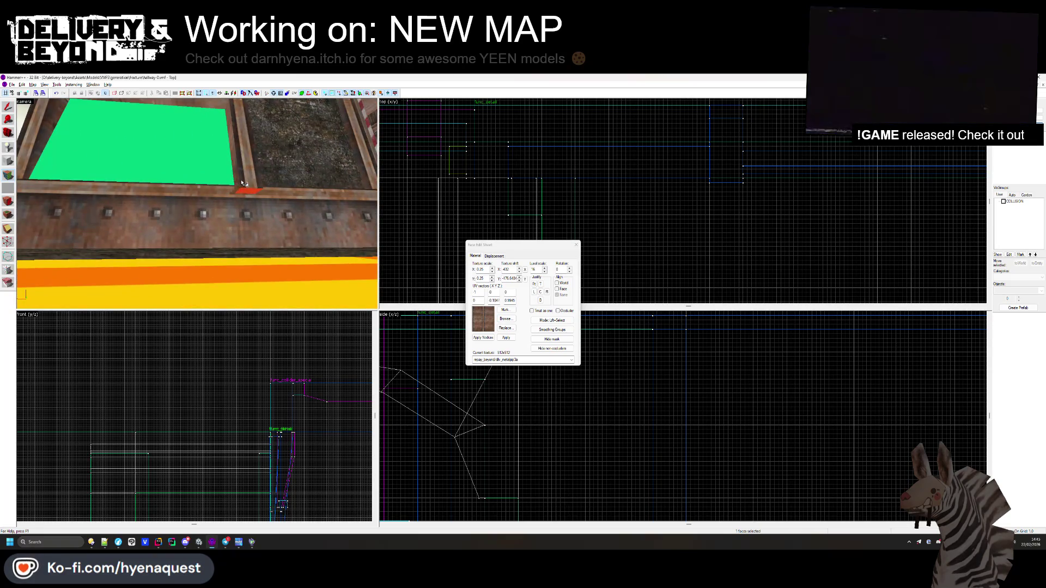
pyautogui.click(197, 204)
pyautogui.press('a')
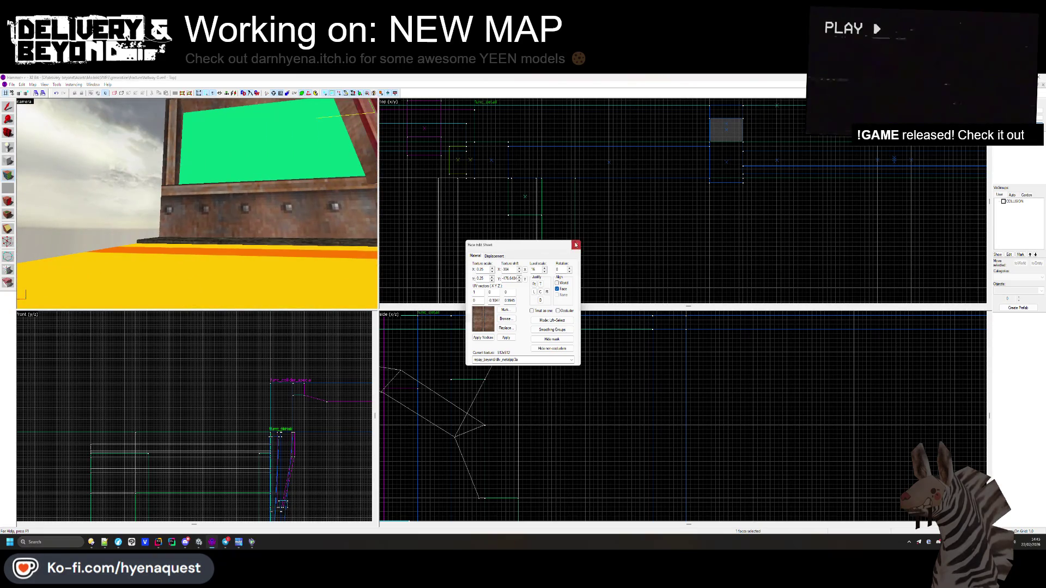
pyautogui.click(576, 245)
pyautogui.press('s')
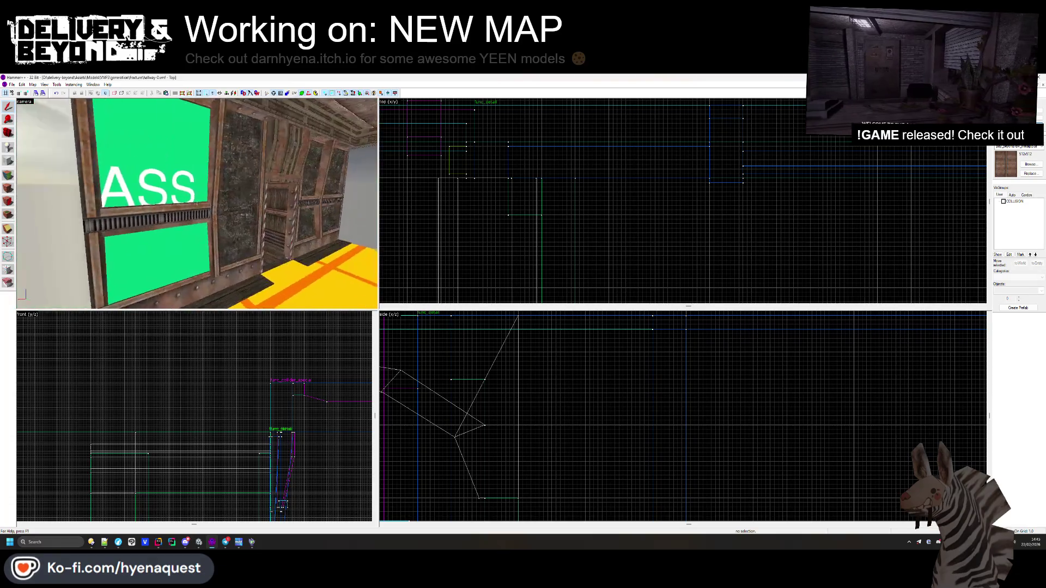
pyautogui.press('s')
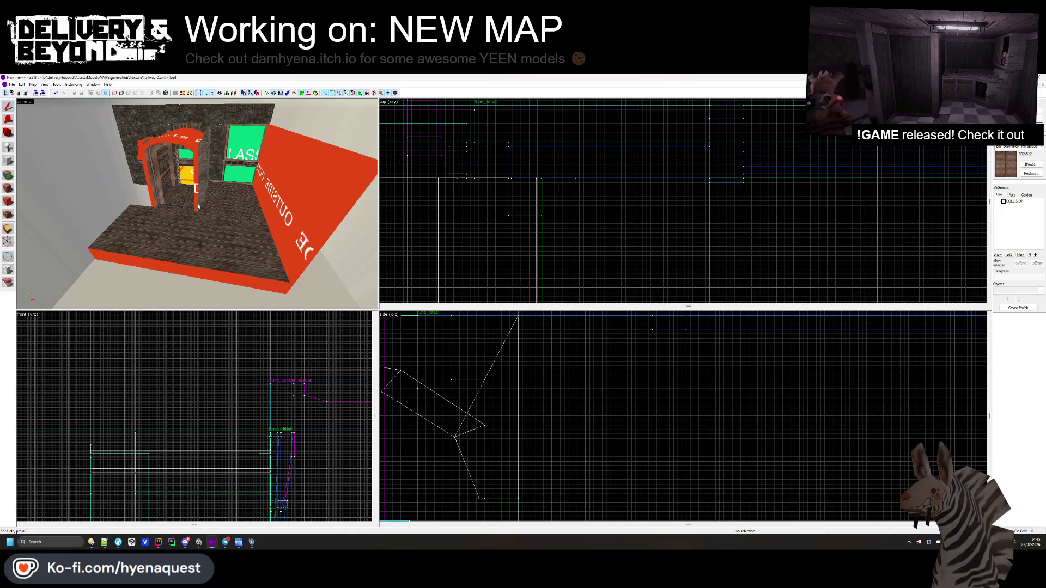
pyautogui.click(8, 174)
pyautogui.press('w')
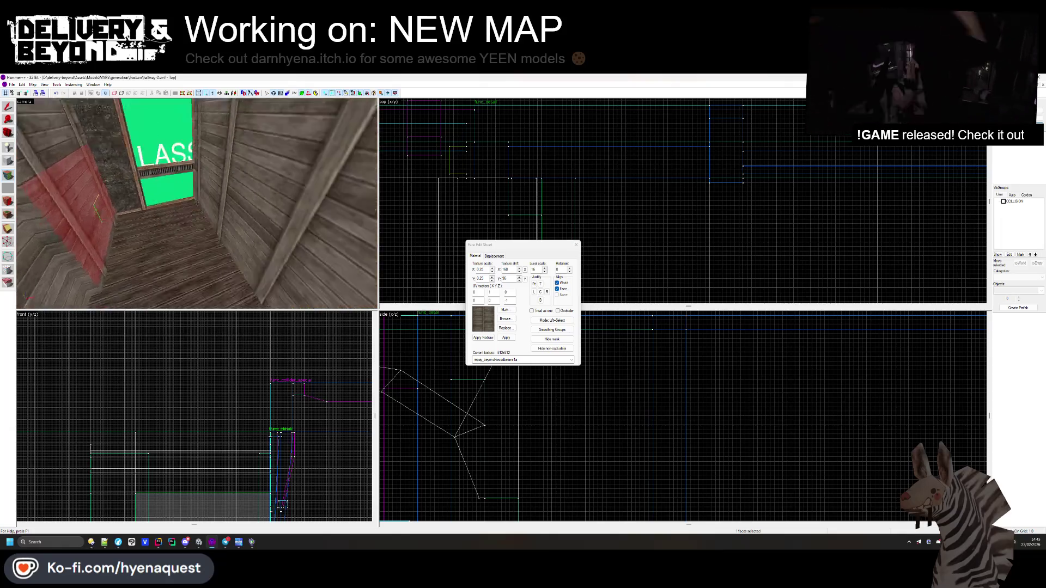
pyautogui.click(523, 235)
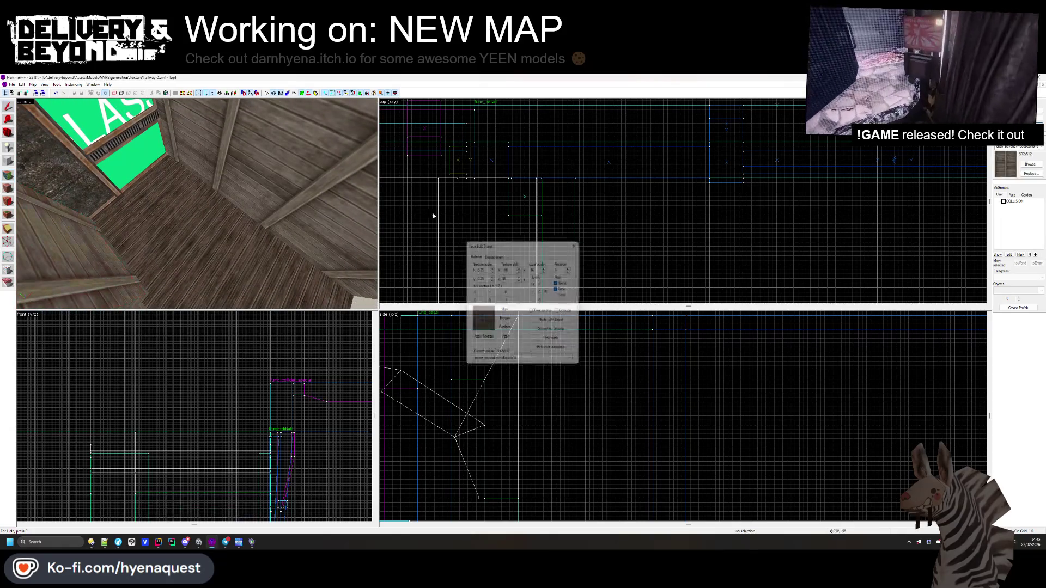
pyautogui.press('w')
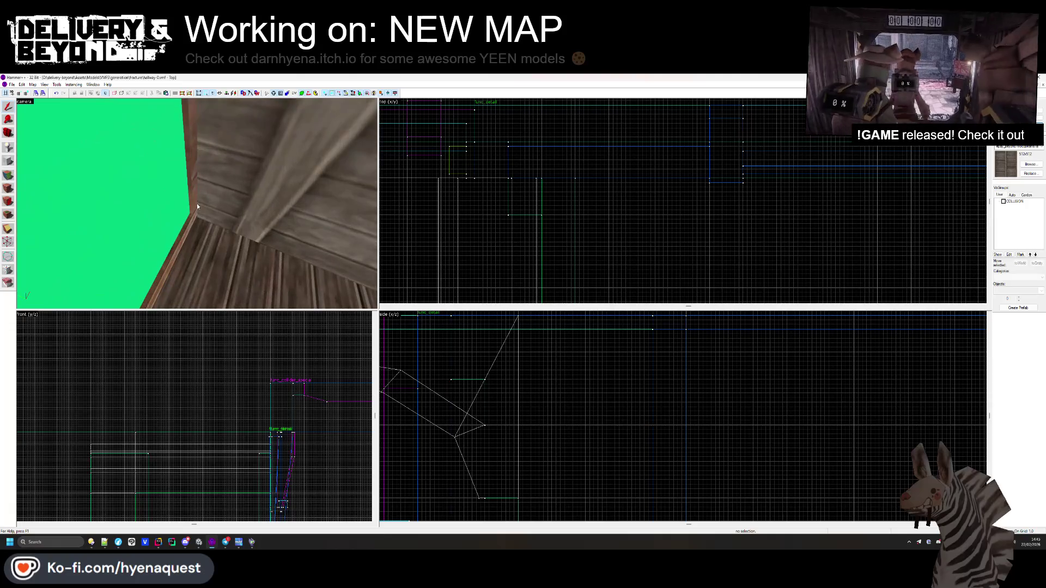
pyautogui.click(197, 206)
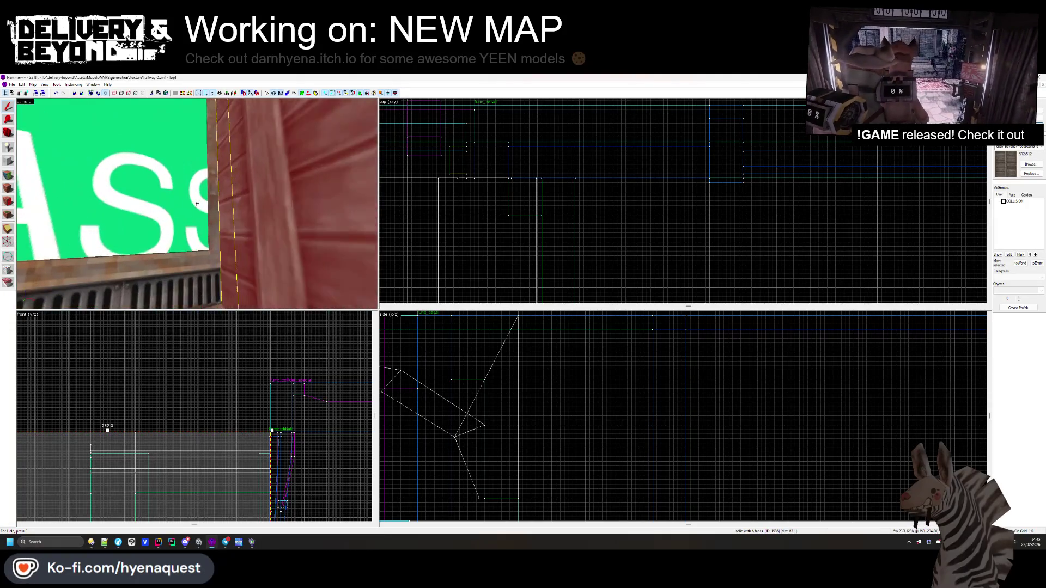
pyautogui.scroll(5, 656, 182)
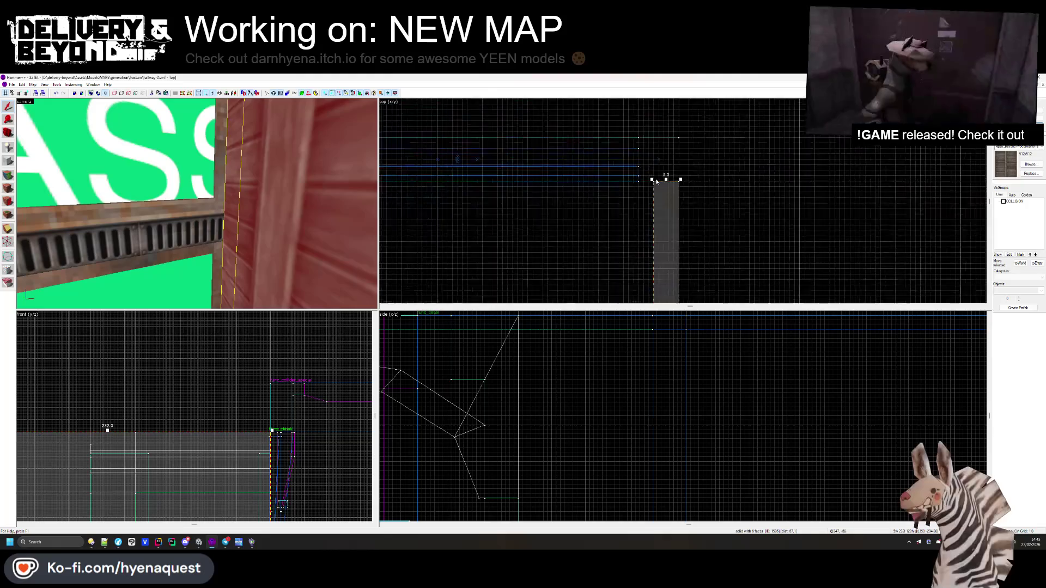
pyautogui.press('Escape')
pyautogui.moveTo(197, 203); pyautogui.dragTo(200, 194)
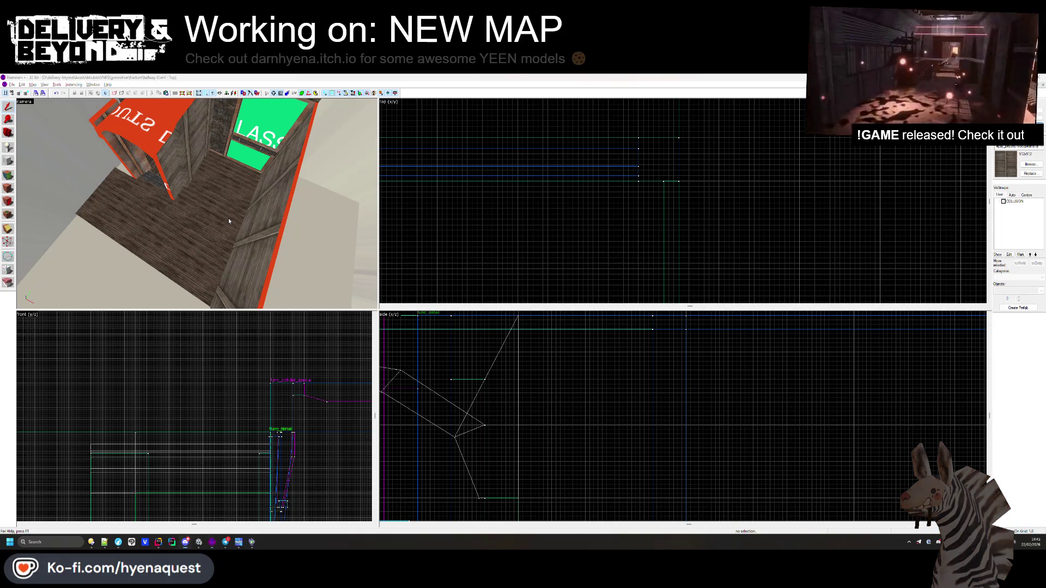
pyautogui.hotkey('alt', 'Tab')
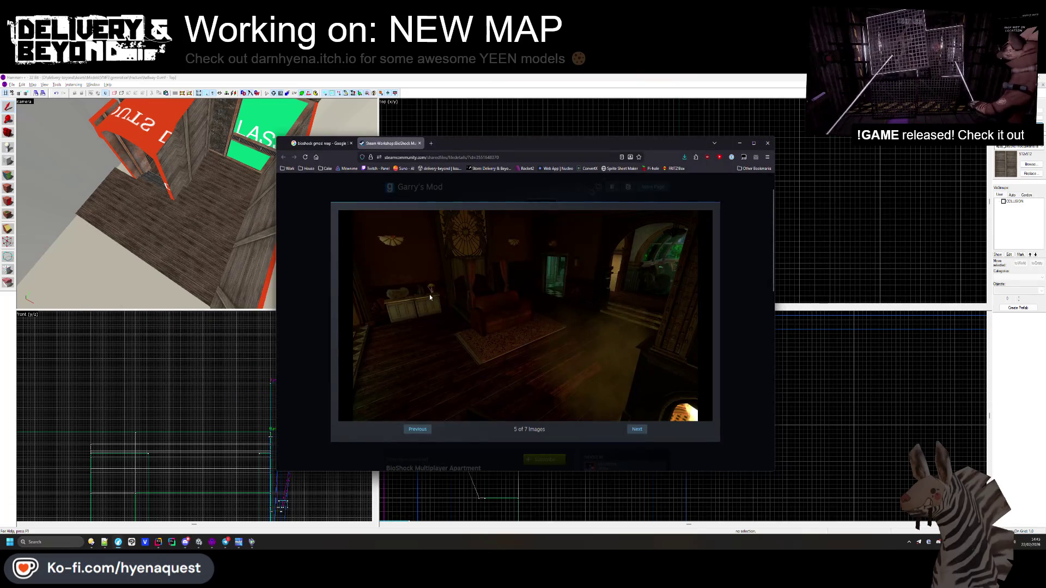
# - Page back and forth through the BioShock Multiplayer Apartment screenshots, then return to Hammer++
pyautogui.click(418, 431)
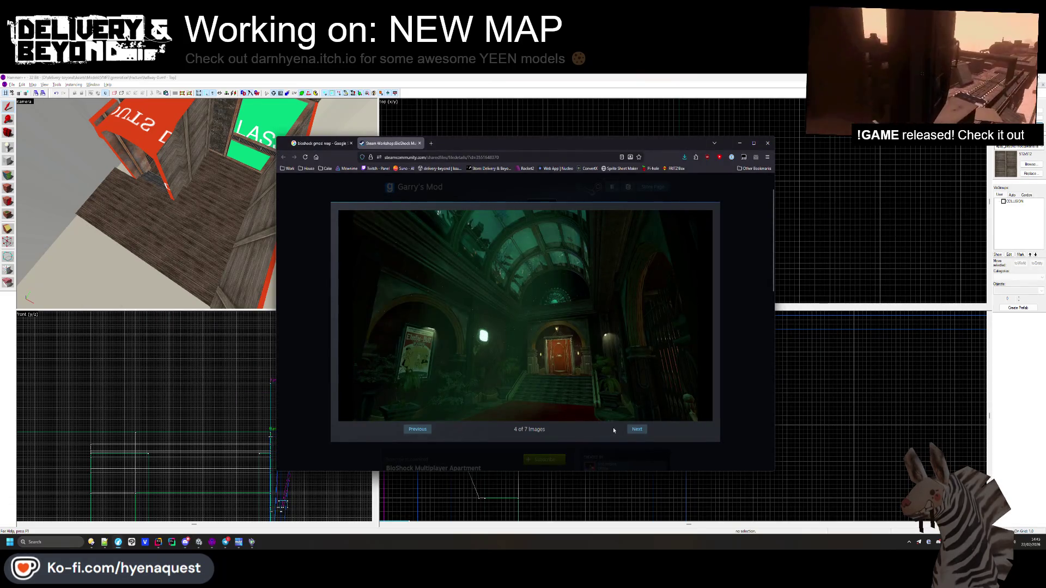
pyautogui.click(633, 433)
pyautogui.click(634, 434)
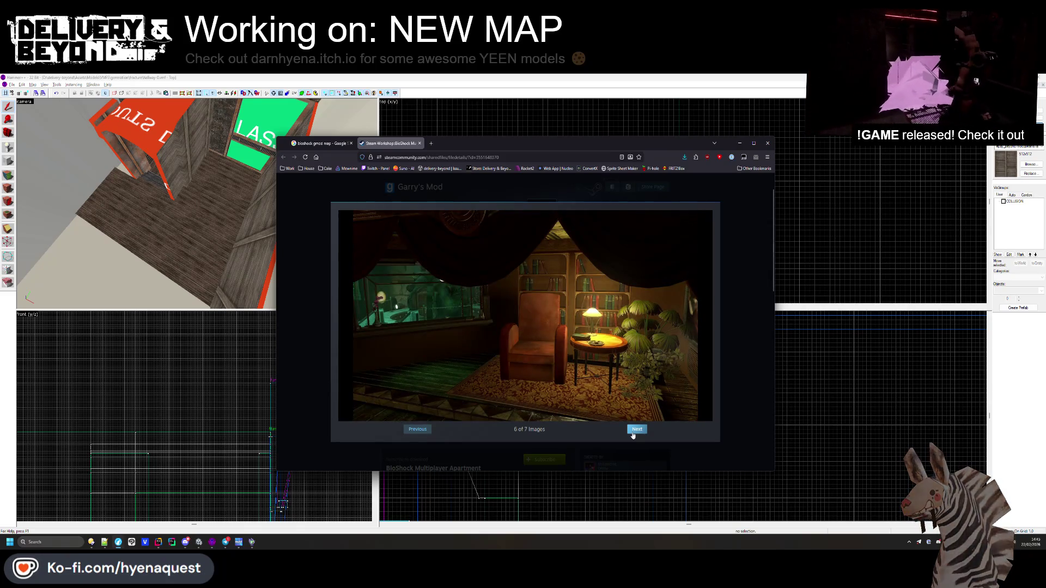
pyautogui.click(633, 434)
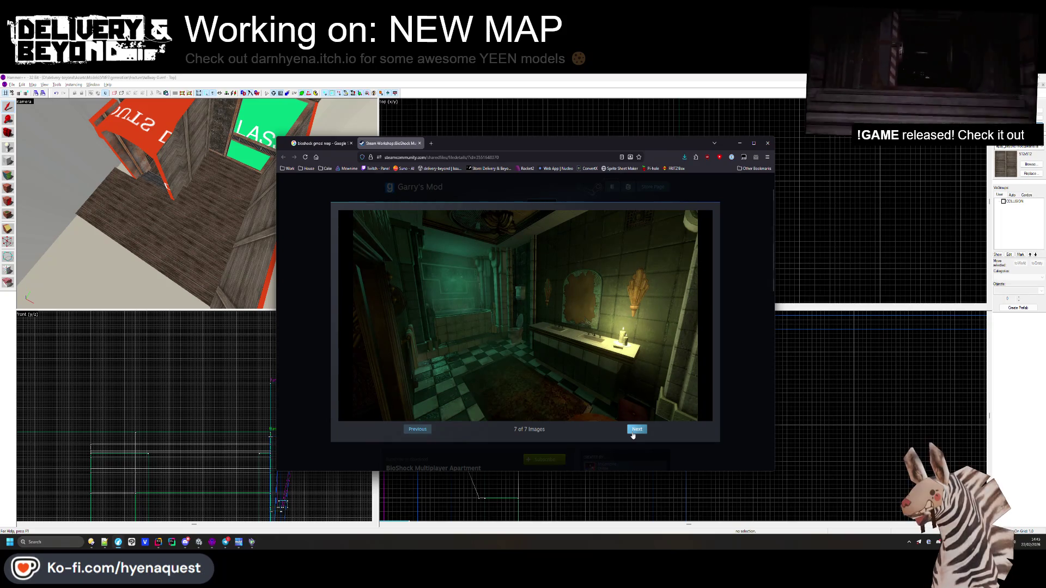
pyautogui.click(633, 434)
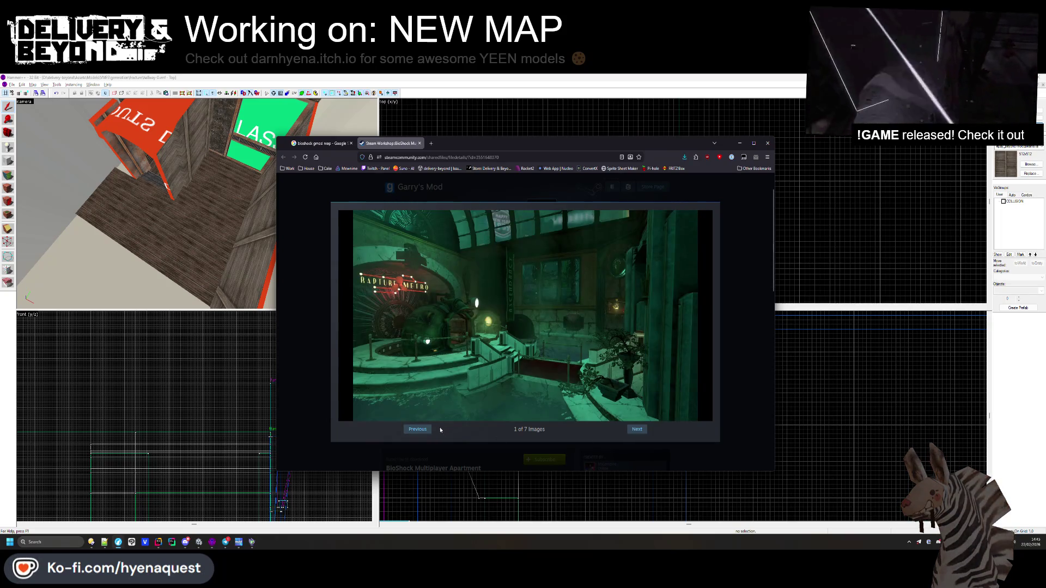
pyautogui.click(419, 431)
pyautogui.click(419, 431)
pyautogui.click(421, 433)
pyautogui.click(422, 435)
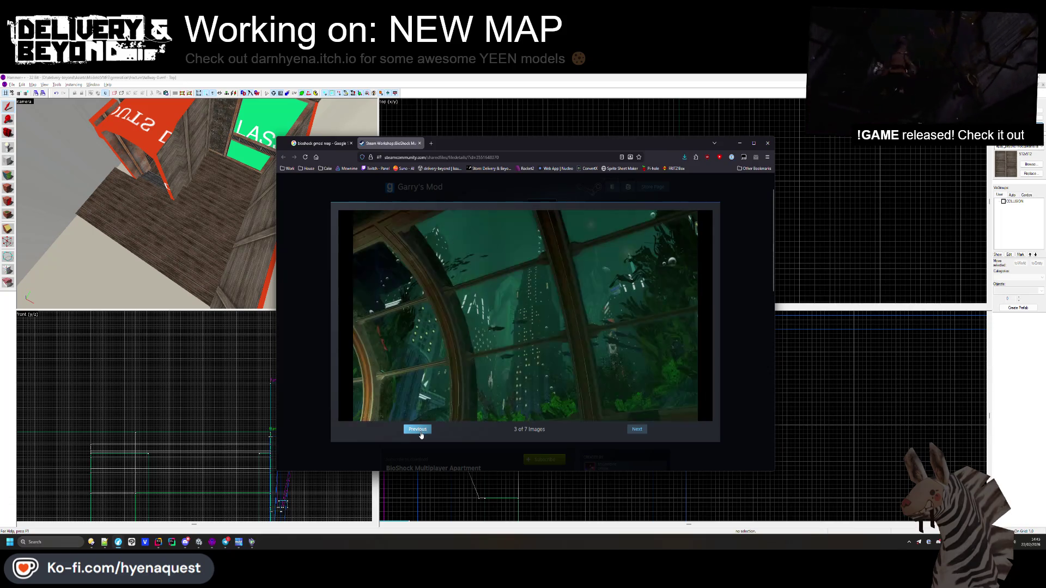
pyautogui.click(421, 435)
pyautogui.click(421, 434)
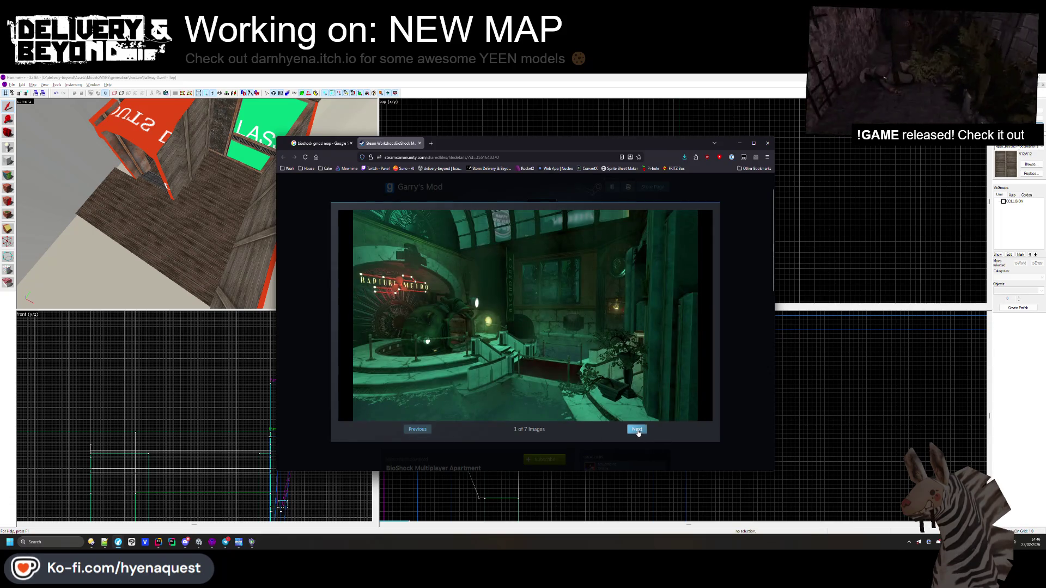
pyautogui.click(637, 430)
pyautogui.click(637, 430)
pyautogui.click(637, 431)
pyautogui.click(637, 430)
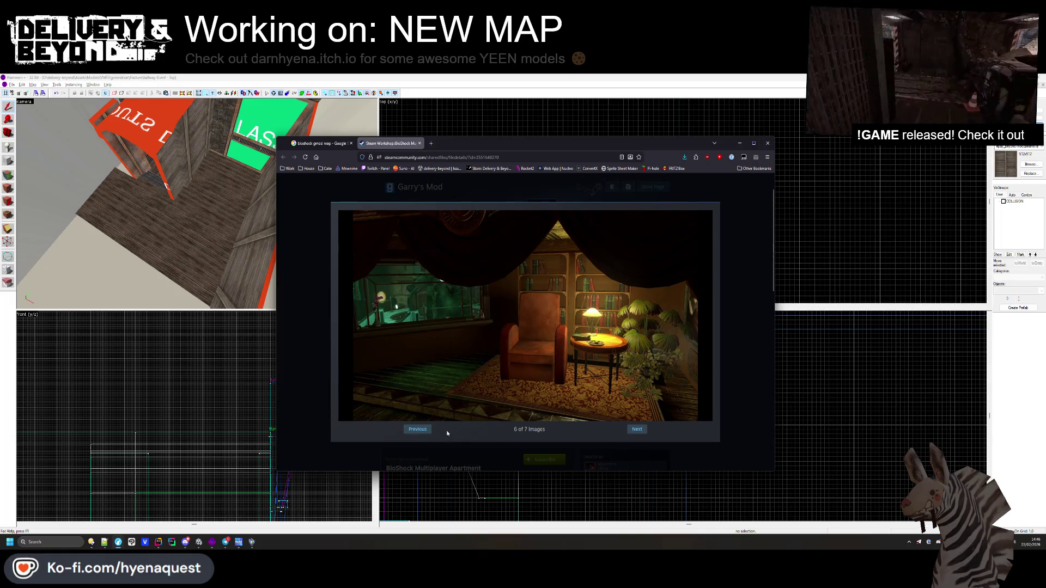
pyautogui.click(430, 431)
pyautogui.click(794, 291)
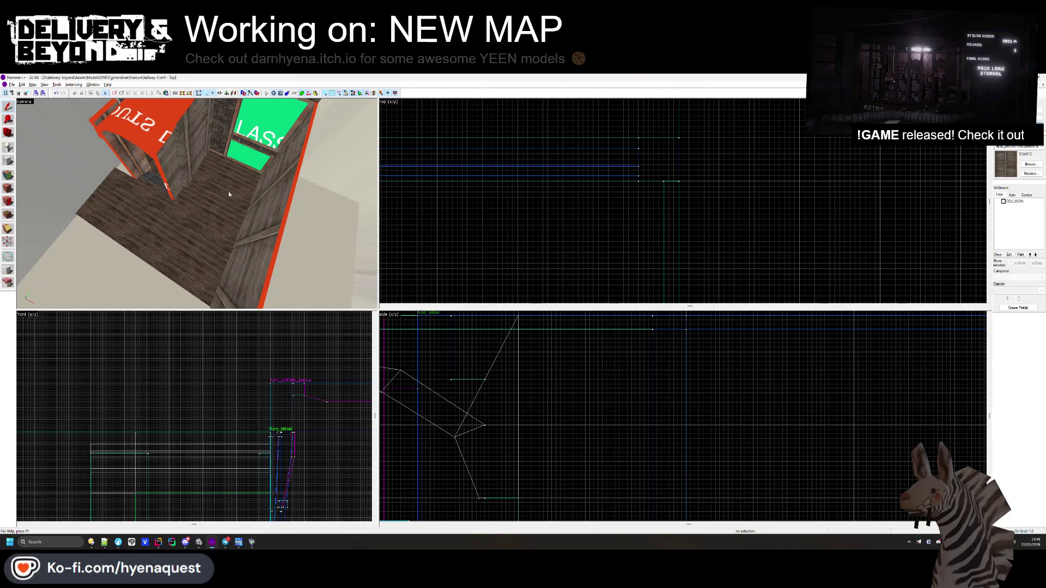
# - Choose plastermasonry, apply it to the selected faces, and hide the red selection mask
pyautogui.click(9, 176)
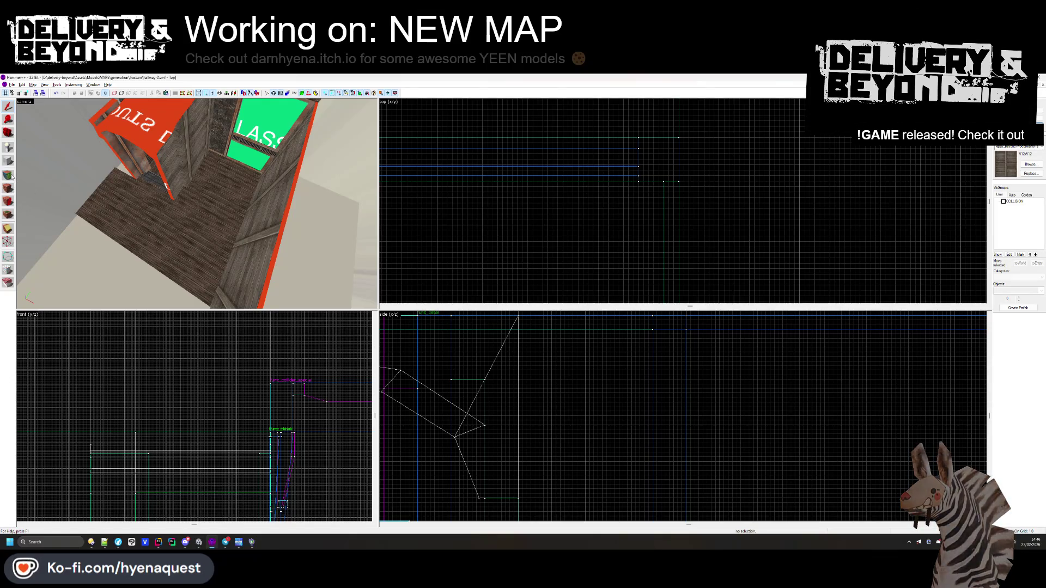
pyautogui.press('z')
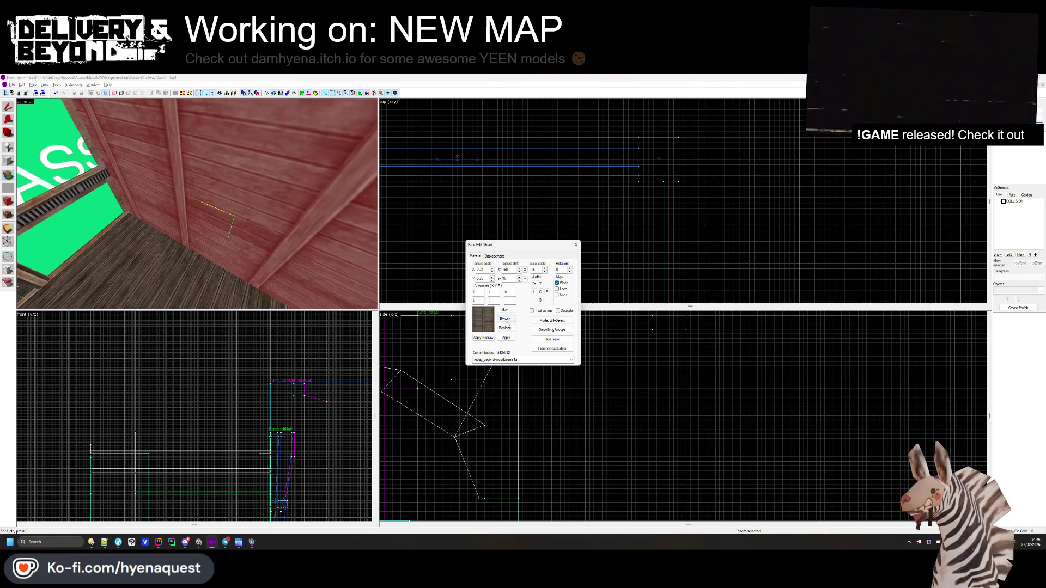
pyautogui.click(504, 319)
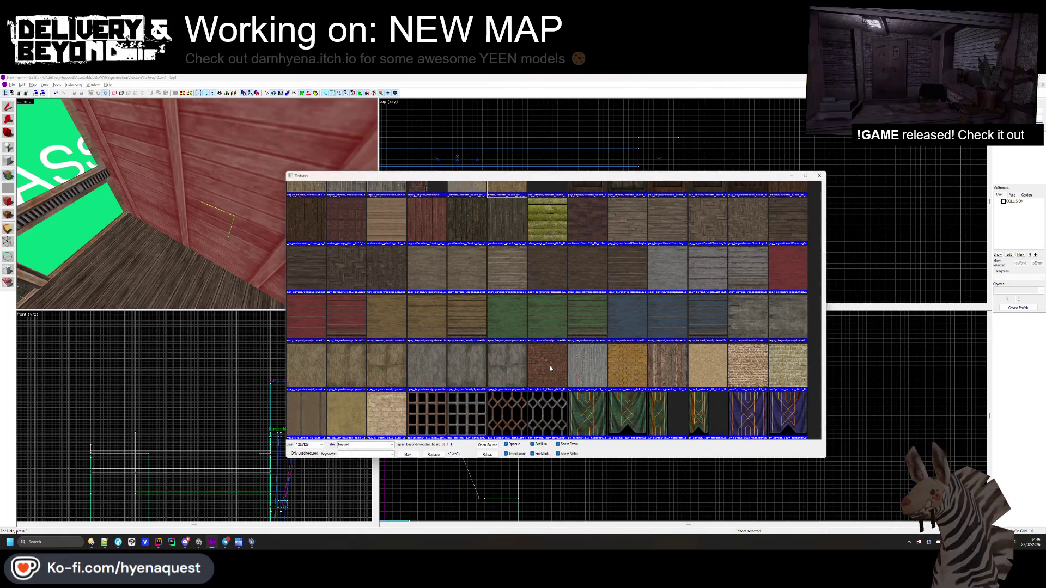
pyautogui.scroll(-15, 474, 376)
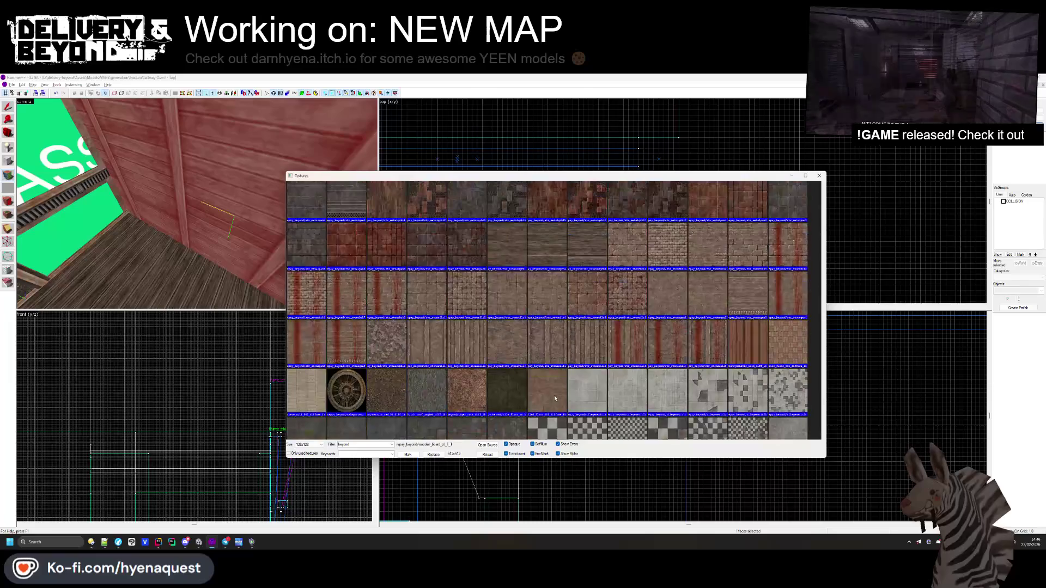
pyautogui.scroll(-10, 554, 394)
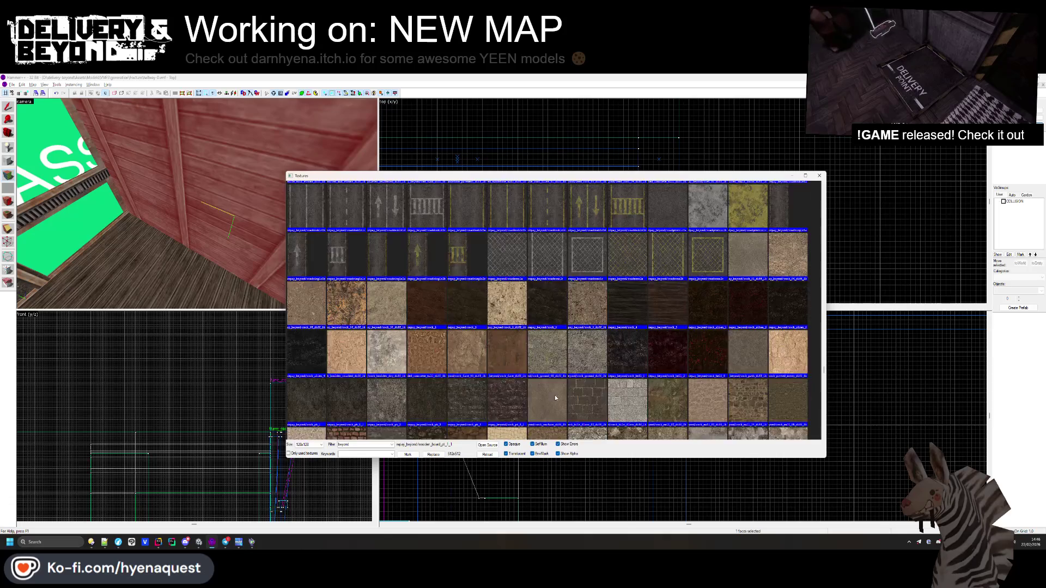
pyautogui.scroll(-10, 555, 398)
pyautogui.scroll(1, 555, 398)
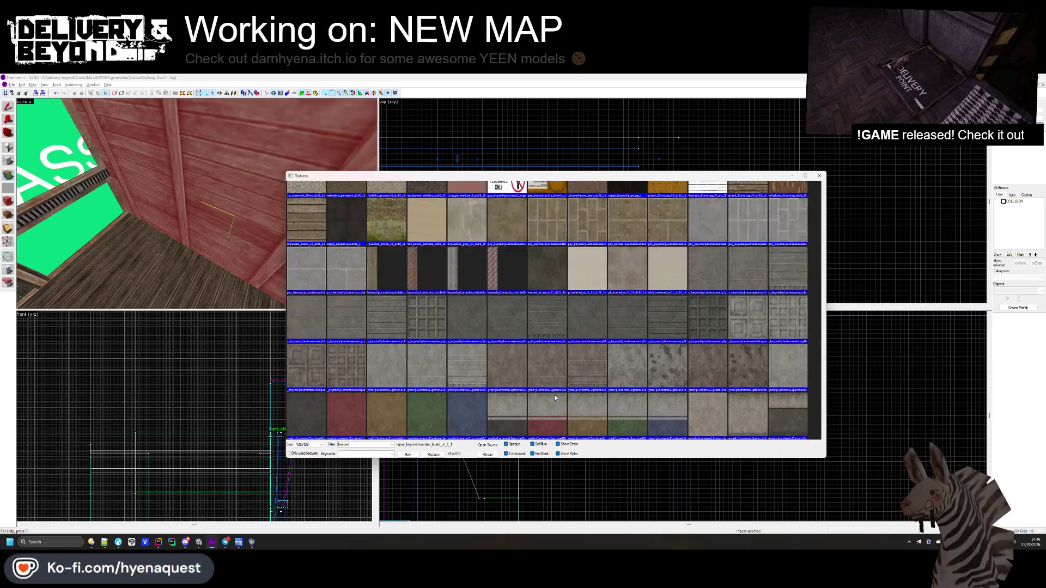
pyautogui.doubleClick(554, 394)
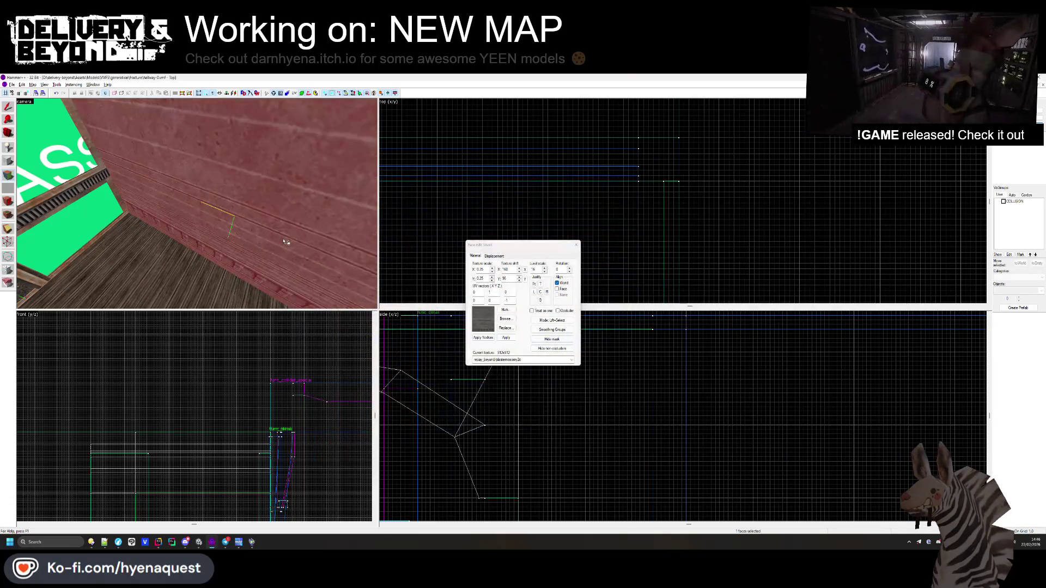
pyautogui.click(502, 337)
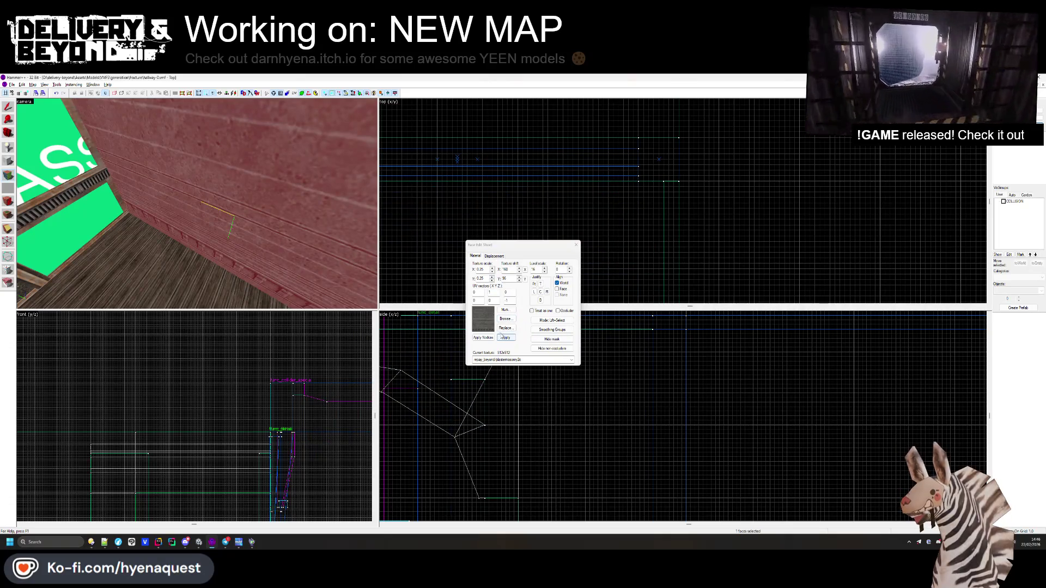
pyautogui.click(543, 340)
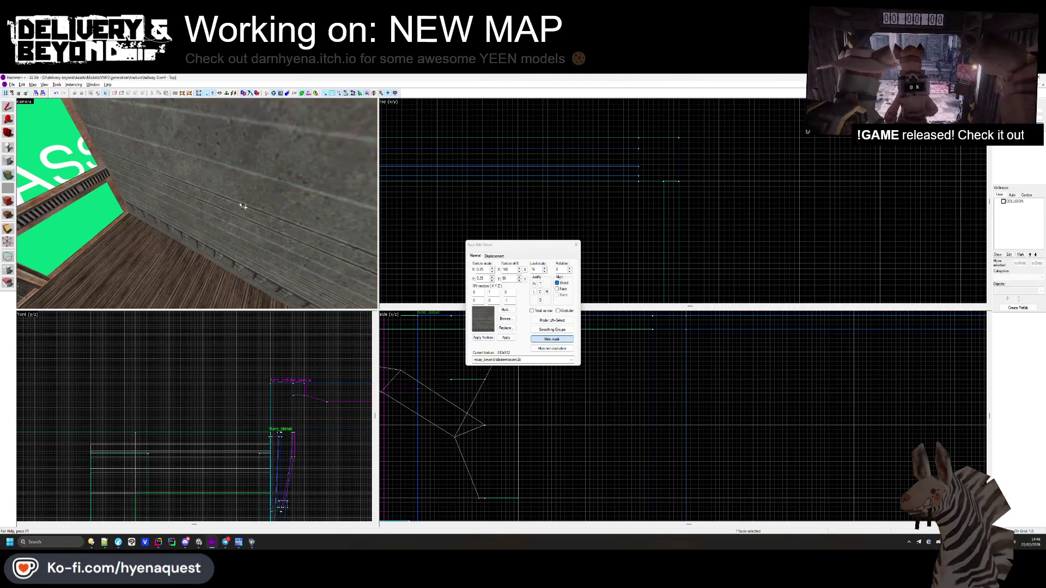
# - Paint the lower and upper left wall faces with plaster and the baseboard strip with wood
pyautogui.press('z')
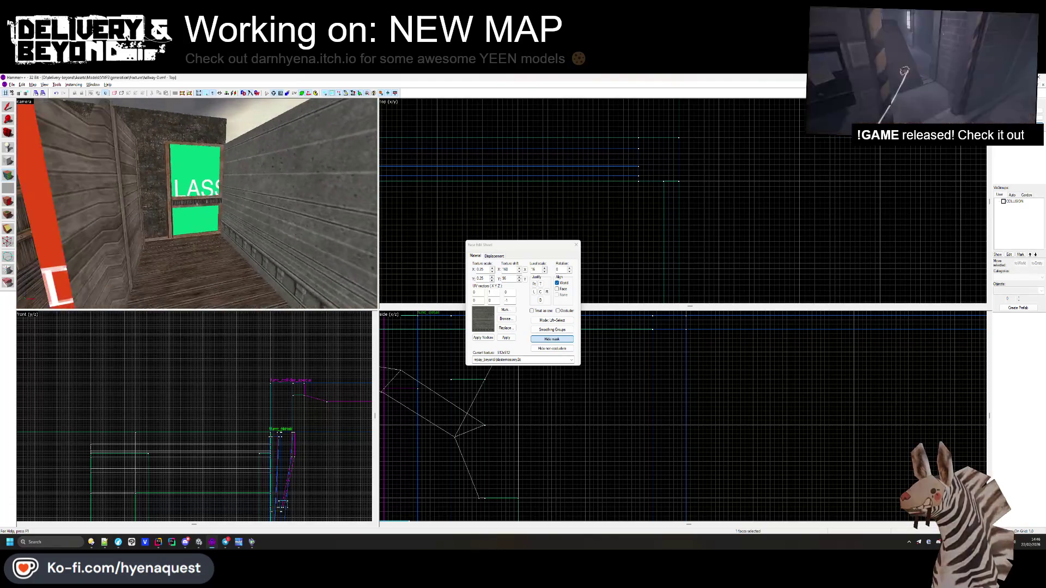
pyautogui.press('z')
pyautogui.rightClick(159, 240)
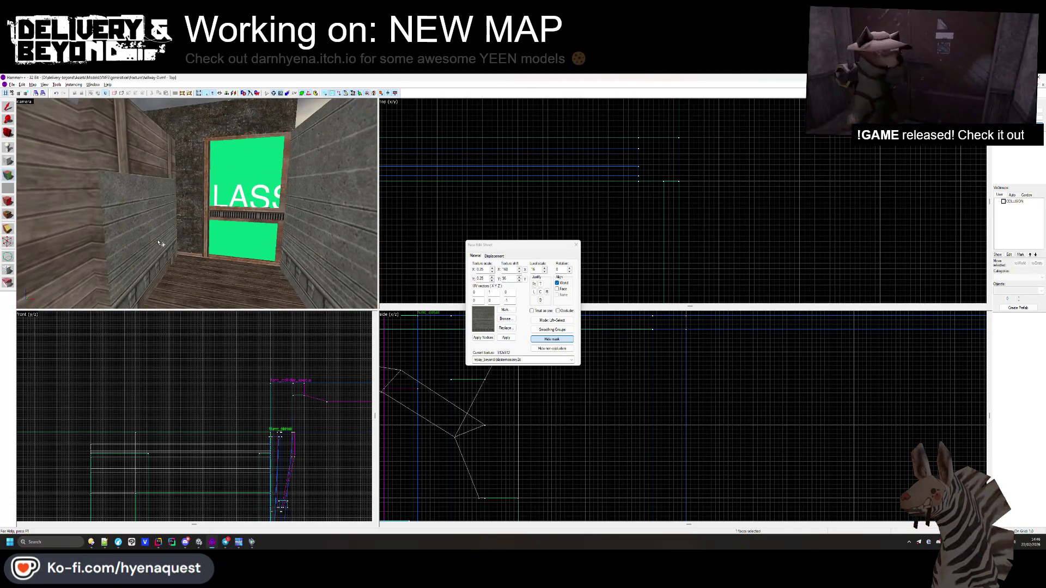
pyautogui.rightClick(144, 165)
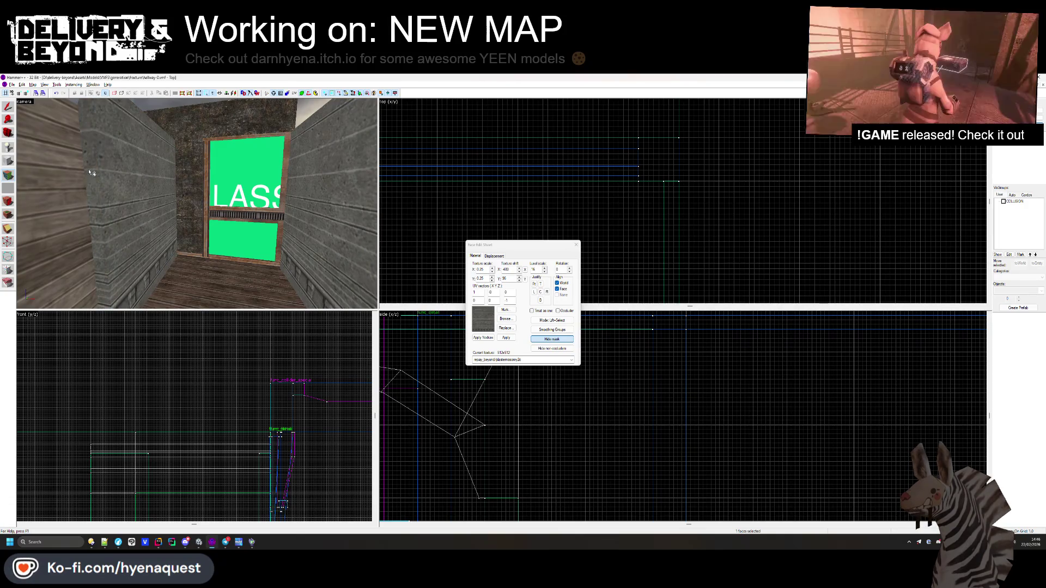
pyautogui.moveTo(82, 214); pyautogui.dragTo(260, 205)
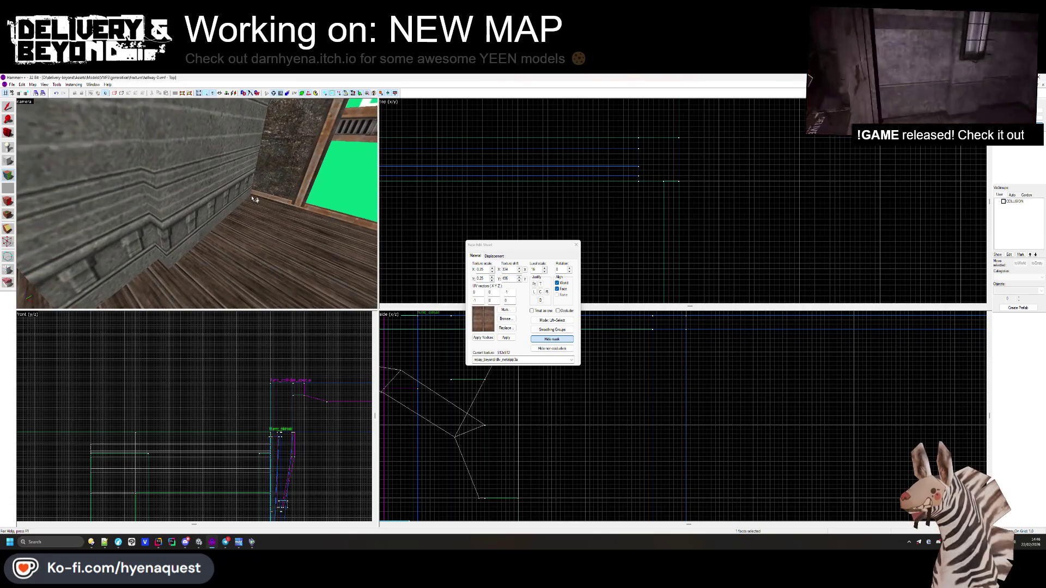
pyautogui.rightClick(253, 200)
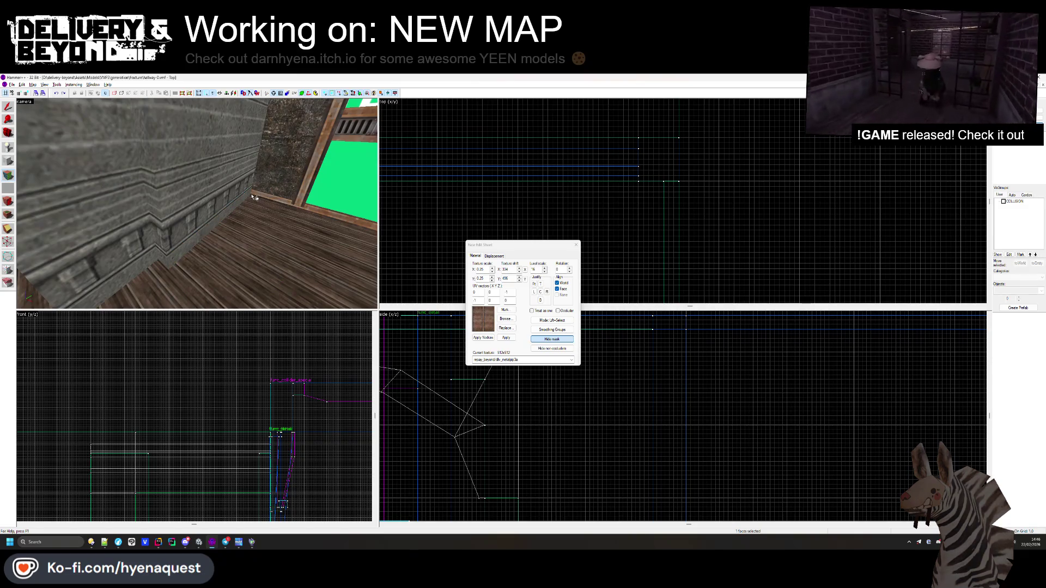
# - Select a wall face near the corner, then close face texture editing
pyautogui.click(152, 263)
pyautogui.press('z')
pyautogui.press('w')
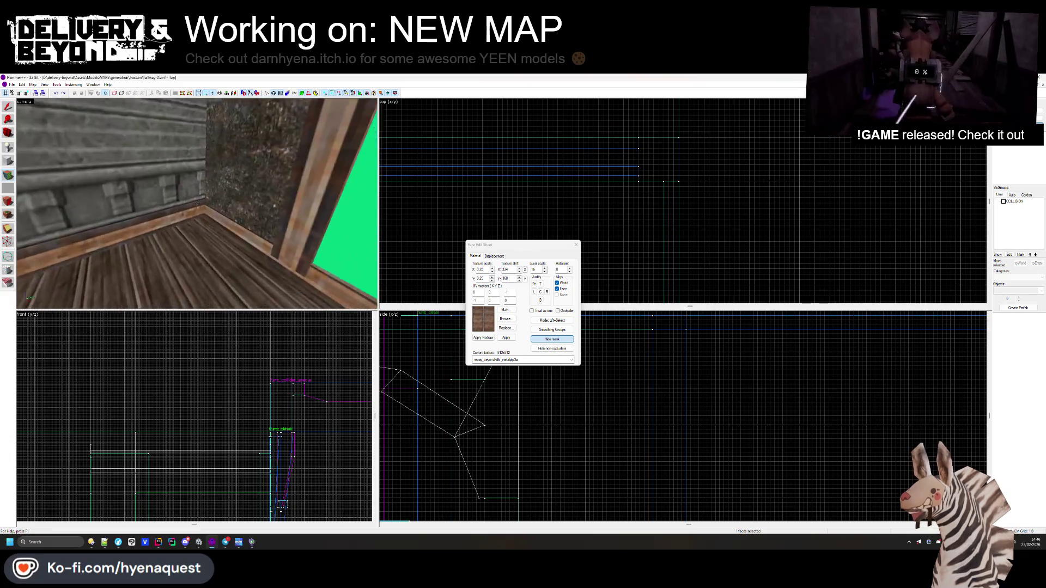
pyautogui.press('s')
pyautogui.press('z')
pyautogui.click(575, 245)
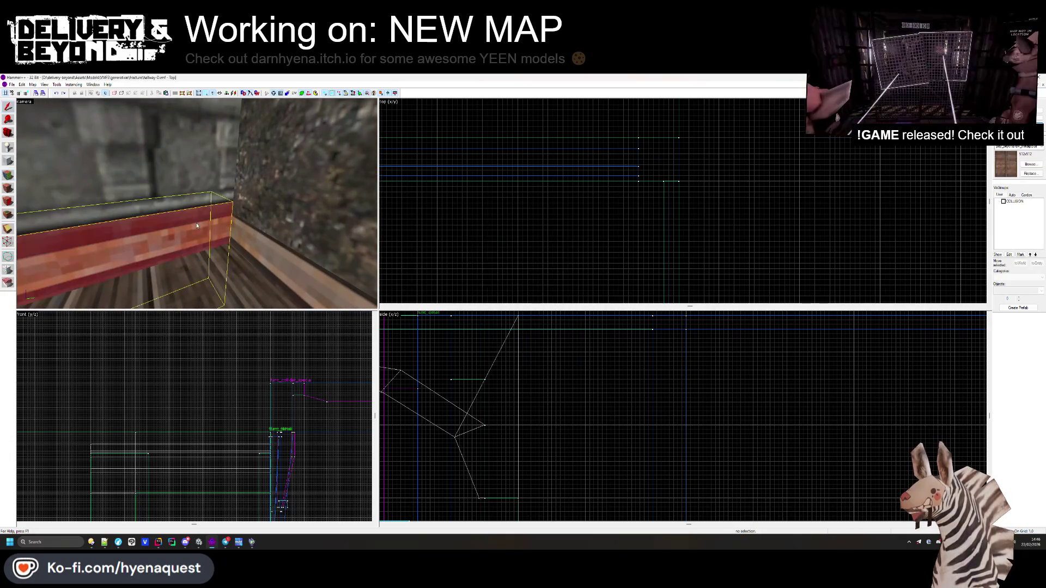
# - Lower the top of the wall-base trim brush in the Front view
pyautogui.scroll(5, 253, 396)
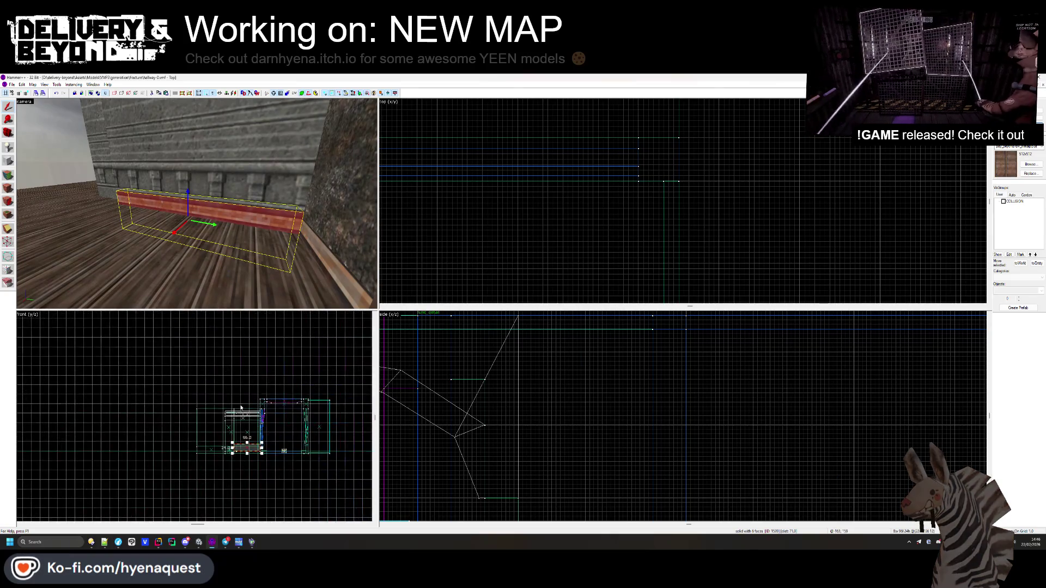
pyautogui.moveTo(251, 394); pyautogui.dragTo(252, 404)
pyautogui.click(269, 370)
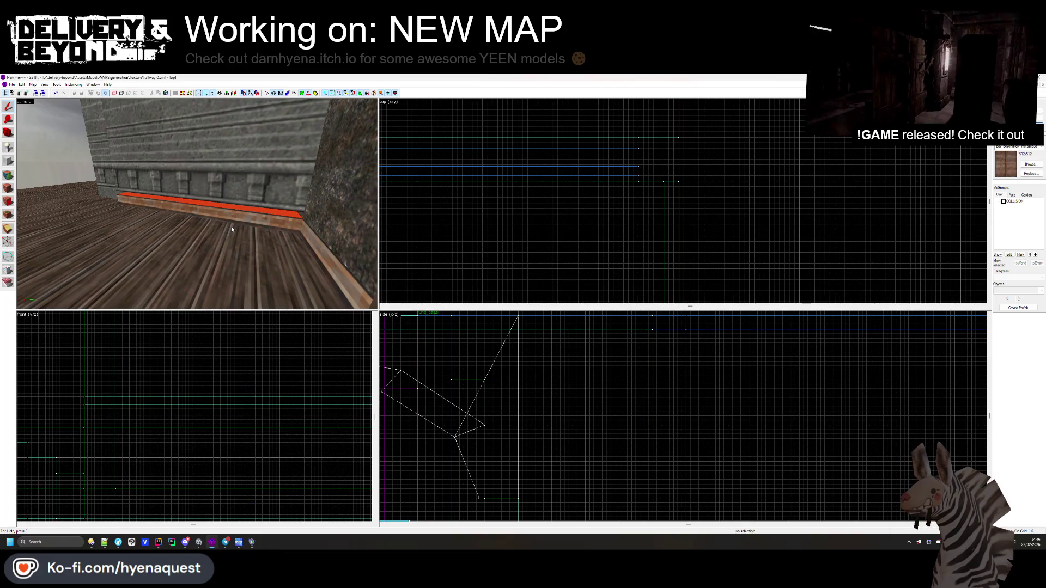
pyautogui.hotkey('ctrl', 'z')
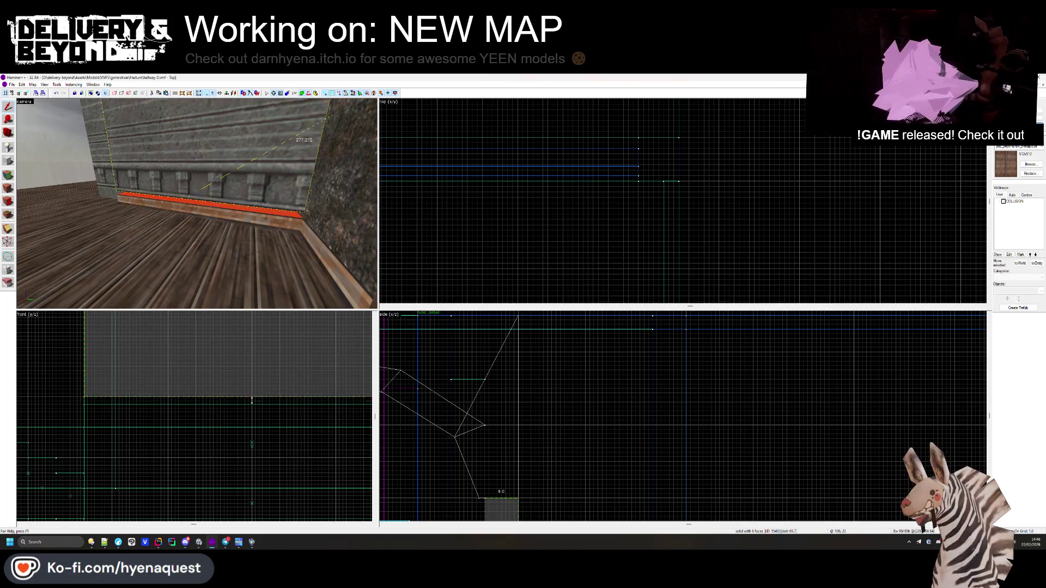
pyautogui.press('Escape')
# - Split the wall brush above the trim in two with the Clip tool
pyautogui.press('z')
pyautogui.press('z')
pyautogui.click(202, 198)
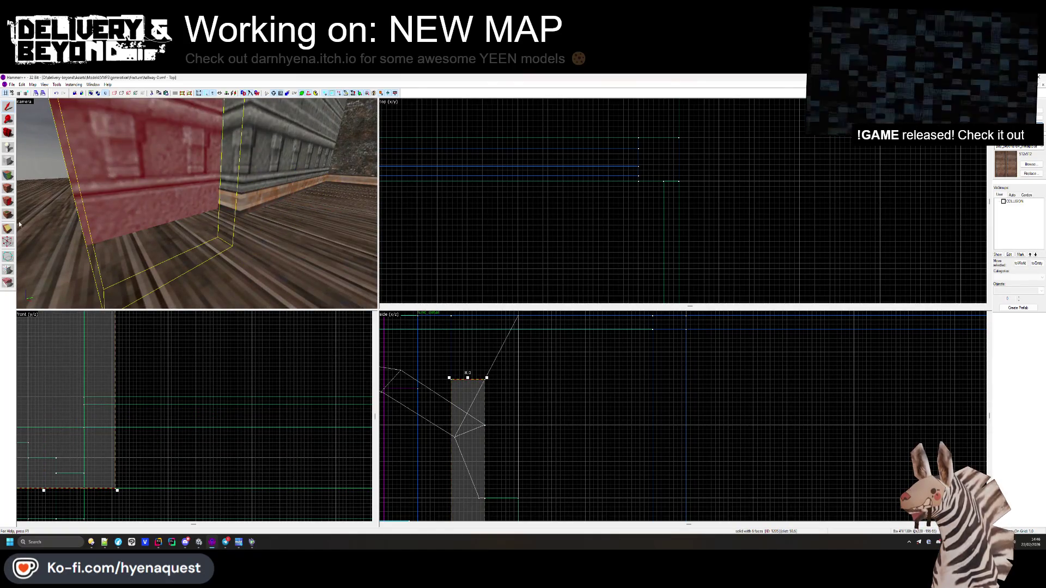
pyautogui.hotkey('shift', 'x')
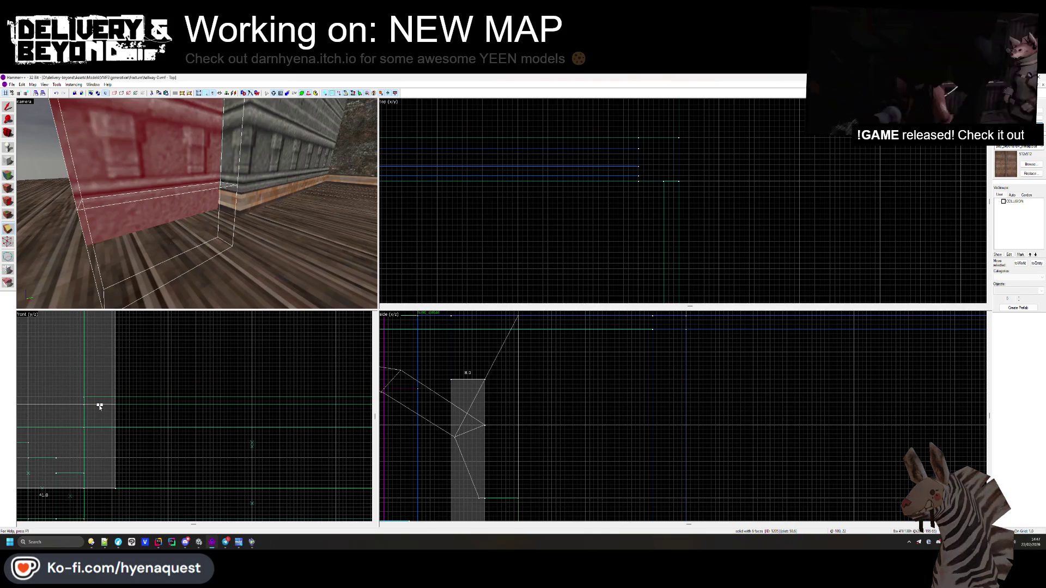
pyautogui.moveTo(101, 405); pyautogui.dragTo(108, 420)
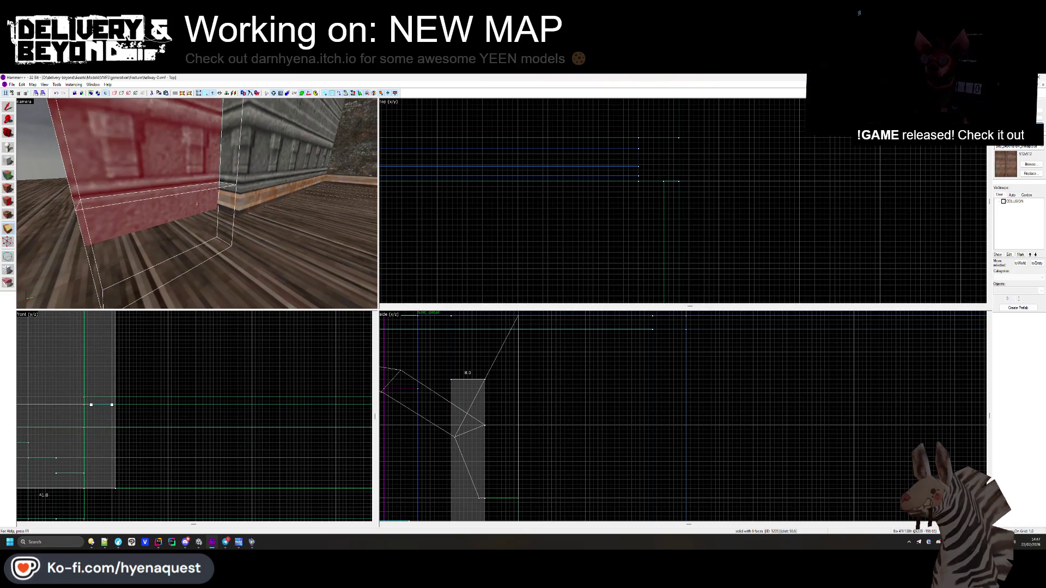
pyautogui.press('Return')
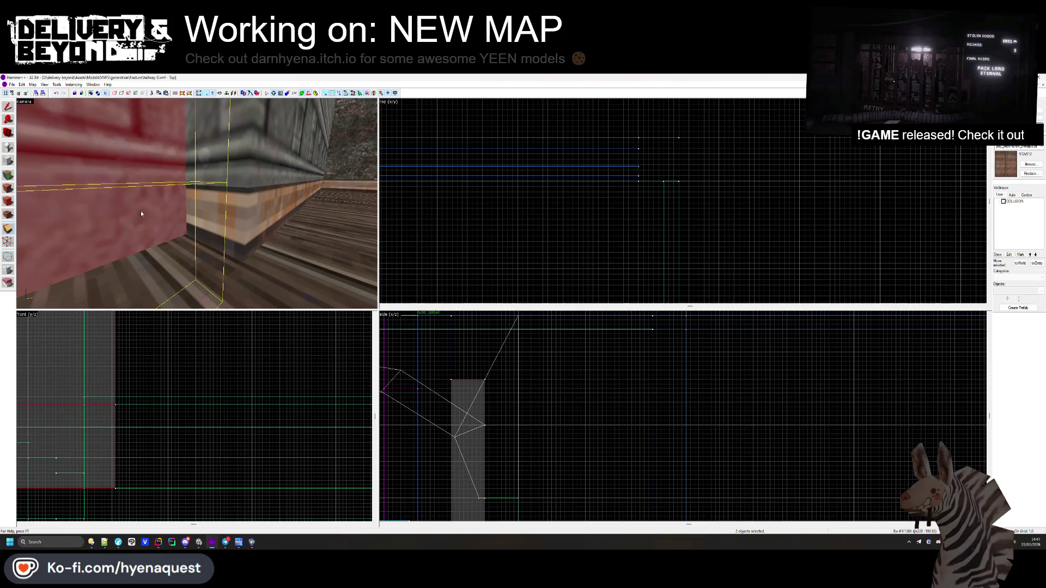
pyautogui.click(8, 176)
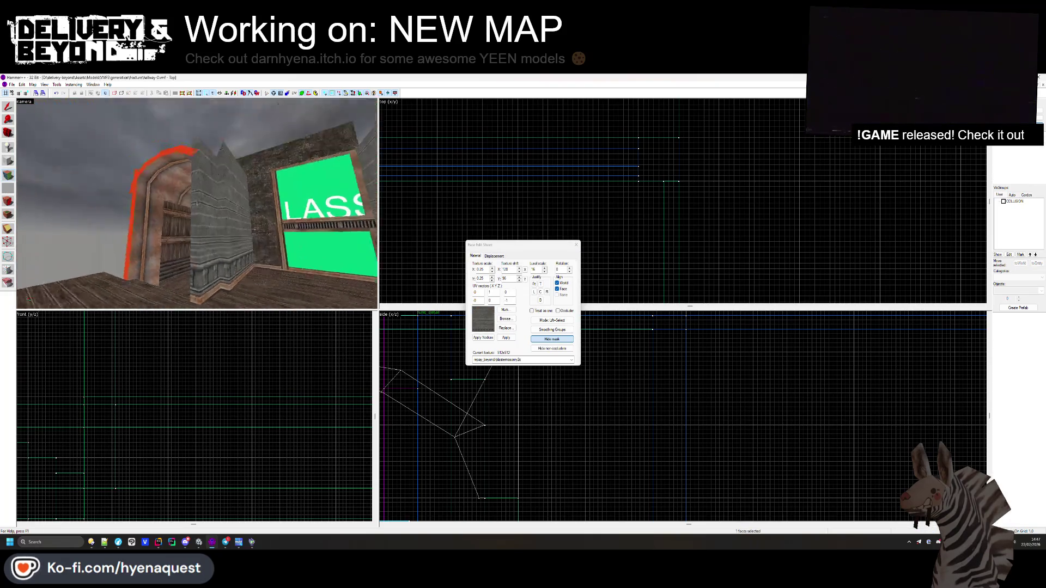
# - Inspect the grey plaster textures on other corridor wall faces in the 3D view
pyautogui.click(197, 203)
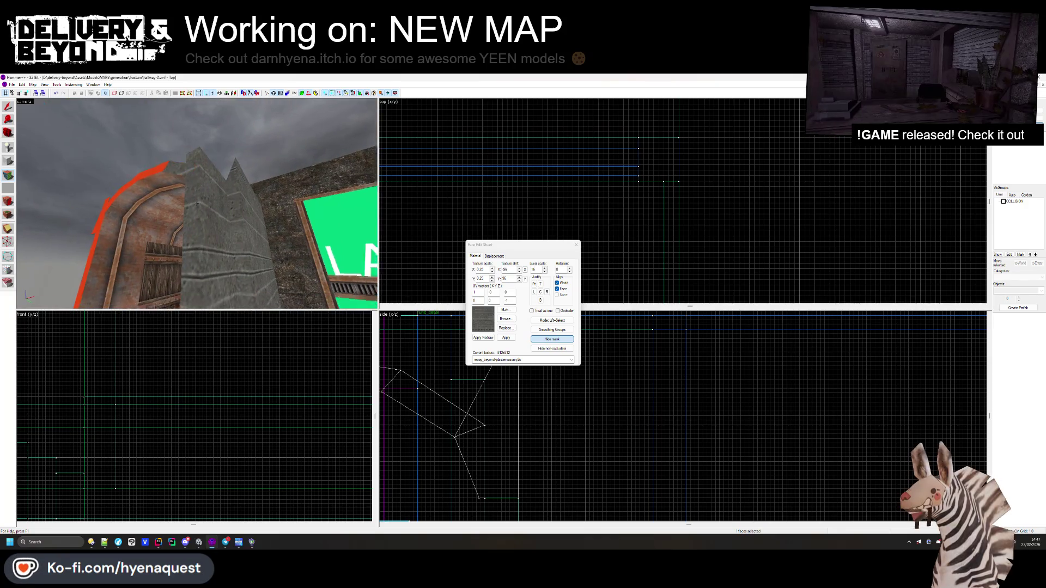
pyautogui.click(197, 204)
pyautogui.press('z')
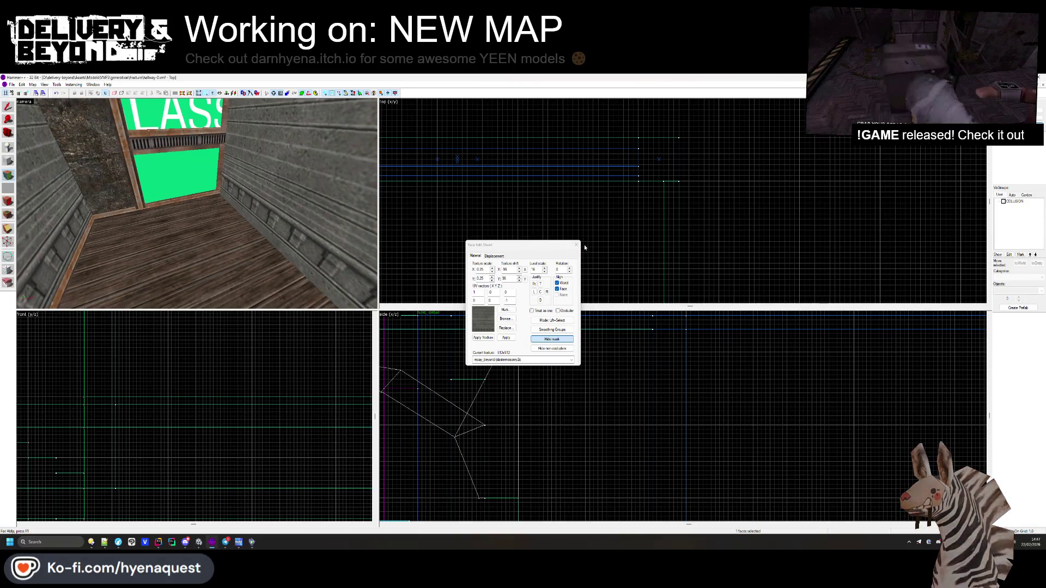
# - Select the right wall solid and resize it slightly in the Front view
pyautogui.click(576, 245)
pyautogui.click(305, 202)
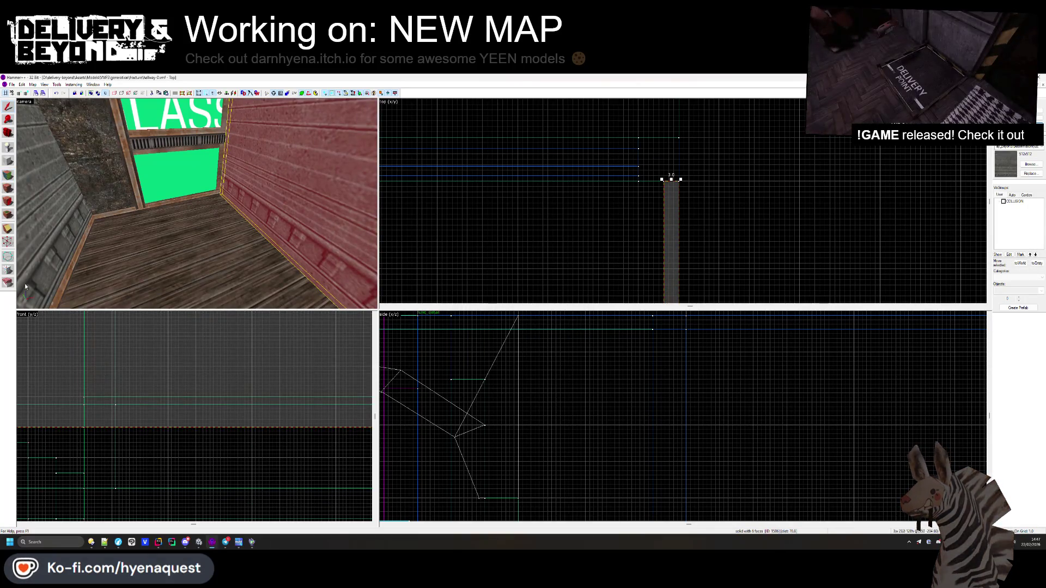
pyautogui.moveTo(113, 398); pyautogui.dragTo(107, 398)
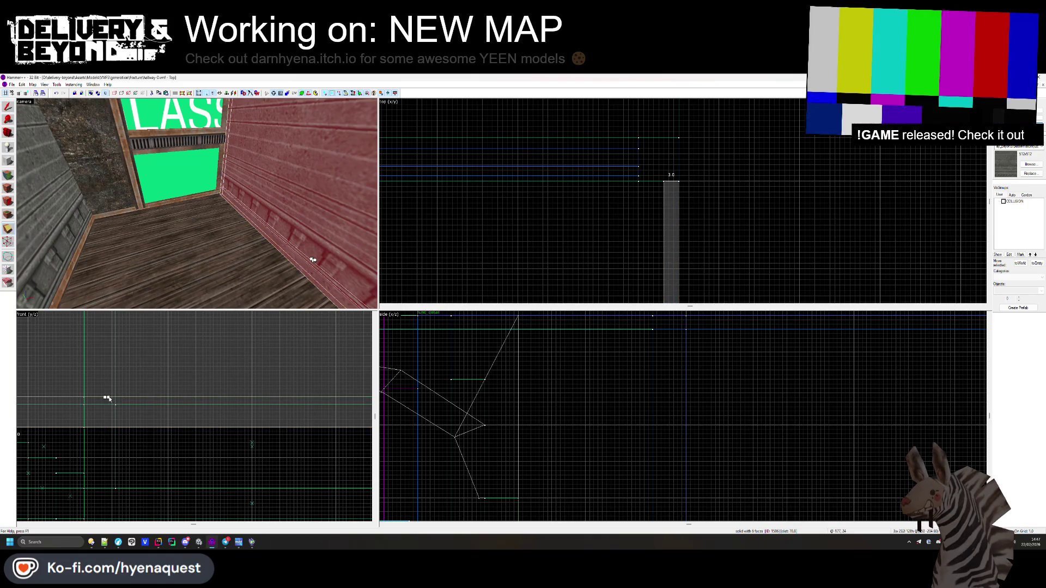
# - Check a face's texture on the solid in the Face Edit Sheet, then close it
pyautogui.hotkey('shift', 'a')
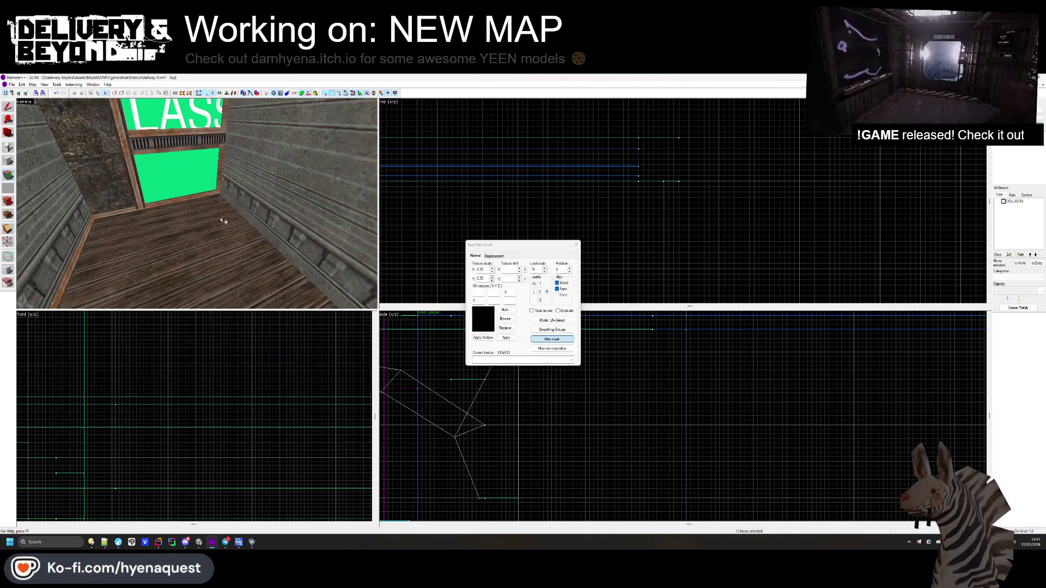
pyautogui.click(219, 195)
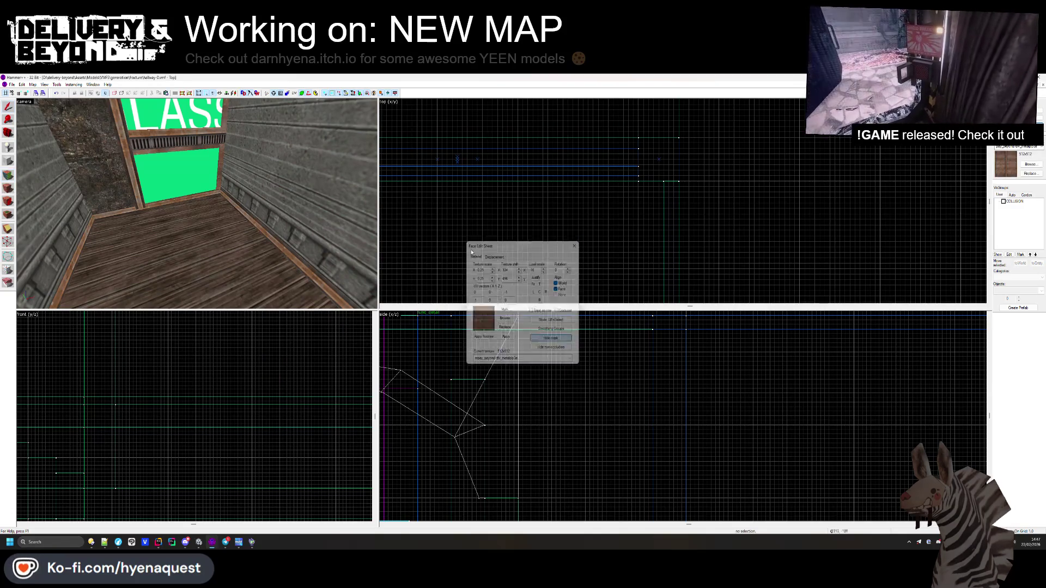
pyautogui.click(576, 245)
# - Select the wall brushes facing the camera and the baseboard trim brush
pyautogui.scroll(5, 196, 204)
pyautogui.moveTo(196, 204); pyautogui.dragTo(197, 206)
pyautogui.click(68, 210)
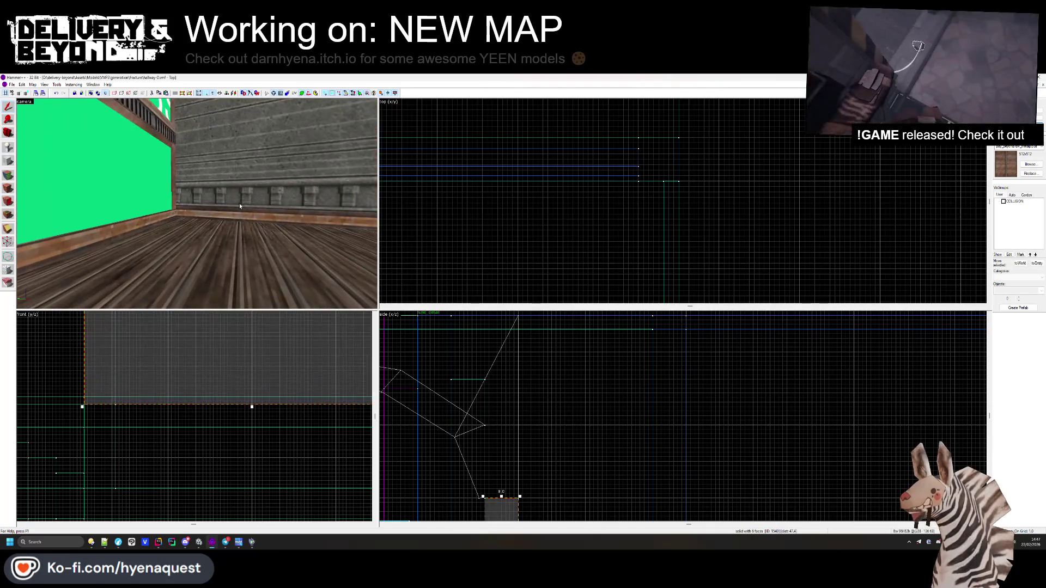
pyautogui.click(260, 208)
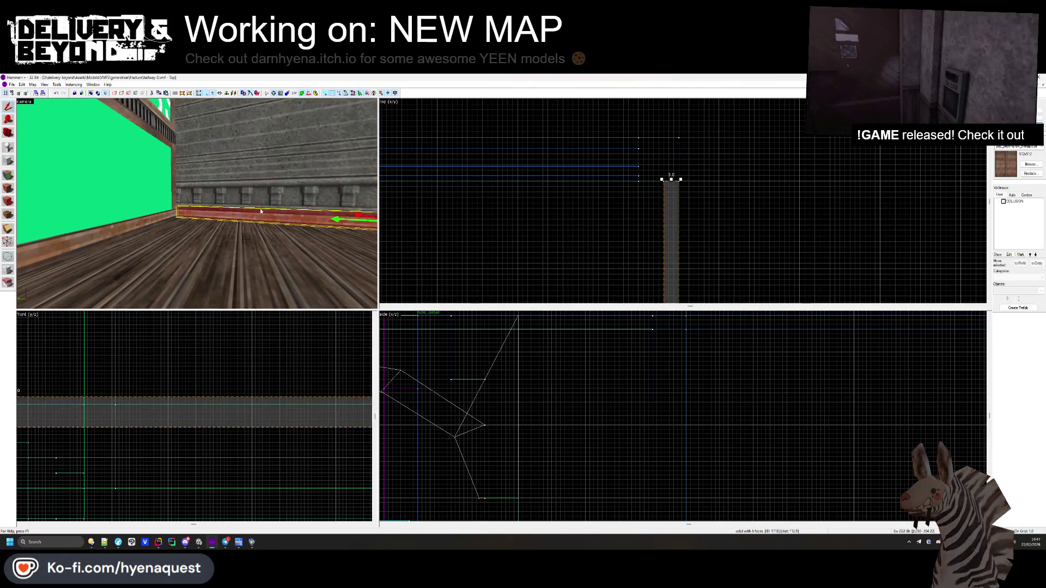
pyautogui.scroll(-2, 243, 388)
pyautogui.scroll(4, 288, 387)
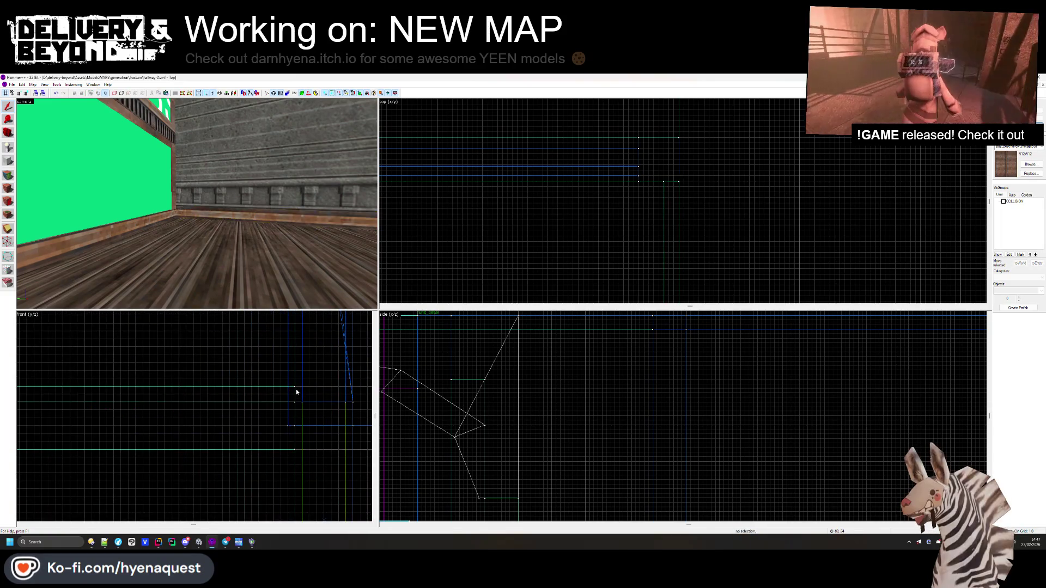
# - Select the wall brush above the trim, then deselect and view the corridor toward the stairs
pyautogui.click(297, 397)
pyautogui.click(292, 393)
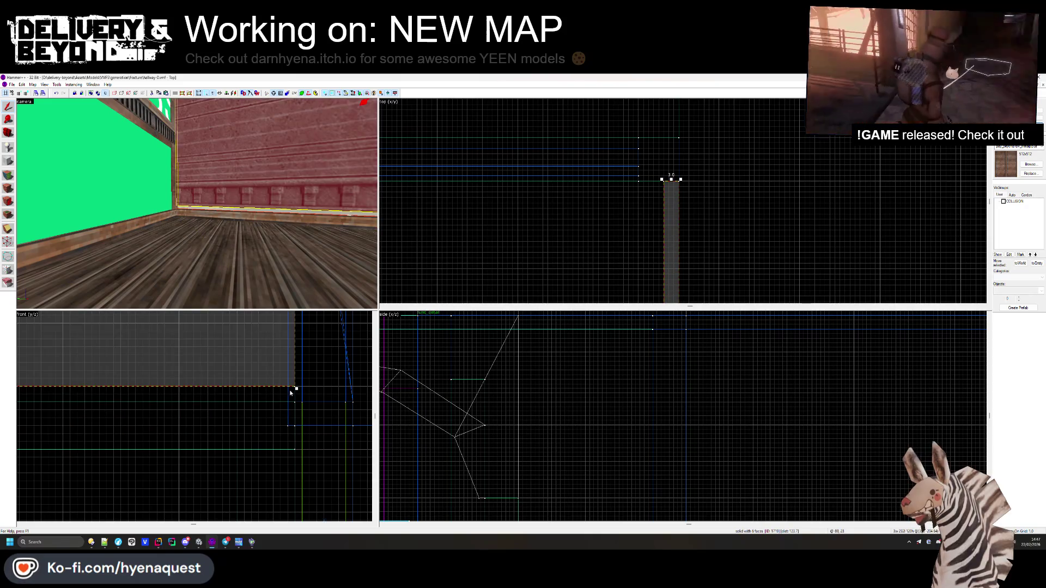
pyautogui.click(278, 421)
pyautogui.press('z')
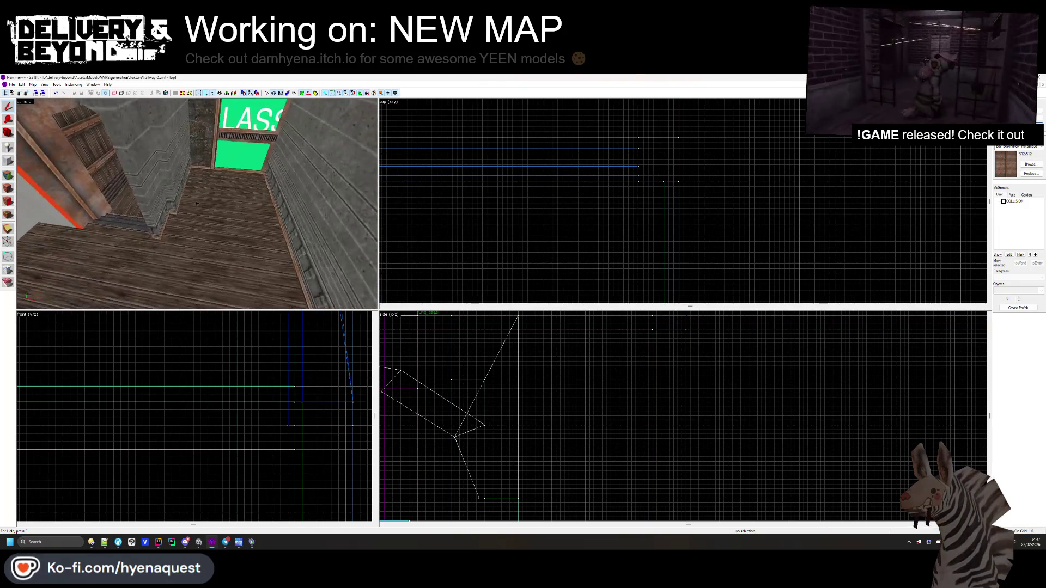
pyautogui.press('z')
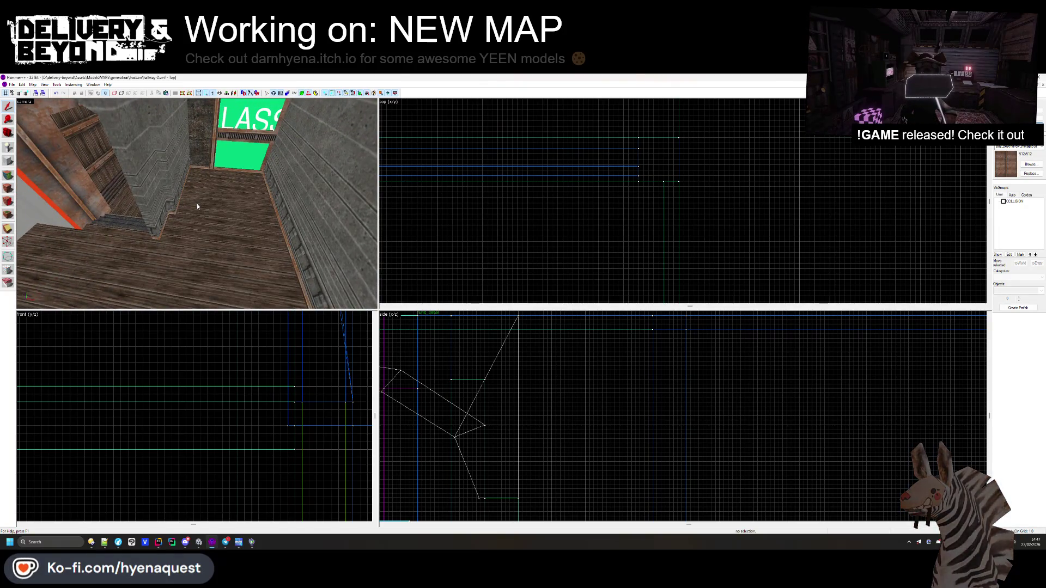
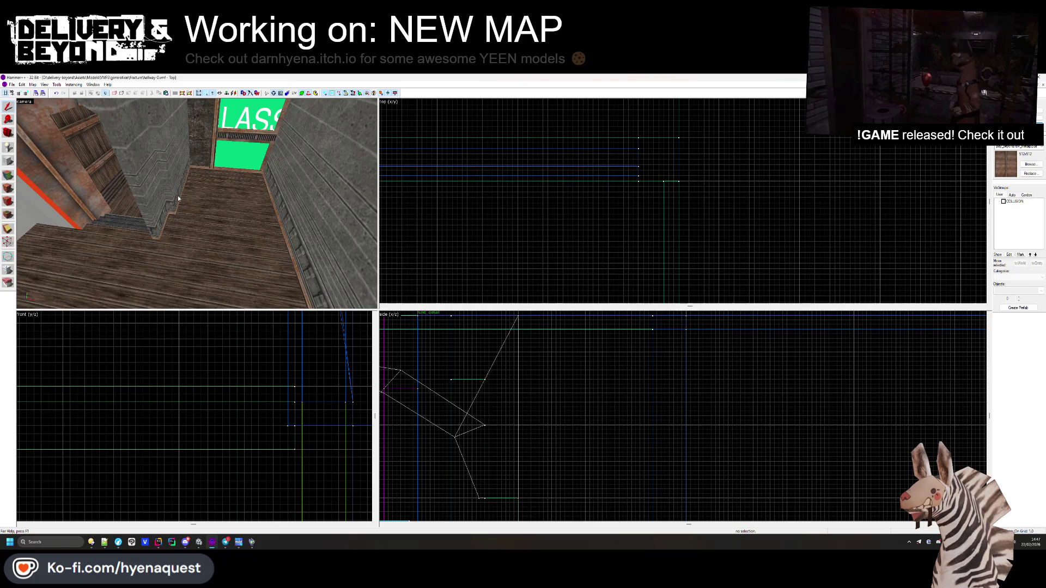
# - Select and inspect the corridor floor brush, then the right corridor wall brush
pyautogui.moveTo(310, 190); pyautogui.dragTo(189, 174)
pyautogui.click(189, 174)
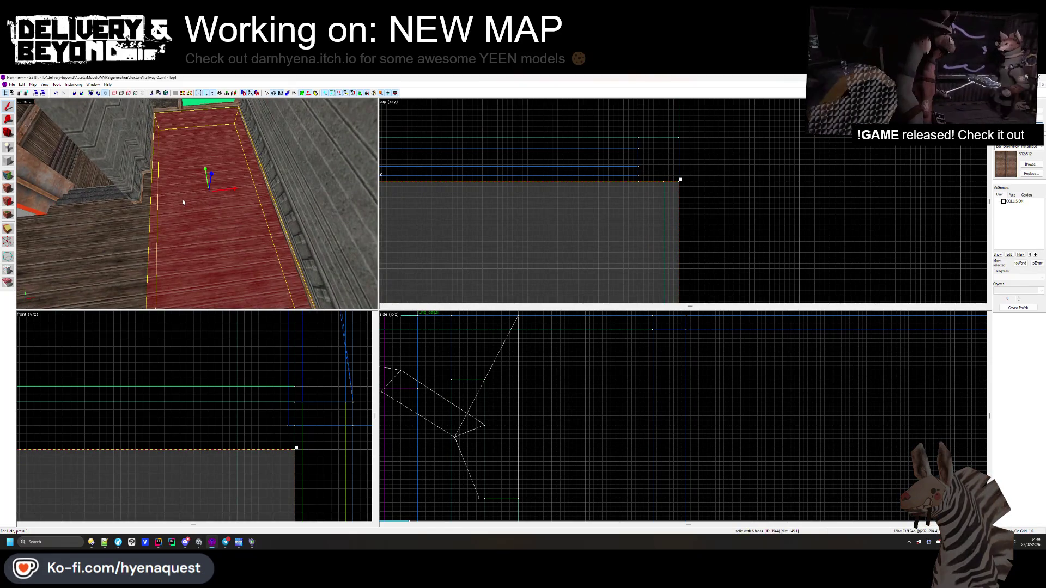
pyautogui.click(693, 182)
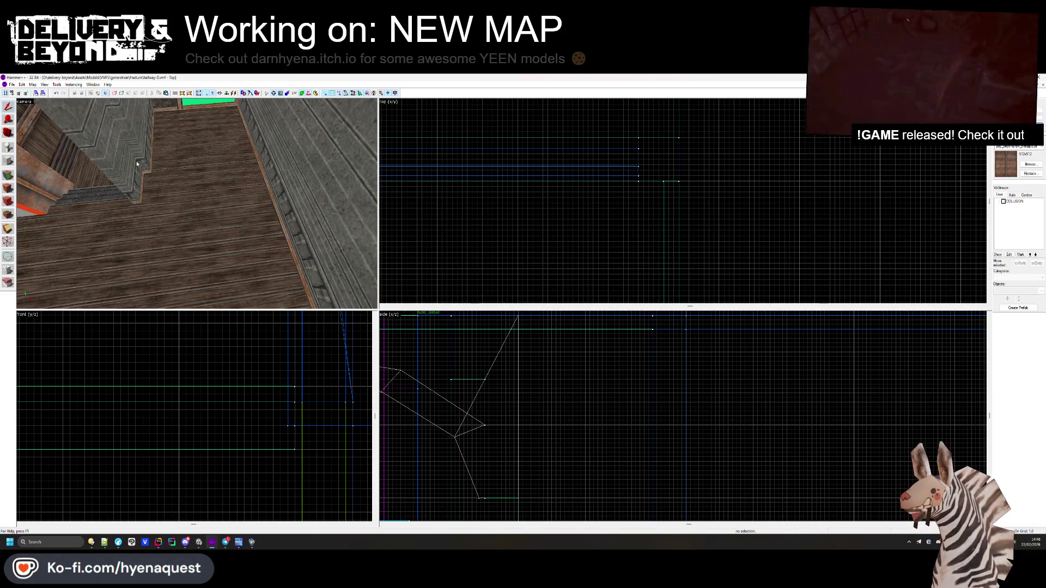
pyautogui.moveTo(290, 199); pyautogui.dragTo(196, 204)
pyautogui.click(226, 187)
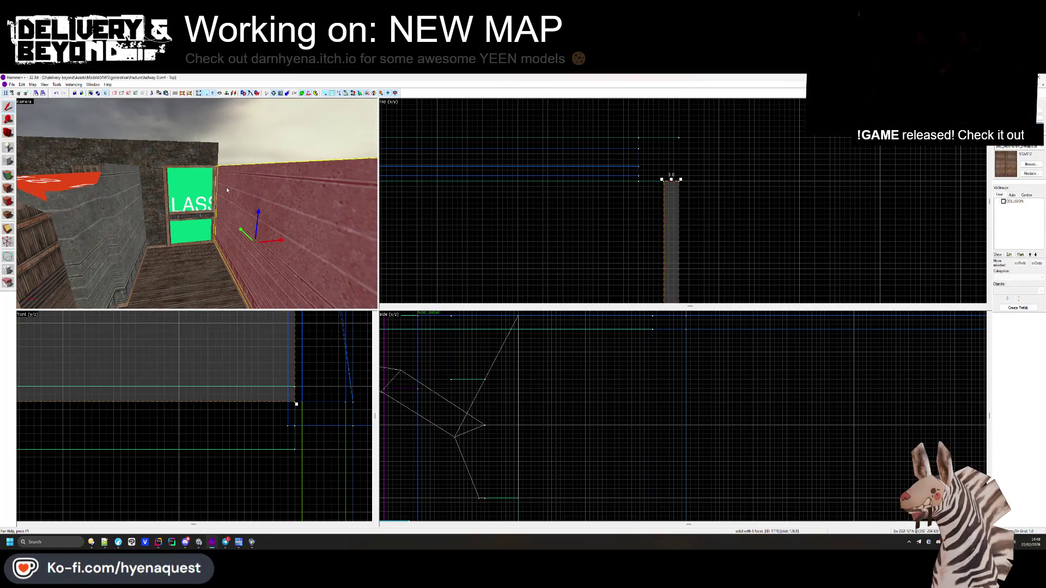
pyautogui.scroll(-2, 208, 460)
pyautogui.scroll(3, 239, 412)
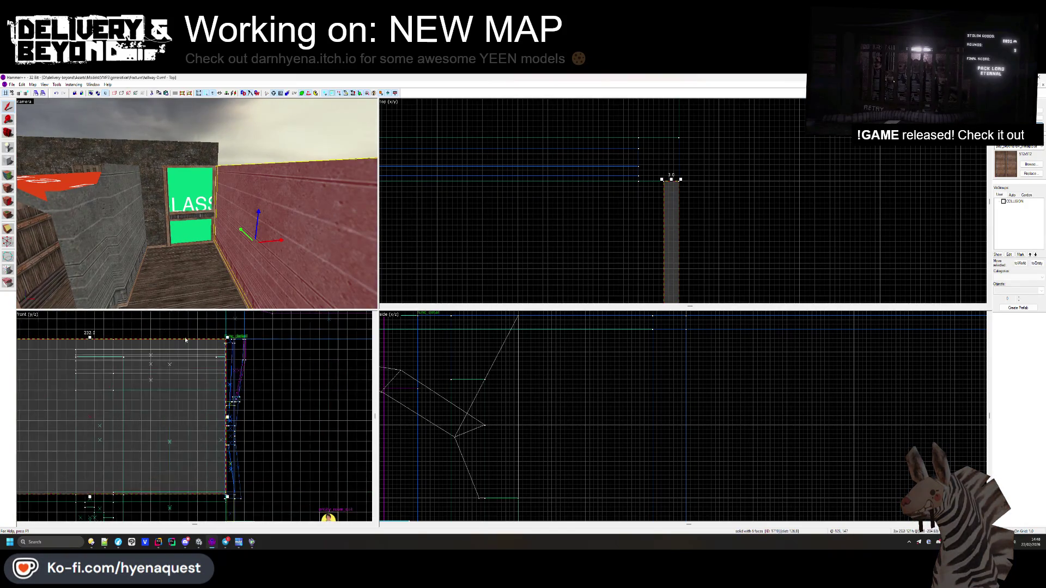
# - Check the neighbouring brush and the upper beam in the front view, then reselect the right wall
pyautogui.click(240, 412)
pyautogui.click(239, 412)
pyautogui.scroll(-2, 240, 412)
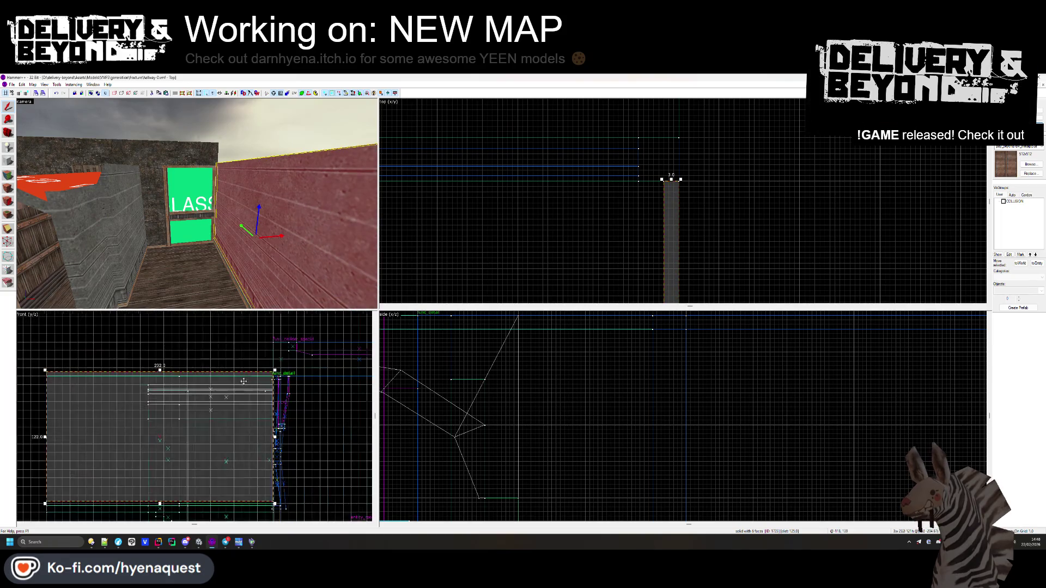
pyautogui.click(159, 505)
pyautogui.scroll(3, 287, 405)
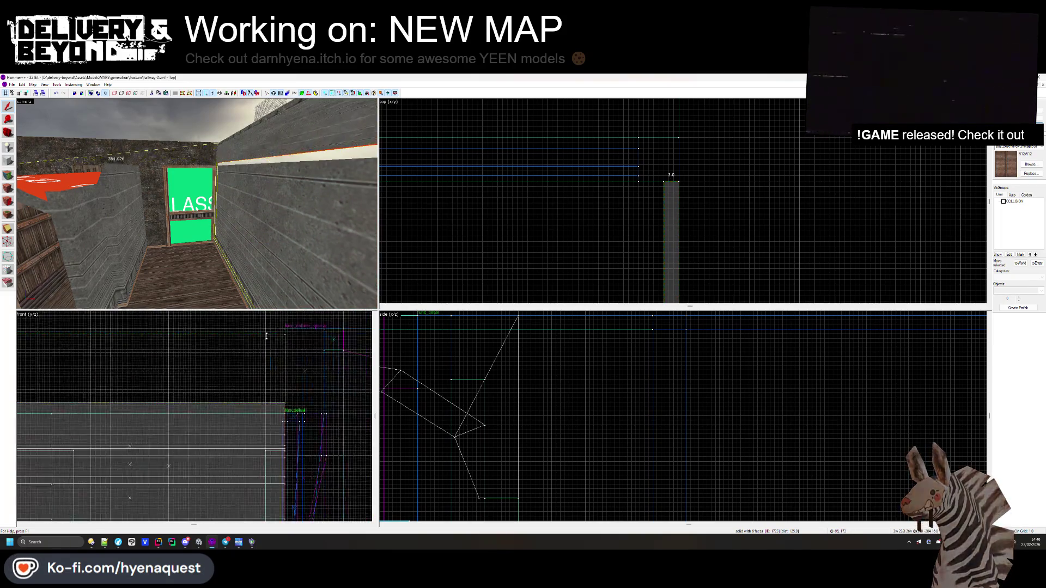
pyautogui.scroll(2, 287, 405)
pyautogui.click(284, 414)
pyautogui.scroll(-1, 279, 471)
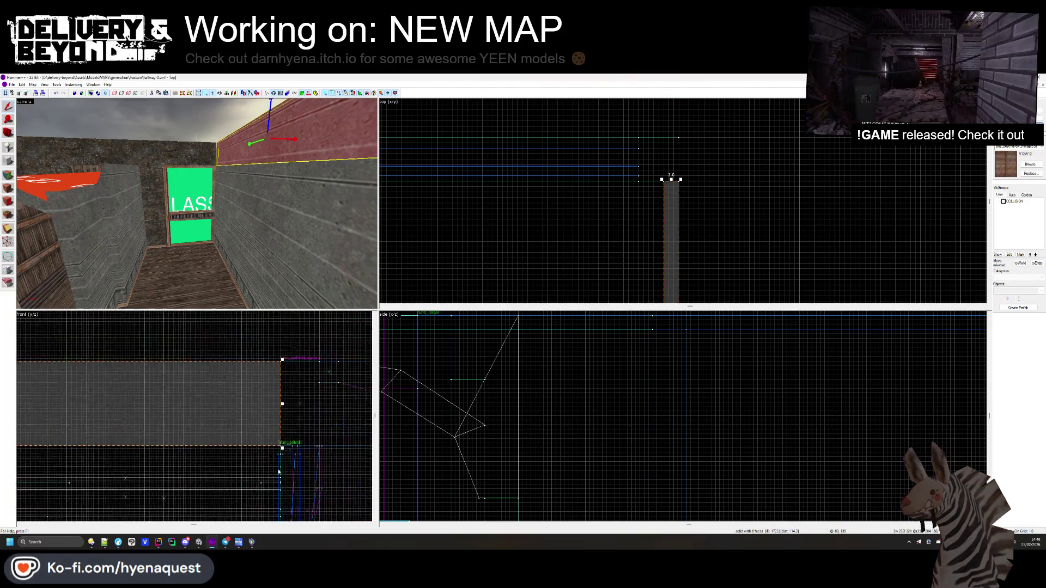
pyautogui.scroll(3, 81, 384)
# - Cancel the stray 236-unit box and switch to texturing individual faces
pyautogui.moveTo(81, 388); pyautogui.dragTo(81, 414)
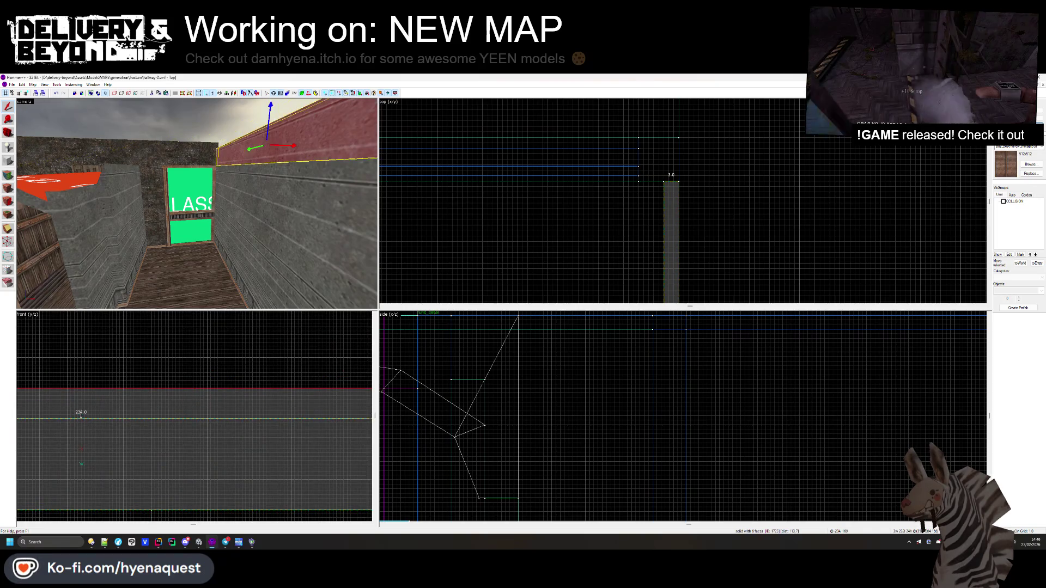
pyautogui.press('Escape')
pyautogui.click(7, 177)
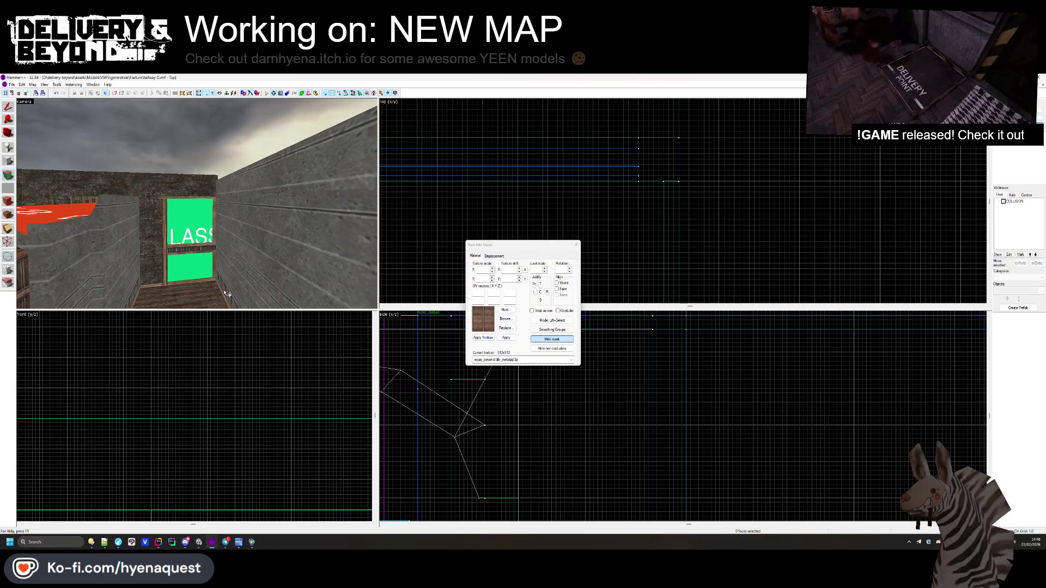
# - Paint the brown trim texture onto the top face of the right corridor wall
pyautogui.rightClick(244, 183)
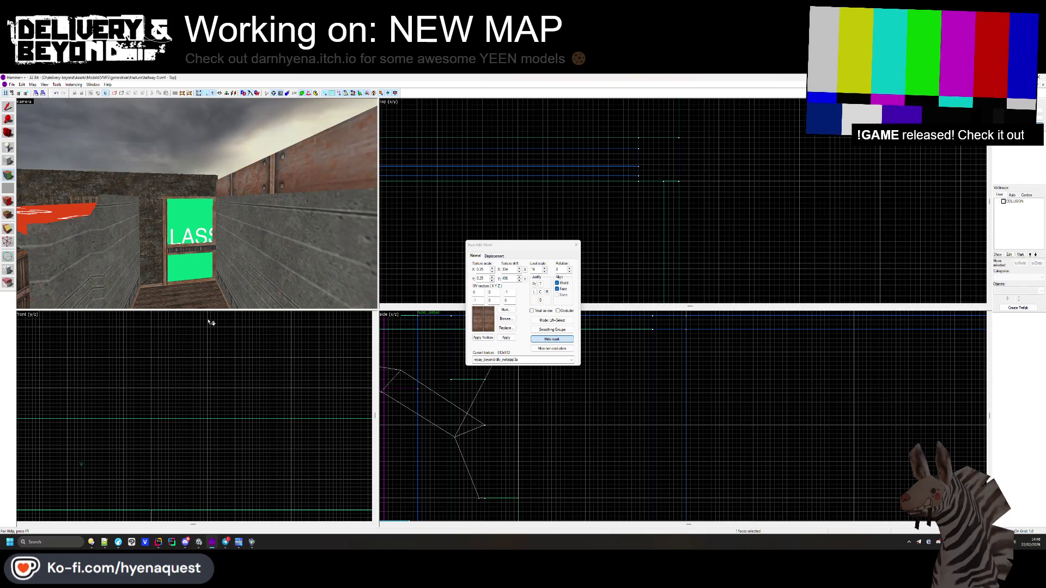
pyautogui.moveTo(256, 200); pyautogui.dragTo(564, 239)
pyautogui.click(576, 246)
# - Fly the 3D camera through the doorway down the wooden hallway, then switch to Unity
pyautogui.press('z')
pyautogui.press('w')
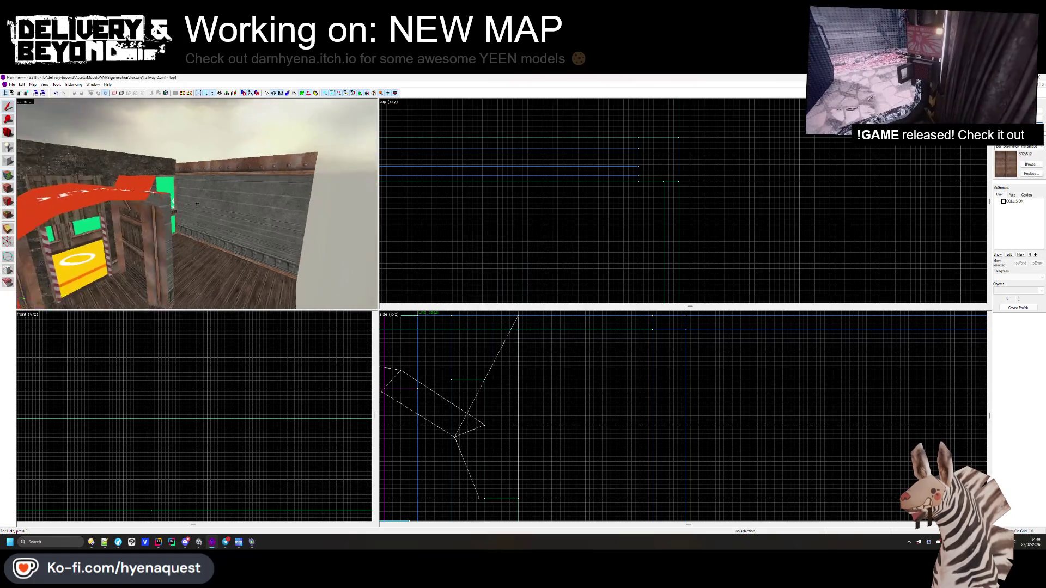
pyautogui.press('w')
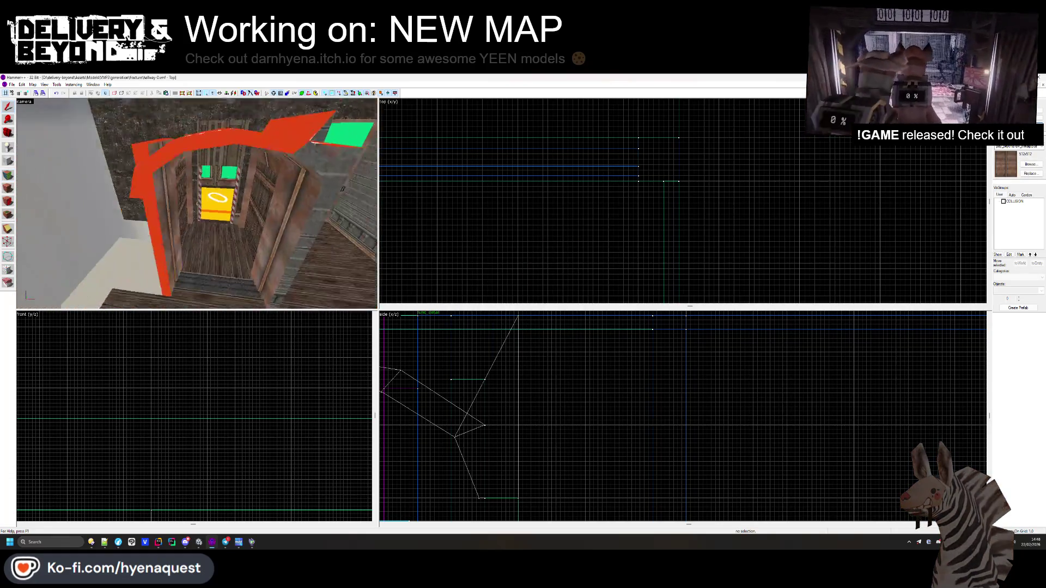
pyautogui.press('w')
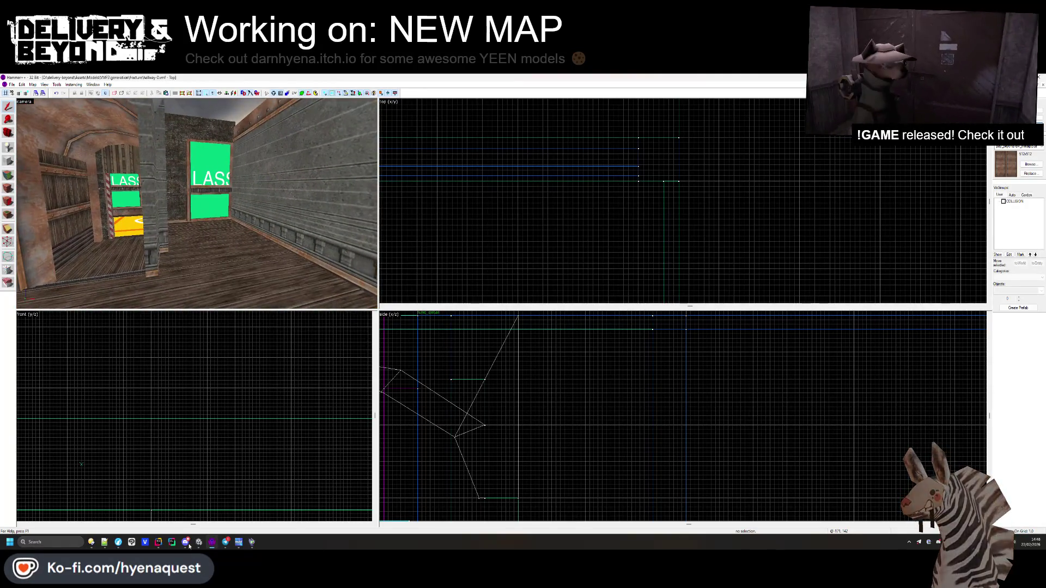
pyautogui.hotkey('alt', 'Tab')
# - Browse to the Map > Fracture folder and open the entry-0 prefab
pyautogui.press('s')
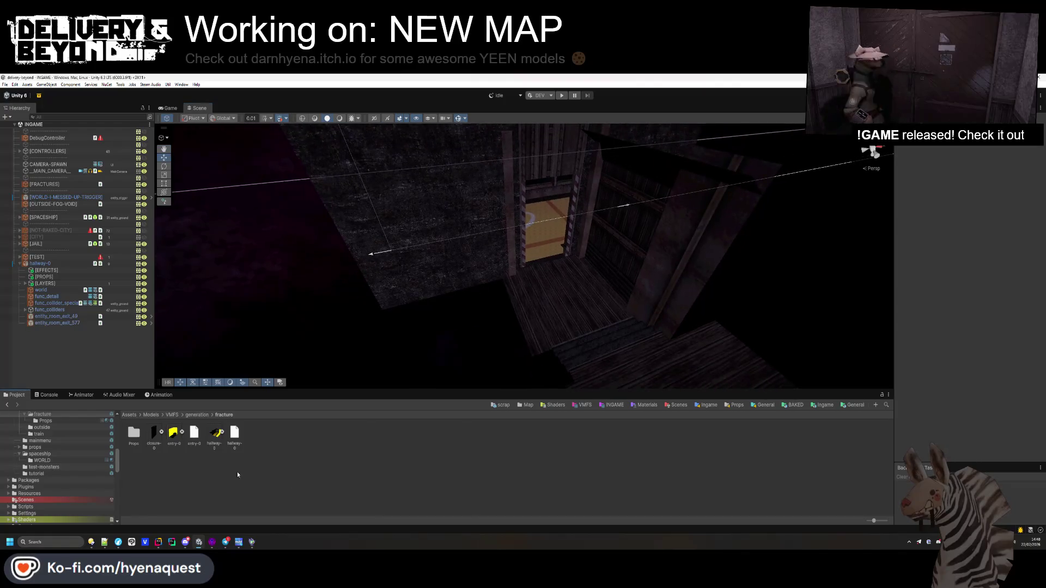
pyautogui.doubleClick(133, 433)
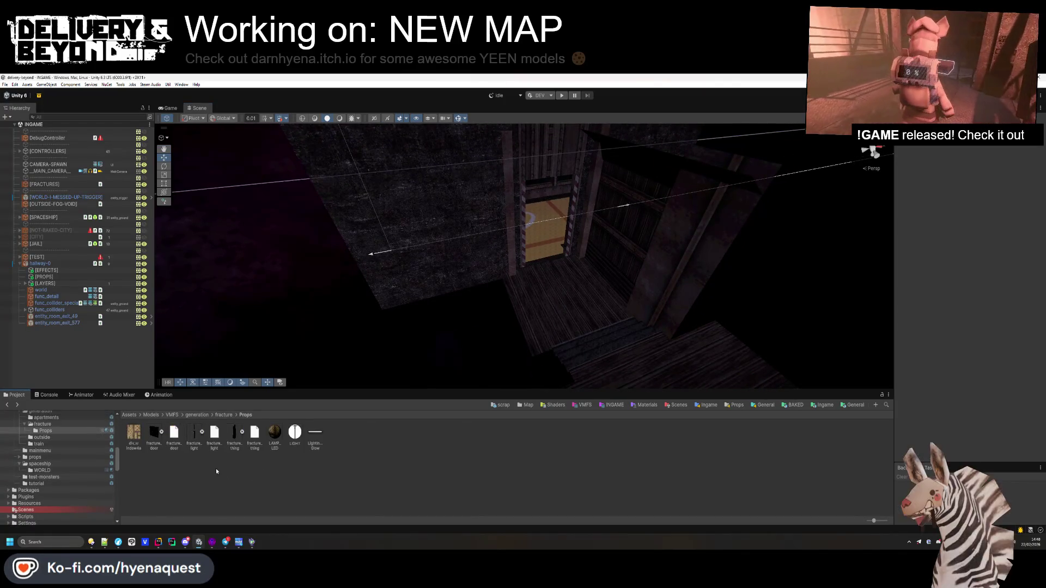
pyautogui.press('BackSpace')
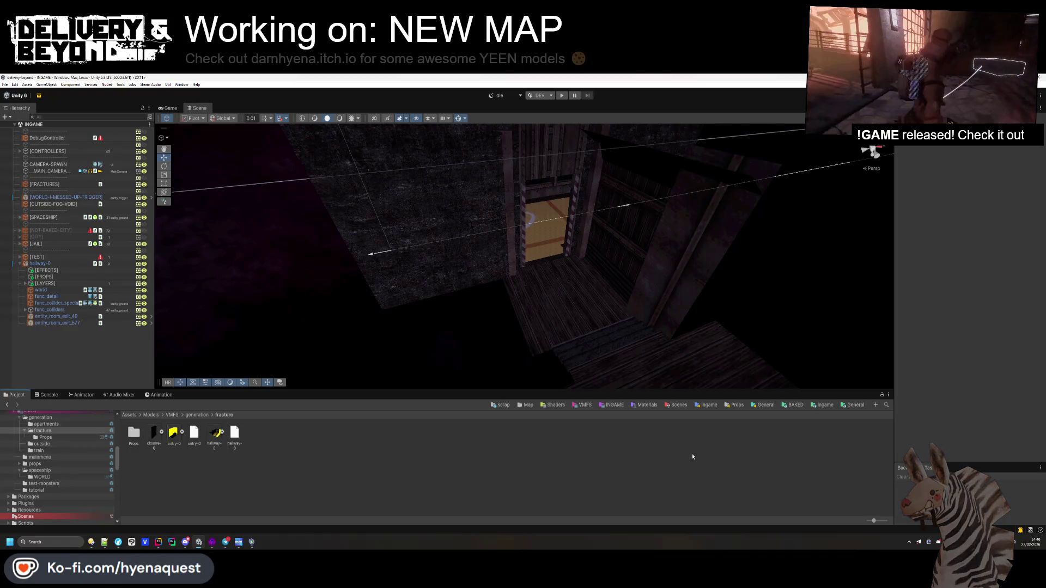
pyautogui.click(527, 405)
pyautogui.doubleClick(174, 433)
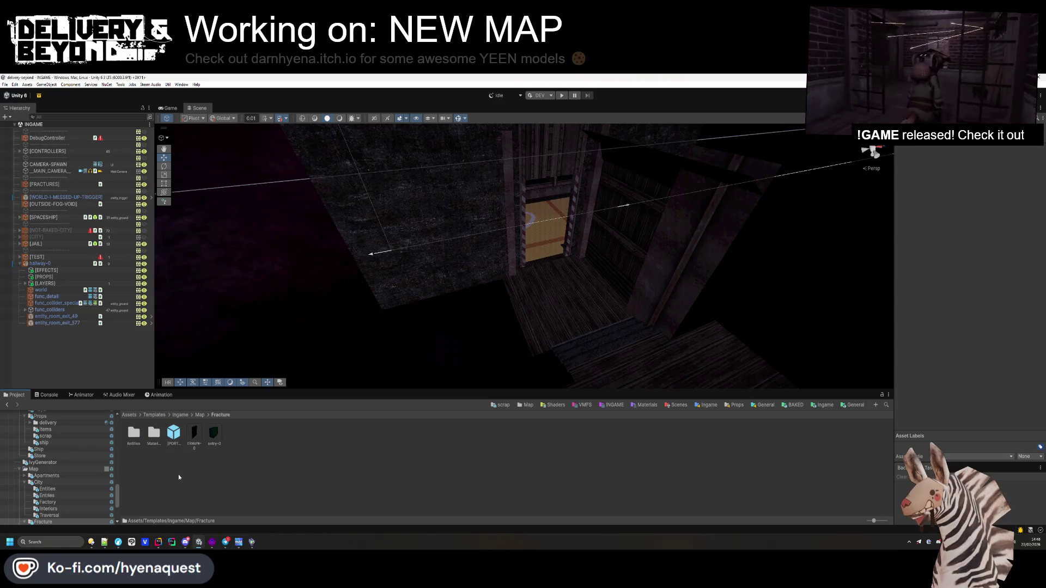
pyautogui.doubleClick(214, 433)
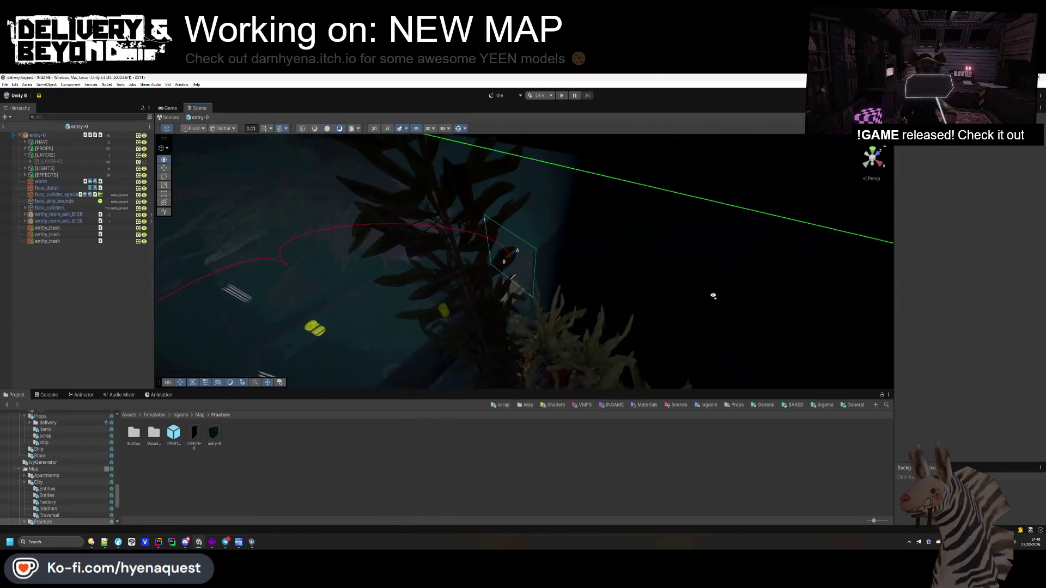
# - Activate [LAYER-0] and inspect the neon sign, doorway, floor and ceiling pipes
pyautogui.moveTo(631, 278)
pyautogui.mouseDown()
pyautogui.moveTo(648, 296)
pyautogui.moveTo(550, 207)
pyautogui.moveTo(523, 215)
pyautogui.moveTo(285, 196)
pyautogui.mouseUp()
pyautogui.click(47, 162)
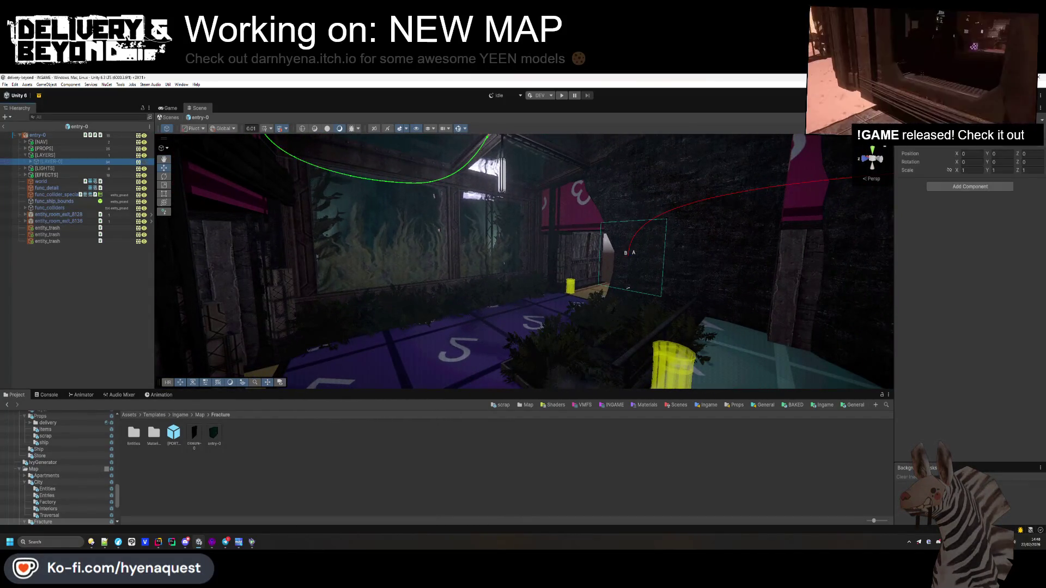
pyautogui.hotkey('shift', 'alt', 'a')
pyautogui.moveTo(628, 287)
pyautogui.mouseDown()
pyautogui.moveTo(489, 281)
pyautogui.moveTo(587, 276)
pyautogui.mouseUp()
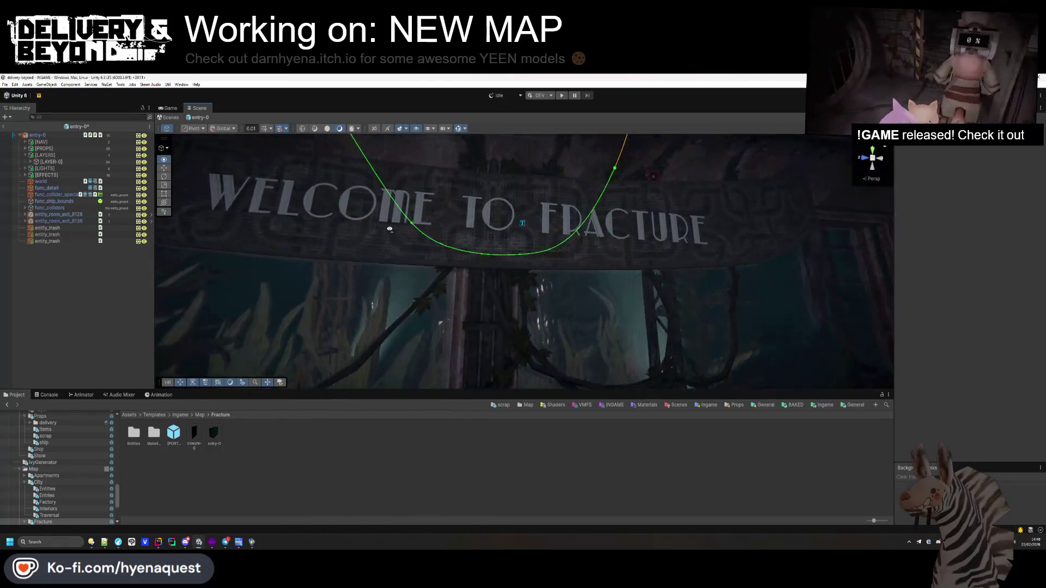
pyautogui.moveTo(390, 229); pyautogui.dragTo(412, 225)
pyautogui.moveTo(488, 191)
pyautogui.mouseDown()
pyautogui.moveTo(423, 203)
pyautogui.moveTo(375, 253)
pyautogui.mouseUp()
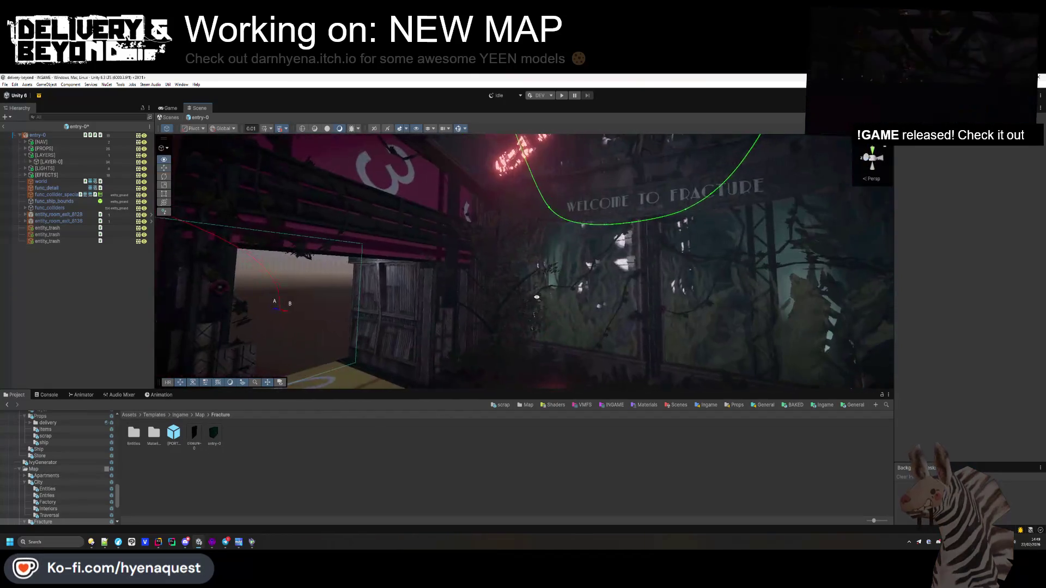
pyautogui.moveTo(537, 300); pyautogui.dragTo(457, 345)
pyautogui.moveTo(335, 336); pyautogui.dragTo(621, 284)
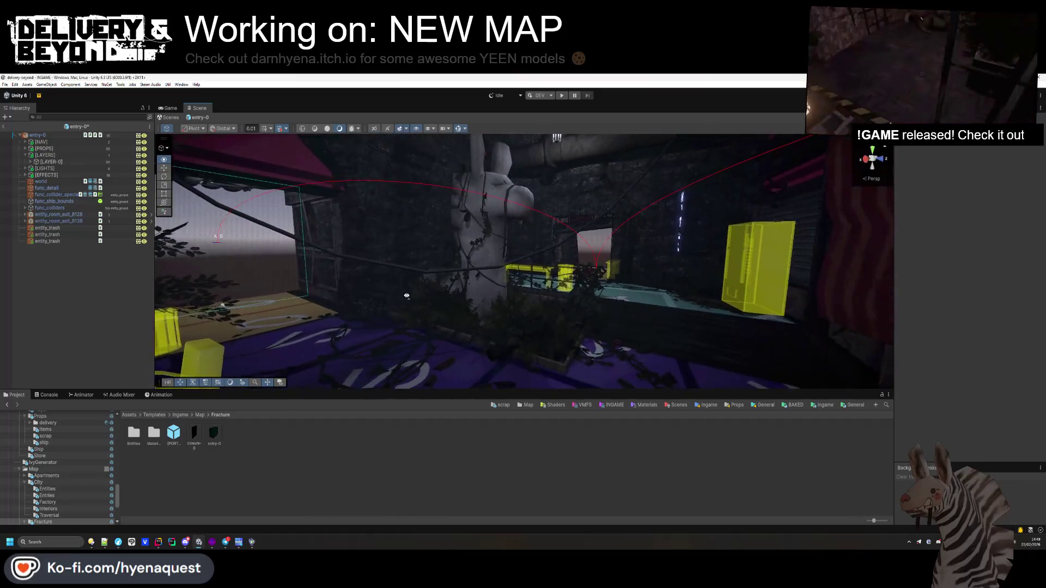
pyautogui.moveTo(436, 303)
pyautogui.mouseDown()
pyautogui.moveTo(452, 242)
pyautogui.moveTo(419, 189)
pyautogui.moveTo(543, 204)
pyautogui.moveTo(864, 193)
pyautogui.moveTo(305, 261)
pyautogui.mouseUp()
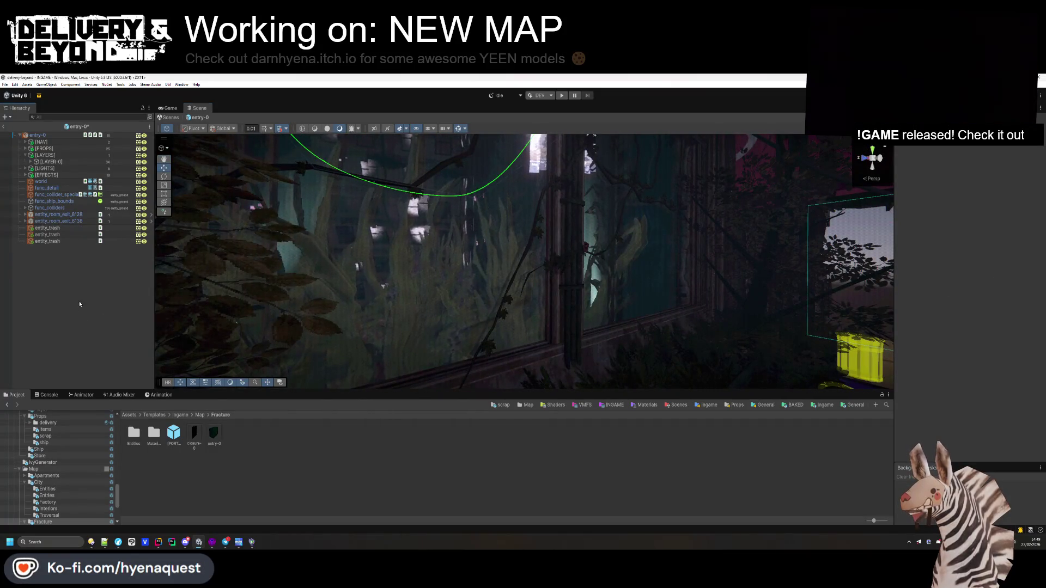
# - Exit entry-0 prefab editing, answer the save prompt, and return to Hammer++
pyautogui.click(4, 127)
pyautogui.click(503, 316)
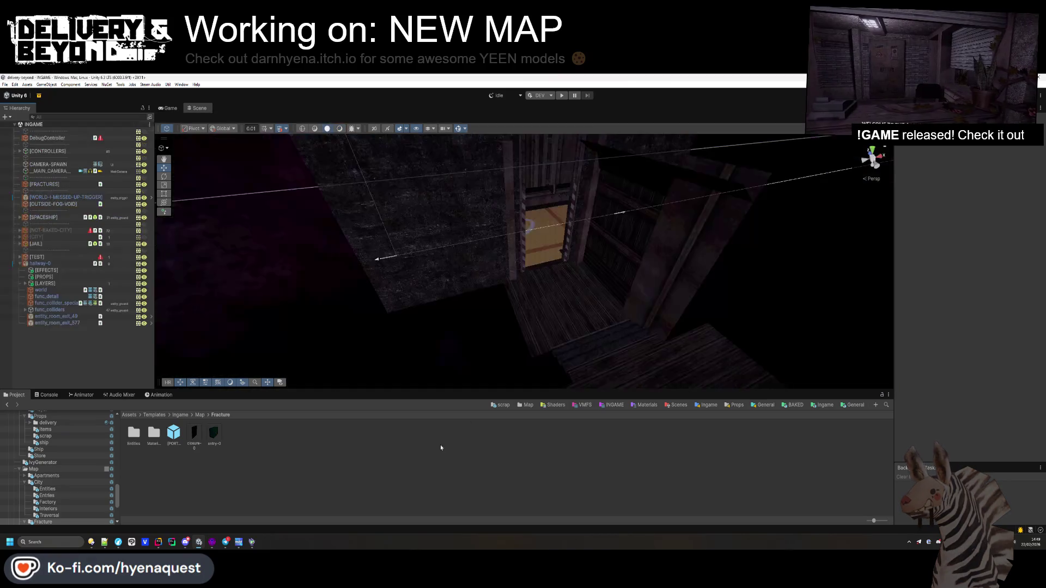
pyautogui.moveTo(494, 246)
pyautogui.mouseDown()
pyautogui.moveTo(465, 202)
pyautogui.moveTo(457, 278)
pyautogui.moveTo(685, 320)
pyautogui.moveTo(637, 334)
pyautogui.mouseUp()
pyautogui.hotkey('alt', 'Tab')
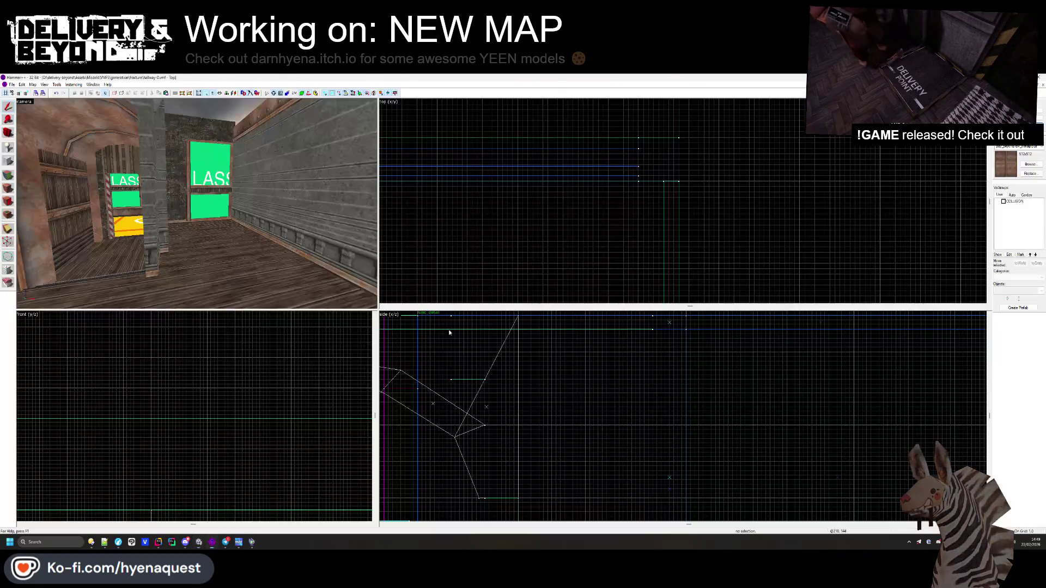
# - Compare the Unity hallway, then free-look around the level in Hammer++
pyautogui.hotkey('alt', 'Tab')
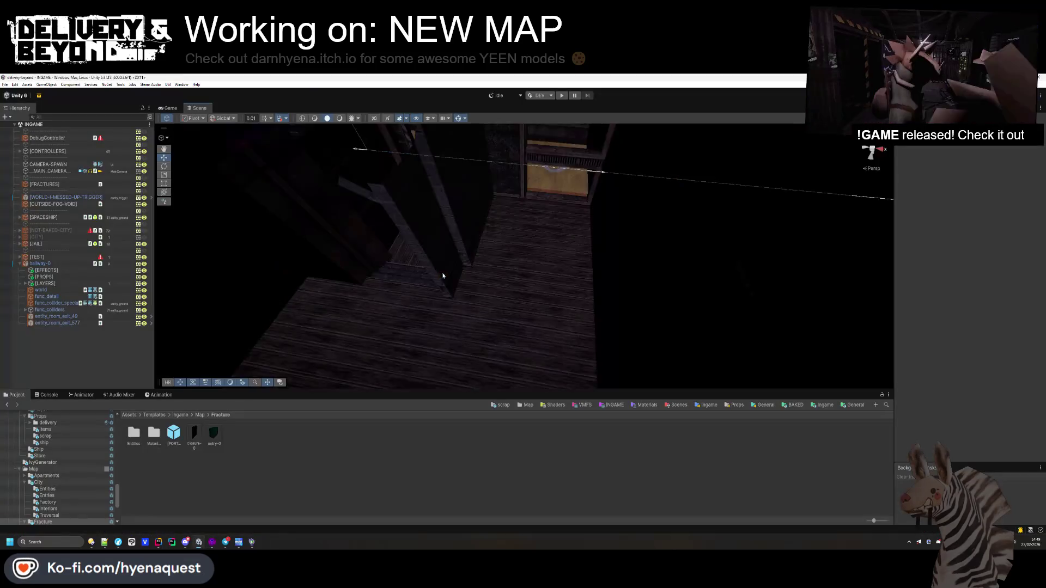
pyautogui.moveTo(440, 272); pyautogui.dragTo(464, 238)
pyautogui.hotkey('alt', 'Tab')
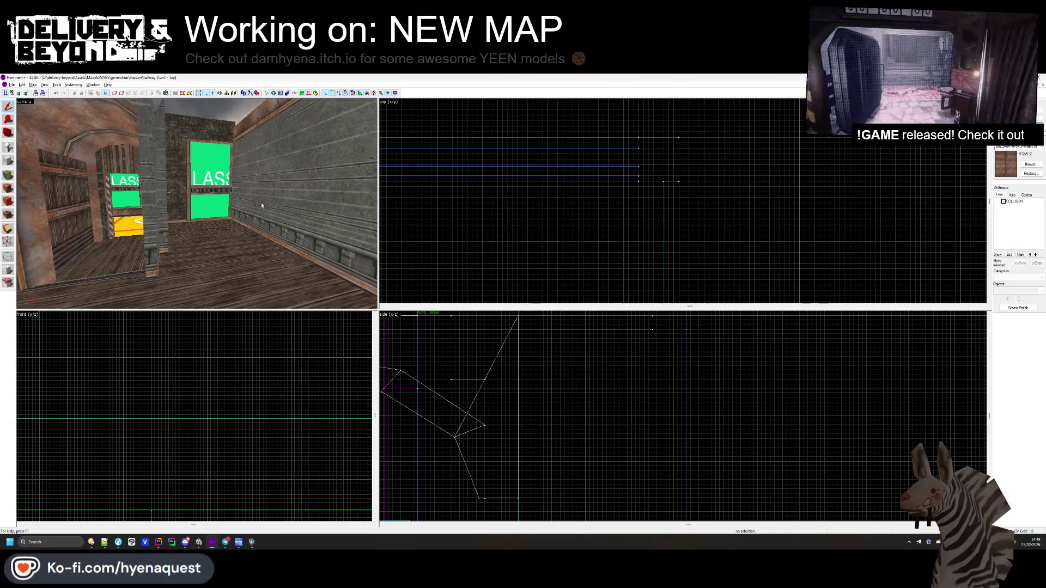
pyautogui.press('z')
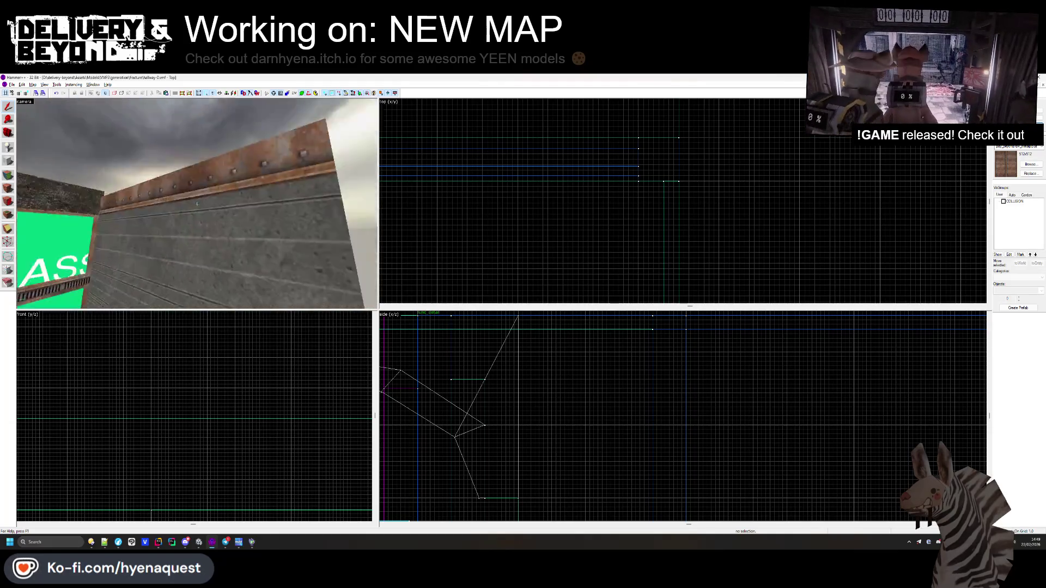
pyautogui.press('z')
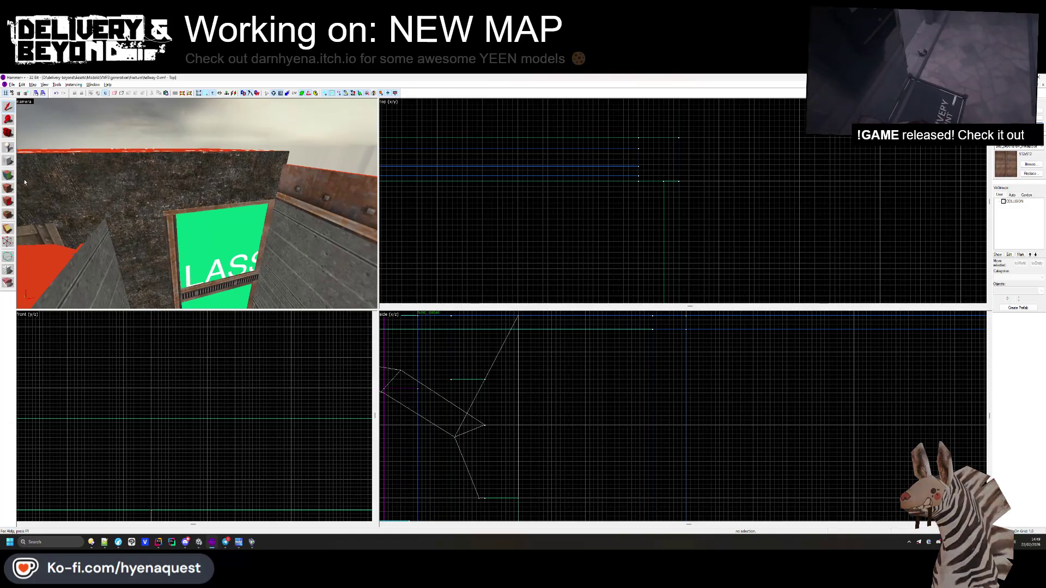
# - Reopen face texturing and fly through the rusty tunnel into the green-windowed room
pyautogui.hotkey('shift', 'a')
pyautogui.press('z')
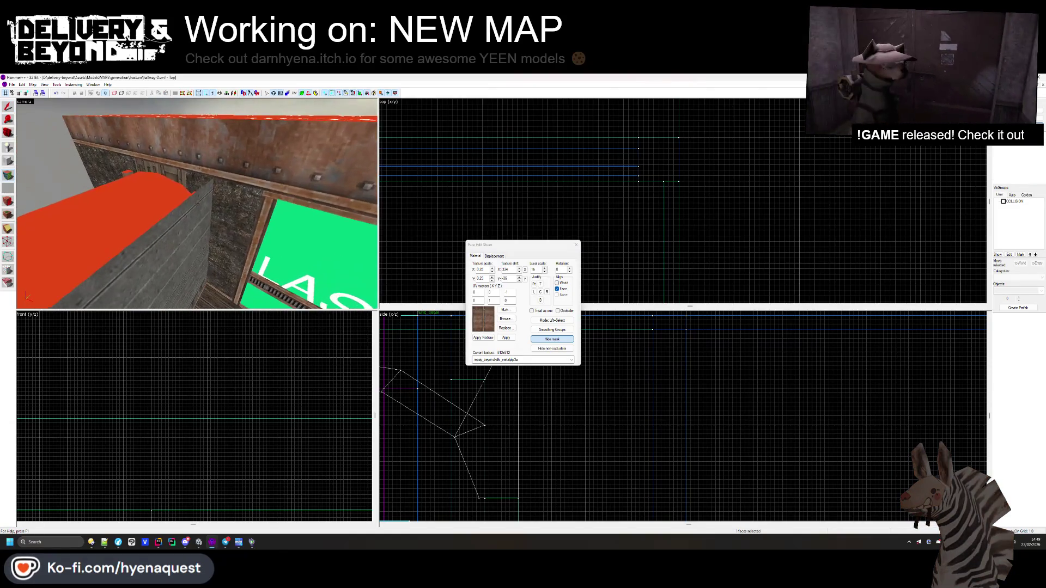
pyautogui.press('z')
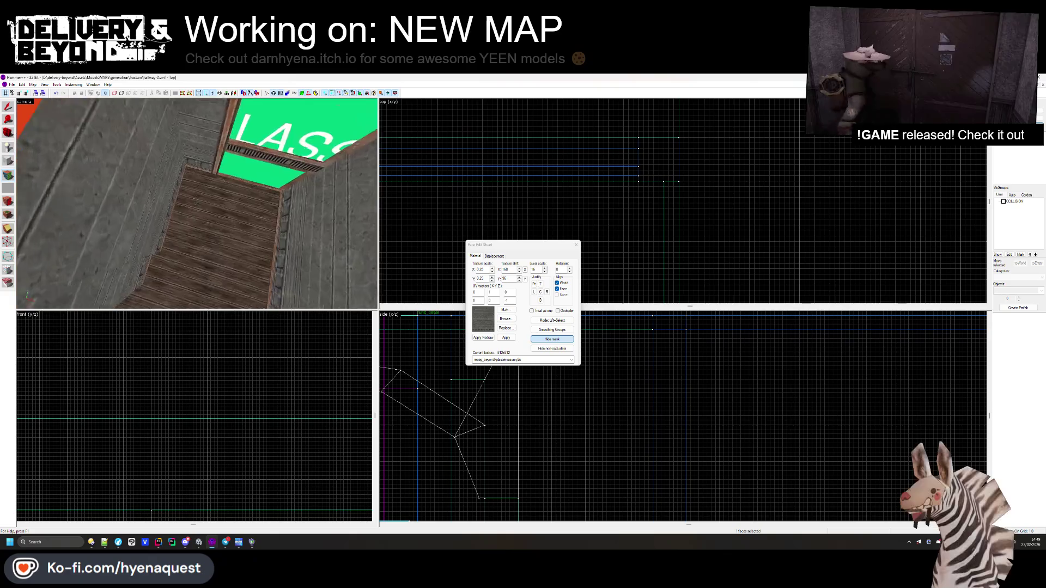
pyautogui.press('w')
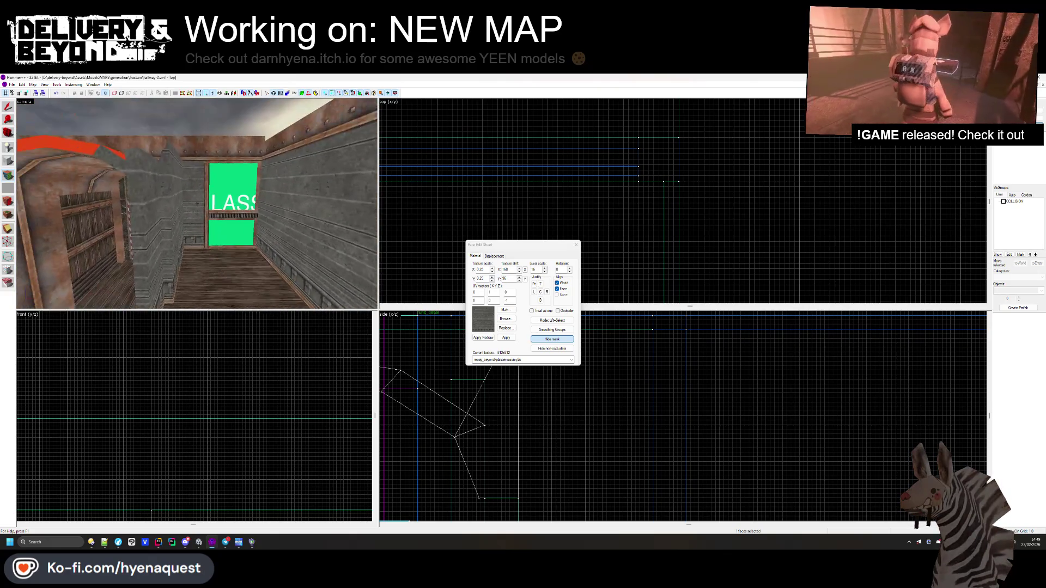
pyautogui.press('w')
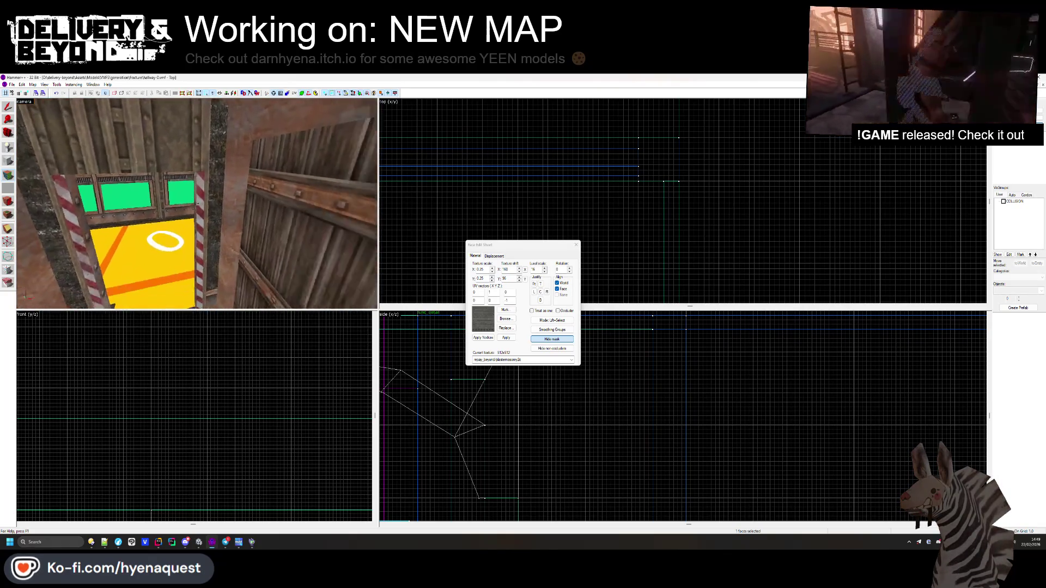
pyautogui.press('s')
pyautogui.press('z')
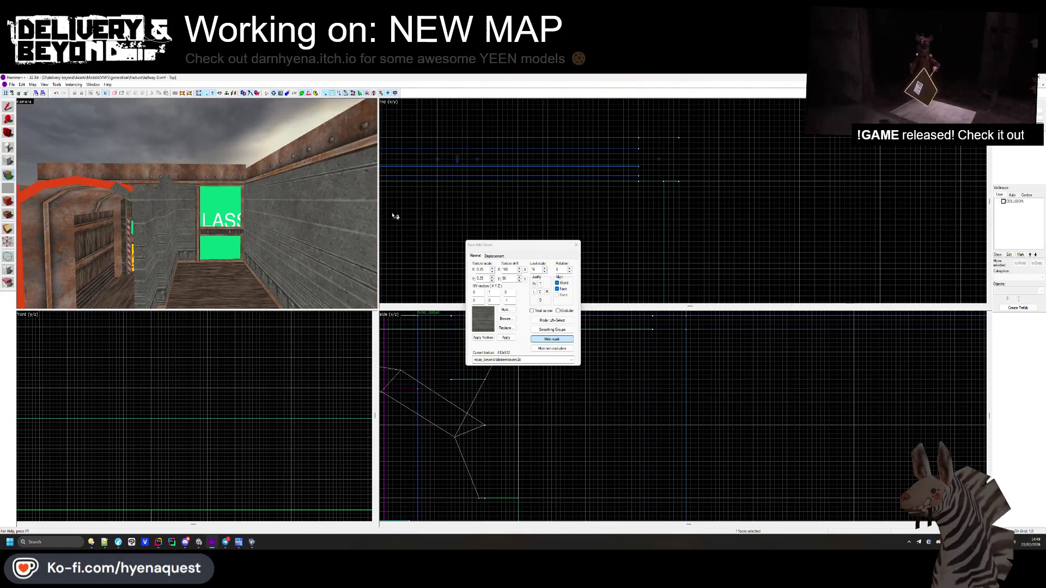
# - Select the wooden floor face beside the window and open the texture browser
pyautogui.click(576, 245)
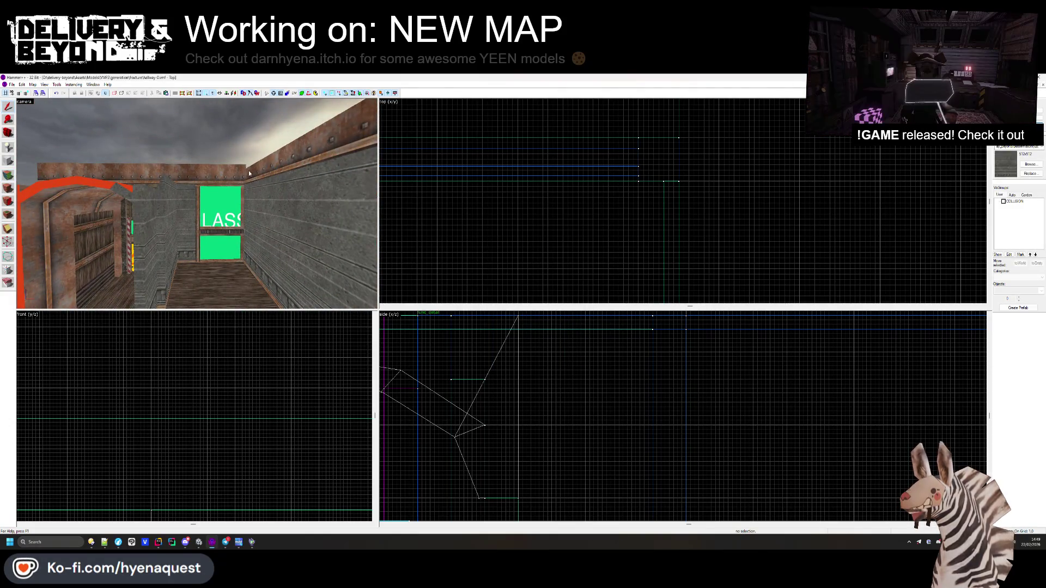
pyautogui.press('z')
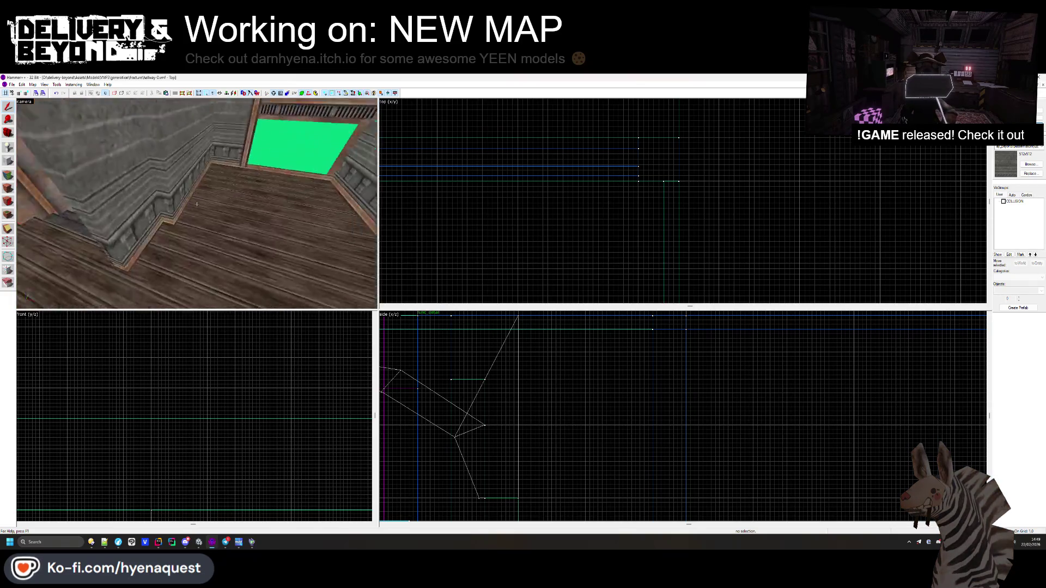
pyautogui.press('z')
pyautogui.hotkey('shift', 'a')
pyautogui.click(218, 194)
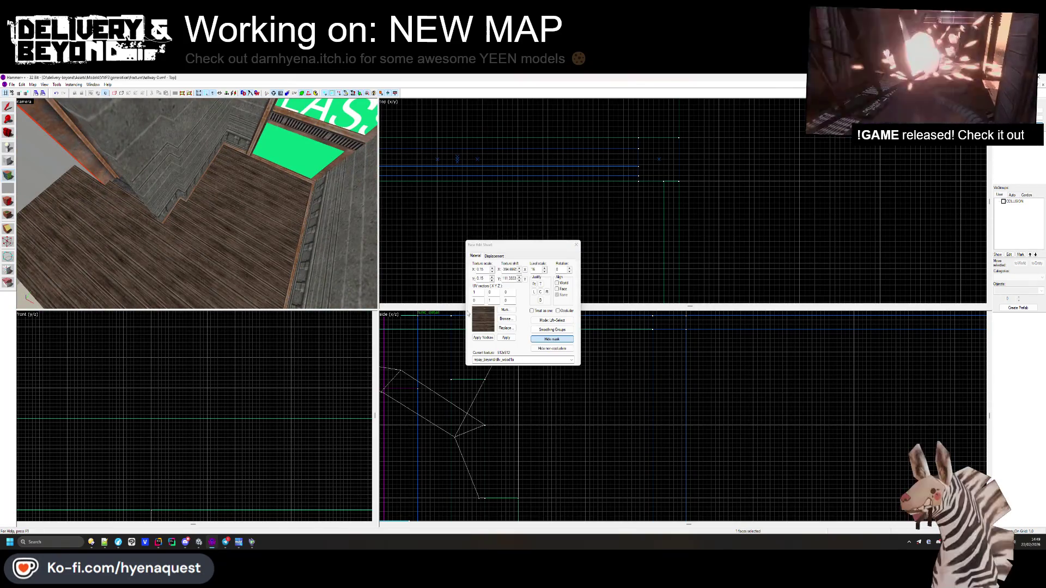
pyautogui.click(504, 321)
# - Replace the wooden floor face's planks with the checkered tilegeneric5a texture
pyautogui.scroll(-10, 495, 282)
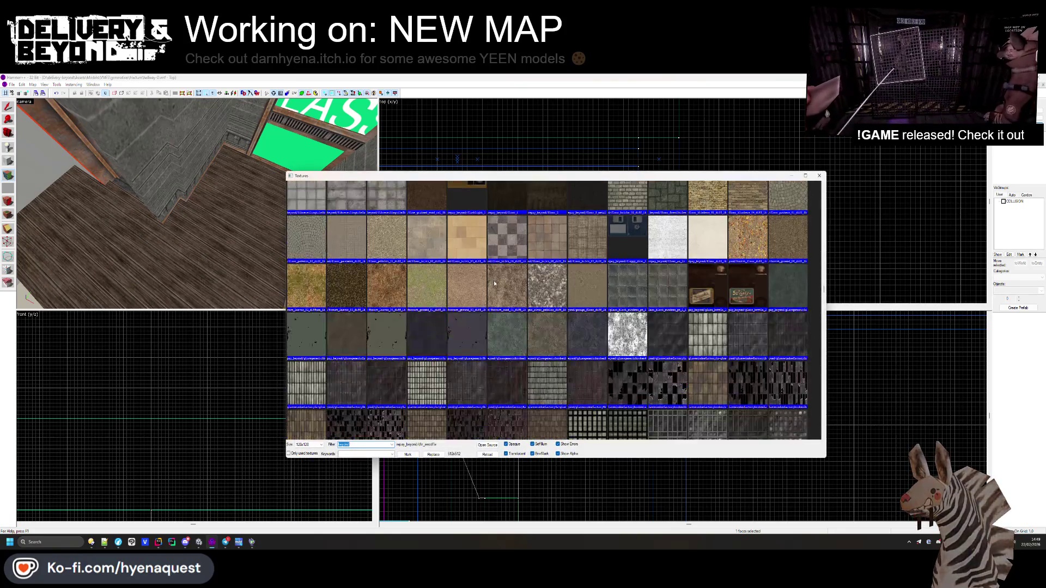
pyautogui.scroll(-15, 494, 287)
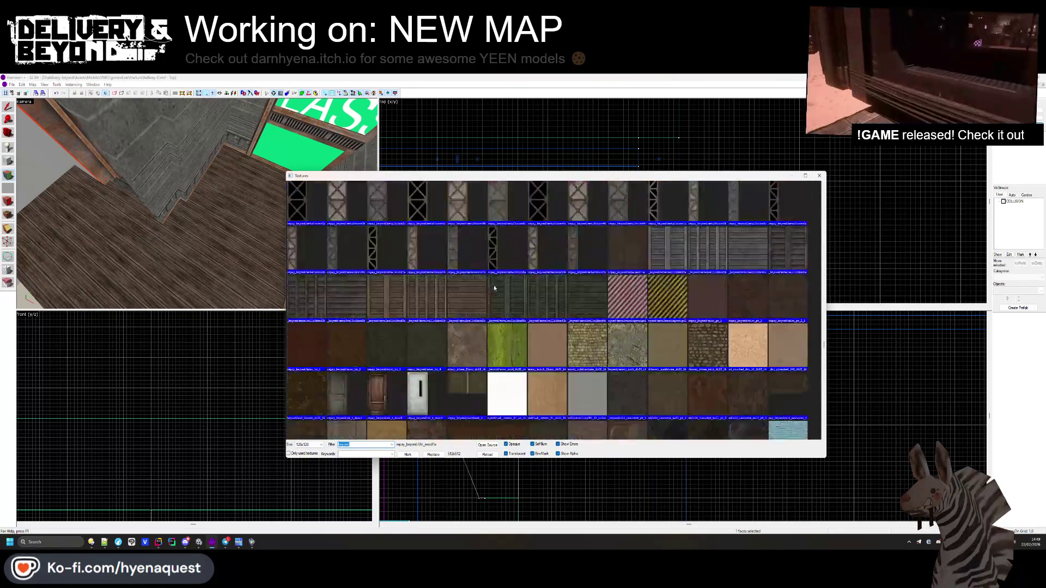
pyautogui.scroll(-3, 494, 288)
pyautogui.scroll(-15, 495, 287)
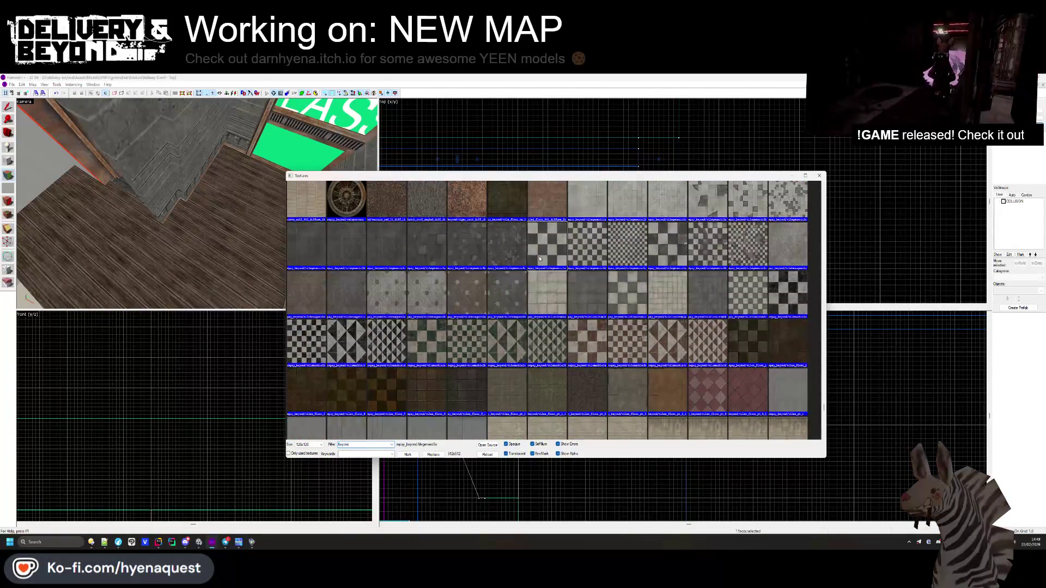
pyautogui.doubleClick(547, 245)
pyautogui.rightClick(248, 217)
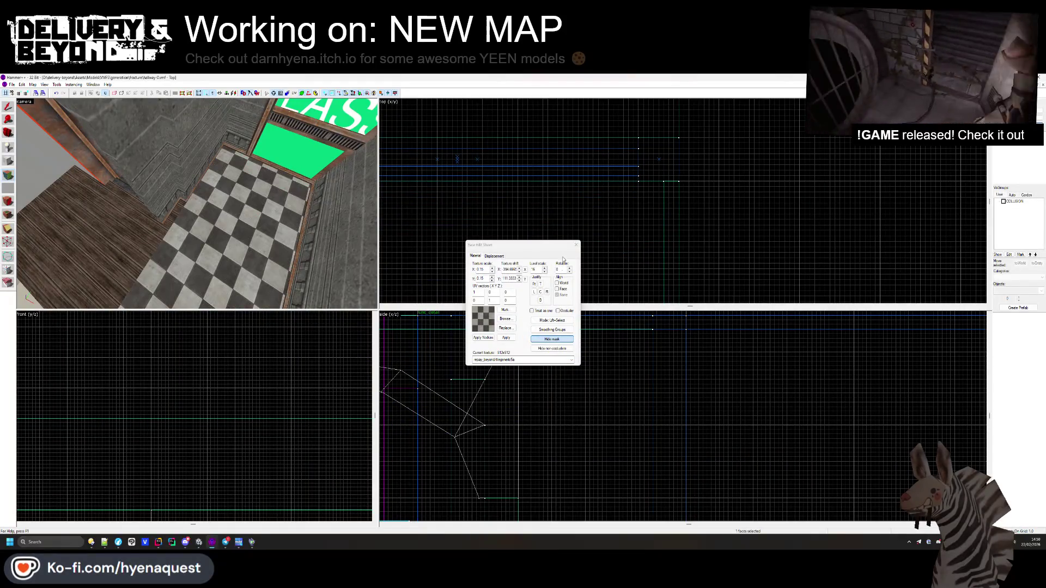
pyautogui.hotkey('shift', 's')
# - Pull back to inspect the new checkered floor, doorway and sign
pyautogui.press('s')
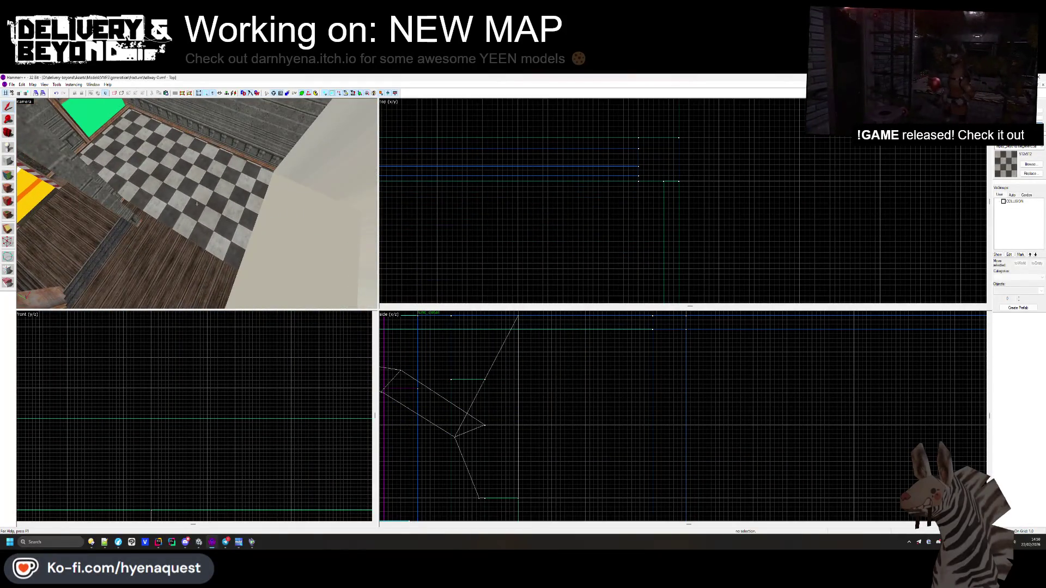
pyautogui.moveTo(197, 203)
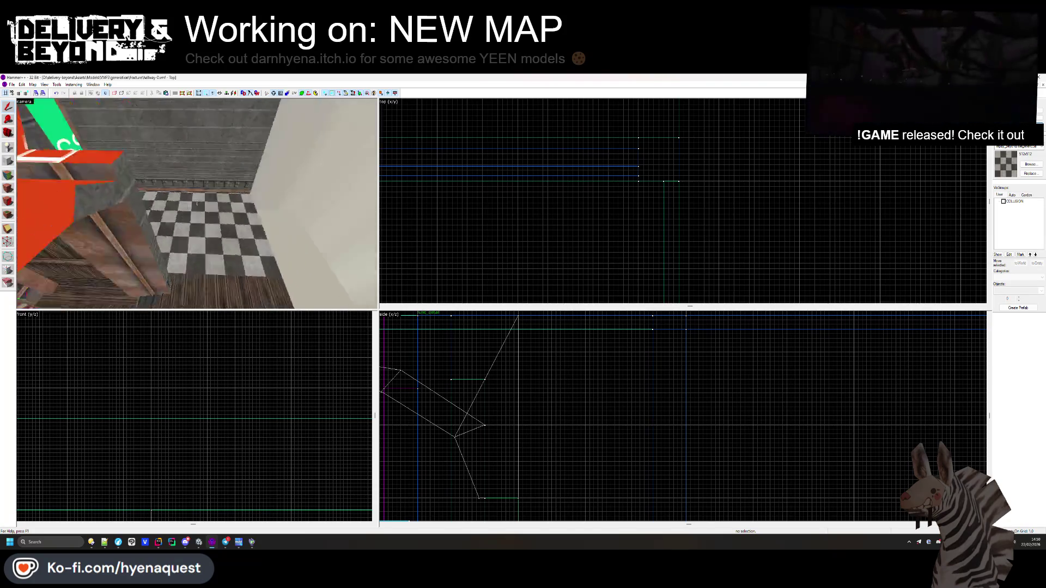
pyautogui.press('s')
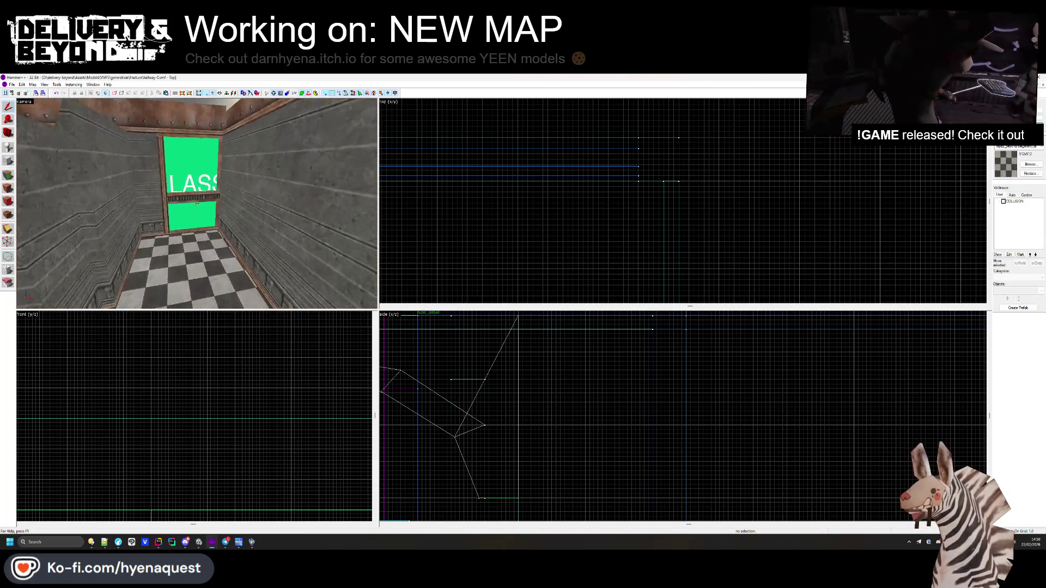
pyautogui.press('z')
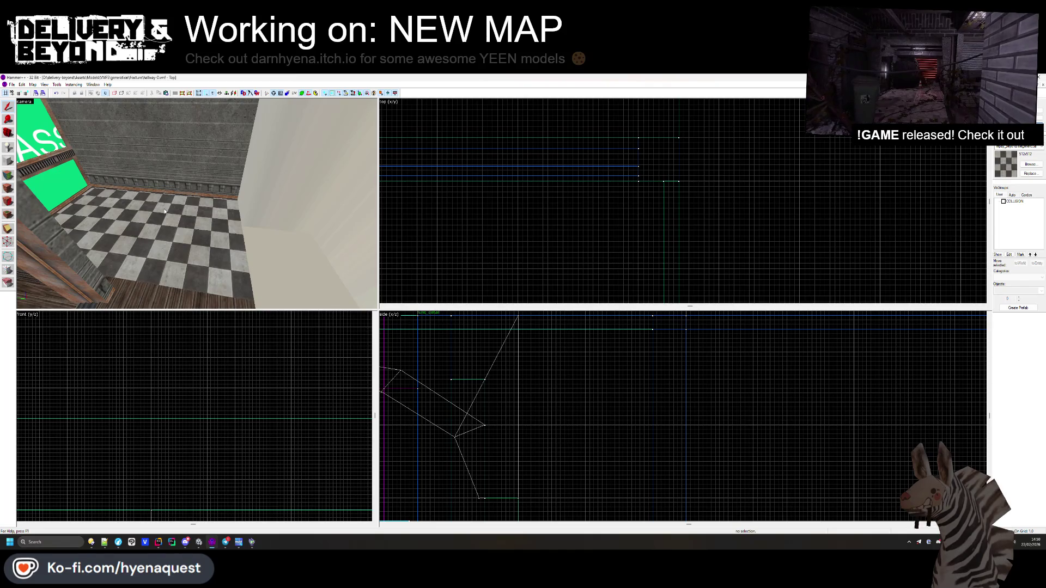
pyautogui.moveTo(164, 211)
pyautogui.mouseDown()
pyautogui.moveTo(197, 203)
pyautogui.moveTo(195, 221)
pyautogui.mouseUp()
# - Select the brown face beside the doorway for texture editing and view it from the floor
pyautogui.click(8, 175)
pyautogui.click(188, 194)
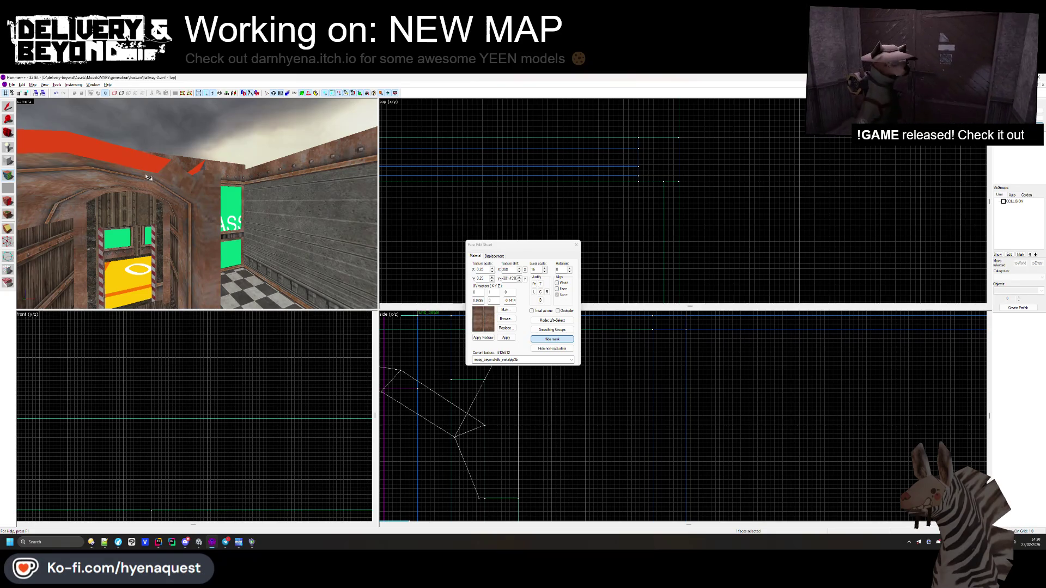
pyautogui.moveTo(197, 204); pyautogui.dragTo(199, 205)
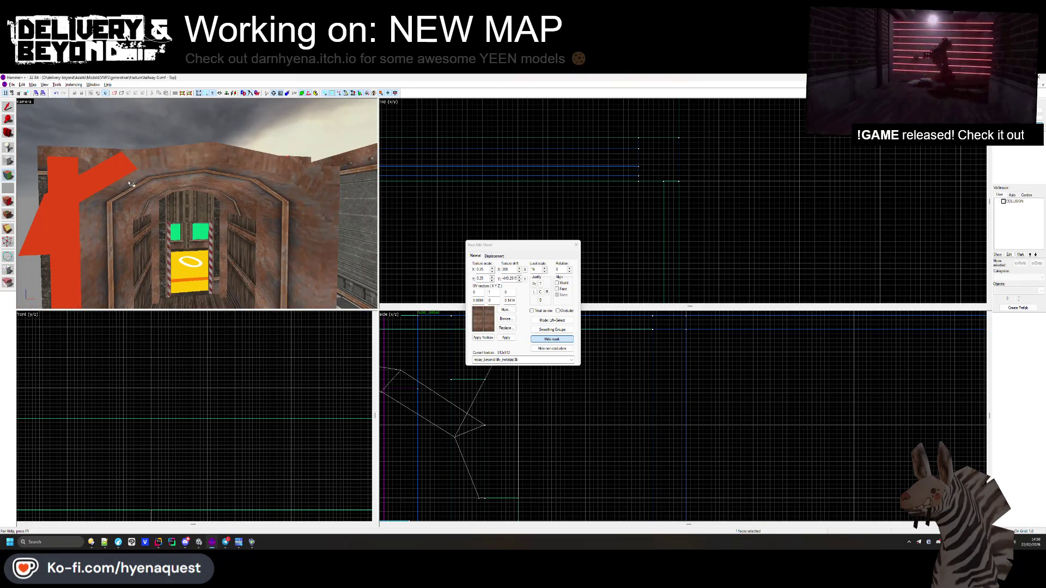
pyautogui.moveTo(75, 220); pyautogui.dragTo(66, 232)
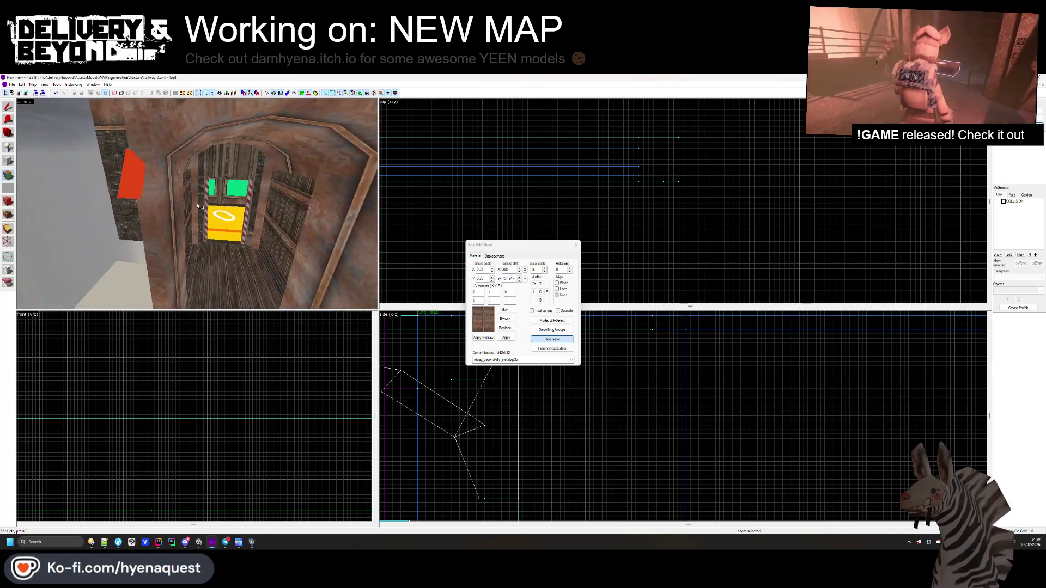
pyautogui.moveTo(131, 178)
pyautogui.mouseDown()
pyautogui.moveTo(207, 202)
pyautogui.moveTo(279, 174)
pyautogui.mouseUp()
pyautogui.click(576, 245)
# - Move the rusty pillar beside the hallway wall and resize it to 24 units long
pyautogui.moveTo(180, 207); pyautogui.dragTo(197, 204)
pyautogui.moveTo(197, 203); pyautogui.dragTo(197, 204)
pyautogui.click(139, 143)
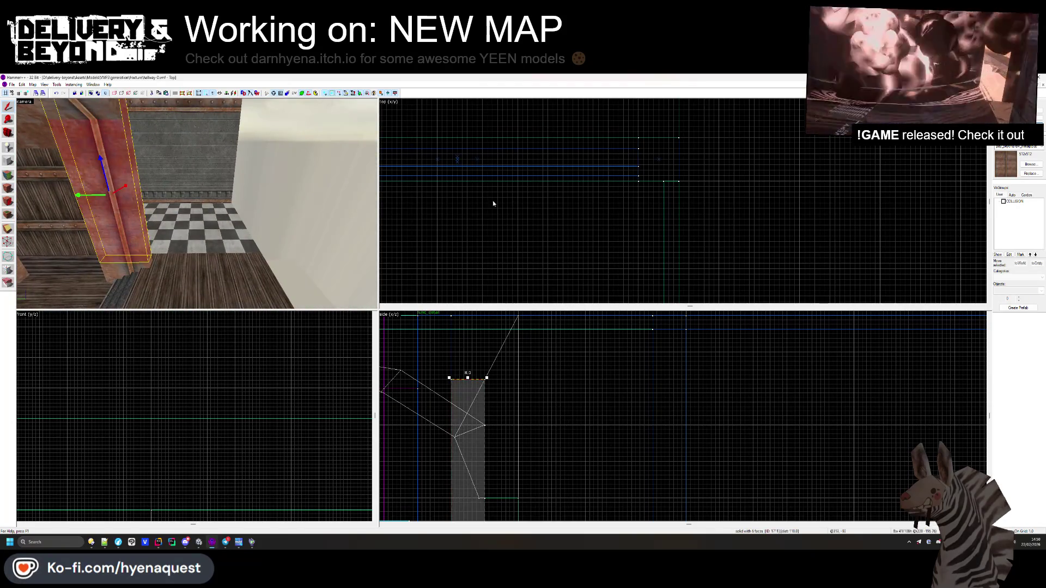
pyautogui.scroll(5, 452, 199)
pyautogui.moveTo(497, 184); pyautogui.dragTo(486, 245)
pyautogui.moveTo(502, 190); pyautogui.dragTo(501, 224)
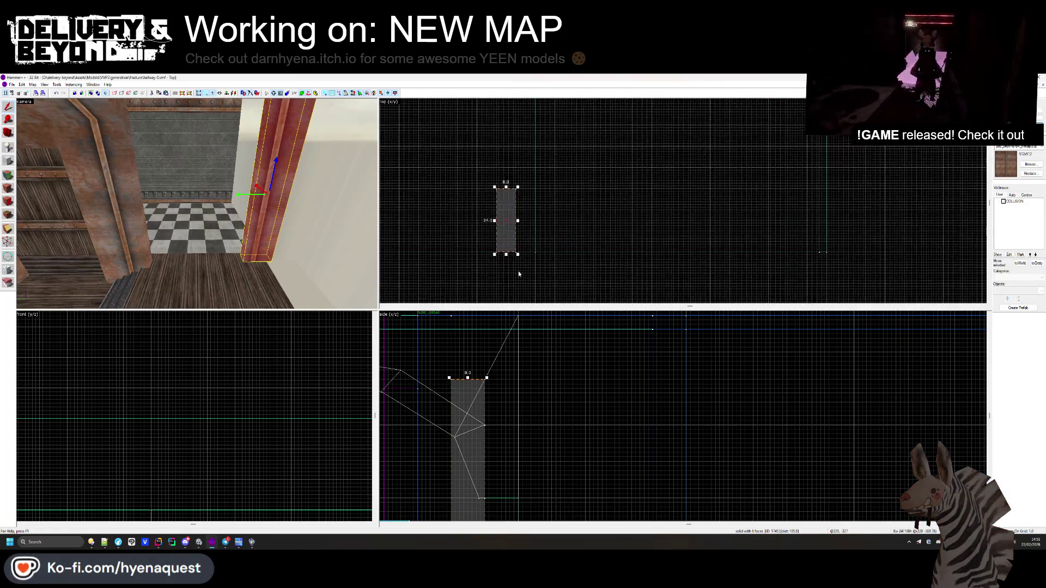
pyautogui.press('Escape')
# - Extend the pillar's bottom further down in the Side view
pyautogui.click(196, 203)
pyautogui.scroll(4, 495, 407)
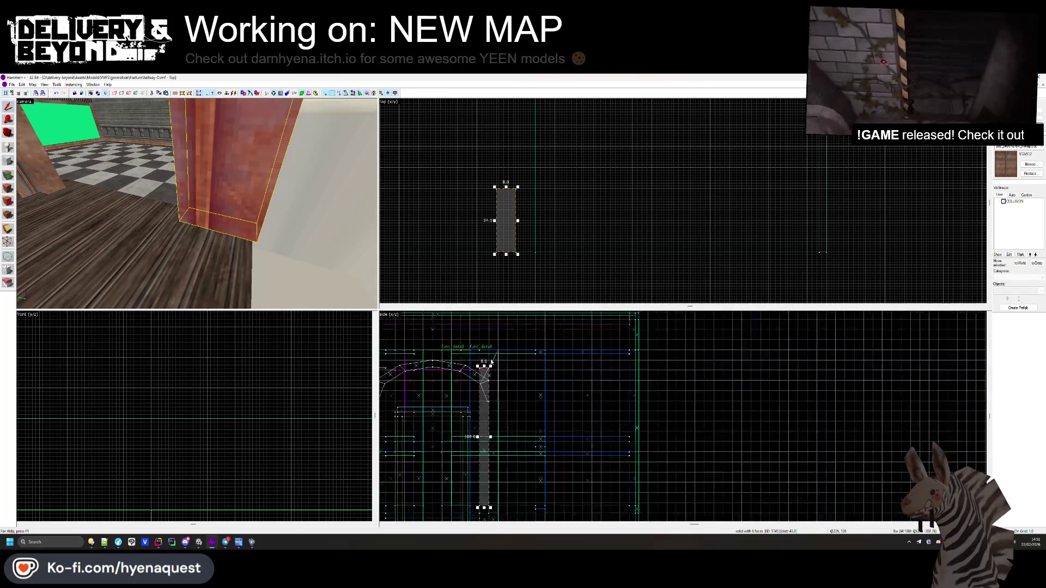
pyautogui.moveTo(495, 407); pyautogui.dragTo(496, 444)
pyautogui.scroll(-3, 497, 444)
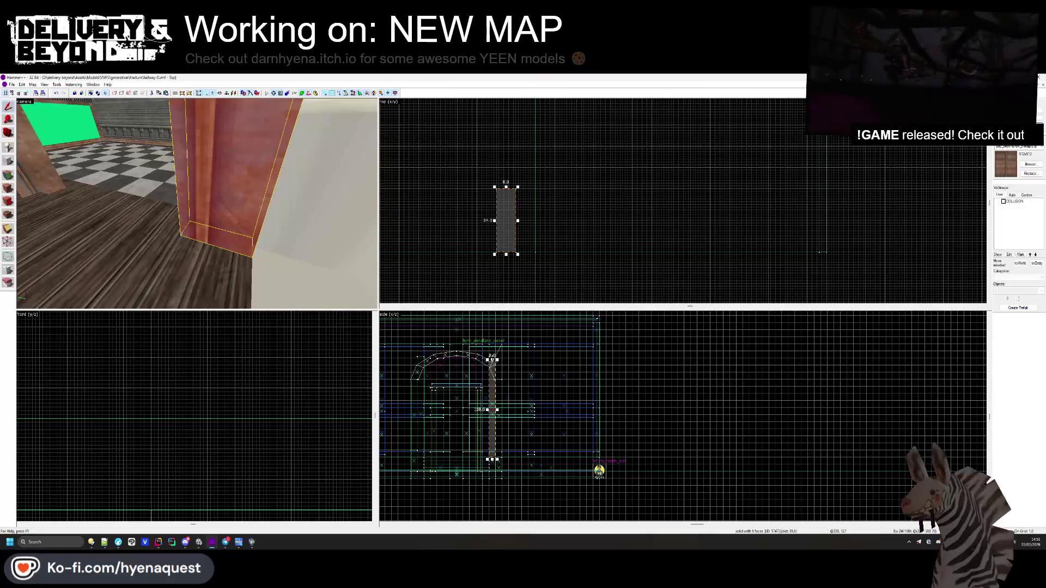
pyautogui.press('Escape')
pyautogui.scroll(4, 491, 408)
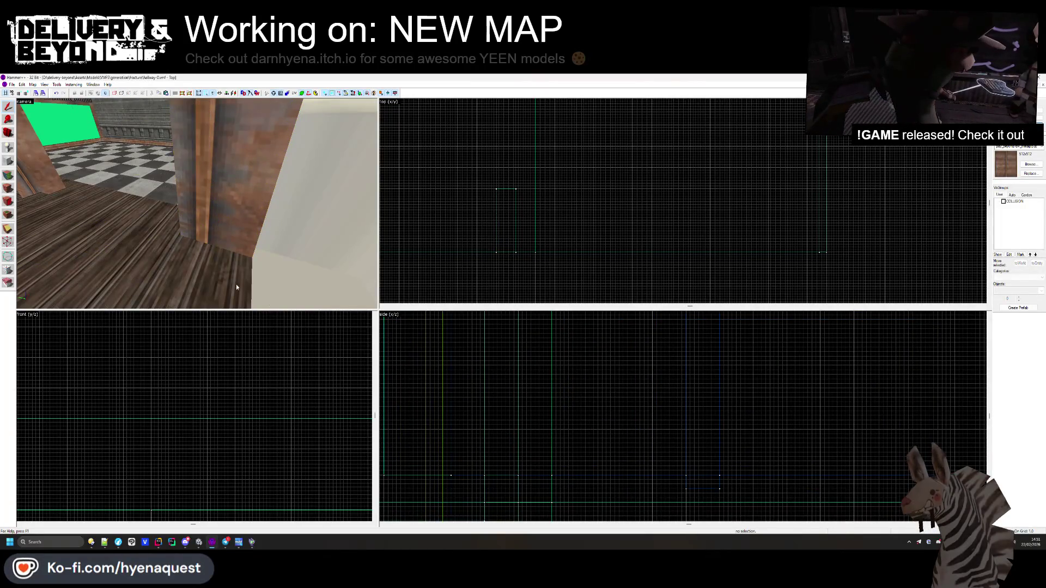
pyautogui.press('s')
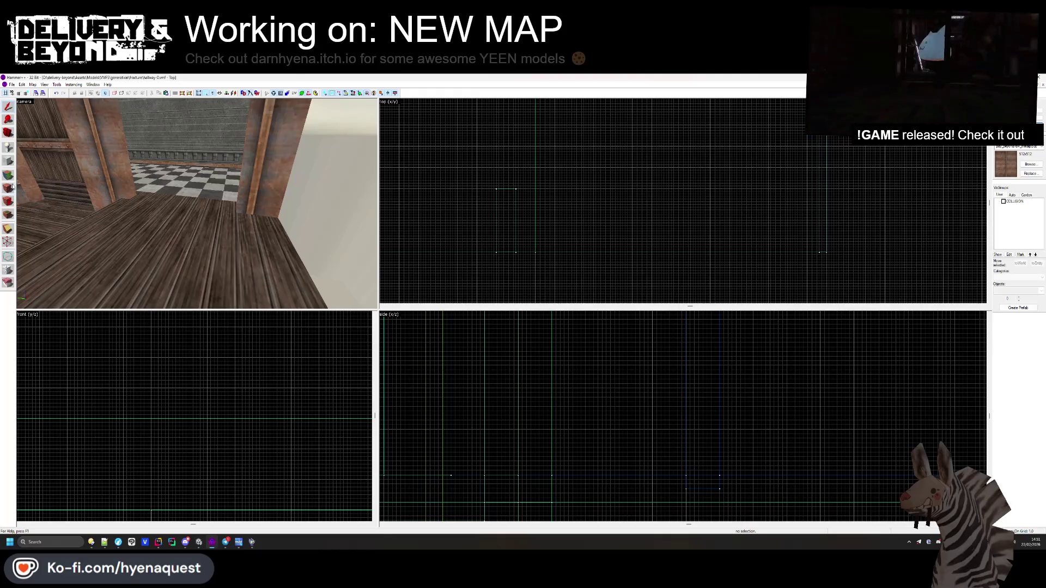
pyautogui.click(11, 188)
# - Fly to the doorway, leave face editing, and select the left pillar brush
pyautogui.press('w')
pyautogui.press('z')
pyautogui.press('w')
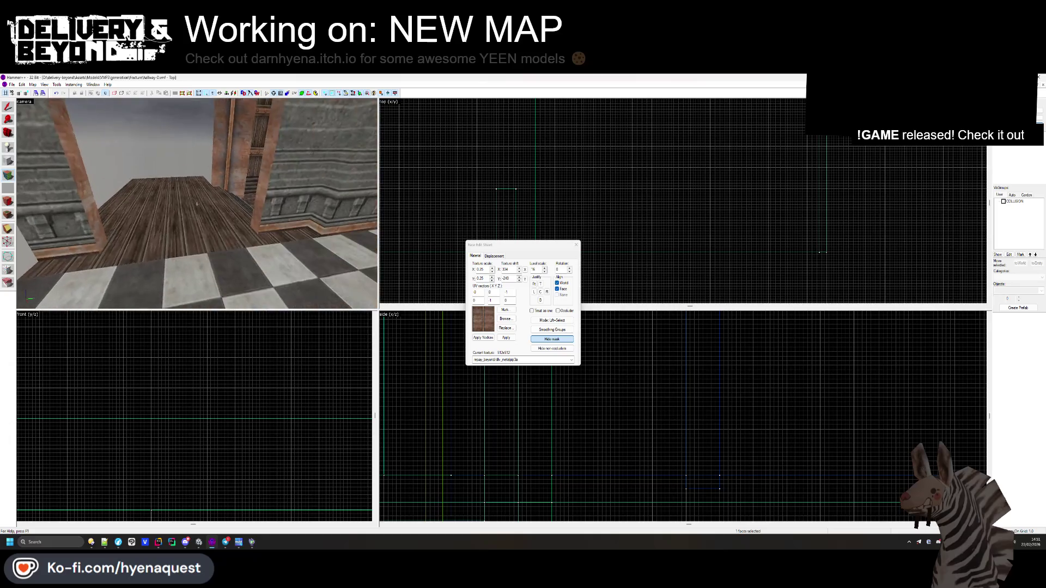
pyautogui.press('s')
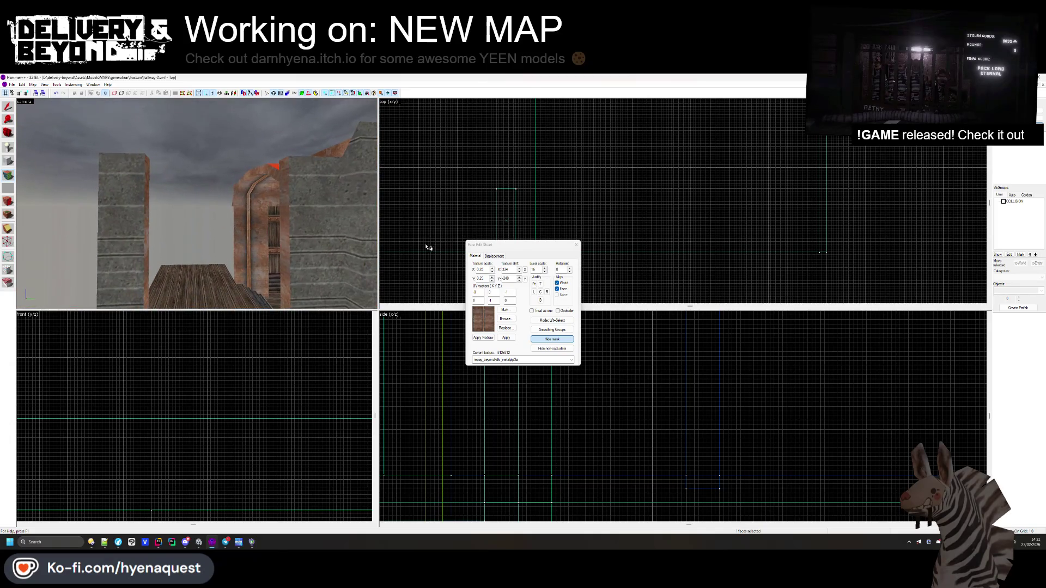
pyautogui.hotkey('shift', 's')
pyautogui.click(158, 195)
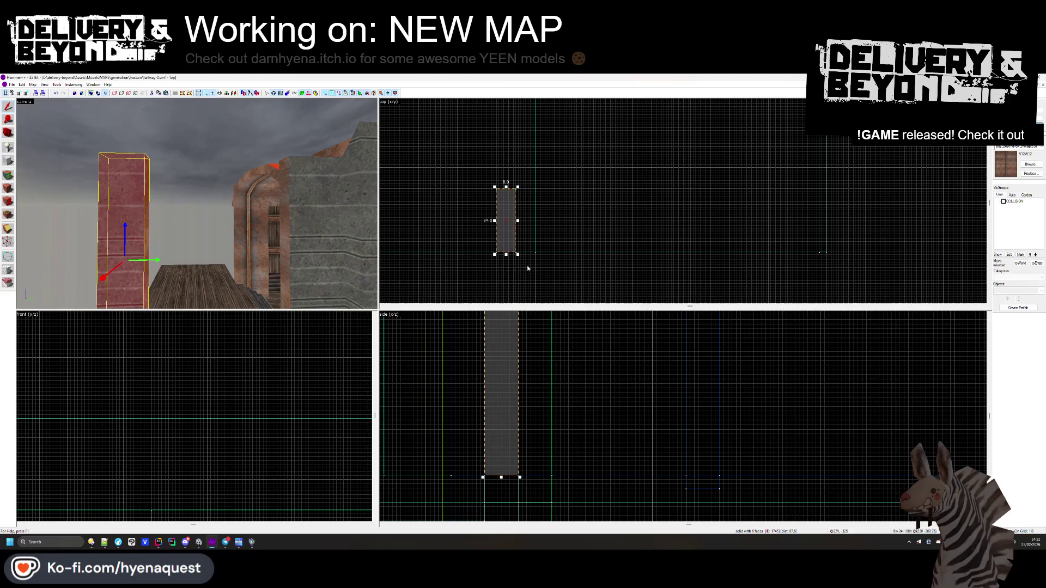
# - Draw a narrow OUTSIDE-textured block 80 units long in the Top view and create it
pyautogui.hotkey('shift', 'b')
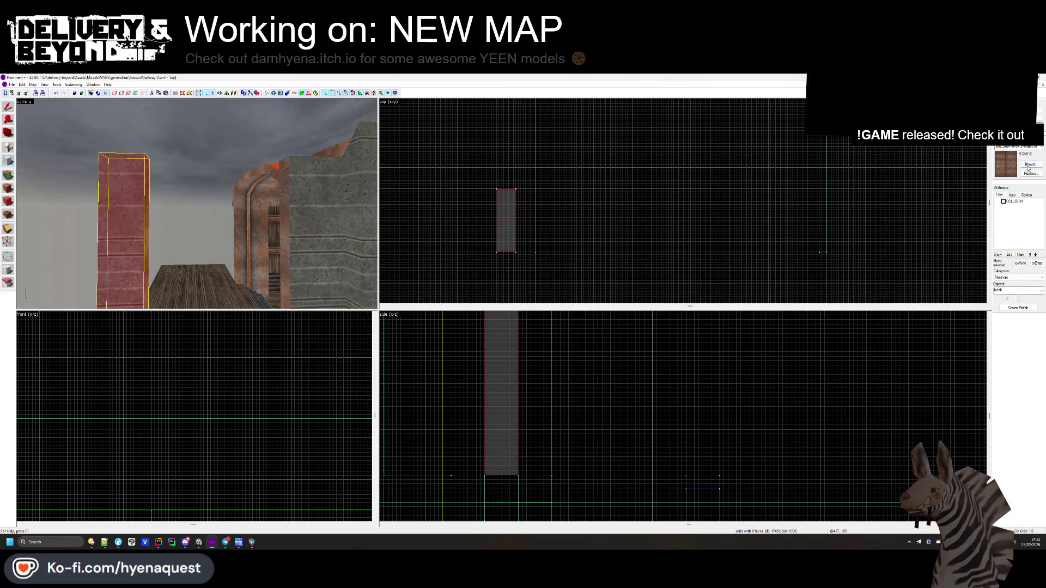
pyautogui.click(1029, 165)
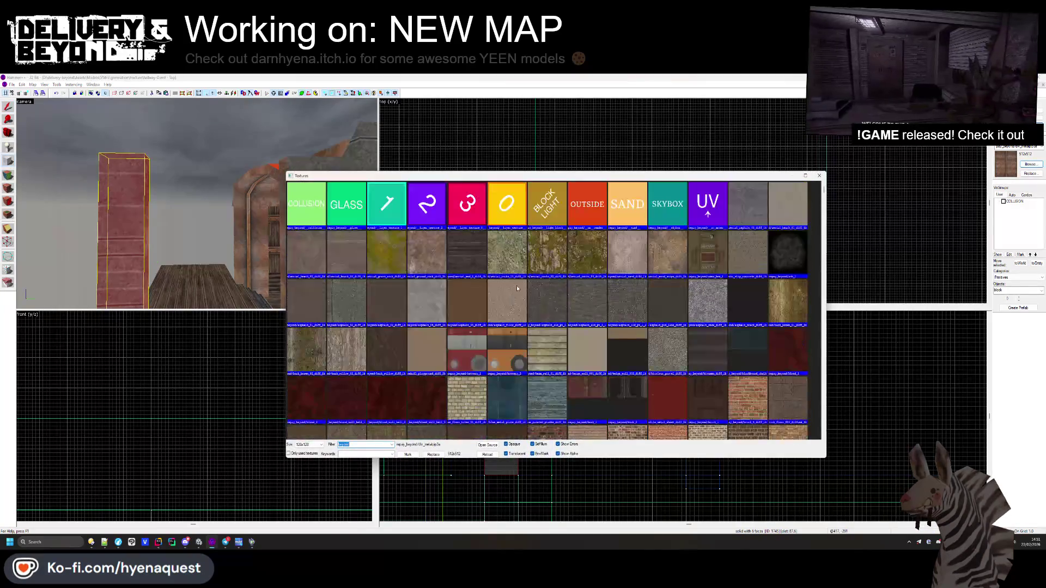
pyautogui.doubleClick(599, 218)
pyautogui.scroll(-5, 524, 187)
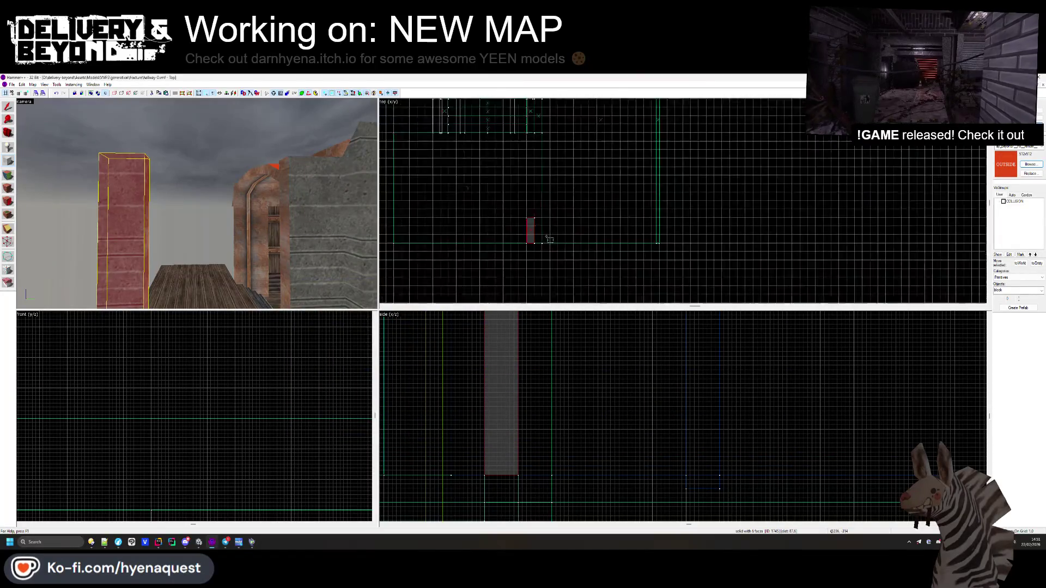
pyautogui.moveTo(535, 178); pyautogui.dragTo(548, 233)
pyautogui.scroll(1, 552, 171)
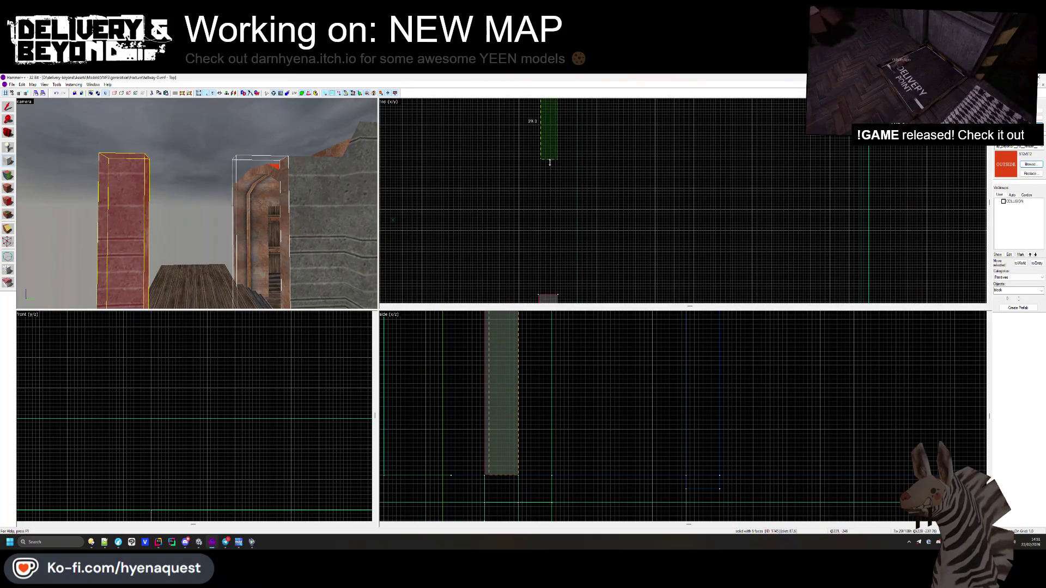
pyautogui.moveTo(549, 290); pyautogui.dragTo(549, 296)
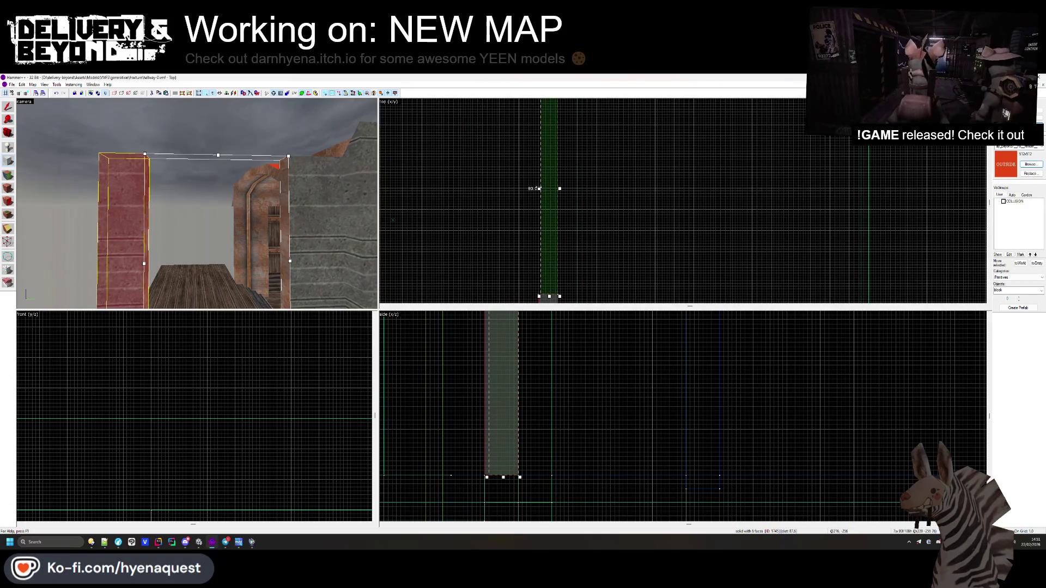
pyautogui.moveTo(560, 188); pyautogui.dragTo(556, 188)
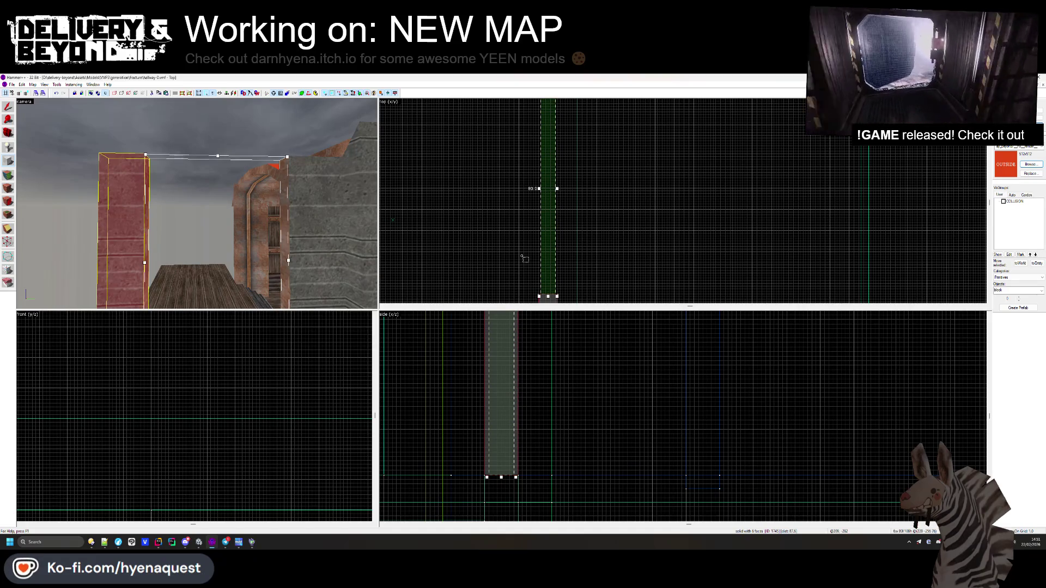
pyautogui.press('Return')
# - Raise the new block's bottom so it sits across the top of the doorway
pyautogui.click(12, 105)
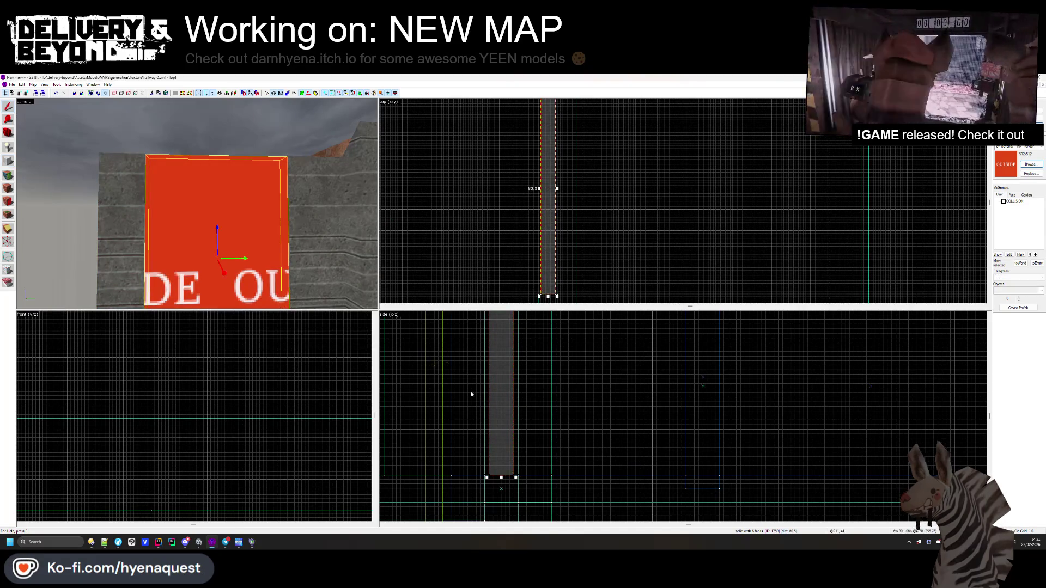
pyautogui.scroll(-3, 531, 469)
pyautogui.moveTo(531, 469); pyautogui.dragTo(531, 362)
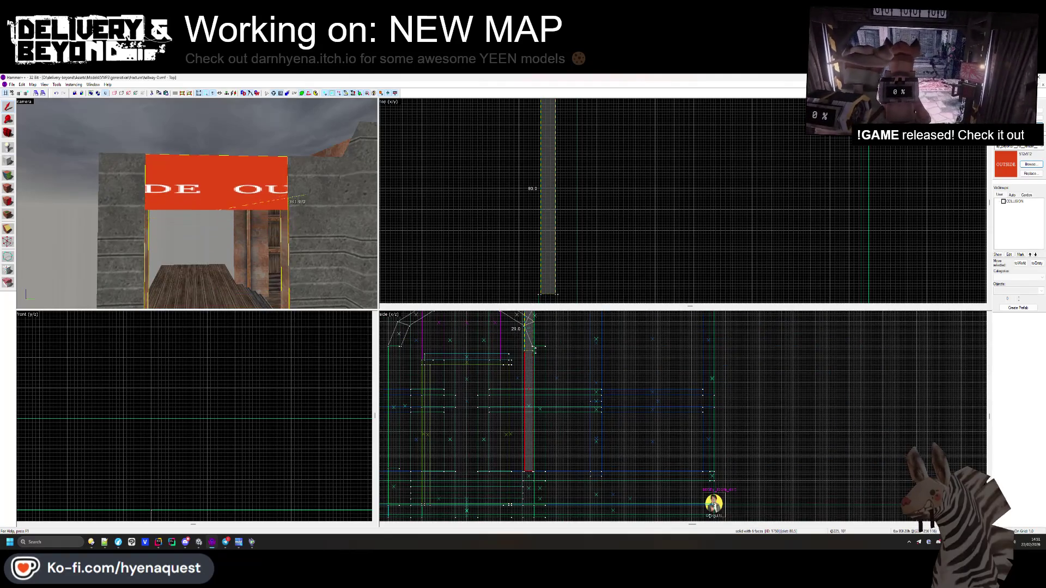
pyautogui.scroll(3, 535, 344)
pyautogui.scroll(2, 528, 355)
pyautogui.click(526, 374)
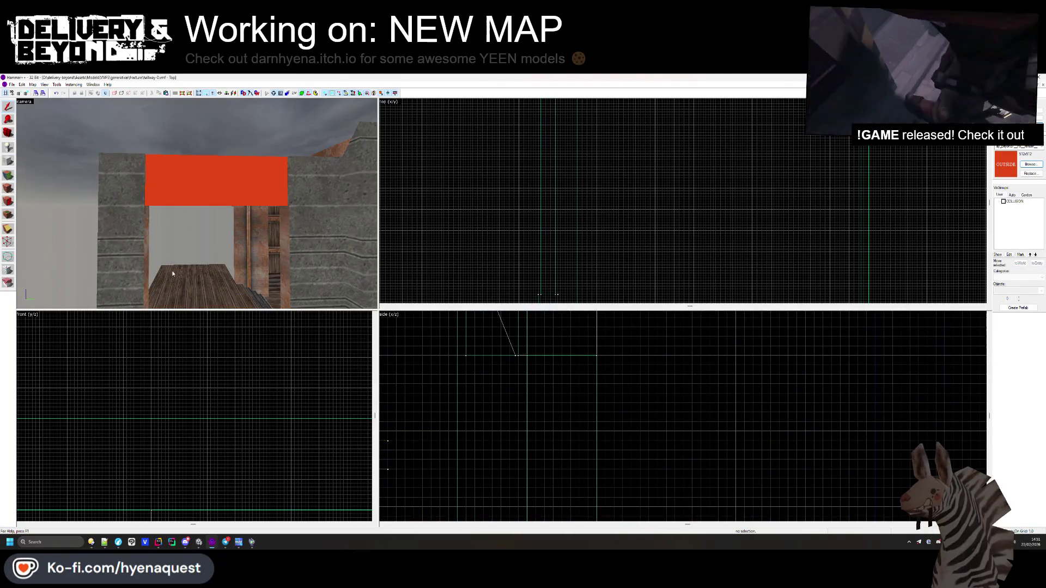
pyautogui.click(8, 188)
# - Pick the metal pipe face and align the plaster wall face to face
pyautogui.press('z')
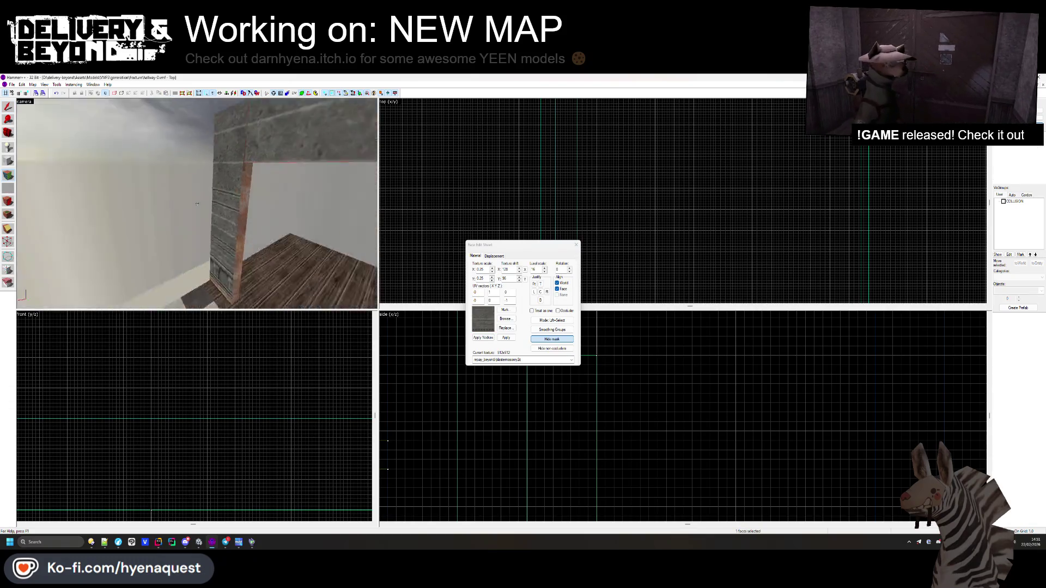
pyautogui.click(197, 203)
pyautogui.press('w')
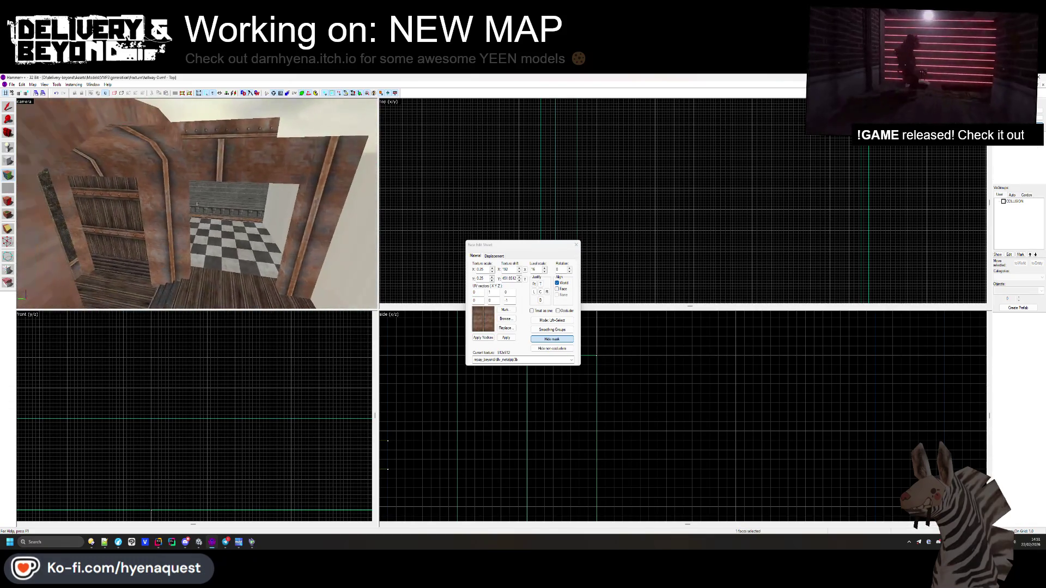
pyautogui.press('z')
# - Select two wooden wall faces near the stairs and pillar for alignment, then exit face editing
pyautogui.press('z')
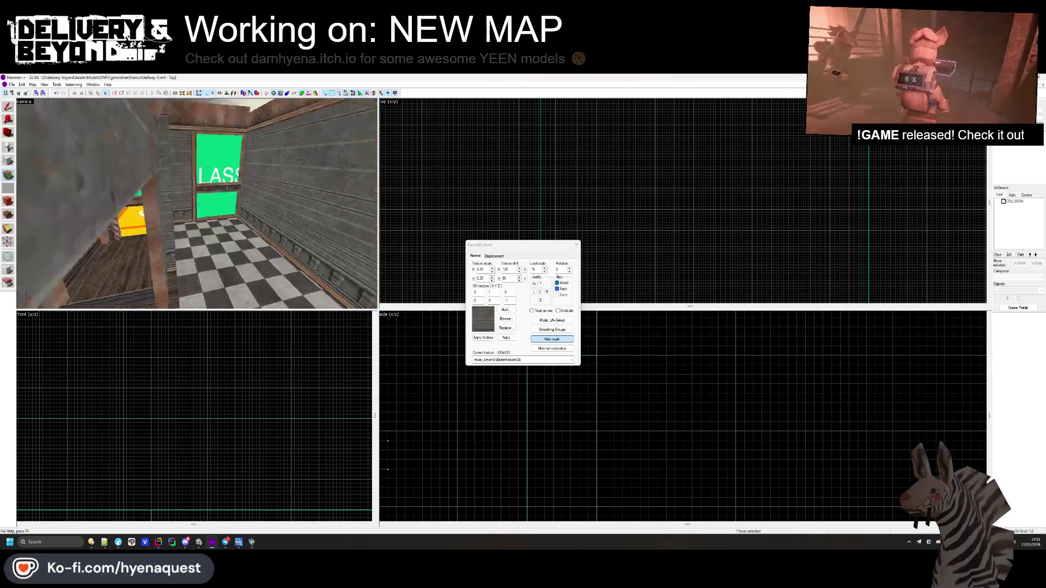
pyautogui.click(196, 203)
pyautogui.press('z')
pyautogui.press('z')
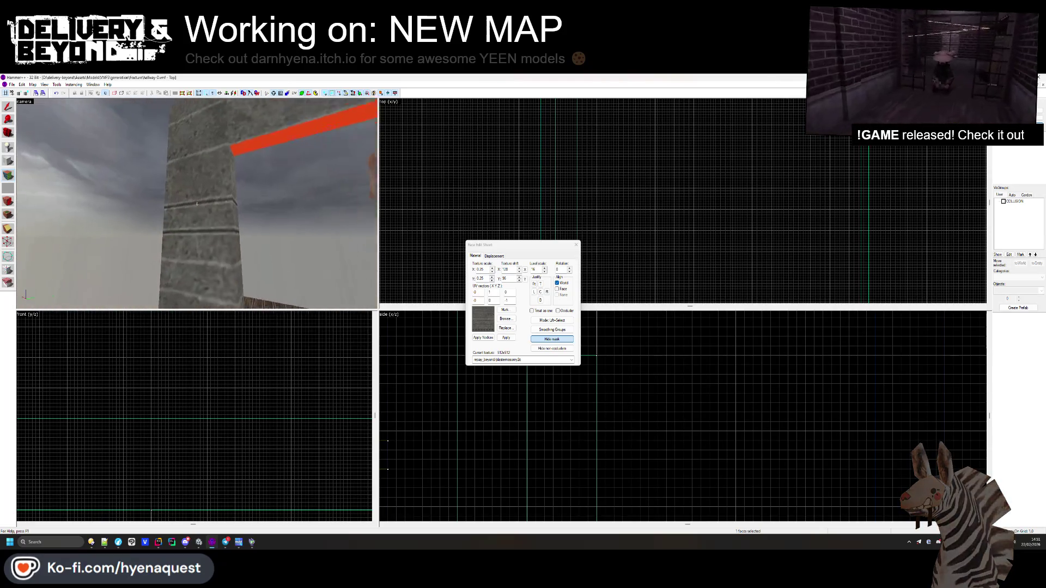
pyautogui.press('z')
pyautogui.press('z')
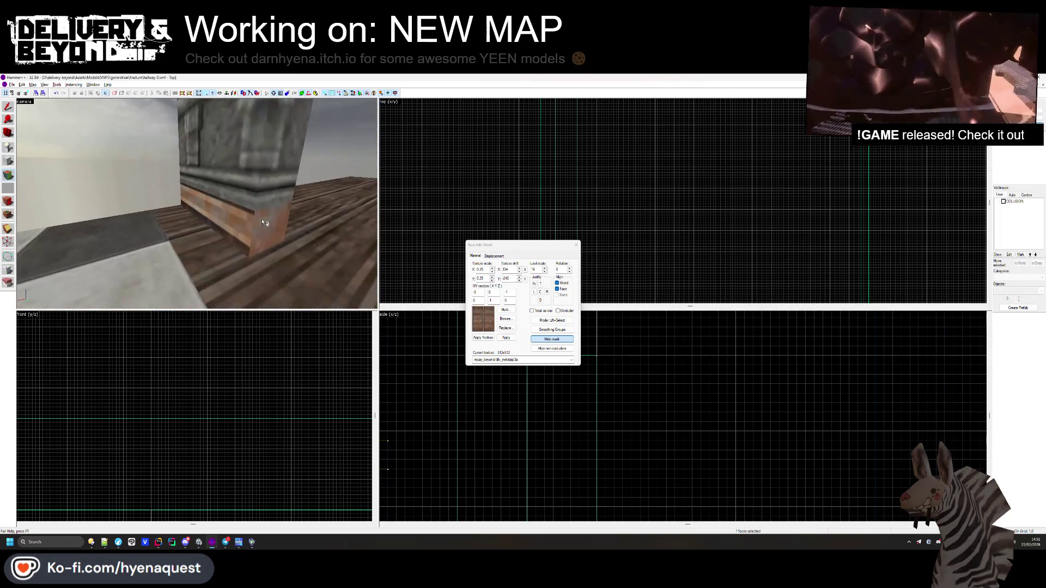
pyautogui.press('z')
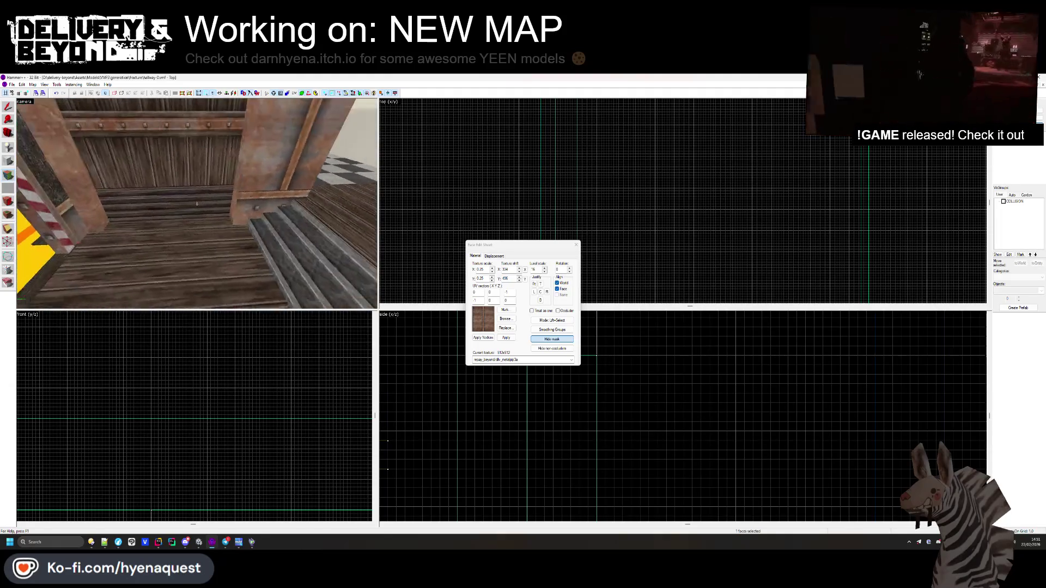
pyautogui.press('z')
pyautogui.click(209, 198)
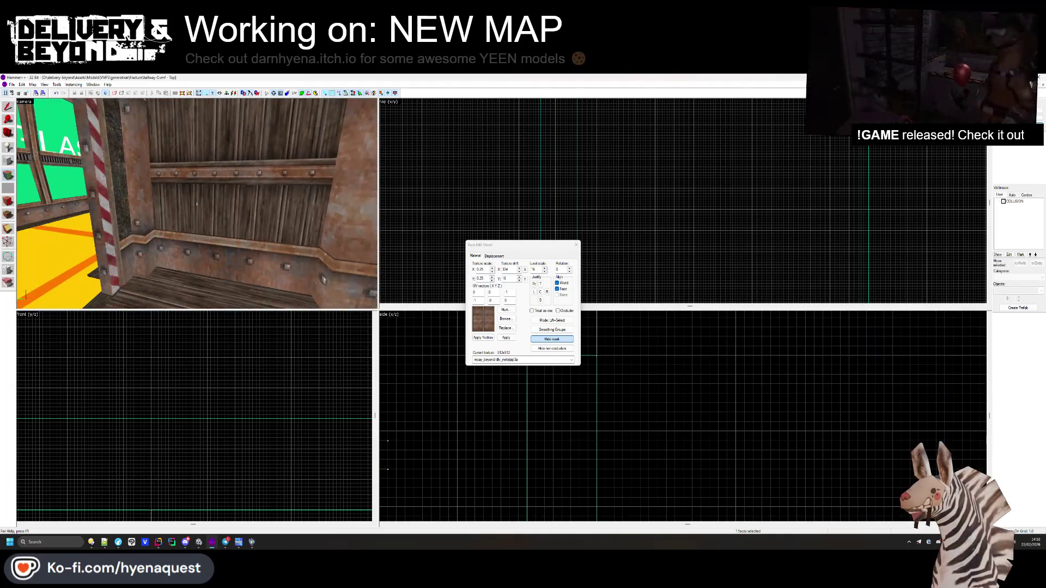
pyautogui.keyDown('ctrl'); pyautogui.click(165, 251); pyautogui.keyUp('ctrl')
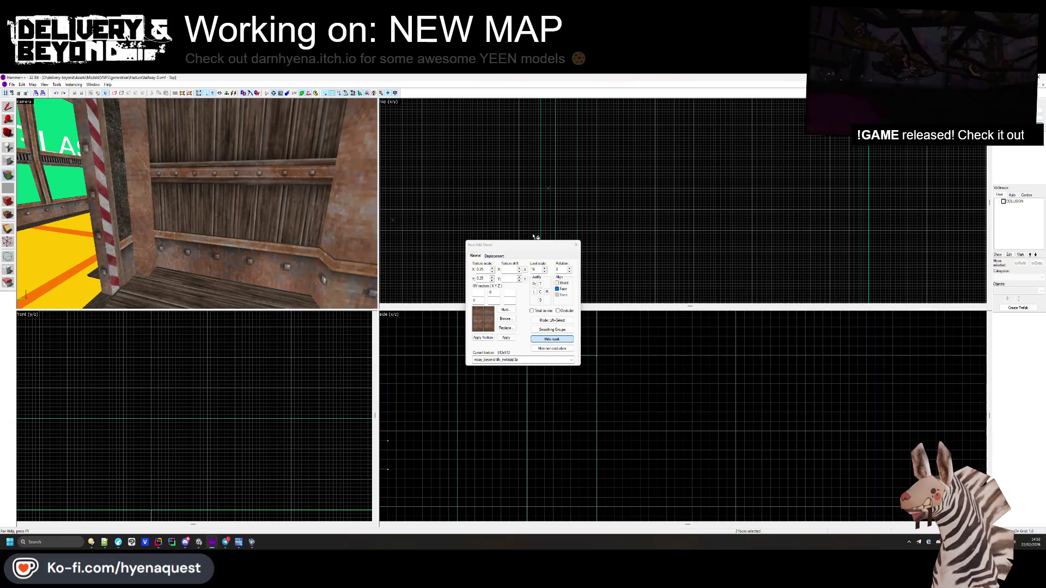
pyautogui.hotkey('shift', 's')
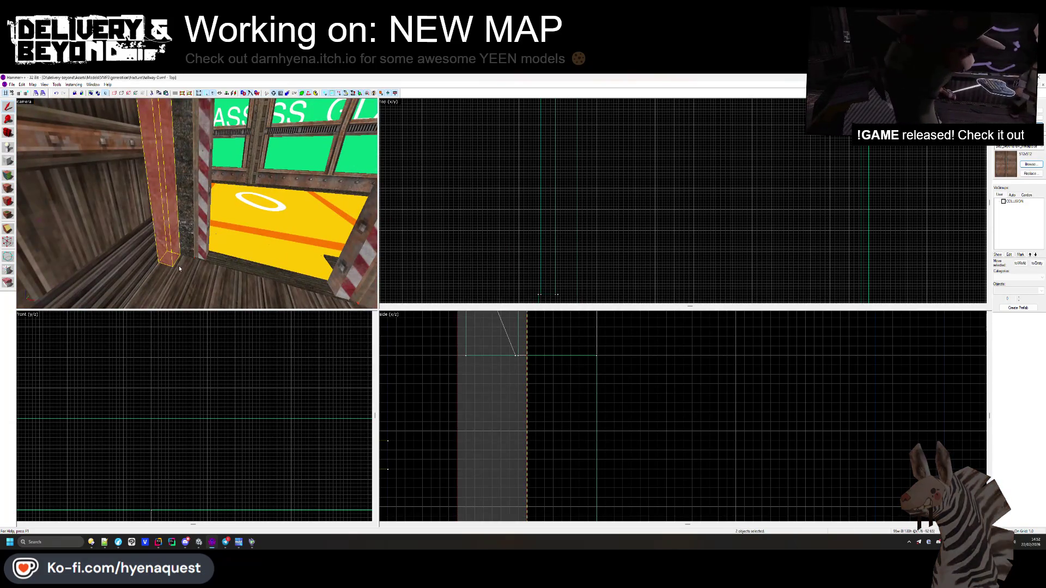
# - Add the tall column to the selection and realign Texture Shift Y on the pillar face beside the stairs
pyautogui.scroll(-5, 530, 389)
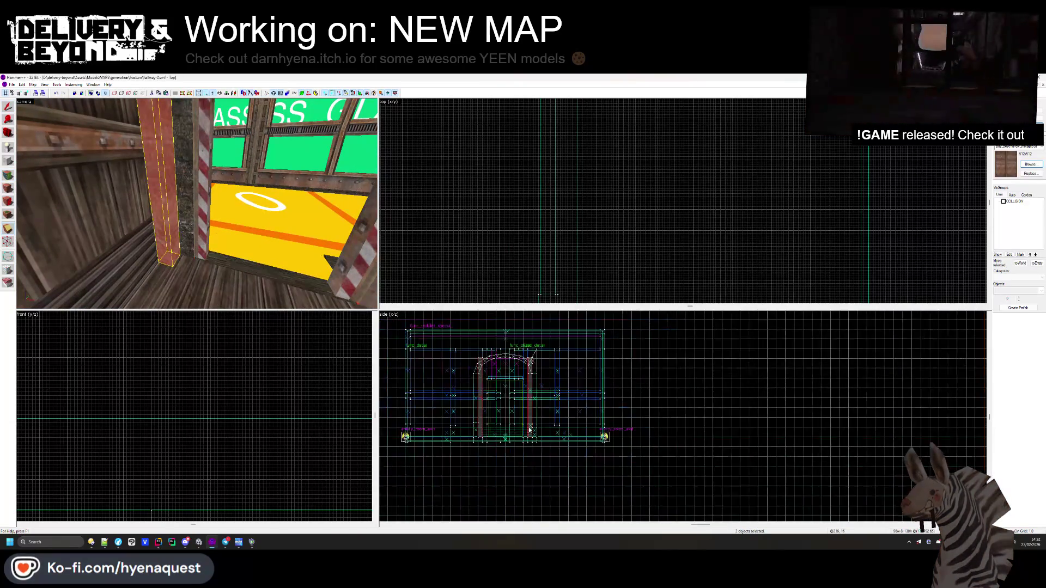
pyautogui.scroll(5, 529, 429)
pyautogui.click(536, 414)
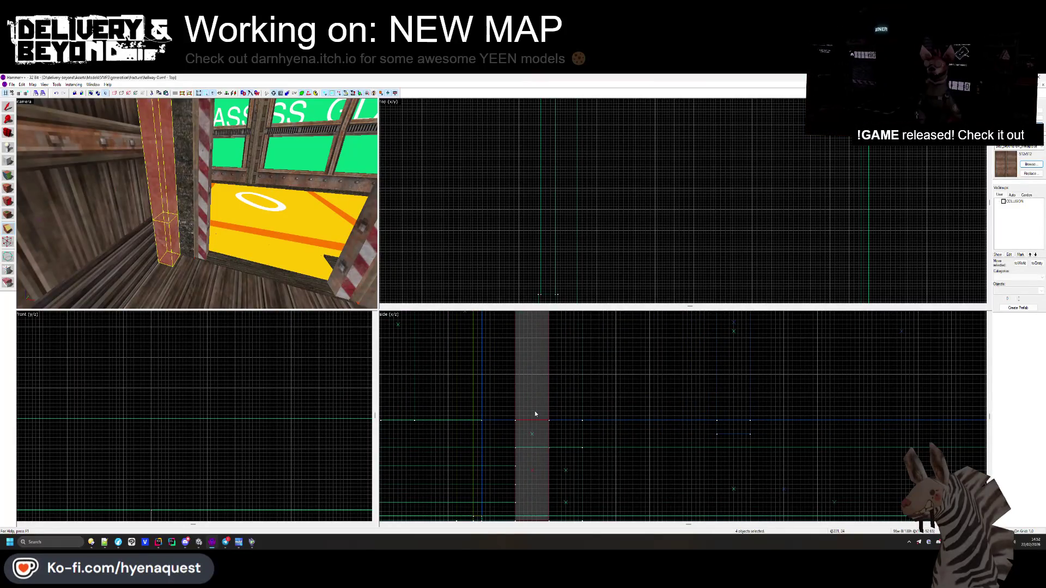
pyautogui.click(9, 201)
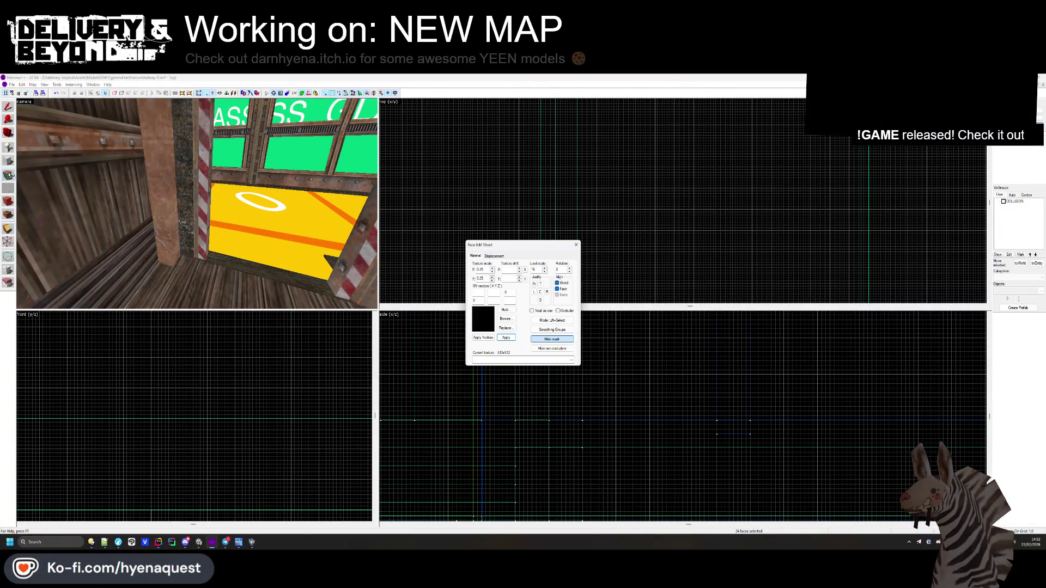
pyautogui.click(86, 234)
pyautogui.press('z')
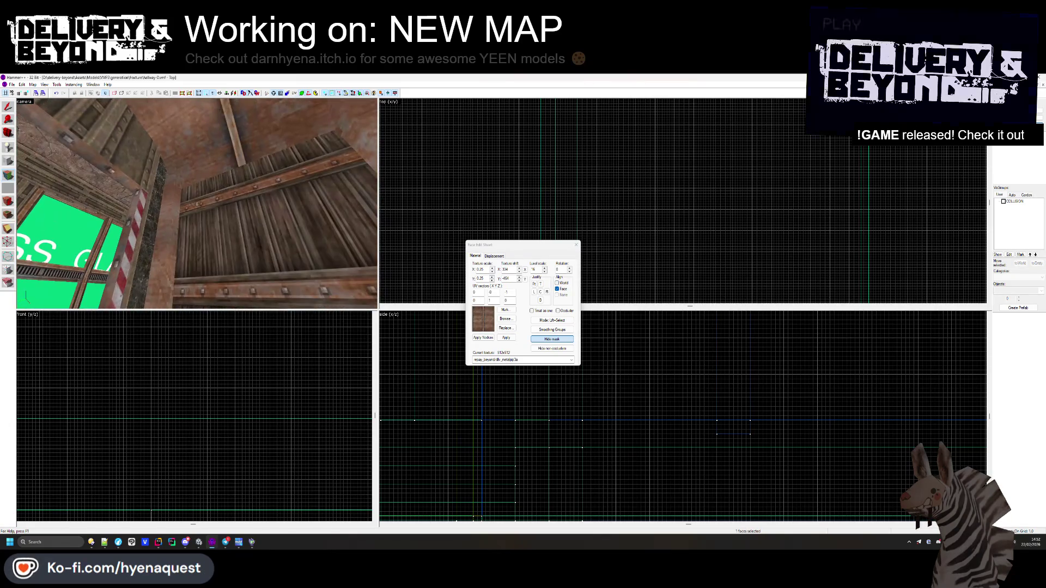
pyautogui.press('w')
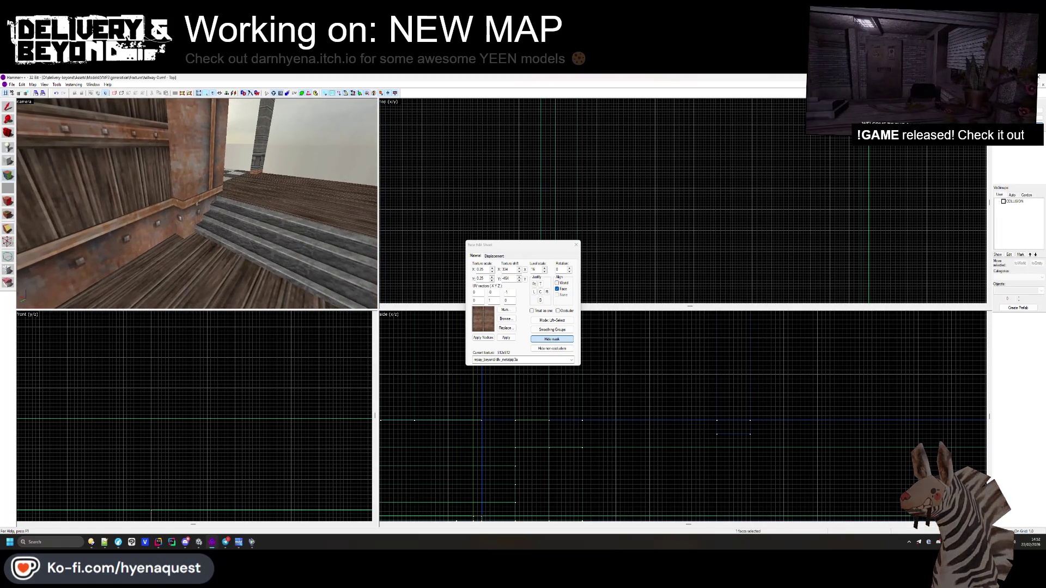
pyautogui.press('z')
pyautogui.click(175, 203)
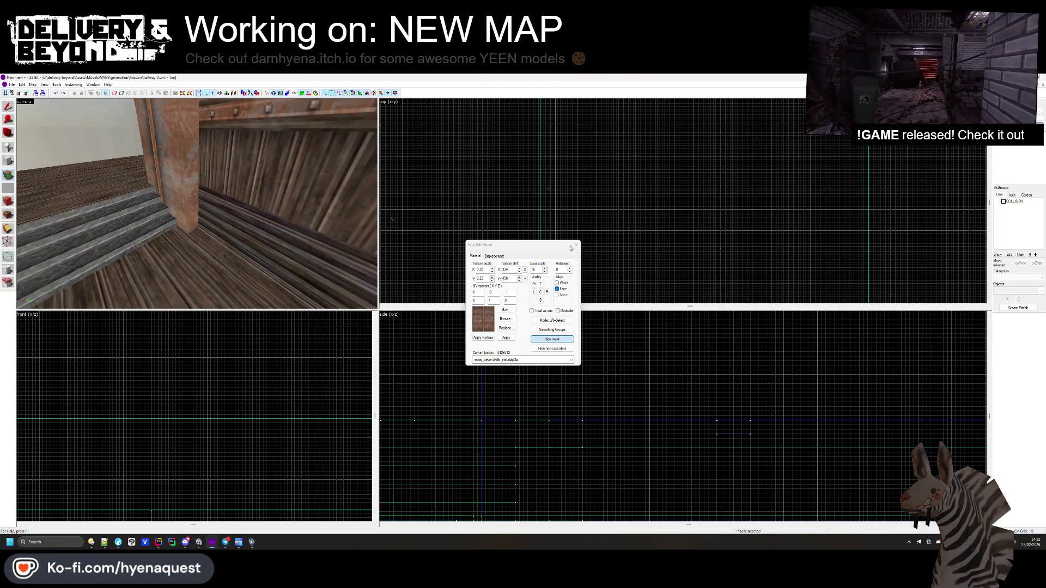
pyautogui.click(575, 245)
pyautogui.moveTo(220, 201); pyautogui.dragTo(197, 206)
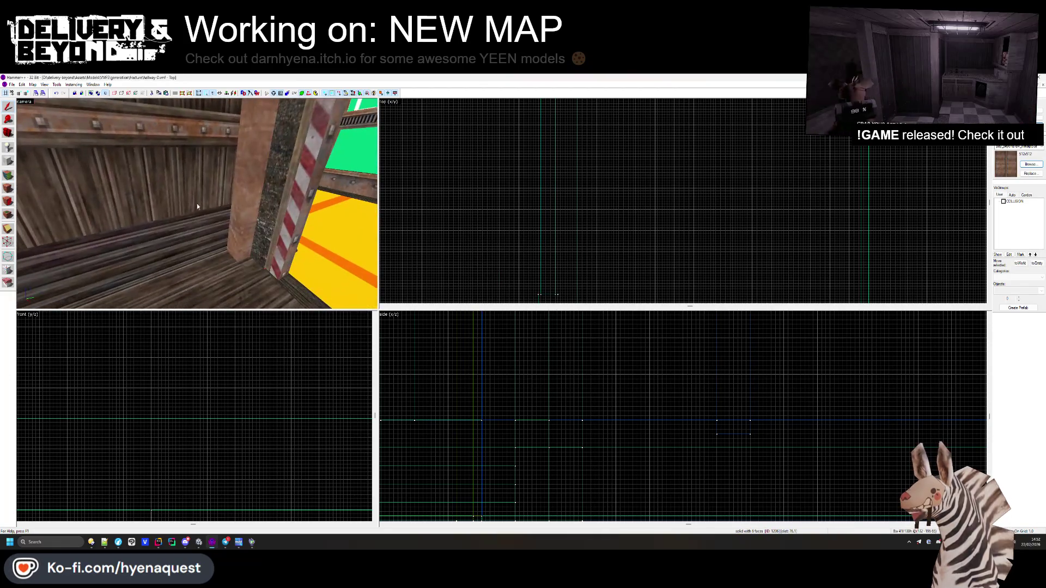
# - Raise a corner vertex of the brush near the red pillar to flatten its edge
pyautogui.scroll(-3, 172, 497)
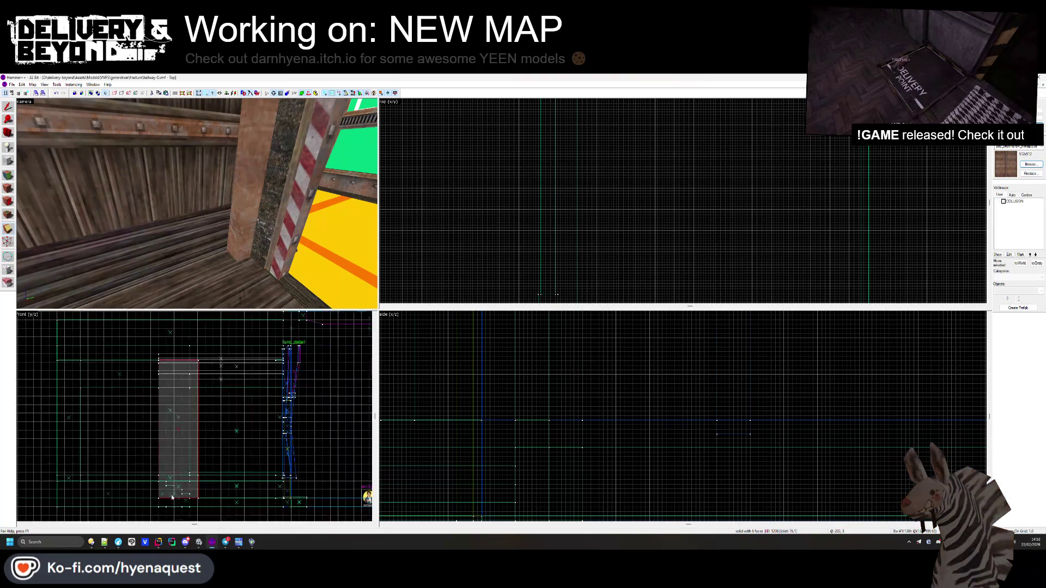
pyautogui.scroll(5, 173, 497)
pyautogui.press('z')
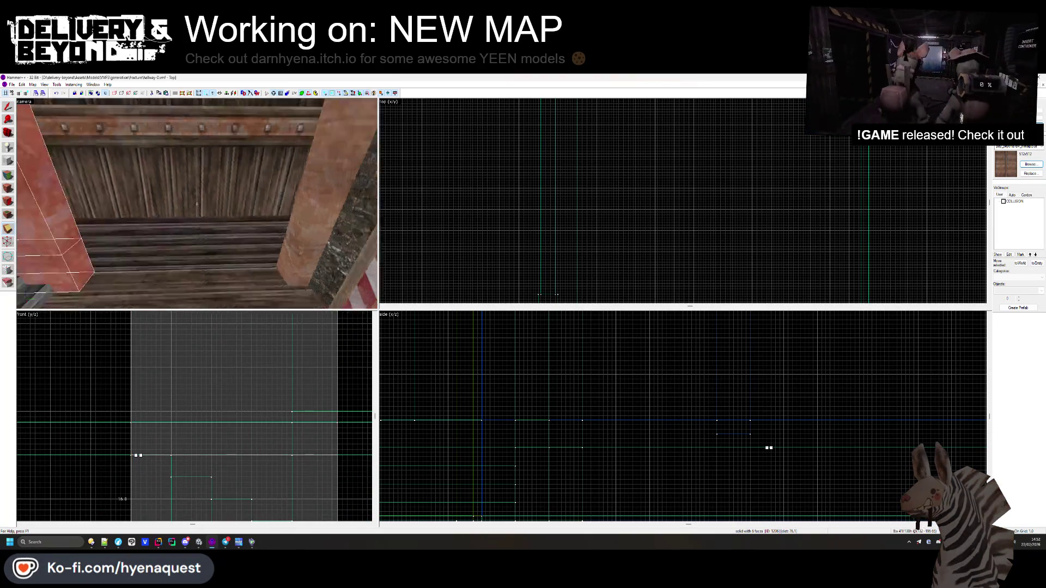
pyautogui.press('z')
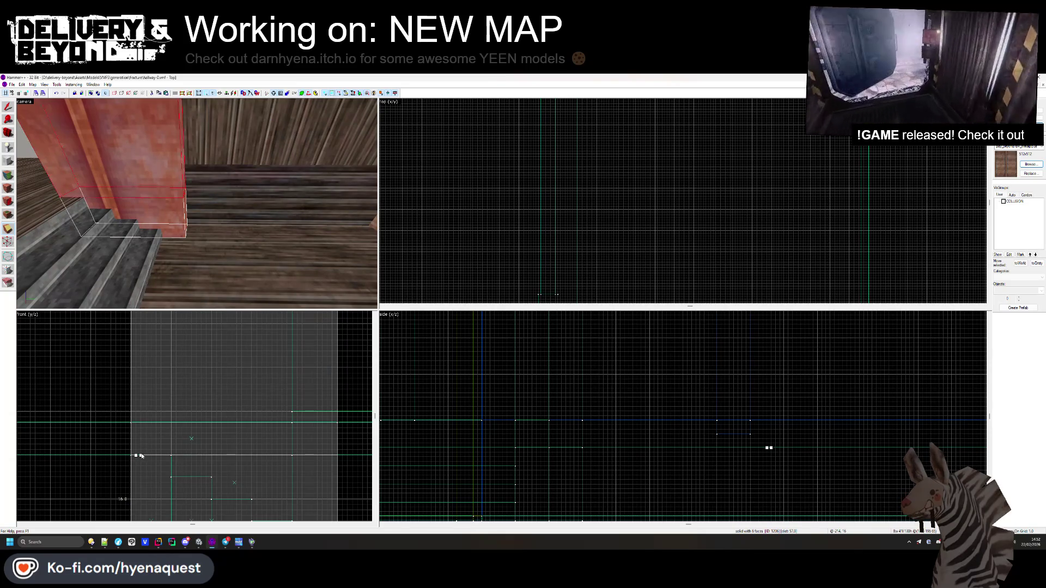
pyautogui.click(136, 456)
pyautogui.moveTo(136, 456); pyautogui.dragTo(135, 423)
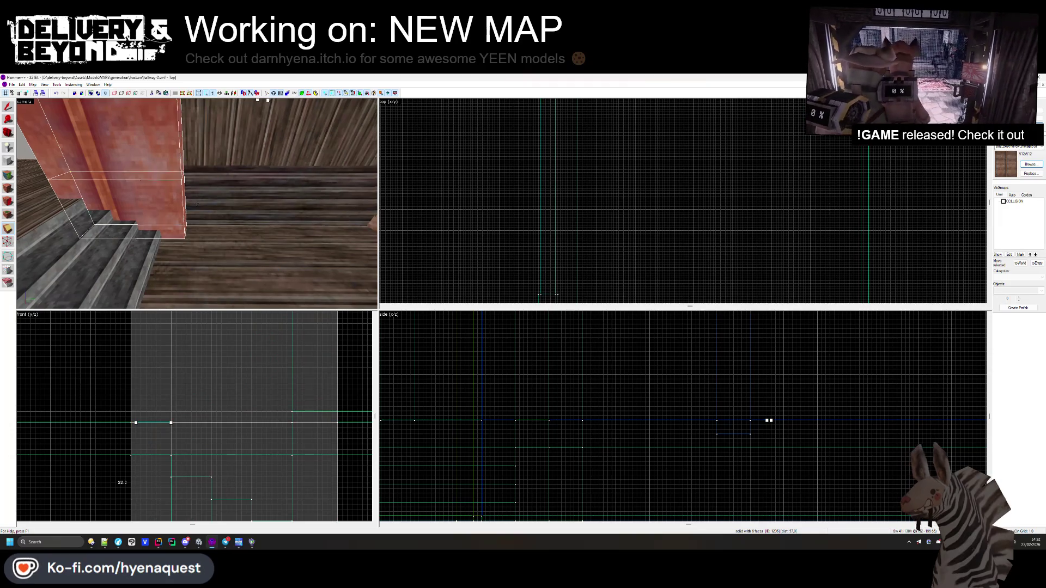
# - Check the textures on the wood-strip, rusty pillar and nearby wall faces
pyautogui.press('z')
pyautogui.press('z')
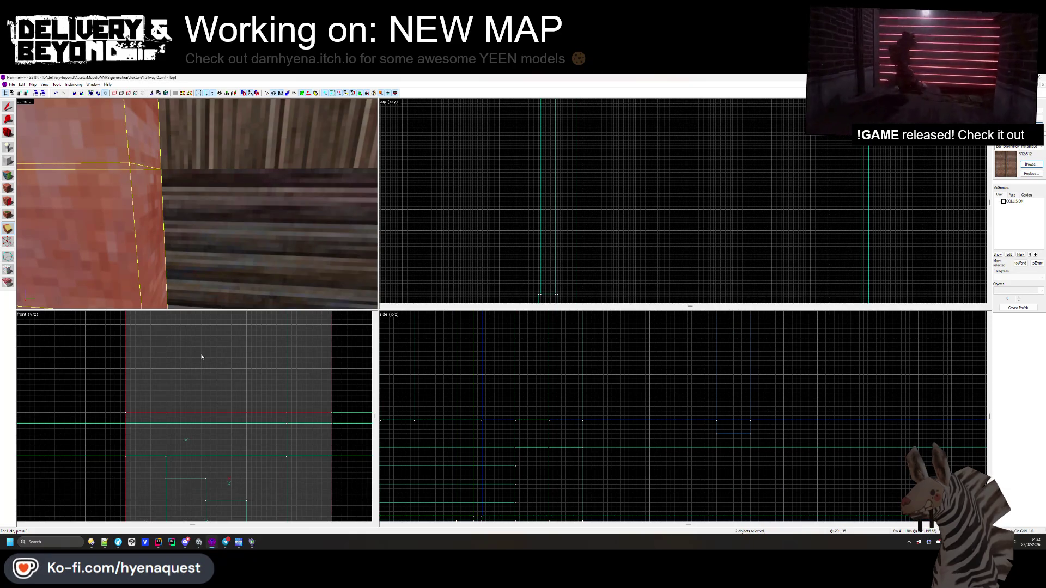
pyautogui.hotkey('shift', 'a')
pyautogui.click(158, 209)
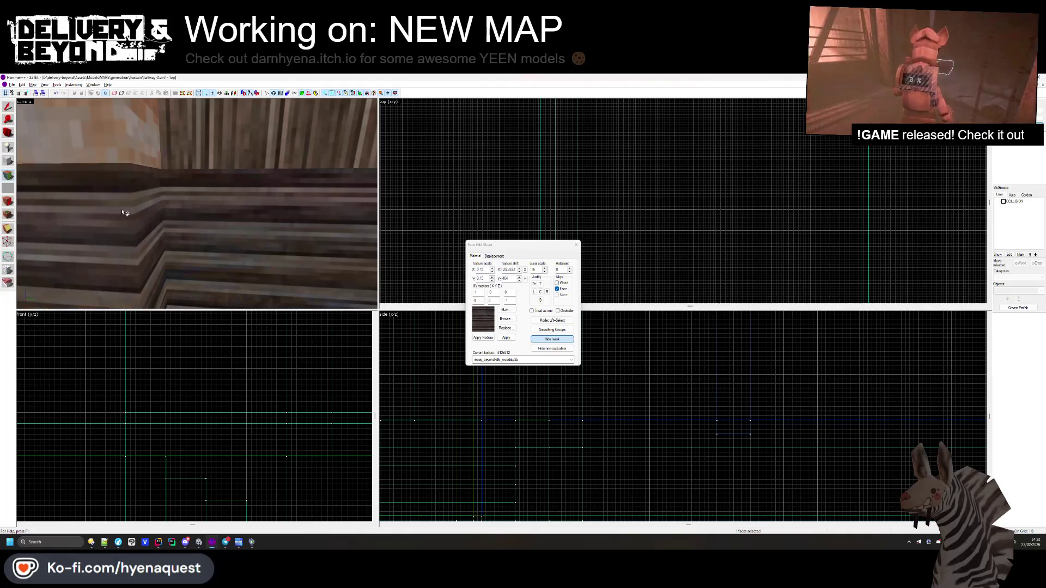
pyautogui.press('z')
pyautogui.click(188, 213)
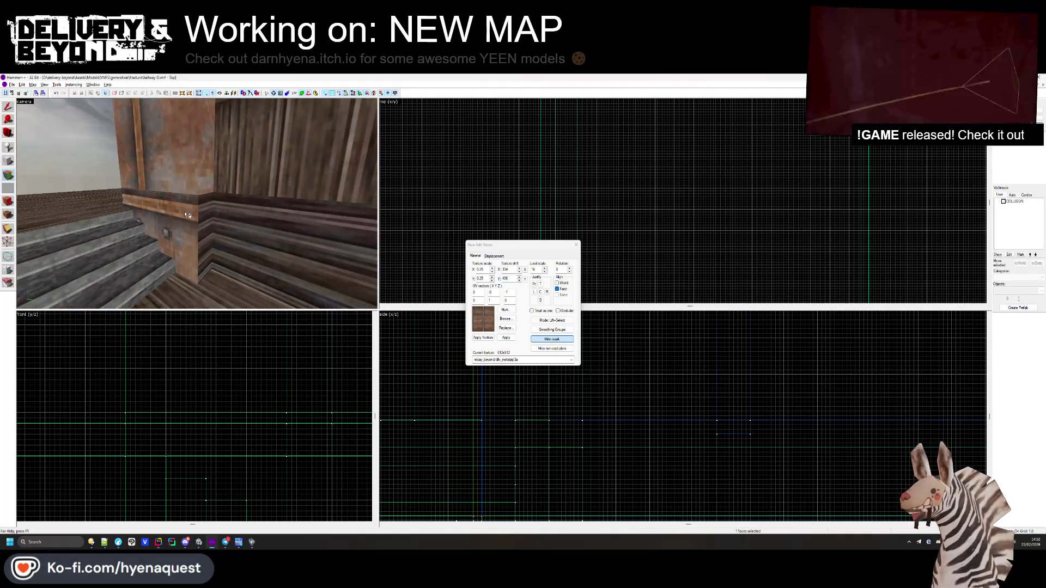
pyautogui.press('w')
pyautogui.click(170, 215)
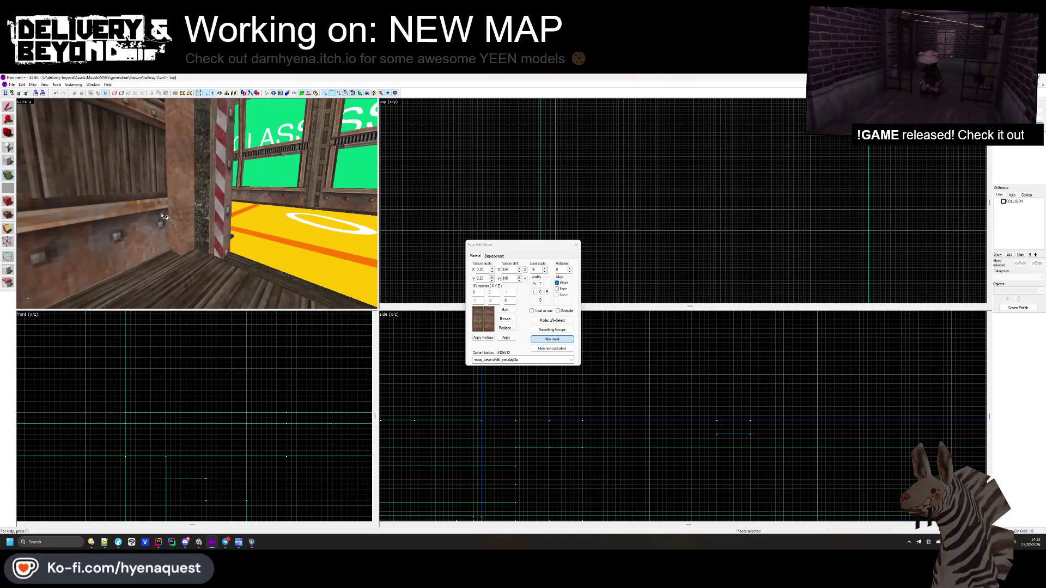
pyautogui.press('z')
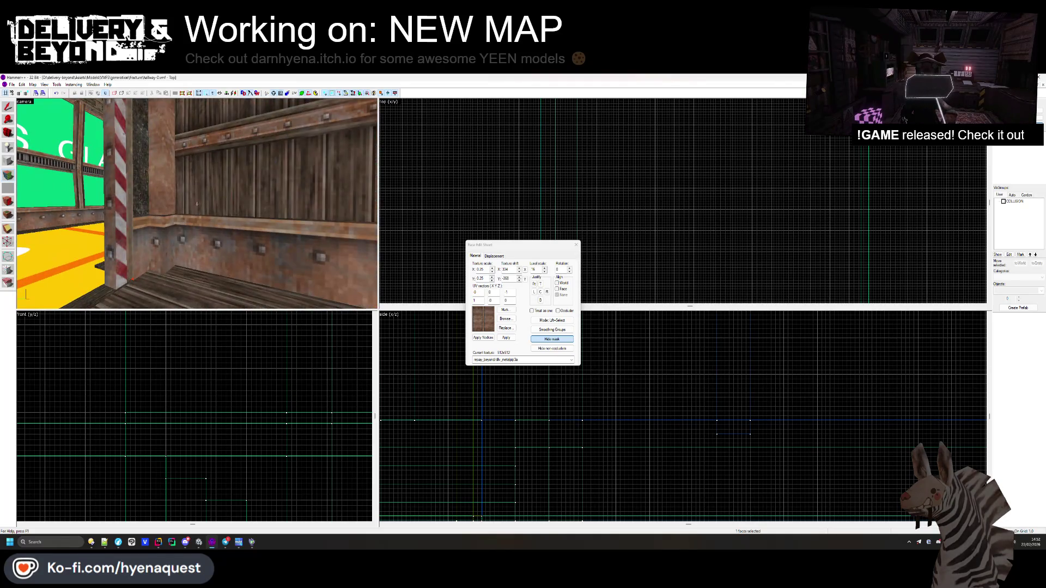
pyautogui.press('w')
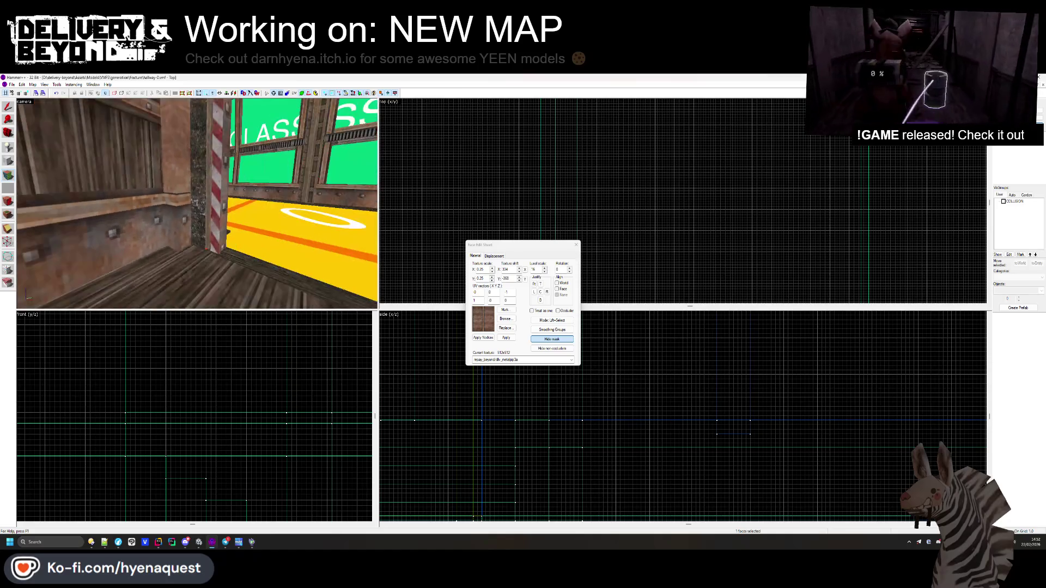
pyautogui.press('z')
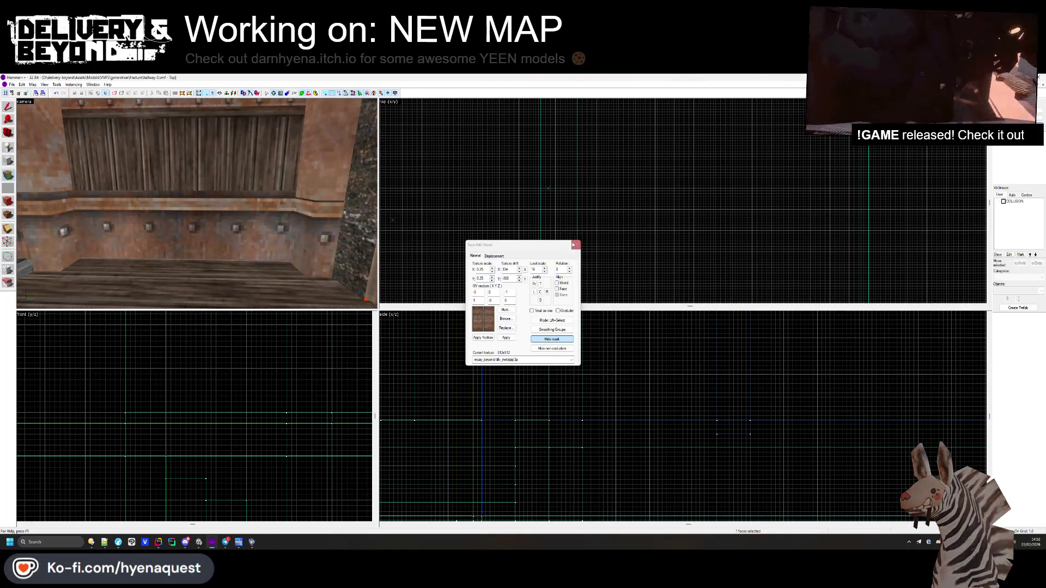
# - Copy the wall-trim block above the trim and extend its bottom down onto the trim
pyautogui.click(576, 245)
pyautogui.click(257, 228)
pyautogui.scroll(2, 262, 402)
pyautogui.moveTo(204, 223); pyautogui.dragTo(74, 236)
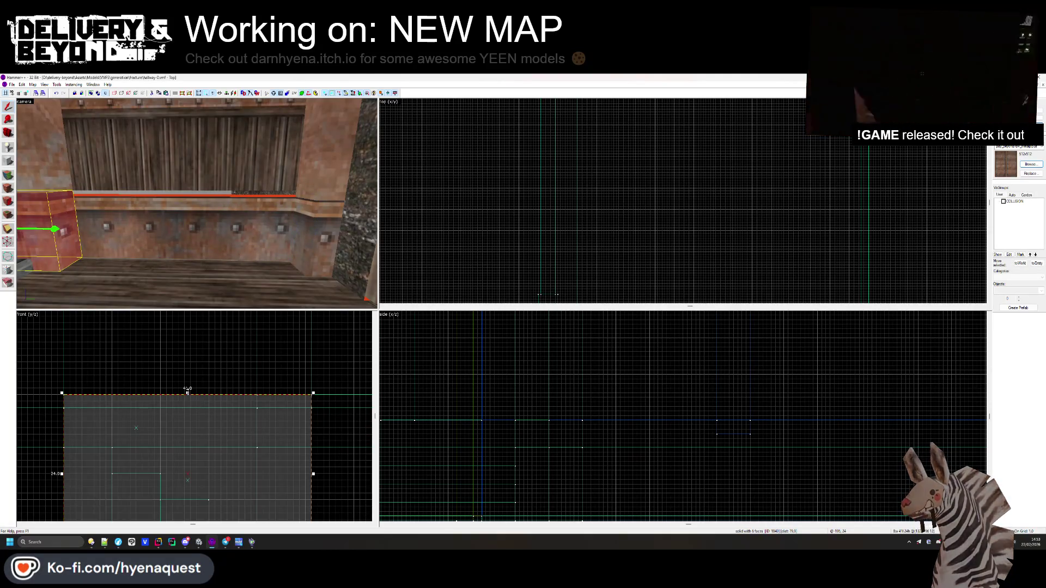
pyautogui.moveTo(187, 389); pyautogui.dragTo(187, 202)
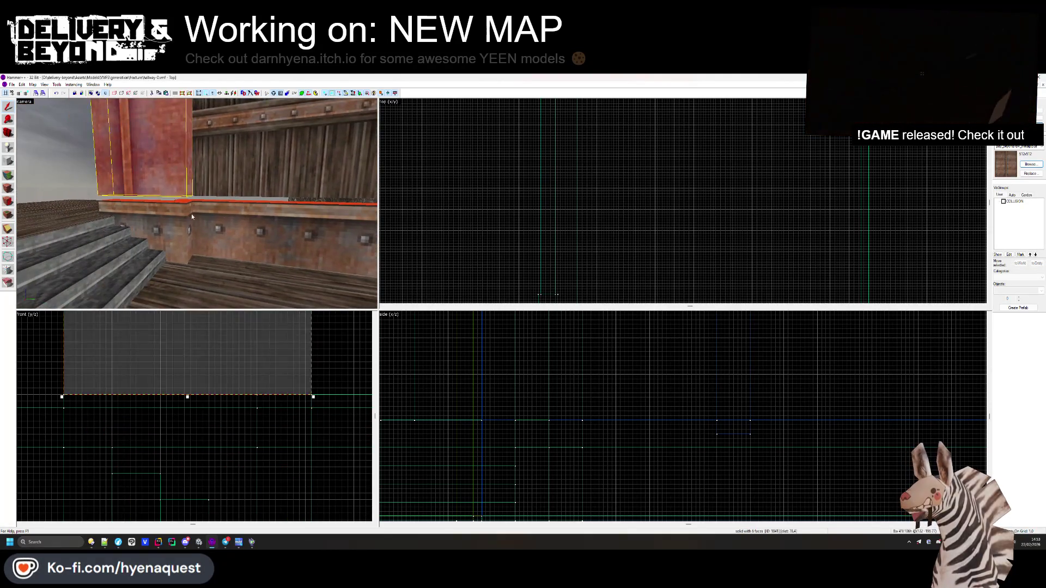
pyautogui.moveTo(187, 406); pyautogui.dragTo(185, 409)
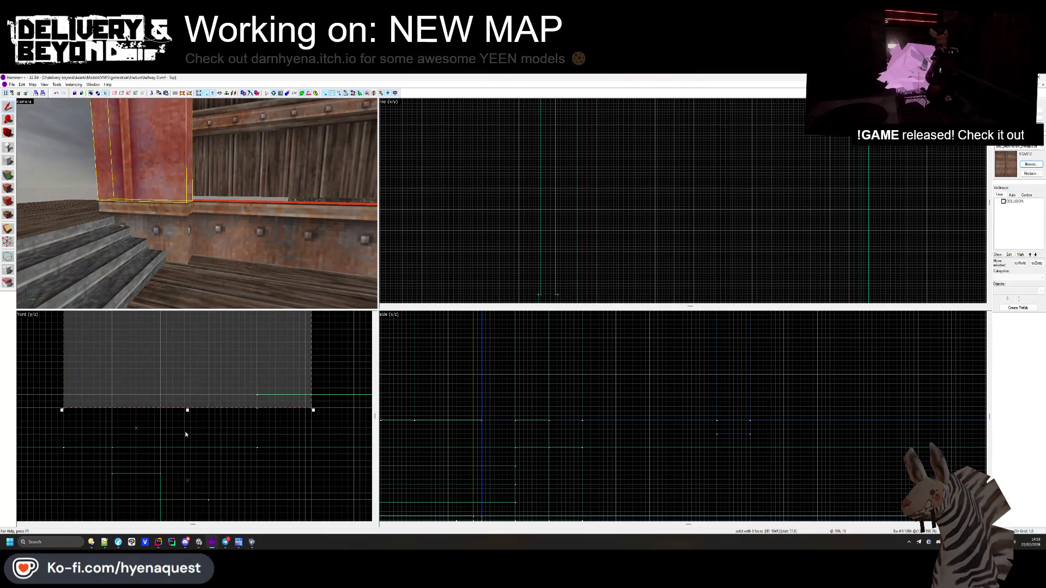
pyautogui.click(258, 195)
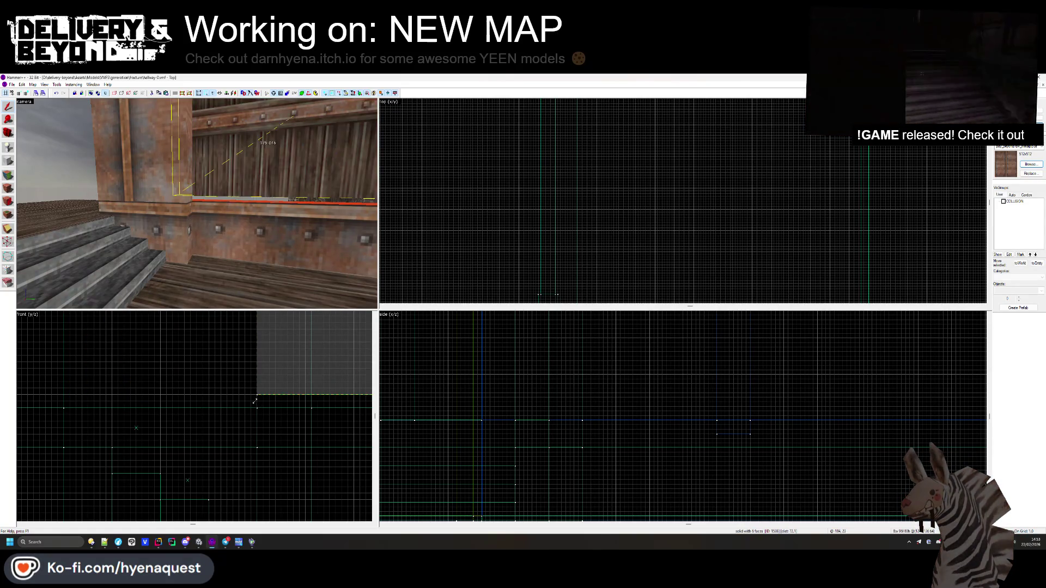
pyautogui.click(252, 416)
# - Lower the striped pole's bottom slightly toward the floor beside the doorway
pyautogui.press('z')
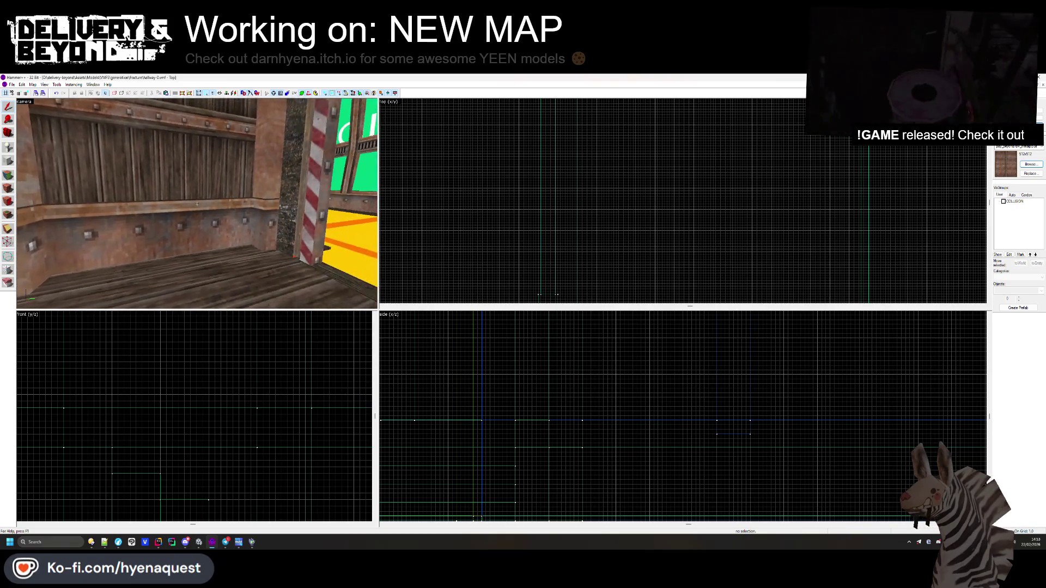
pyautogui.moveTo(197, 203)
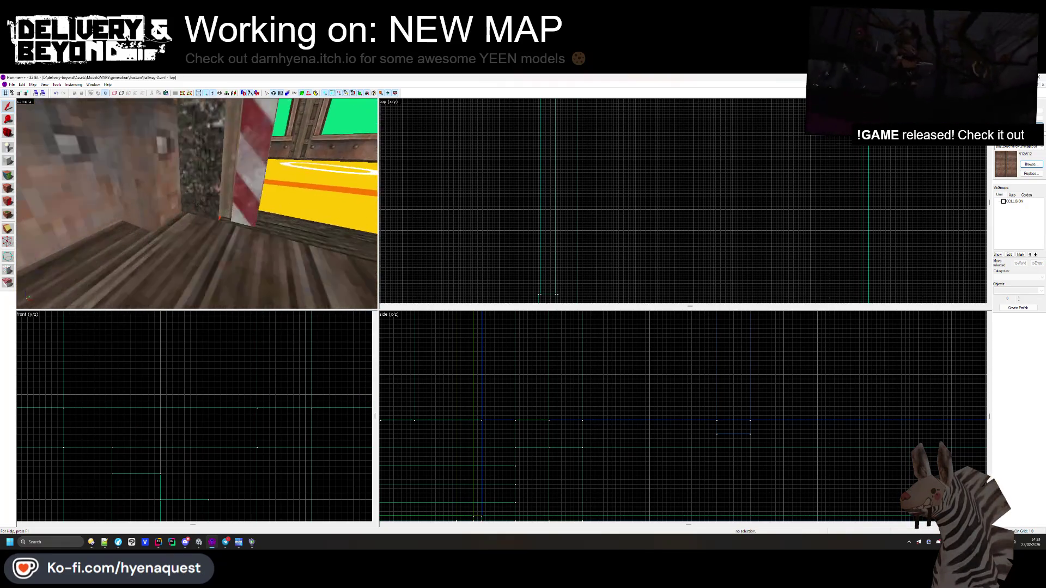
pyautogui.press('z')
pyautogui.click(195, 189)
pyautogui.hotkey('ctrl', 'shift', 'e')
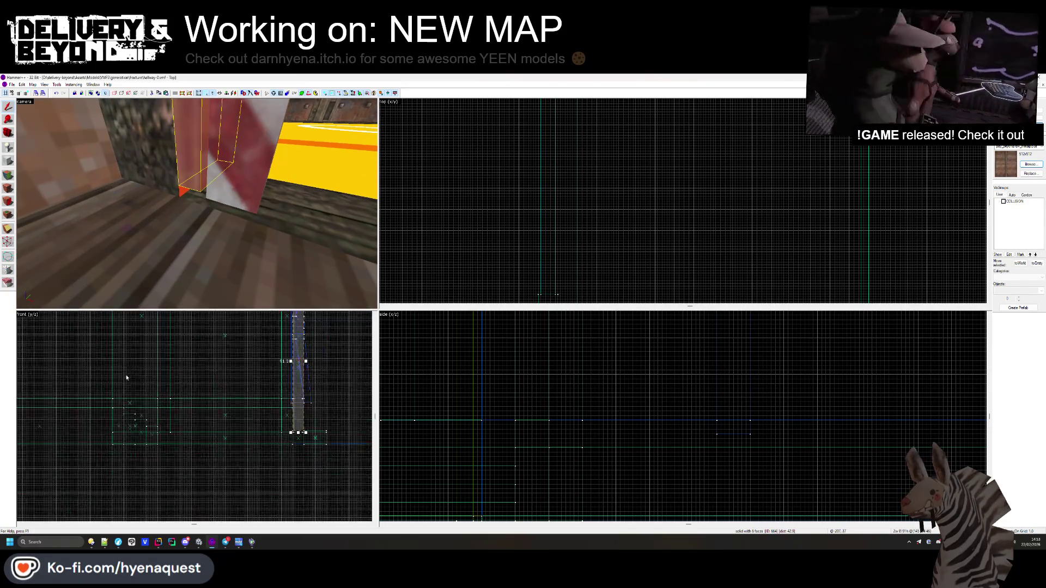
pyautogui.scroll(3, 287, 405)
pyautogui.moveTo(288, 410); pyautogui.dragTo(288, 413)
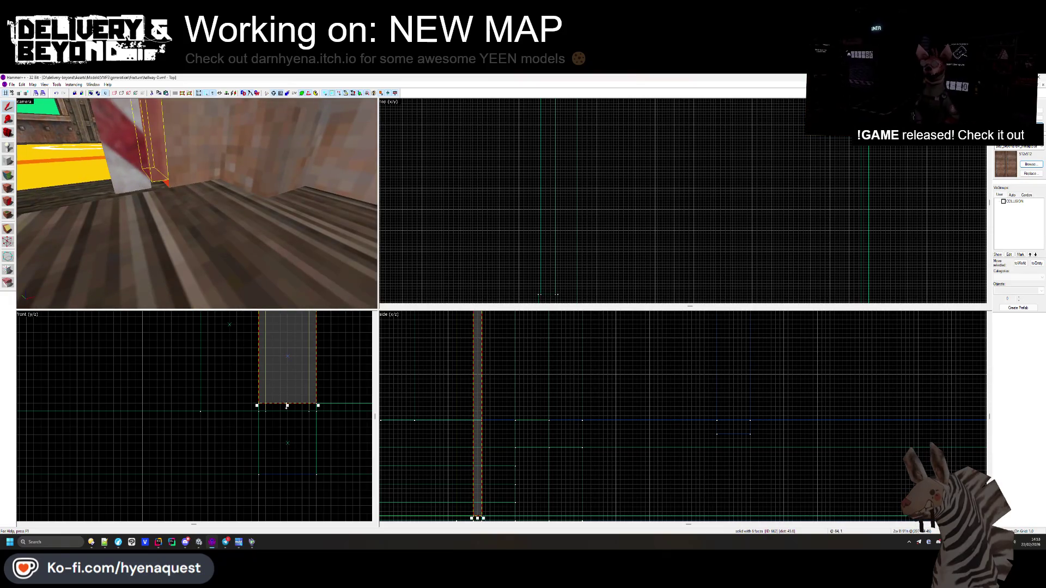
pyautogui.press('Escape')
# - Return to face texture editing while looking down the hallway toward the doorway
pyautogui.press('z')
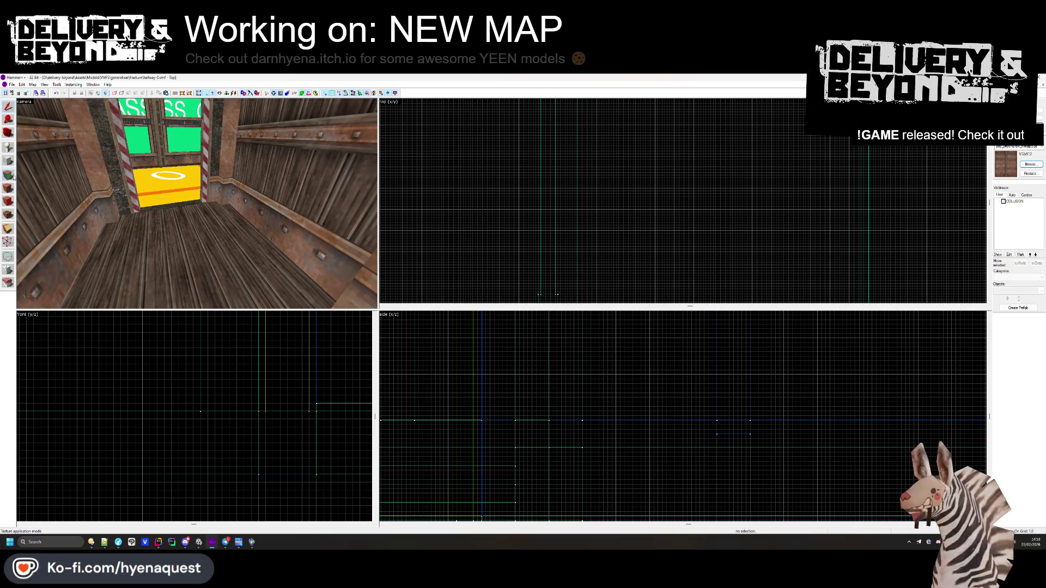
pyautogui.hotkey('shift', 'a')
pyautogui.moveTo(124, 195); pyautogui.dragTo(197, 205)
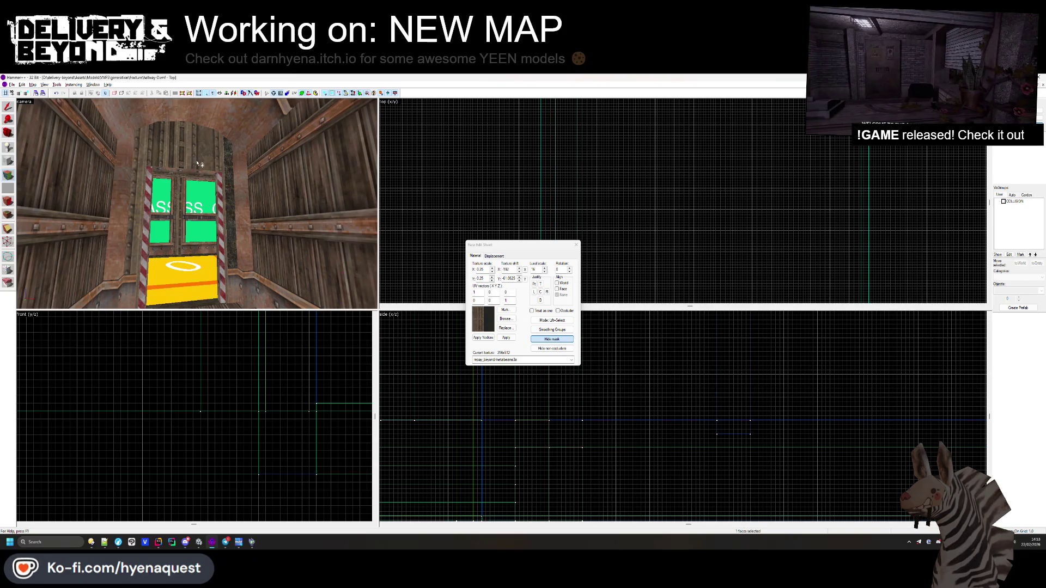
# - Close the face texture editor and fly the camera through the glass door over the checkered room
pyautogui.click(576, 245)
pyautogui.moveTo(196, 180); pyautogui.dragTo(200, 207)
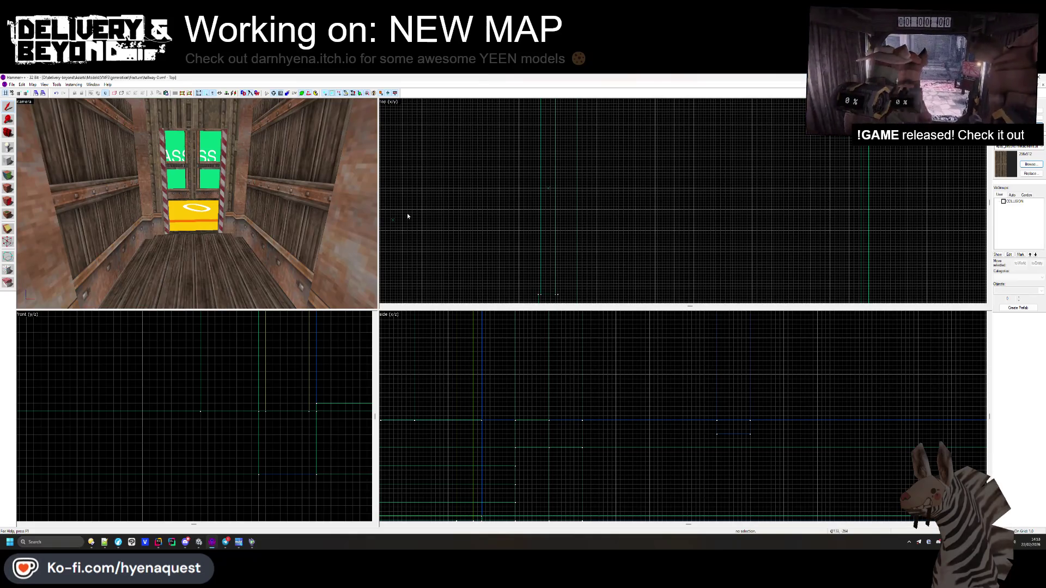
pyautogui.press('z')
pyautogui.press('w')
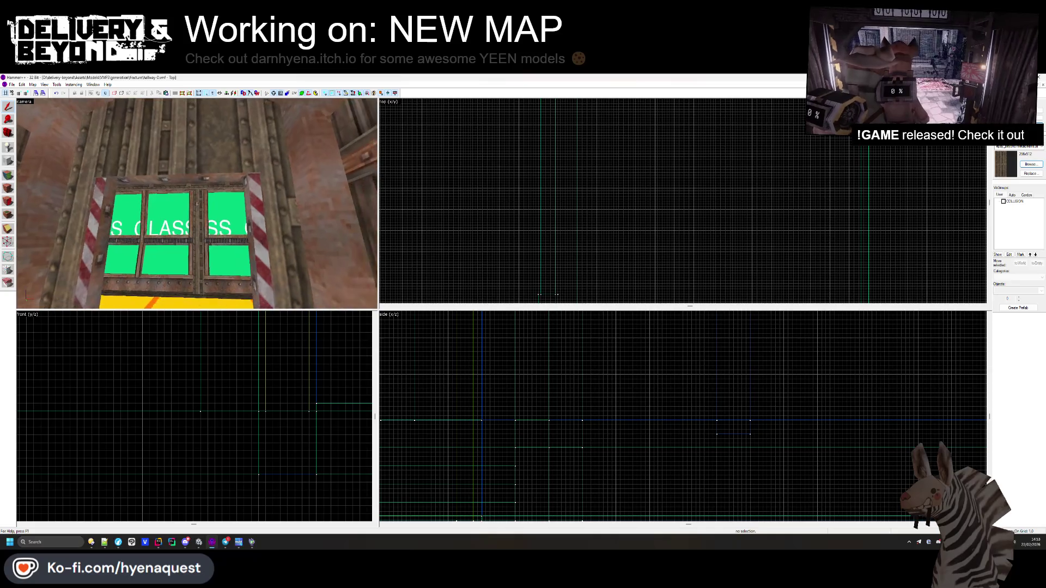
pyautogui.press('s')
pyautogui.press('w')
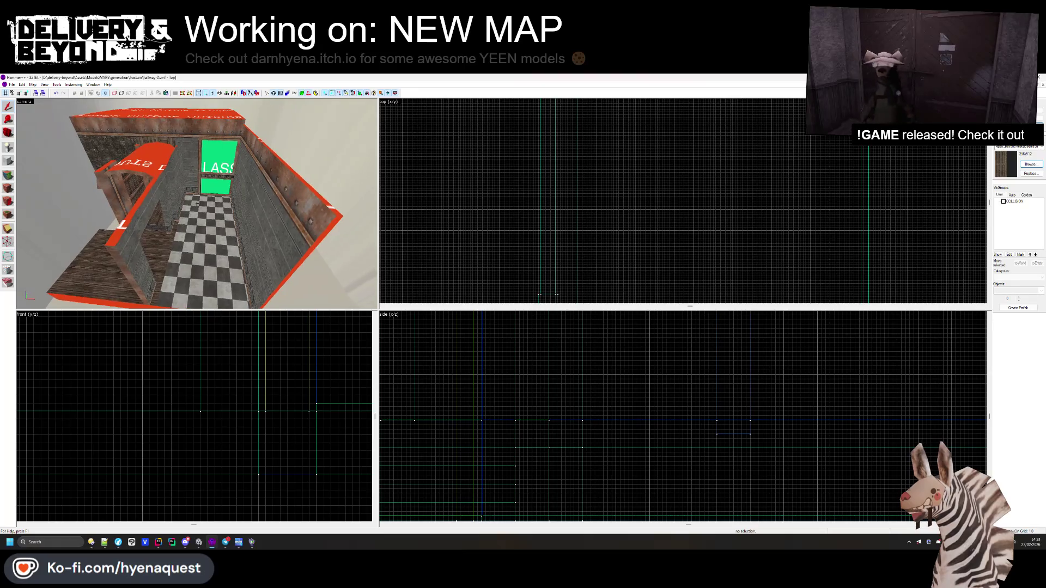
# - Give the wooden floor brush and the small floor-edge block the studded metal trim texture
pyautogui.press('w')
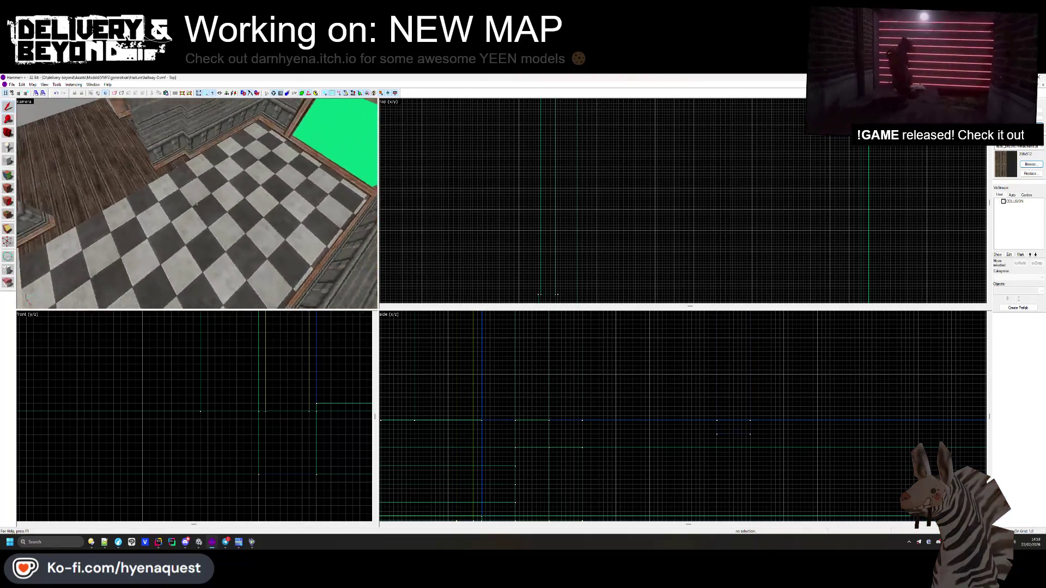
pyautogui.press('z')
pyautogui.click(194, 222)
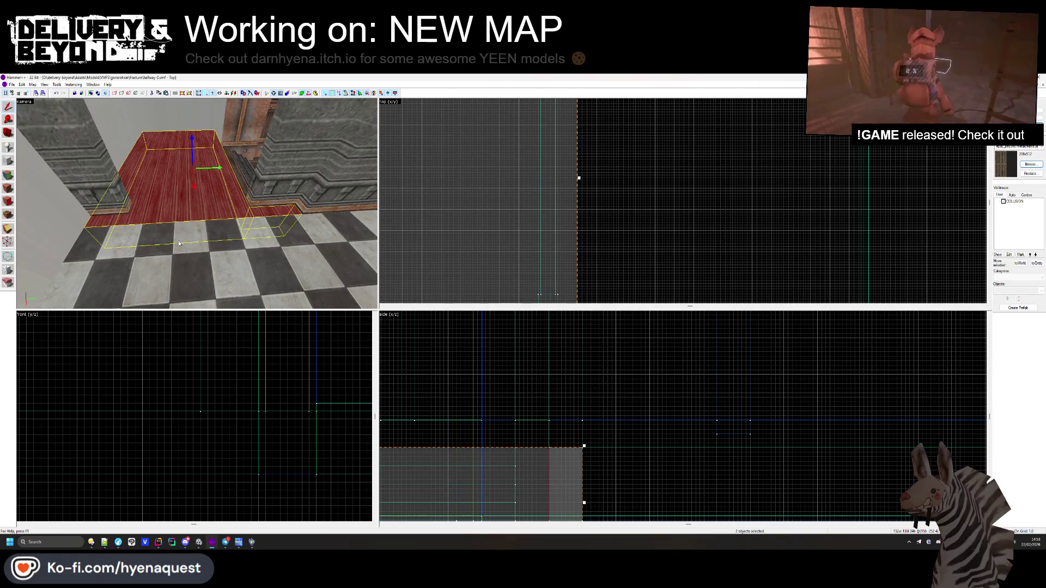
pyautogui.scroll(-1, 584, 216)
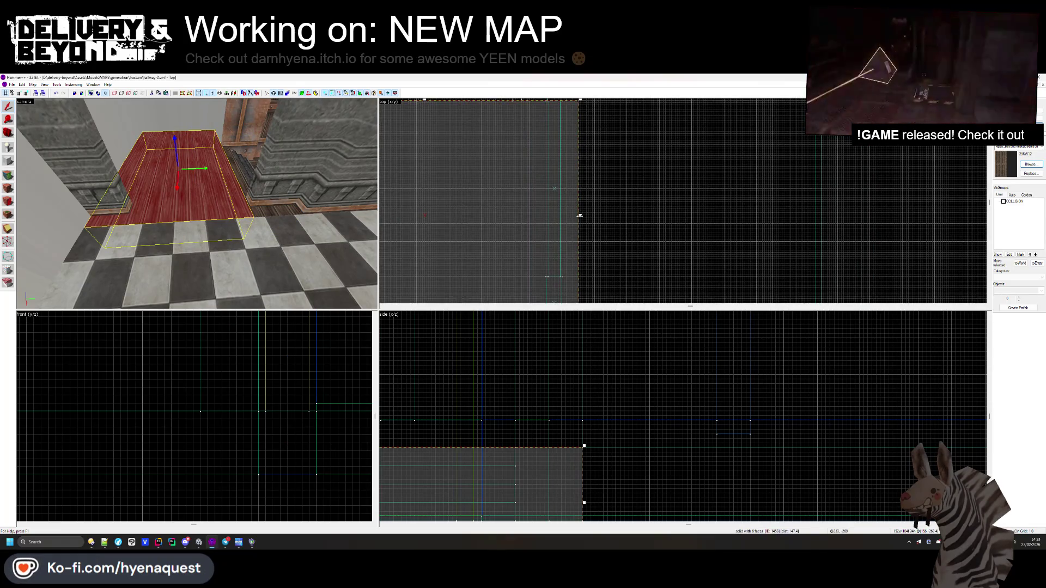
pyautogui.click(279, 210)
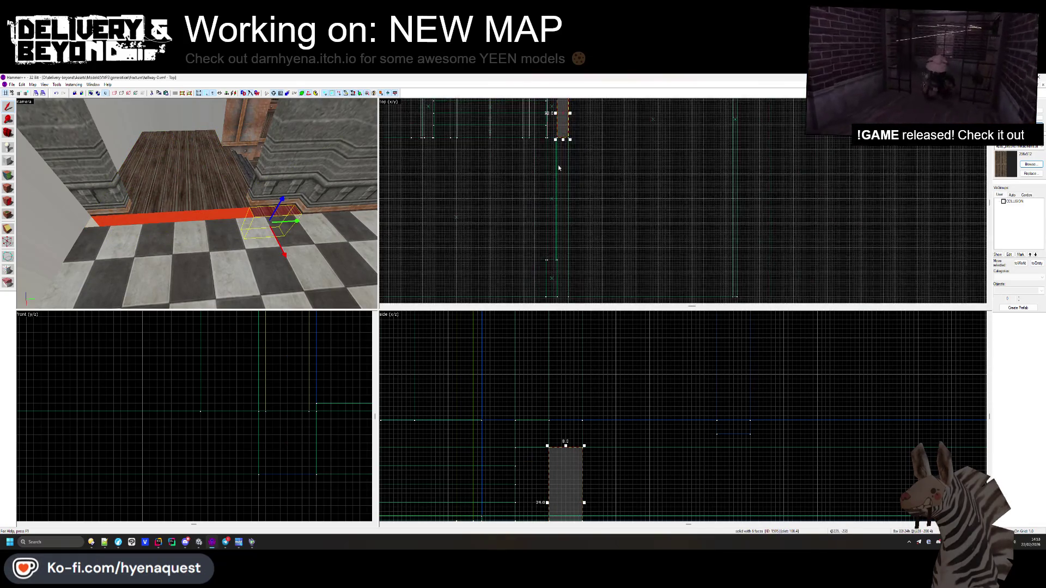
pyautogui.scroll(2, 565, 157)
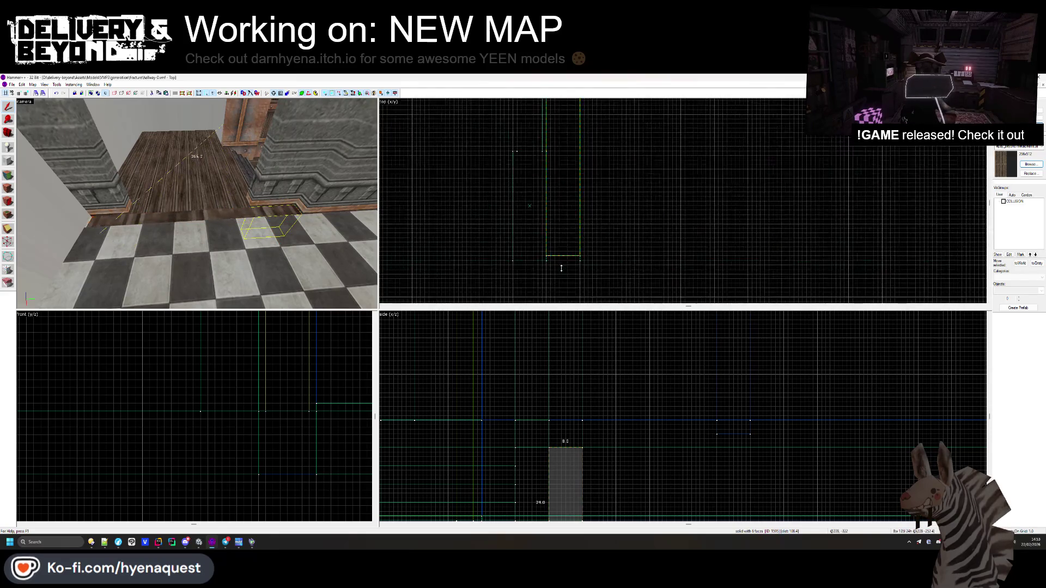
pyautogui.click(8, 188)
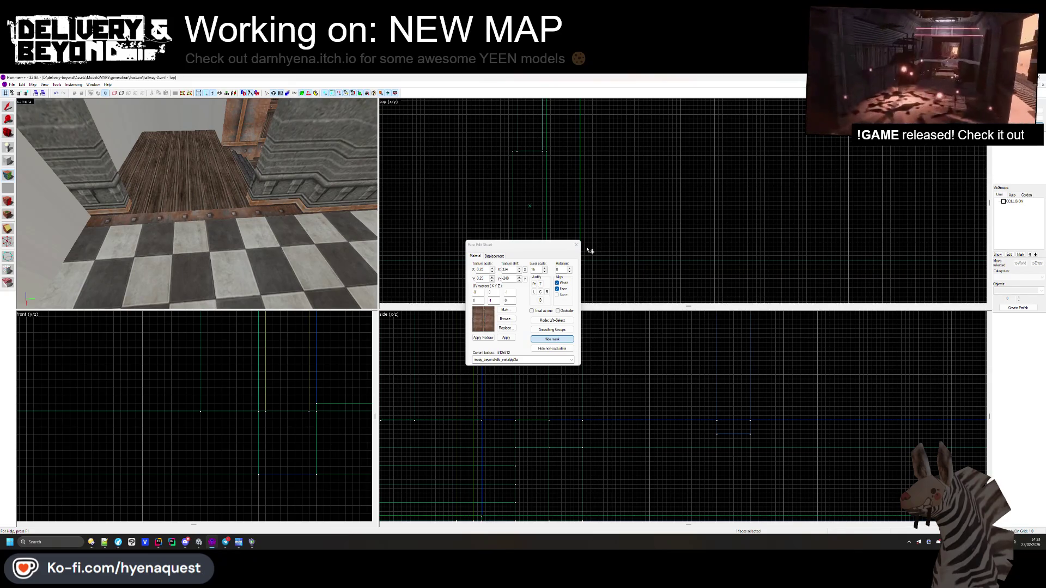
pyautogui.hotkey('shift', 's')
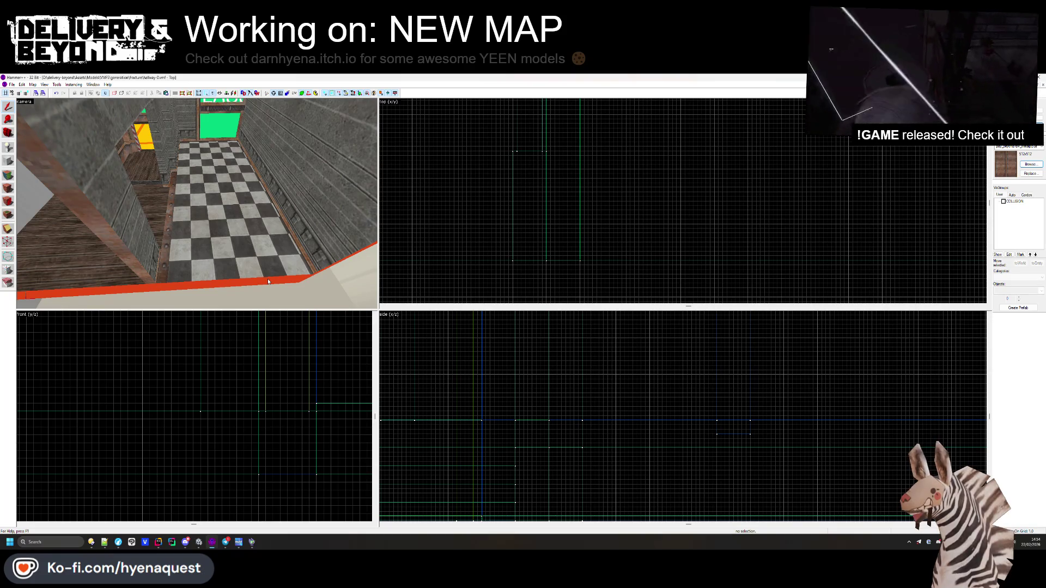
pyautogui.press('w')
pyautogui.press('w')
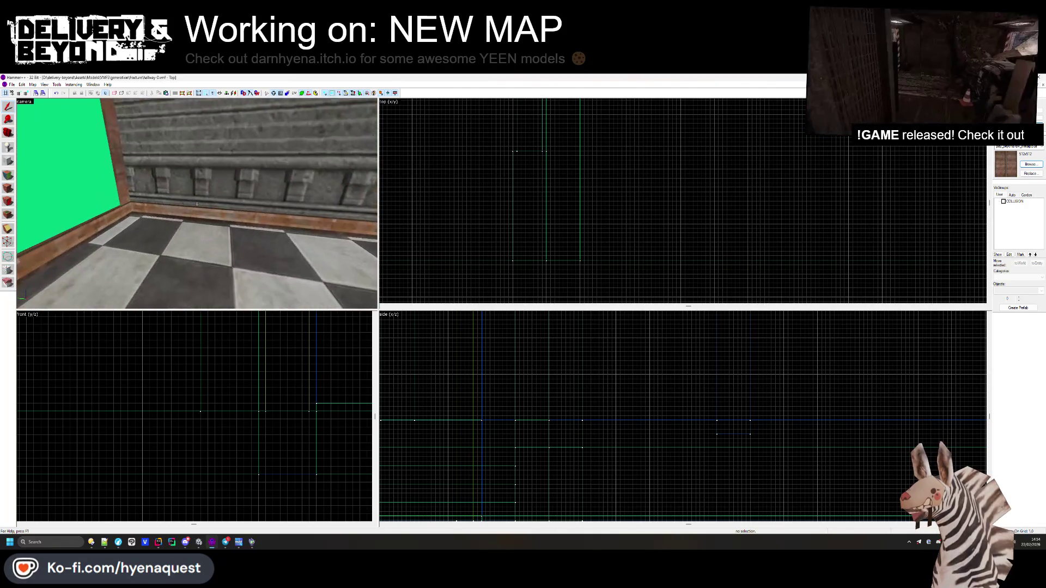
pyautogui.press('w')
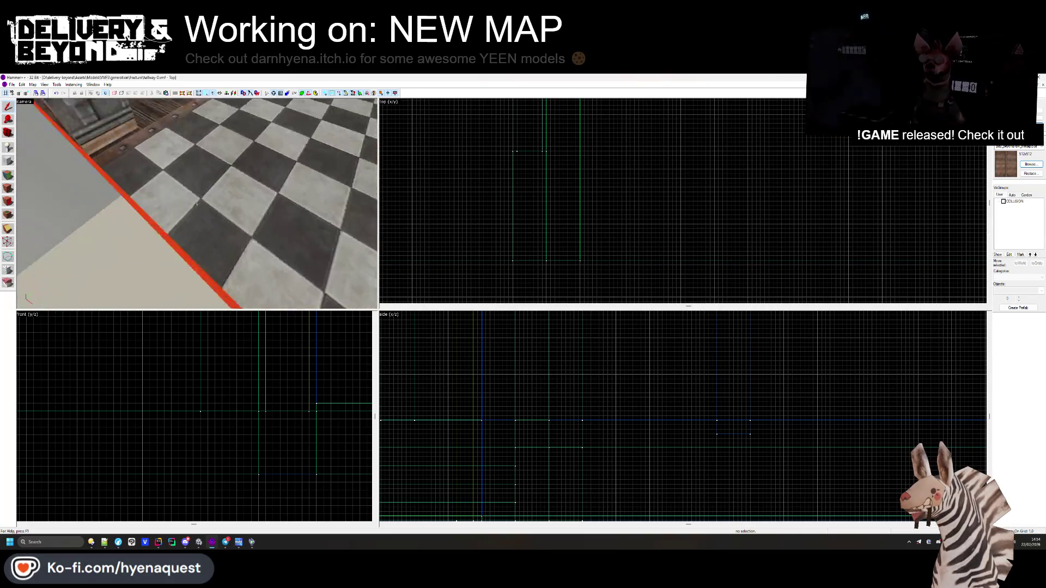
# - Split the checkered floor brush along a diagonal clip line
pyautogui.press('z')
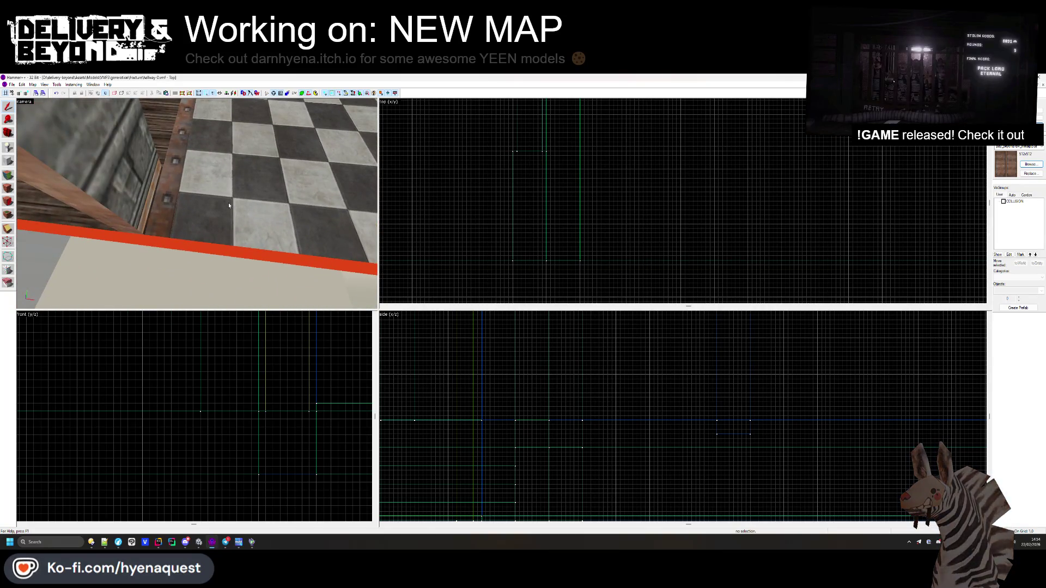
pyautogui.click(200, 225)
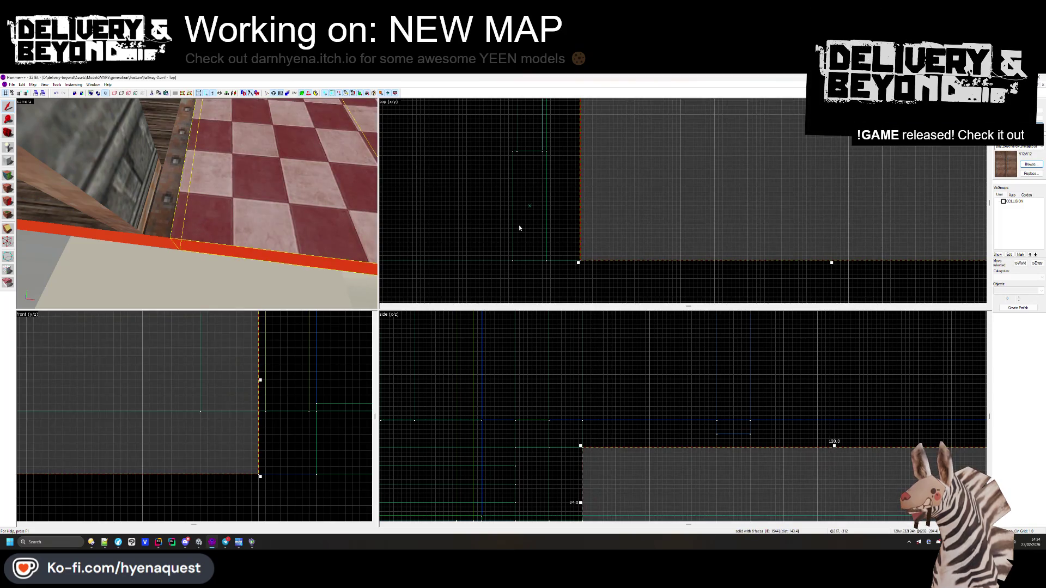
pyautogui.click(8, 229)
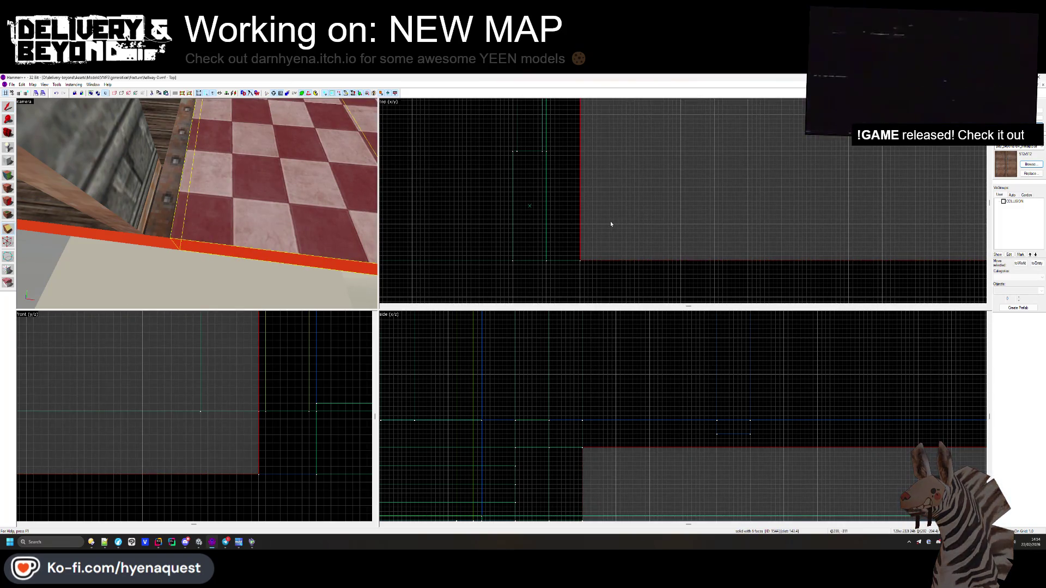
pyautogui.moveTo(593, 230); pyautogui.dragTo(588, 224)
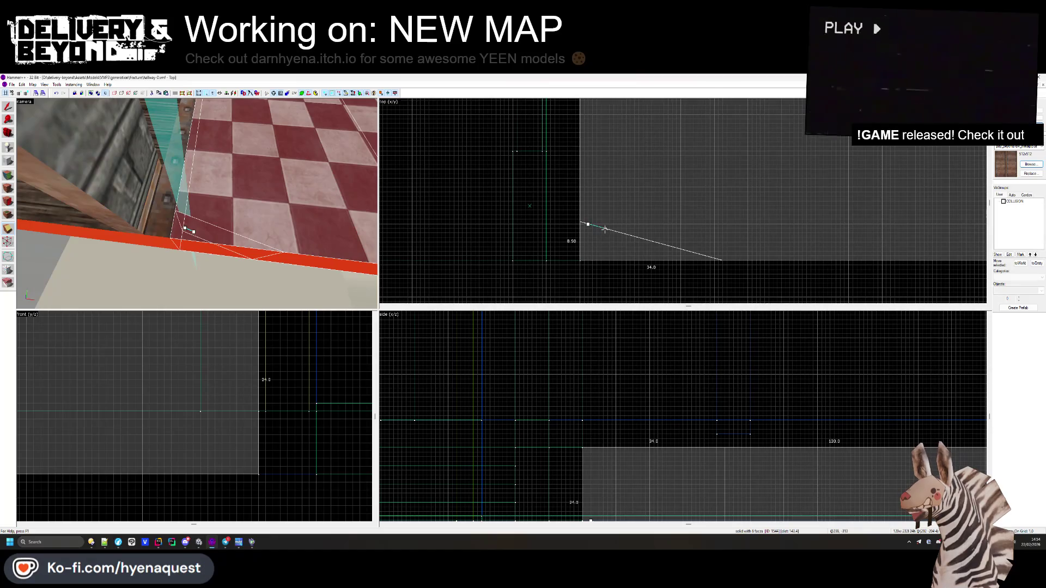
pyautogui.press('Return')
# - Rotate the split floor face's texture to 90 degrees and centre it
pyautogui.hotkey('shift', 'a')
pyautogui.click(199, 231)
pyautogui.click(569, 269)
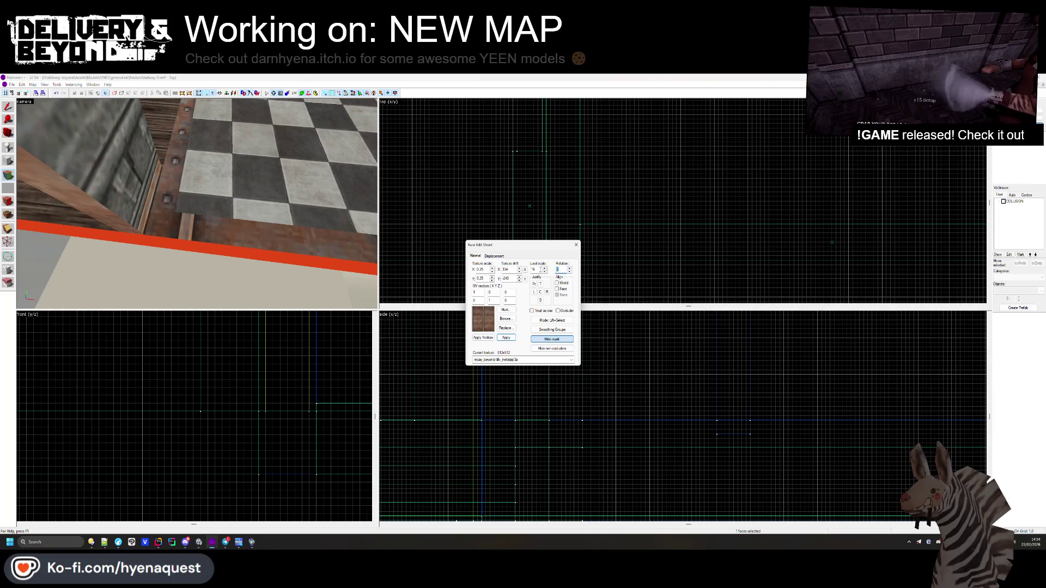
pyautogui.write('0')
pyautogui.press('Return')
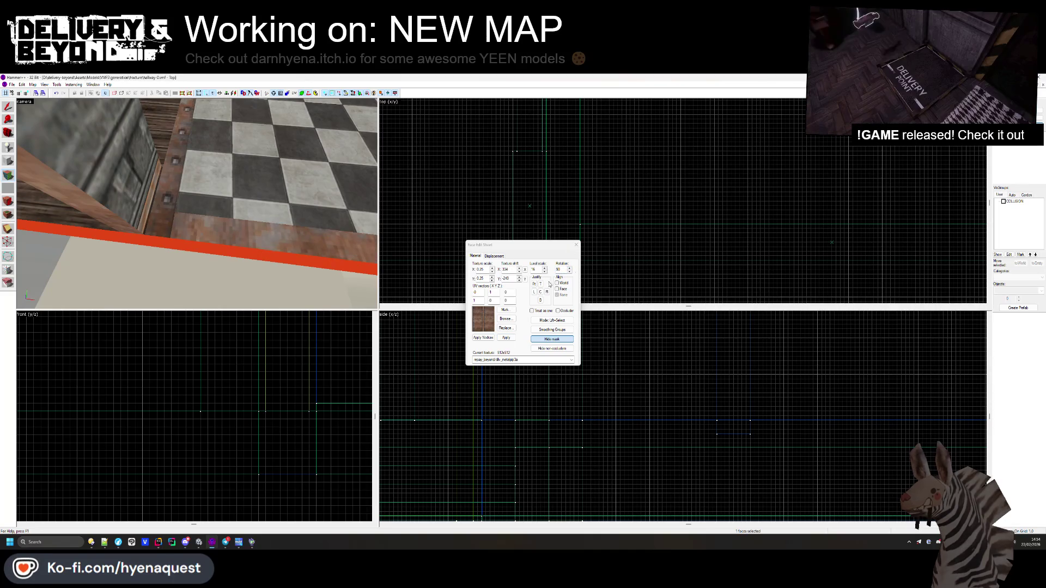
pyautogui.click(540, 292)
pyautogui.click(577, 244)
# - Review the corridor floor textures from above the checkered floor
pyautogui.scroll(-5, 197, 206)
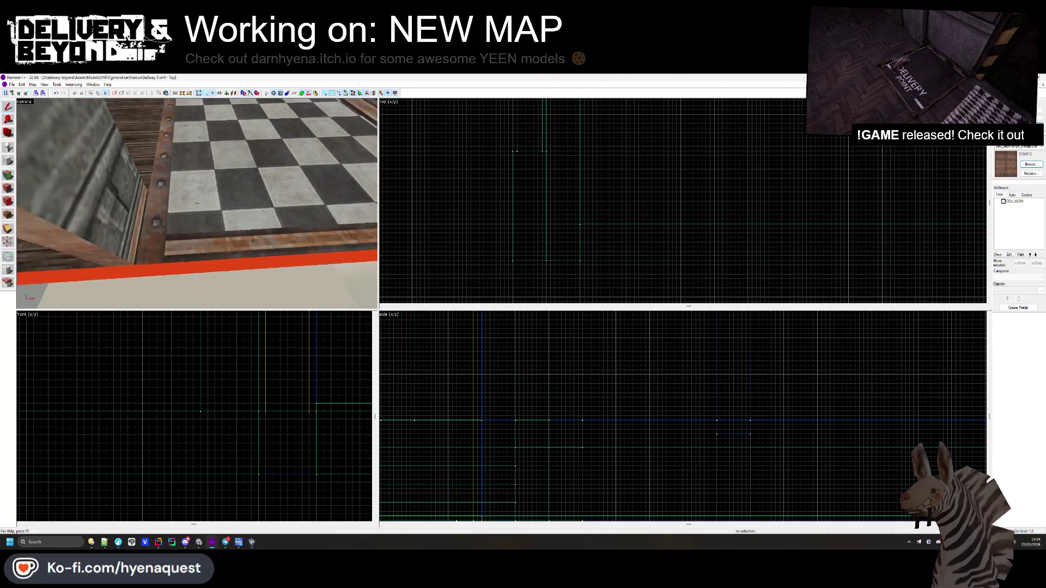
pyautogui.moveTo(198, 204)
pyautogui.mouseDown()
pyautogui.moveTo(198, 158)
pyautogui.moveTo(197, 221)
pyautogui.moveTo(212, 234)
pyautogui.moveTo(181, 189)
pyautogui.mouseUp()
pyautogui.hotkey('shift', 'a')
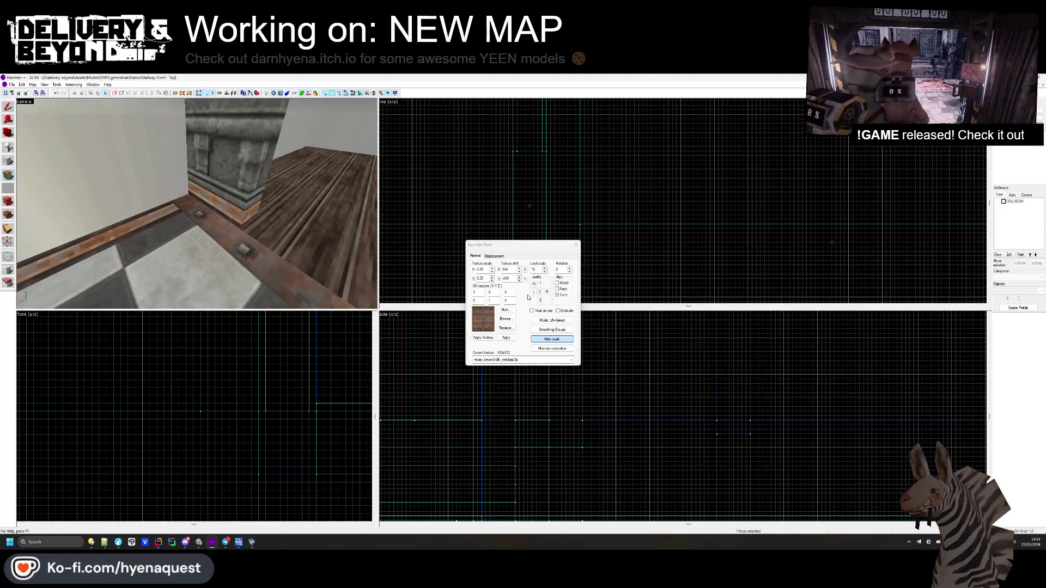
pyautogui.click(577, 245)
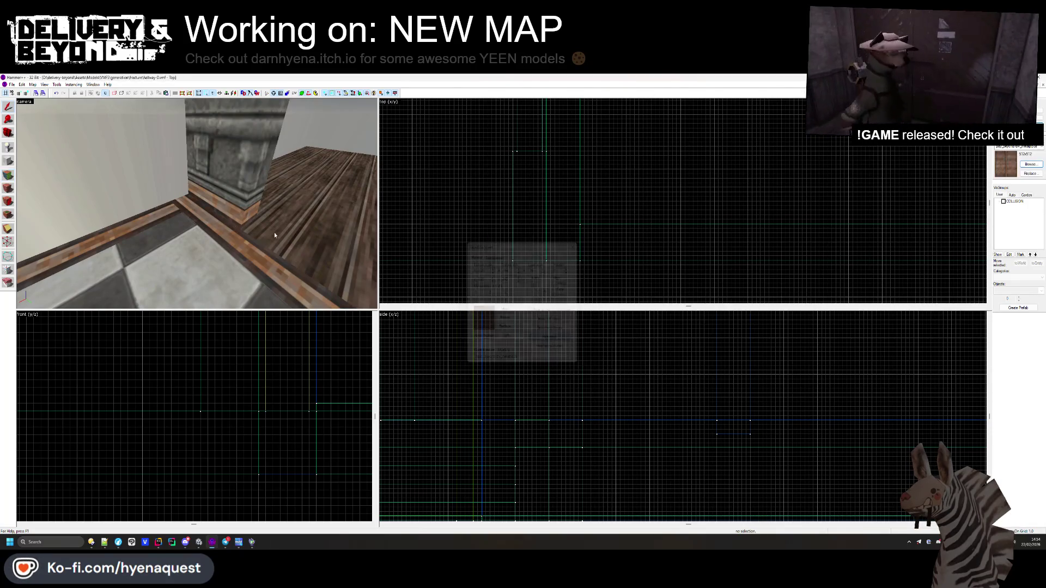
pyautogui.moveTo(359, 237); pyautogui.dragTo(197, 204)
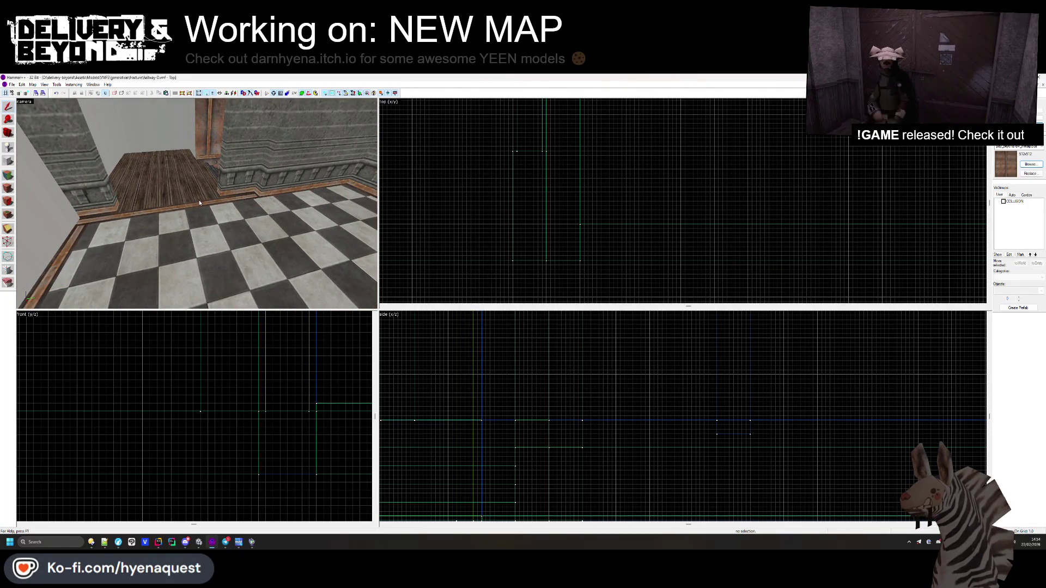
pyautogui.moveTo(197, 206); pyautogui.dragTo(197, 206)
# - Create an 8 by 8 block, 13 units tall, under the concrete doorway lintel
pyautogui.click(154, 155)
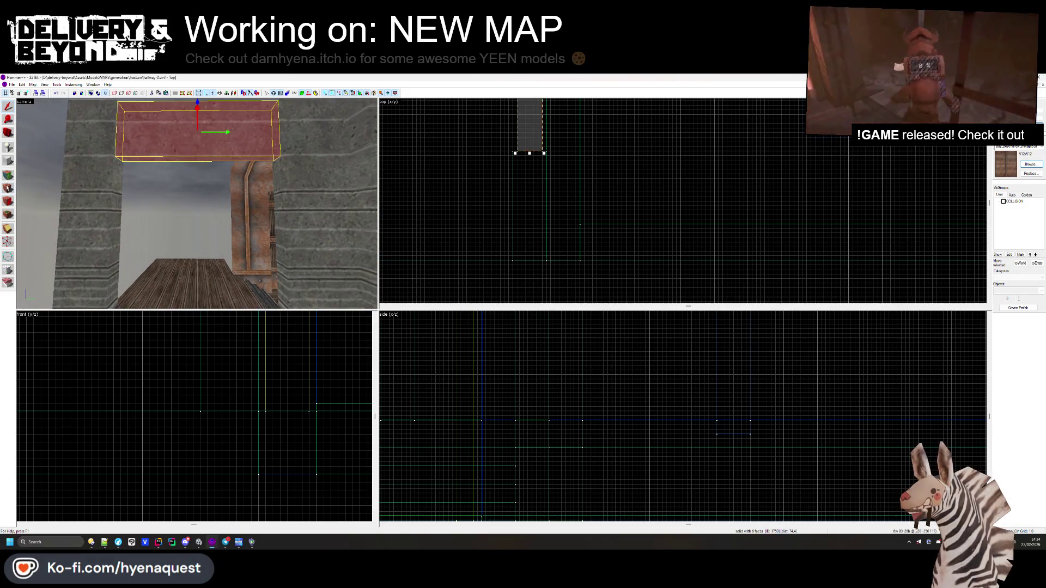
pyautogui.scroll(2, 490, 202)
pyautogui.moveTo(526, 132)
pyautogui.mouseDown()
pyautogui.moveTo(535, 167)
pyautogui.moveTo(575, 190)
pyautogui.mouseUp()
pyautogui.scroll(4, 192, 369)
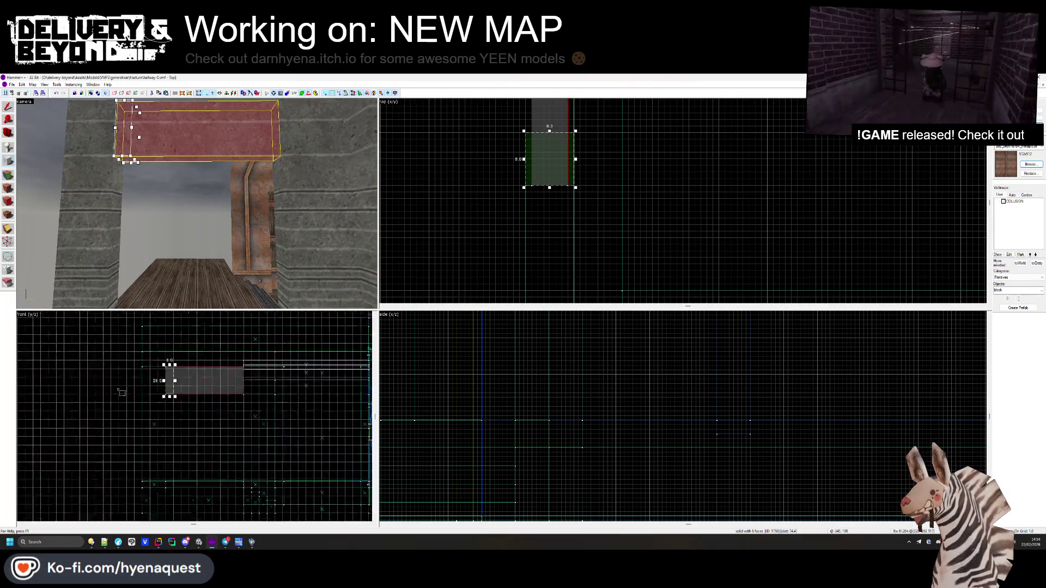
pyautogui.scroll(4, 192, 368)
pyautogui.moveTo(189, 341); pyautogui.dragTo(193, 492)
pyautogui.press('Return')
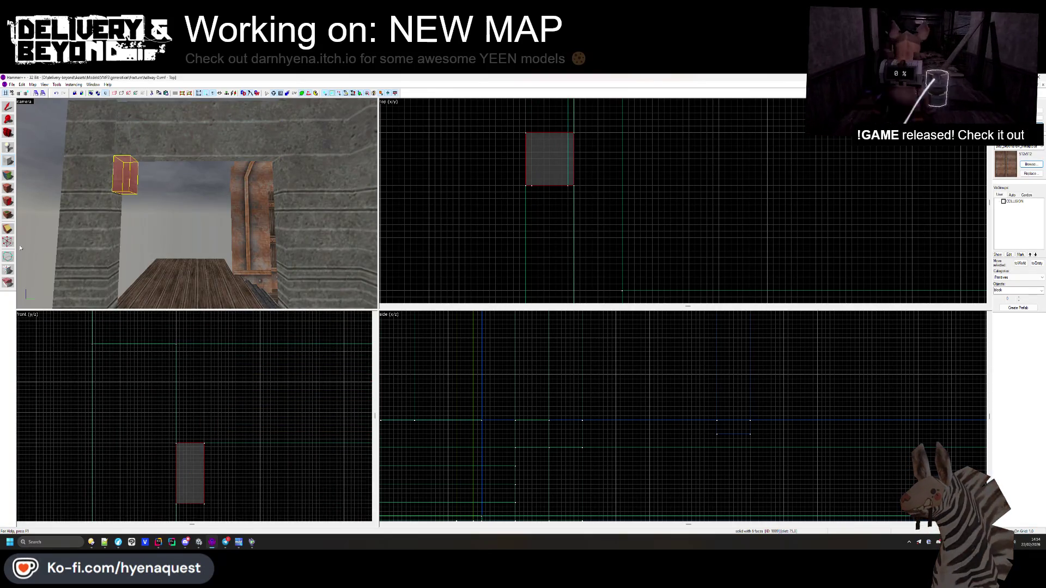
# - Clip the new block diagonally into a triangular wedge
pyautogui.click(8, 230)
pyautogui.moveTo(176, 504); pyautogui.dragTo(203, 444)
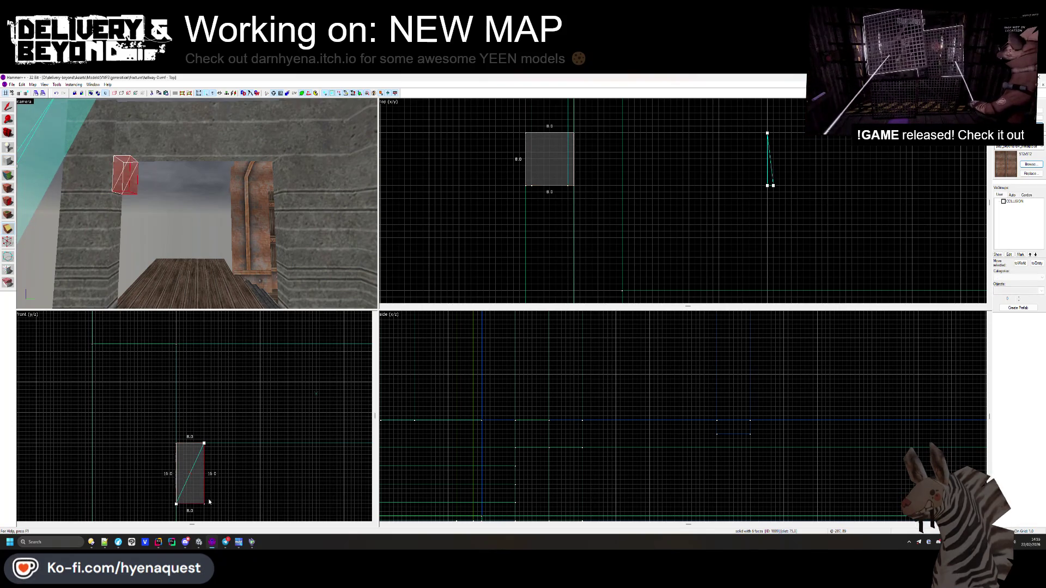
pyautogui.press('Return')
pyautogui.hotkey('shift', 'a')
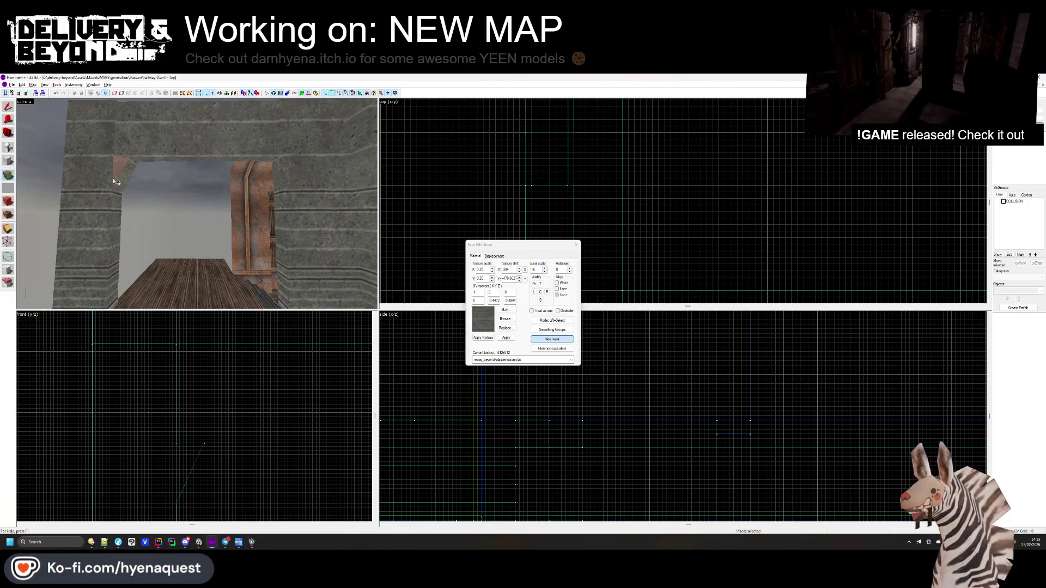
pyautogui.press('z')
pyautogui.press('w')
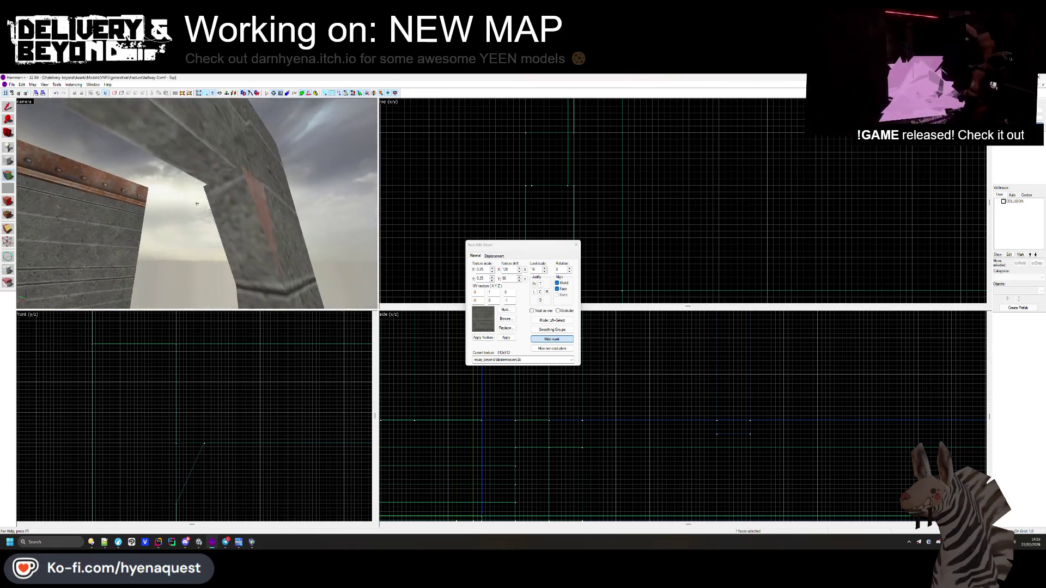
pyautogui.press('z')
# - Narrow the wedge from 8 to 7 units and fit it against the arch
pyautogui.click(576, 245)
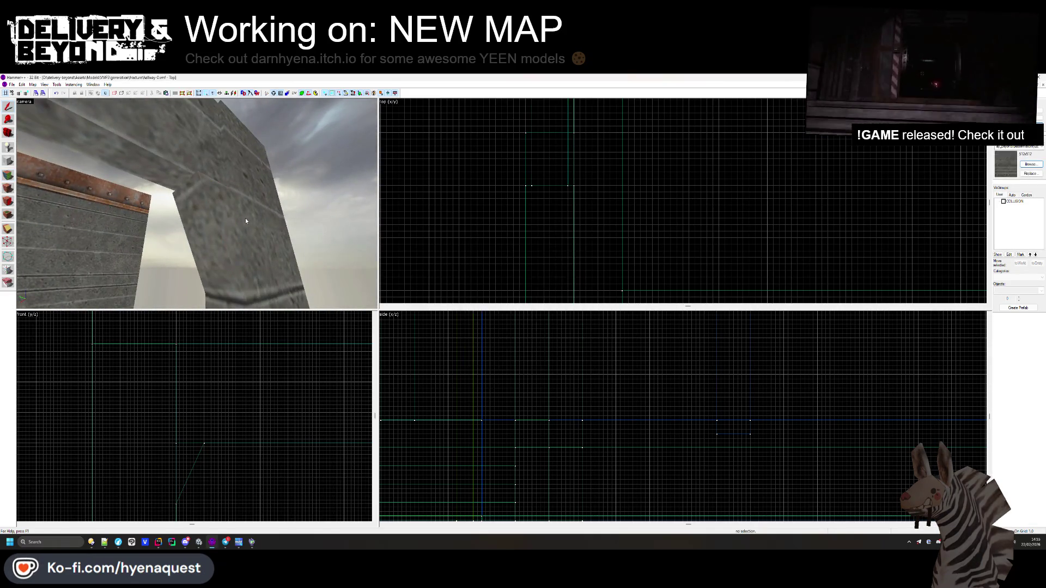
pyautogui.click(209, 199)
pyautogui.moveTo(577, 157); pyautogui.dragTo(570, 159)
pyautogui.scroll(-2, 535, 229)
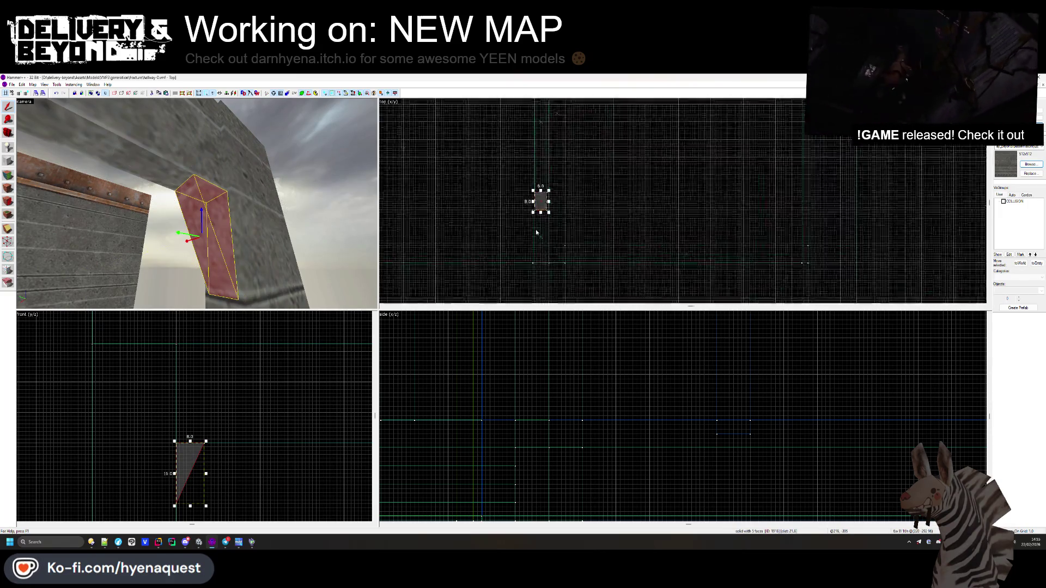
pyautogui.moveTo(539, 206); pyautogui.dragTo(537, 185)
pyautogui.click(514, 217)
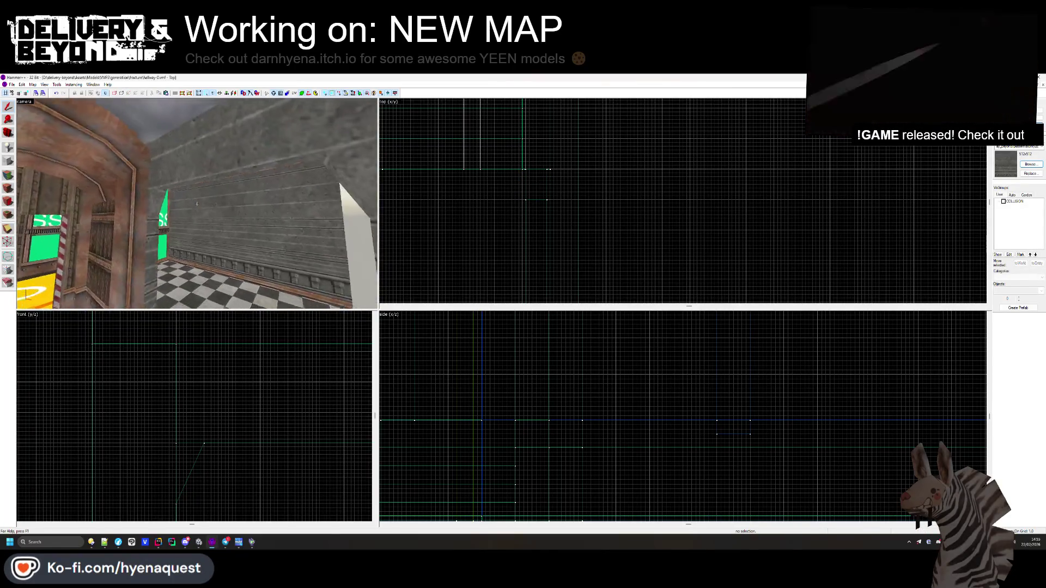
# - Inspect the texture alignment of several rusty wall faces
pyautogui.hotkey('shift', 'a')
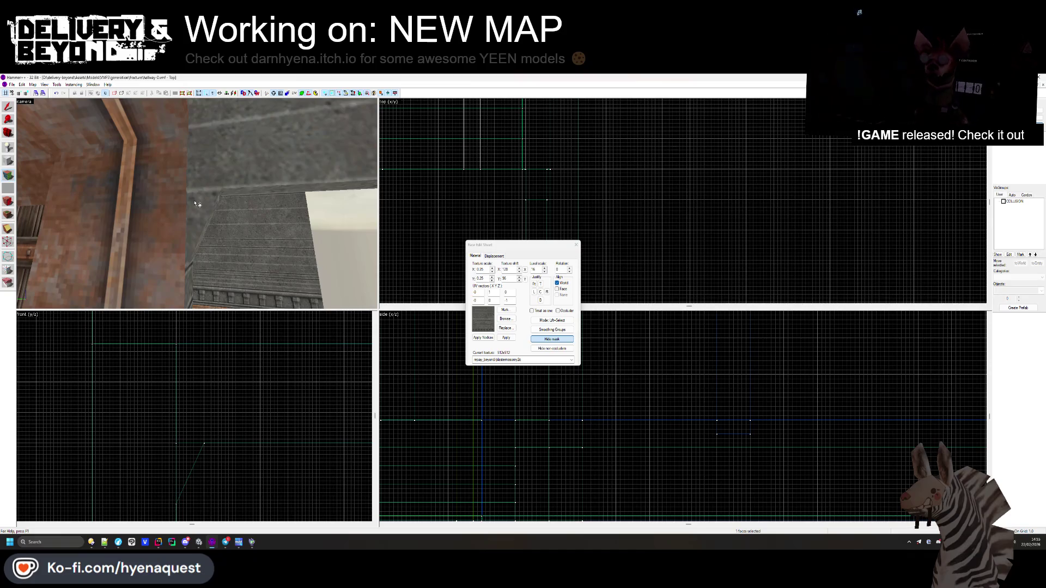
pyautogui.press('w')
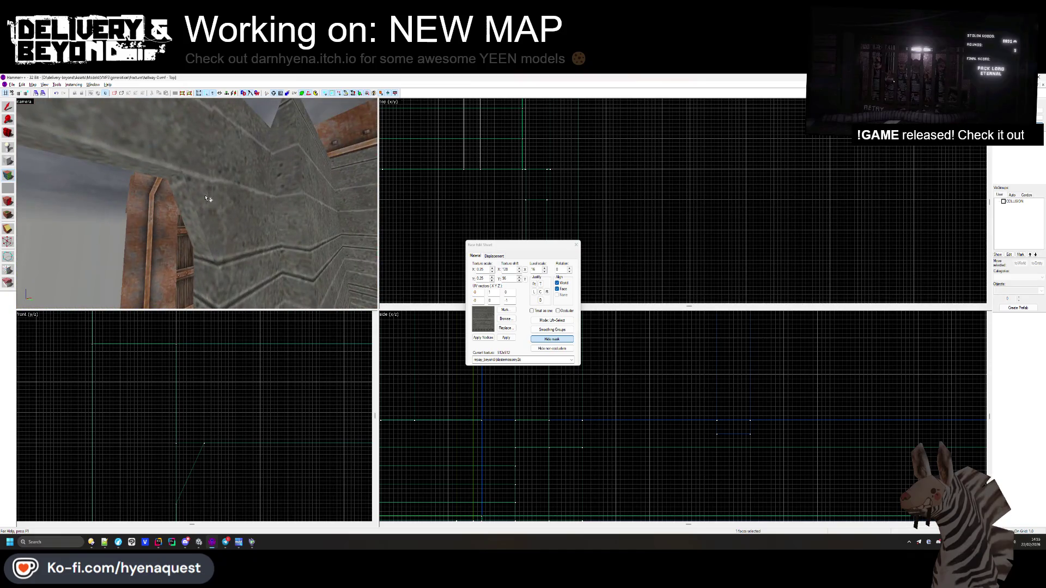
pyautogui.click(210, 258)
pyautogui.press('z')
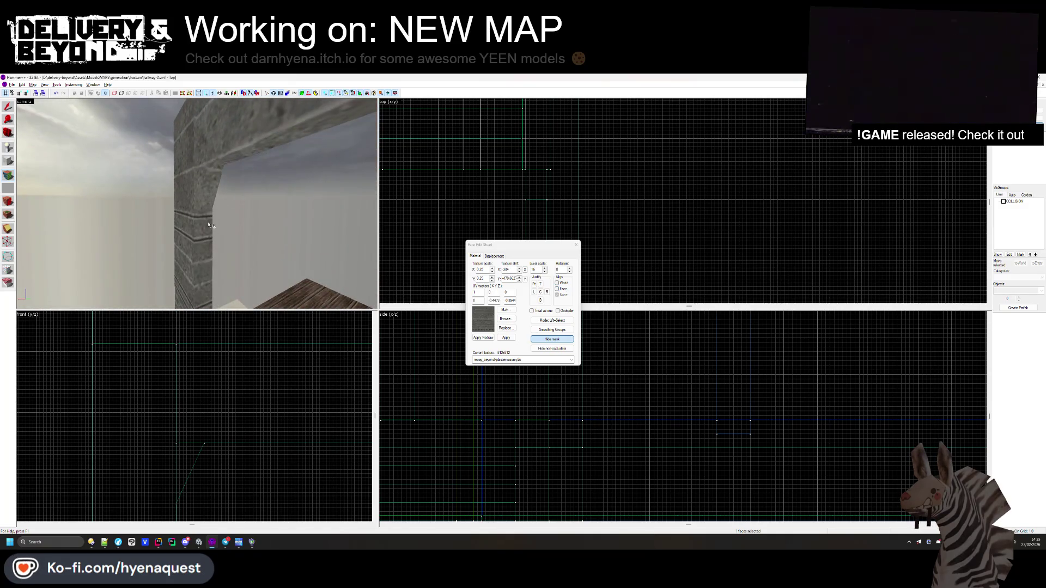
pyautogui.press('w')
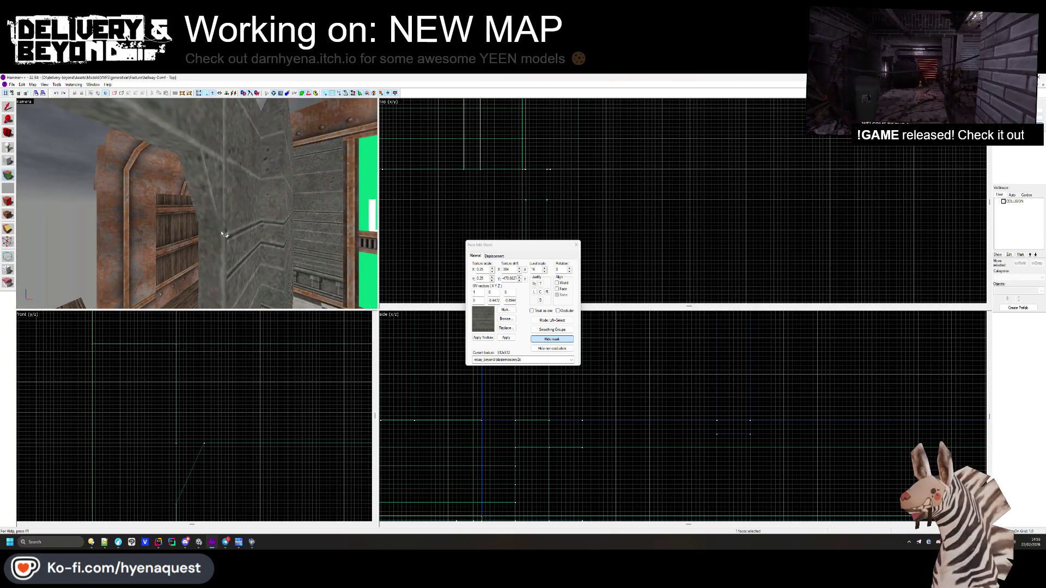
pyautogui.click(214, 224)
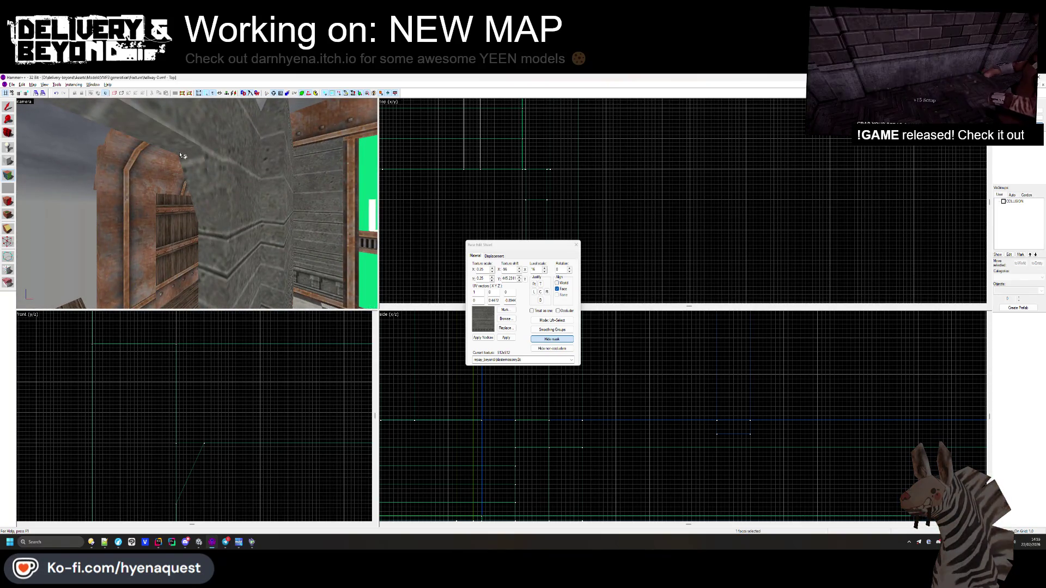
pyautogui.press('z')
pyautogui.press('z')
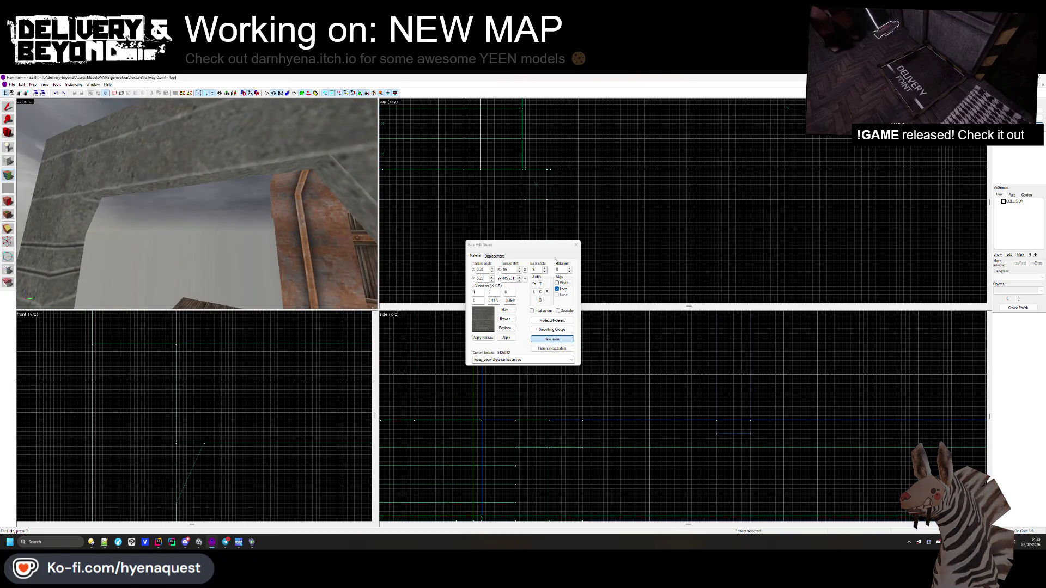
pyautogui.click(574, 244)
pyautogui.scroll(-5, 248, 194)
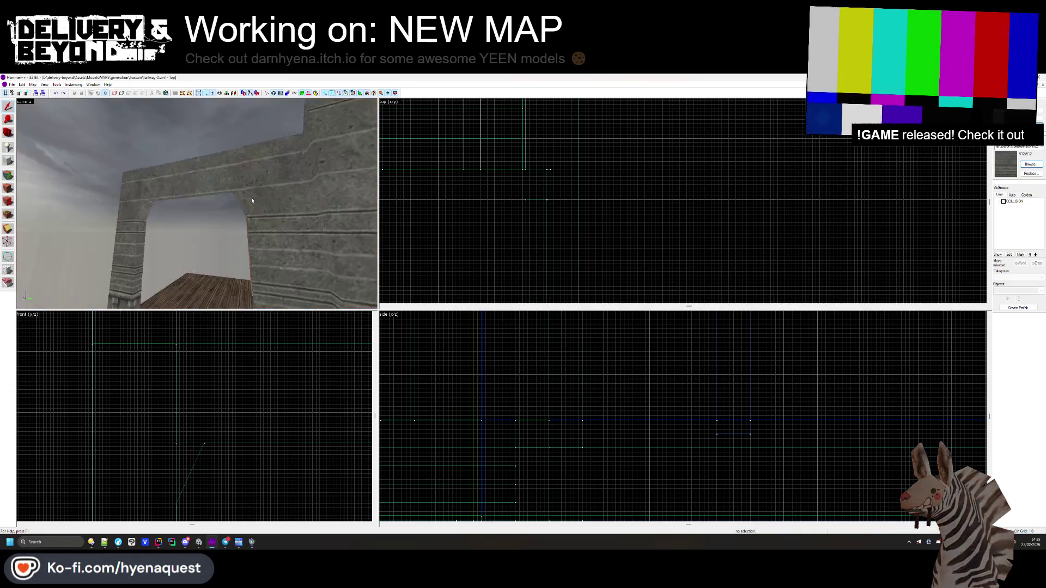
# - Cut the angled brace brush near the LASS sign along a horizontal line
pyautogui.press('z')
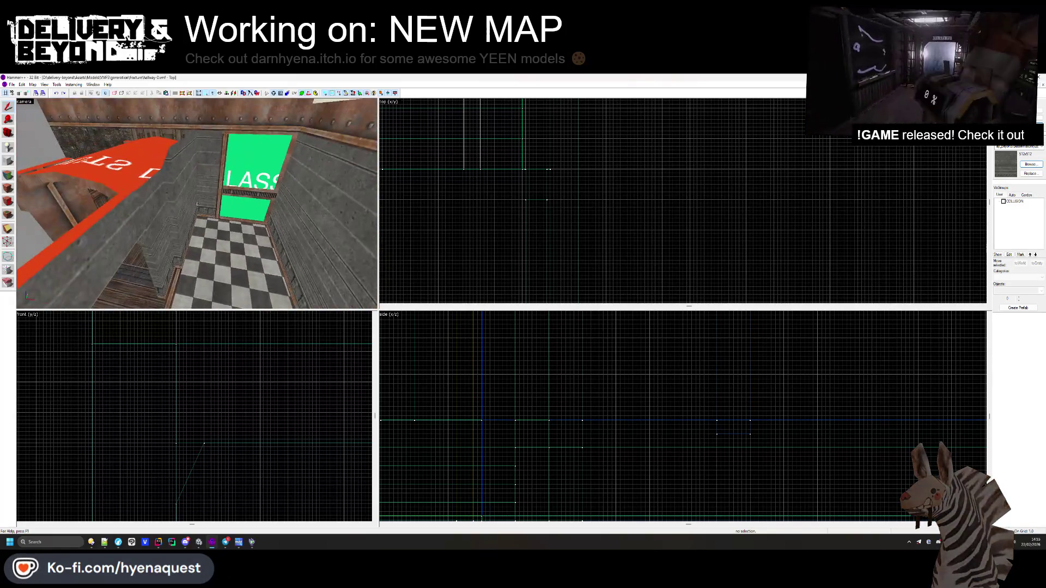
pyautogui.press('z')
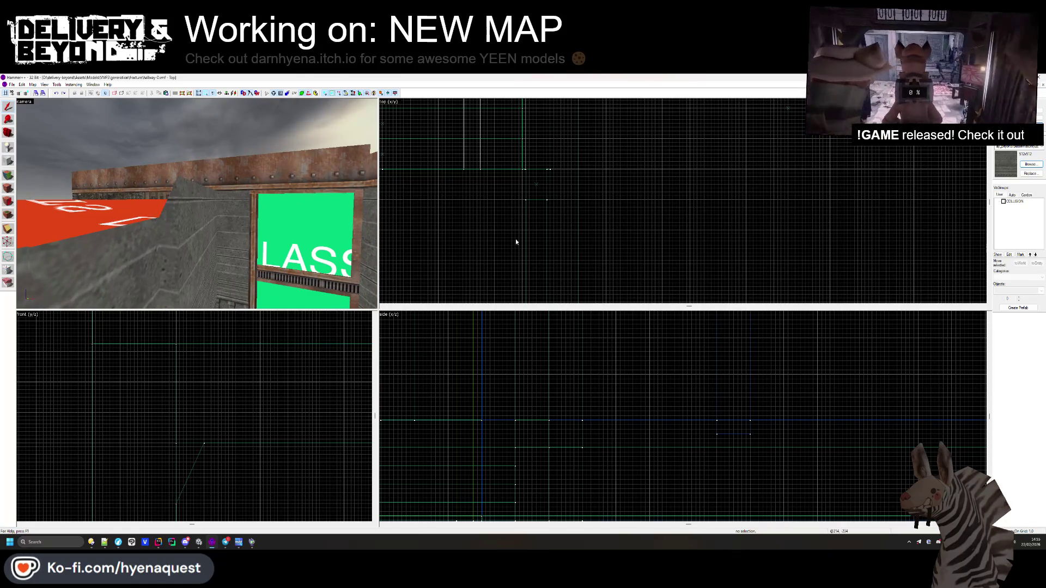
pyautogui.click(183, 201)
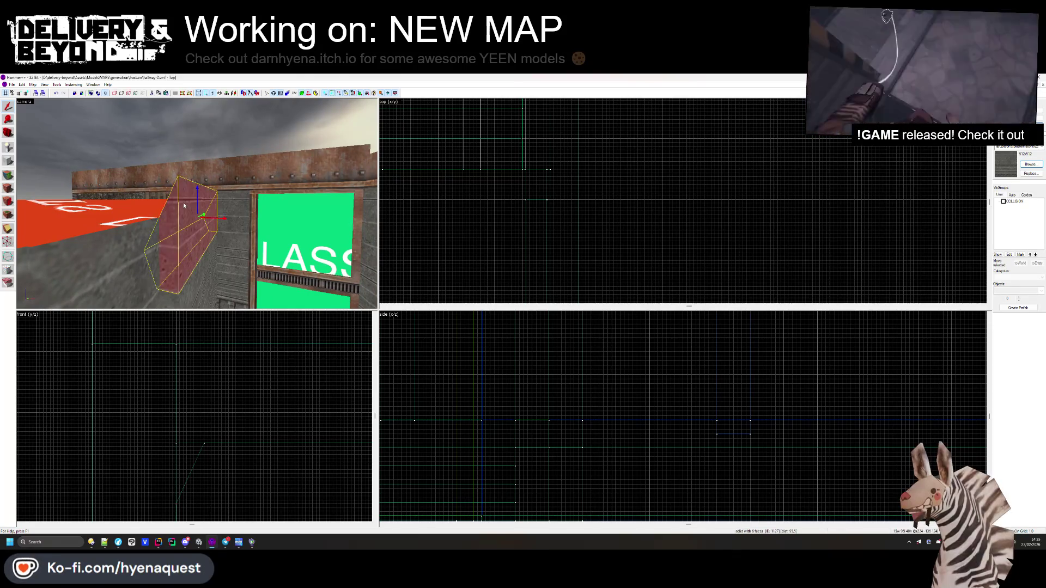
pyautogui.scroll(5, 159, 399)
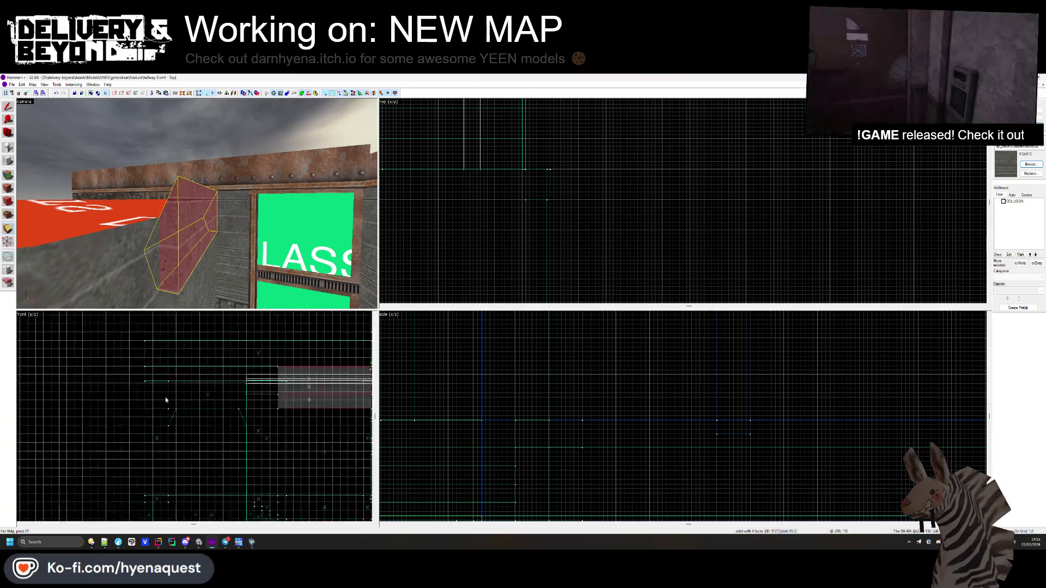
pyautogui.scroll(1, 219, 385)
pyautogui.hotkey('shift', 'x')
pyautogui.moveTo(211, 386); pyautogui.dragTo(237, 424)
pyautogui.moveTo(212, 385); pyautogui.dragTo(207, 424)
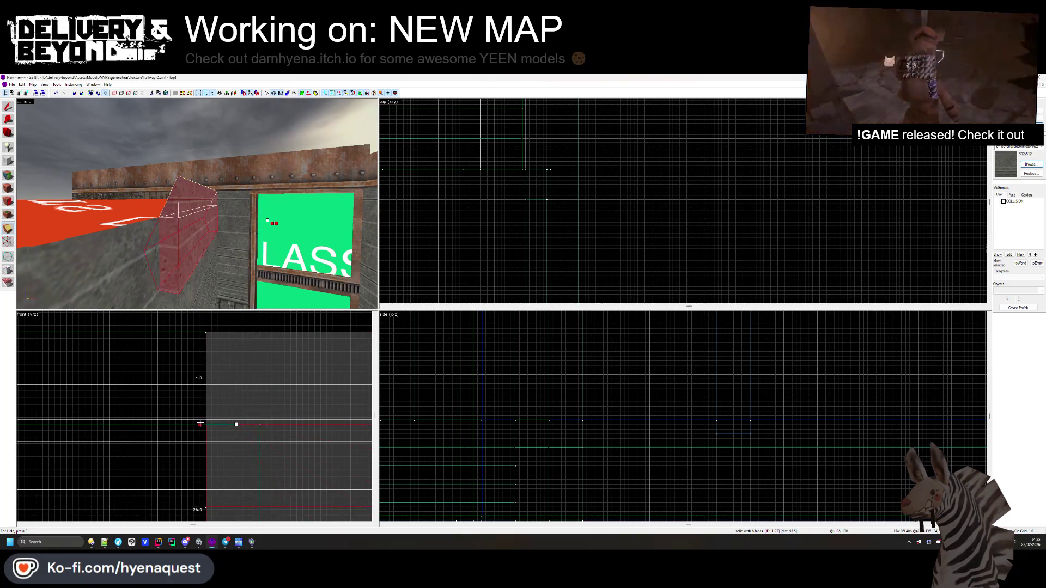
pyautogui.press('Return')
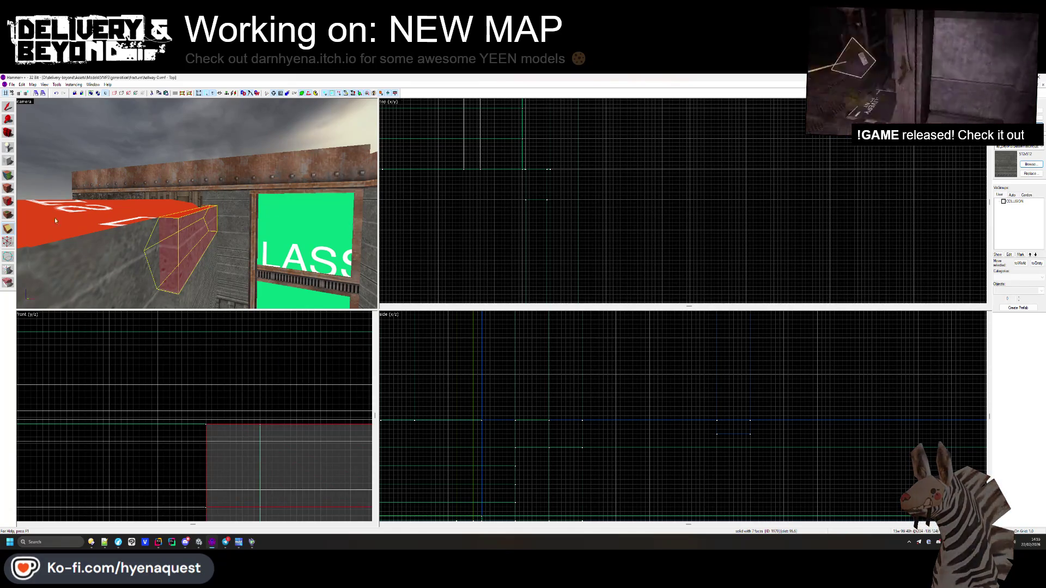
pyautogui.press('Escape')
# - Dismiss the image viewer and select the angled block on the rusty wall top
pyautogui.press('z')
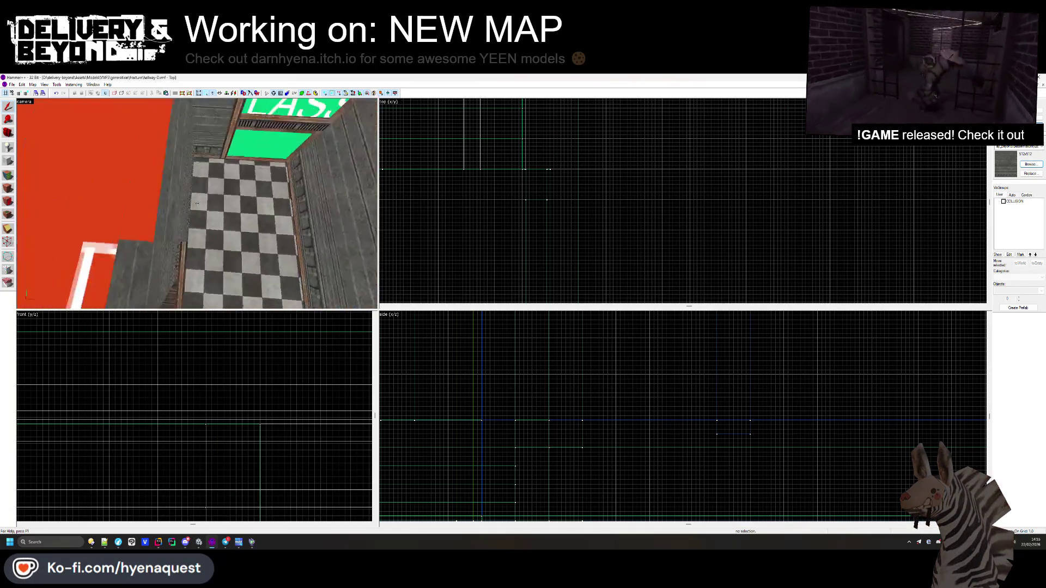
pyautogui.press('w')
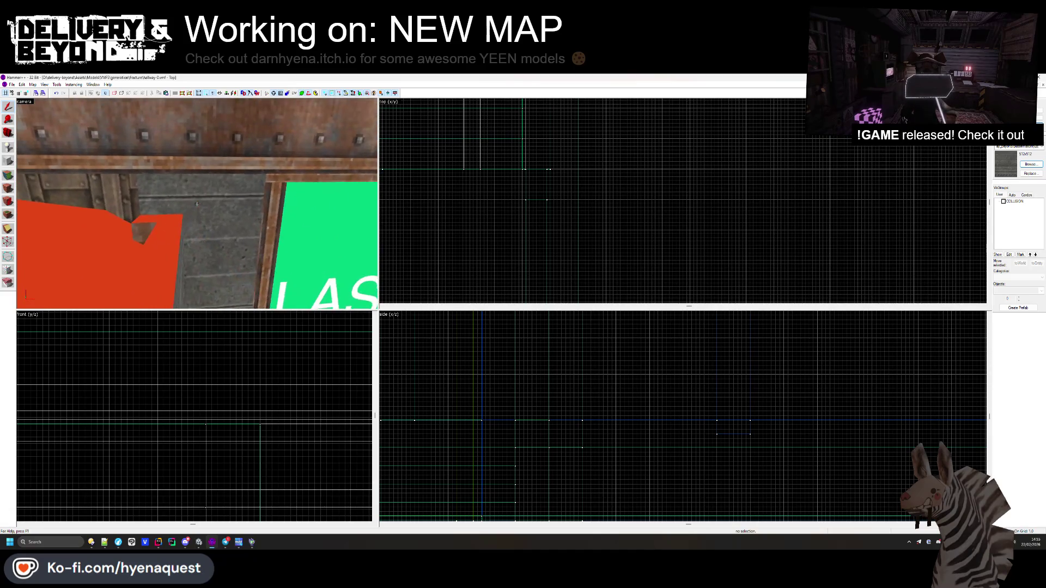
pyautogui.press('s')
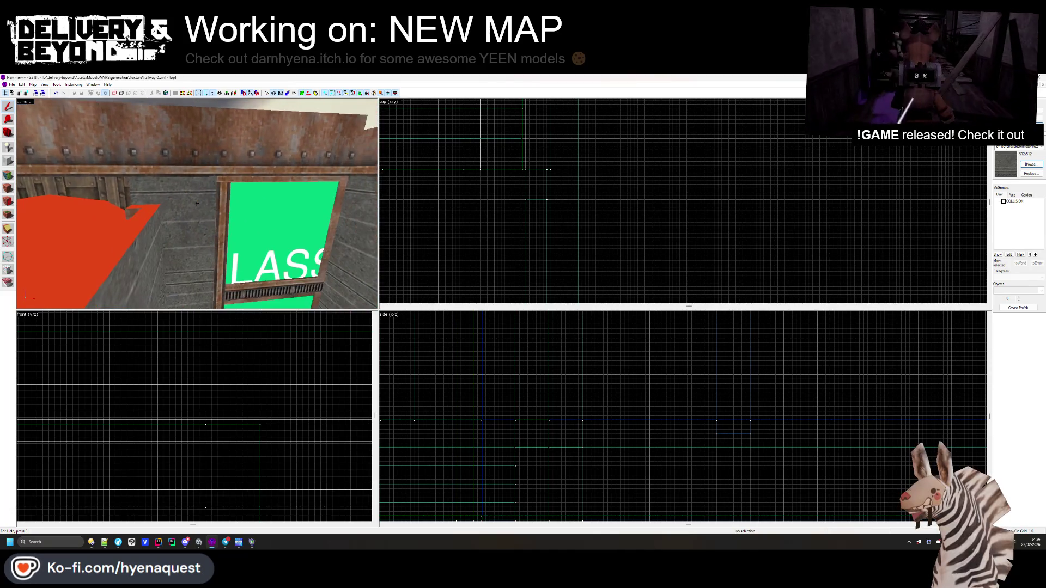
pyautogui.press('z')
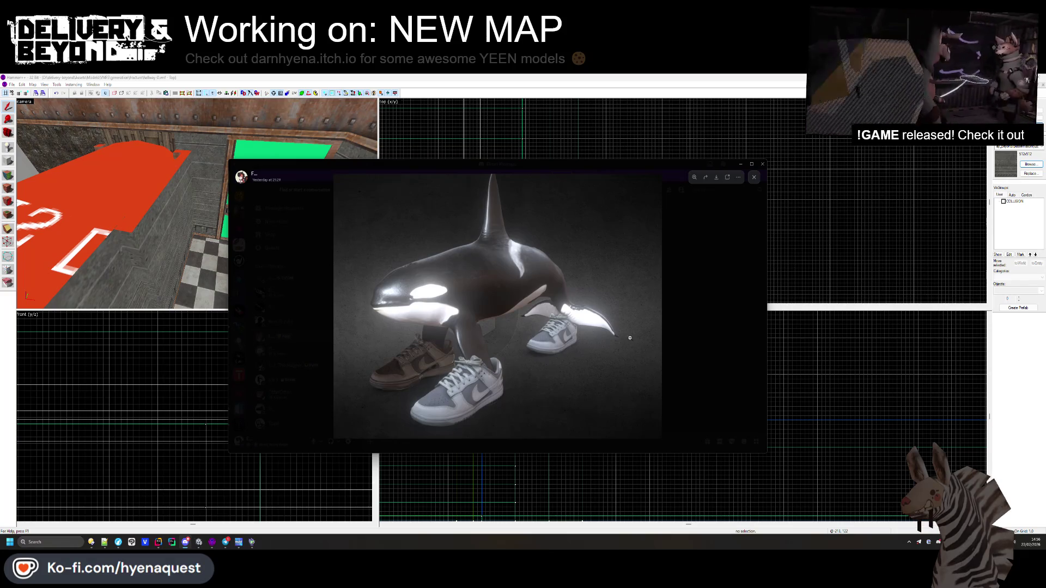
pyautogui.hotkey('alt', 'Tab')
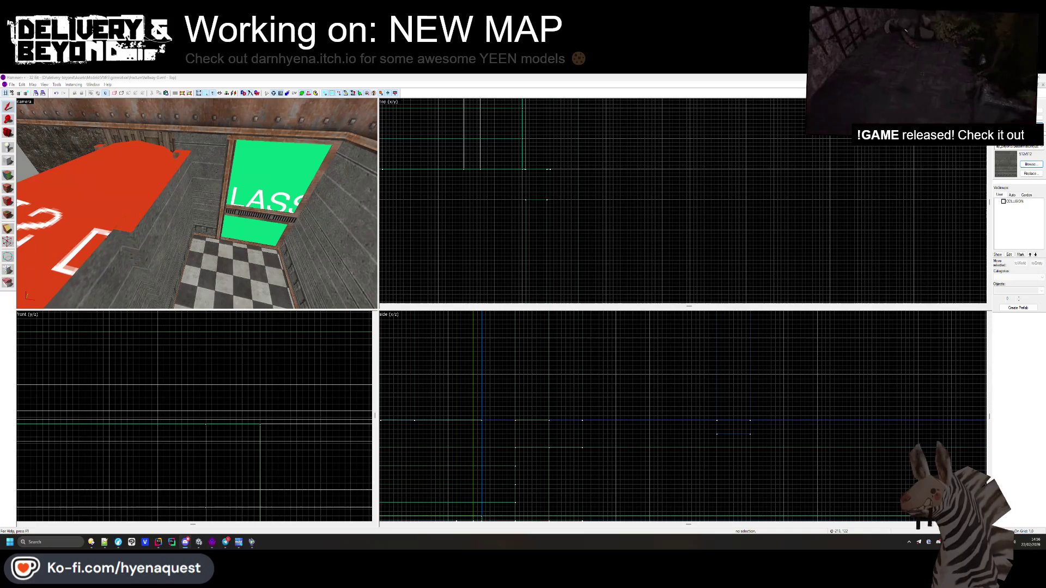
pyautogui.press('z')
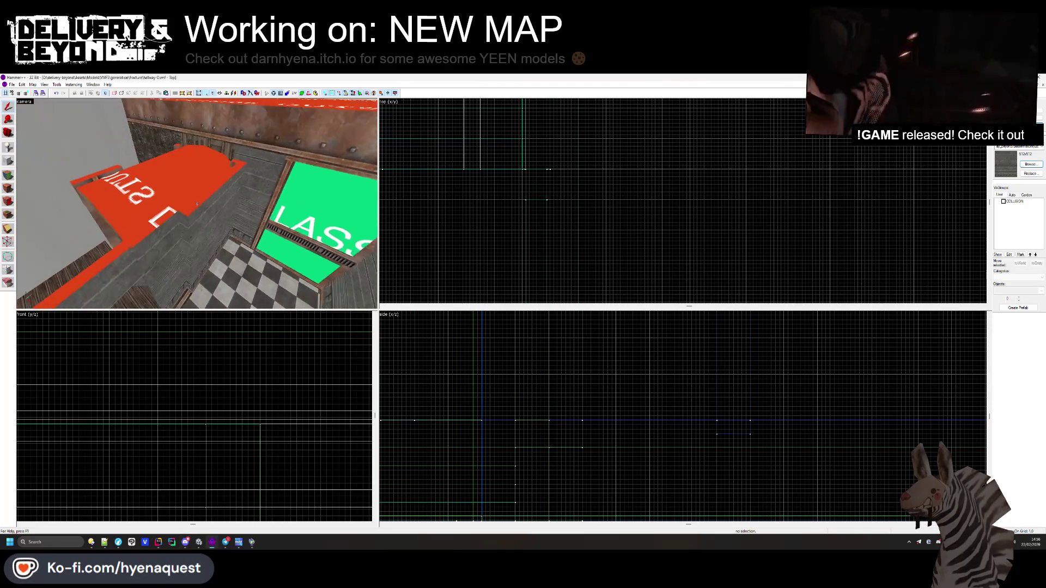
pyautogui.press('w')
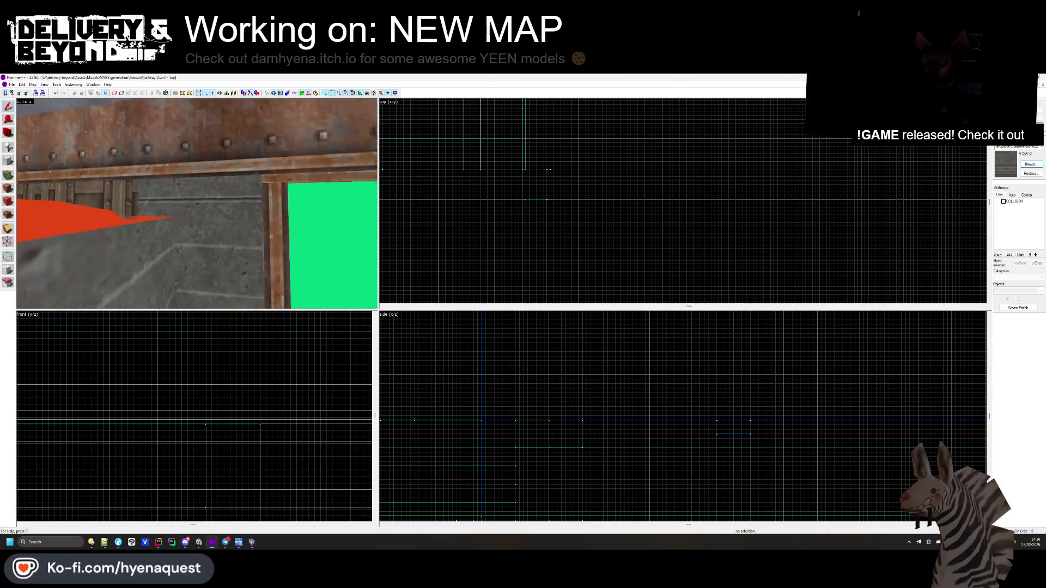
pyautogui.press('z')
pyautogui.click(176, 232)
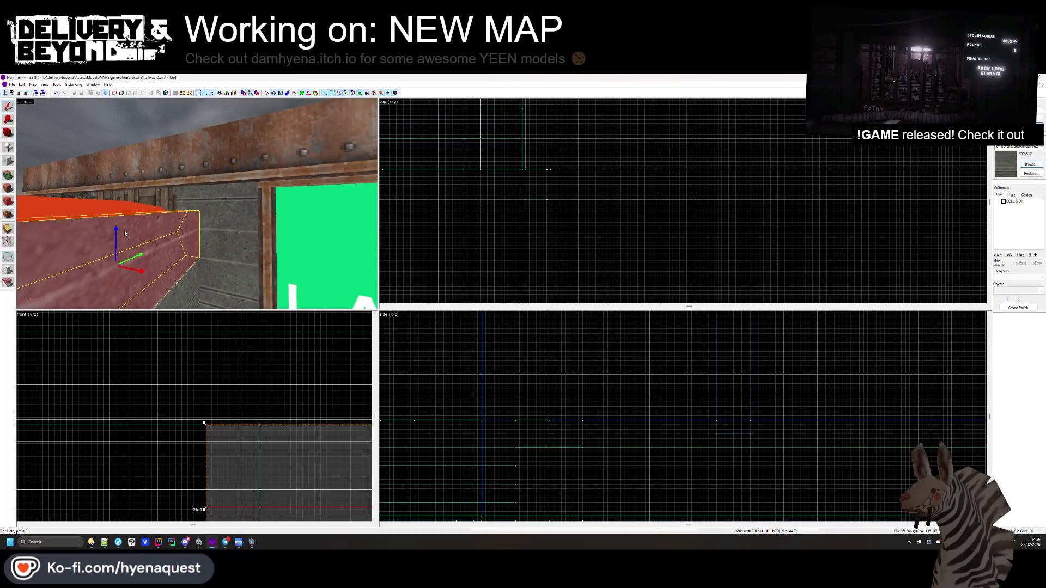
# - Make an OUTSIDE-textured block, raise it above the wall top and stretch it along the wall
pyautogui.click(1030, 164)
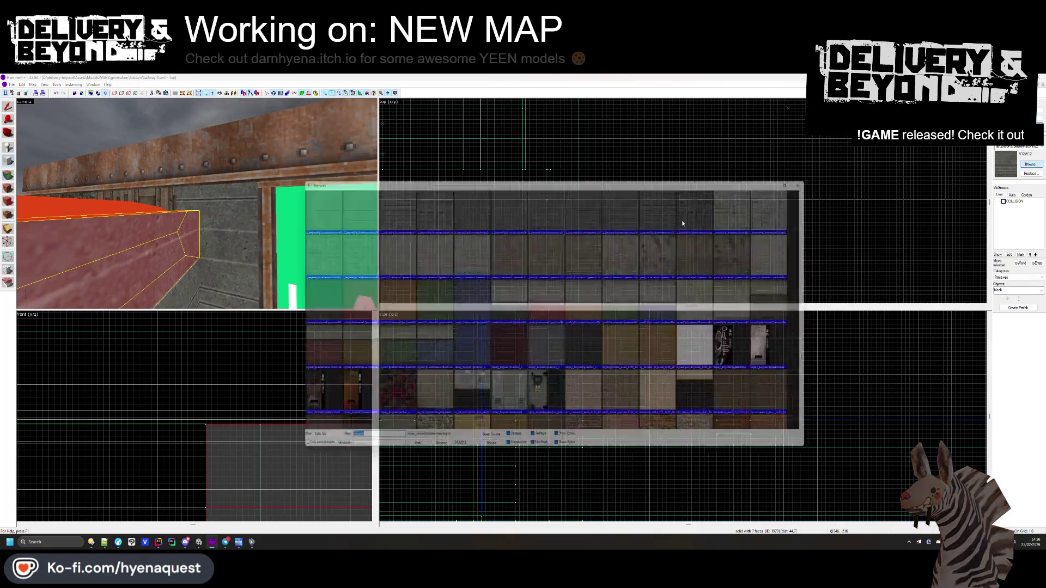
pyautogui.scroll(15, 486, 260)
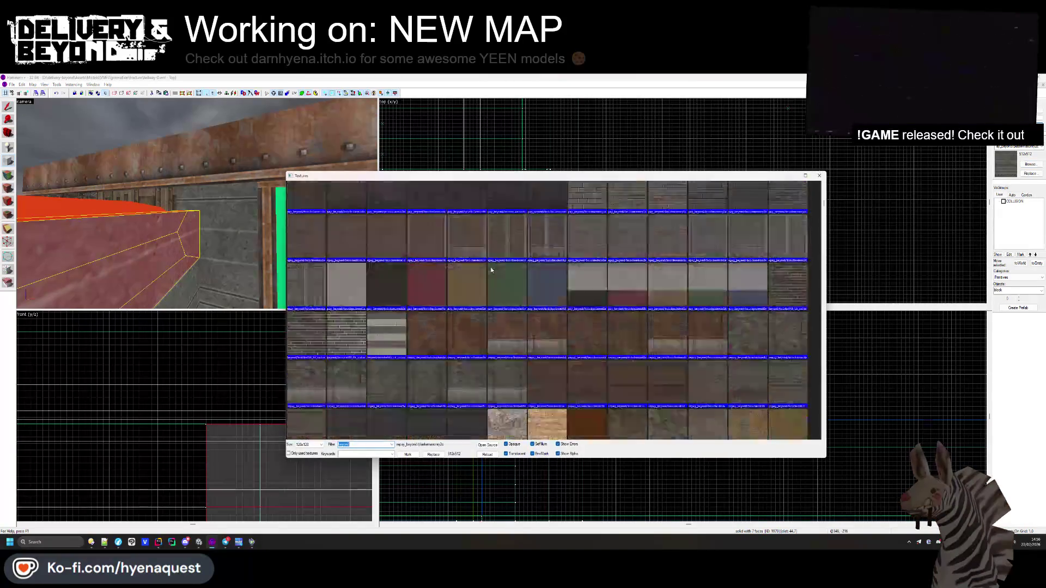
pyautogui.doubleClick(577, 207)
pyautogui.scroll(4, 592, 152)
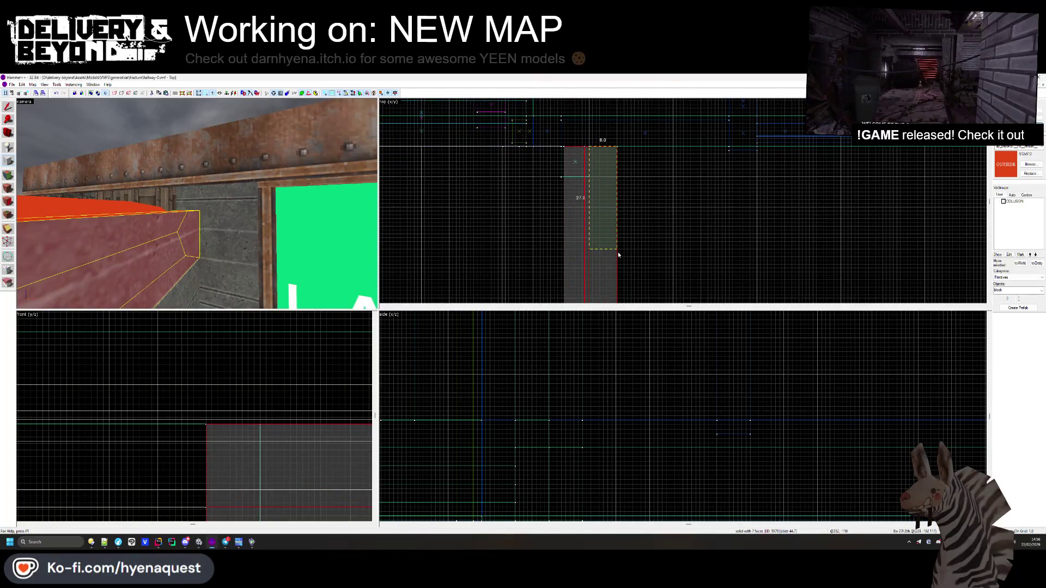
pyautogui.scroll(3, 335, 452)
pyautogui.moveTo(335, 452)
pyautogui.mouseDown()
pyautogui.moveTo(335, 372)
pyautogui.moveTo(327, 376)
pyautogui.mouseUp()
pyautogui.scroll(-1, 296, 445)
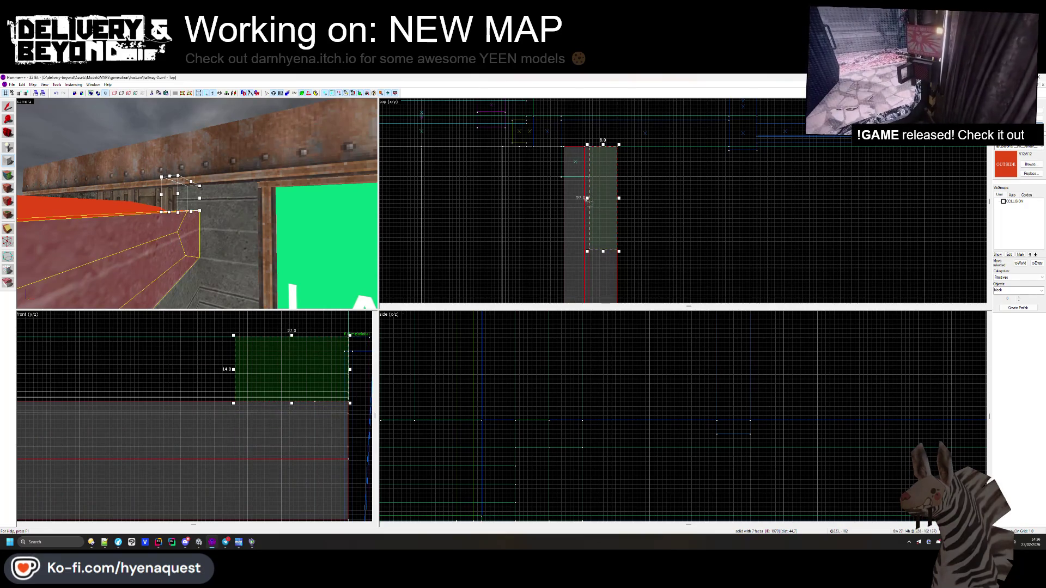
pyautogui.click(575, 196)
pyautogui.scroll(-3, 580, 133)
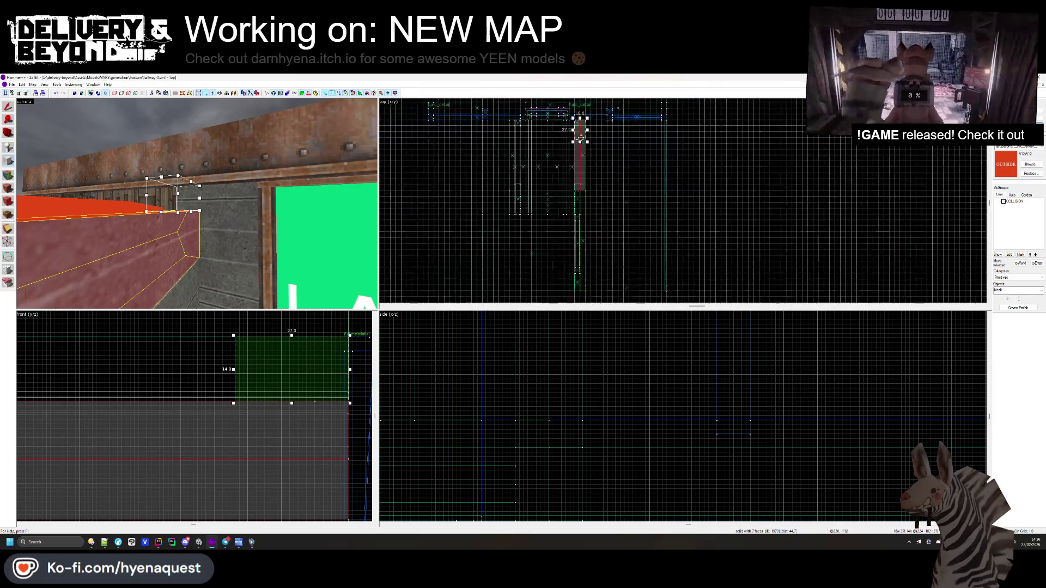
pyautogui.moveTo(580, 144); pyautogui.dragTo(582, 297)
pyautogui.scroll(4, 581, 290)
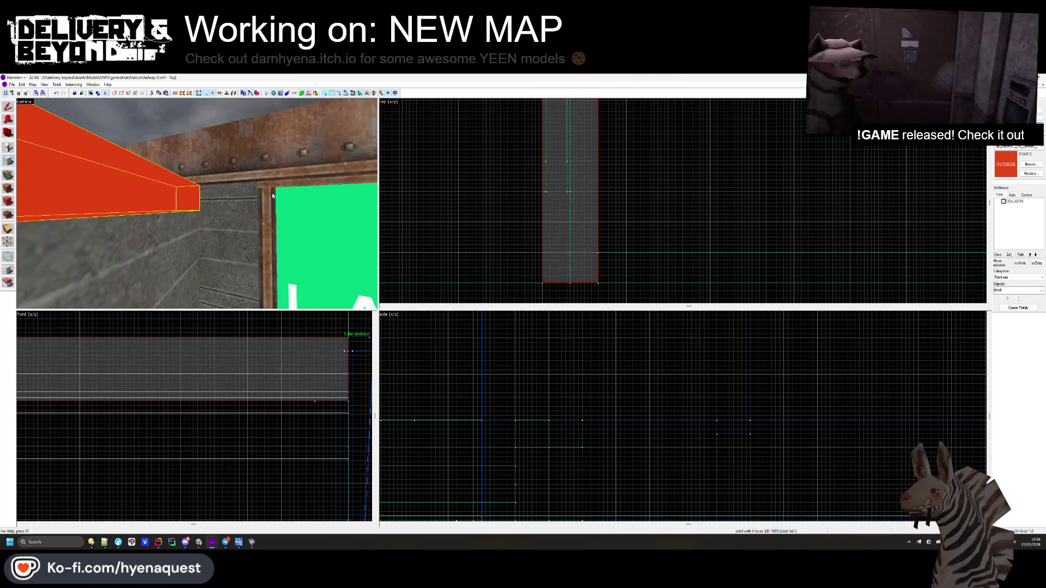
pyautogui.press('z')
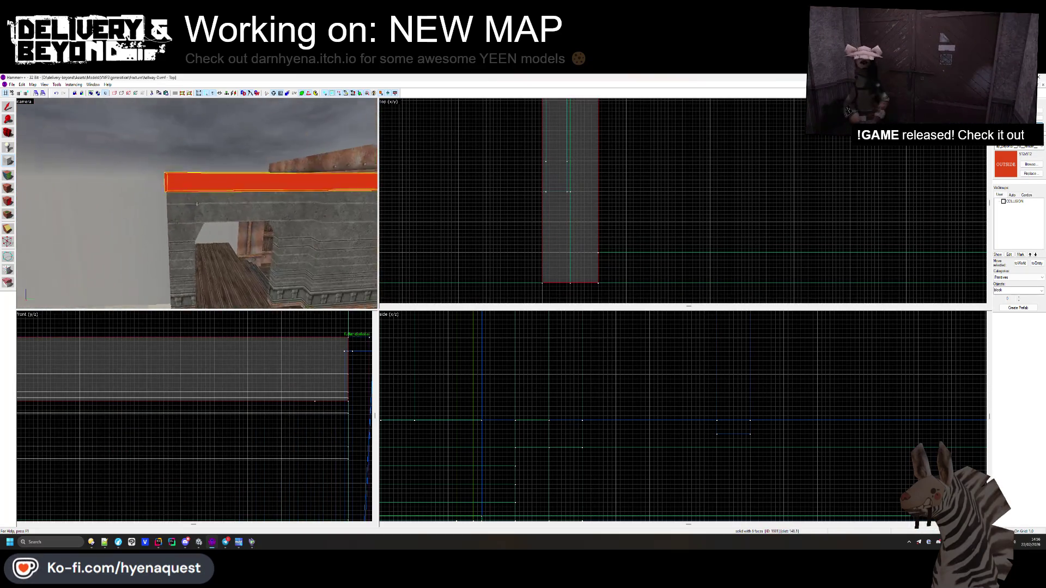
# - Inspect the textures of several wall faces, including the plaster wall, in the Face Edit Sheet
pyautogui.press('z')
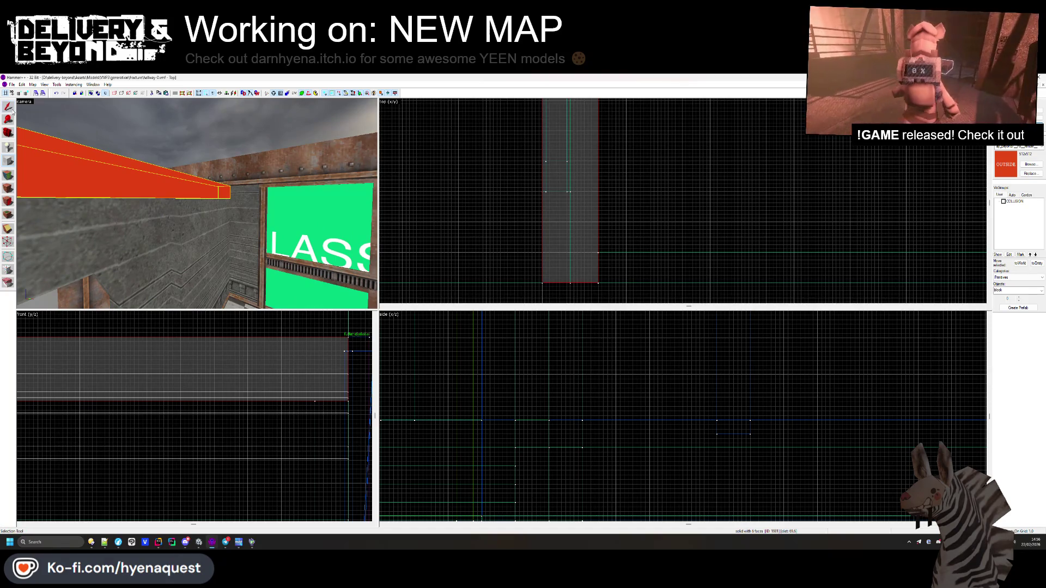
pyautogui.press('Escape')
pyautogui.press('z')
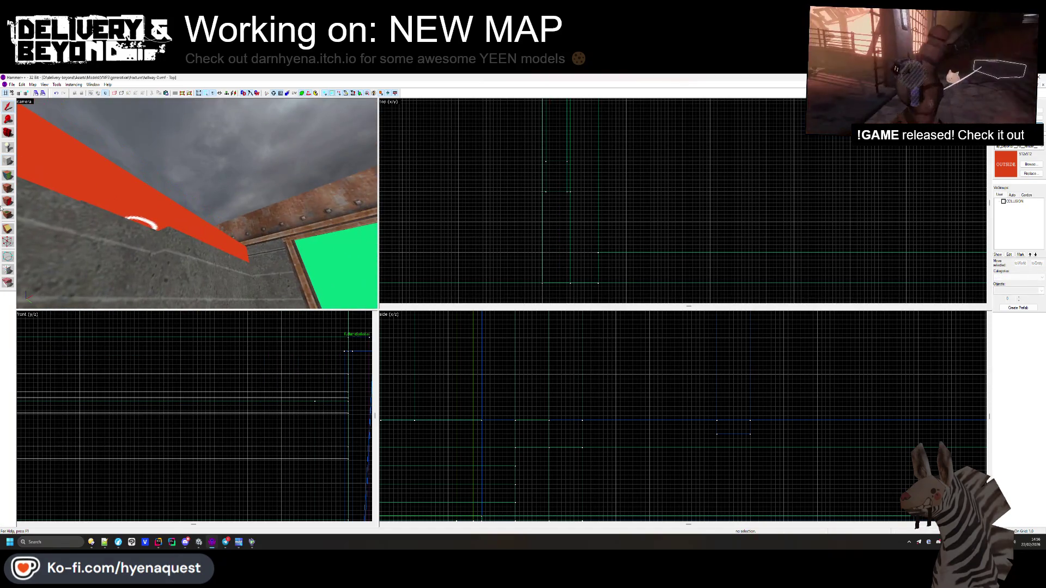
pyautogui.click(8, 188)
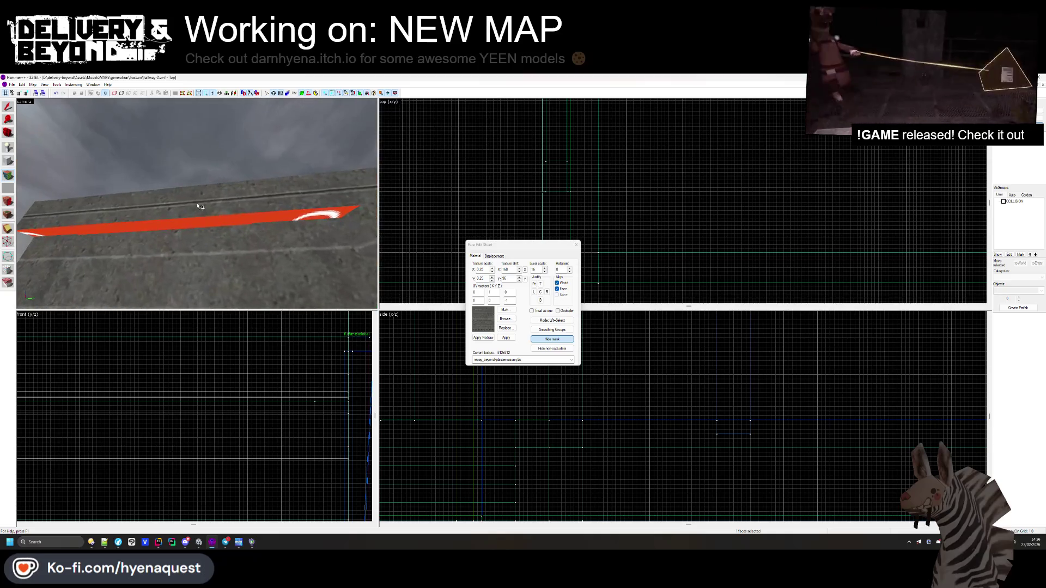
pyautogui.press('s')
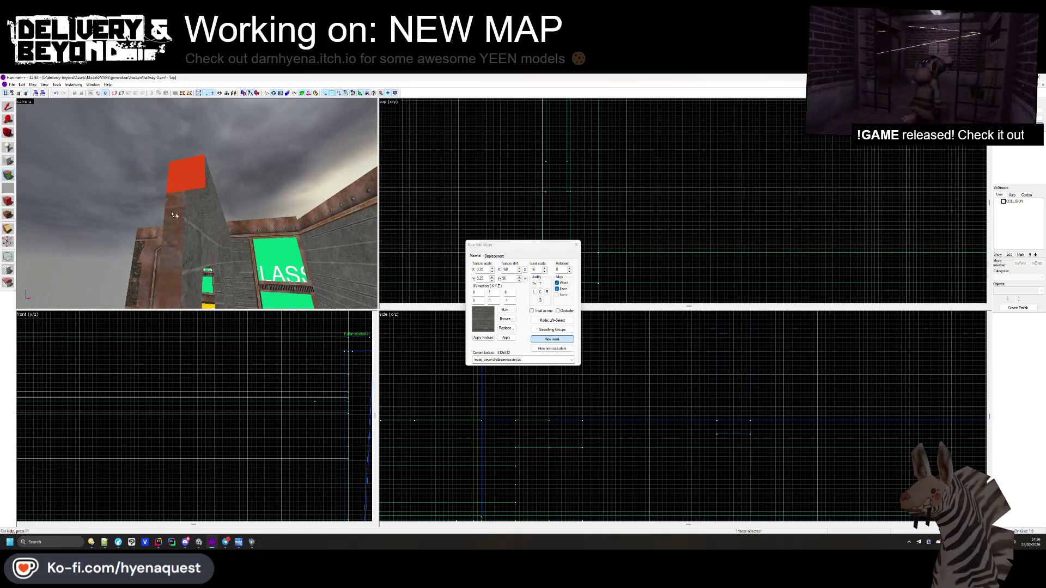
pyautogui.click(186, 215)
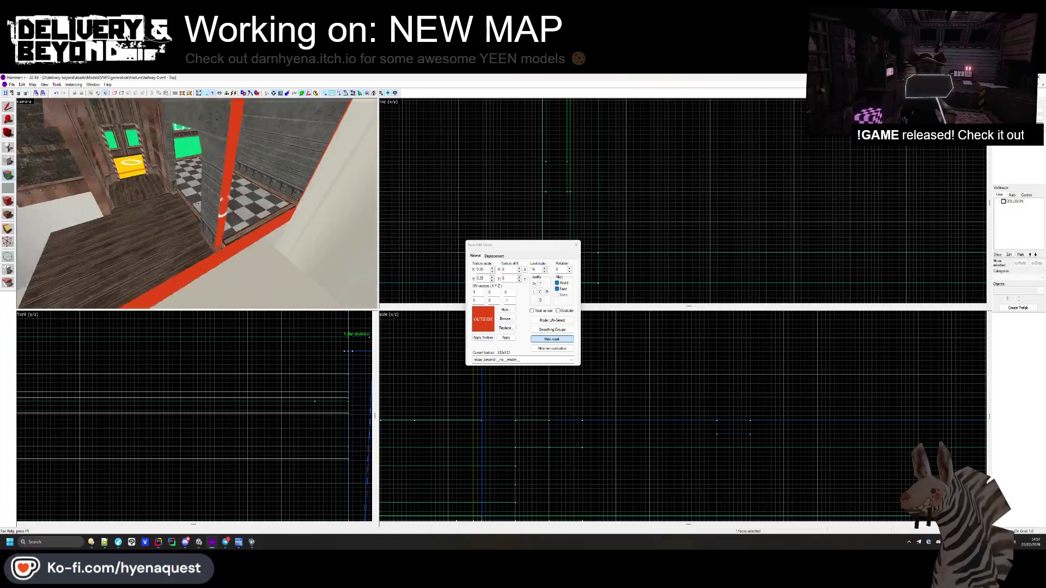
pyautogui.press('Up')
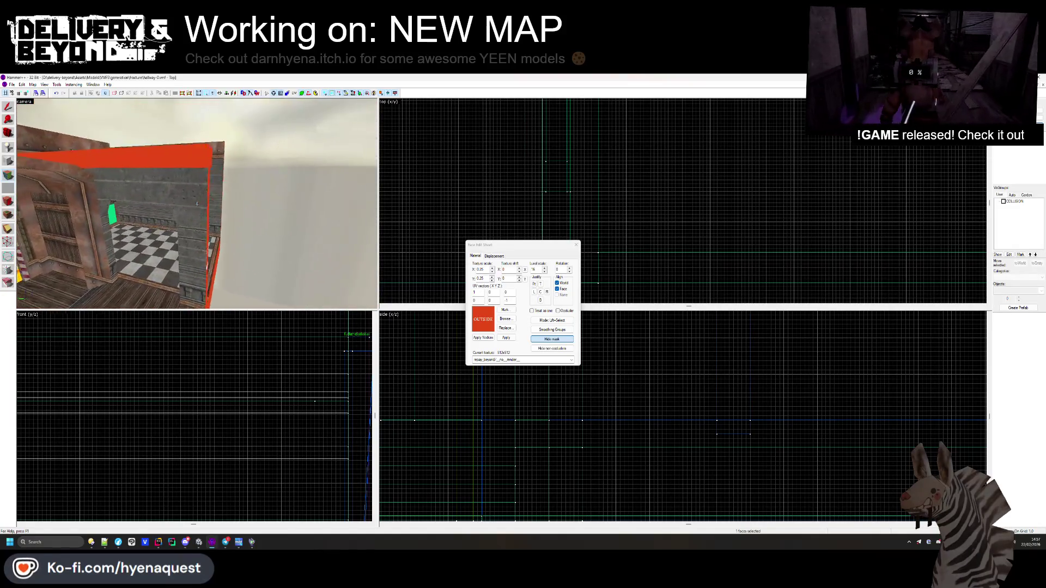
pyautogui.click(196, 204)
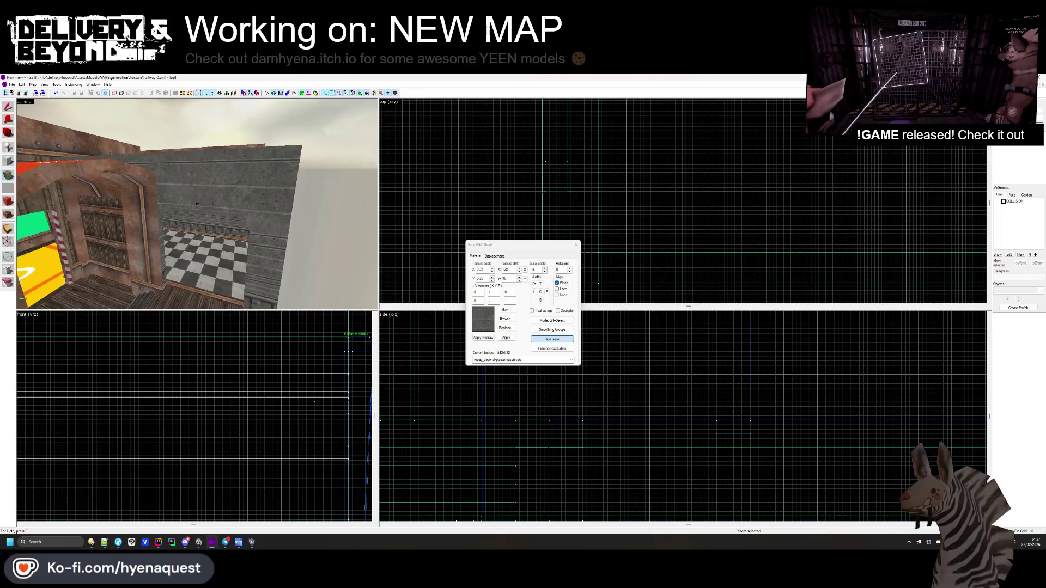
# - Select the block above the far hallway doorway
pyautogui.press('w')
pyautogui.press('z')
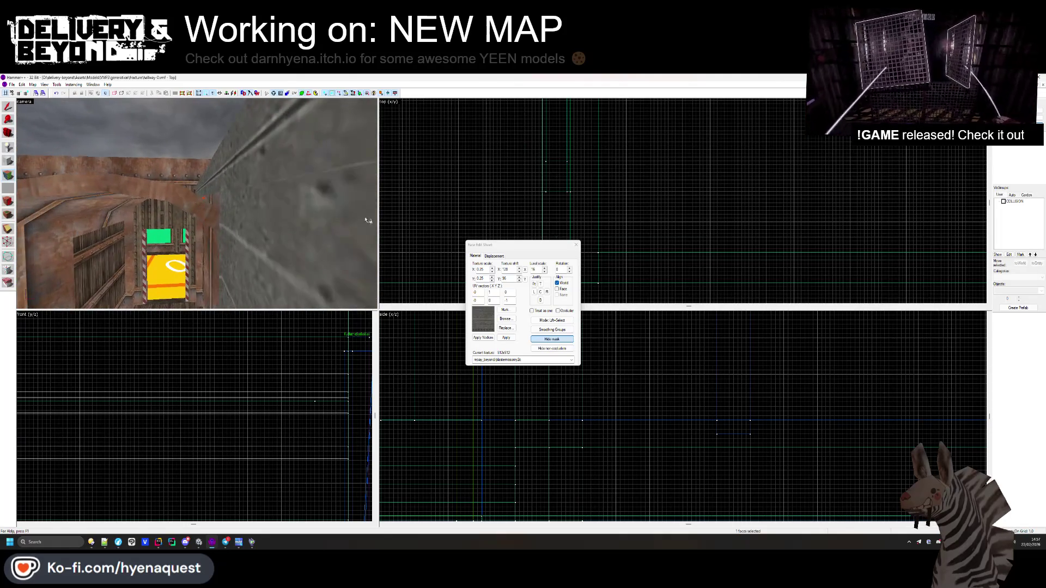
pyautogui.click(575, 246)
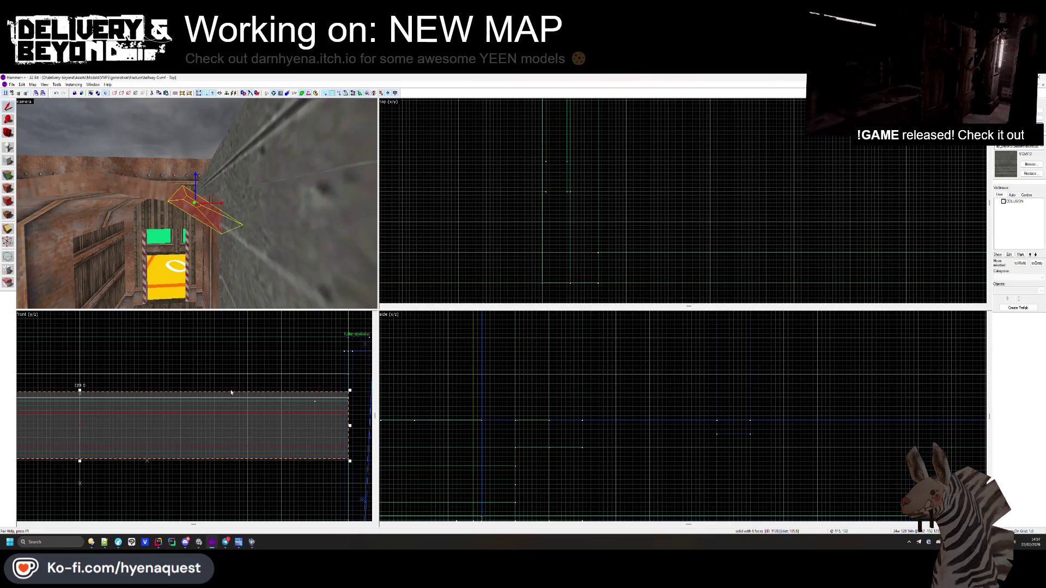
# - Slant the block above the doorway into an angled brace by raising a lower vertex
pyautogui.scroll(-2, 231, 391)
pyautogui.scroll(-4, 533, 425)
pyautogui.scroll(5, 532, 425)
pyautogui.click(9, 241)
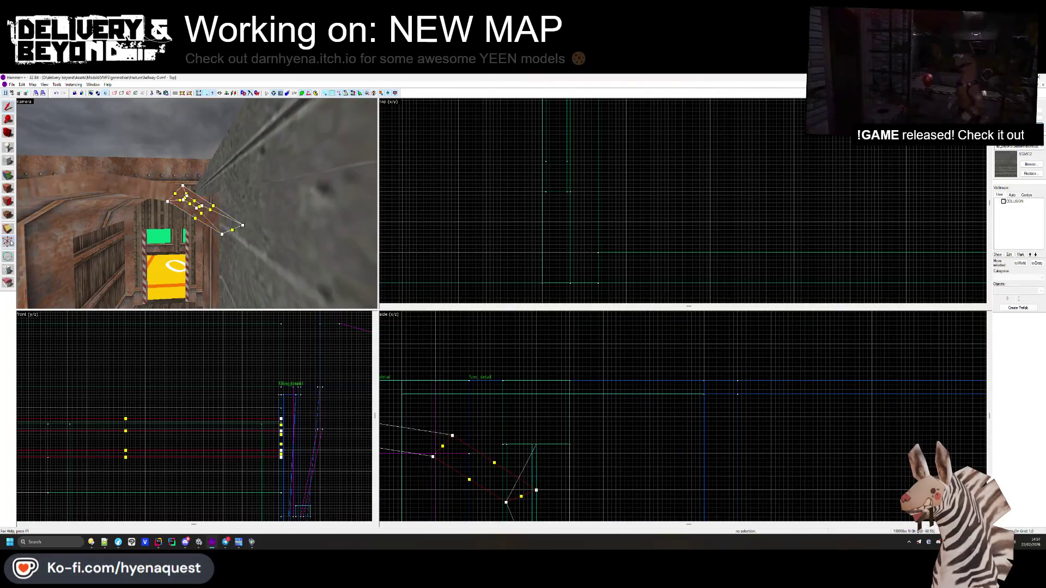
pyautogui.moveTo(536, 489); pyautogui.dragTo(504, 408)
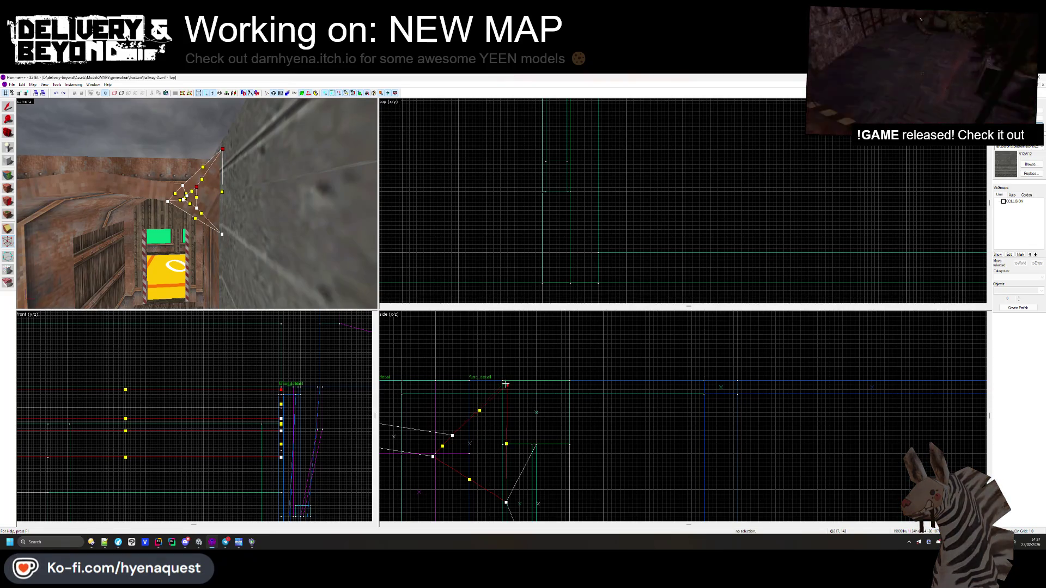
# - Check the neighbouring vertical brush, then finish vertex editing and clear the selection
pyautogui.scroll(2, 505, 384)
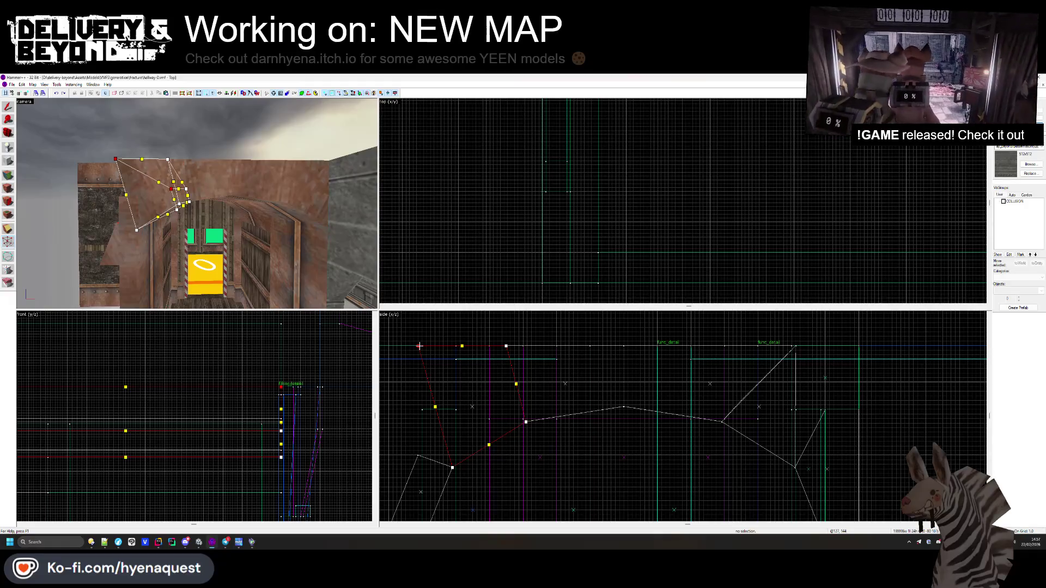
pyautogui.click(135, 229)
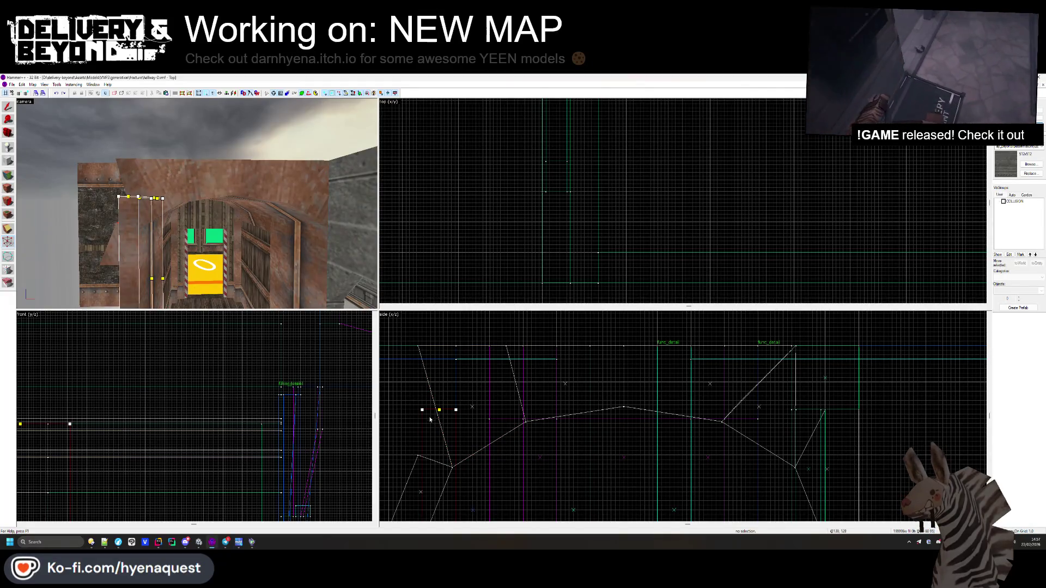
pyautogui.click(116, 240)
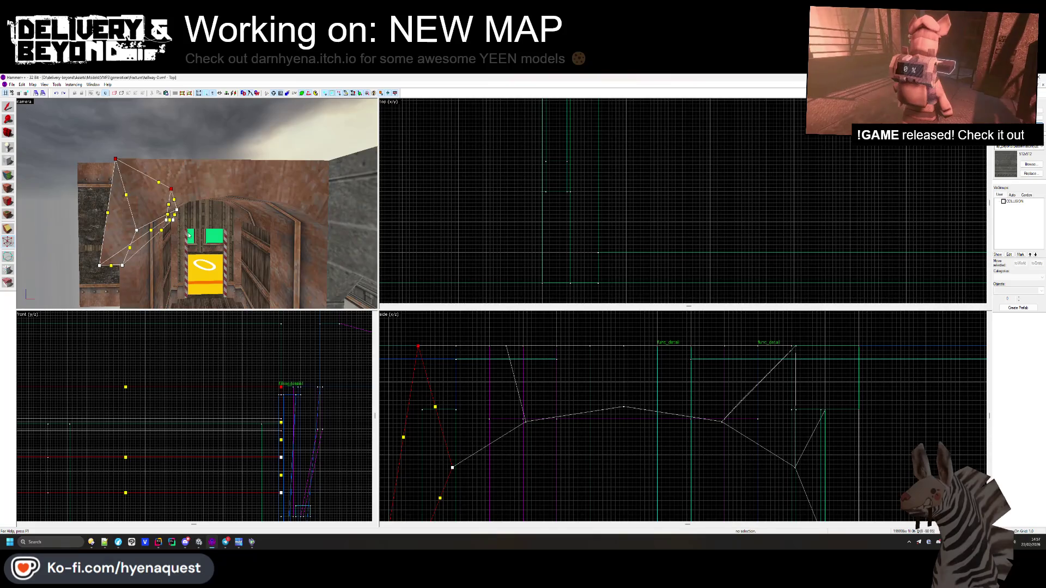
pyautogui.hotkey('shift', 's')
pyautogui.moveTo(82, 163); pyautogui.dragTo(197, 204)
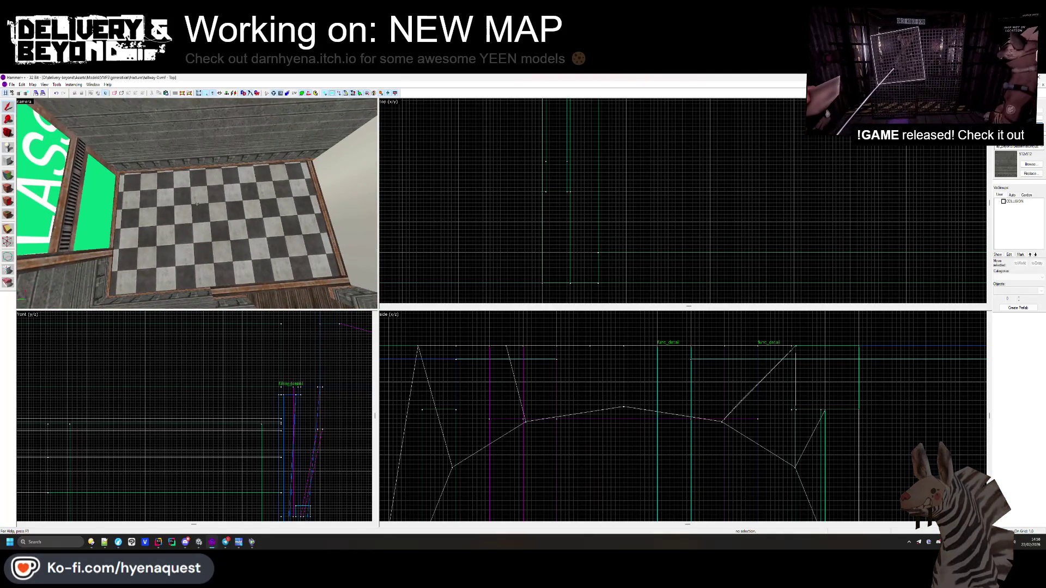
# - Move the red wall-top cap block sideways in the front view
pyautogui.moveTo(197, 204); pyautogui.dragTo(198, 204)
pyautogui.click(178, 198)
pyautogui.moveTo(239, 388)
pyautogui.mouseDown()
pyautogui.moveTo(264, 420)
pyautogui.moveTo(133, 409)
pyautogui.moveTo(126, 388)
pyautogui.mouseUp()
pyautogui.click(162, 368)
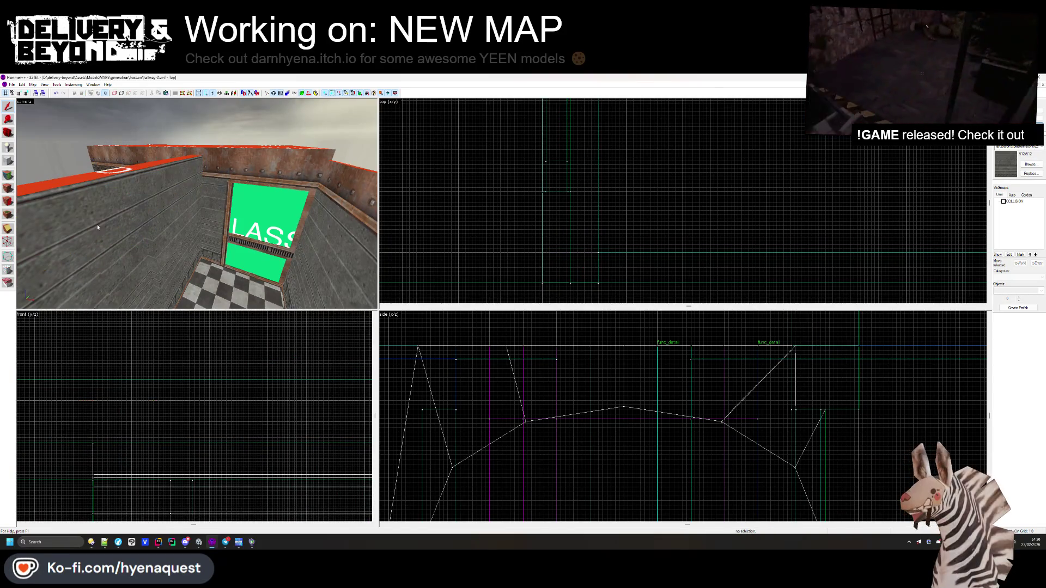
# - Inspect a hallway face's texture, then select the tall wall beside the checkered floor
pyautogui.hotkey('shift', 'a')
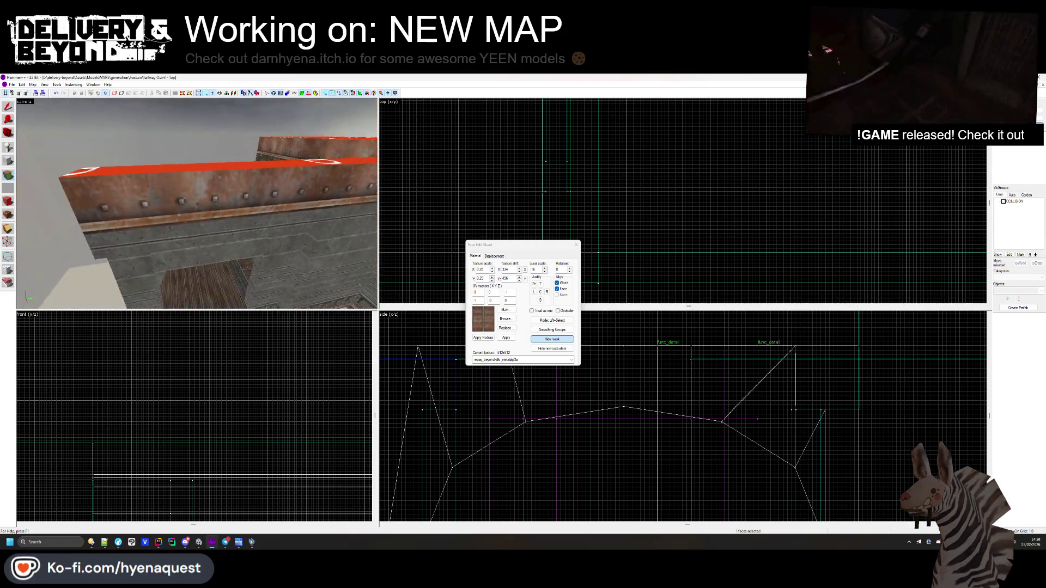
pyautogui.moveTo(197, 204)
pyautogui.mouseDown()
pyautogui.moveTo(218, 207)
pyautogui.moveTo(197, 203)
pyautogui.mouseUp()
pyautogui.click(576, 245)
pyautogui.click(198, 203)
pyautogui.scroll(-5, 655, 201)
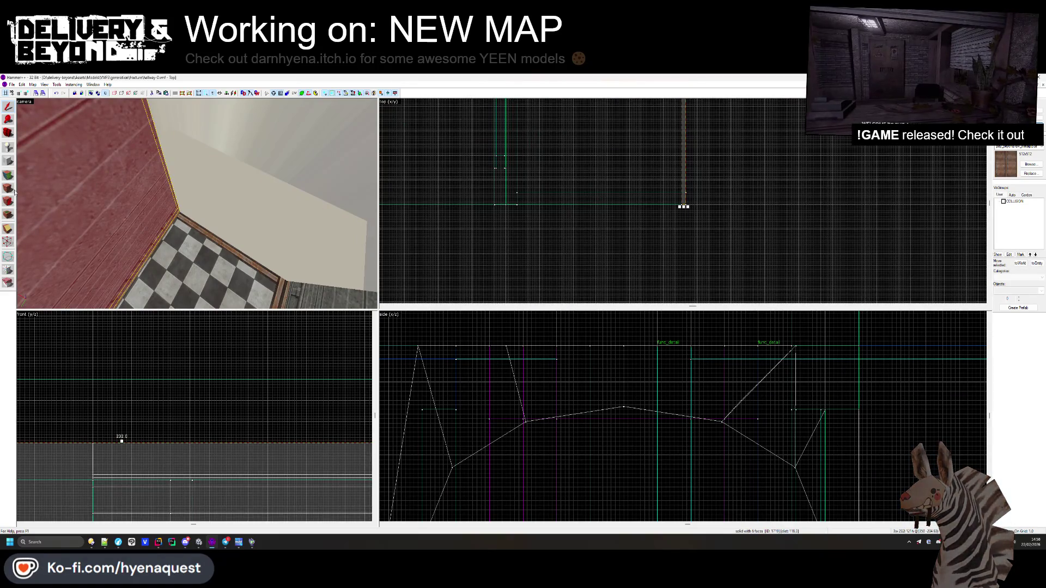
# - Draw a thin OUTSIDE-textured block along the wall and stretch it to 134 units wide
pyautogui.hotkey('shift', 'a')
pyautogui.hotkey('shift', 'a')
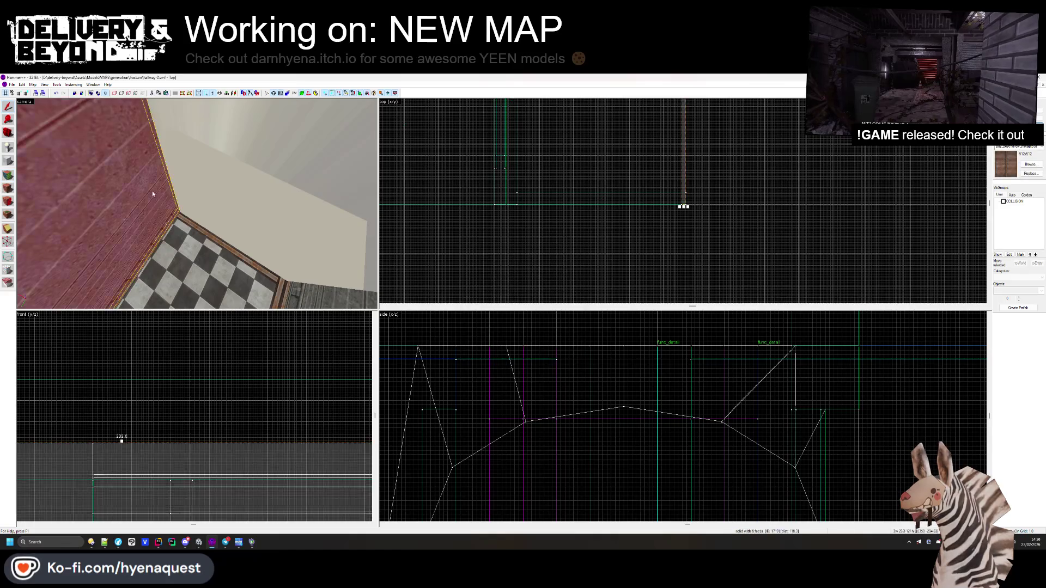
pyautogui.click(1030, 164)
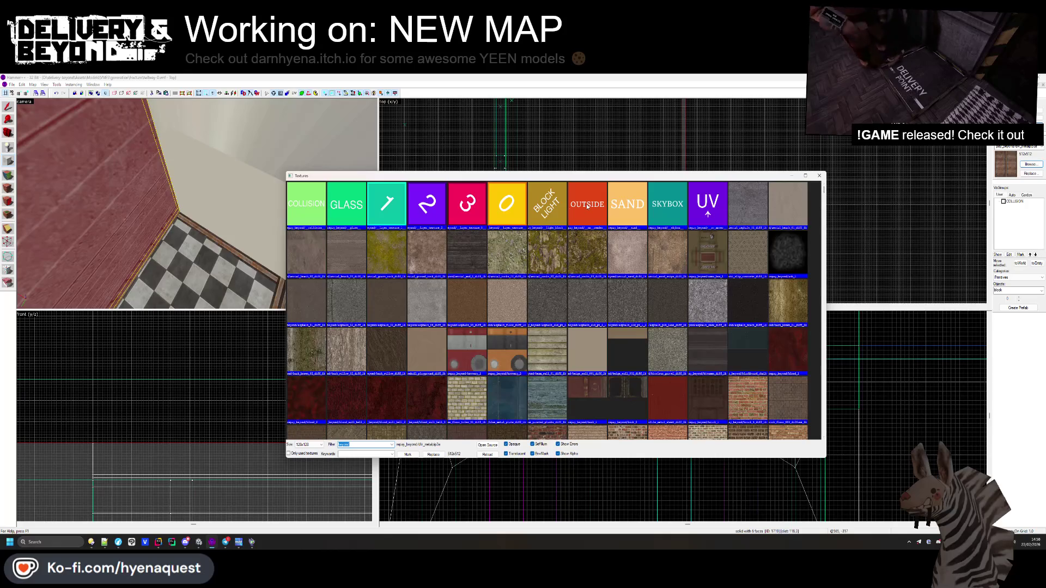
pyautogui.doubleClick(587, 206)
pyautogui.moveTo(685, 200)
pyautogui.mouseDown()
pyautogui.moveTo(555, 218)
pyautogui.moveTo(400, 221)
pyautogui.mouseUp()
pyautogui.moveTo(657, 294)
pyautogui.mouseDown()
pyautogui.moveTo(661, 205)
pyautogui.moveTo(649, 187)
pyautogui.moveTo(681, 194)
pyautogui.moveTo(532, 222)
pyautogui.mouseUp()
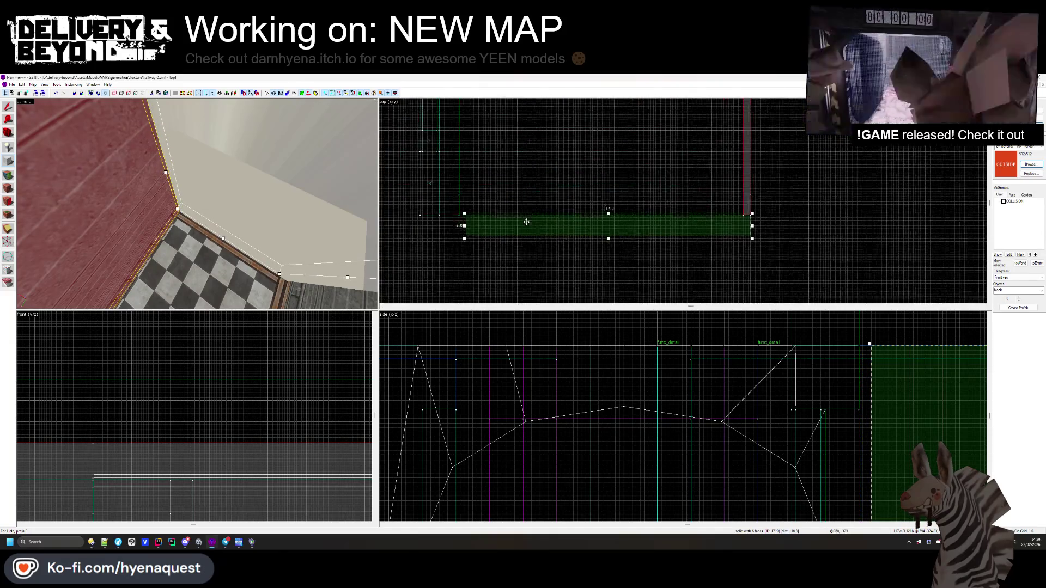
pyautogui.scroll(3, 464, 225)
pyautogui.moveTo(465, 228); pyautogui.dragTo(389, 226)
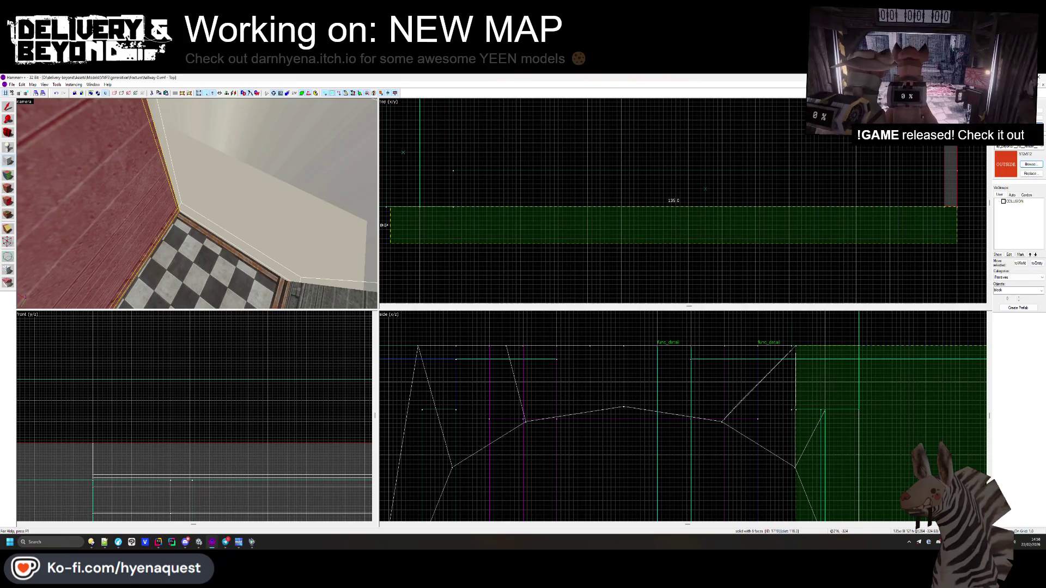
# - Paint the wall face with OUTSIDE and select the wall solid in the 3D view
pyautogui.rightClick(283, 251)
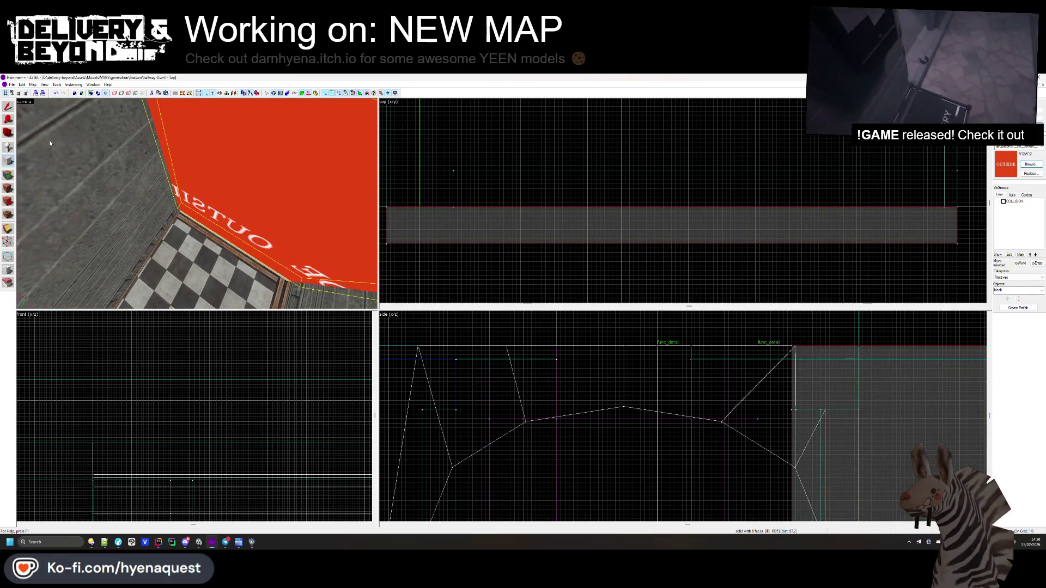
pyautogui.click(10, 175)
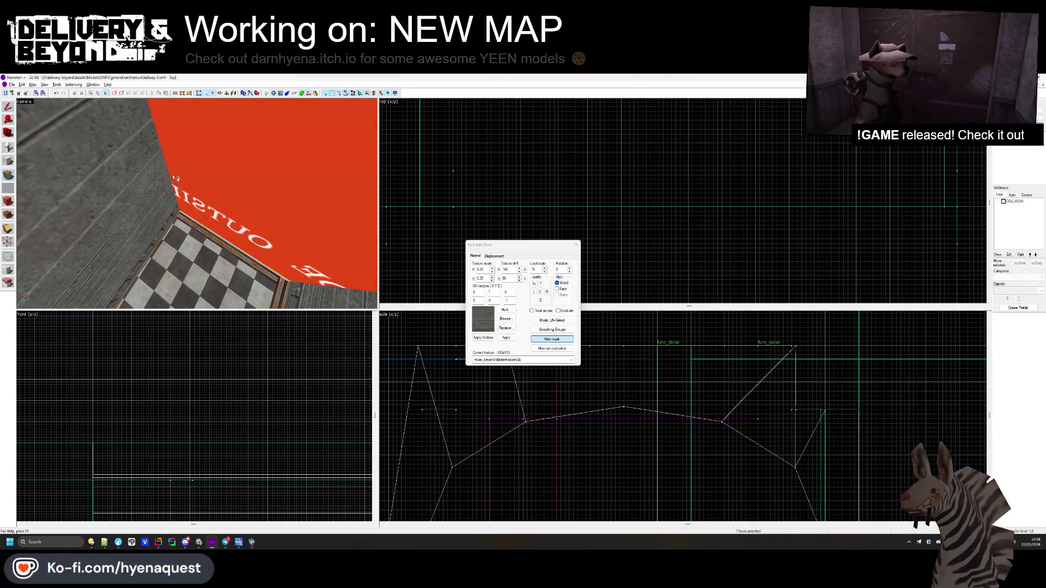
pyautogui.click(575, 244)
pyautogui.click(207, 227)
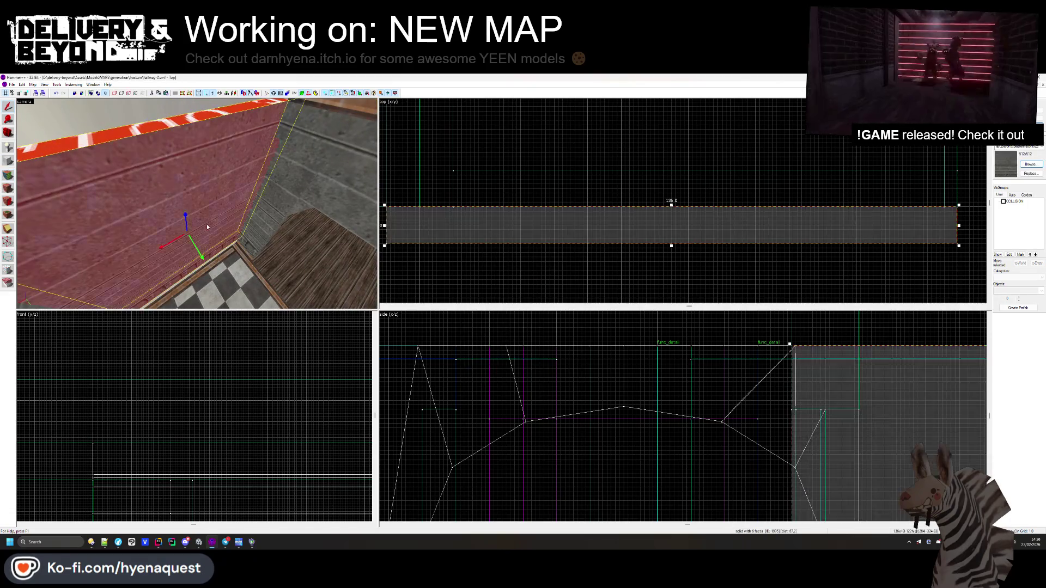
pyautogui.scroll(-3, 559, 329)
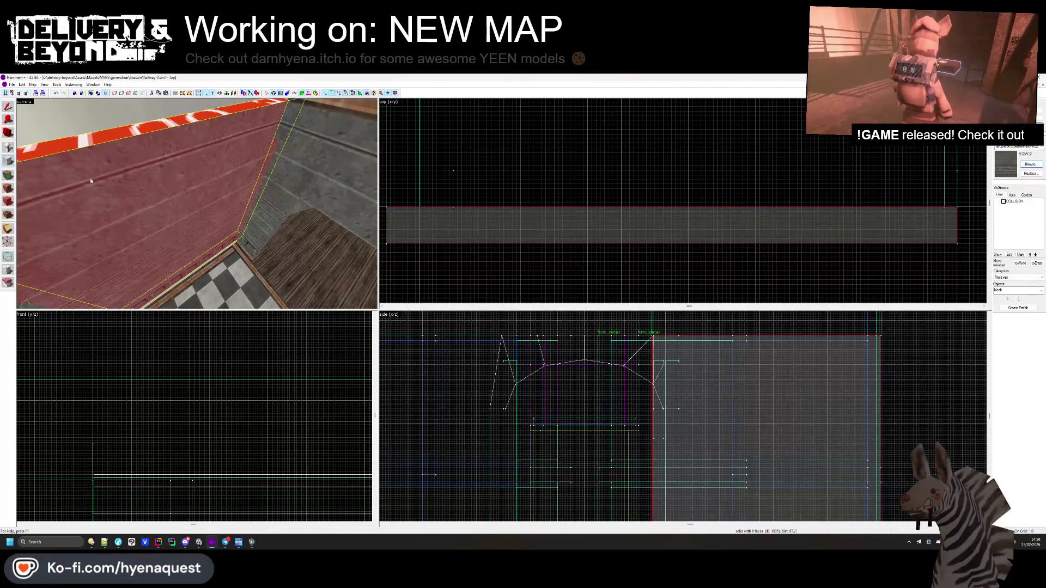
pyautogui.click(10, 107)
# - Select another solid in the side view, then edit faces near the wooden-floor wall corner
pyautogui.scroll(-3, 607, 339)
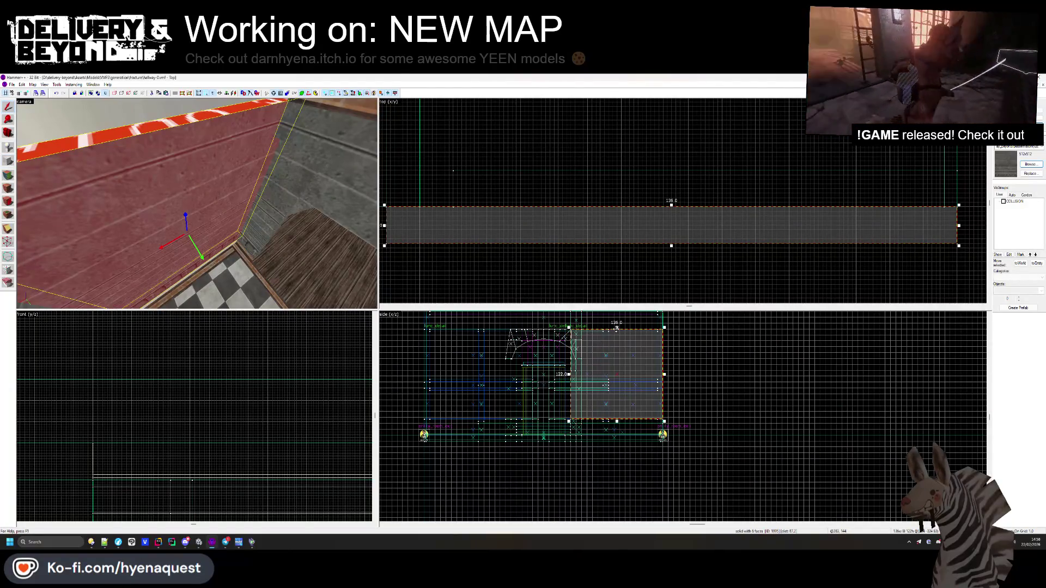
pyautogui.click(610, 420)
pyautogui.scroll(5, 610, 435)
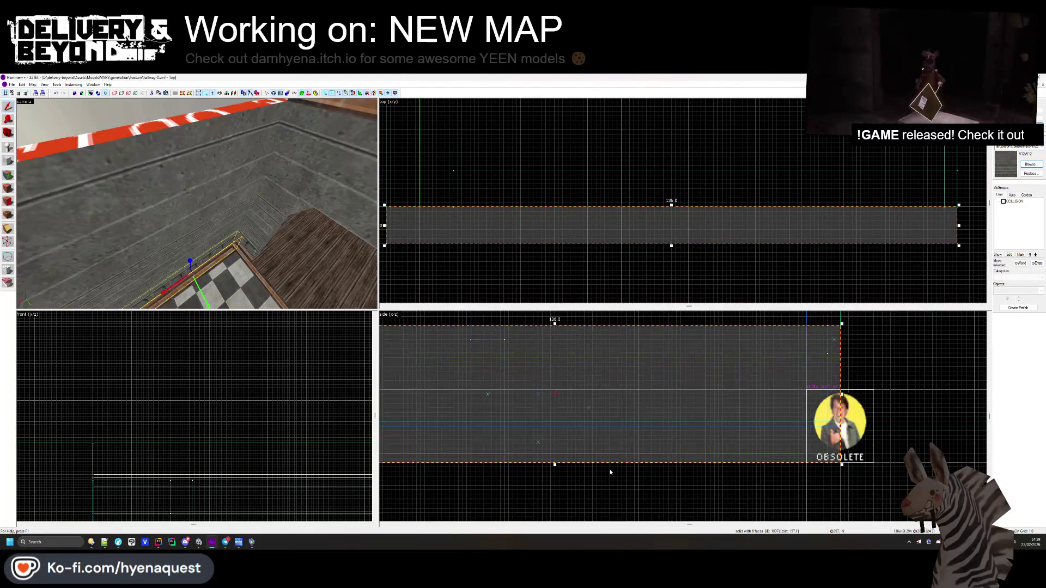
pyautogui.click(610, 472)
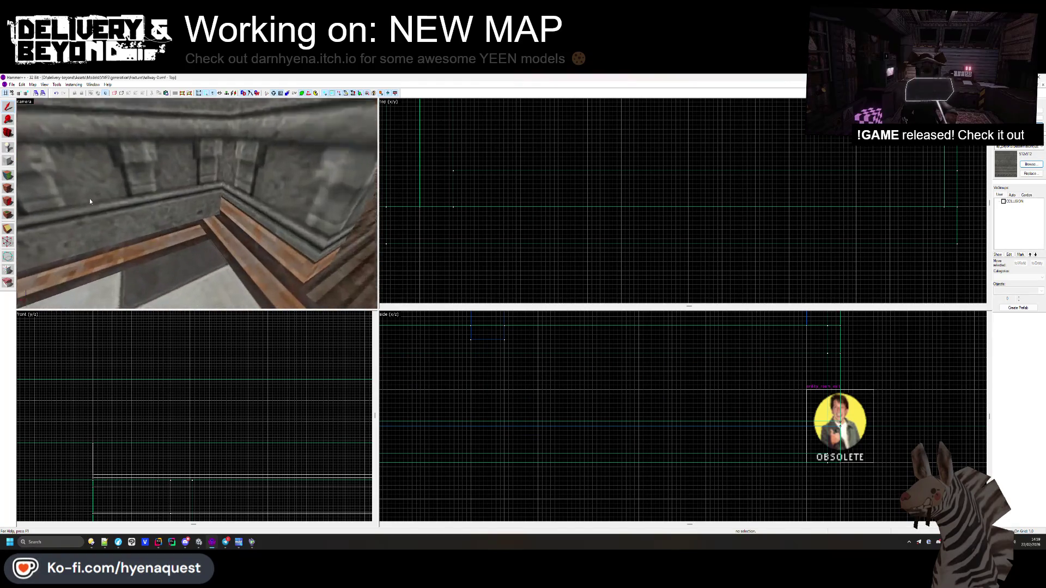
pyautogui.hotkey('shift', 'a')
pyautogui.press('w')
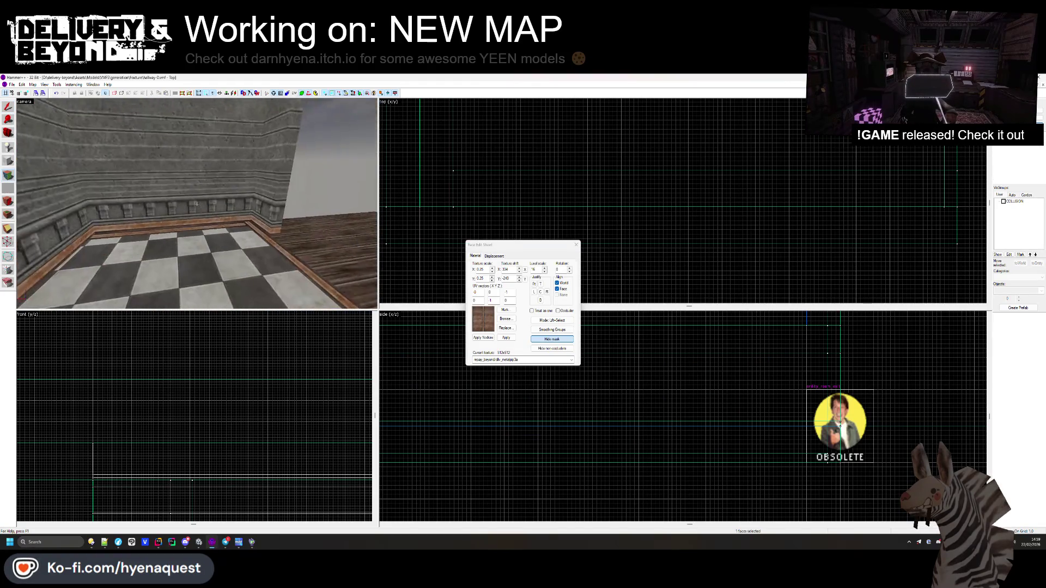
pyautogui.press('w')
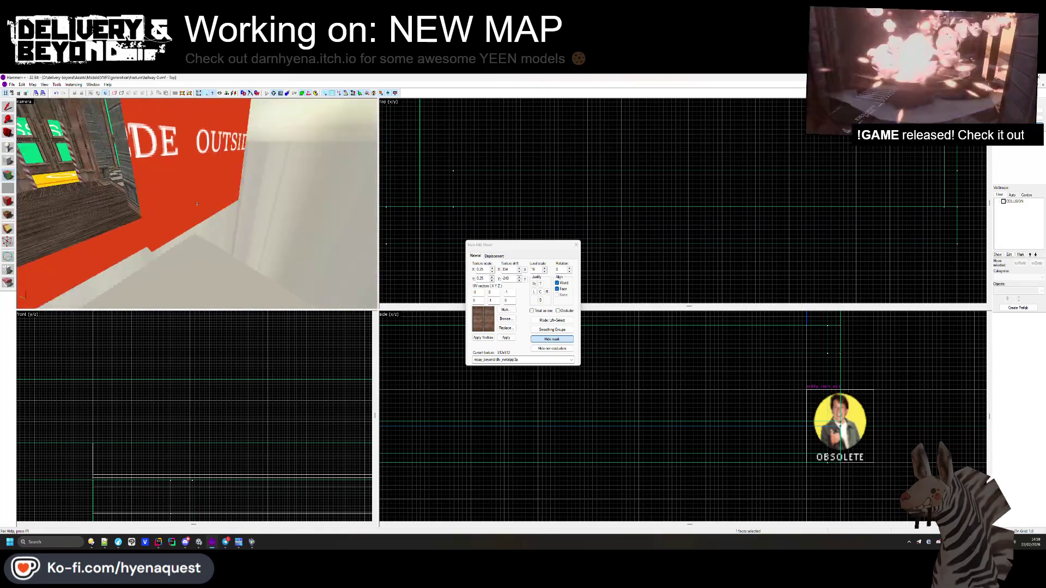
pyautogui.press('w')
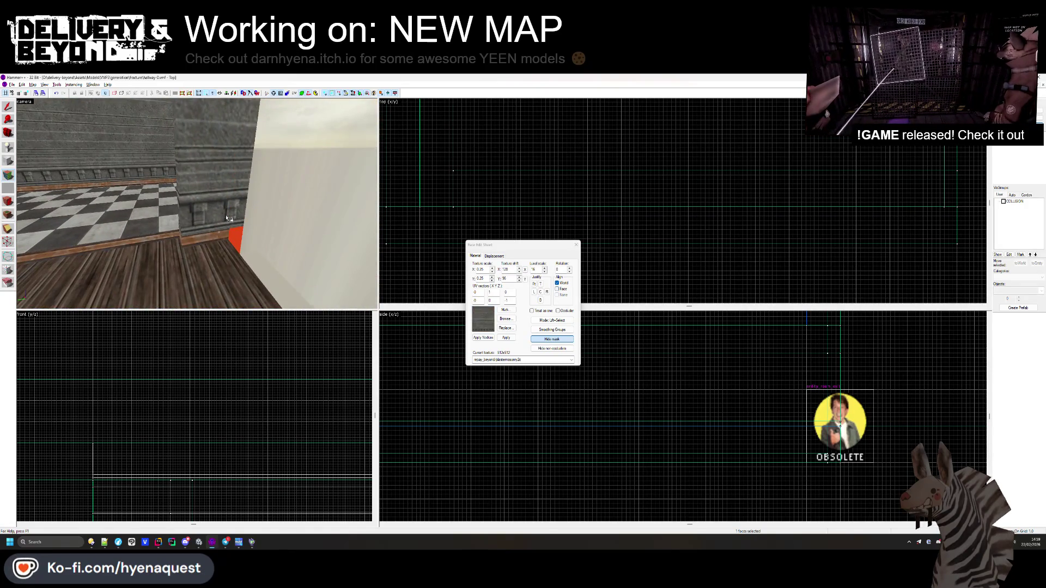
pyautogui.click(575, 246)
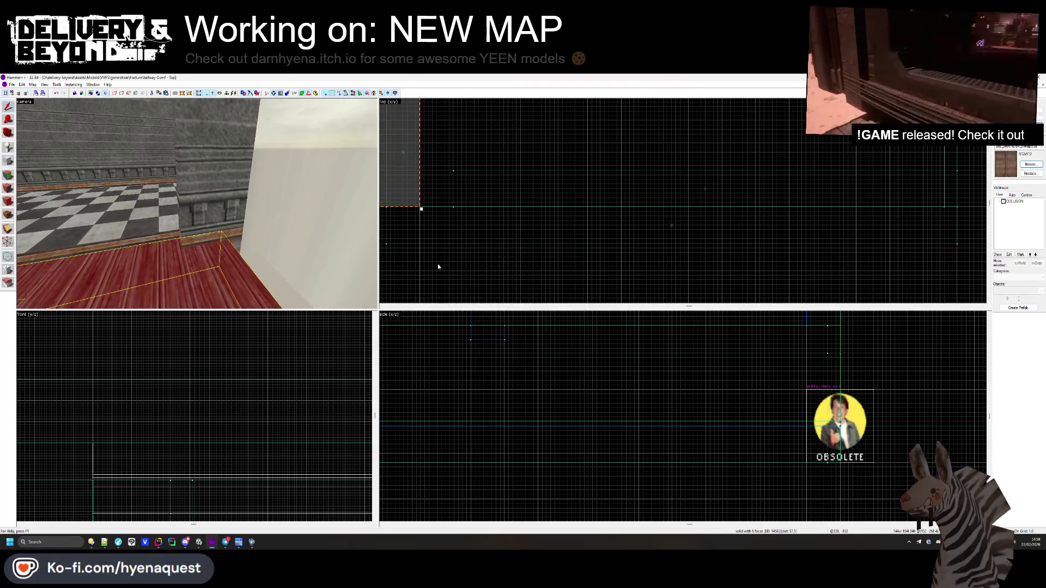
# - Select the red wall brush, then deselect it
pyautogui.scroll(4, 430, 243)
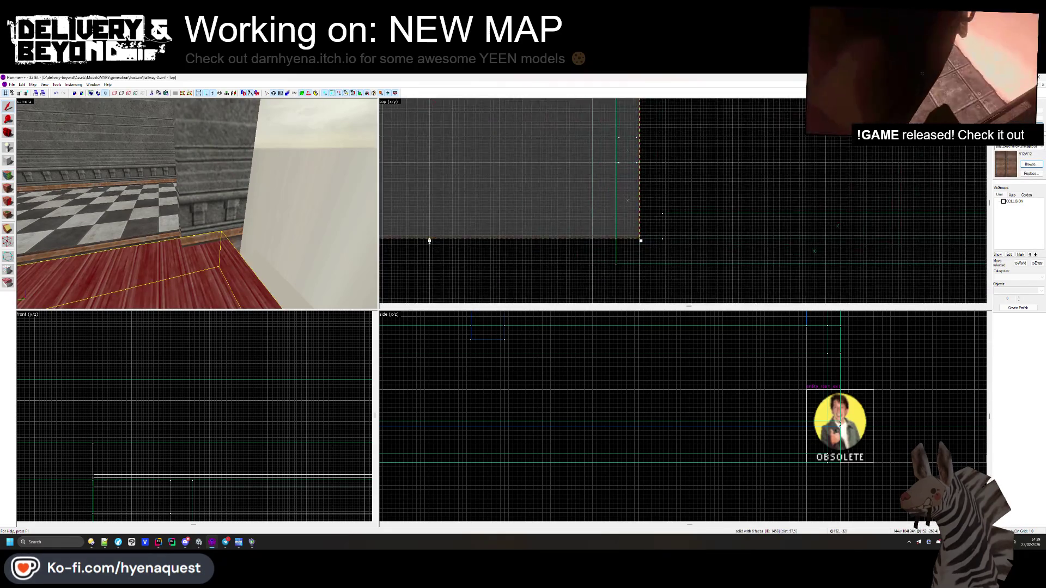
pyautogui.press('z')
pyautogui.press('Escape')
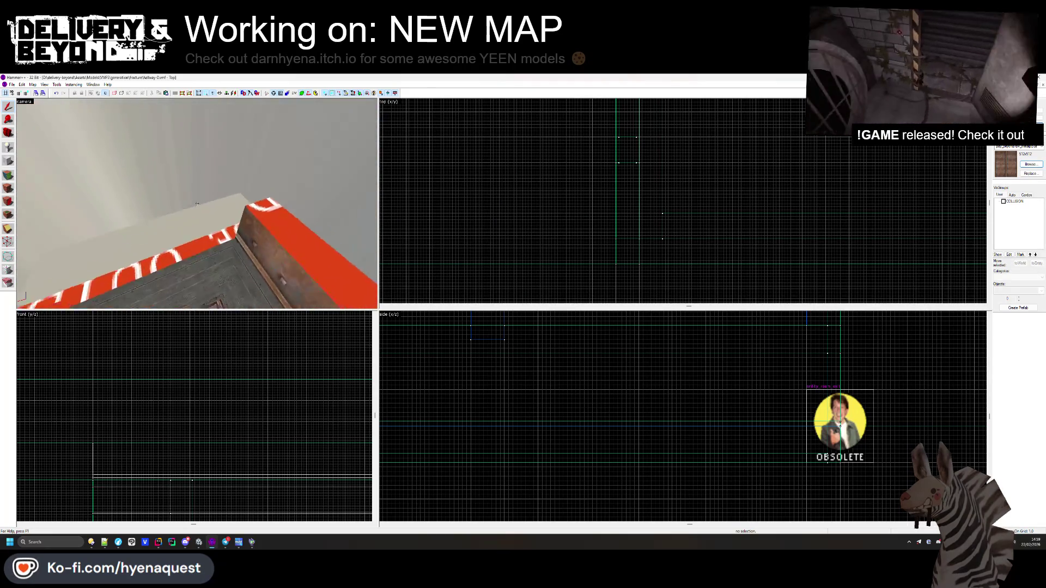
pyautogui.click(196, 203)
pyautogui.press('z')
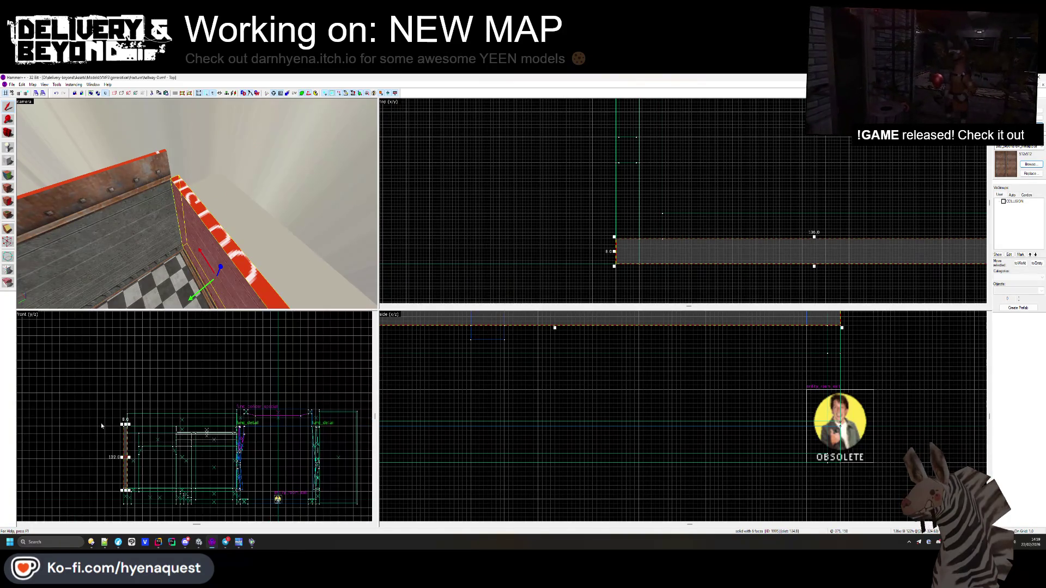
pyautogui.scroll(2, 105, 427)
pyautogui.scroll(5, 137, 429)
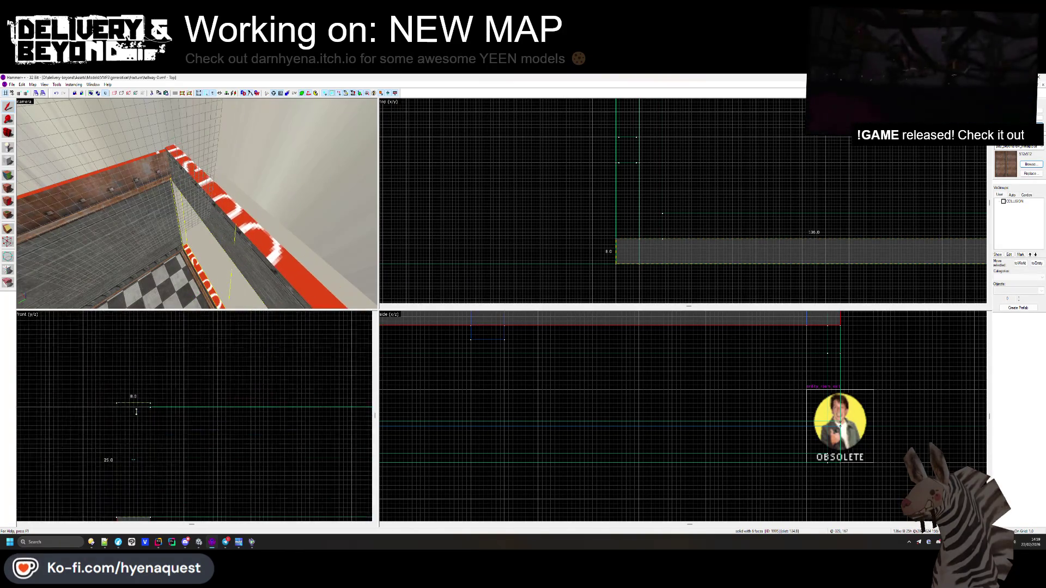
pyautogui.press('Escape')
# - Select the red-topped wall across the hallway near the green panel
pyautogui.hotkey('shift', 'a')
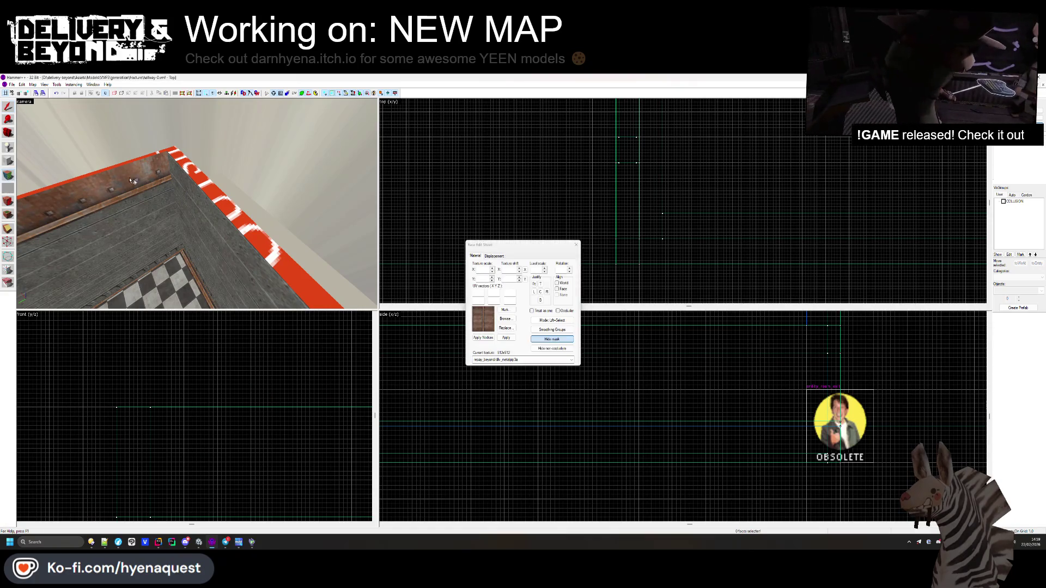
pyautogui.moveTo(182, 189); pyautogui.dragTo(197, 204)
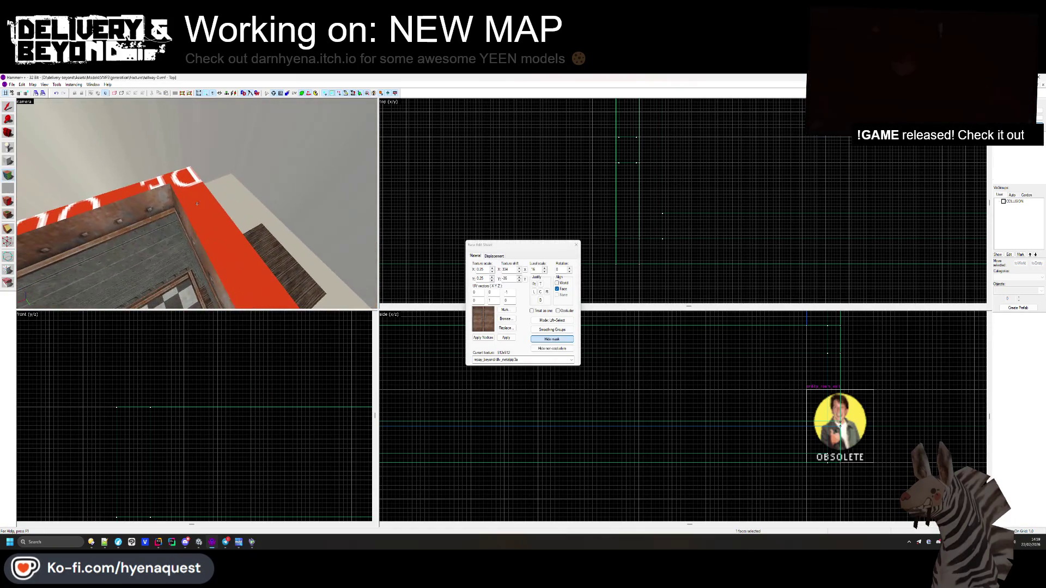
pyautogui.click(574, 243)
pyautogui.press('z')
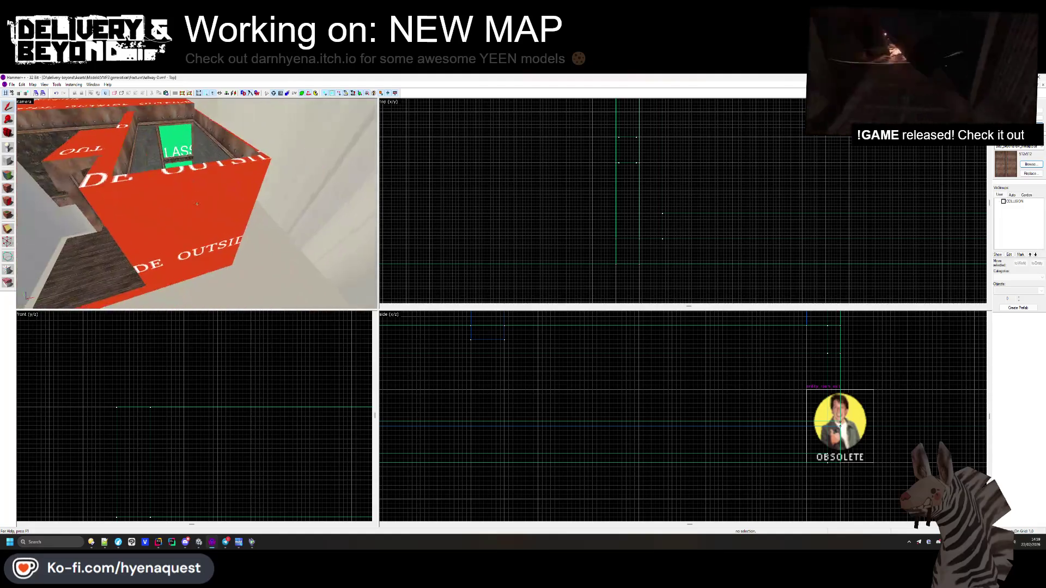
pyautogui.press('w')
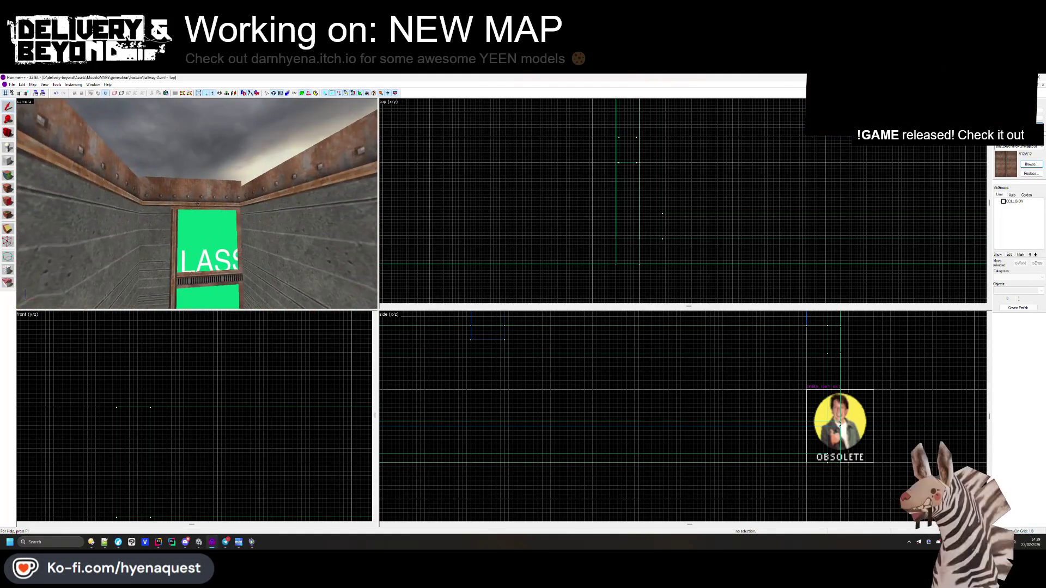
pyautogui.press('z')
pyautogui.click(191, 195)
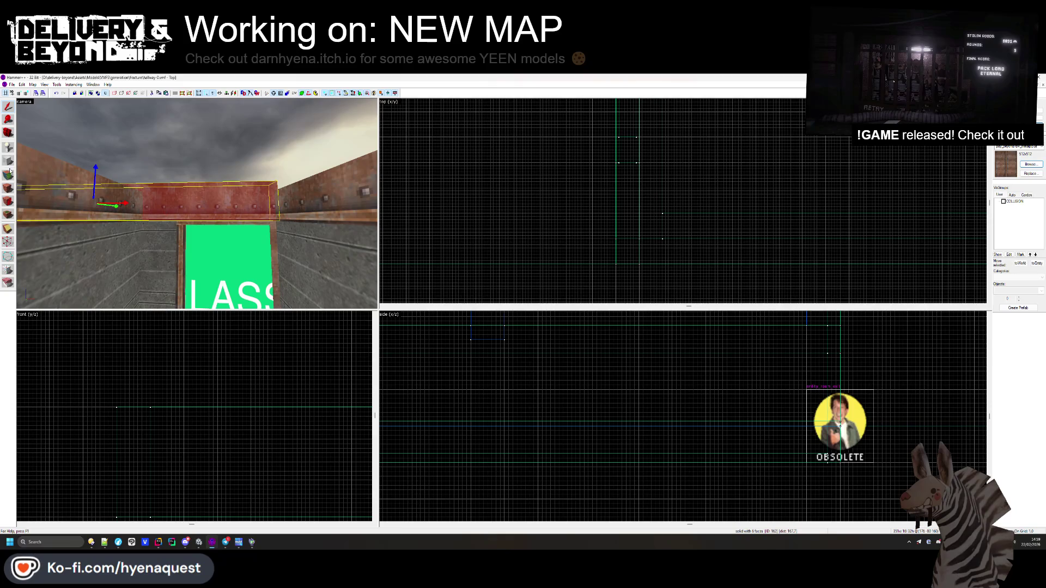
pyautogui.scroll(3, 736, 217)
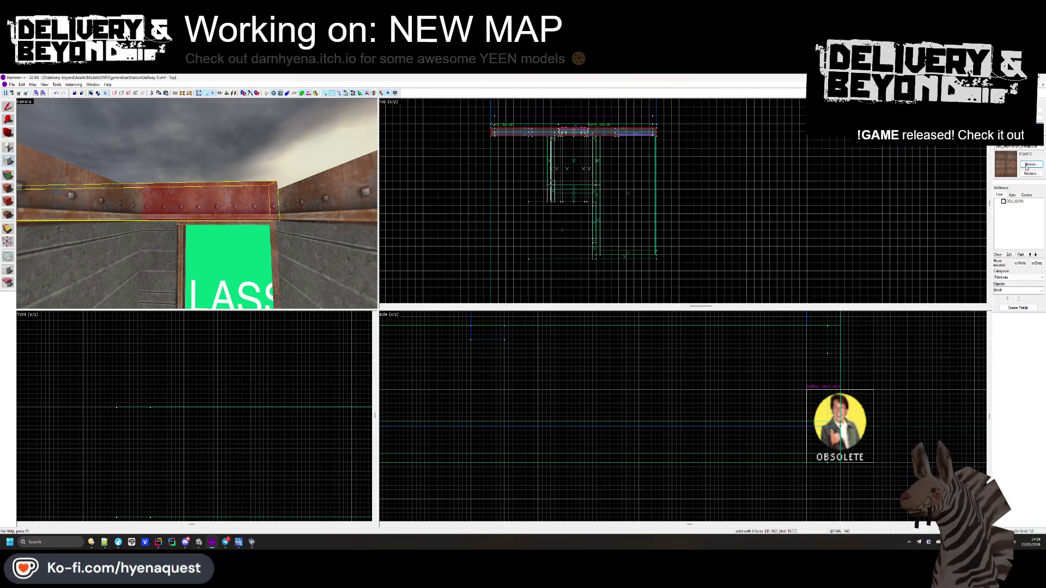
# - Draw a roughly 66 by 59 unit OUTSIDE block and create it as the ceiling brush
pyautogui.click(1027, 164)
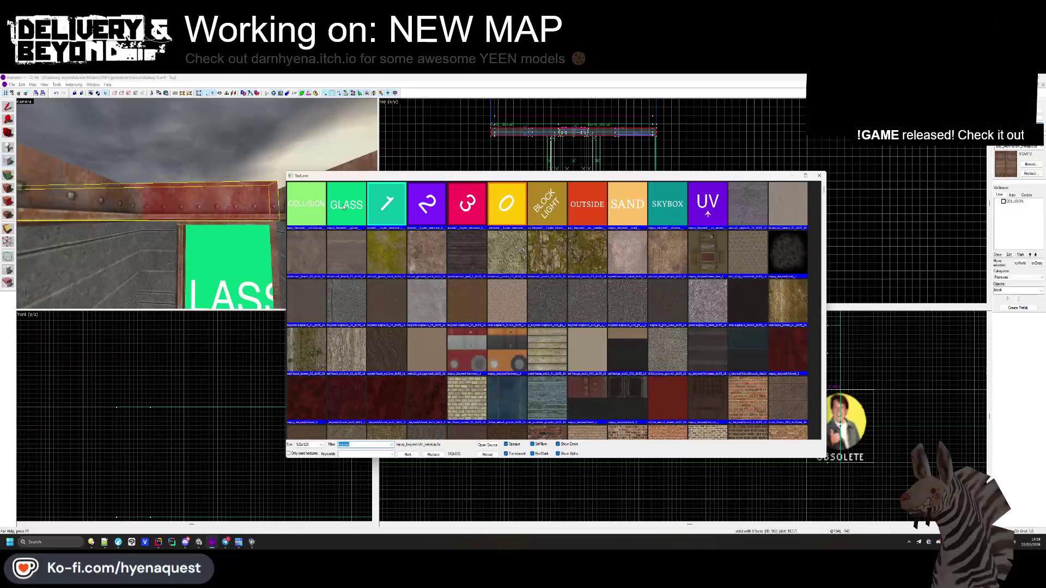
pyautogui.doubleClick(587, 205)
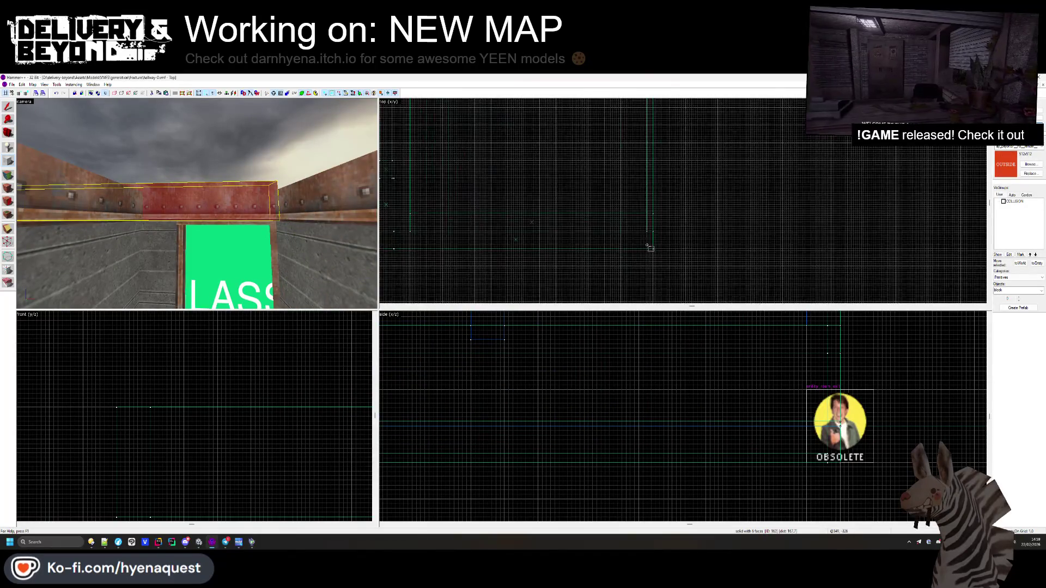
pyautogui.moveTo(635, 221); pyautogui.dragTo(517, 117)
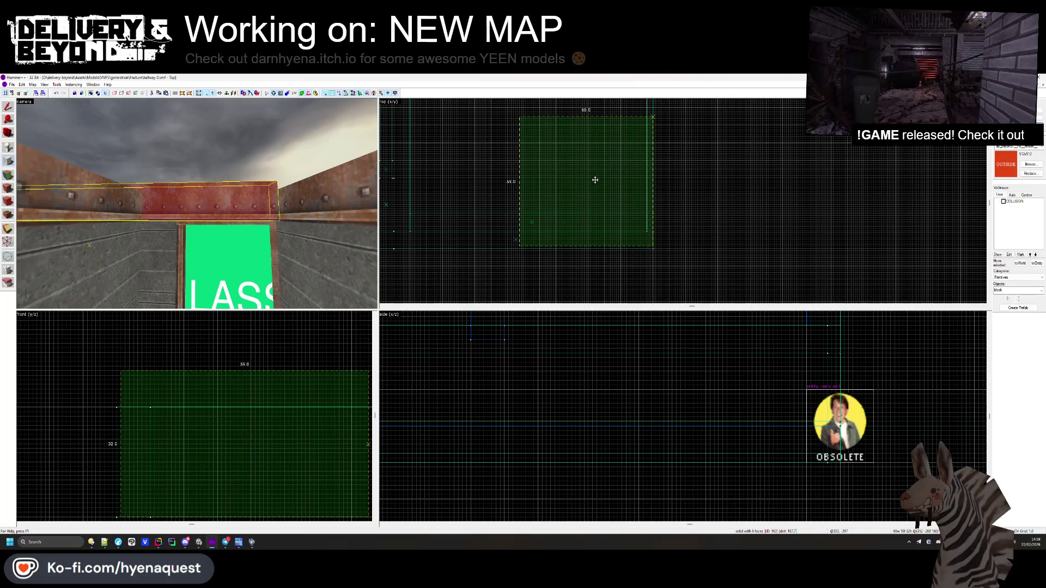
pyautogui.scroll(-3, 684, 269)
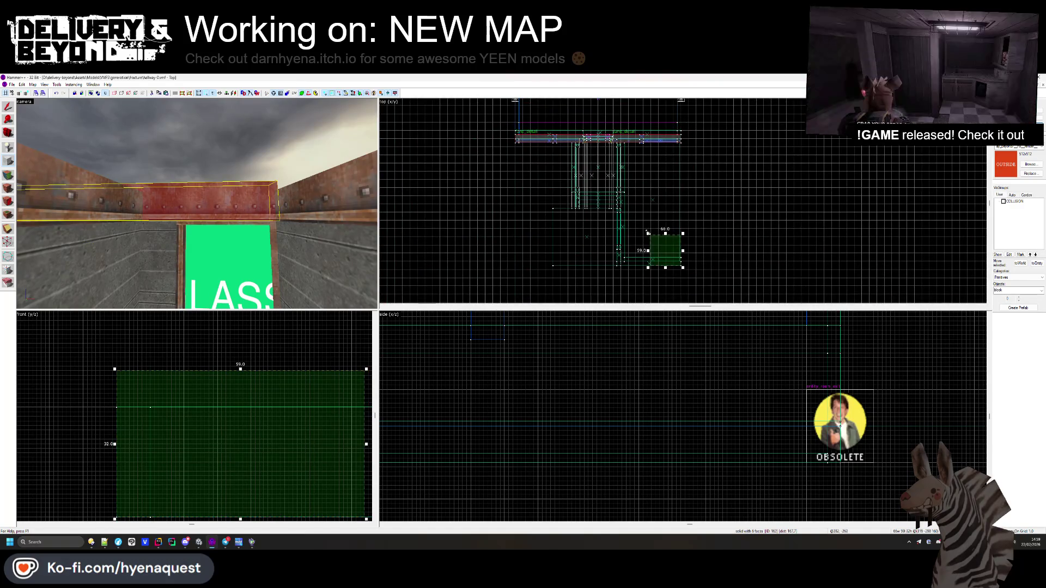
pyautogui.scroll(8, 608, 170)
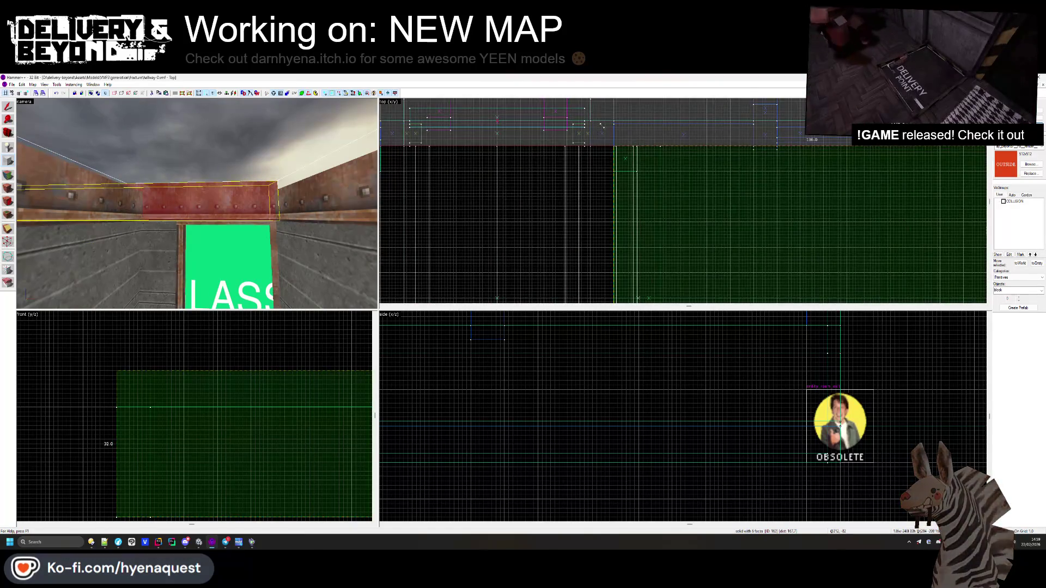
pyautogui.press('Return')
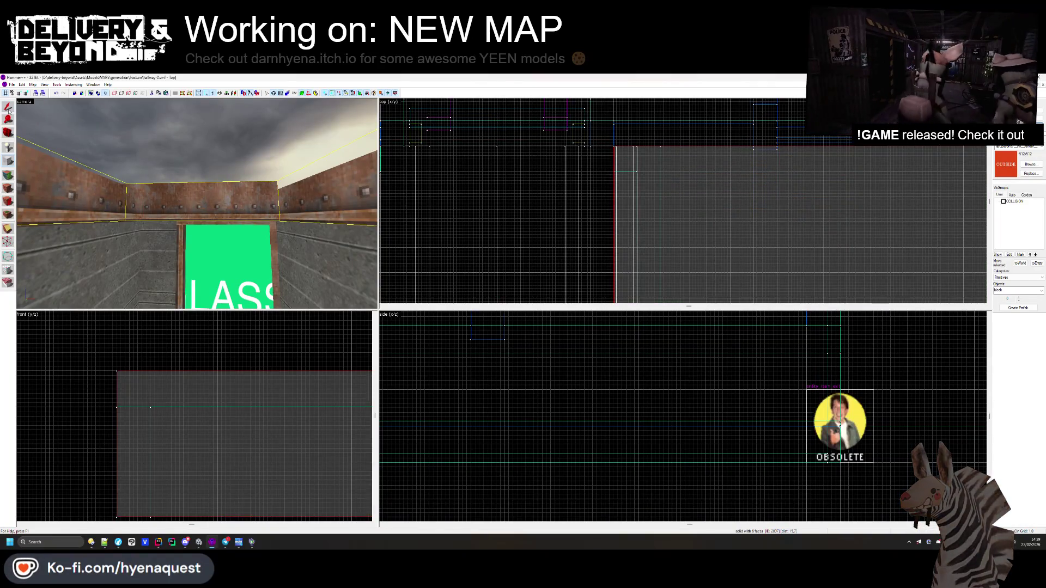
# - Deselect, then reselect the red ceiling brush and briefly check its face textures
pyautogui.scroll(-3, 209, 362)
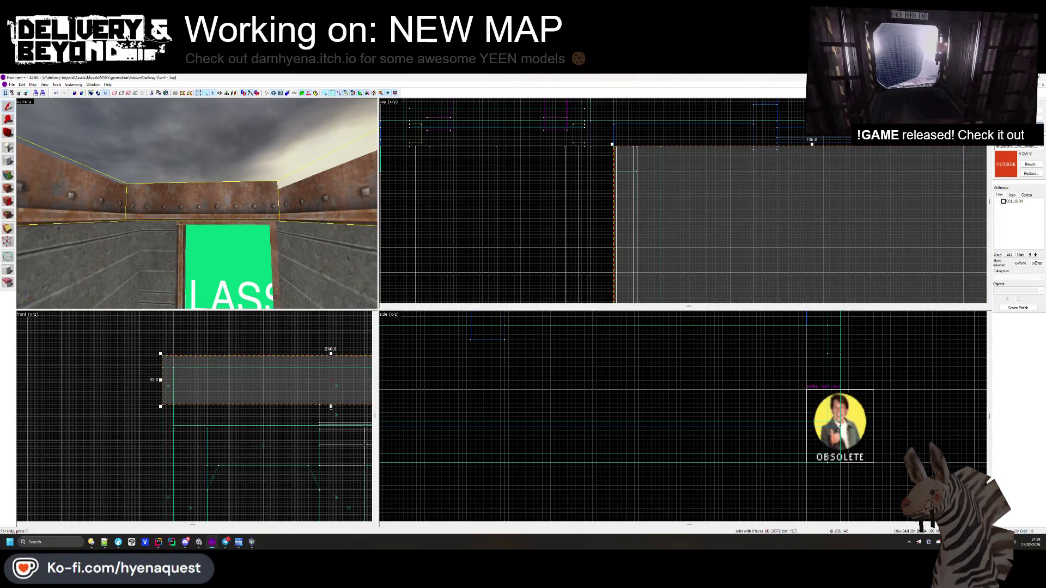
pyautogui.scroll(2, 320, 368)
pyautogui.press('Escape')
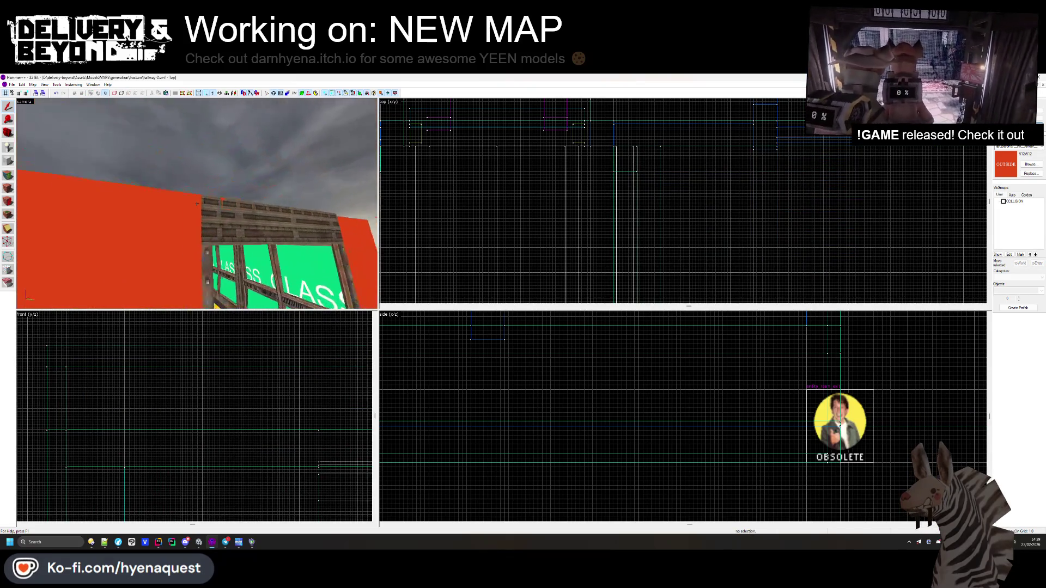
pyautogui.click(136, 213)
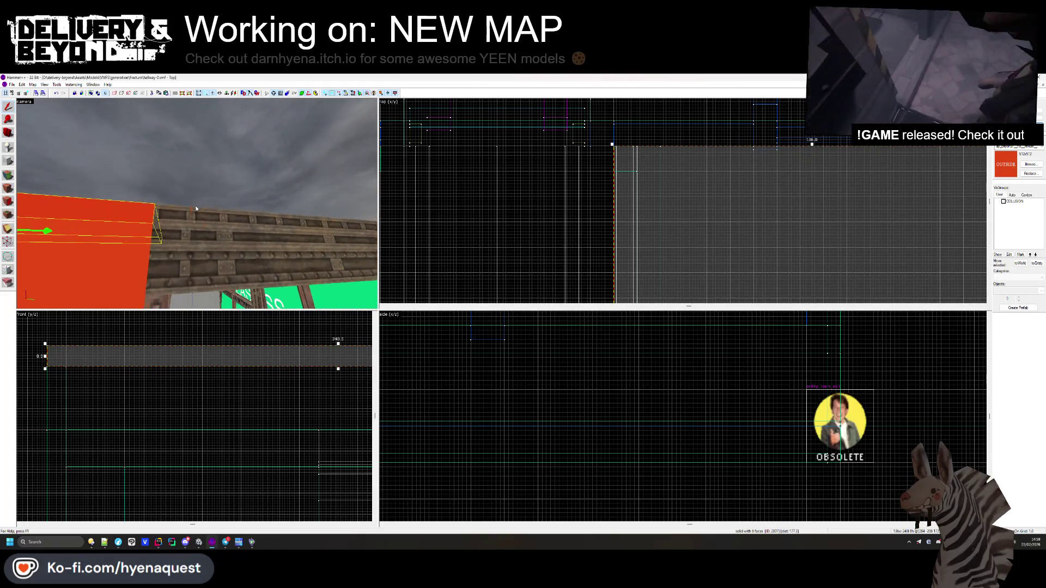
pyautogui.hotkey('shift', 'a')
pyautogui.press('Escape')
# - Reselect the ceiling brush, look over its top, and begin editing one of its faces
pyautogui.press('z')
pyautogui.click(197, 204)
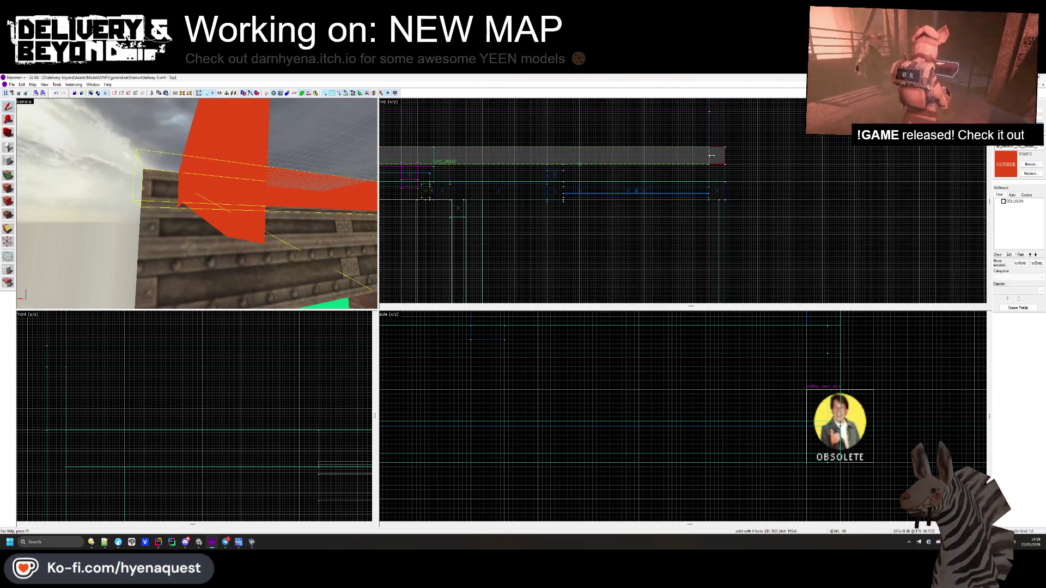
pyautogui.press('z')
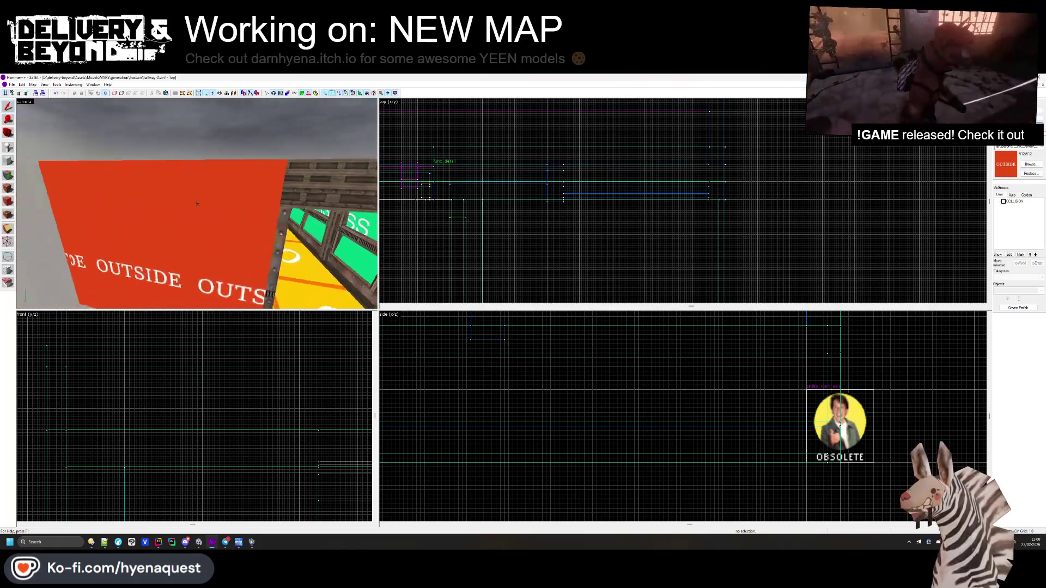
pyautogui.press('z')
pyautogui.hotkey('shift', 'a')
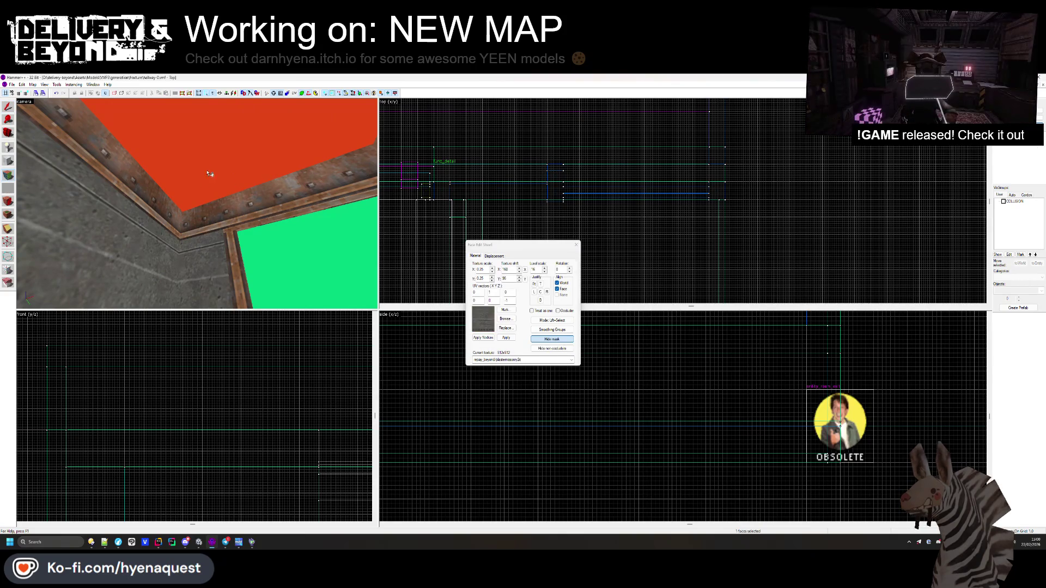
# - Apply plastermasonry1g, then plastermoulding1a, to the ceiling face and centre it
pyautogui.click(506, 329)
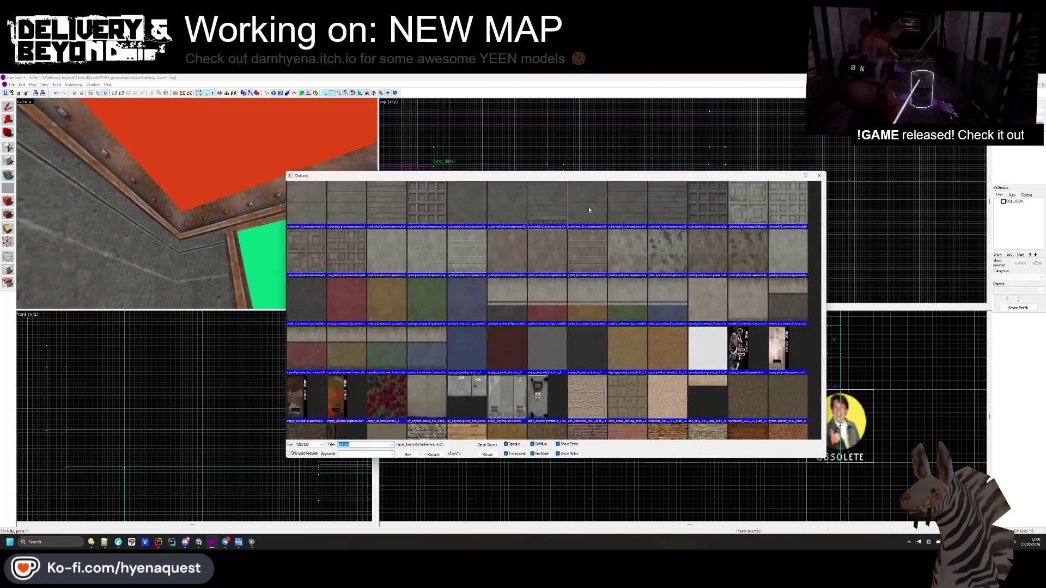
pyautogui.doubleClick(435, 207)
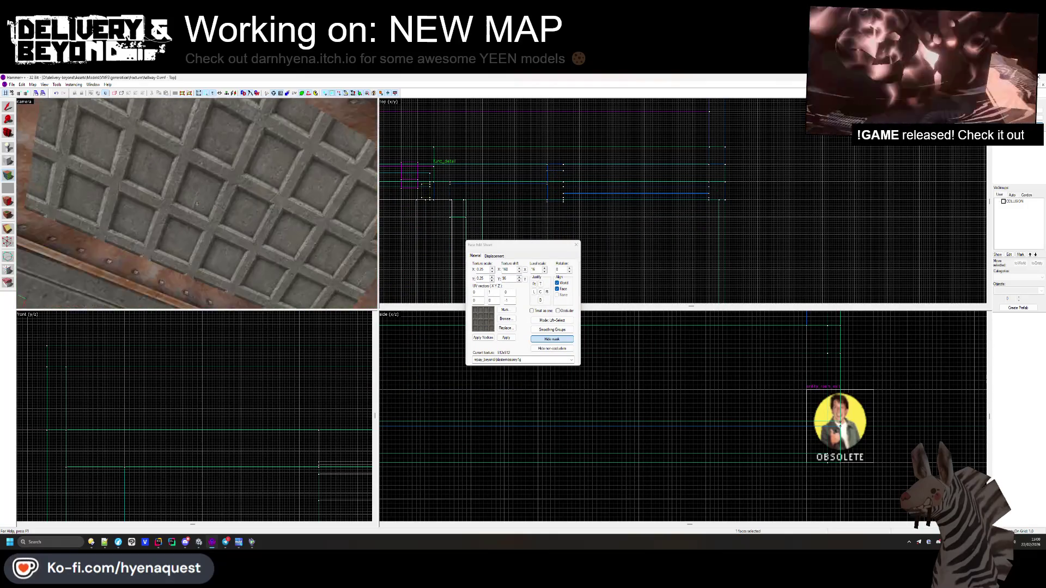
pyautogui.click(506, 319)
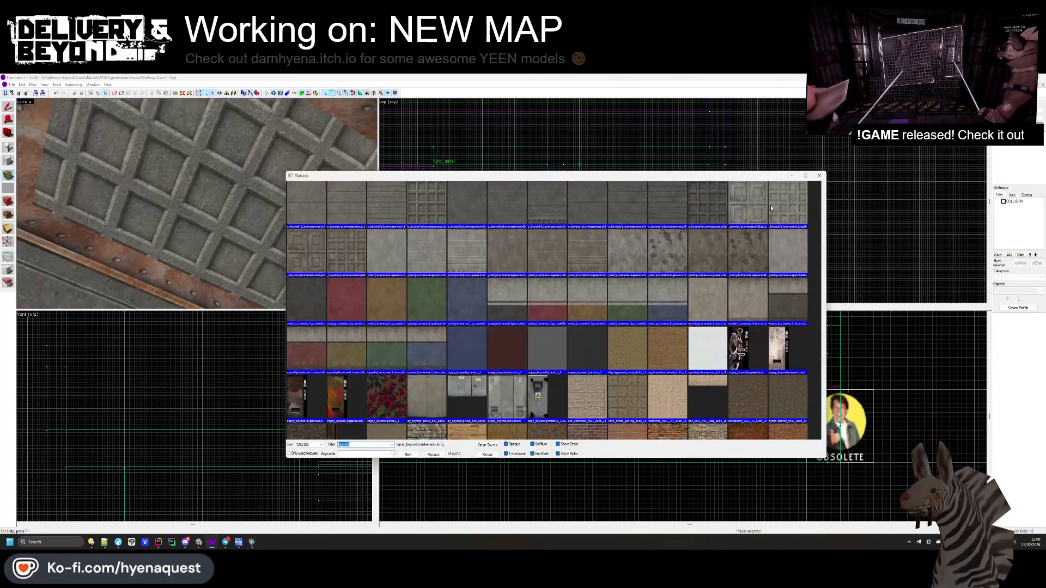
pyautogui.doubleClick(771, 208)
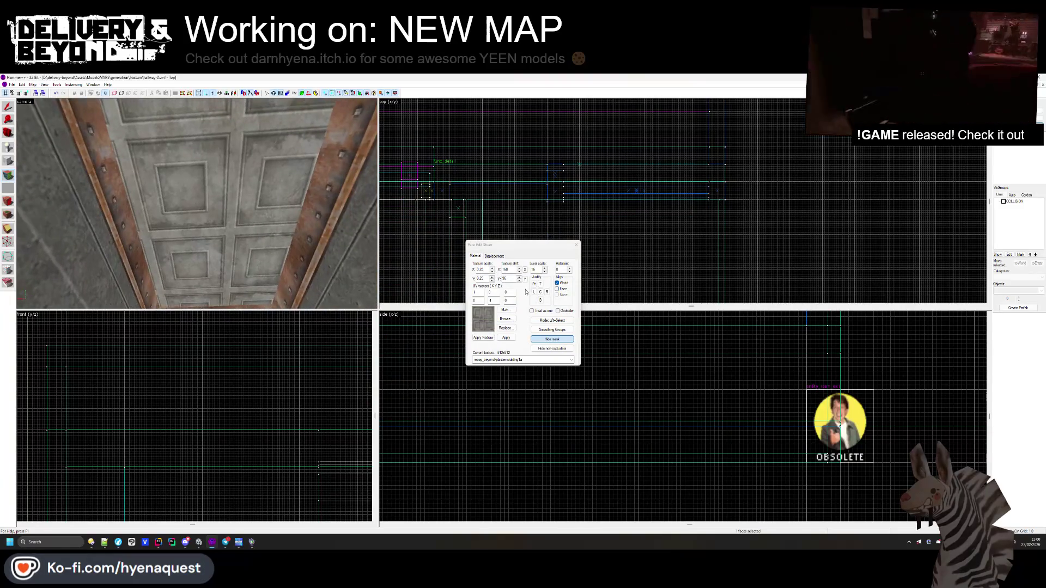
pyautogui.click(540, 292)
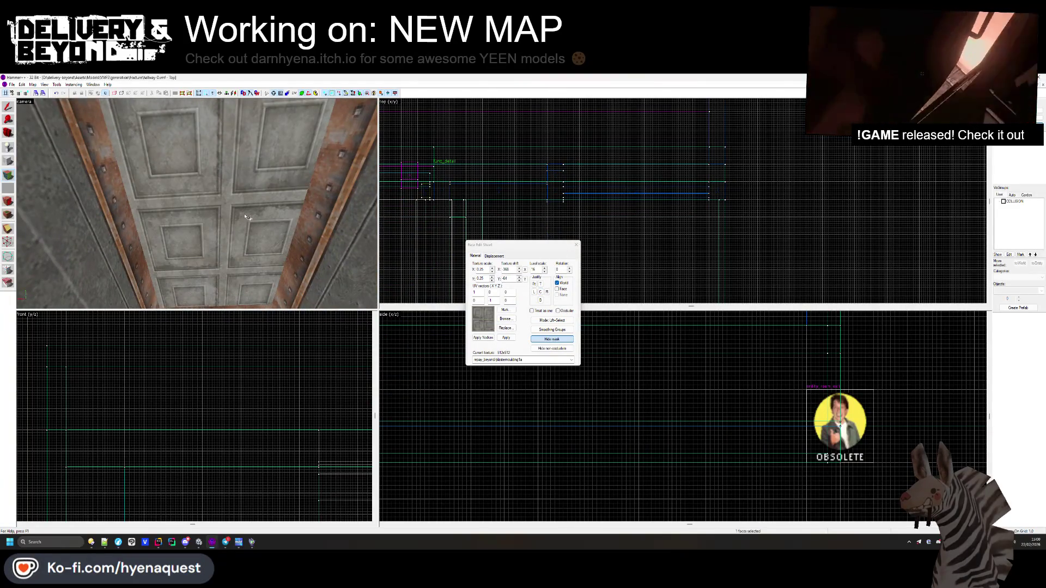
# - Adjust the ceiling texture's vertical shift to align the panels
pyautogui.press('z')
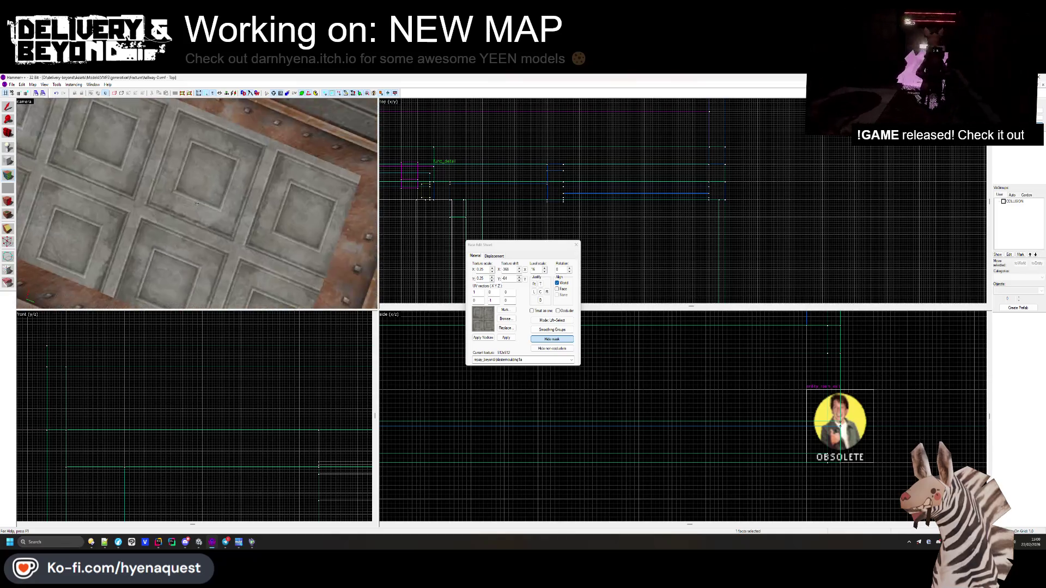
pyautogui.press('z')
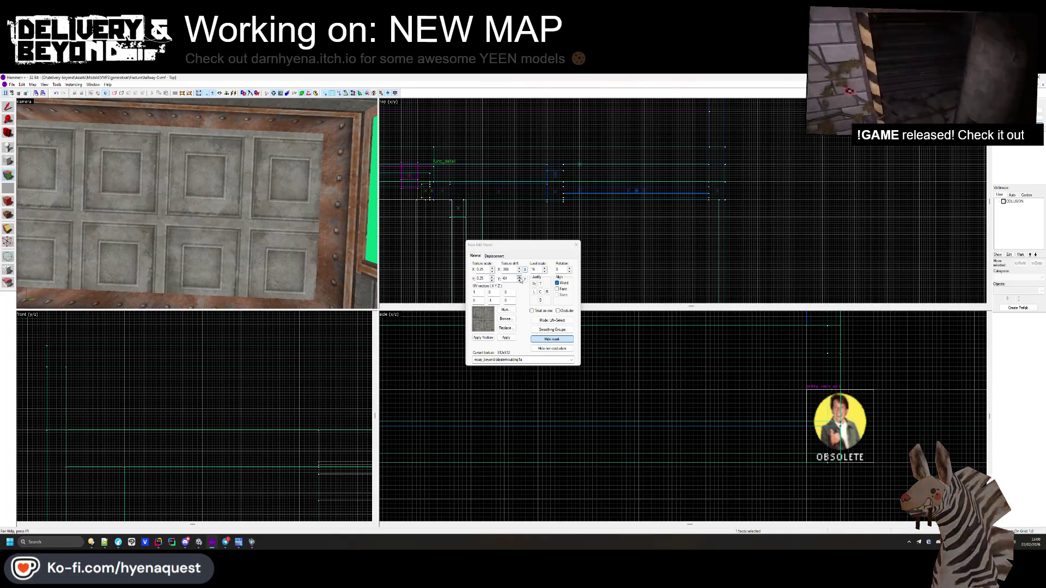
pyautogui.click(520, 279)
pyautogui.click(521, 282)
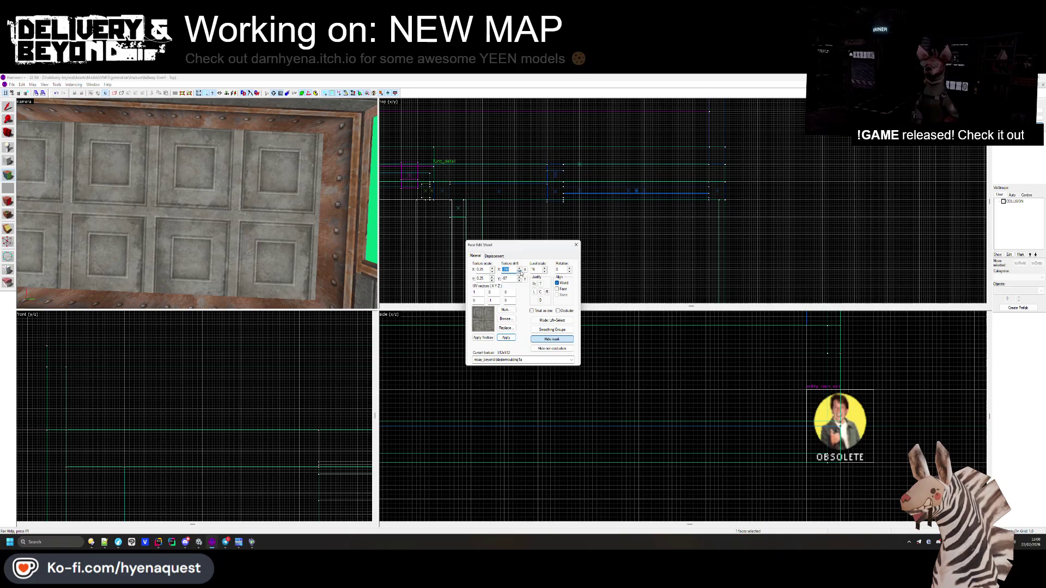
pyautogui.click(520, 280)
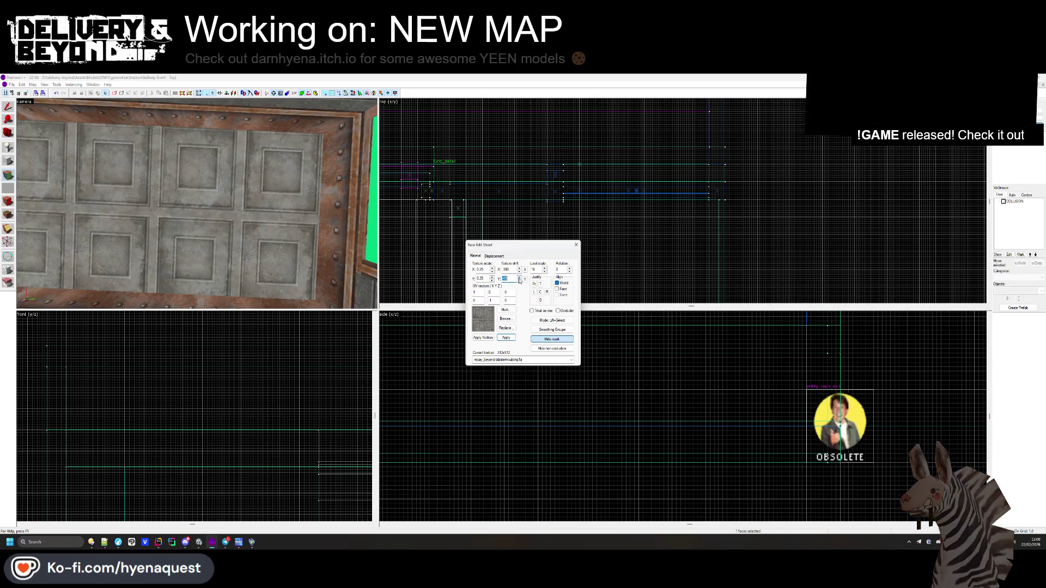
# - Replace the ceiling texture with plastermoulding2b and finish face editing
pyautogui.moveTo(197, 203); pyautogui.dragTo(197, 204)
pyautogui.click(505, 320)
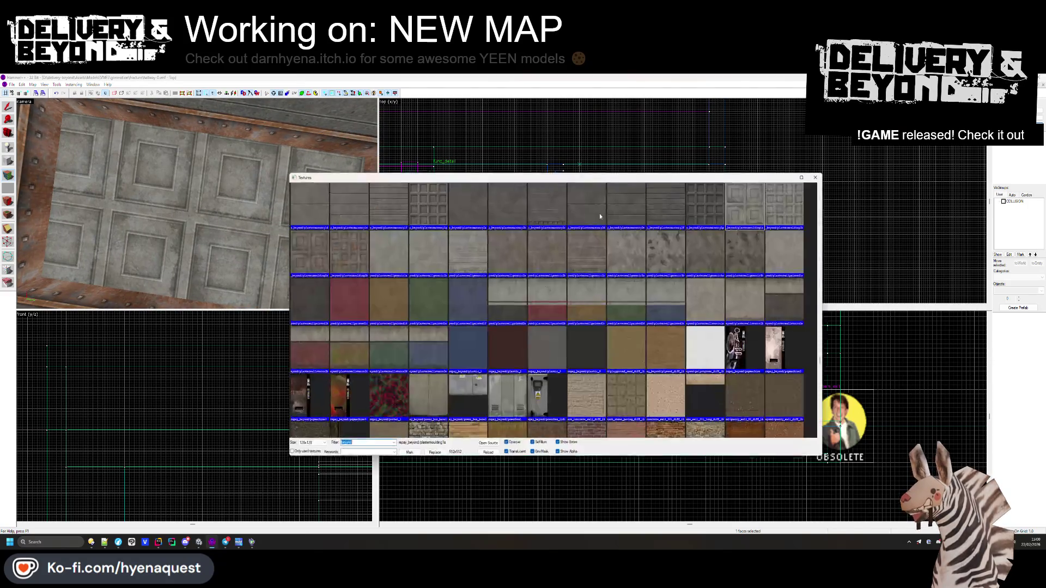
pyautogui.doubleClick(346, 250)
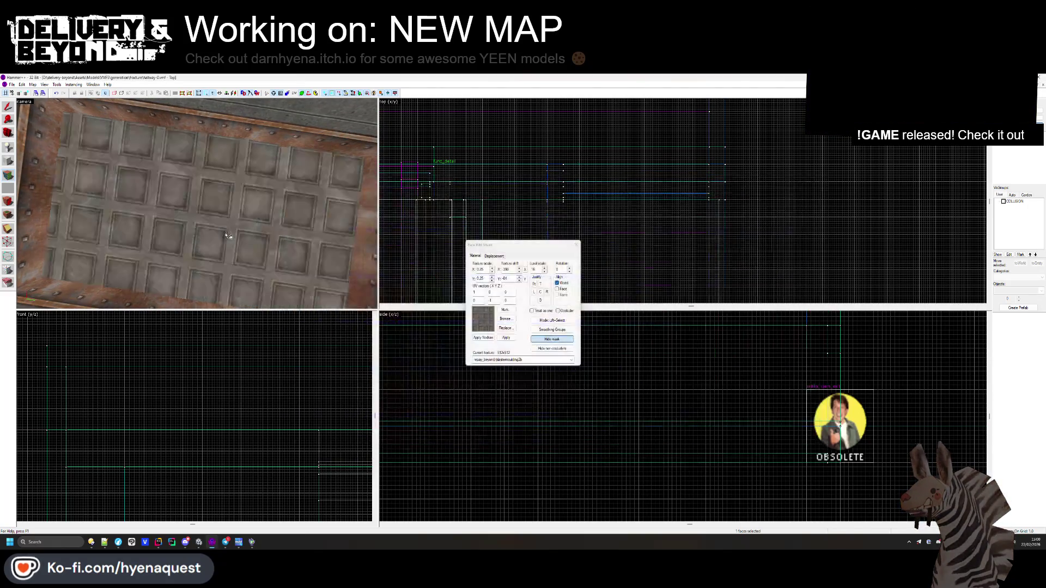
pyautogui.hotkey('shift', 's')
pyautogui.moveTo(197, 204); pyautogui.dragTo(167, 232)
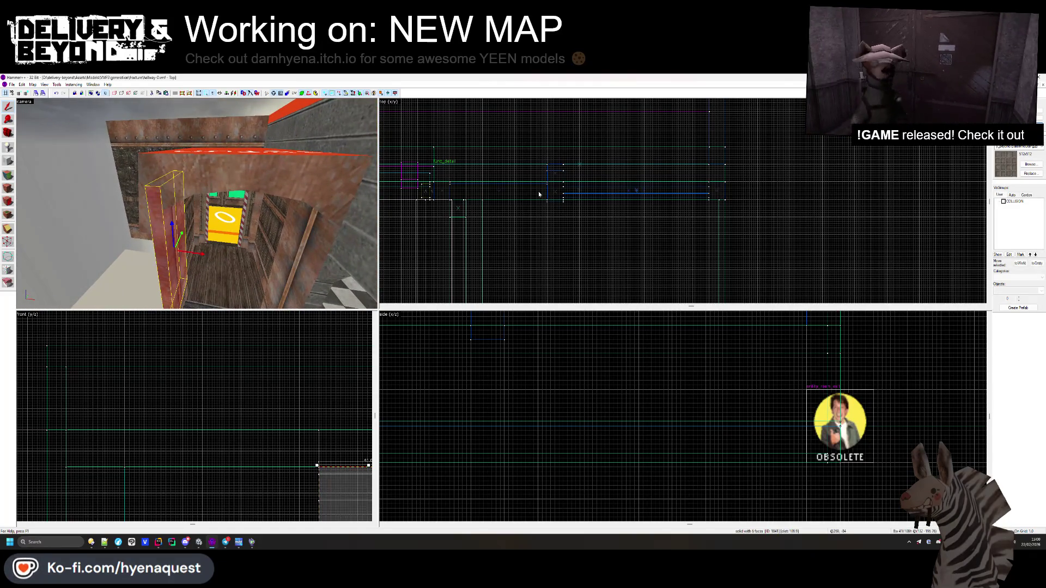
# - Clear the selection and bring the 3D view to face the stairwell doorway, toggling face editing
pyautogui.scroll(5, 512, 196)
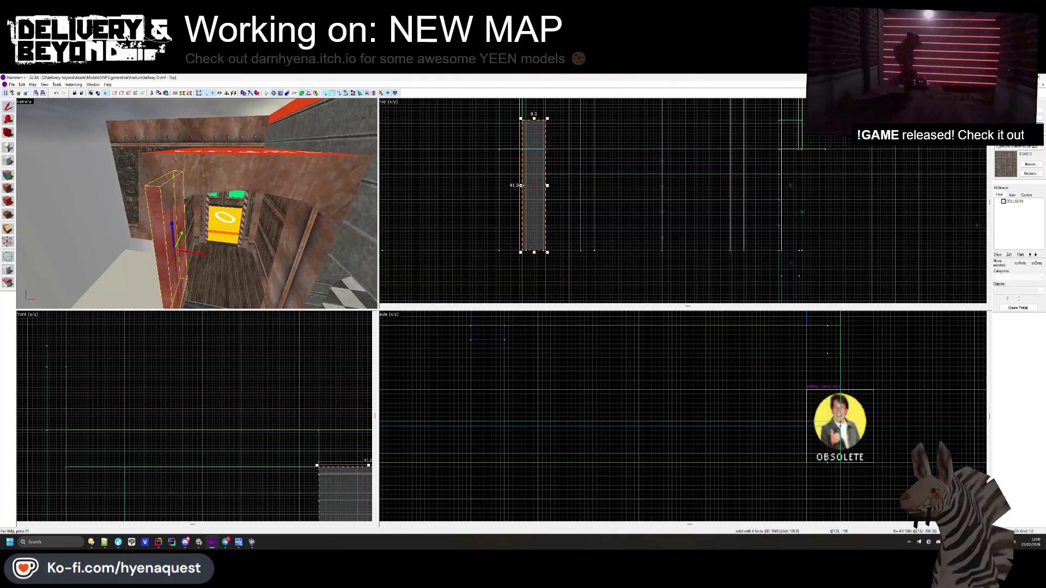
pyautogui.click(488, 188)
pyautogui.moveTo(197, 204); pyautogui.dragTo(196, 204)
pyautogui.hotkey('shift', 'a')
pyautogui.moveTo(193, 263); pyautogui.dragTo(193, 242)
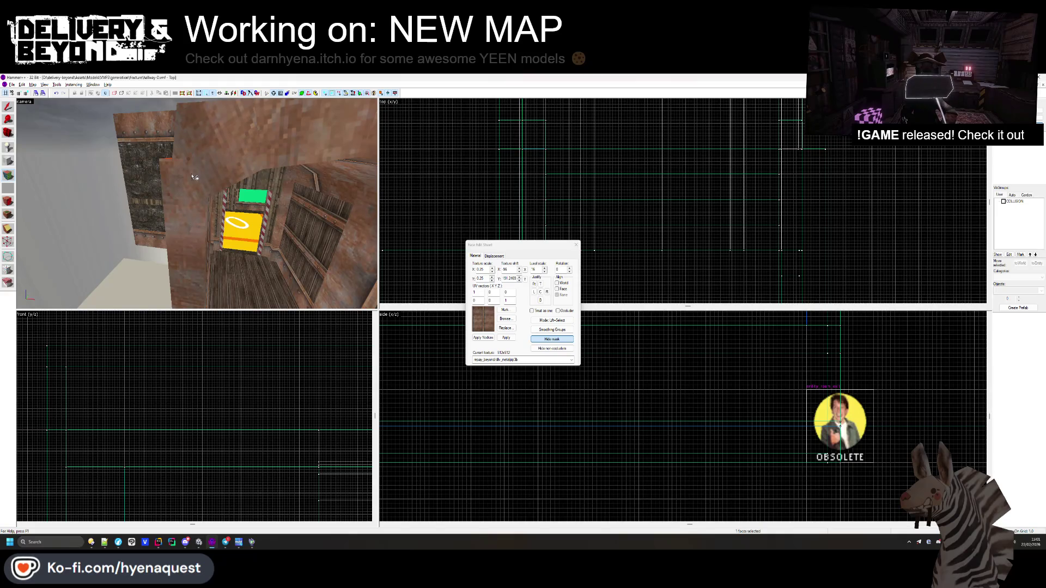
pyautogui.click(575, 246)
pyautogui.moveTo(197, 204); pyautogui.dragTo(197, 204)
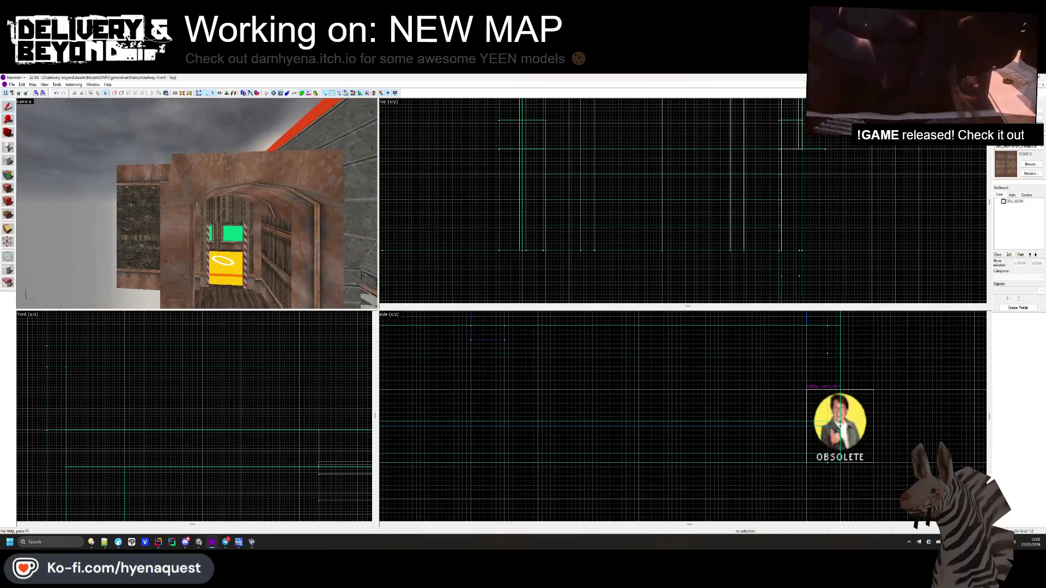
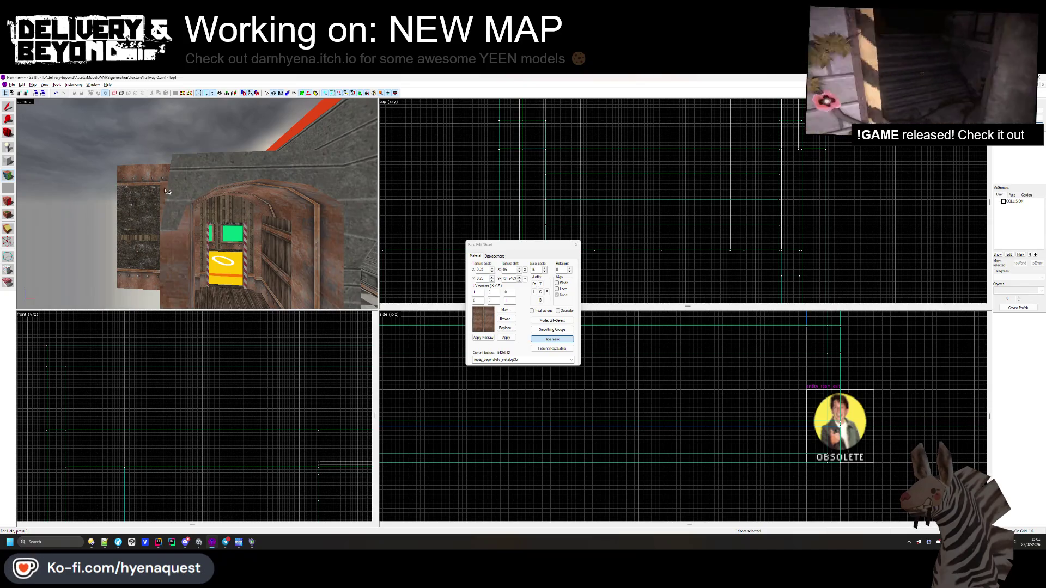
# - Inspect another wall face's texture in the face editor, then close the editor
pyautogui.press('z')
pyautogui.click(196, 203)
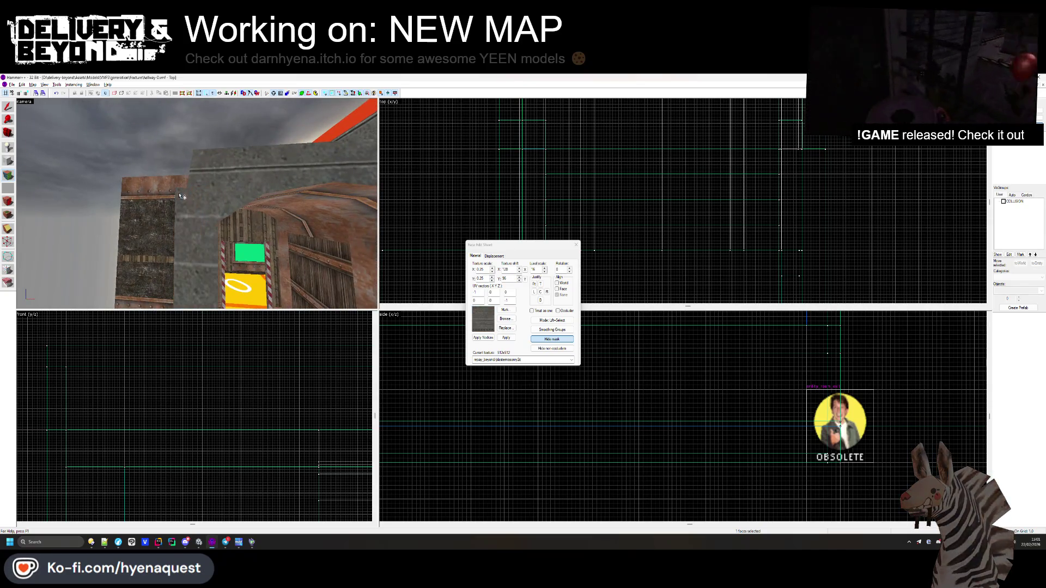
pyautogui.moveTo(196, 203)
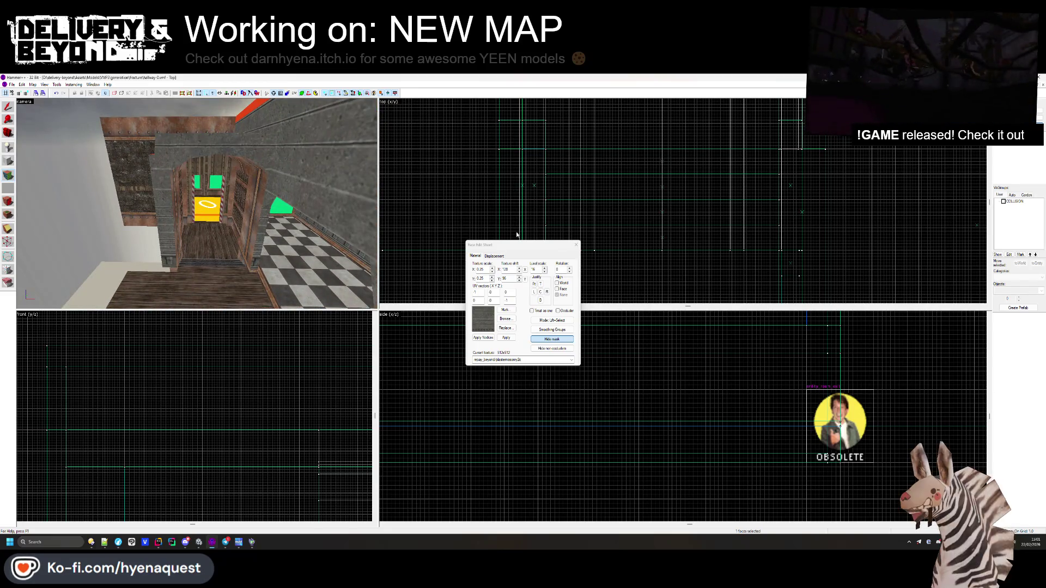
pyautogui.hotkey('shift', 's')
# - Delete the small box brush beside the wooden ledge in the corridor
pyautogui.press('z')
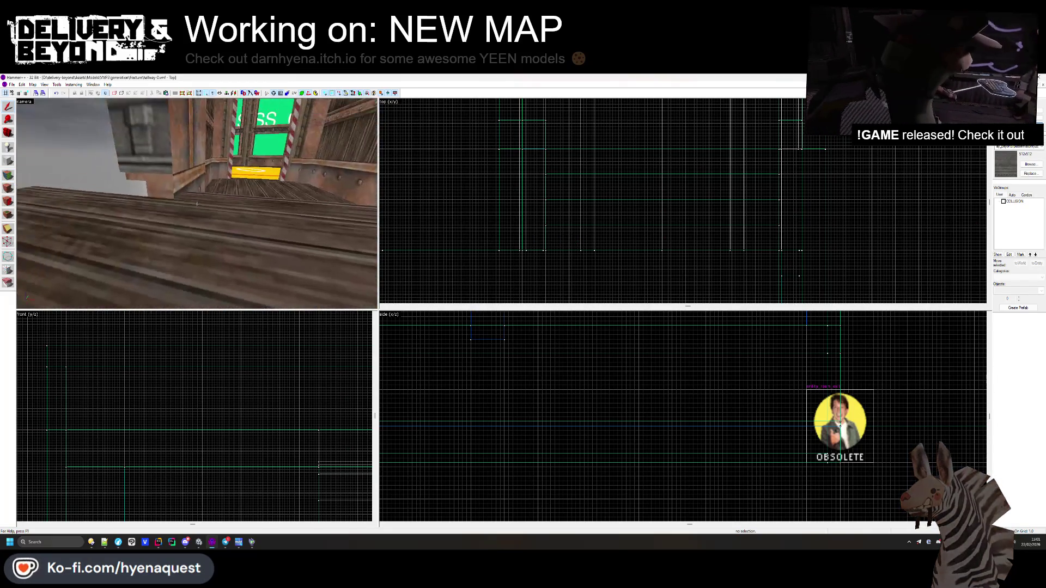
pyautogui.press('z')
pyautogui.click(171, 194)
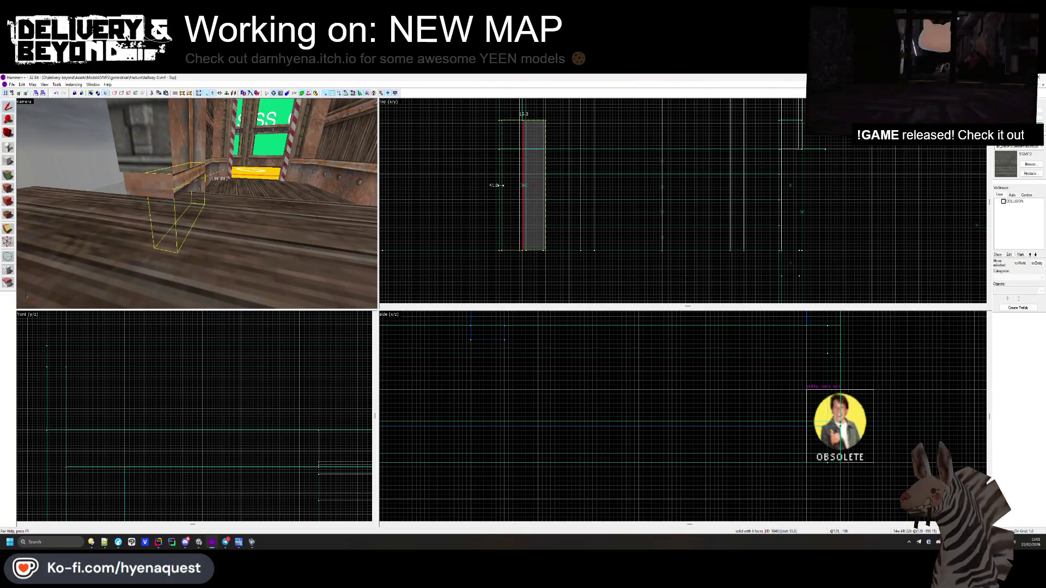
pyautogui.press('Delete')
# - Turn the camera toward the doorway and select the wedge solid against the wall
pyautogui.hotkey('shift', 'a')
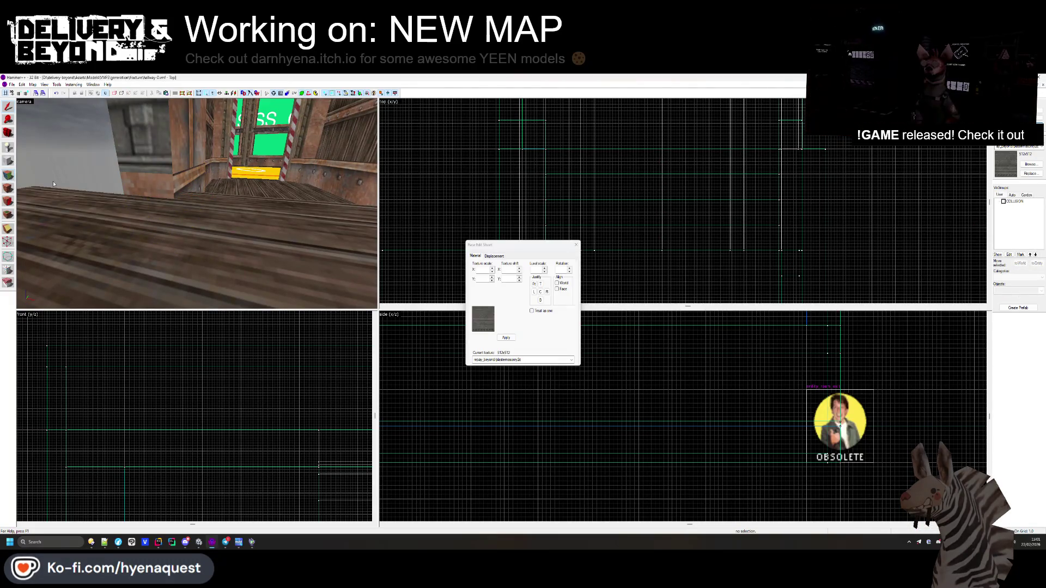
pyautogui.press('s')
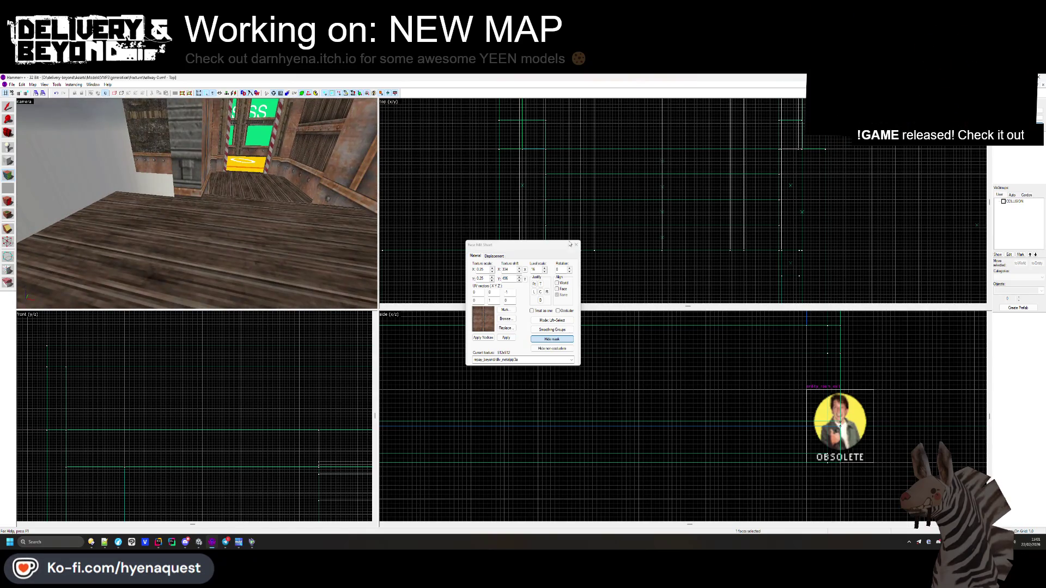
pyautogui.click(576, 244)
pyautogui.press('z')
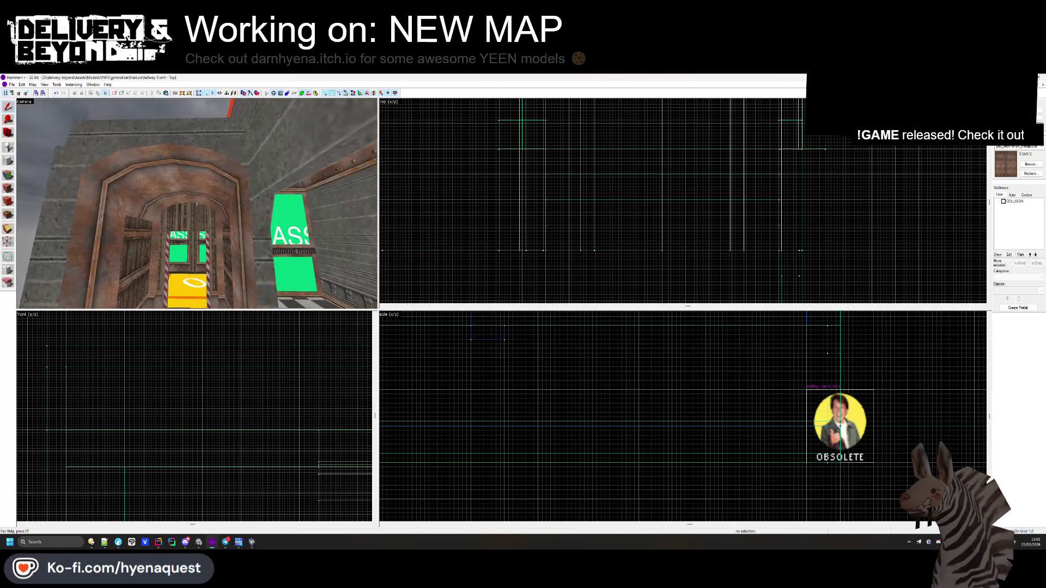
pyautogui.press('z')
pyautogui.click(207, 249)
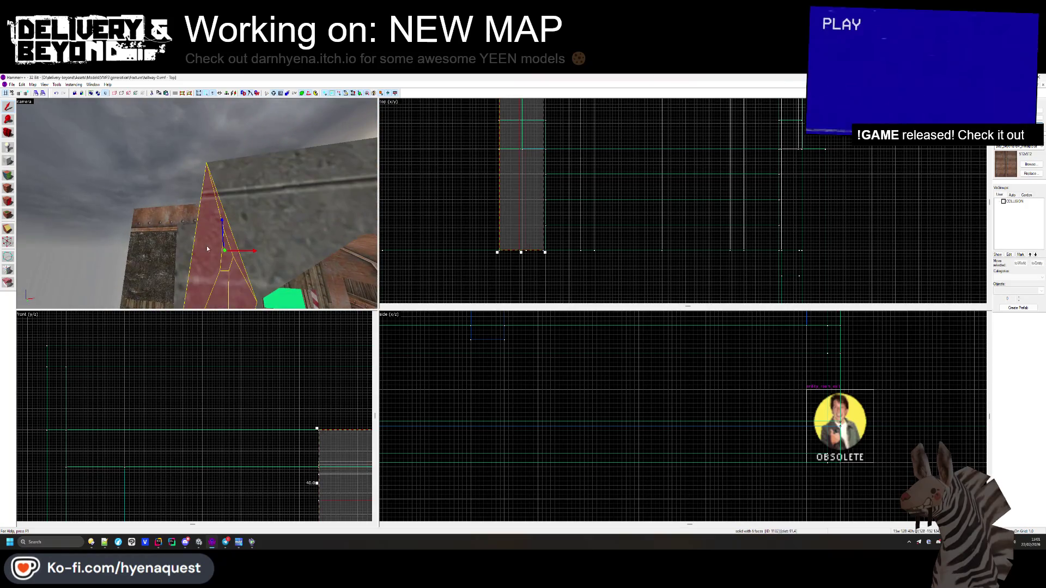
# - Reposition the wedge's corner vertices with the Vertex Tool, then clear the selection
pyautogui.click(8, 244)
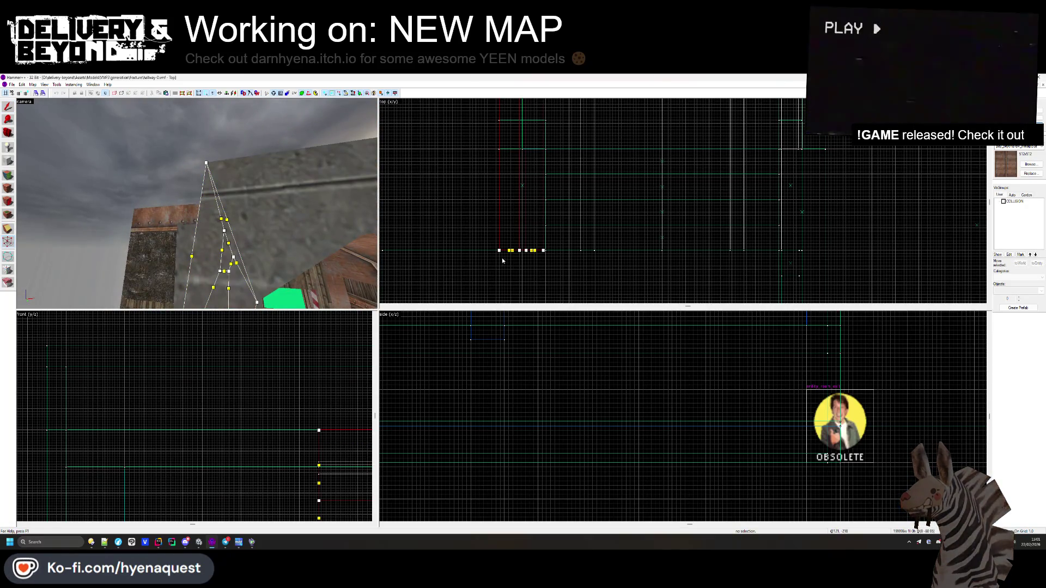
pyautogui.scroll(-5, 229, 423)
pyautogui.scroll(-5, 495, 407)
pyautogui.scroll(5, 514, 397)
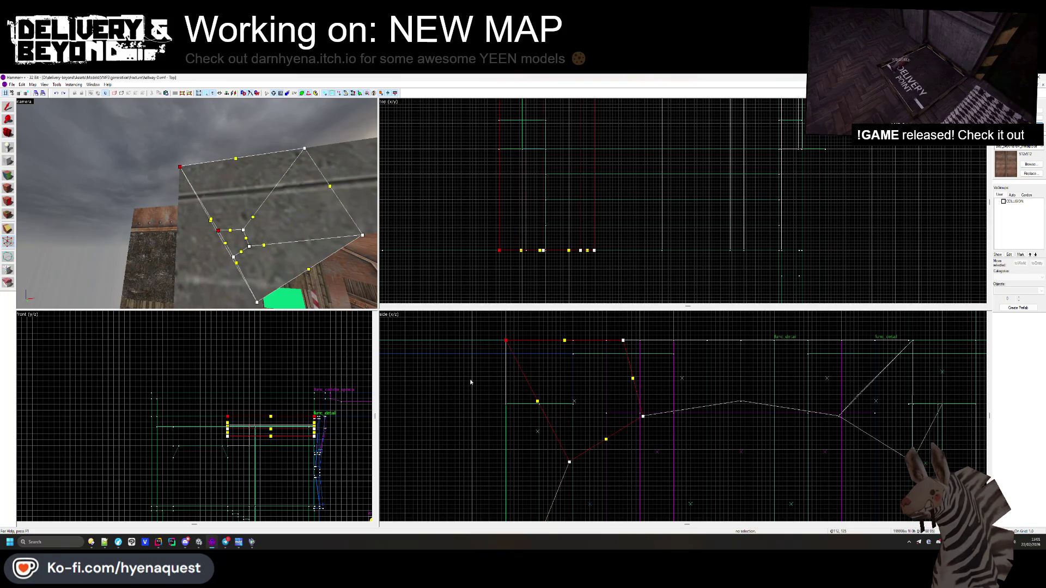
pyautogui.hotkey('shift', 's')
pyautogui.press('Escape')
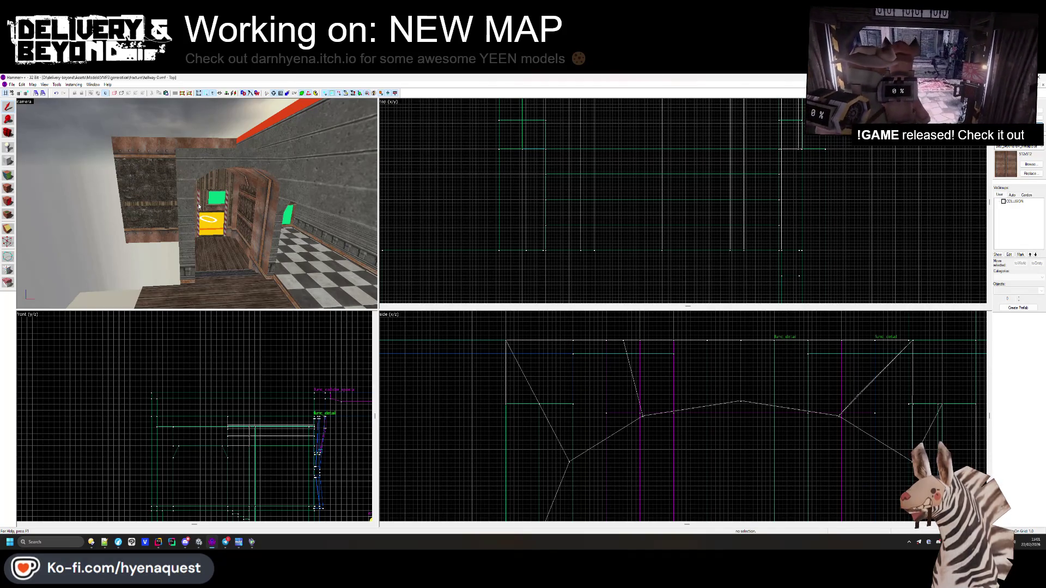
pyautogui.press('w')
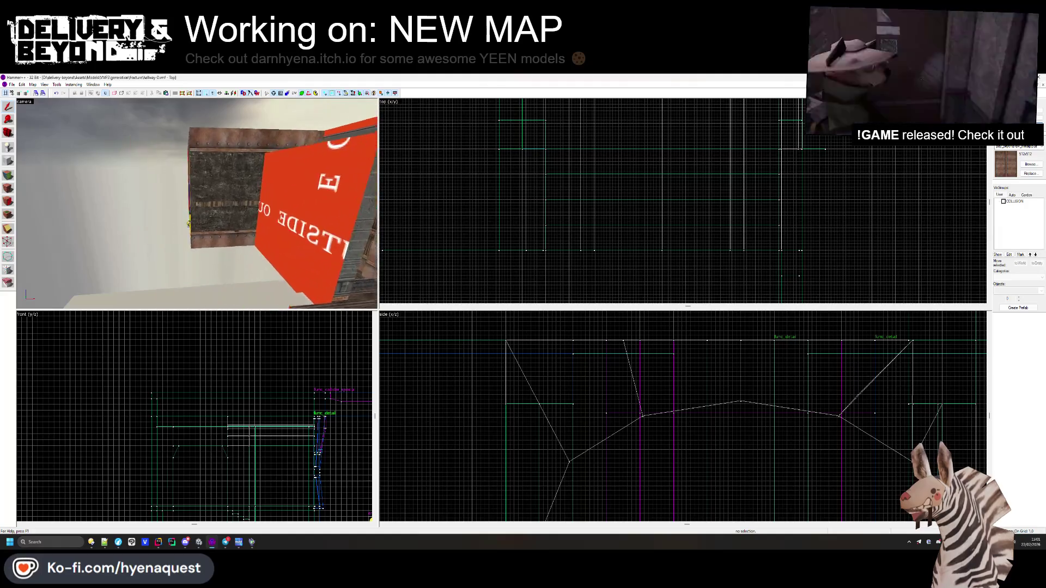
pyautogui.click(7, 187)
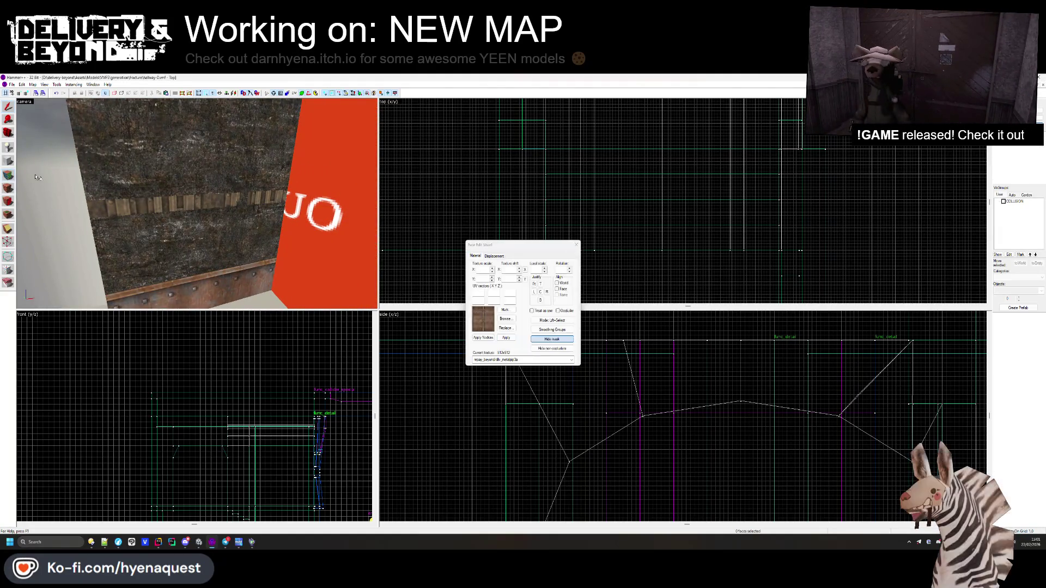
pyautogui.press('z')
pyautogui.press('s')
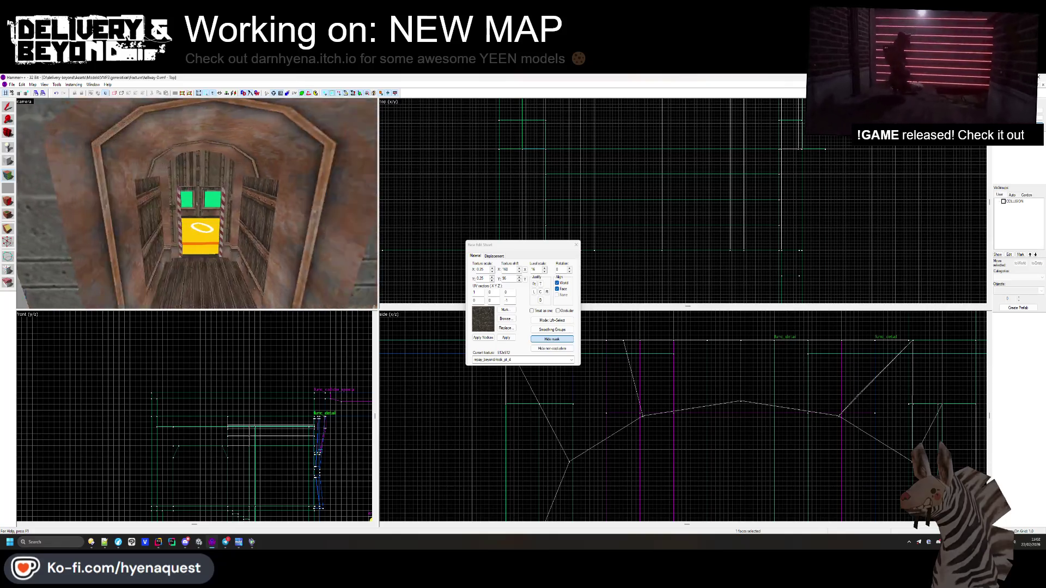
pyautogui.press('w')
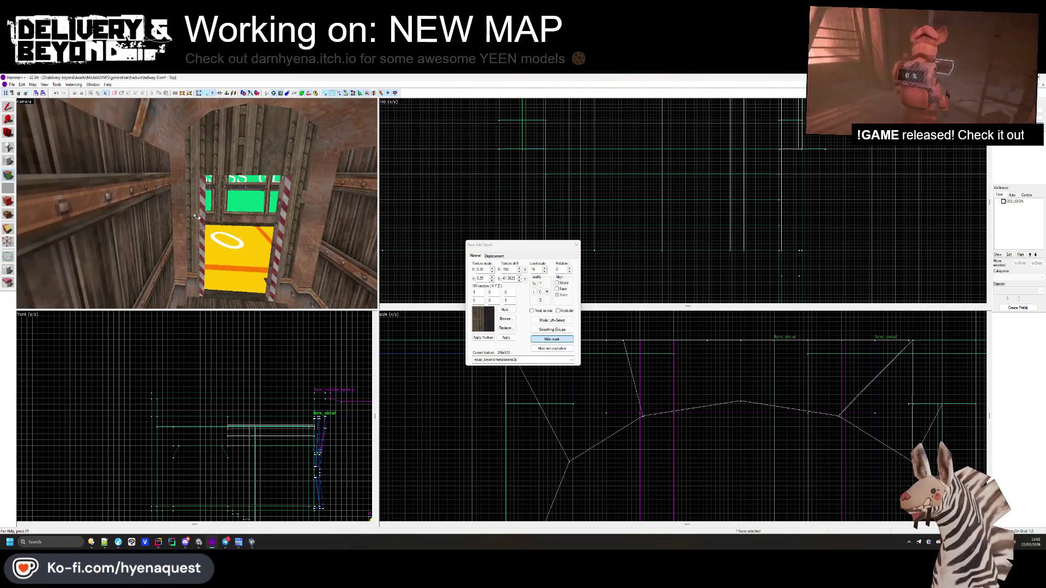
pyautogui.press('w')
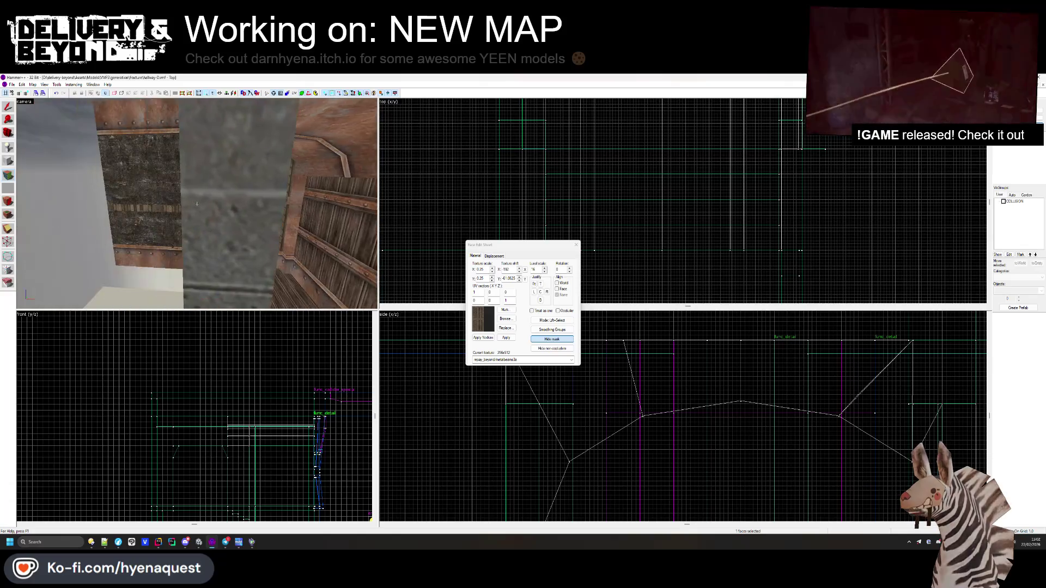
pyautogui.press('s')
pyautogui.press('z')
pyautogui.hotkey('shift', 's')
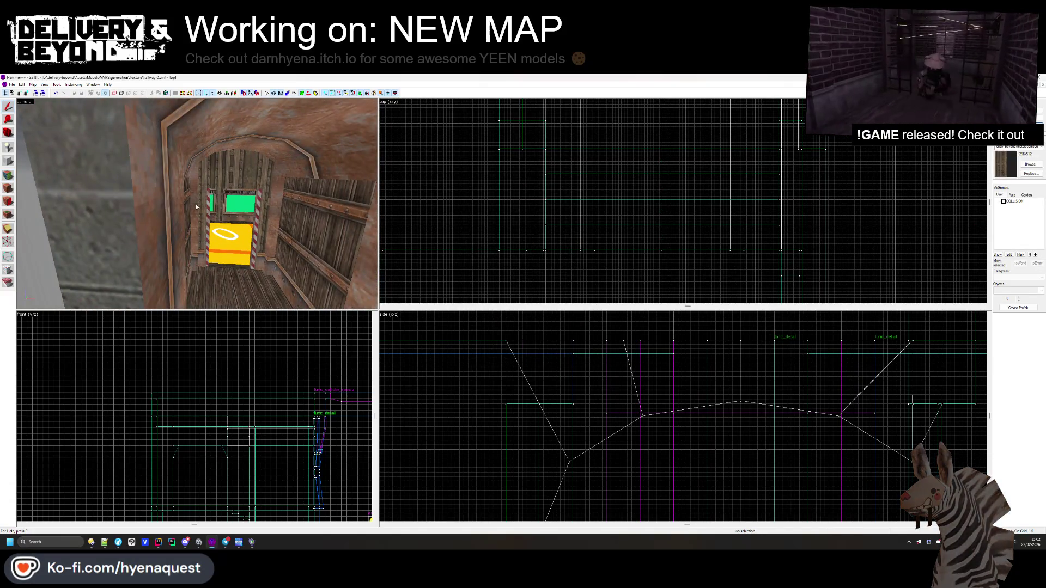
pyautogui.press('s')
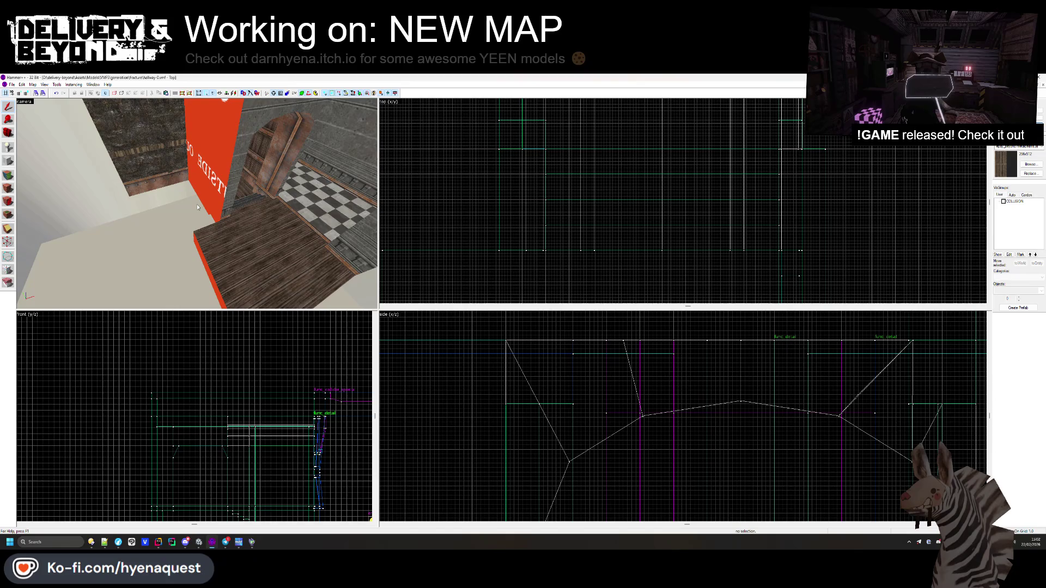
pyautogui.press('s')
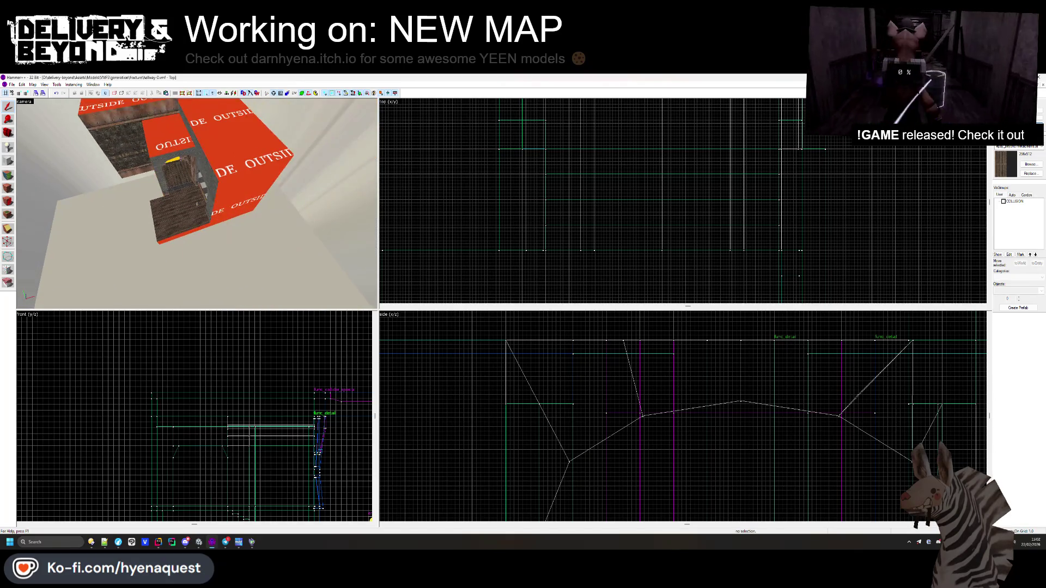
pyautogui.press('w')
pyautogui.click(199, 205)
# - Move the wooden floor brush into the room and stretch it to 201 units long
pyautogui.scroll(-2, 543, 247)
pyautogui.scroll(3, 570, 261)
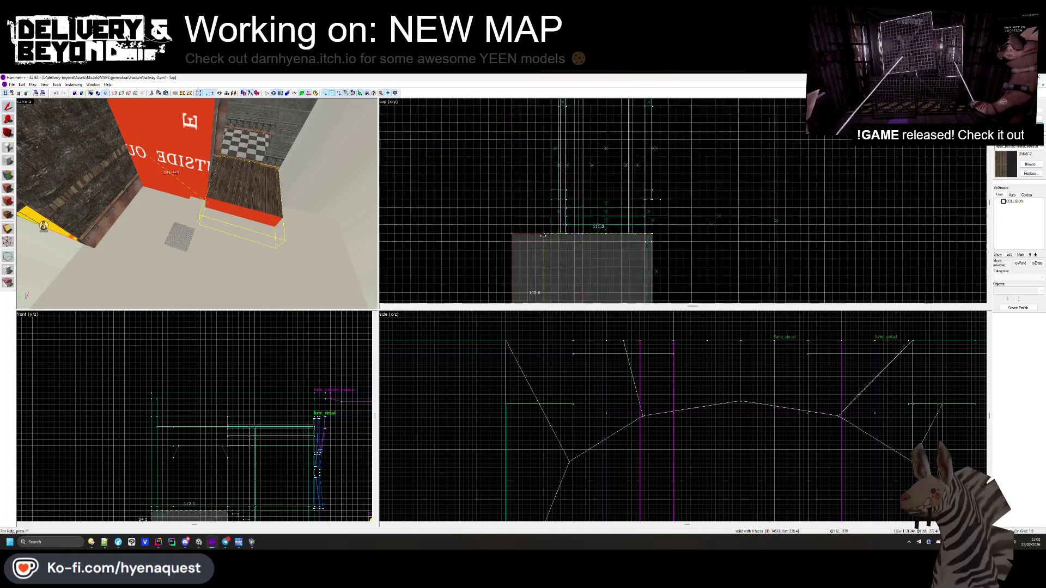
pyautogui.moveTo(681, 266)
pyautogui.mouseDown()
pyautogui.moveTo(436, 196)
pyautogui.moveTo(428, 163)
pyautogui.mouseUp()
pyautogui.scroll(-3, 514, 234)
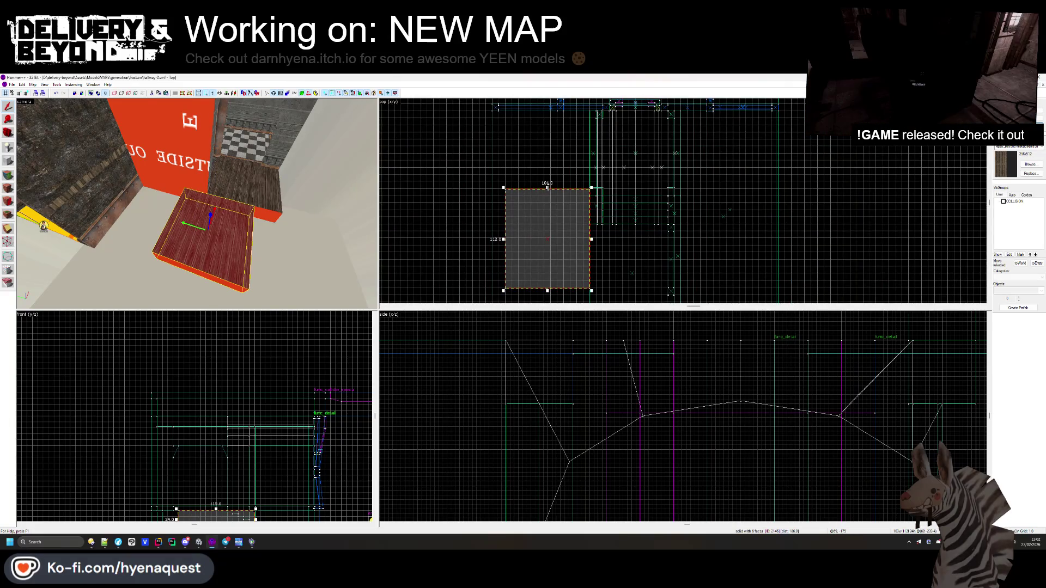
pyautogui.moveTo(547, 188); pyautogui.dragTo(547, 112)
# - Widen the floor brush to about 118 units and deselect it
pyautogui.scroll(2, 503, 142)
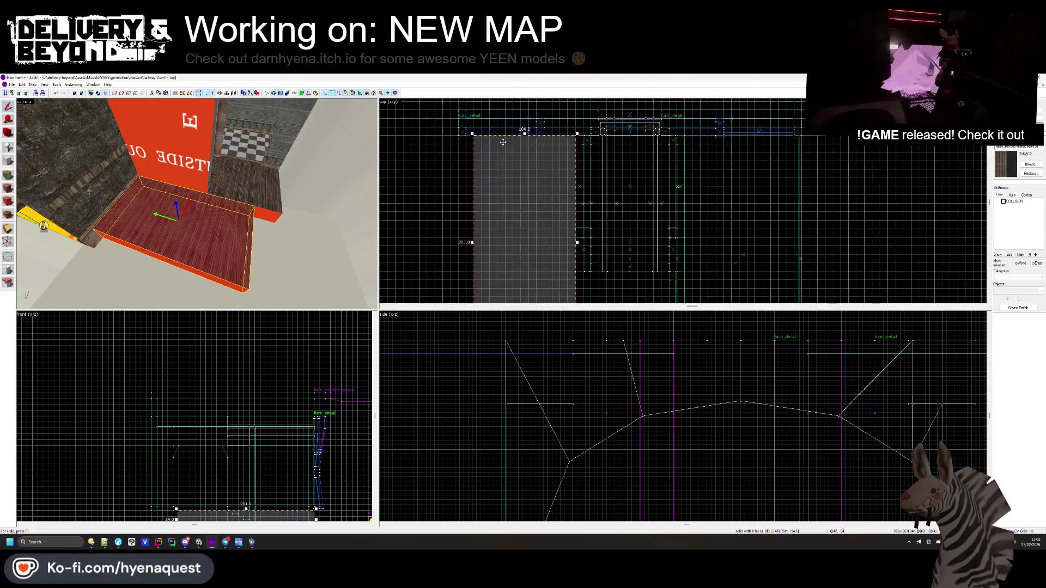
pyautogui.scroll(3, 503, 142)
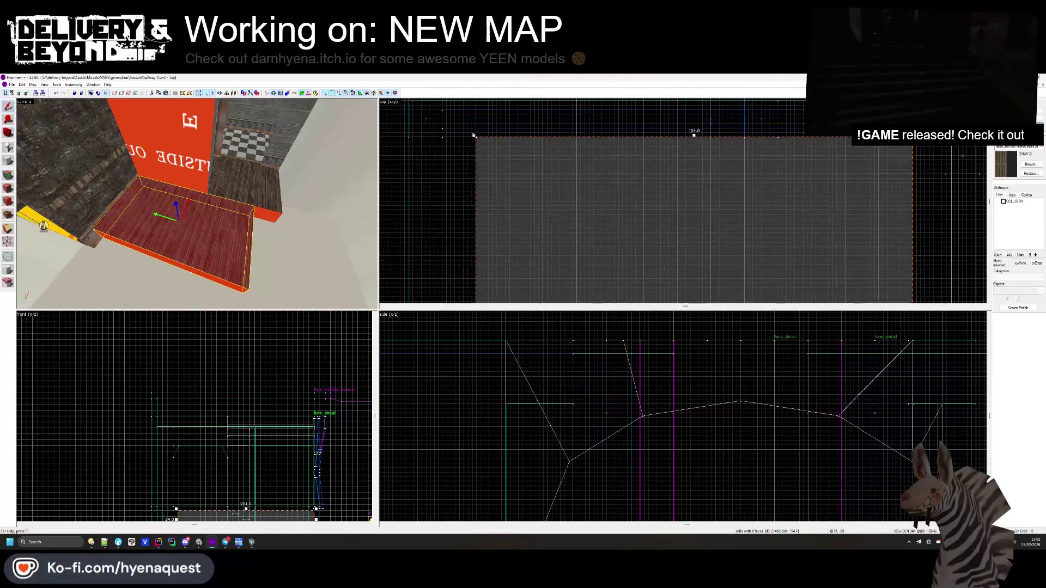
pyautogui.moveTo(911, 294); pyautogui.dragTo(418, 134)
pyautogui.scroll(-6, 413, 135)
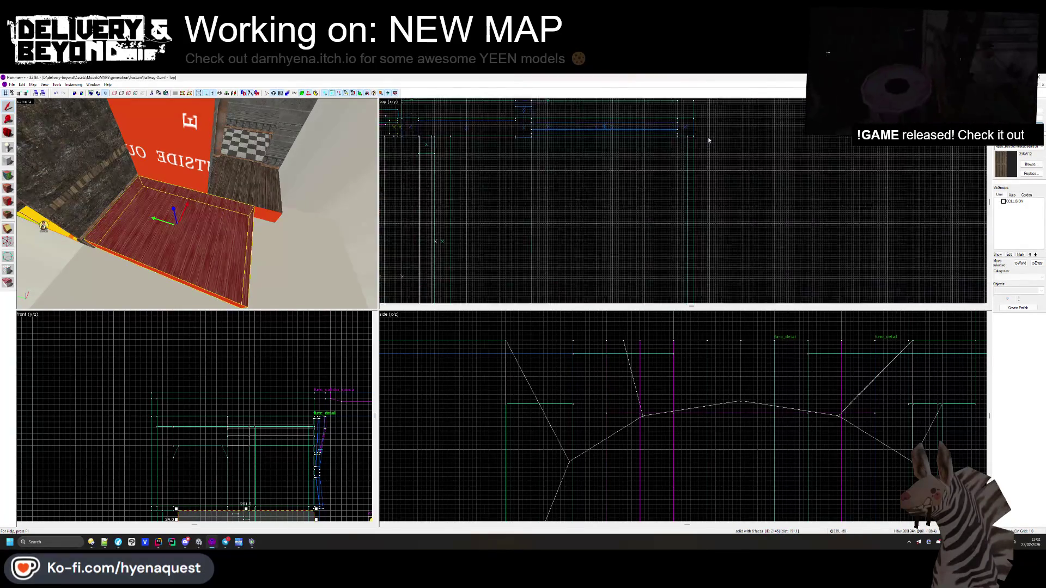
pyautogui.scroll(-2, 701, 140)
pyautogui.scroll(5, 534, 142)
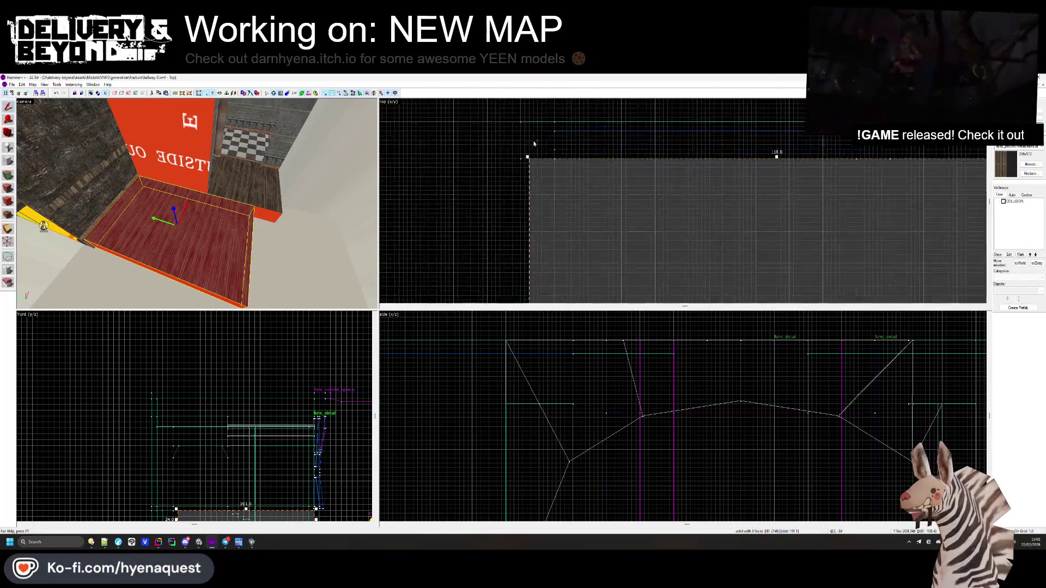
pyautogui.scroll(-5, 527, 157)
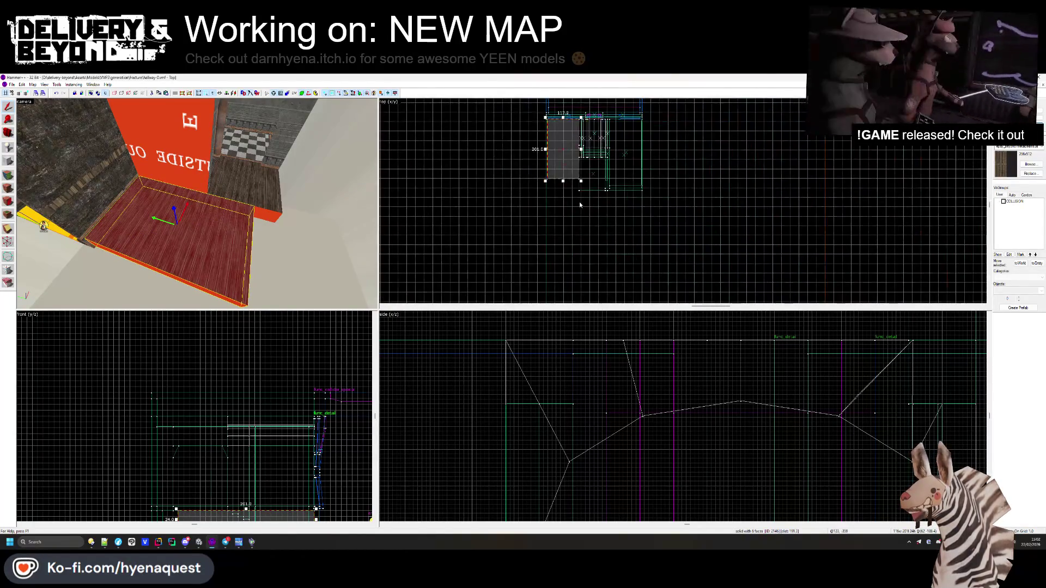
pyautogui.scroll(2, 563, 177)
pyautogui.press('Escape')
# - Check the texture on the new floor face in the face editor
pyautogui.scroll(3, 558, 172)
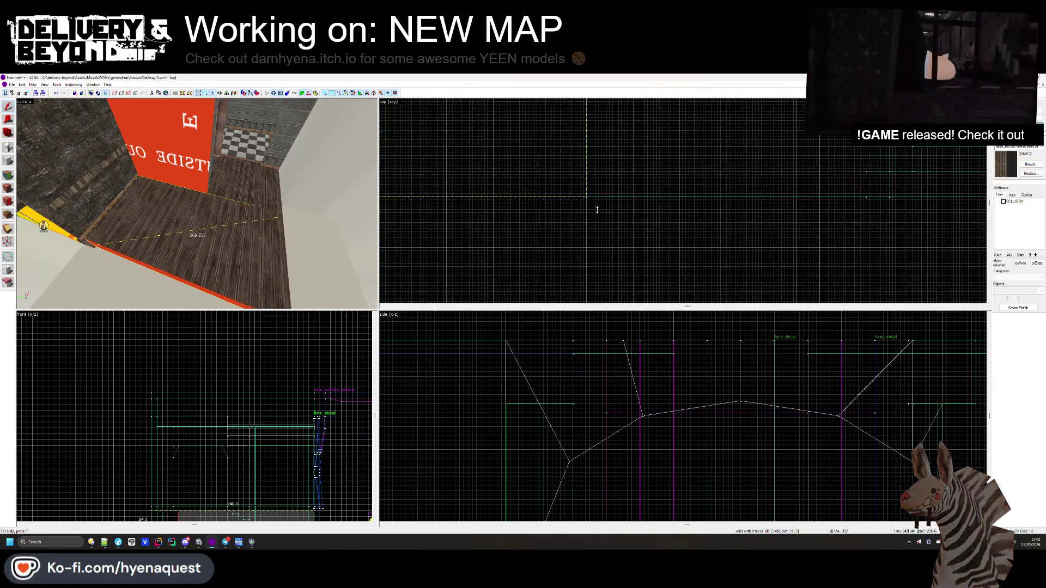
pyautogui.scroll(2, 197, 203)
pyautogui.click(8, 188)
pyautogui.click(226, 202)
pyautogui.click(575, 245)
# - Inspect the textures of the wall, floor, baseboard and concrete wall faces
pyautogui.press('z')
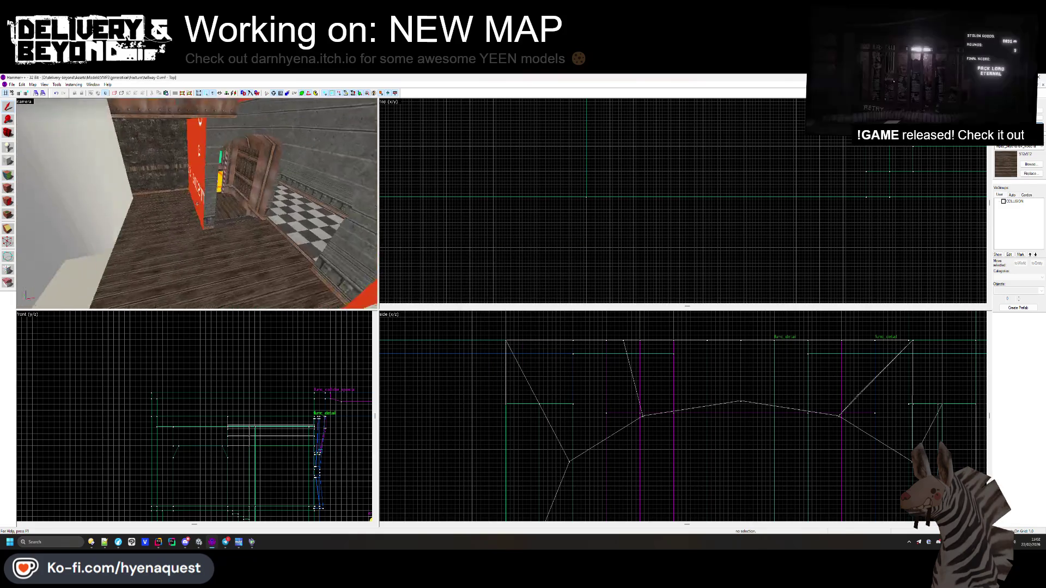
pyautogui.hotkey('shift', 'a')
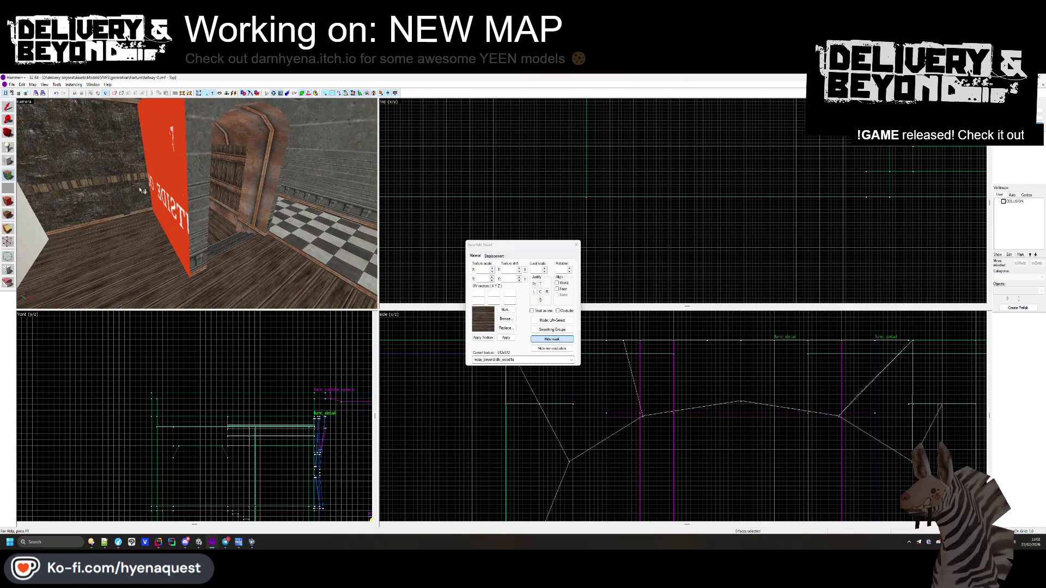
pyautogui.click(207, 270)
pyautogui.click(166, 206)
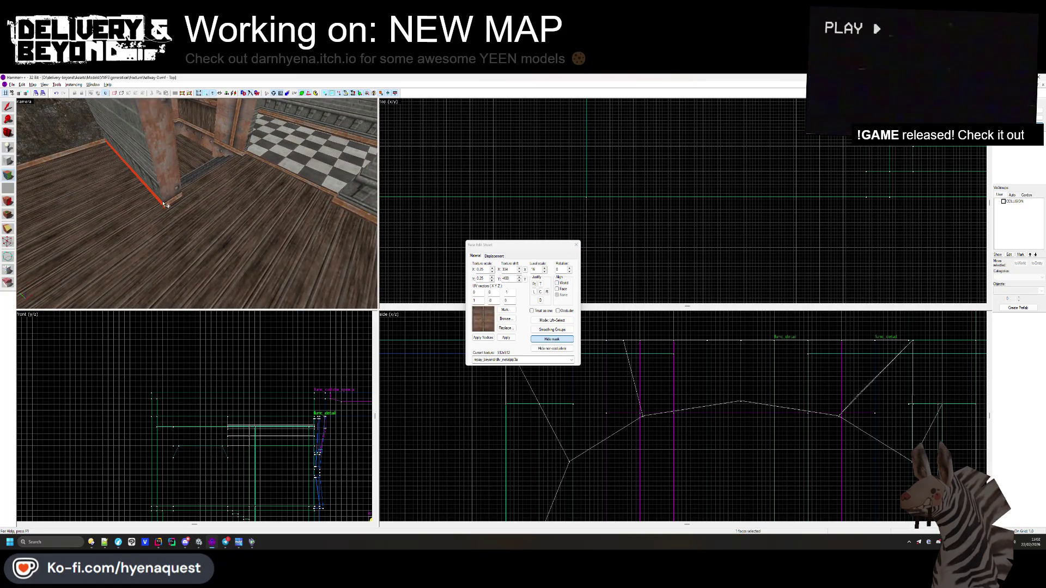
pyautogui.click(227, 206)
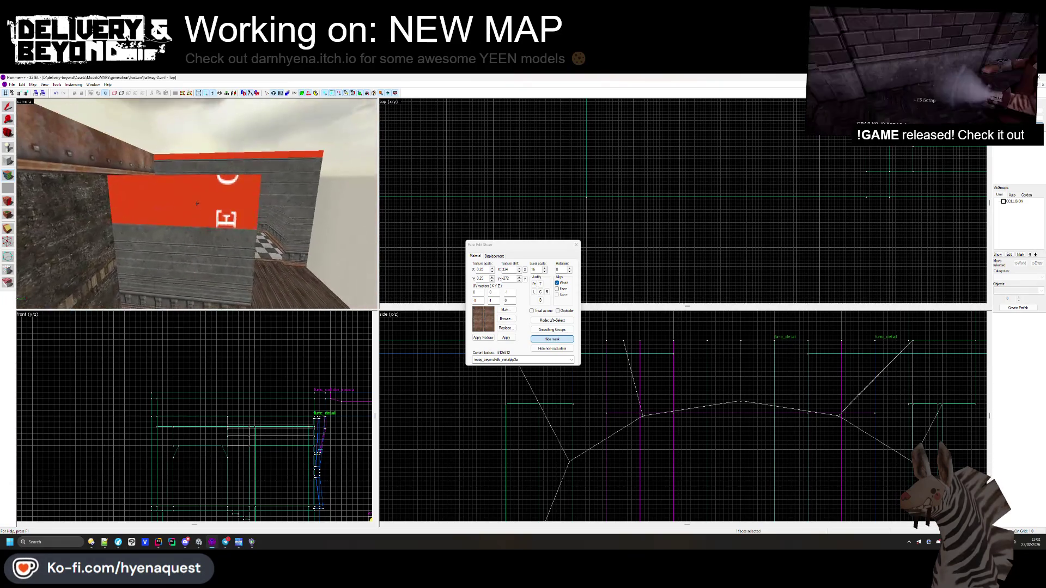
pyautogui.click(191, 230)
# - Close the face texturing window and fly the 3D camera toward the brick wall corner
pyautogui.press('s')
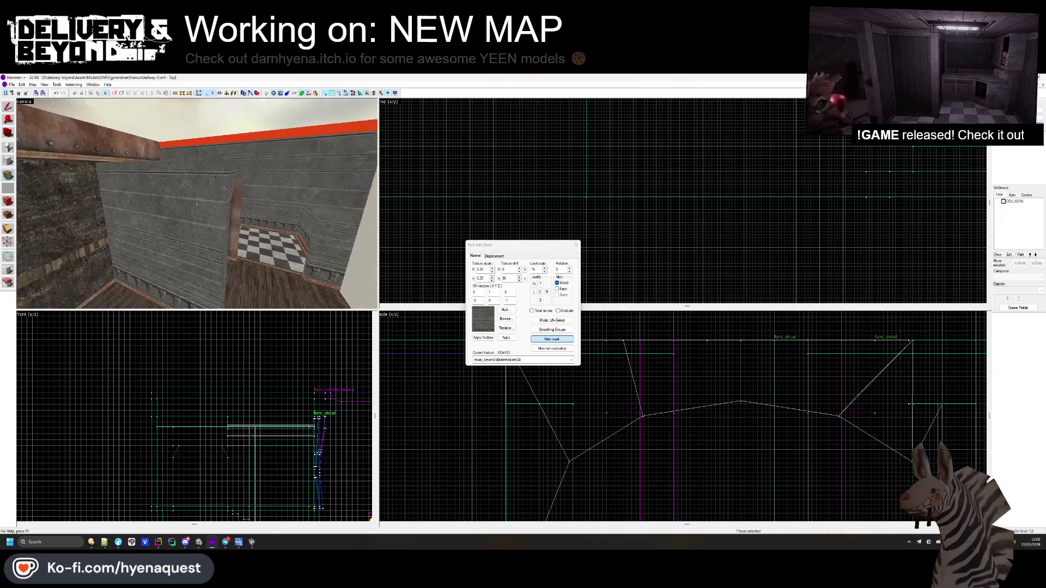
pyautogui.click(576, 245)
pyautogui.press('z')
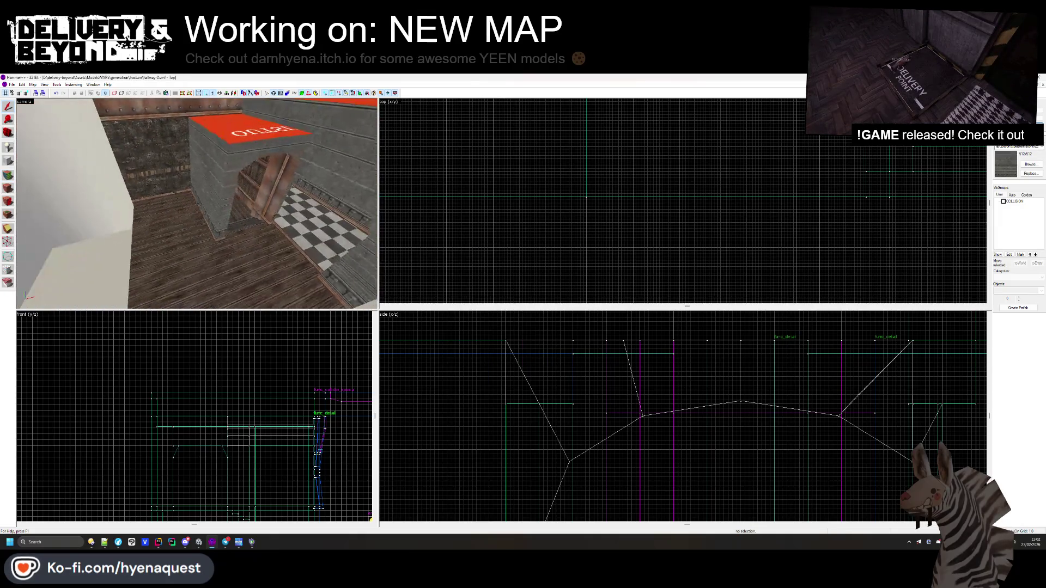
pyautogui.press('w')
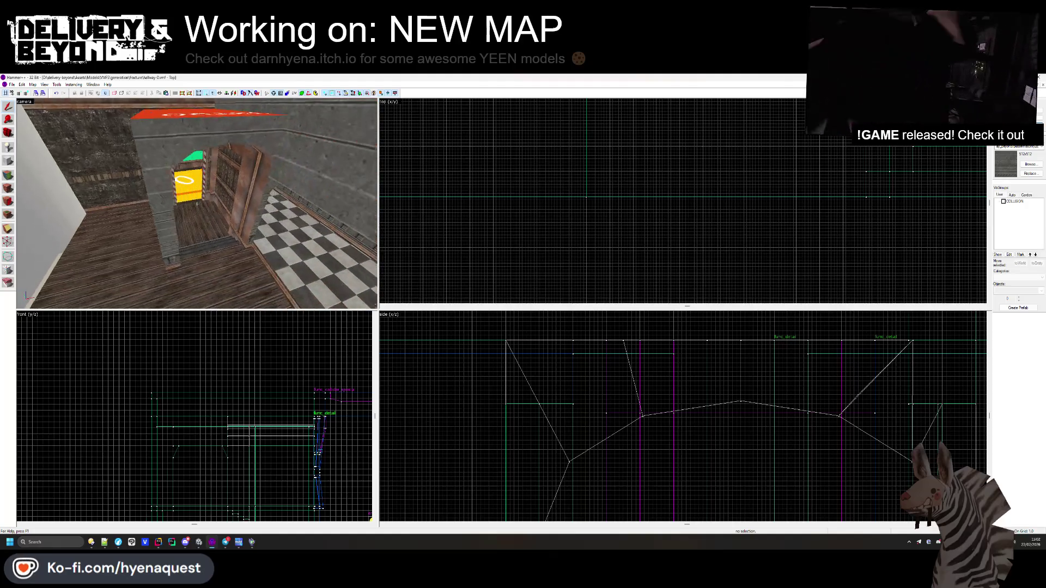
pyautogui.press('z')
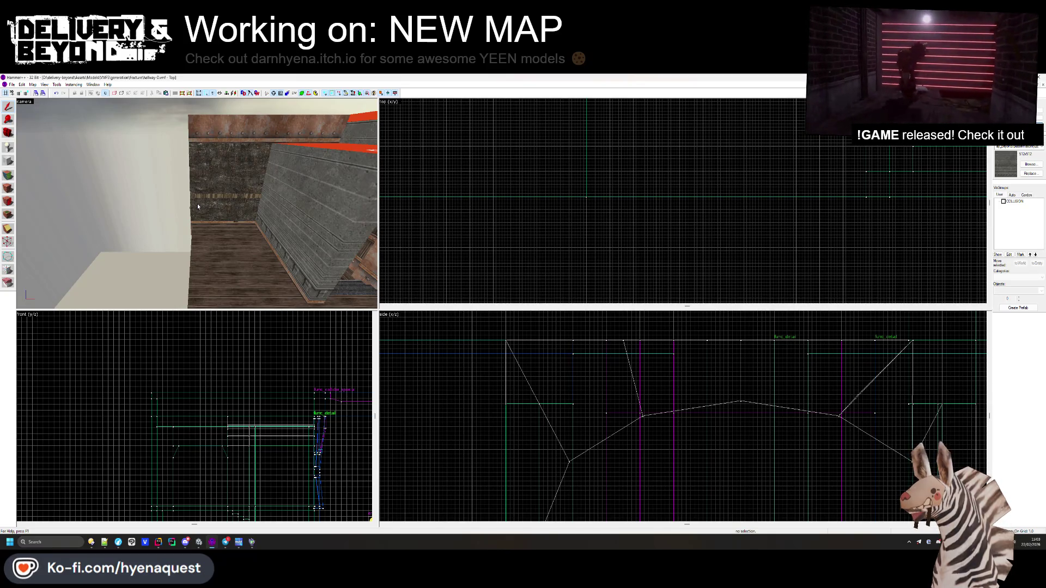
# - Fly the 3D view through the hallway to the striped doorway and yellow floor
pyautogui.press('z')
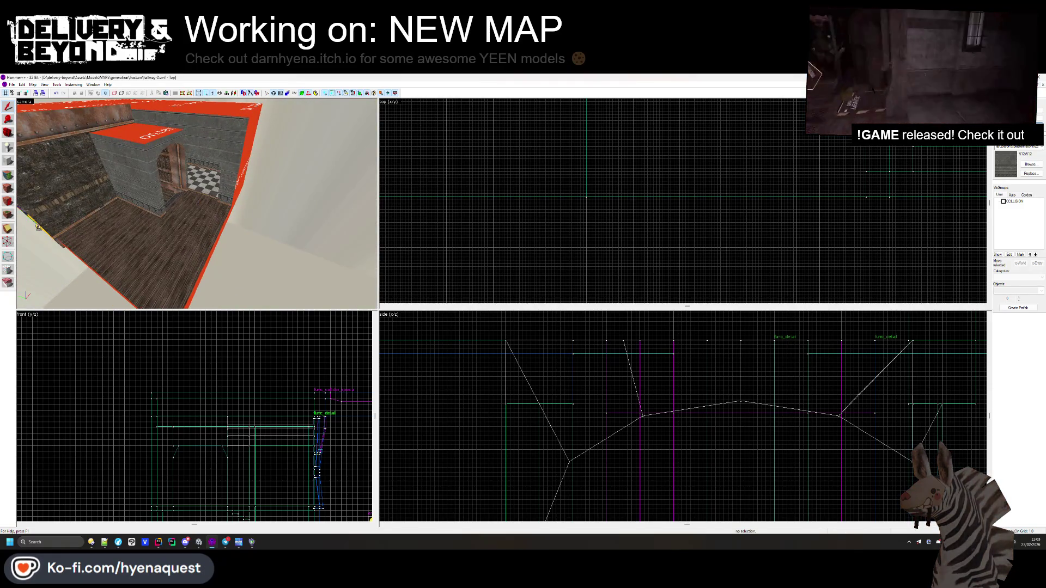
pyautogui.press('s')
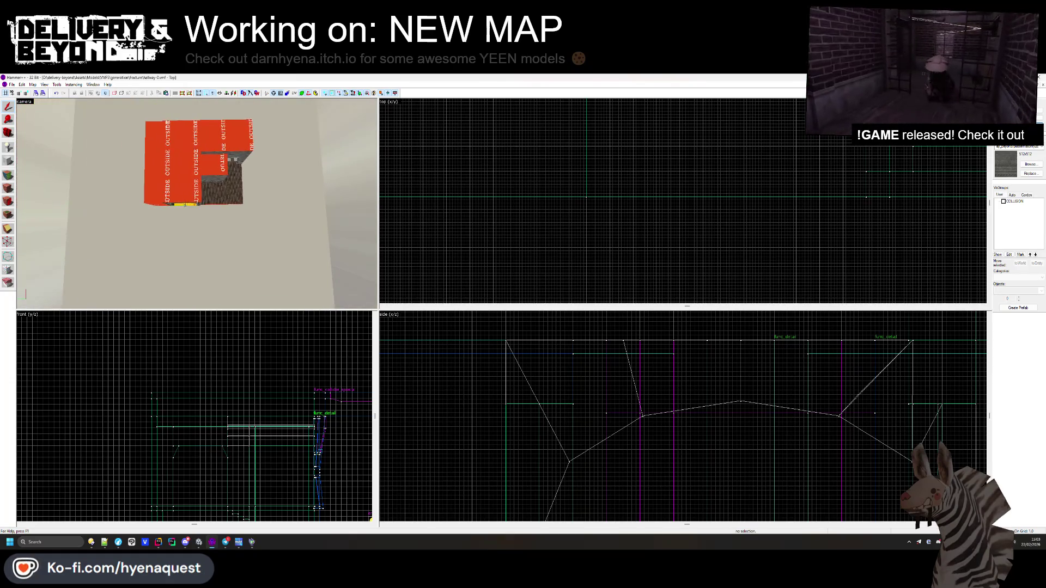
pyautogui.press('w')
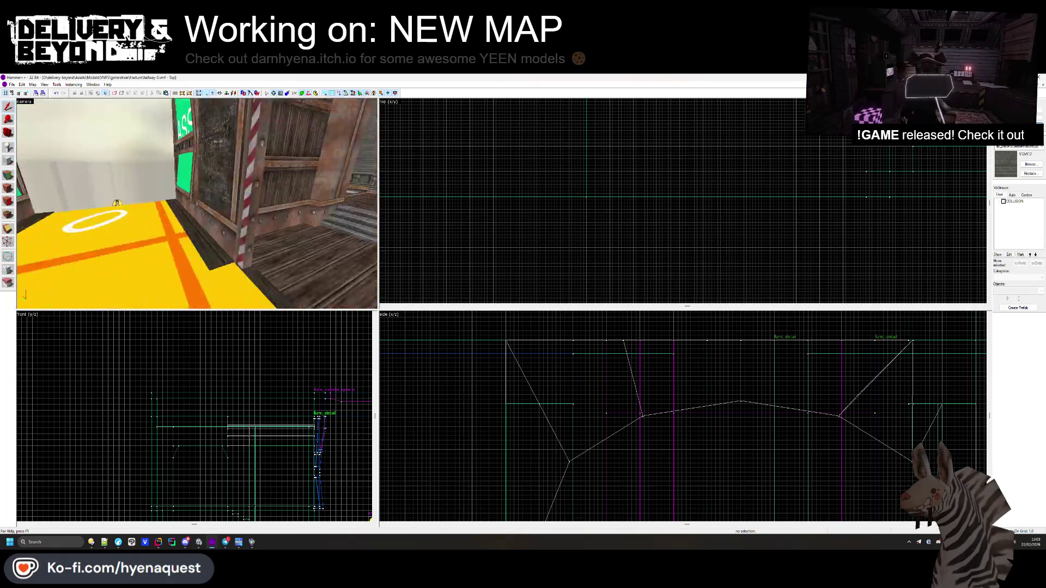
pyautogui.press('w')
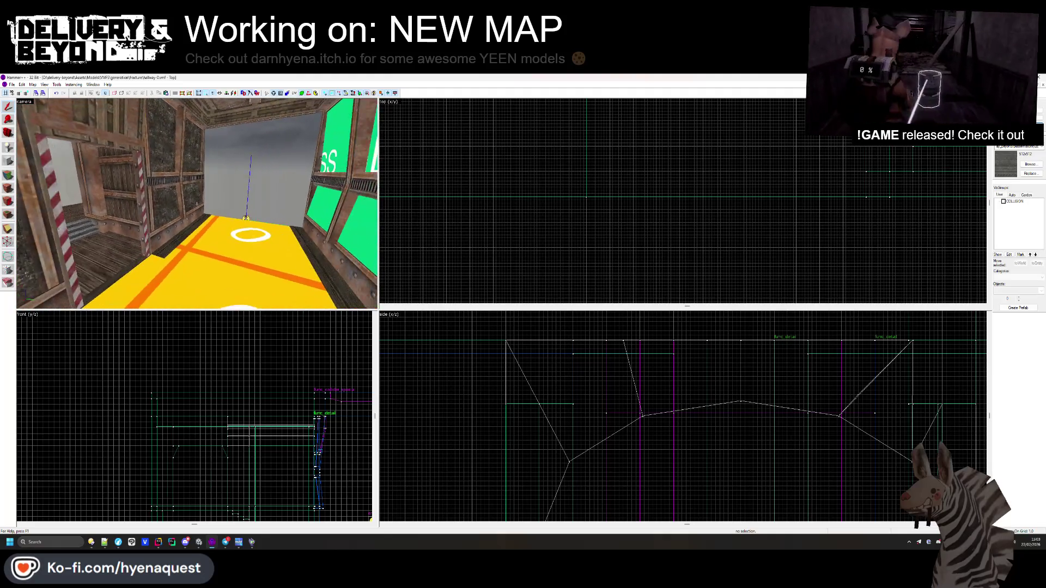
pyautogui.press('w')
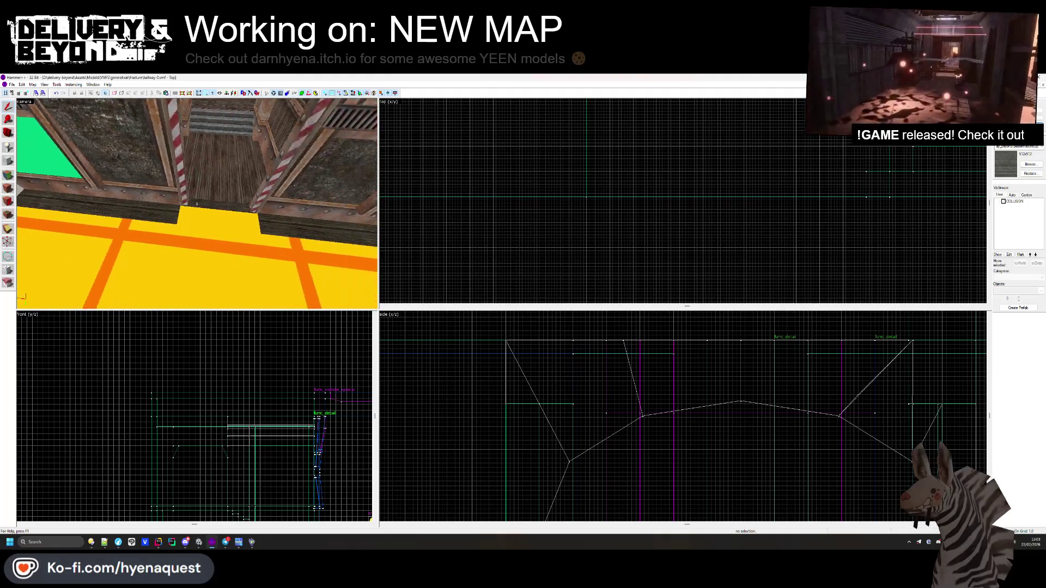
pyautogui.press('z')
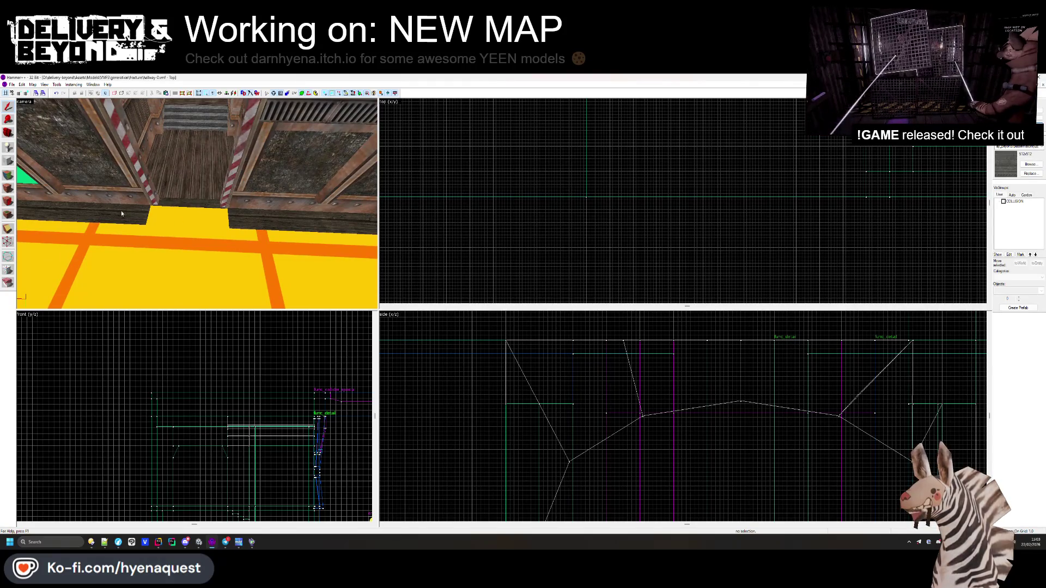
pyautogui.press('z')
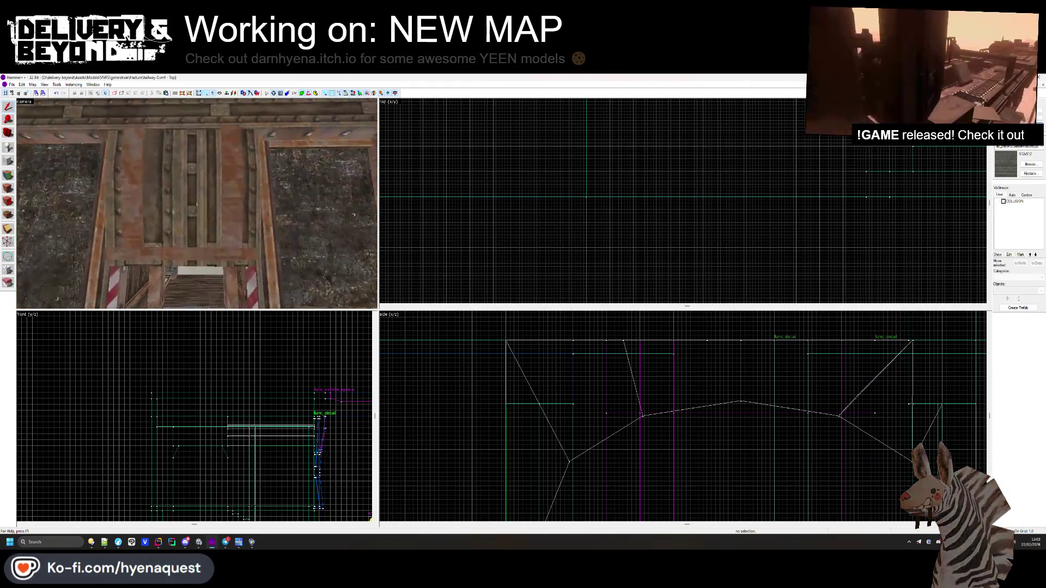
# - Select the room's wooden floor brush together with the neighbouring floor brush
pyautogui.press('z')
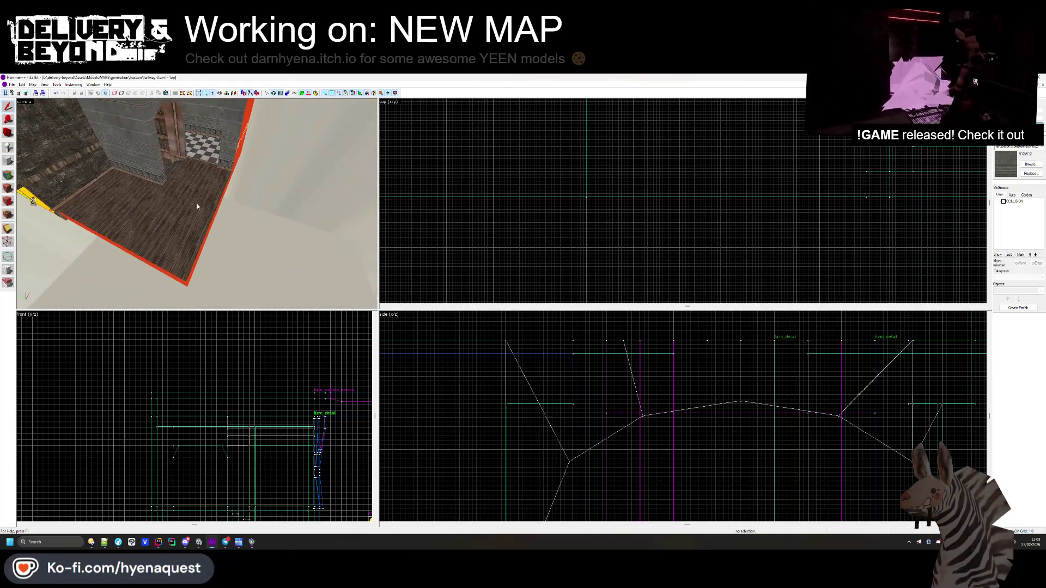
pyautogui.click(197, 204)
pyautogui.press('z')
pyautogui.keyDown('ctrl'); pyautogui.click(201, 185); pyautogui.keyUp('ctrl')
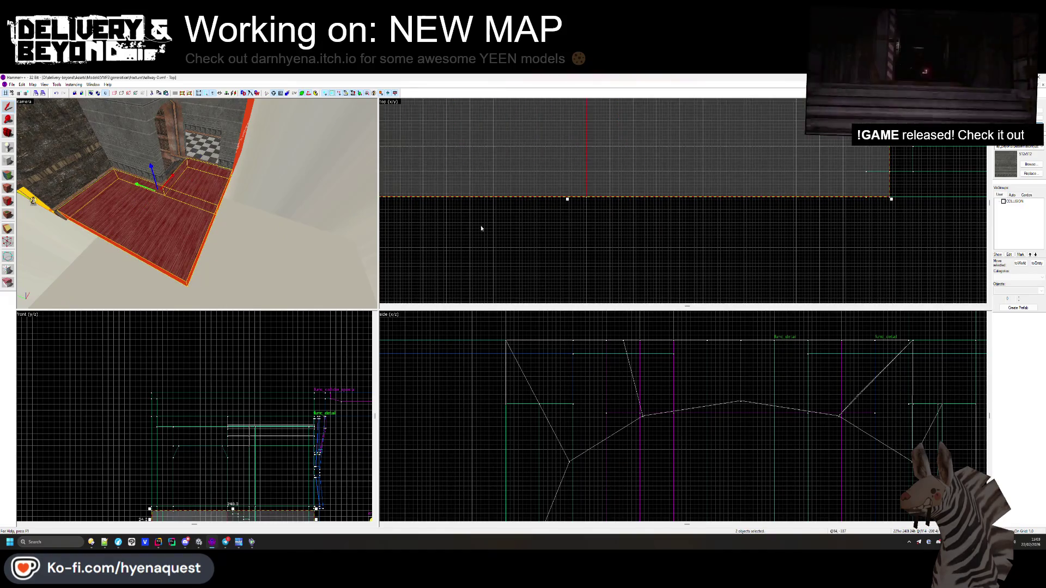
# - Outline a new 343 by 88 block below the right-hand floor brush
pyautogui.keyDown('ctrl'); pyautogui.click(114, 220); pyautogui.keyUp('ctrl')
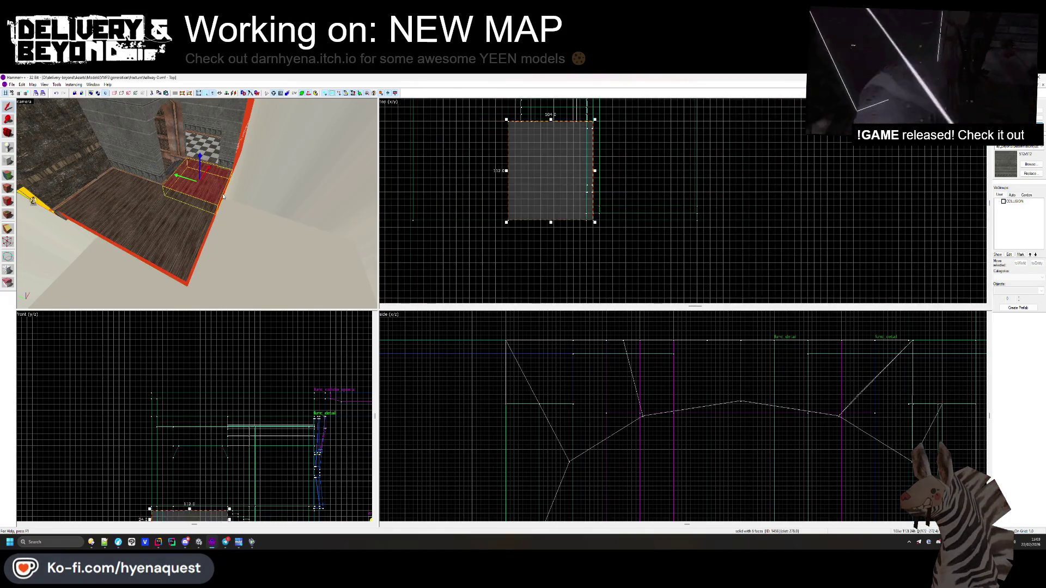
pyautogui.scroll(5, 636, 220)
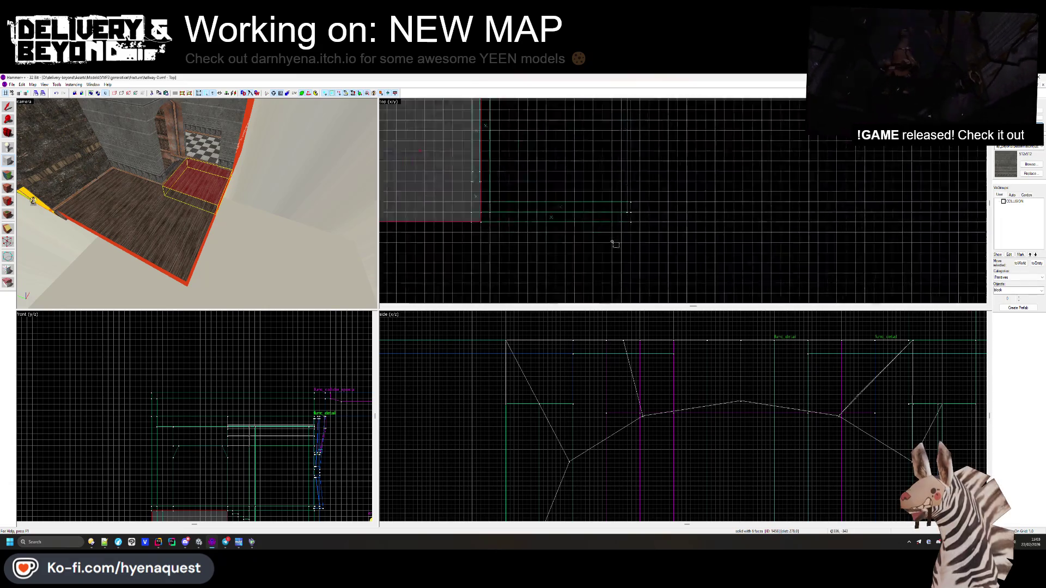
pyautogui.scroll(-3, 636, 220)
pyautogui.moveTo(606, 231)
pyautogui.mouseDown()
pyautogui.moveTo(455, 292)
pyautogui.moveTo(412, 287)
pyautogui.mouseUp()
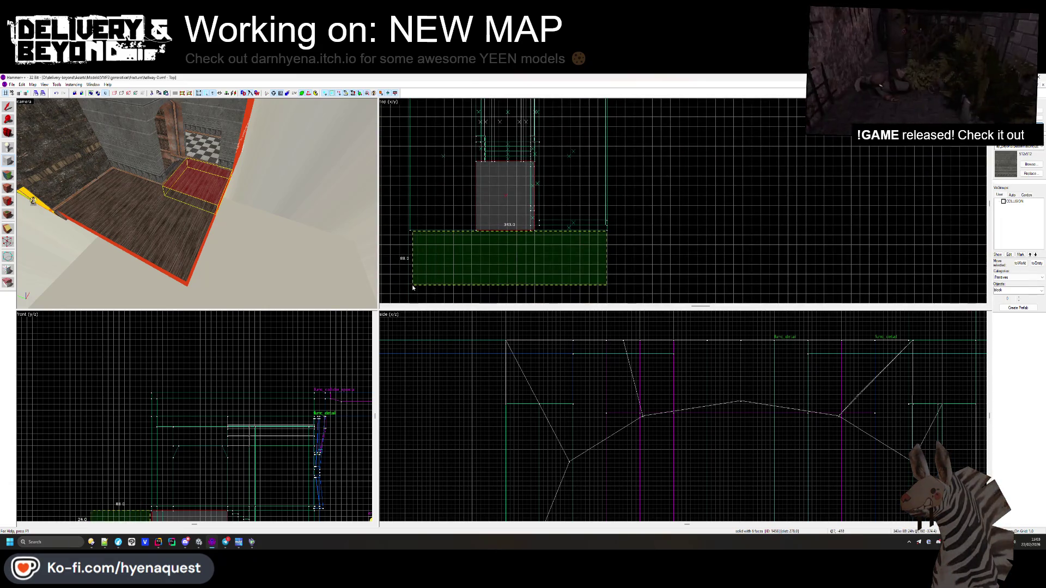
pyautogui.scroll(3, 545, 228)
pyautogui.scroll(-3, 545, 229)
pyautogui.scroll(3, 646, 232)
pyautogui.scroll(2, 646, 232)
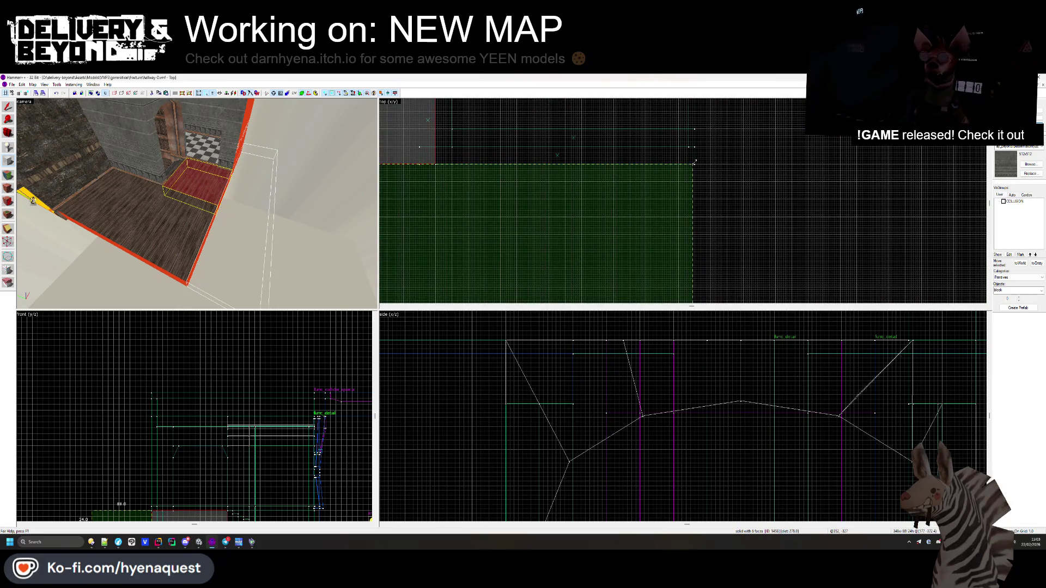
pyautogui.scroll(-4, 696, 162)
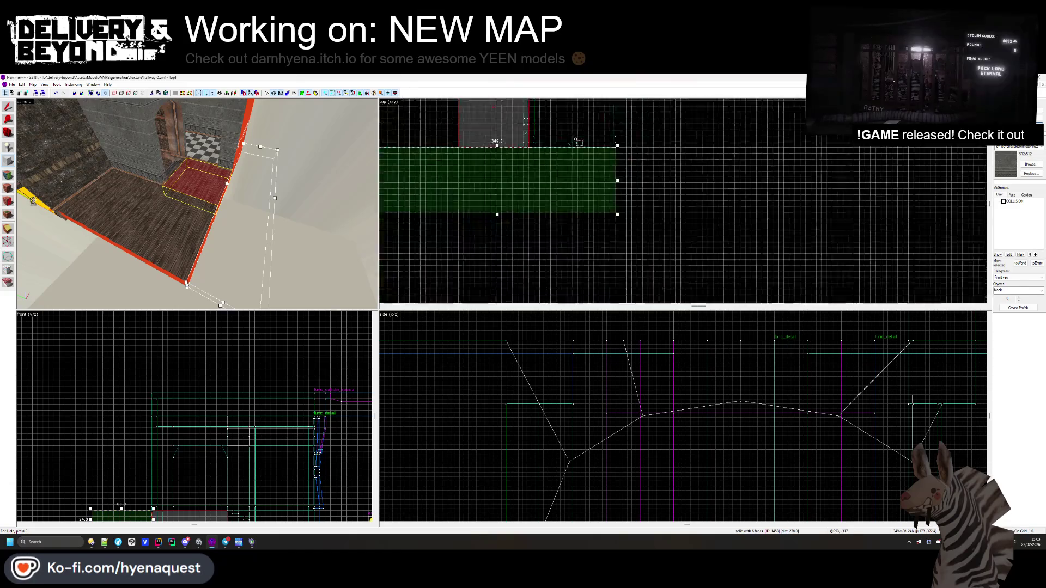
pyautogui.scroll(4, 523, 187)
# - Thin the block and create it, then undo and discard the outline
pyautogui.moveTo(550, 195); pyautogui.dragTo(550, 164)
pyautogui.scroll(-2, 631, 141)
pyautogui.moveTo(632, 136); pyautogui.dragTo(631, 133)
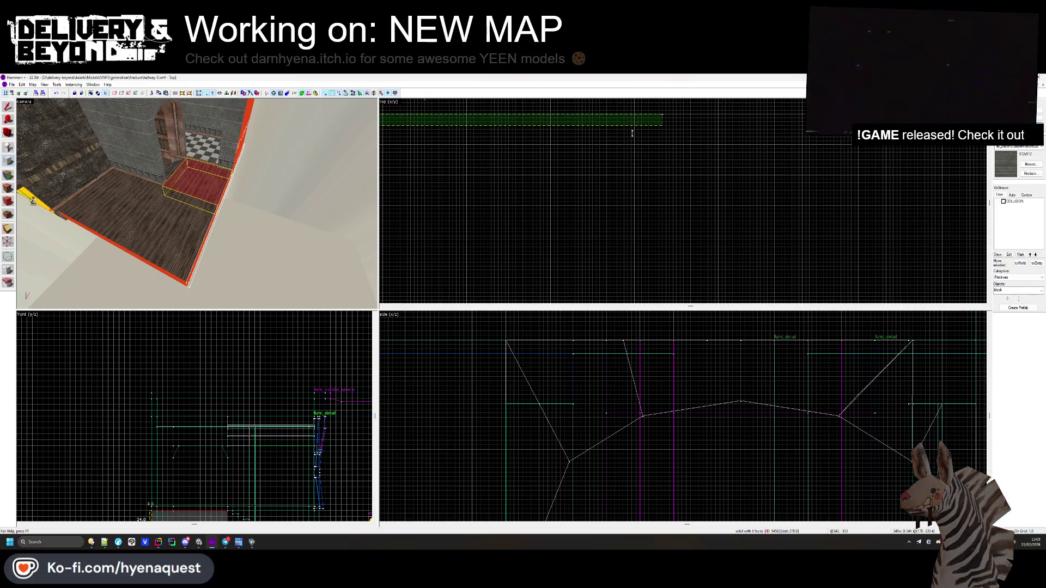
pyautogui.press('Return')
pyautogui.scroll(2, 689, 125)
pyautogui.hotkey('ctrl', 'z')
pyautogui.scroll(1, 689, 125)
pyautogui.press('Escape')
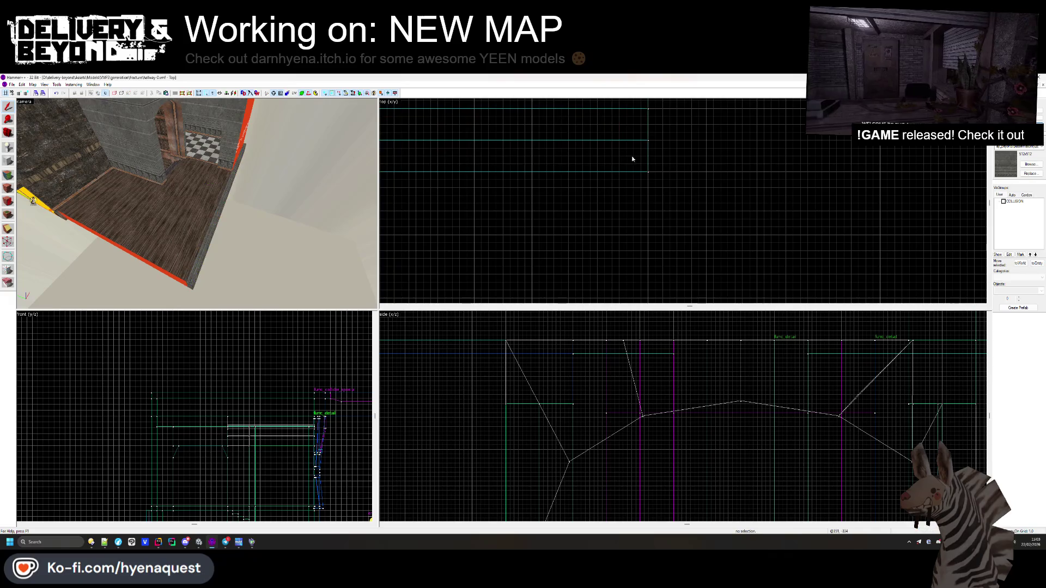
# - Draw a long thin block along the wooden floor's right edge
pyautogui.click(216, 222)
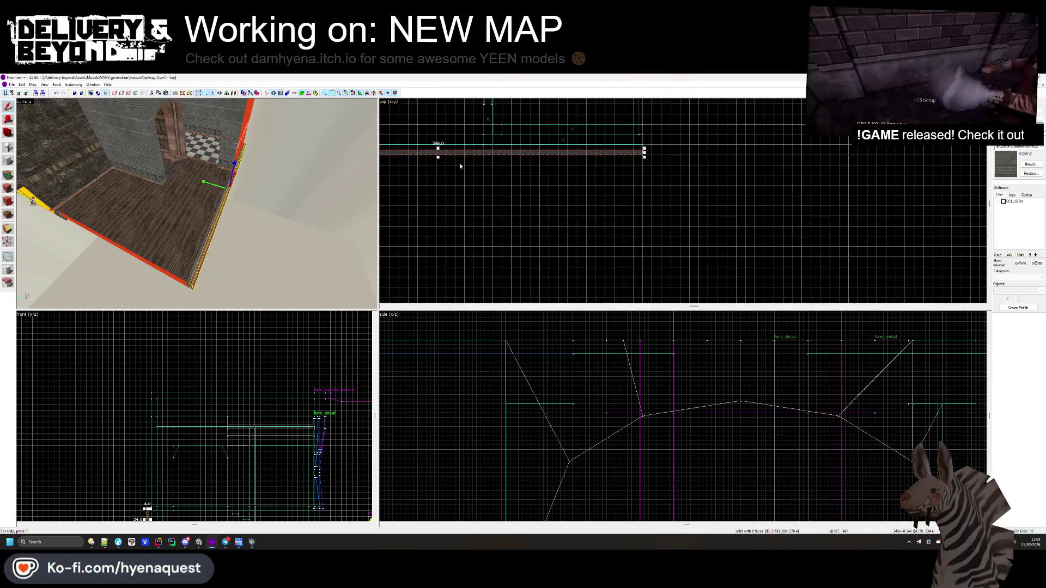
pyautogui.moveTo(468, 164); pyautogui.dragTo(578, 285)
pyautogui.press('Escape')
pyautogui.scroll(-2, 414, 240)
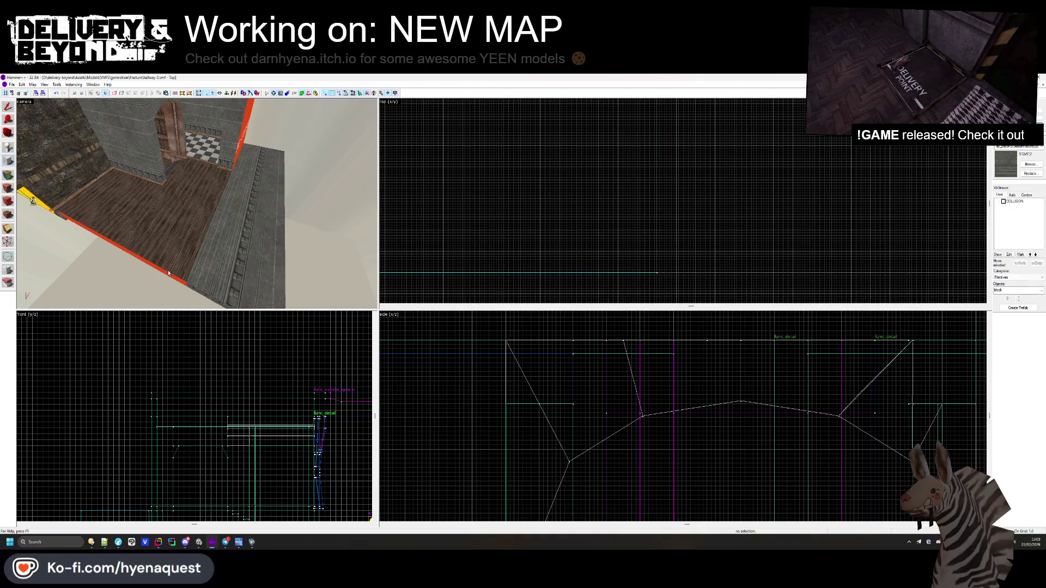
pyautogui.click(11, 175)
# - Apply the concretehexagons2b texture to the new brush's top face
pyautogui.click(200, 276)
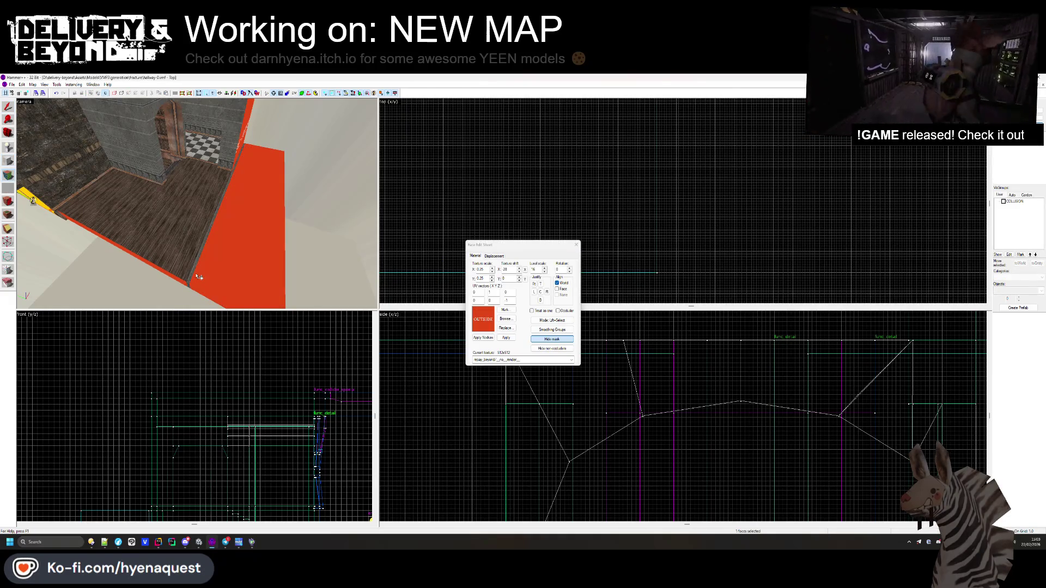
pyautogui.press('w')
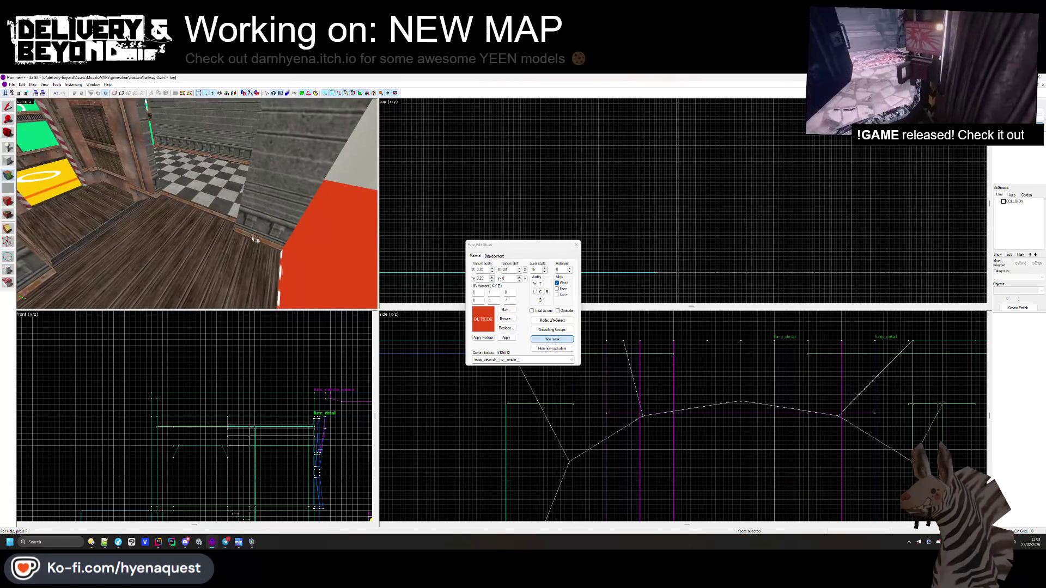
pyautogui.click(121, 219)
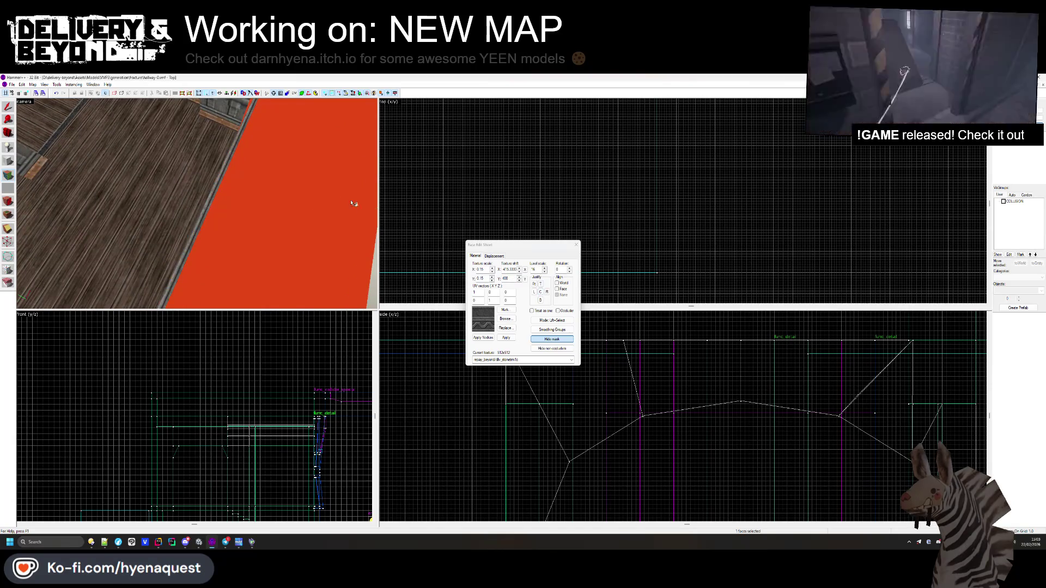
pyautogui.click(206, 216)
pyautogui.click(499, 321)
pyautogui.scroll(-10, 557, 250)
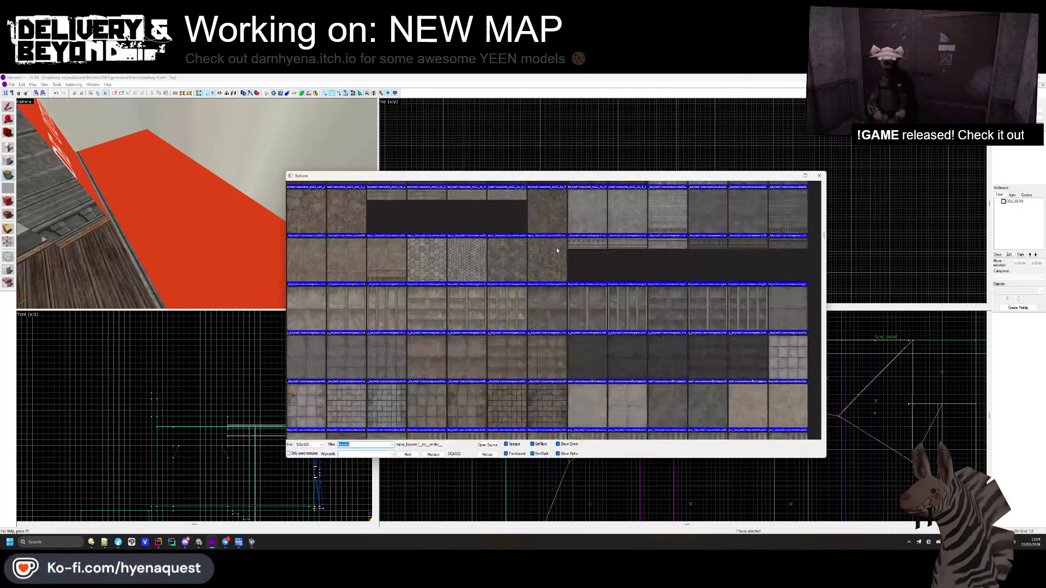
pyautogui.doubleClick(537, 254)
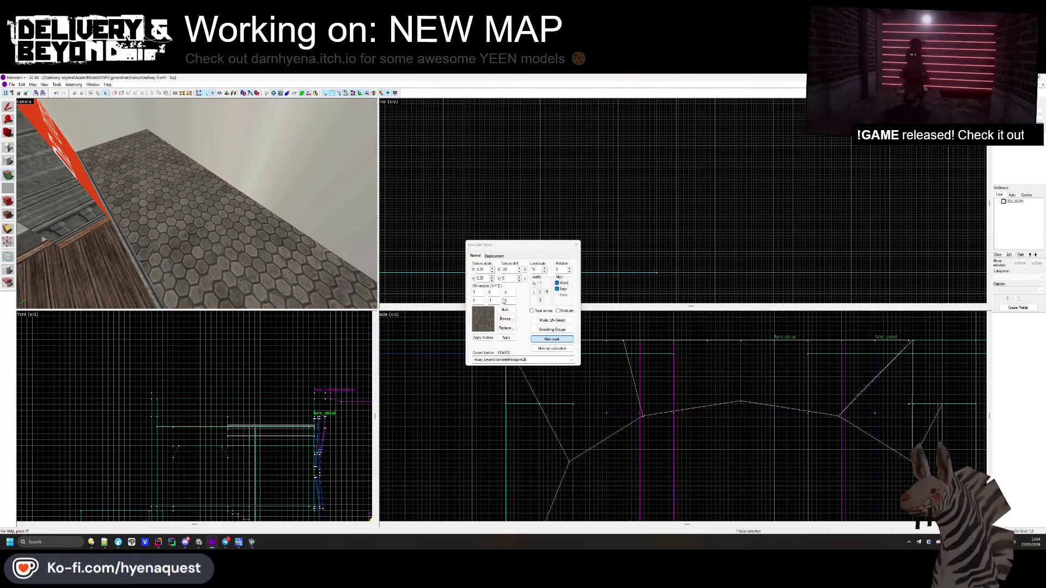
# - Replace it with the green-and-white tilemarble2a checker tile texture
pyautogui.click(506, 319)
pyautogui.scroll(-5, 523, 272)
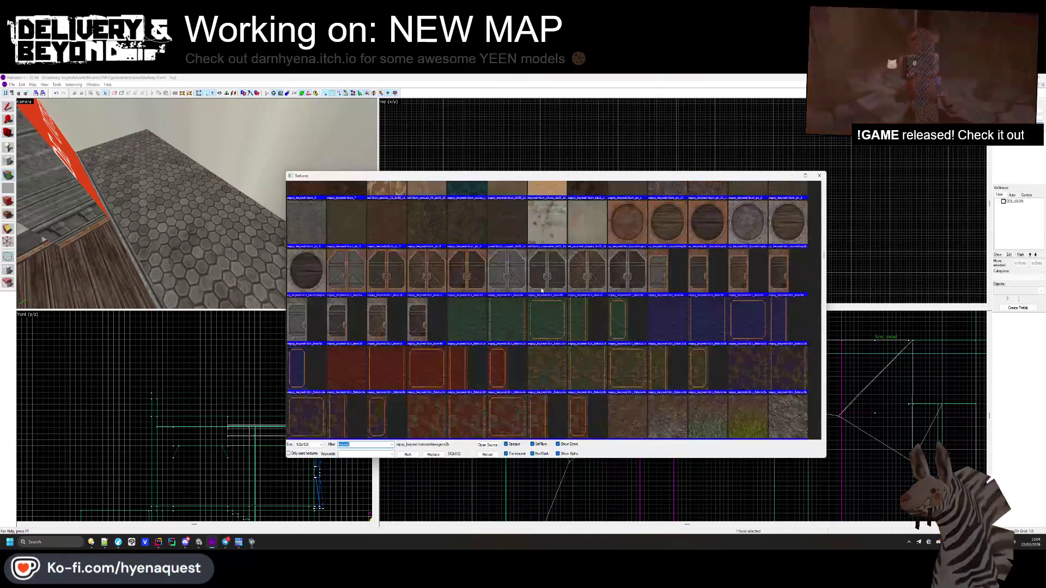
pyautogui.scroll(-15, 542, 290)
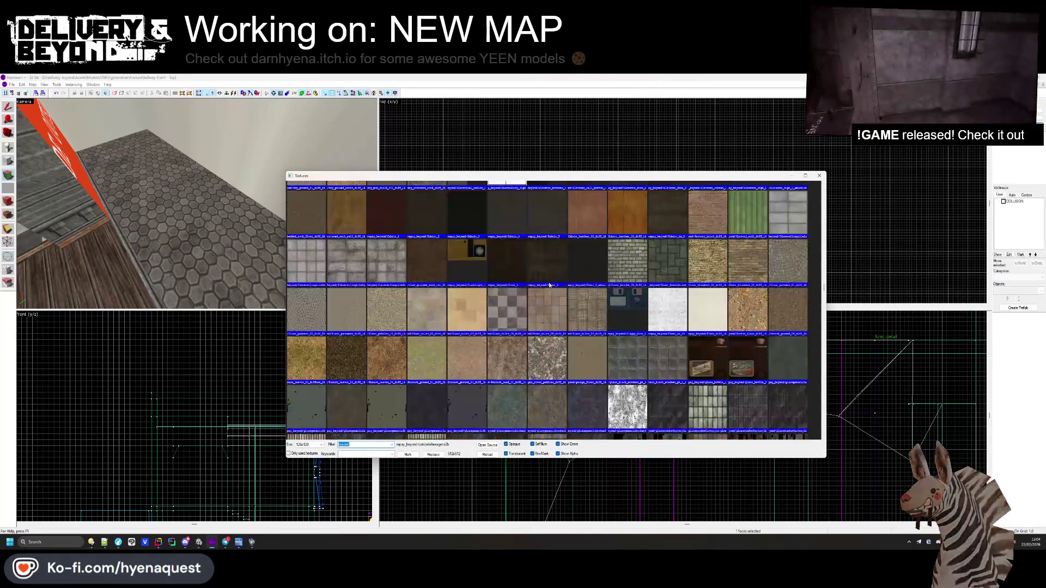
pyautogui.scroll(-15, 550, 284)
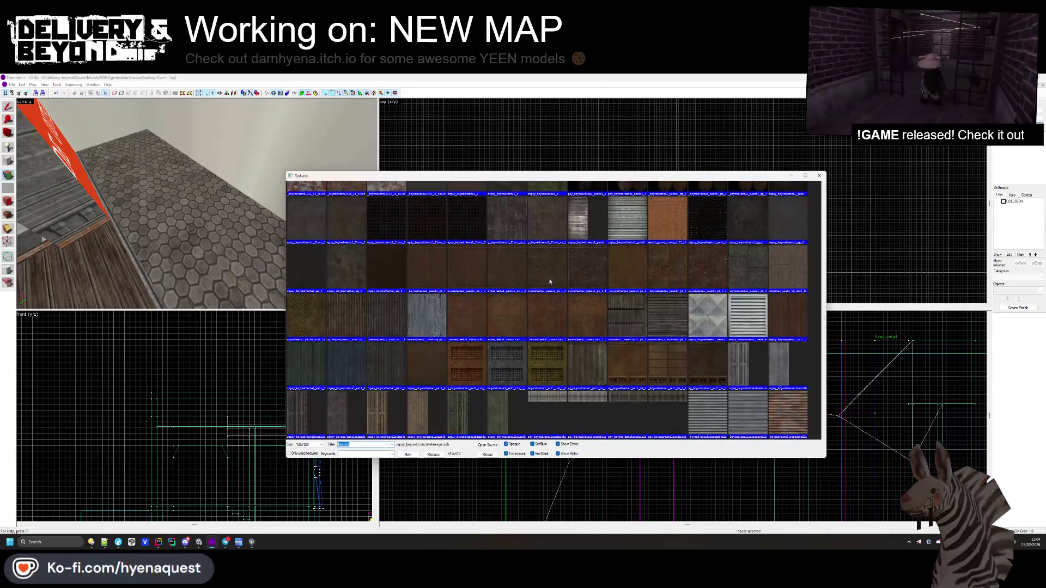
pyautogui.scroll(-15, 550, 281)
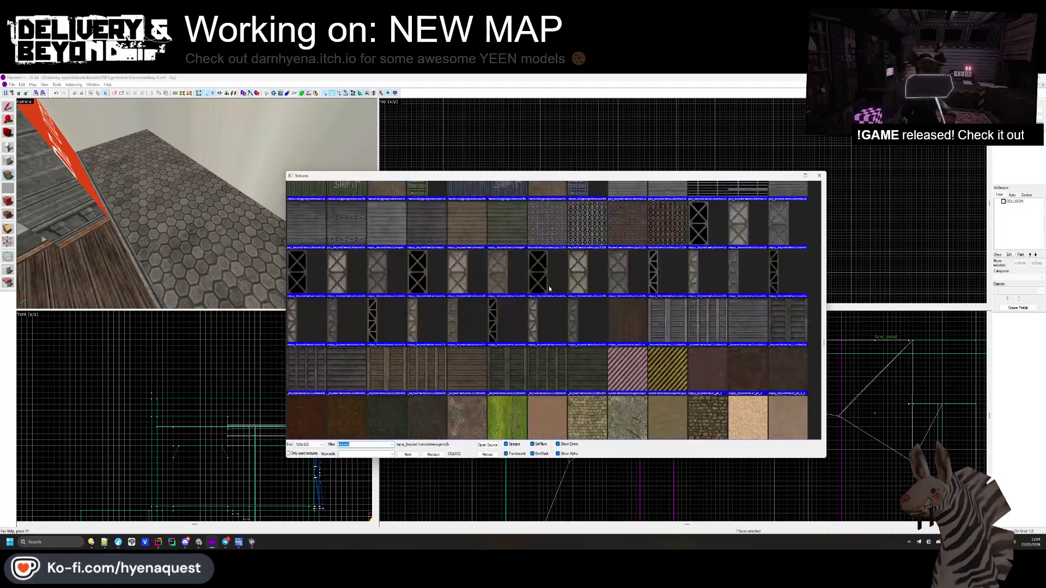
pyautogui.scroll(-15, 549, 288)
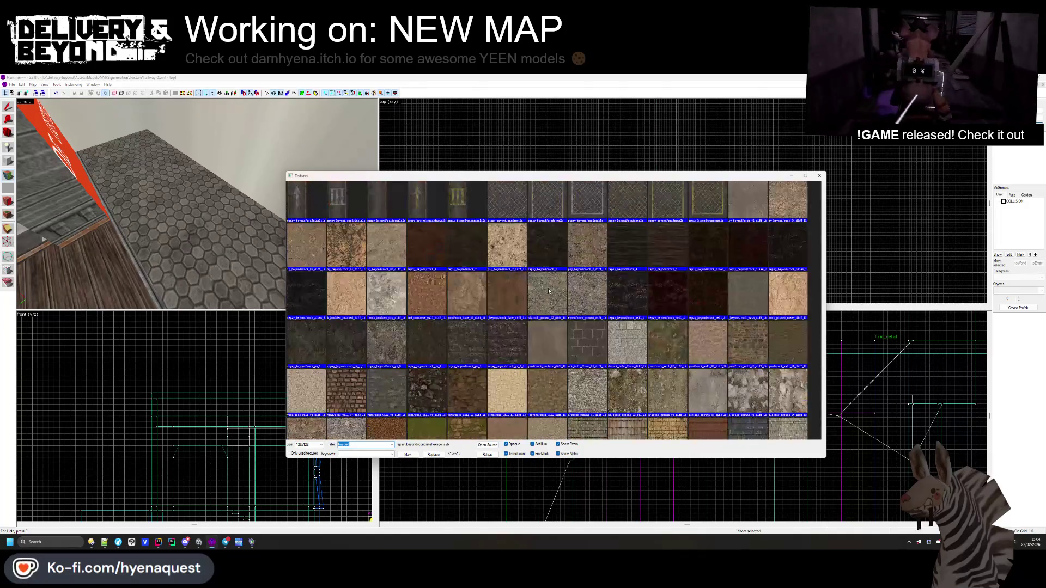
pyautogui.scroll(-15, 548, 291)
pyautogui.scroll(-15, 548, 292)
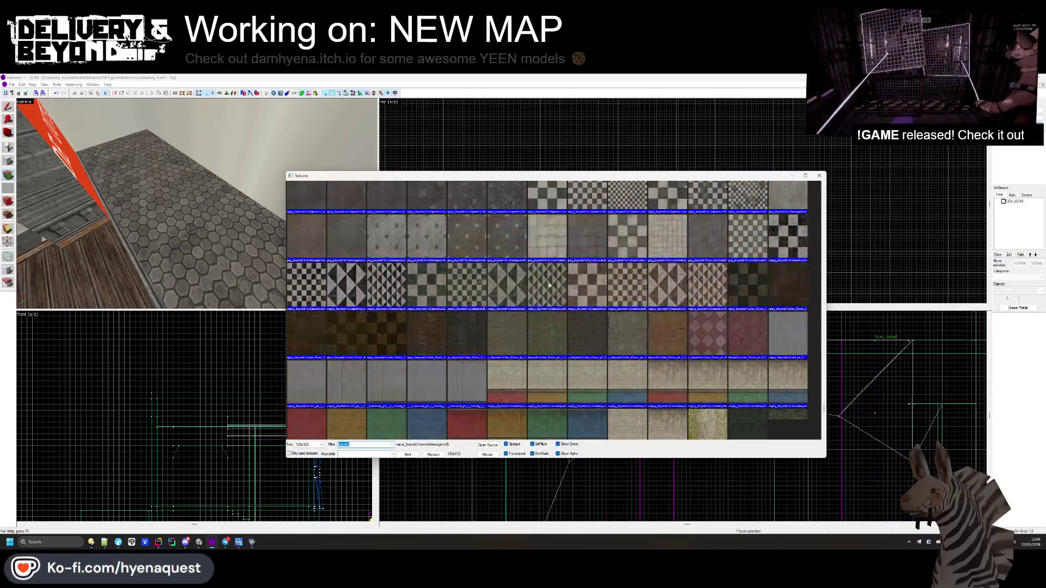
pyautogui.doubleClick(534, 288)
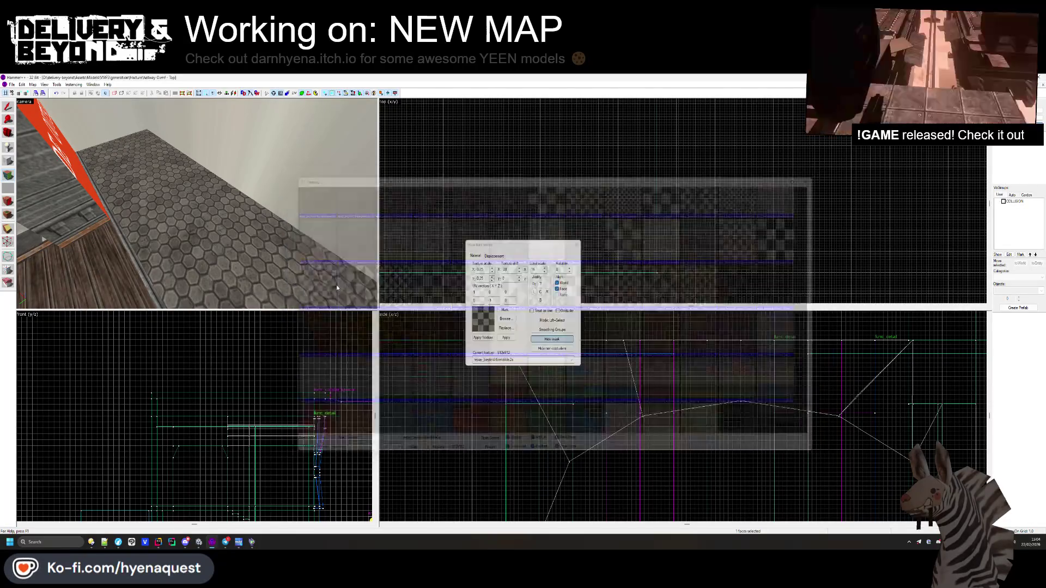
pyautogui.press('Left')
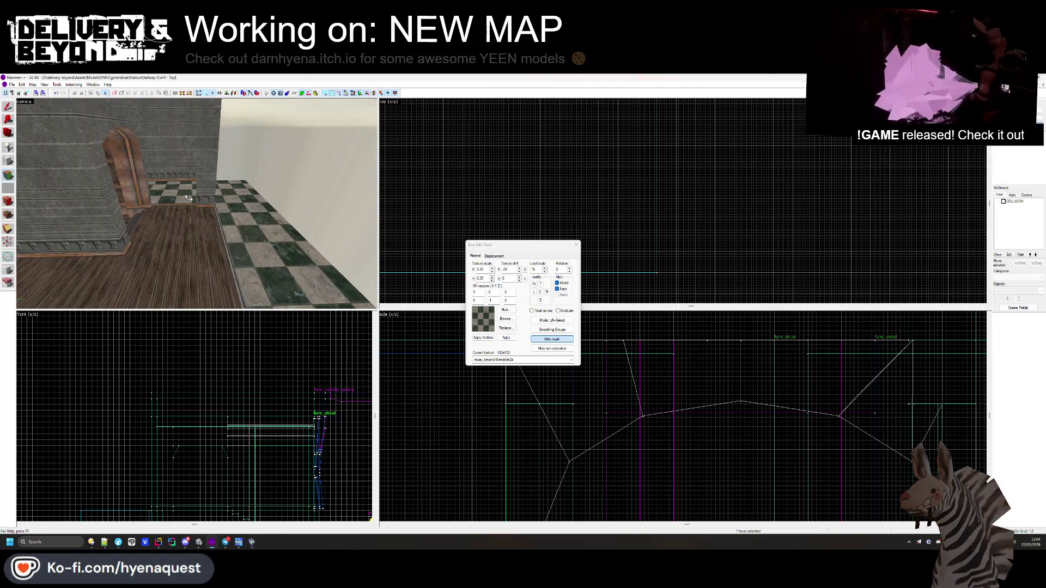
# - Apply tilemarble3a to another floor face and shrink its texture scale to 0.15
pyautogui.click(505, 319)
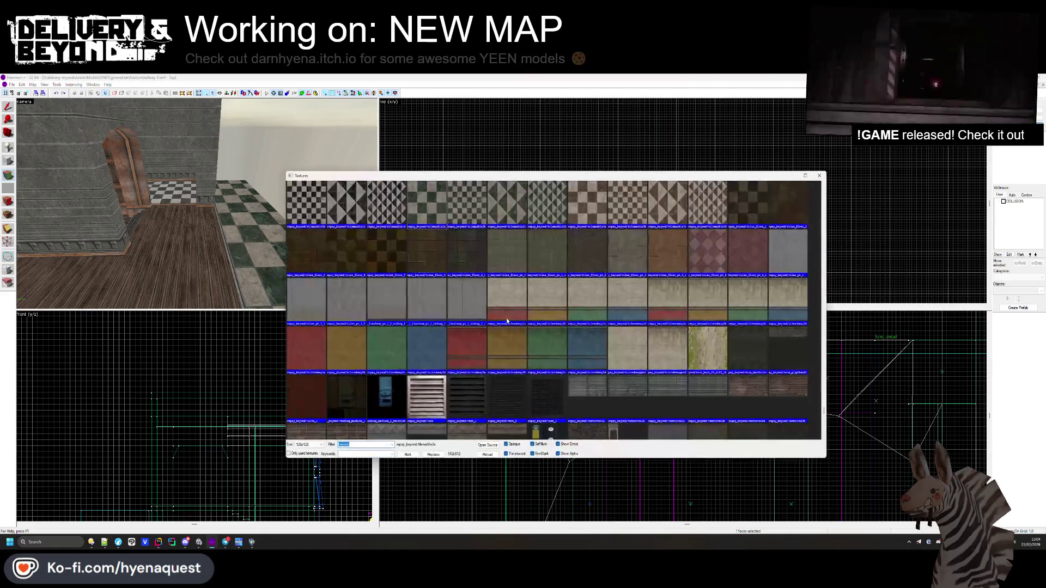
pyautogui.doubleClick(582, 215)
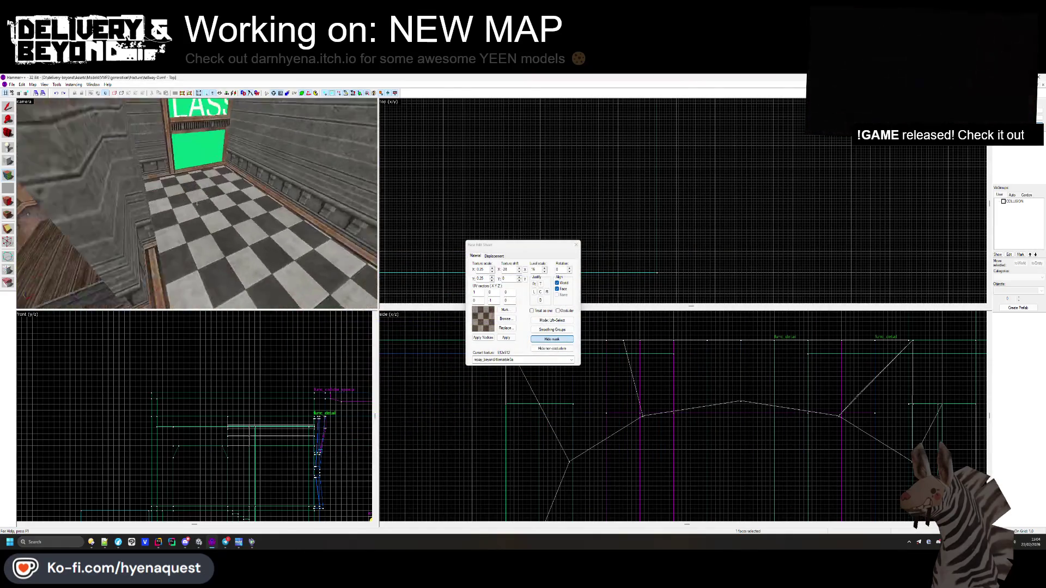
pyautogui.click(492, 280)
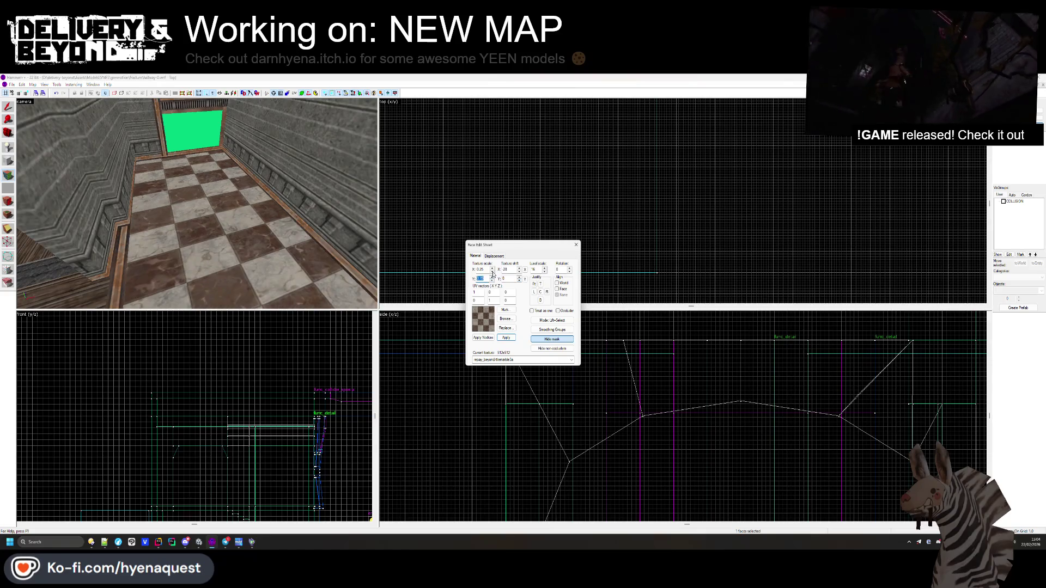
pyautogui.click(492, 271)
# - Fly the 3D view into another checker-tiled room to inspect the floor
pyautogui.press('s')
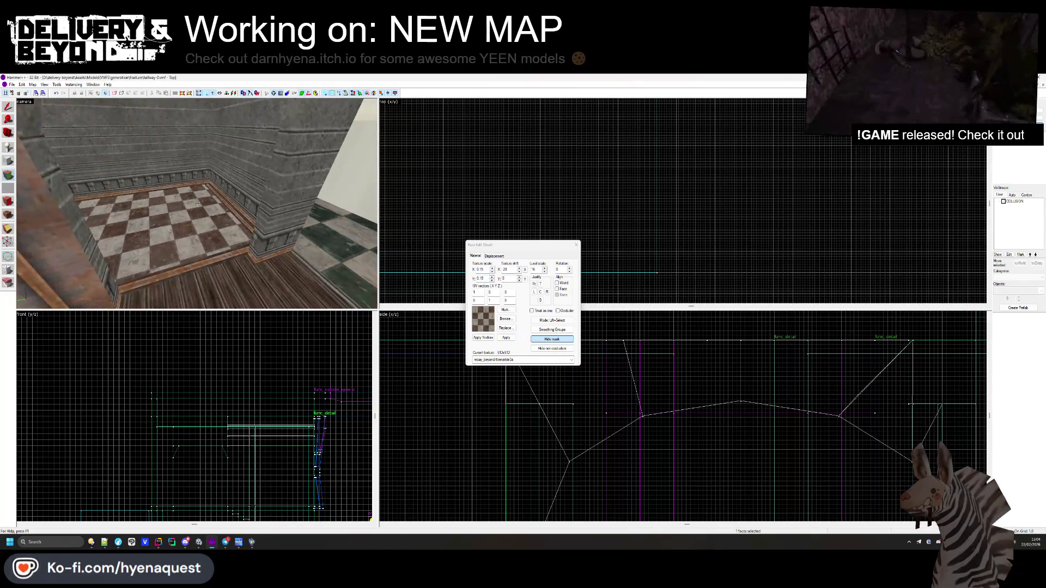
pyautogui.scroll(2, 198, 215)
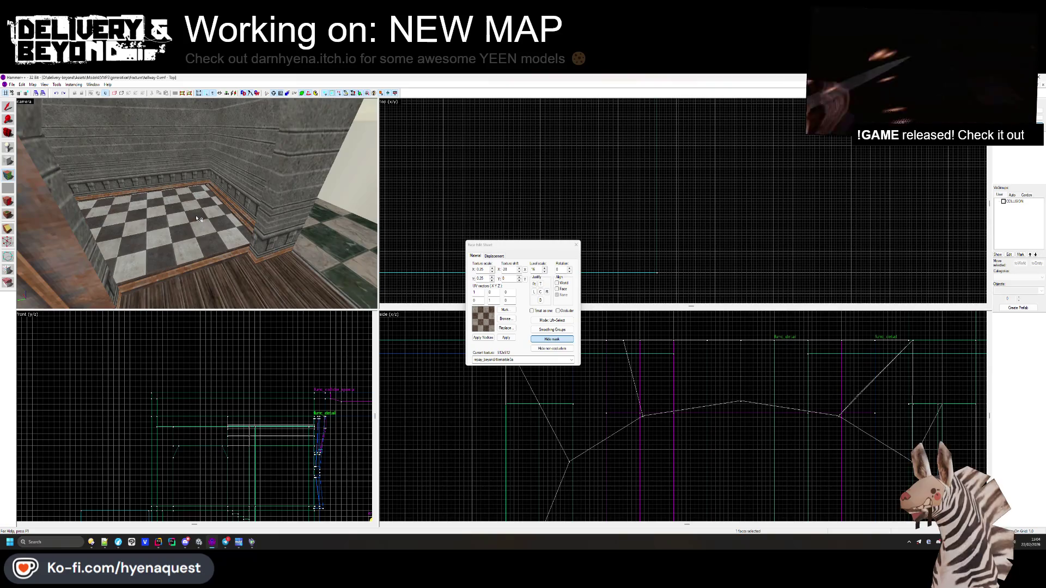
pyautogui.press('z')
pyautogui.press('w')
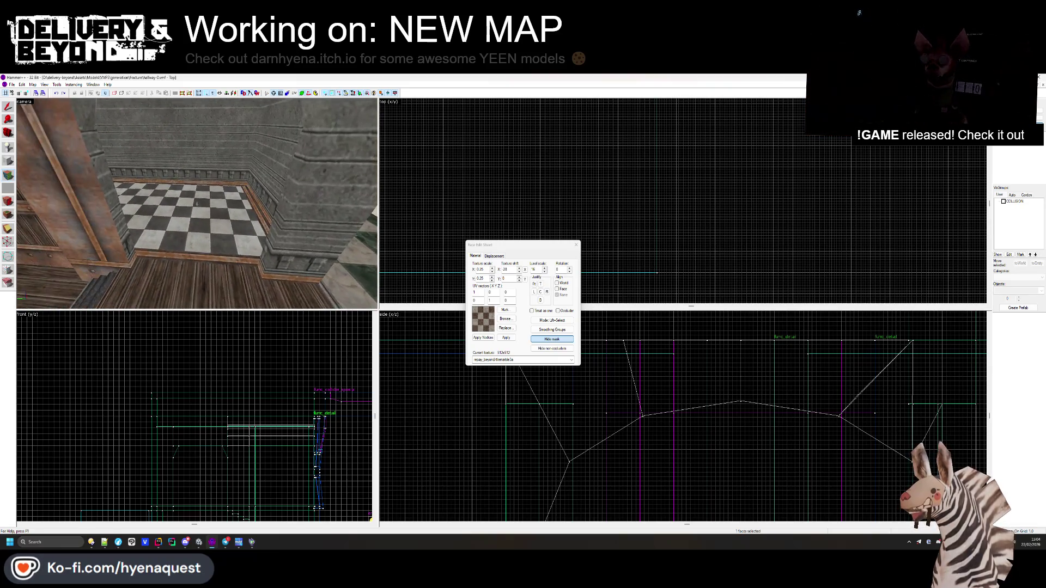
pyautogui.press('w')
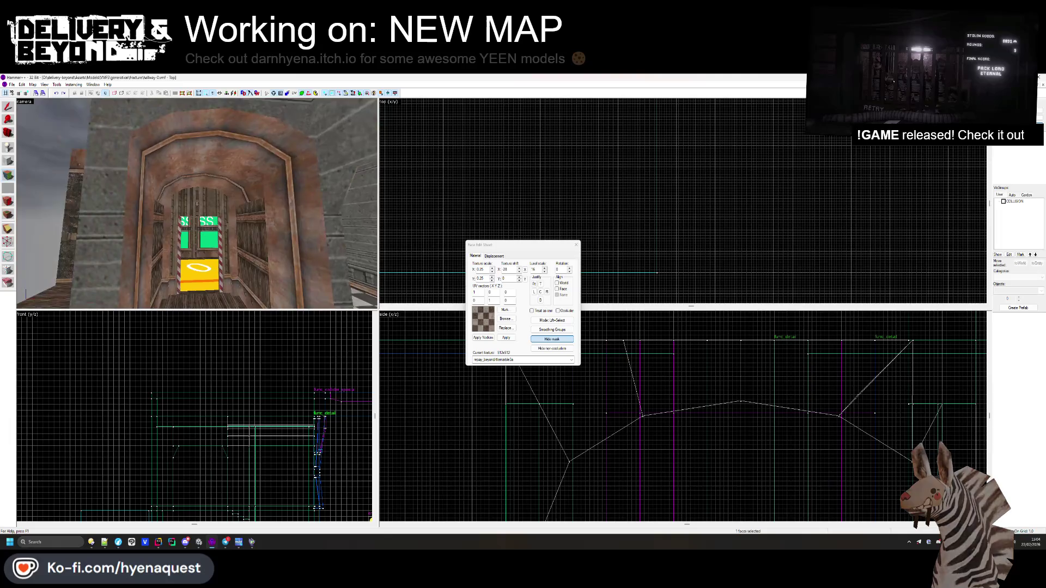
pyautogui.press('w')
pyautogui.press('z')
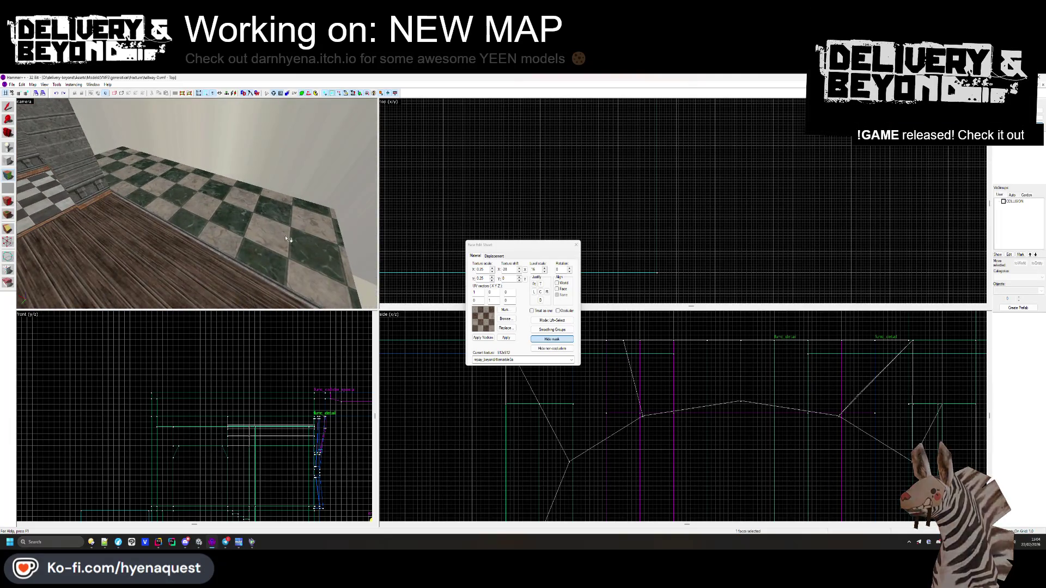
pyautogui.click(501, 320)
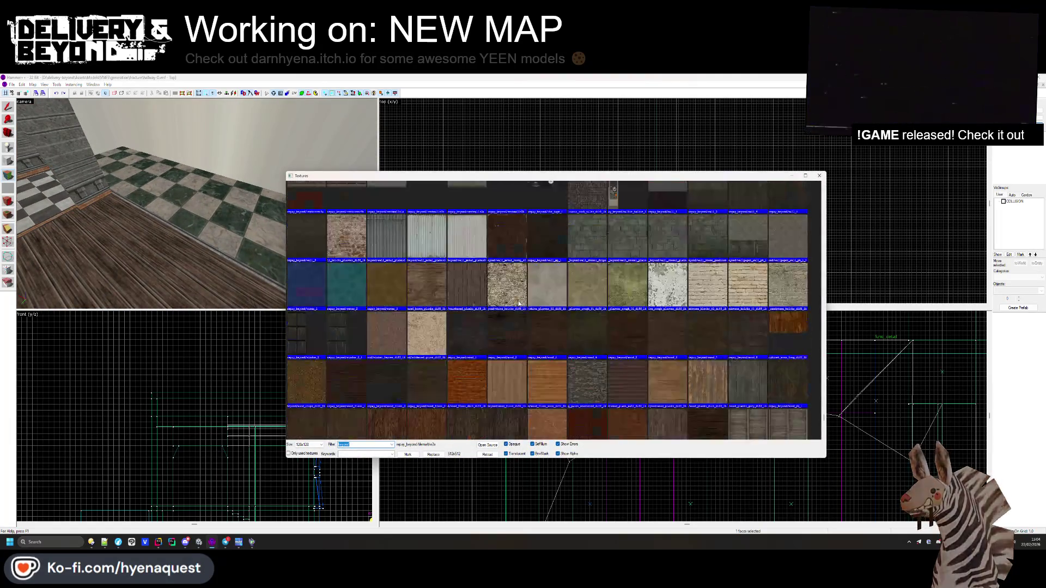
# - Try the tiles_pt_1_2 texture on the floor face, then browse for alternatives
pyautogui.doubleClick(350, 308)
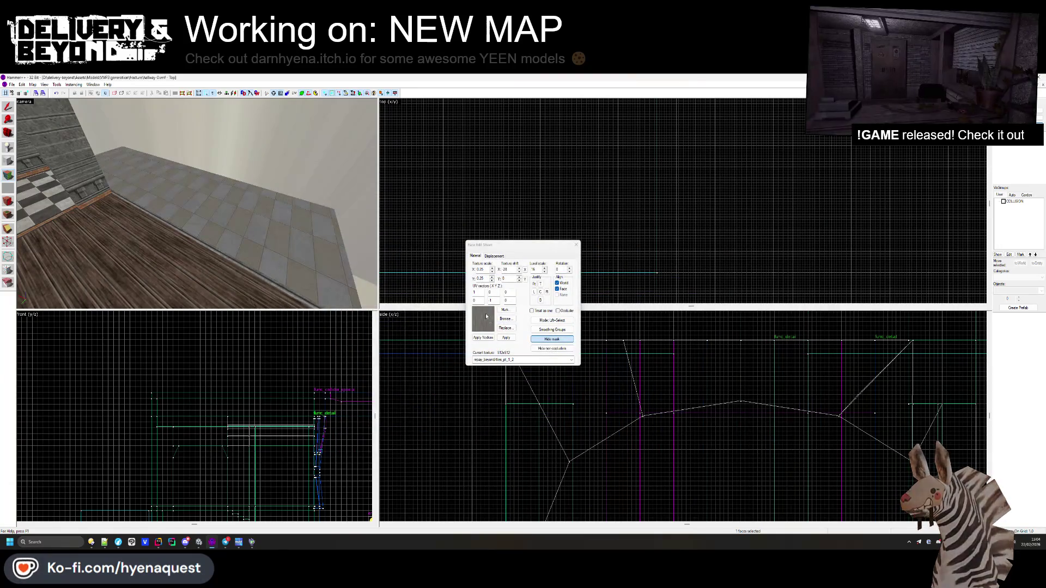
pyautogui.click(505, 320)
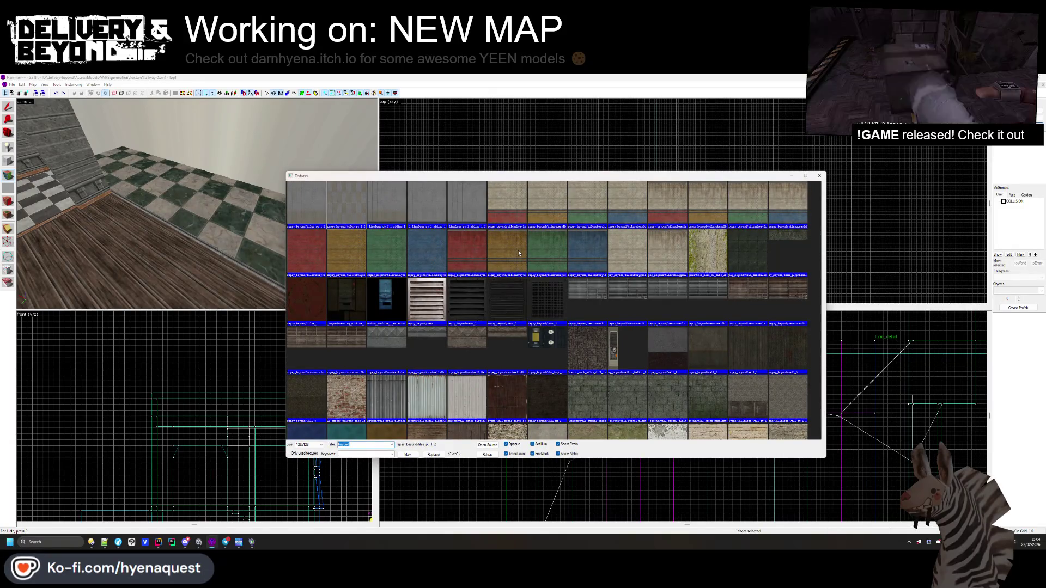
pyautogui.scroll(-10, 519, 253)
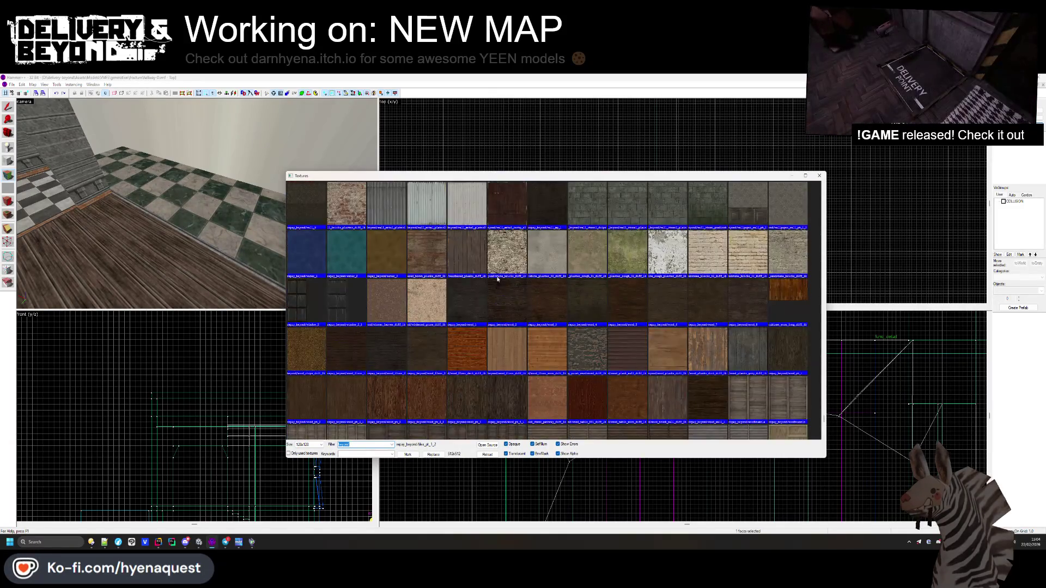
pyautogui.scroll(-5, 490, 278)
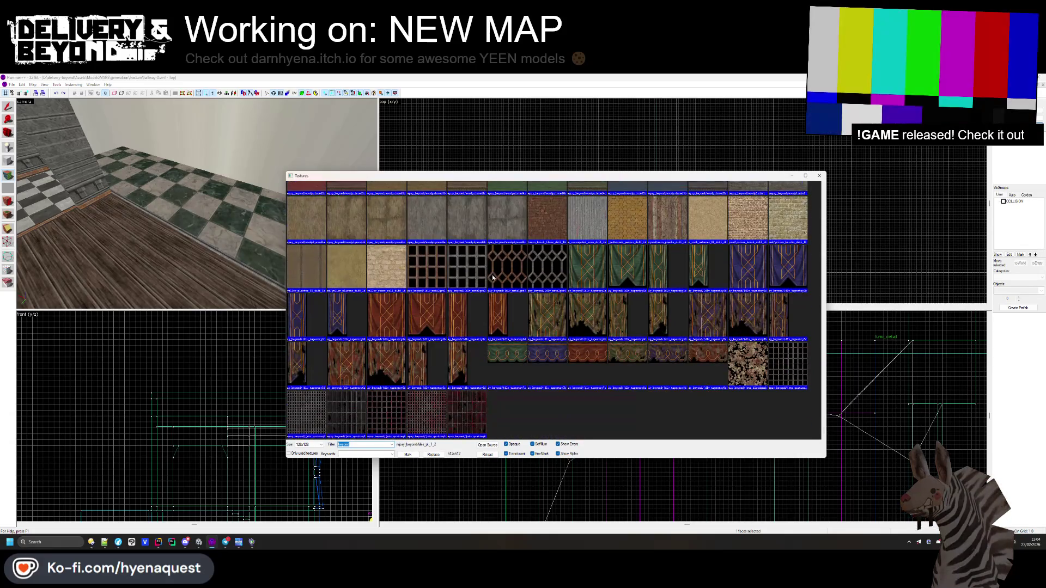
pyautogui.scroll(5, 608, 292)
pyautogui.scroll(15, 608, 294)
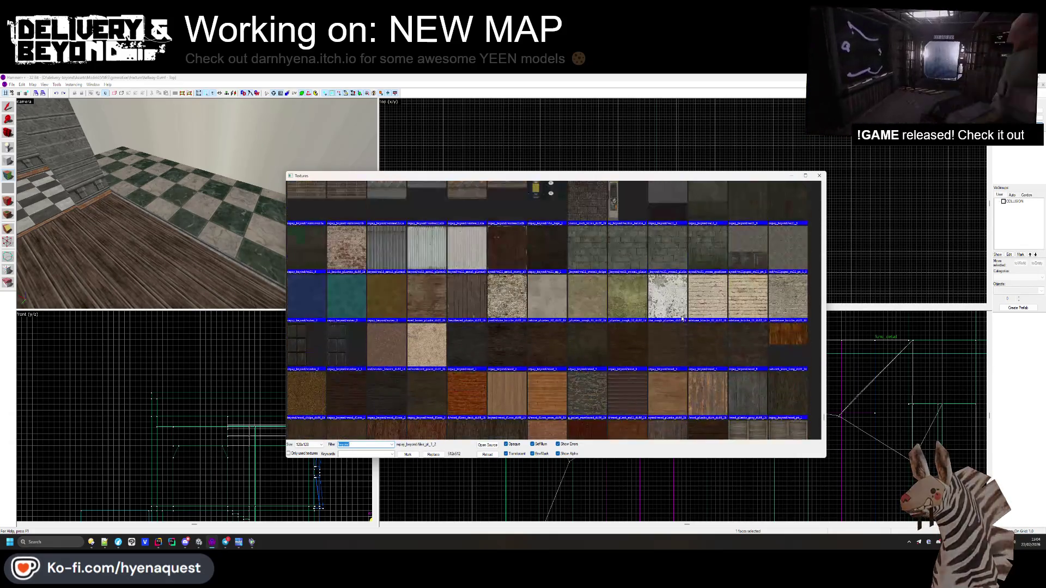
pyautogui.scroll(15, 682, 296)
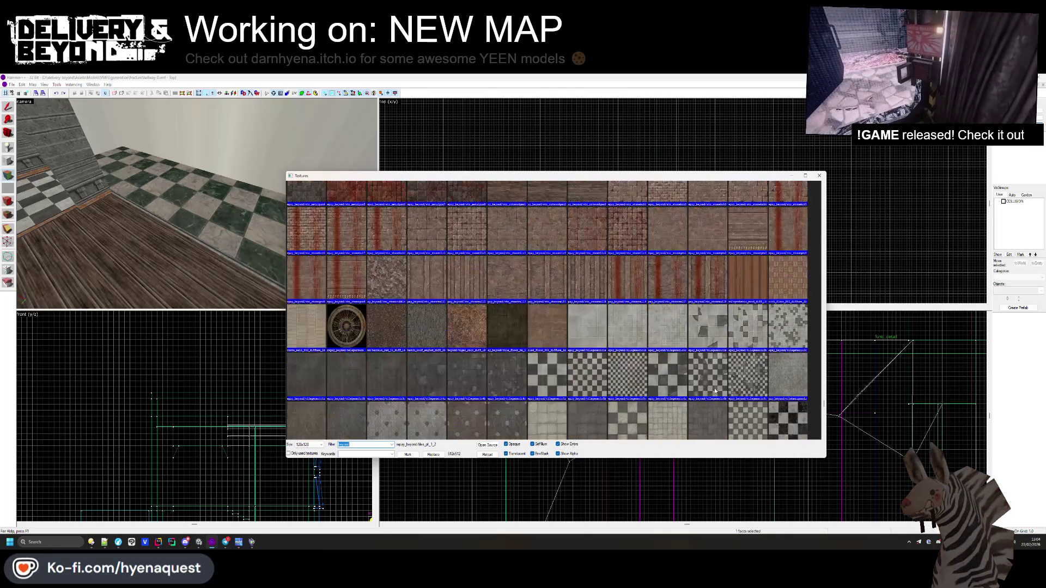
pyautogui.scroll(12, 571, 331)
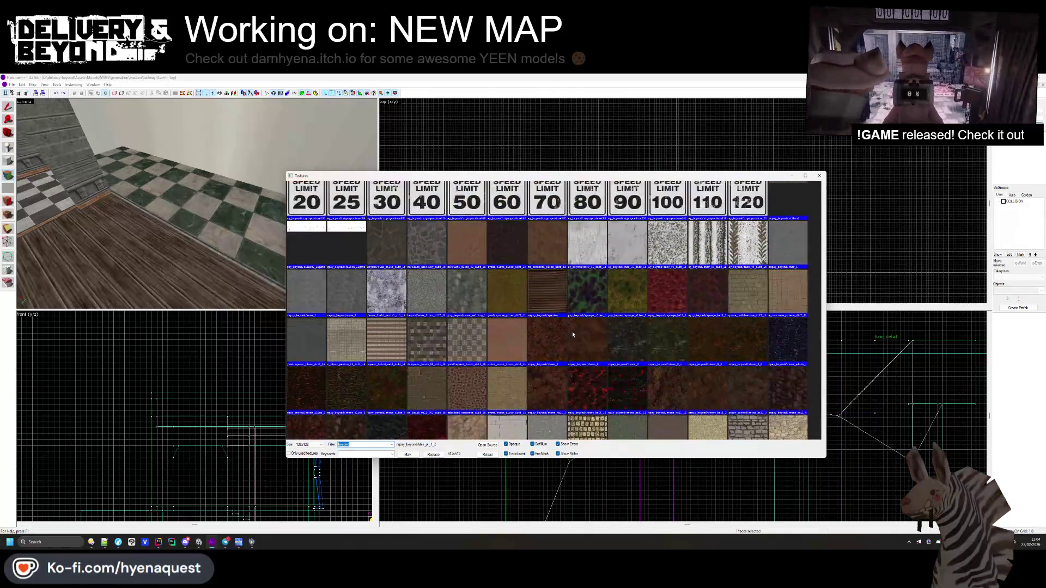
pyautogui.scroll(10, 578, 333)
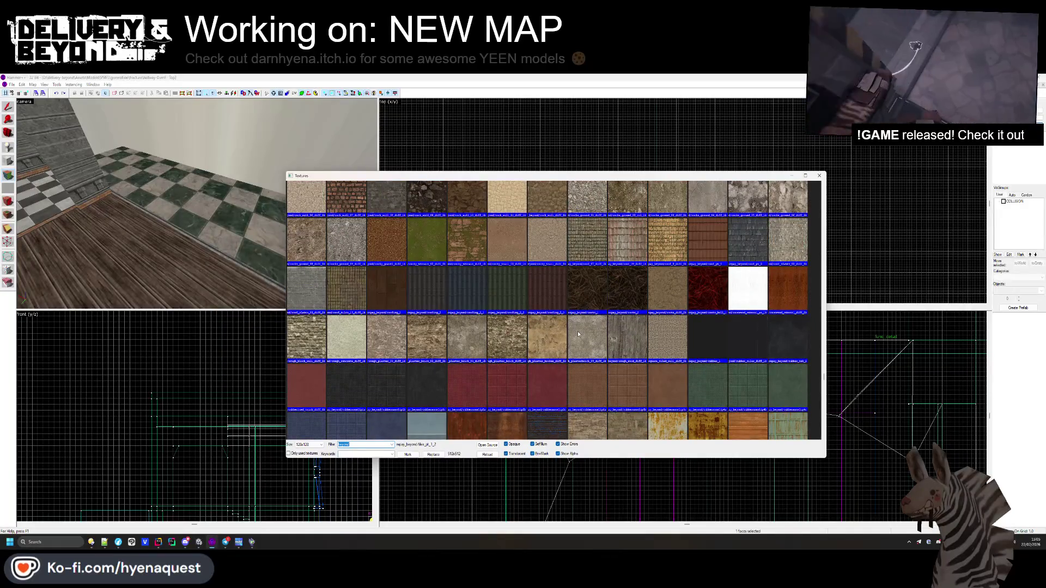
pyautogui.scroll(12, 578, 332)
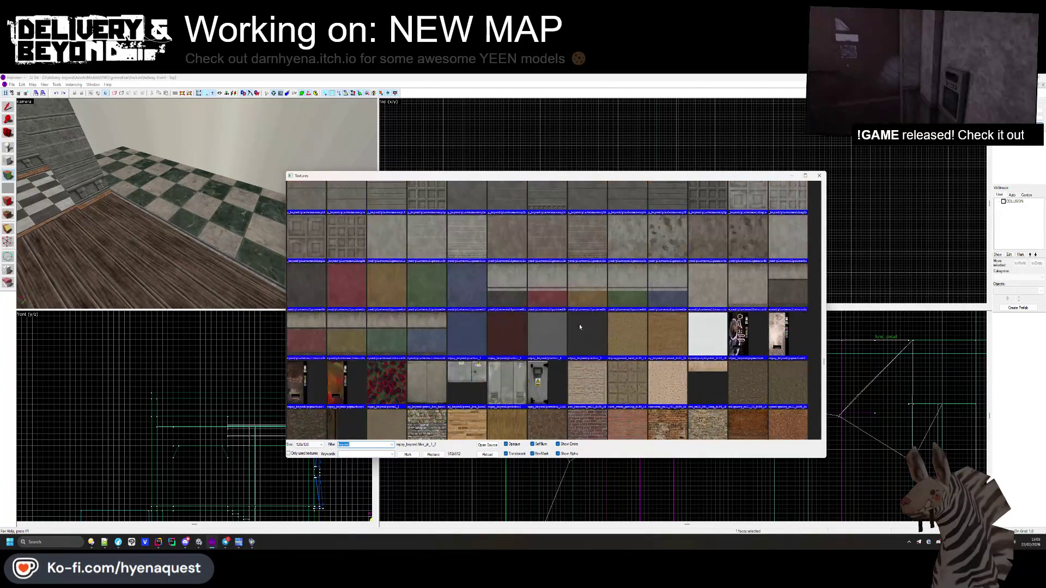
# - Apply a red cloth texture to the floor face
pyautogui.scroll(15, 580, 326)
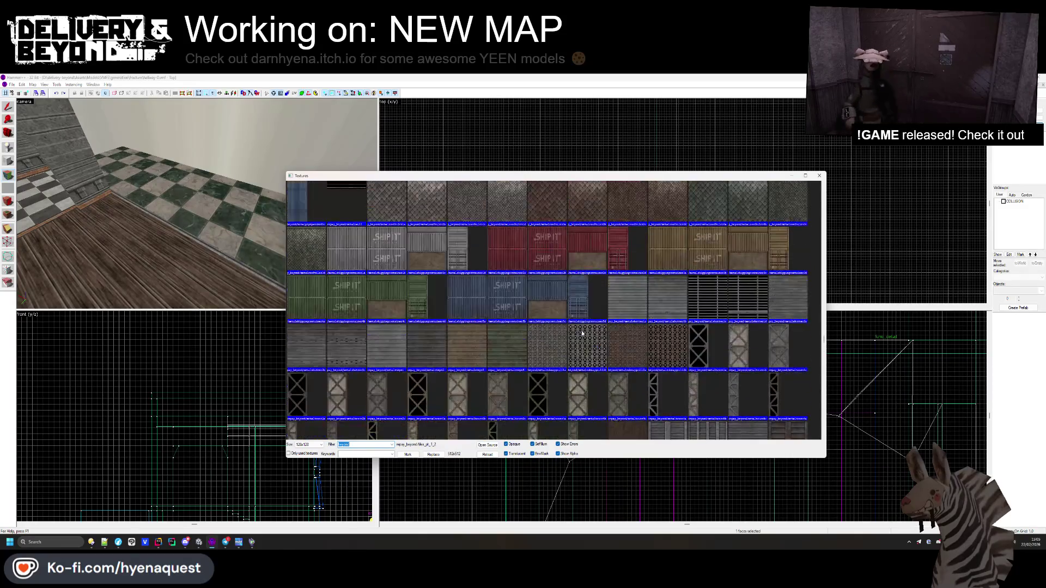
pyautogui.scroll(10, 582, 333)
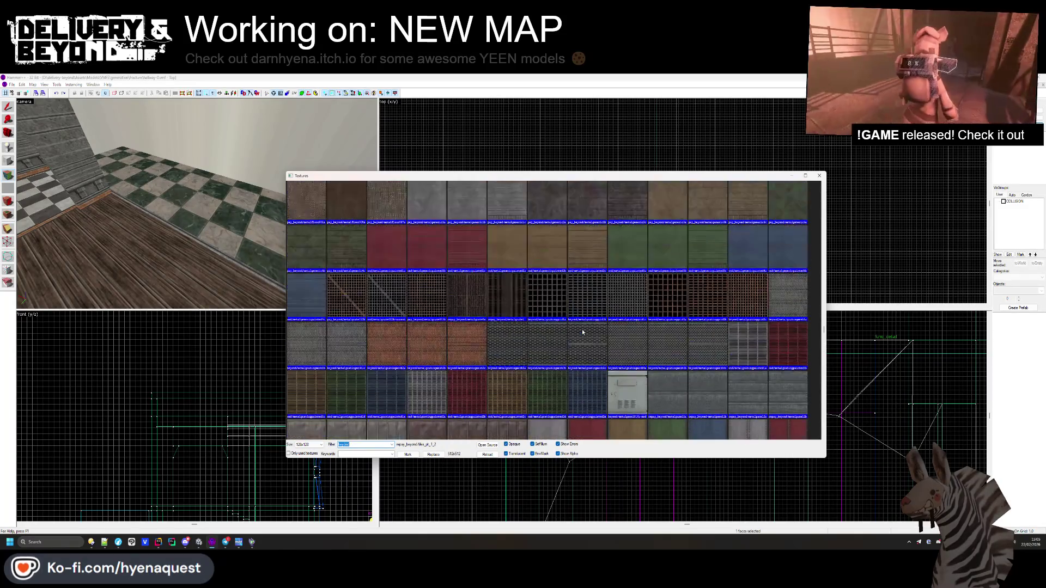
pyautogui.scroll(10, 586, 333)
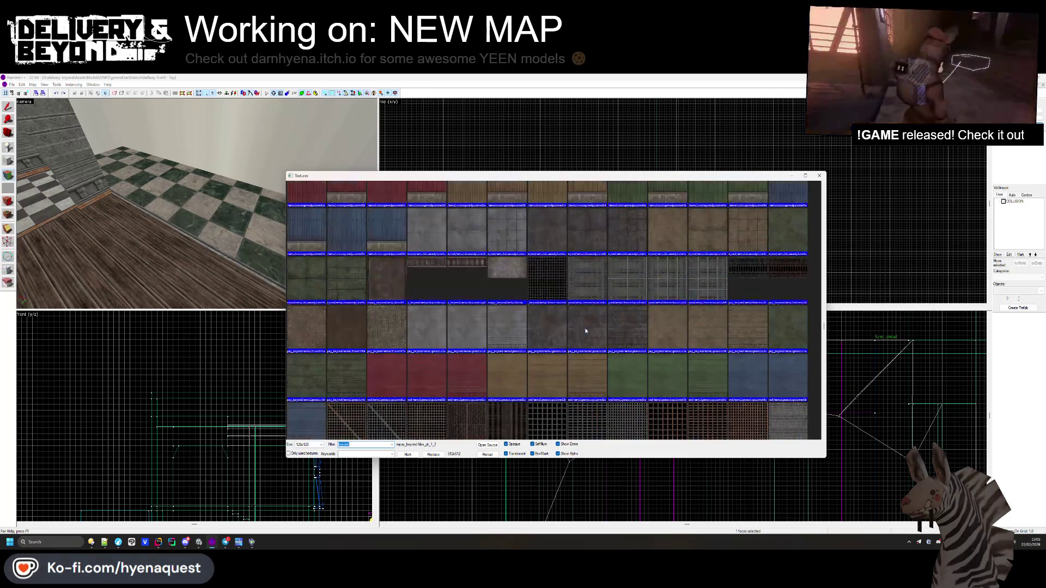
pyautogui.scroll(10, 586, 331)
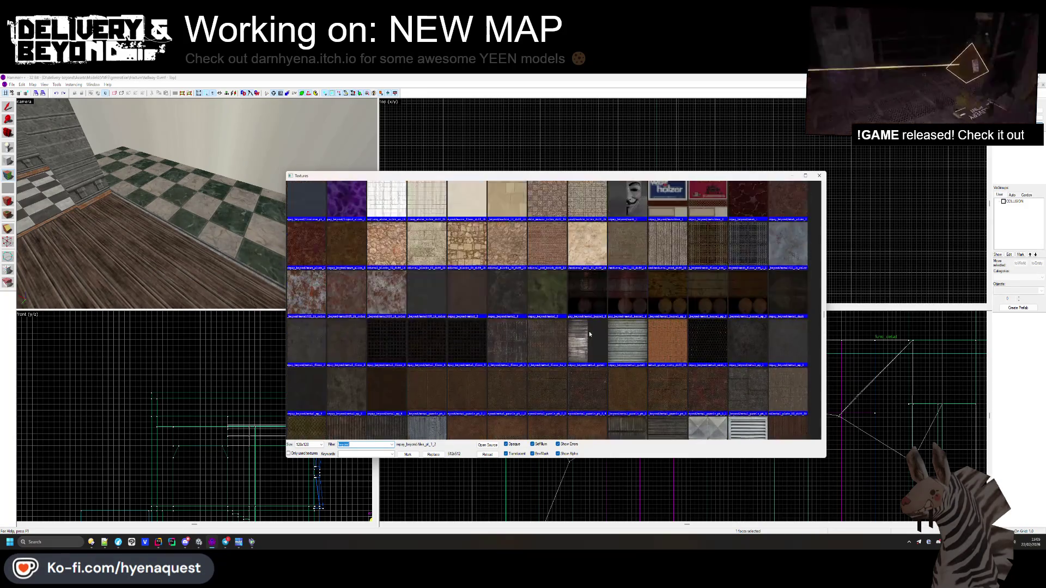
pyautogui.scroll(10, 596, 336)
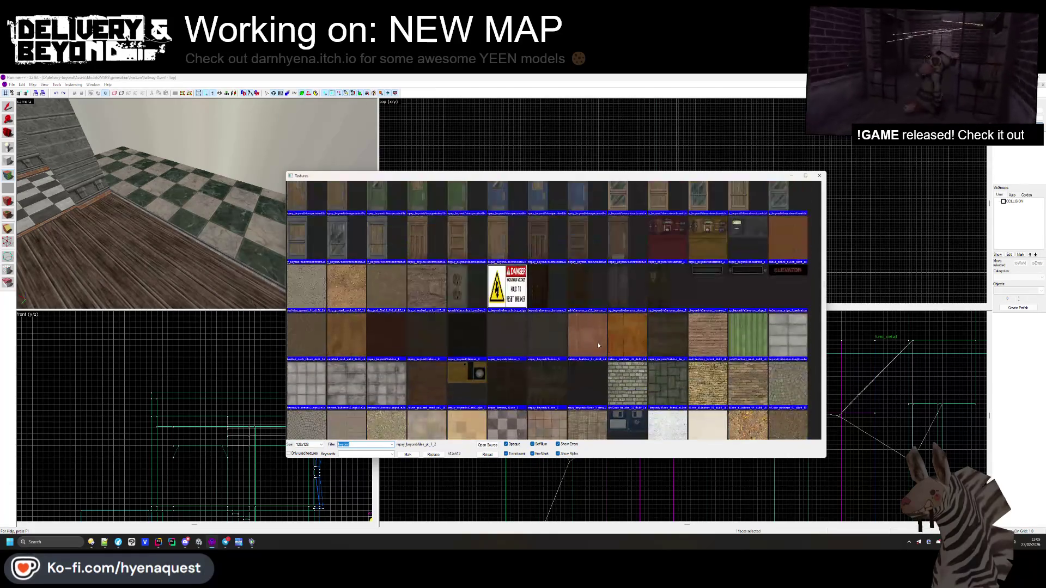
pyautogui.scroll(10, 594, 329)
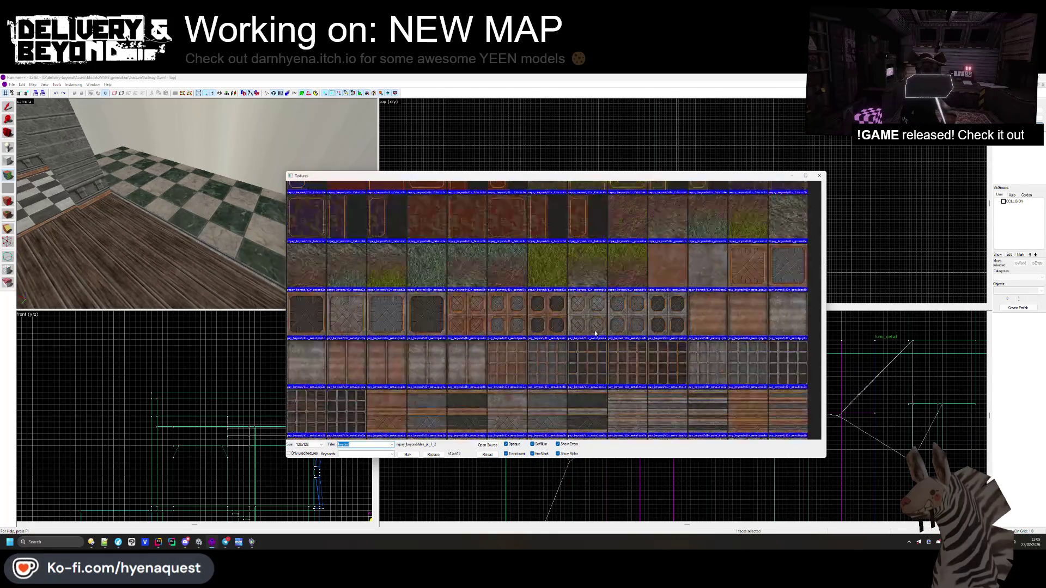
pyautogui.scroll(10, 596, 334)
pyautogui.scroll(10, 595, 333)
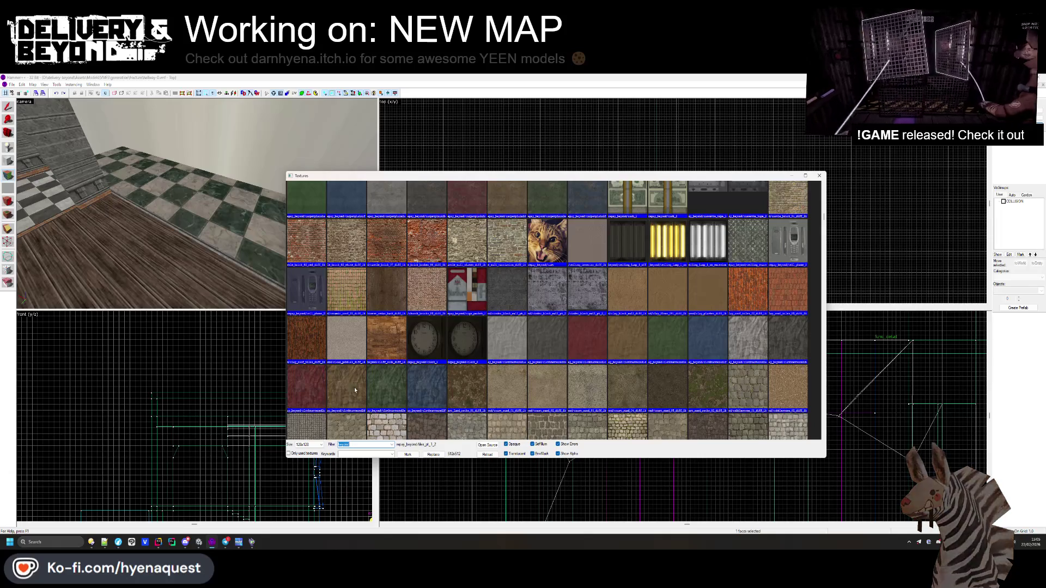
pyautogui.doubleClick(315, 395)
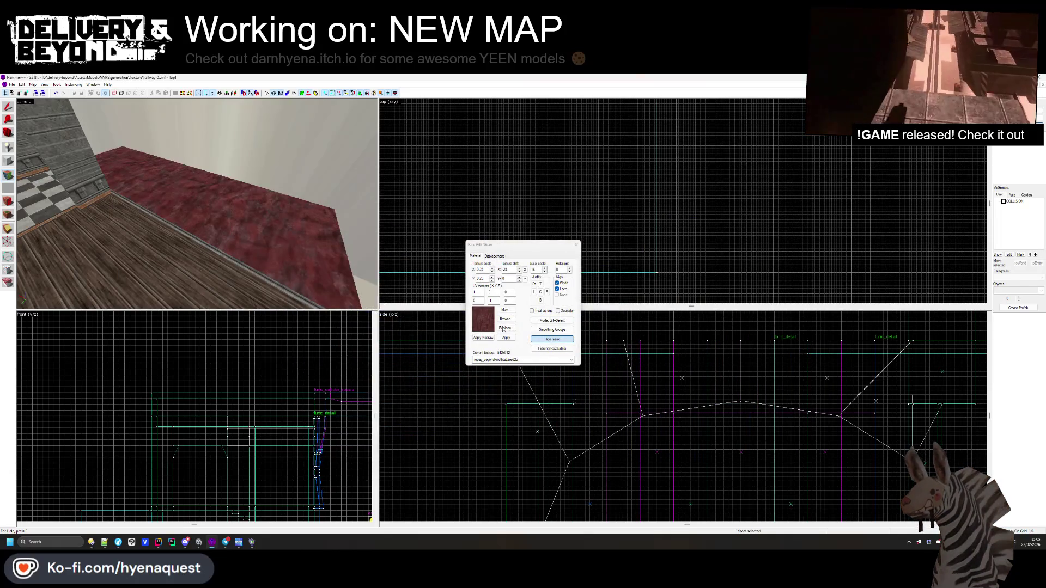
# - Switch the floor to the dark red carpetpattern2c carpet and close the face editor
pyautogui.click(510, 319)
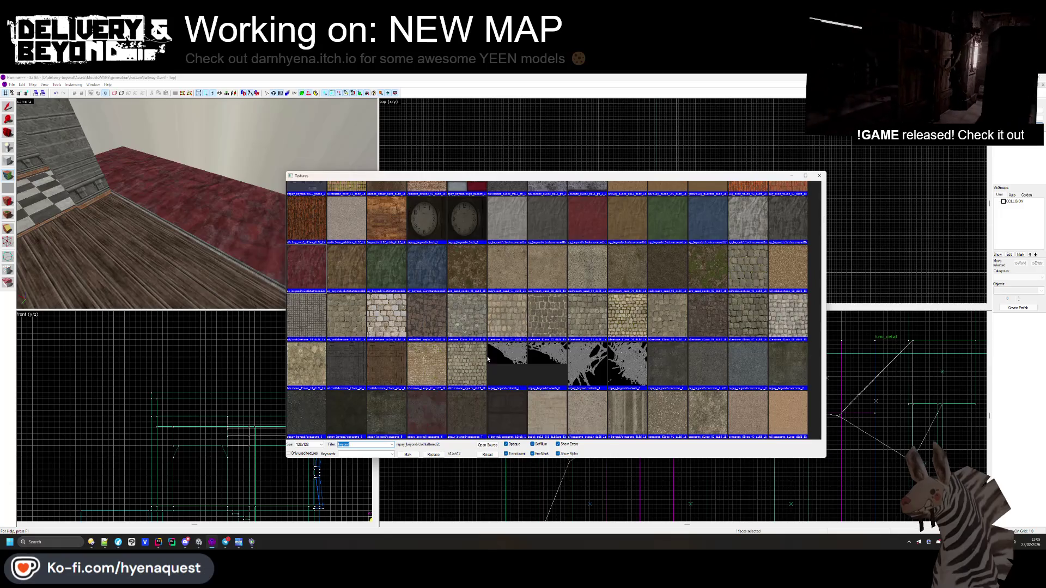
pyautogui.scroll(5, 469, 360)
pyautogui.doubleClick(417, 277)
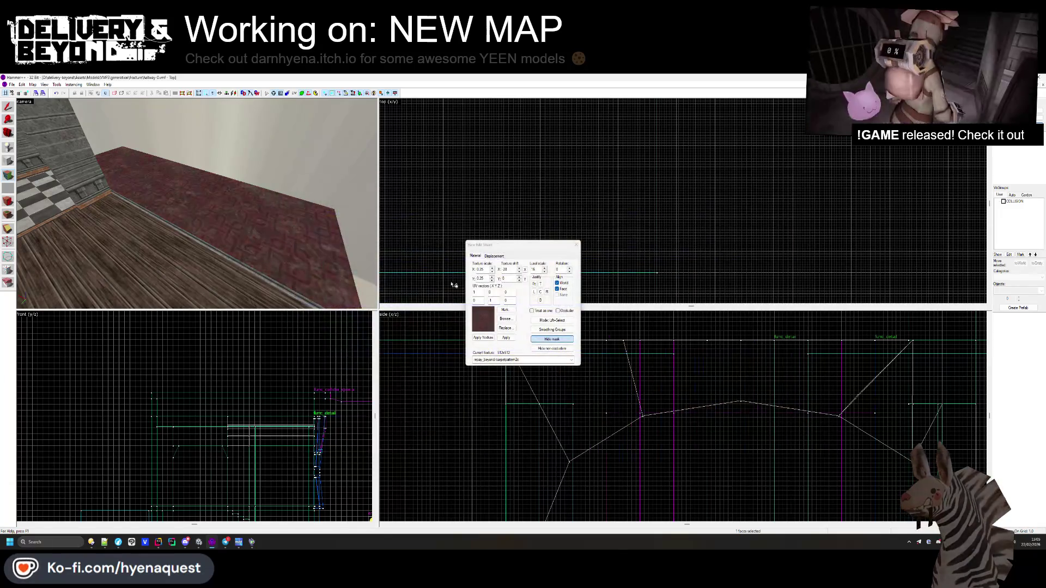
pyautogui.click(576, 245)
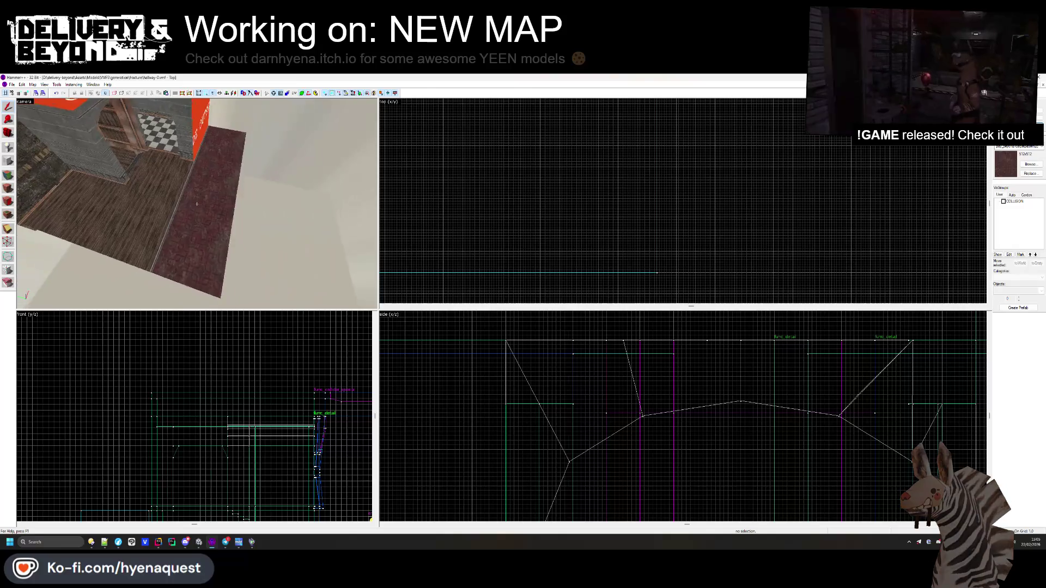
pyautogui.click(233, 209)
pyautogui.scroll(-3, 589, 245)
pyautogui.scroll(2, 589, 245)
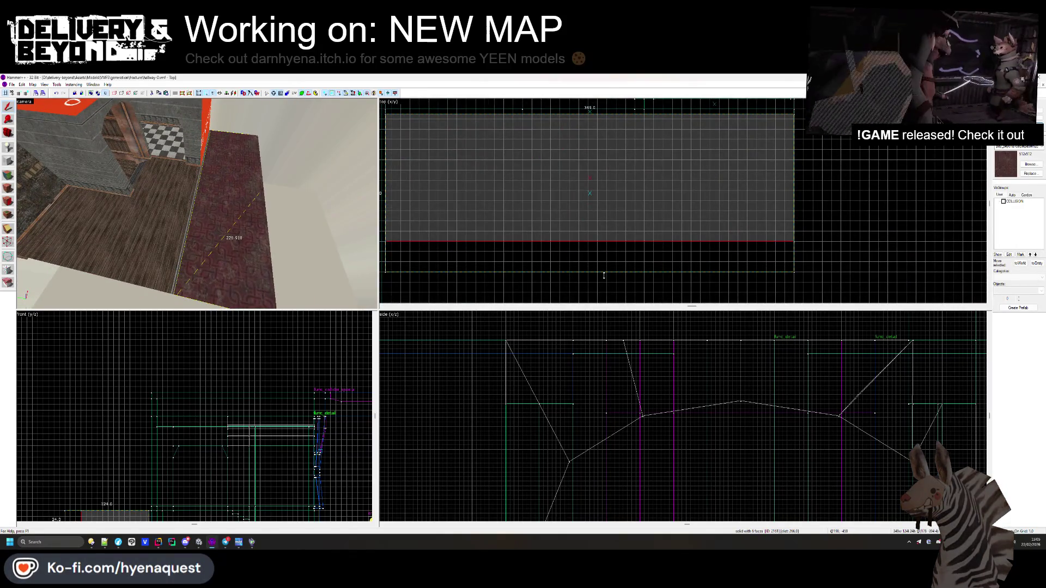
pyautogui.press('Escape')
pyautogui.press('z')
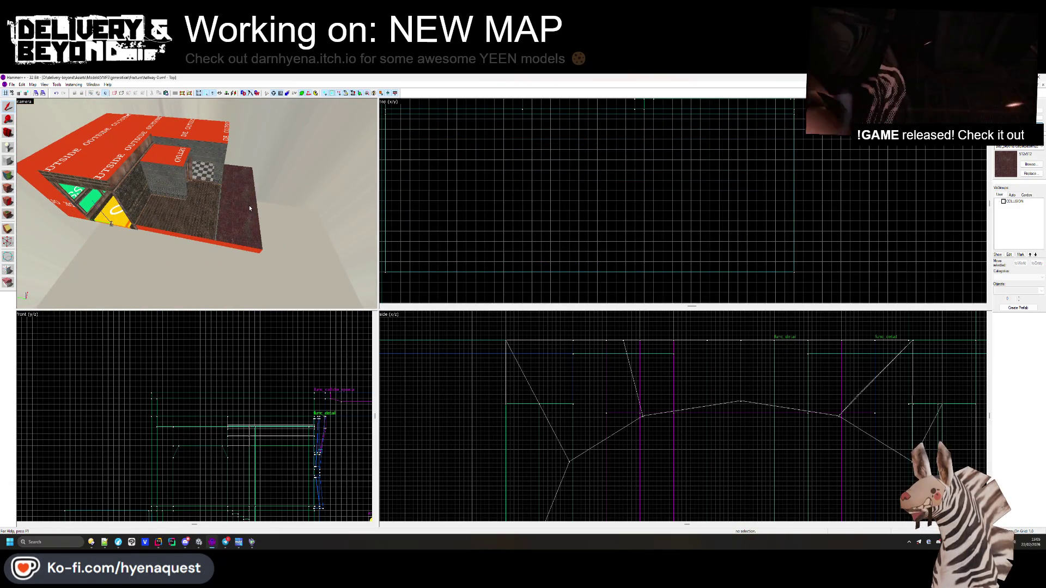
pyautogui.press('z')
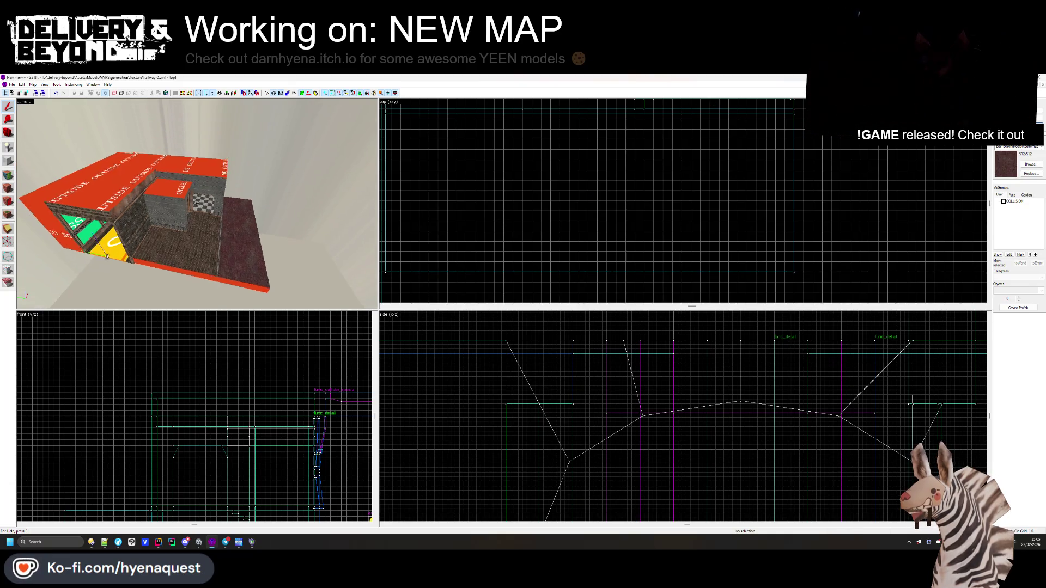
pyautogui.press('w')
pyautogui.press('z')
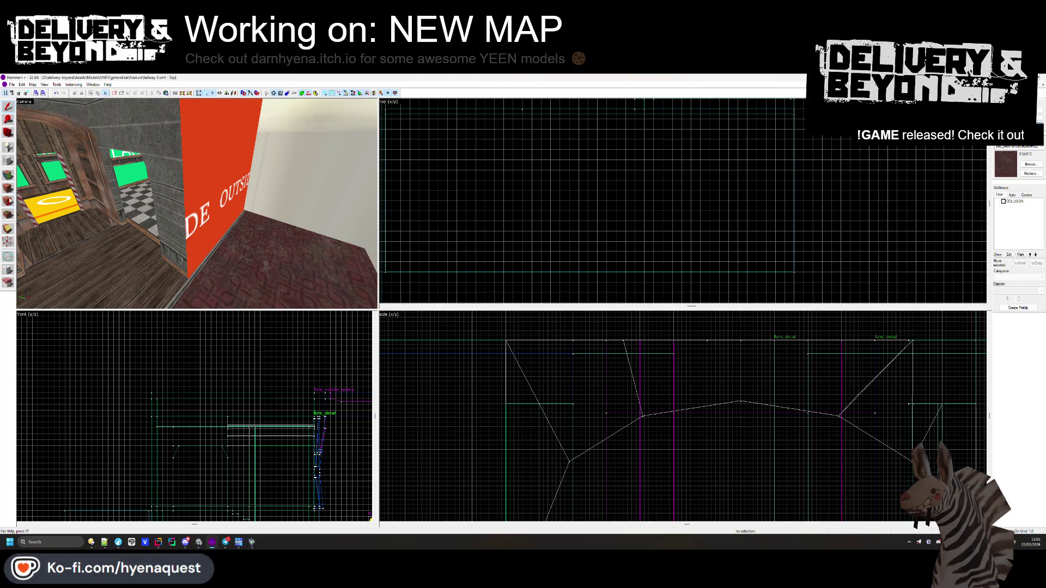
pyautogui.click(4, 190)
pyautogui.press('z')
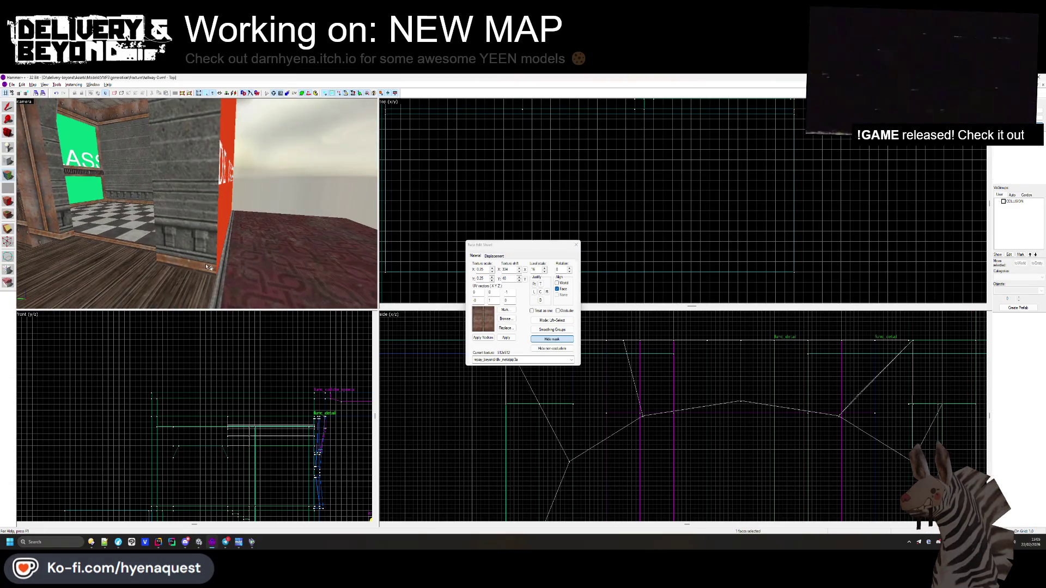
pyautogui.moveTo(217, 267); pyautogui.dragTo(197, 206)
pyautogui.press('z')
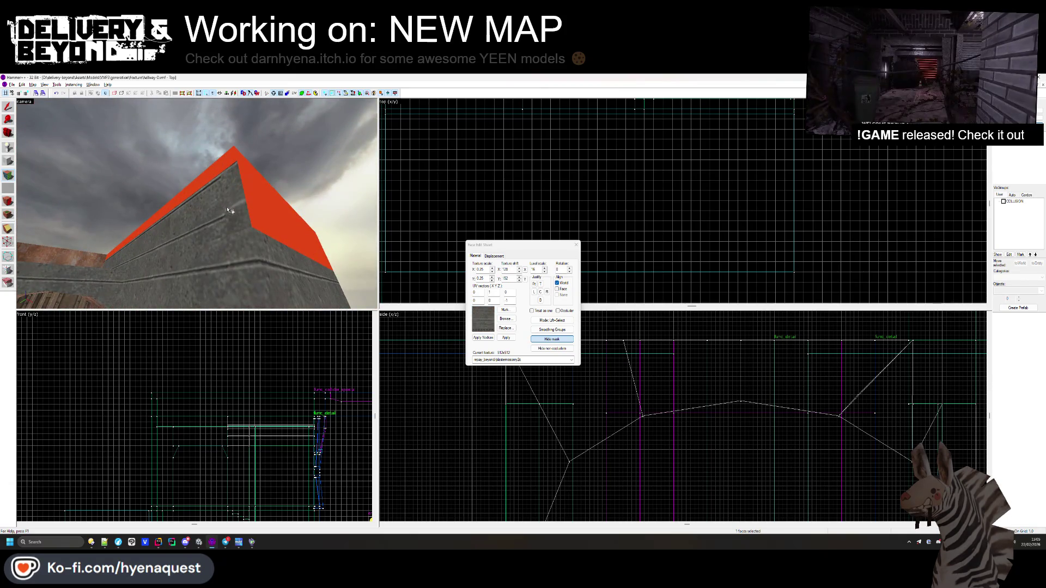
pyautogui.press('z')
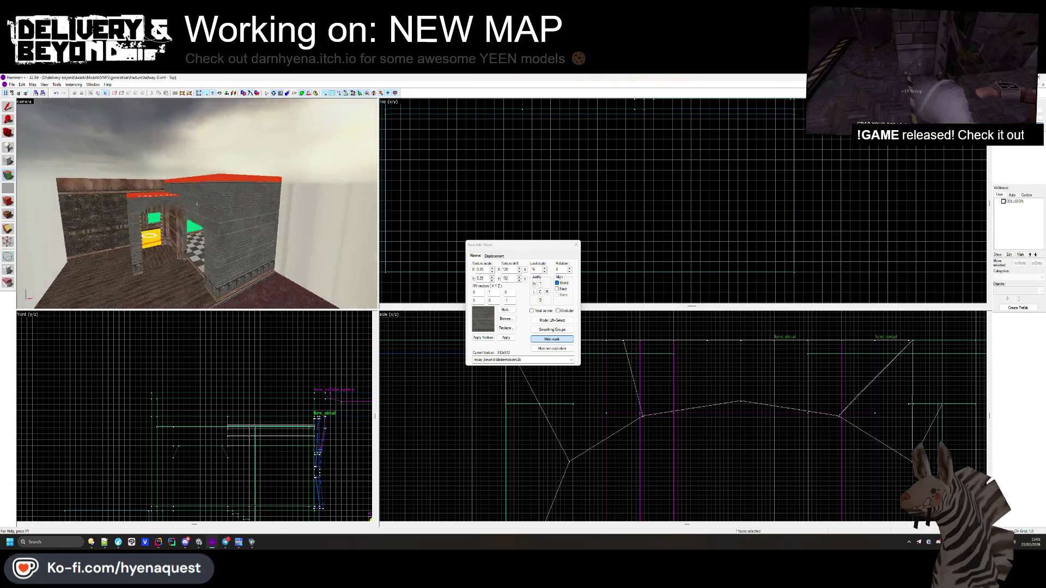
pyautogui.press('z')
pyautogui.click(224, 206)
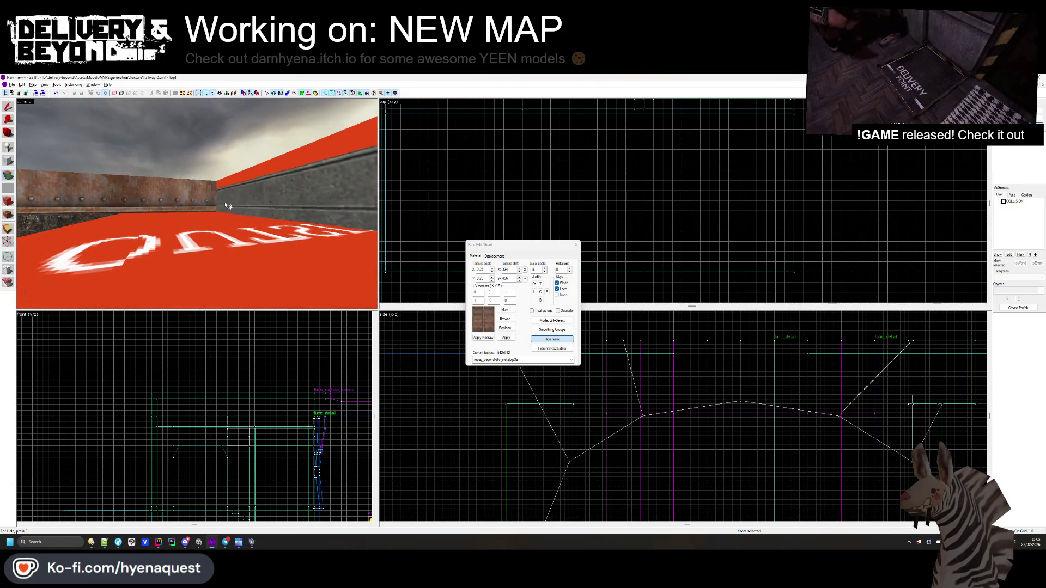
pyautogui.press('z')
pyautogui.press('z')
pyautogui.click(210, 203)
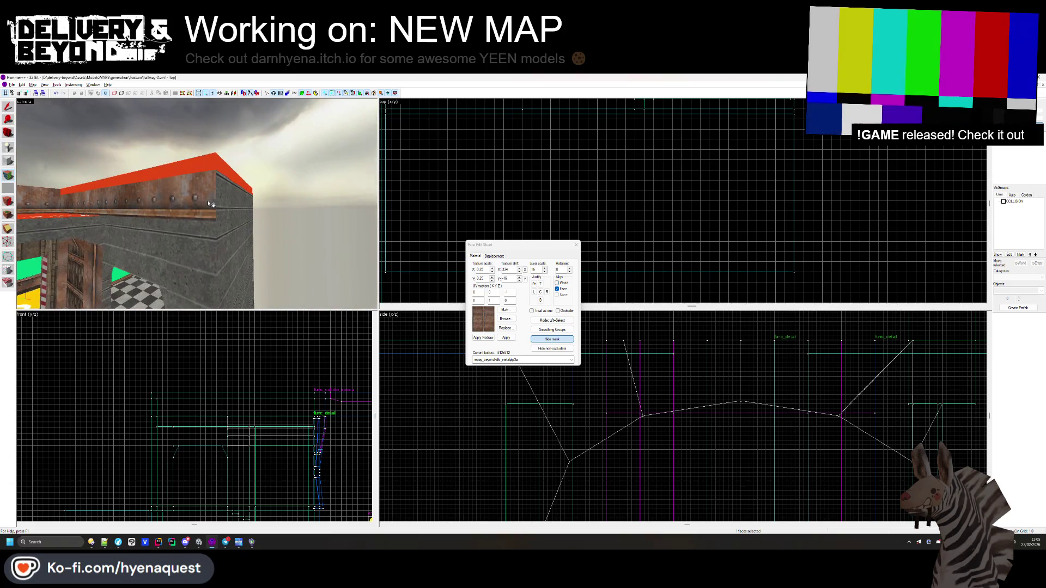
pyautogui.press('z')
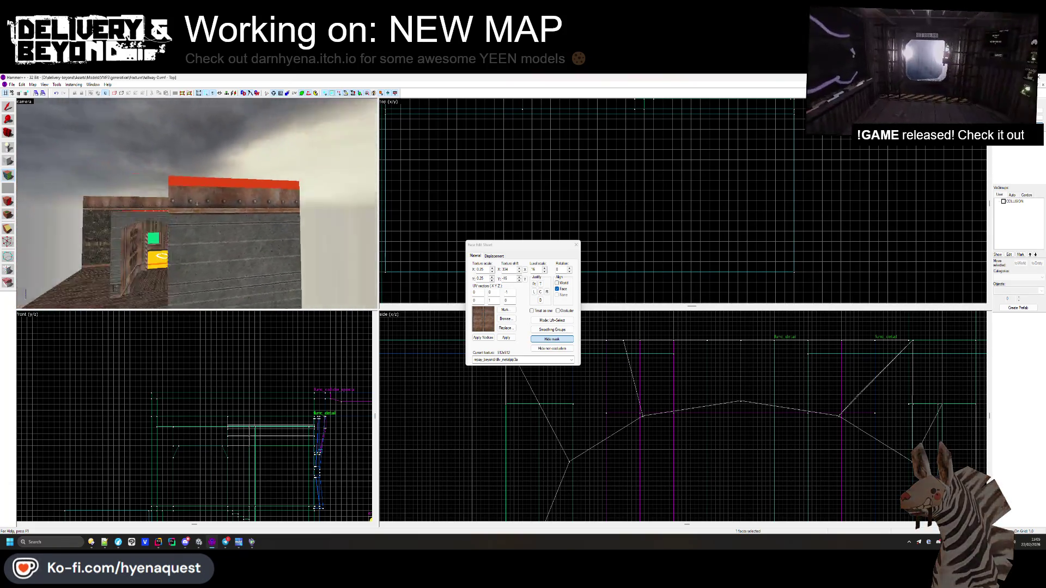
pyautogui.press('s')
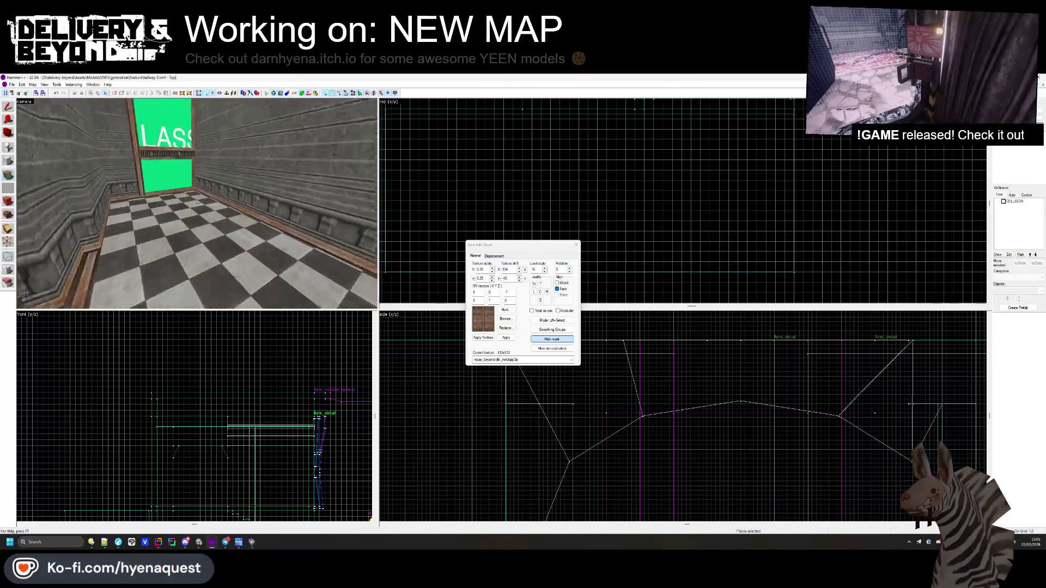
pyautogui.press('w')
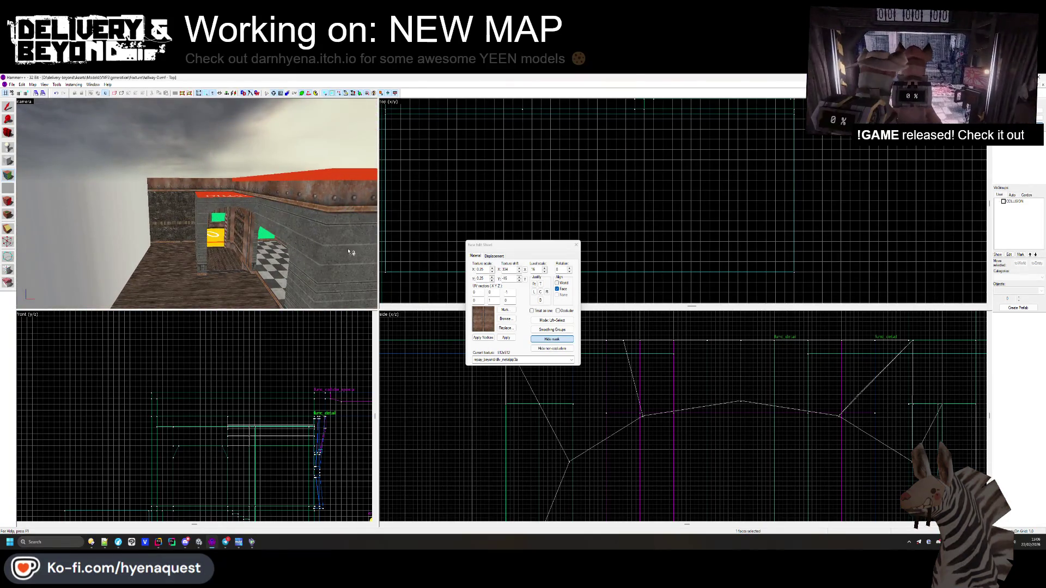
pyautogui.hotkey('shift', 's')
pyautogui.press('w')
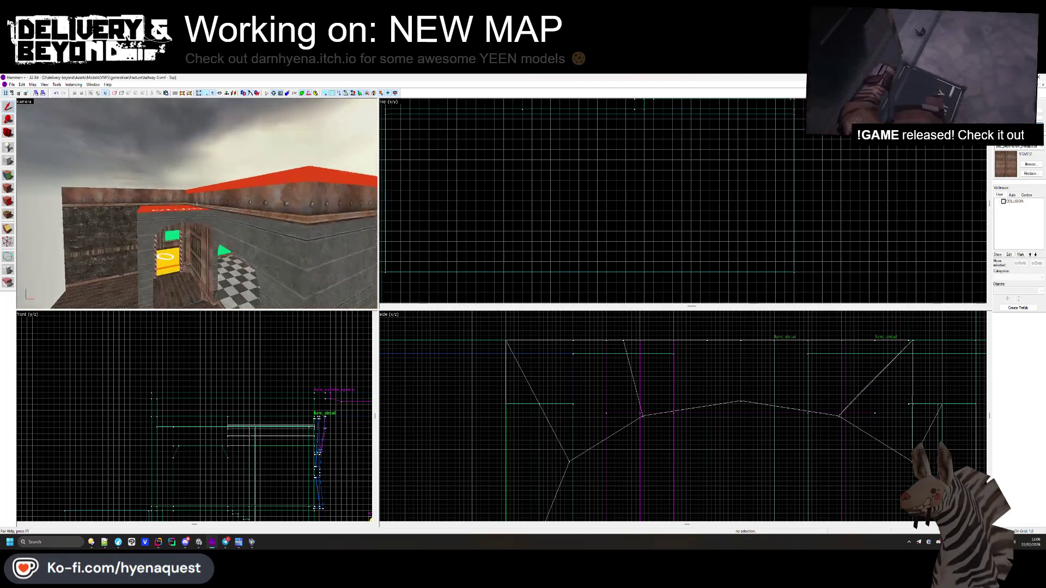
pyautogui.click(187, 227)
# - Draw a new block over the wall top and give it the red OUTSIDE texture
pyautogui.scroll(6, 563, 195)
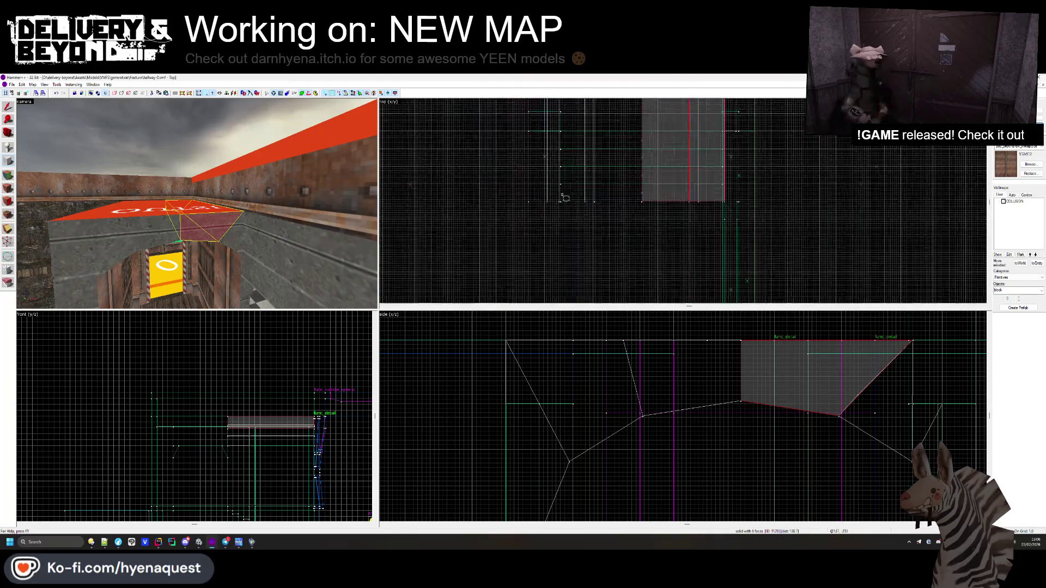
pyautogui.moveTo(547, 191); pyautogui.dragTo(720, 108)
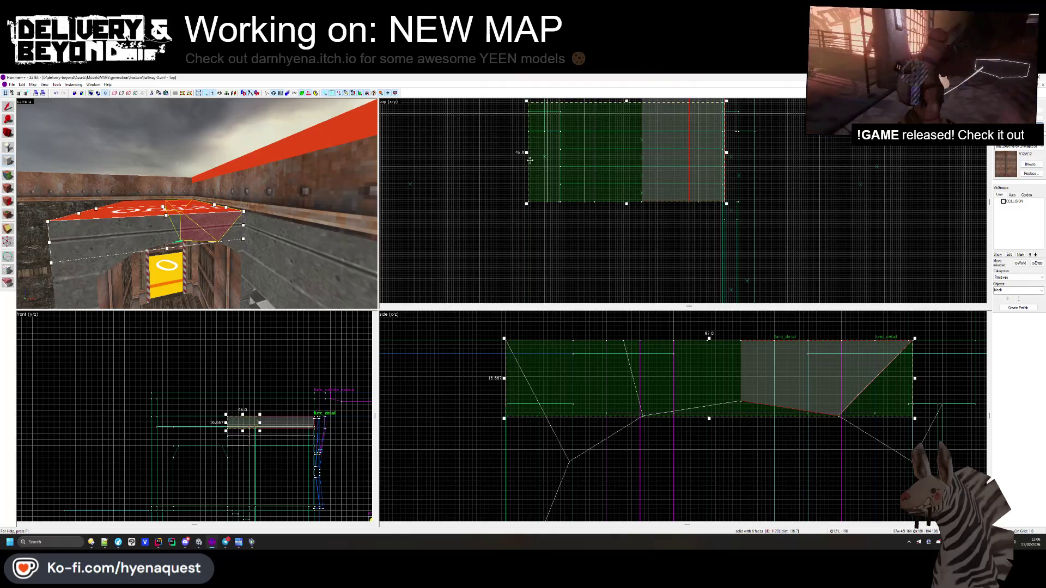
pyautogui.scroll(-6, 574, 270)
pyautogui.scroll(-5, 688, 402)
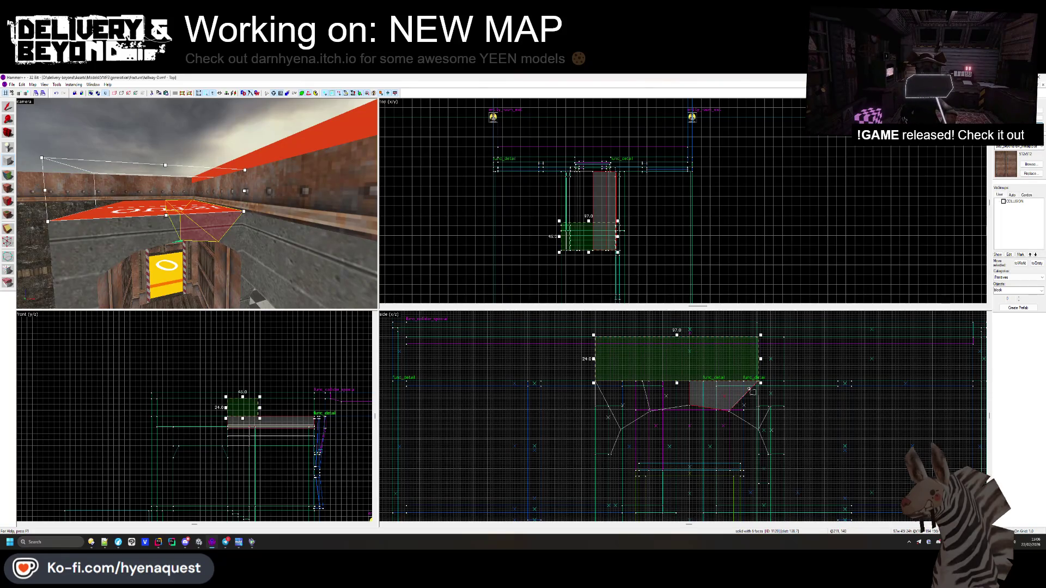
pyautogui.scroll(6, 609, 229)
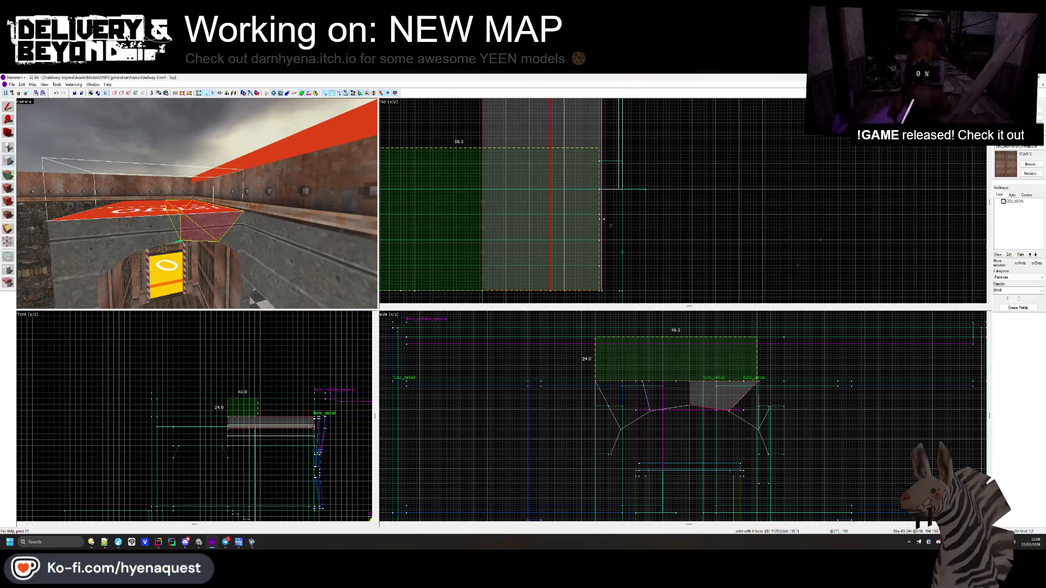
pyautogui.press('Return')
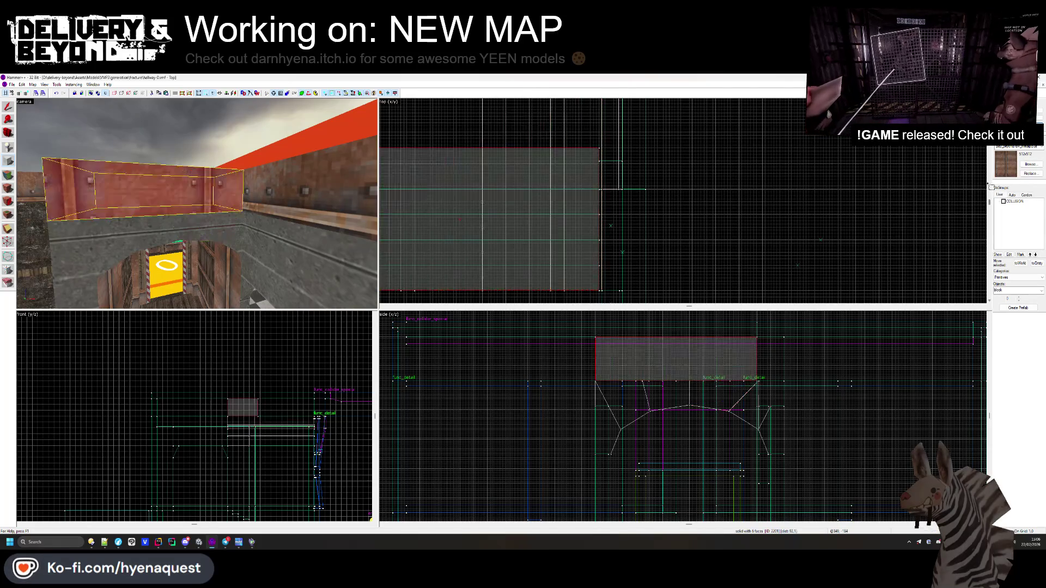
pyautogui.click(12, 175)
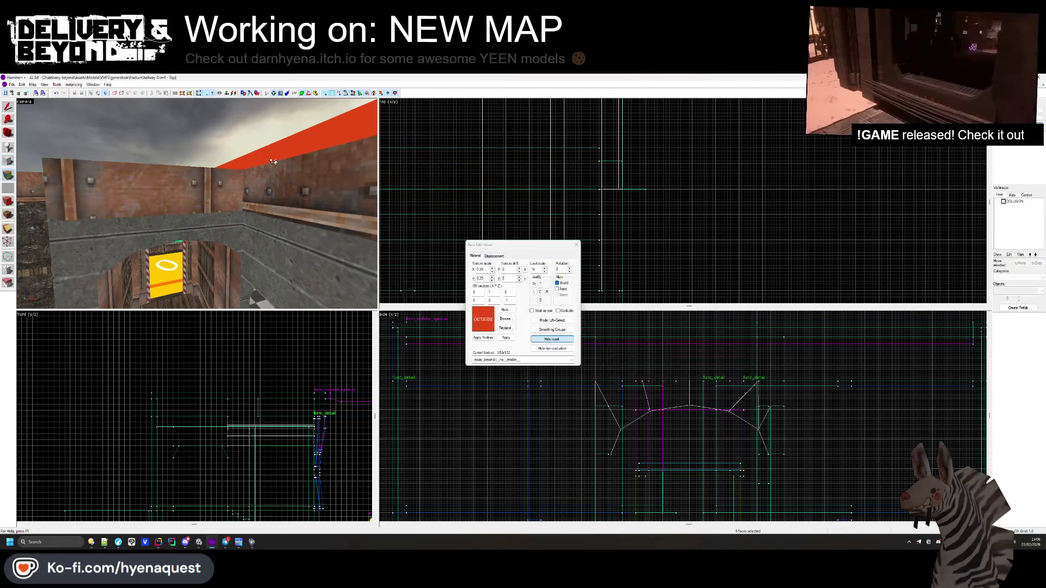
# - Lengthen the red block from 104 to 128 units, then deselect it
pyautogui.hotkey('shift', 's')
pyautogui.click(265, 195)
pyautogui.hotkey('ctrl', 'e')
pyautogui.scroll(2, 655, 204)
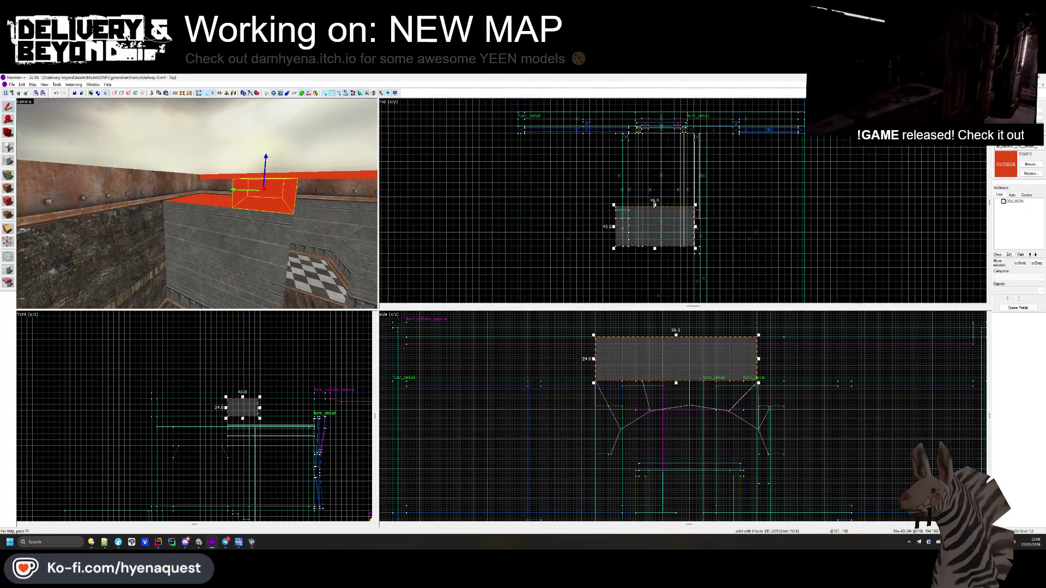
pyautogui.scroll(3, 618, 136)
pyautogui.moveTo(615, 214); pyautogui.dragTo(615, 130)
pyautogui.click(62, 158)
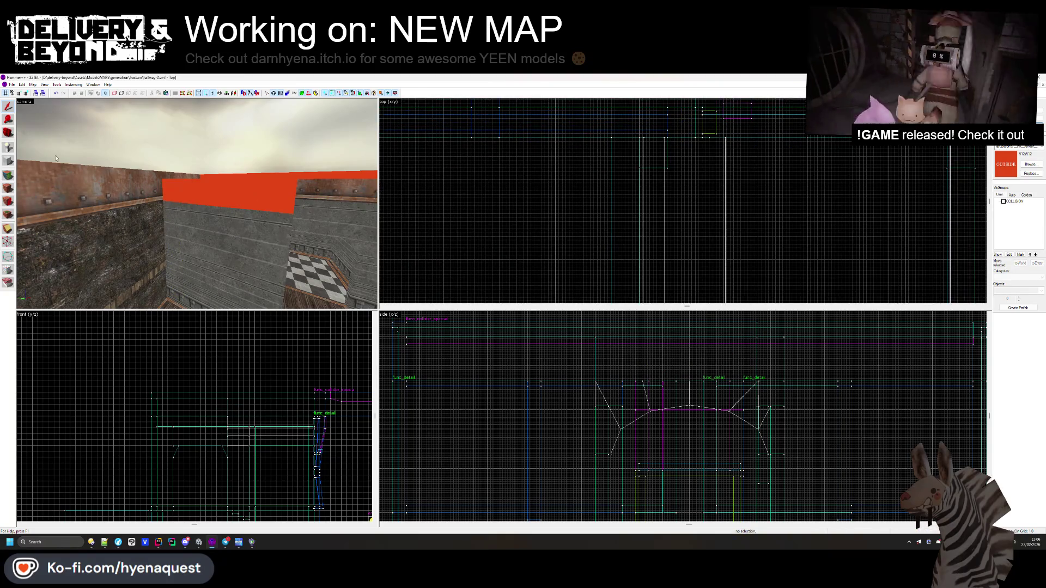
pyautogui.click(8, 175)
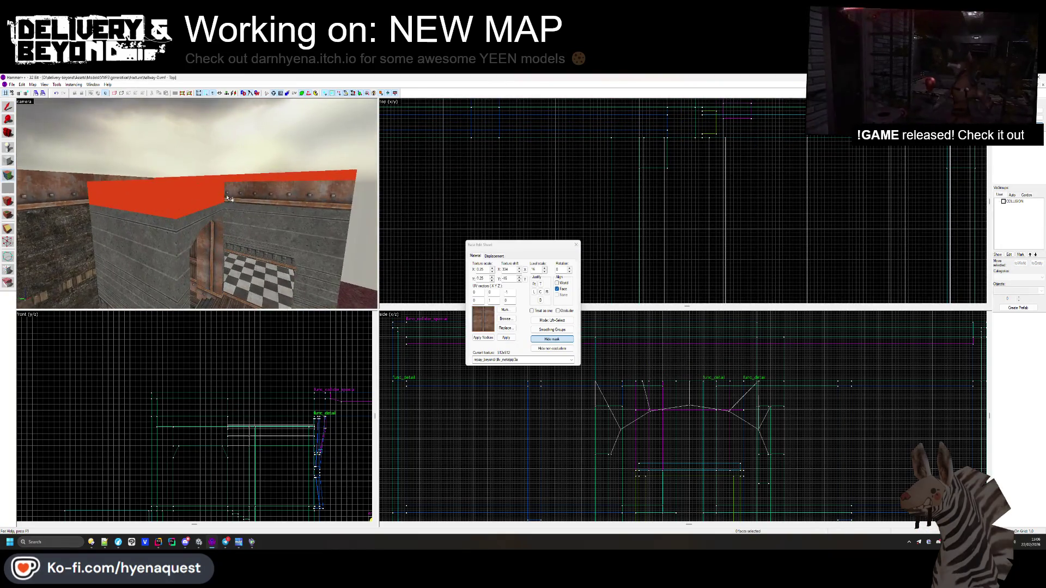
pyautogui.press('s')
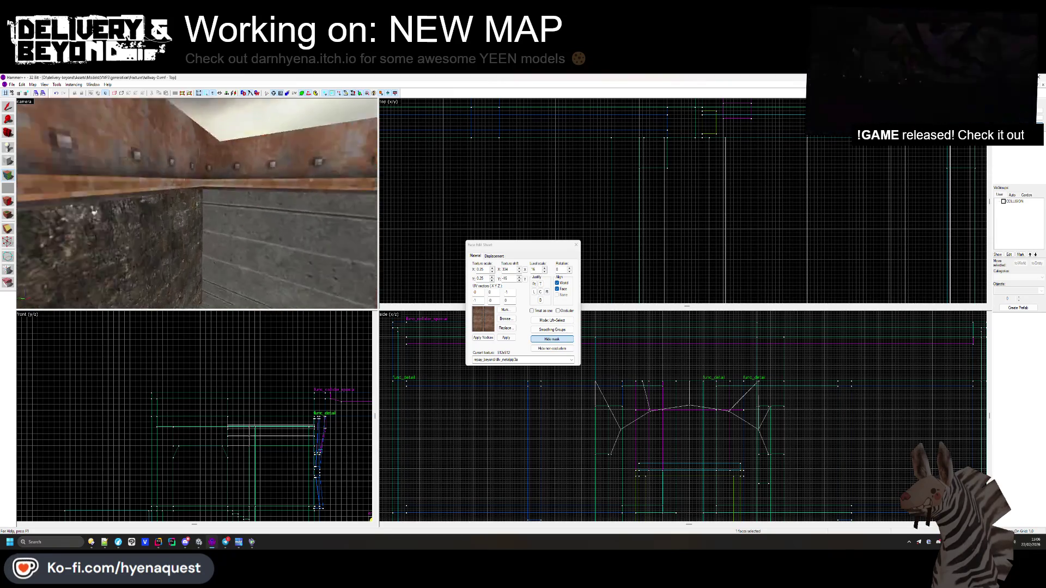
pyautogui.click(576, 246)
pyautogui.press('z')
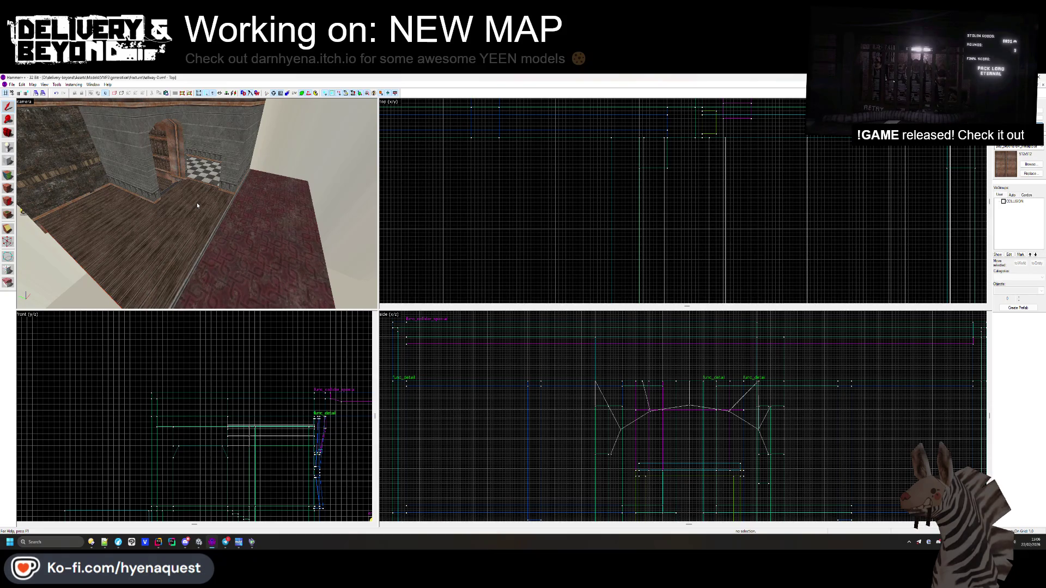
pyautogui.press('z')
pyautogui.press('w')
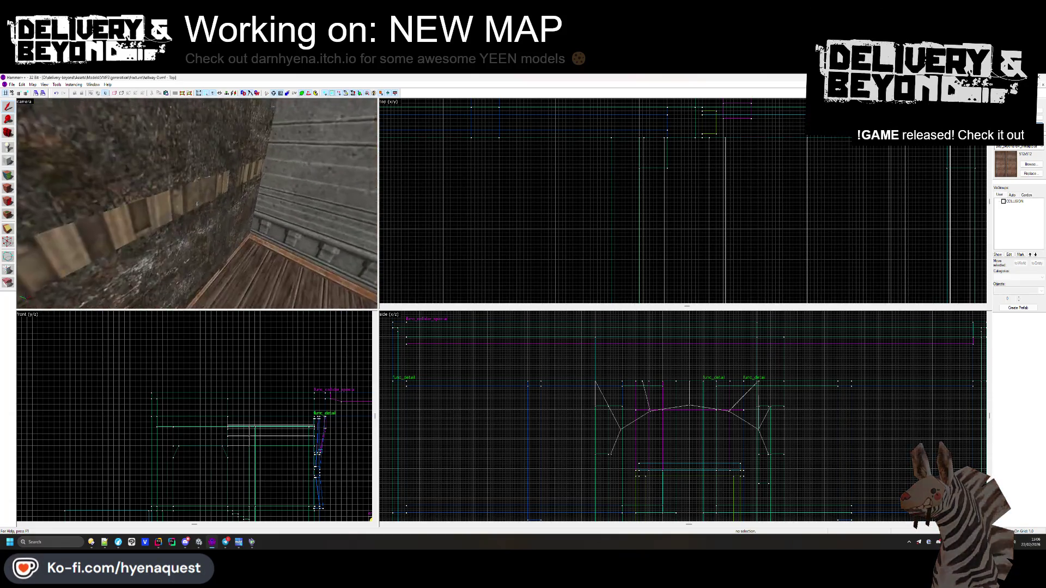
pyautogui.press('z')
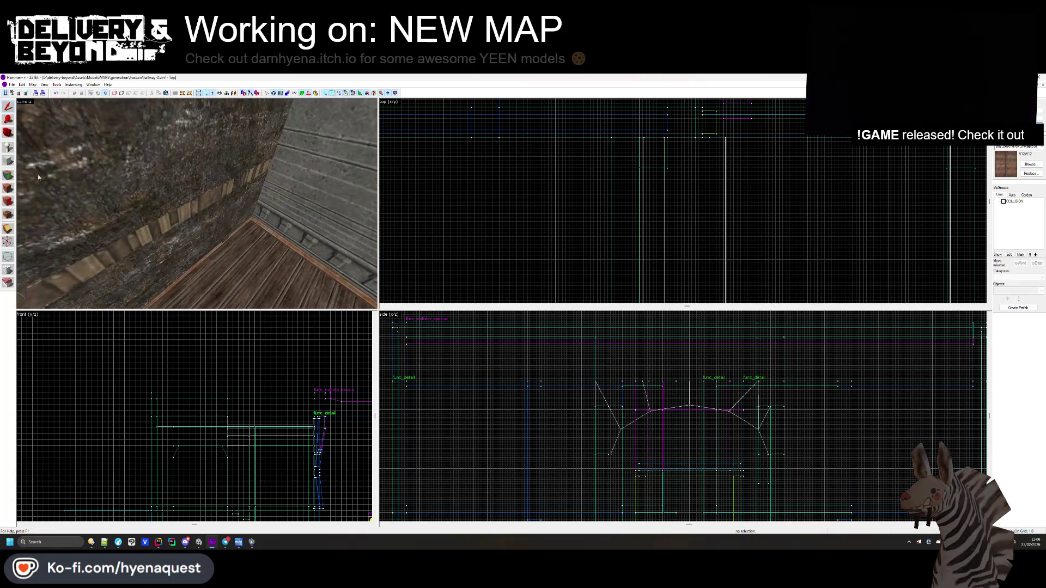
pyautogui.click(157, 230)
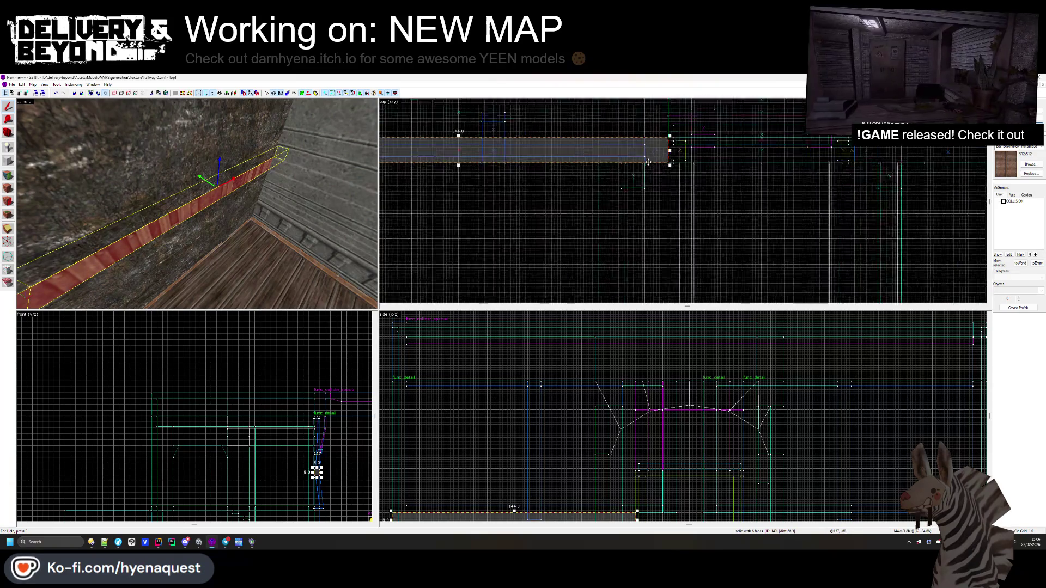
# - Fly up to the baseboard trim and bring up its face texture settings
pyautogui.press('z')
pyautogui.press('w')
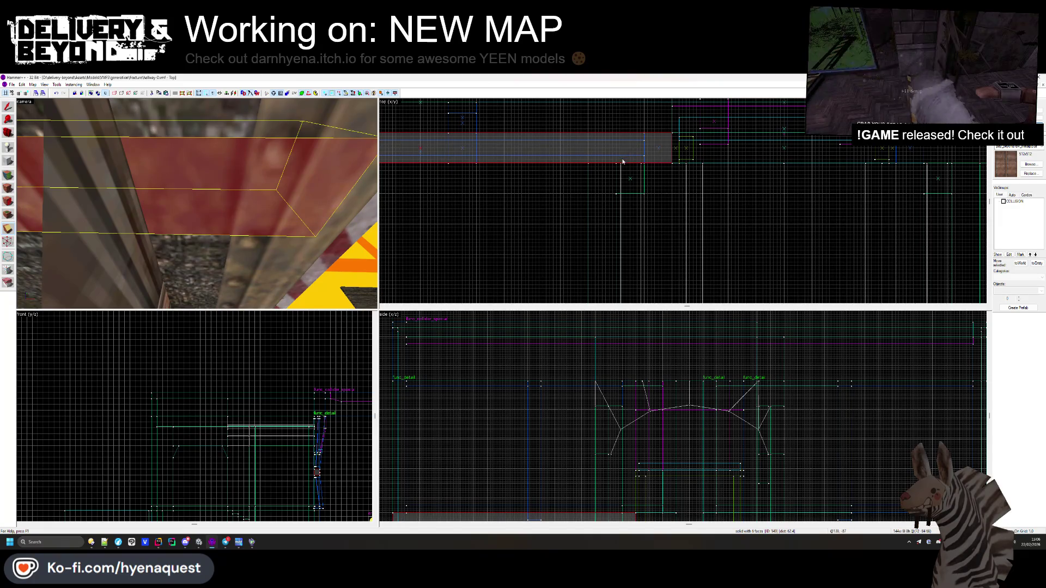
pyautogui.scroll(3, 623, 162)
pyautogui.press('z')
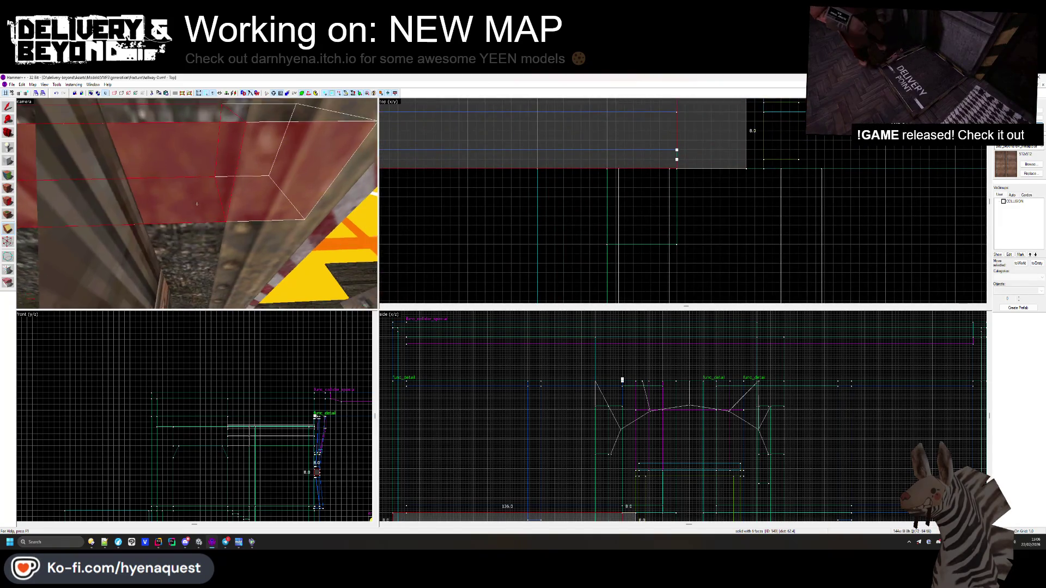
pyautogui.keyDown('ctrl'); pyautogui.click(197, 203); pyautogui.keyUp('ctrl')
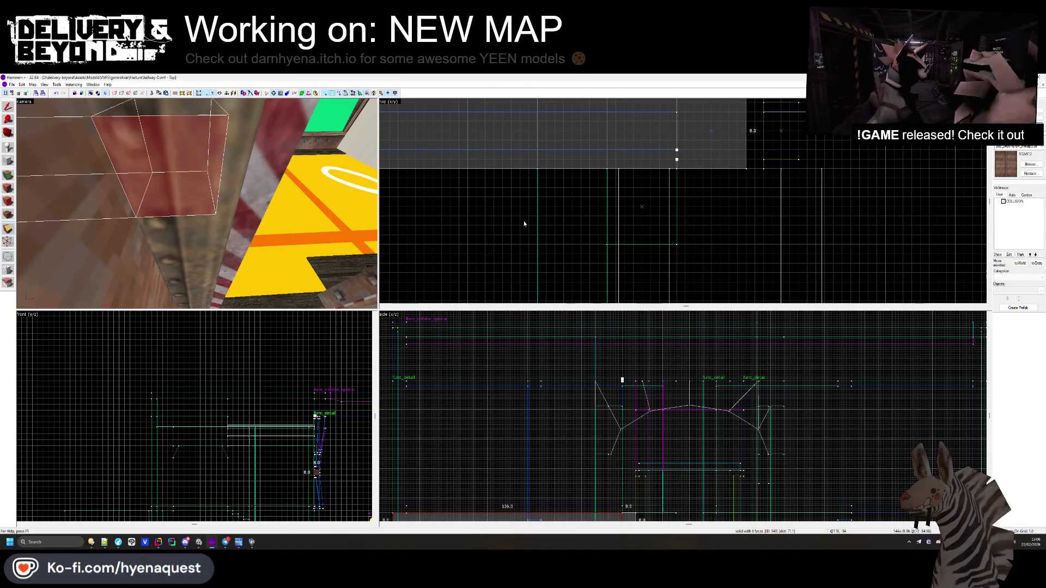
pyautogui.hotkey('shift', 'a')
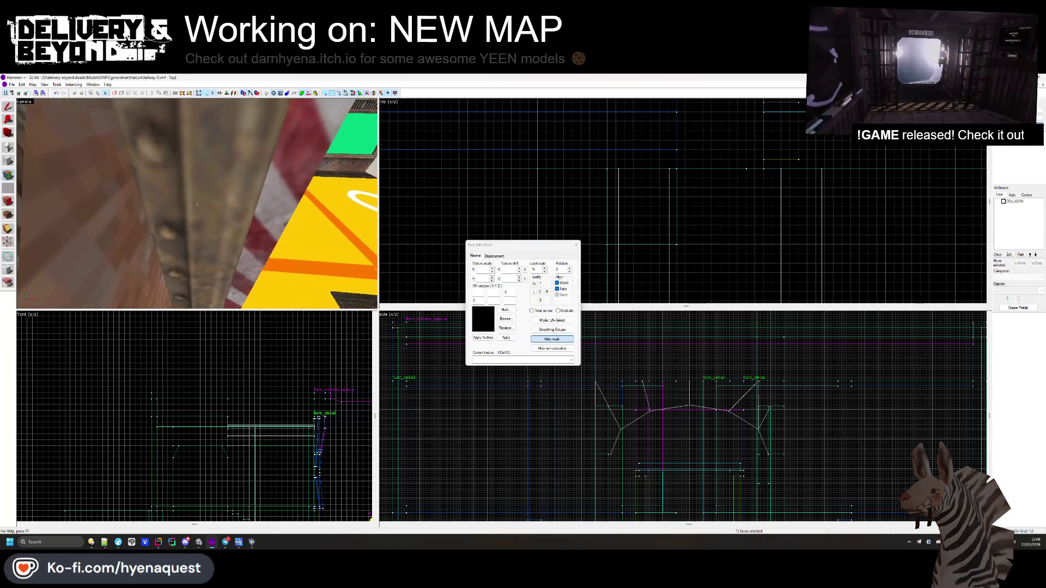
pyautogui.press('z')
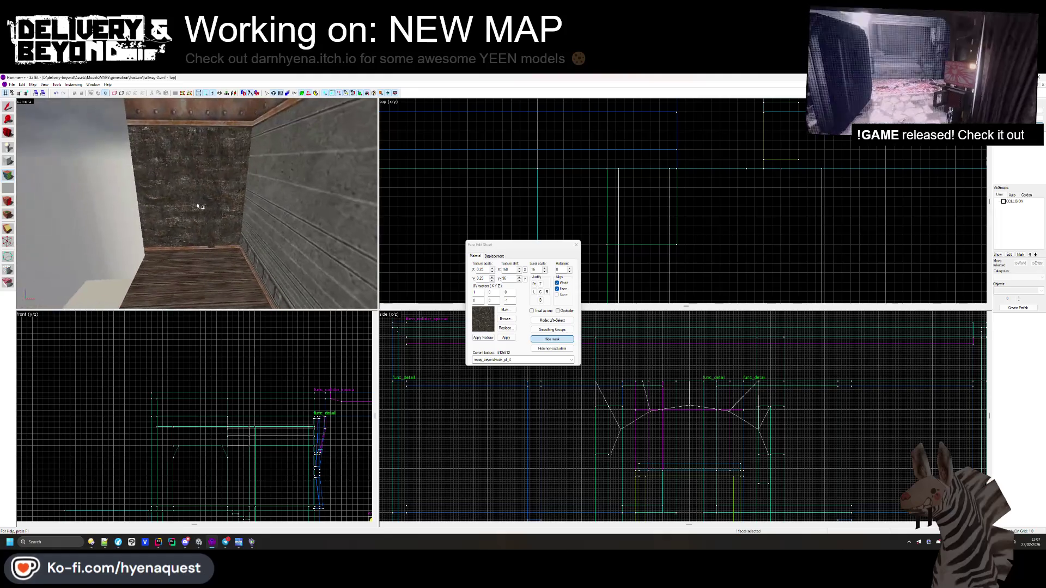
pyautogui.press('z')
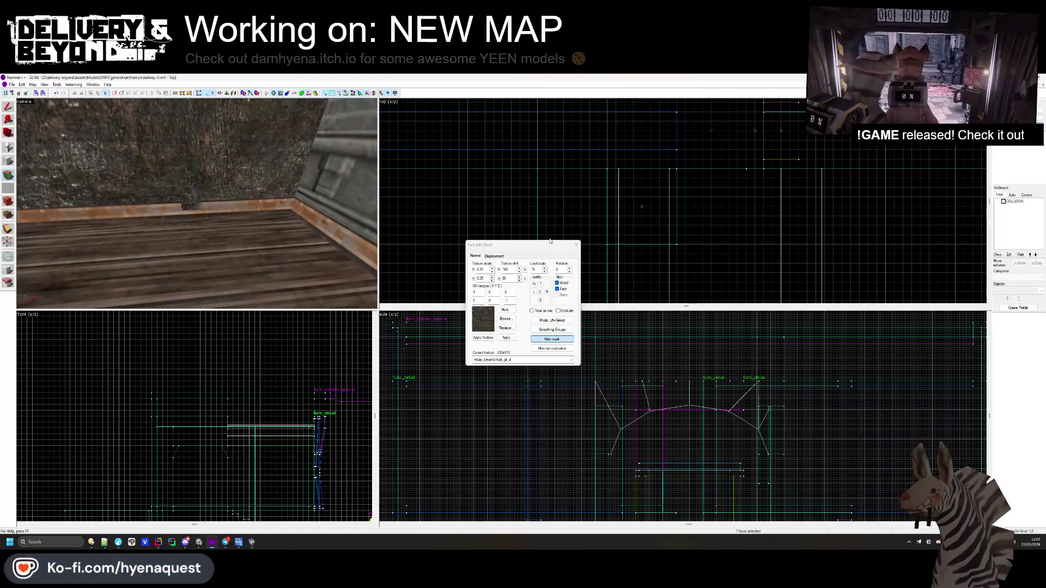
# - Select the baseboard brush and apply a new trim texture to its faces
pyautogui.click(576, 245)
pyautogui.click(187, 198)
pyautogui.click(185, 205)
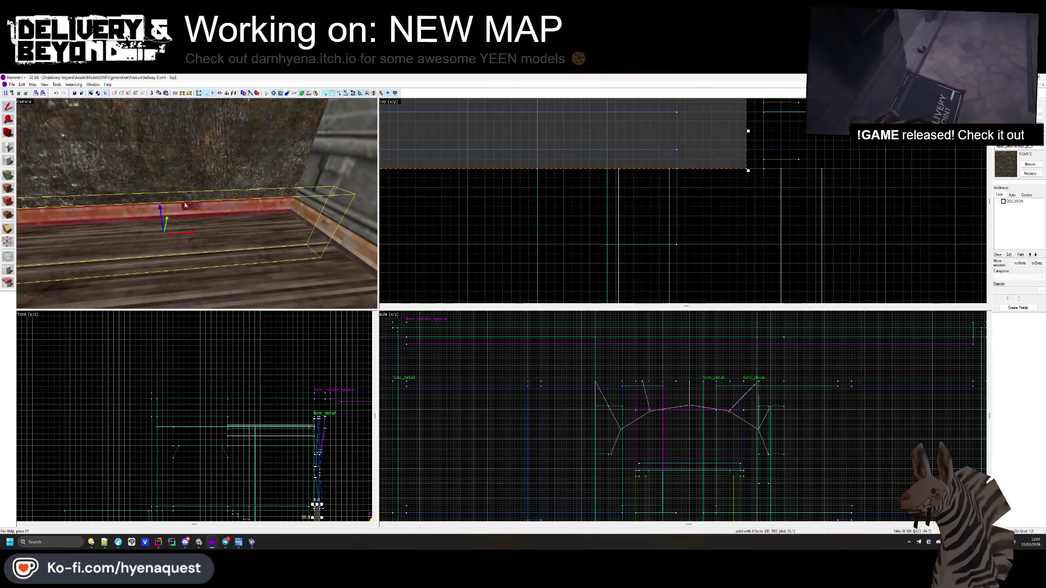
pyautogui.hotkey('shift', 'a')
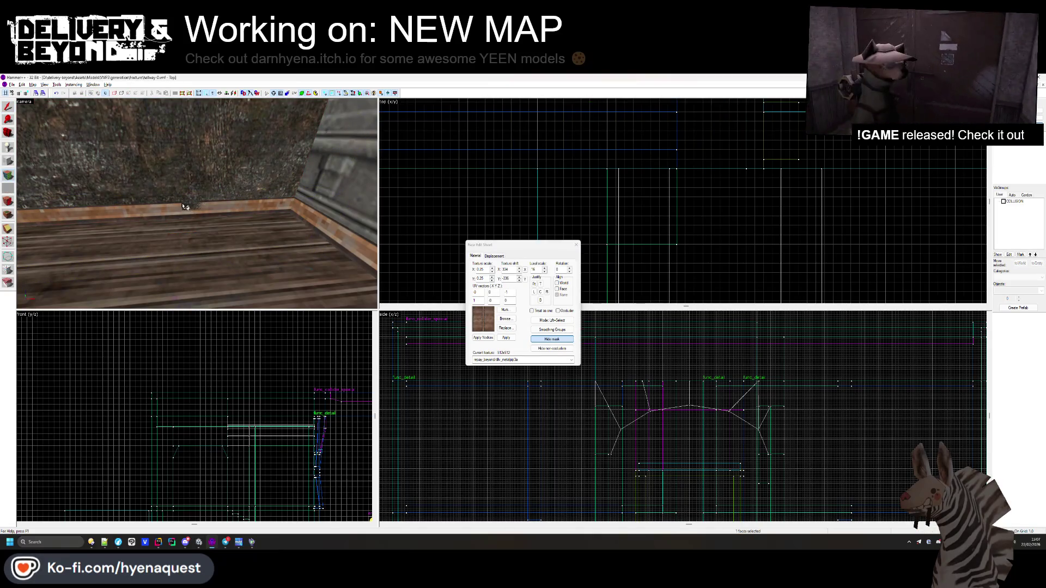
pyautogui.press('w')
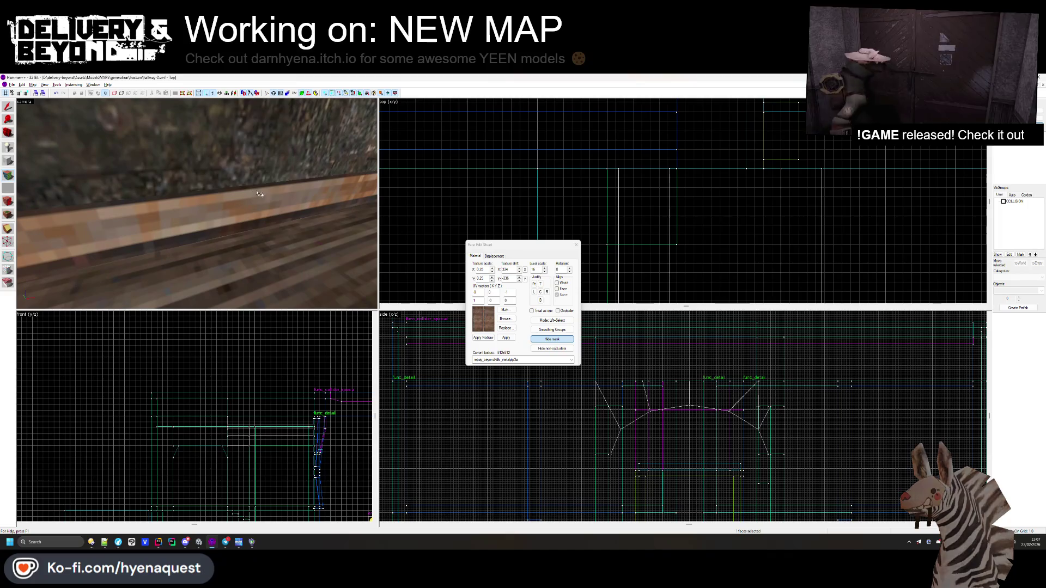
pyautogui.press('z')
pyautogui.click(576, 246)
# - Select the tall vertical brush by the wall, inspect it, then clear the selection
pyautogui.click(215, 241)
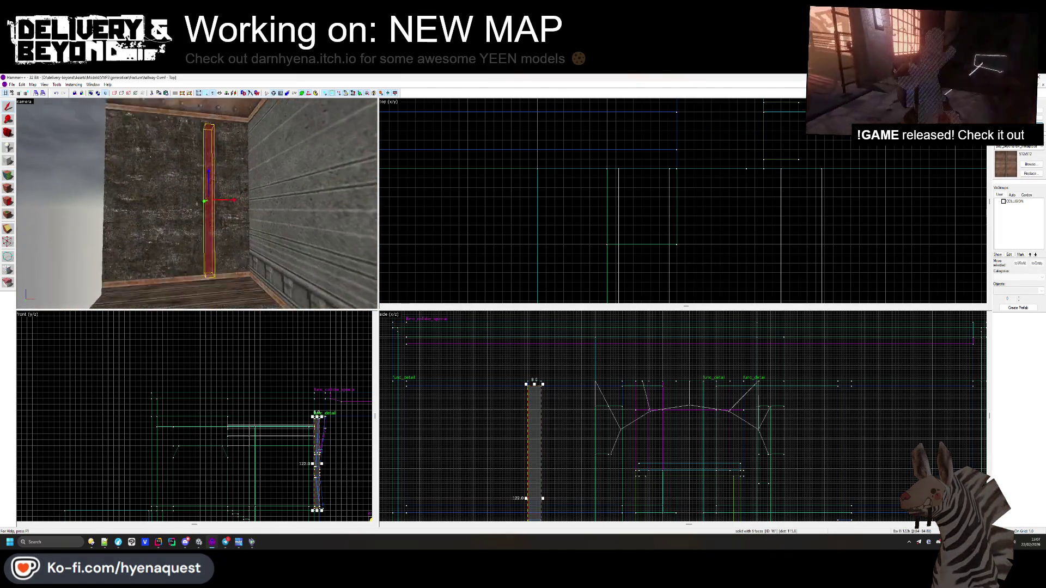
pyautogui.press('z')
pyautogui.press('w')
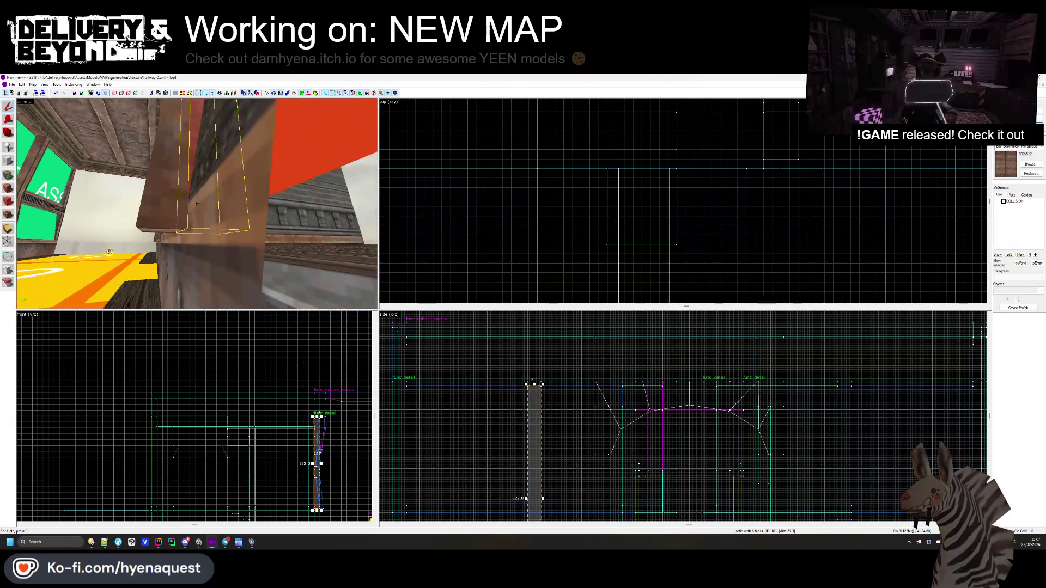
pyautogui.press('z')
pyautogui.scroll(3, 511, 505)
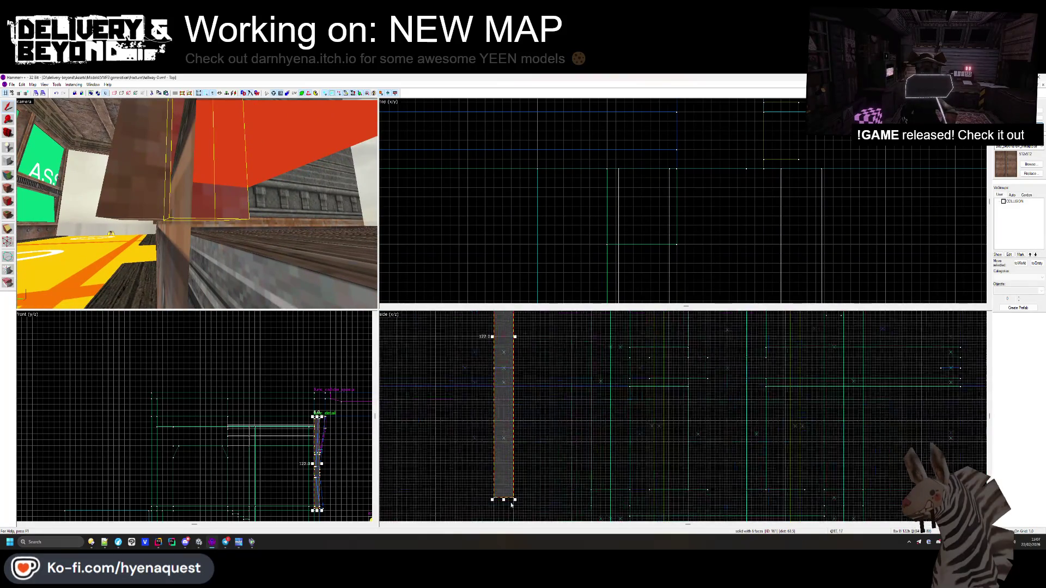
pyautogui.click(467, 452)
# - Fly through the doorway to the room corner and give the upper left wall striped masonry
pyautogui.press('z')
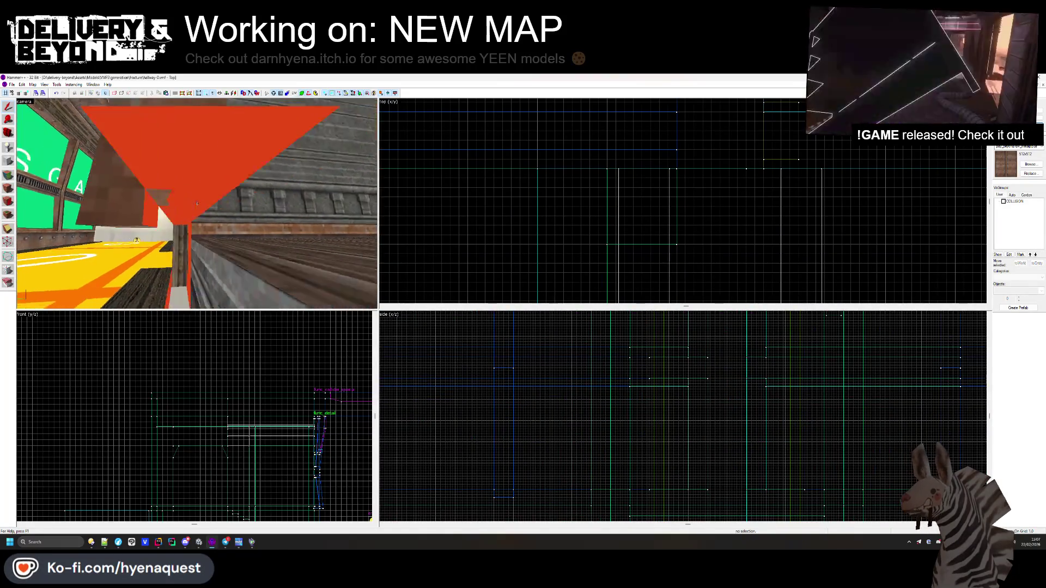
pyautogui.press('z')
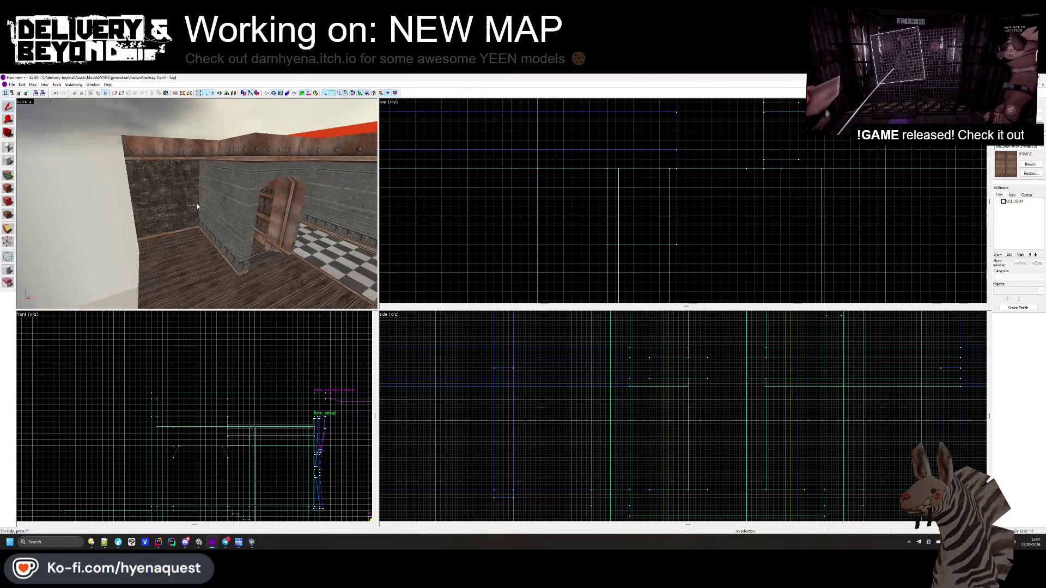
pyautogui.press('z')
pyautogui.press('w')
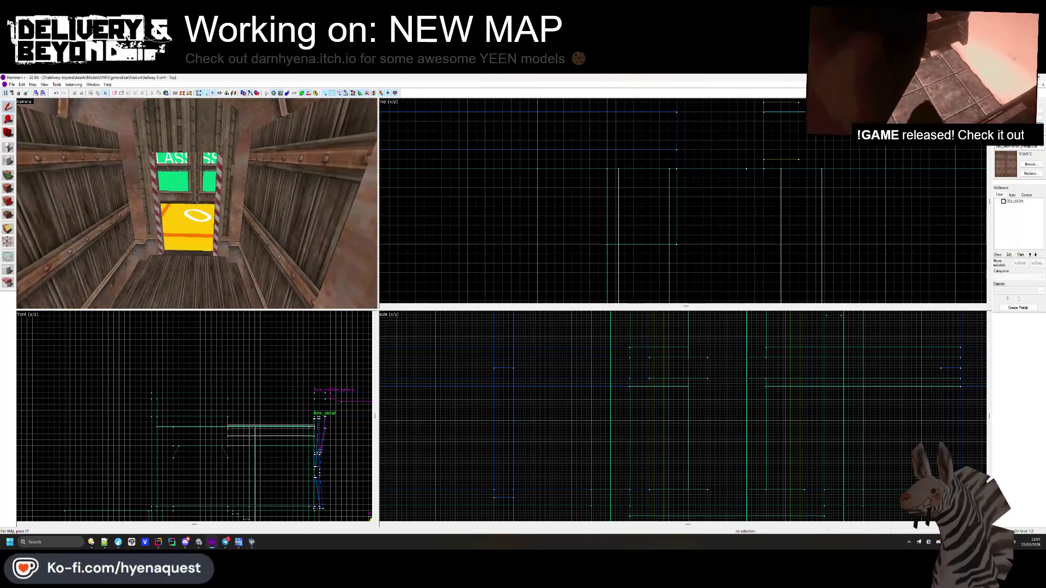
pyautogui.press('z')
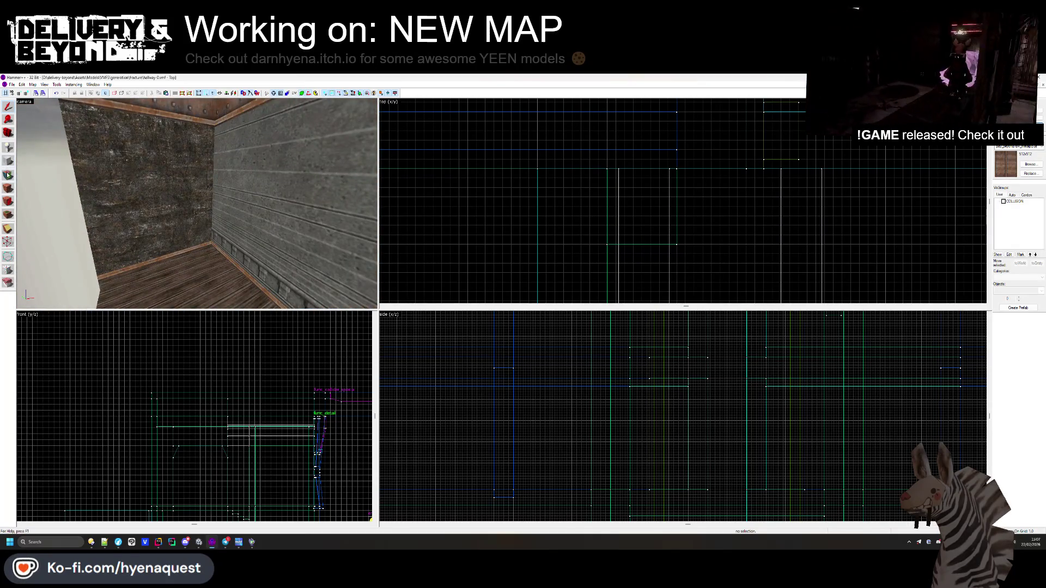
pyautogui.hotkey('shift', 'a')
pyautogui.click(192, 163)
# - Apply the striped masonry texture to the lower and upper bands of the left wall
pyautogui.rightClick(197, 210)
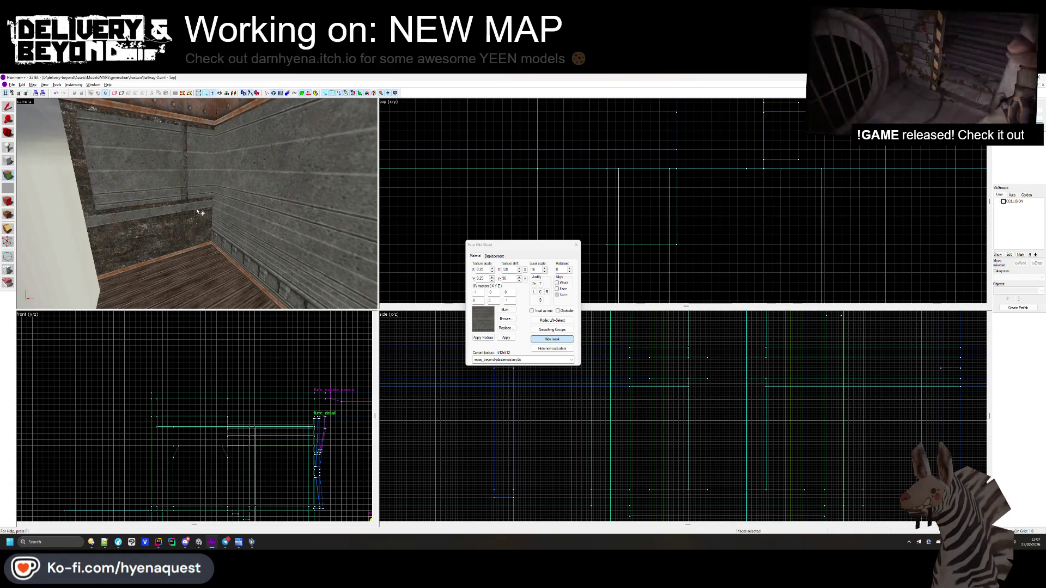
pyautogui.rightClick(205, 233)
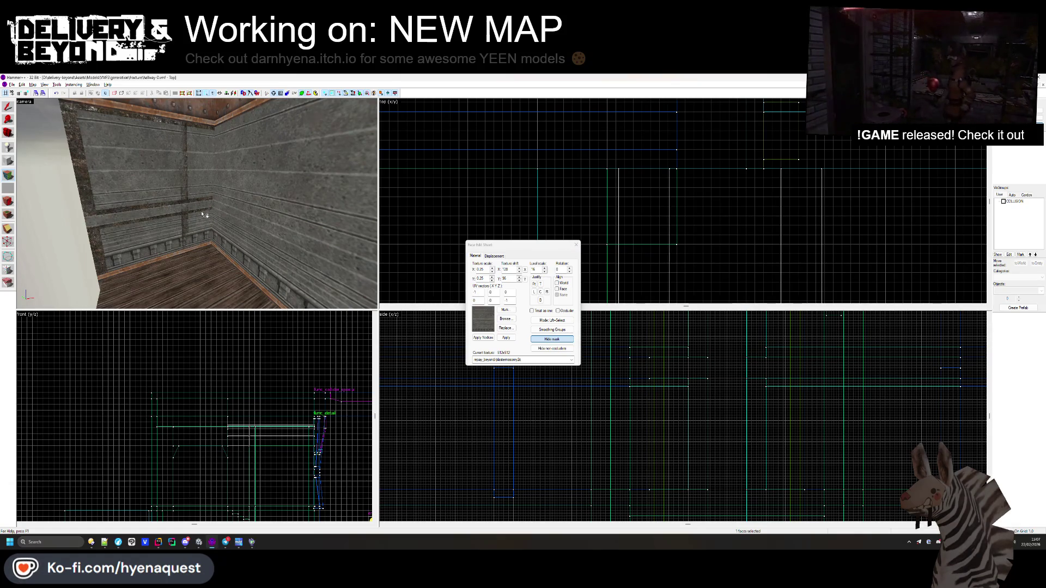
pyautogui.rightClick(202, 131)
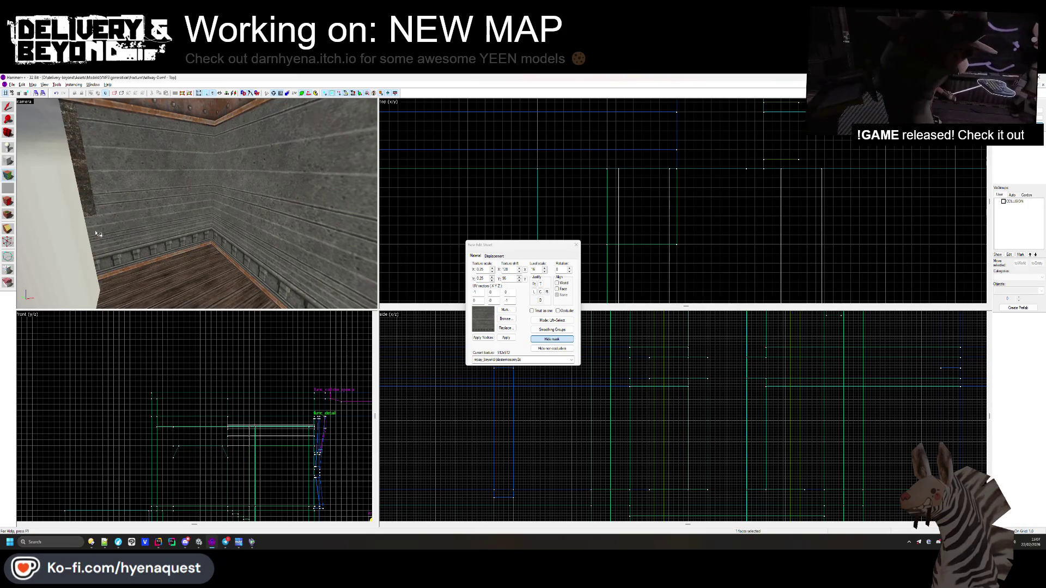
pyautogui.press('s')
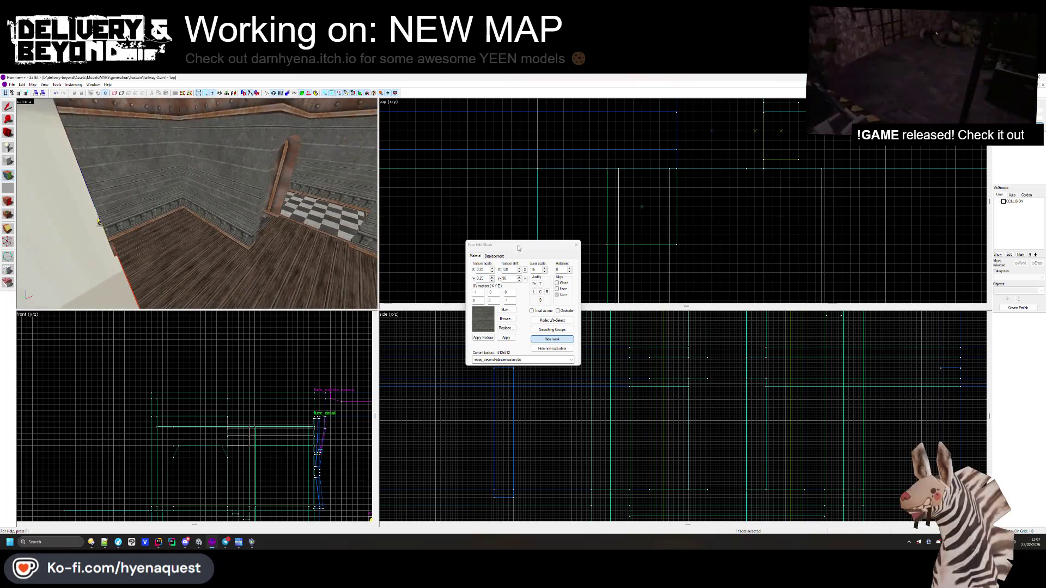
pyautogui.click(570, 246)
# - Look over the hallway room and its wooden floor, then bring up the File menu
pyautogui.press('z')
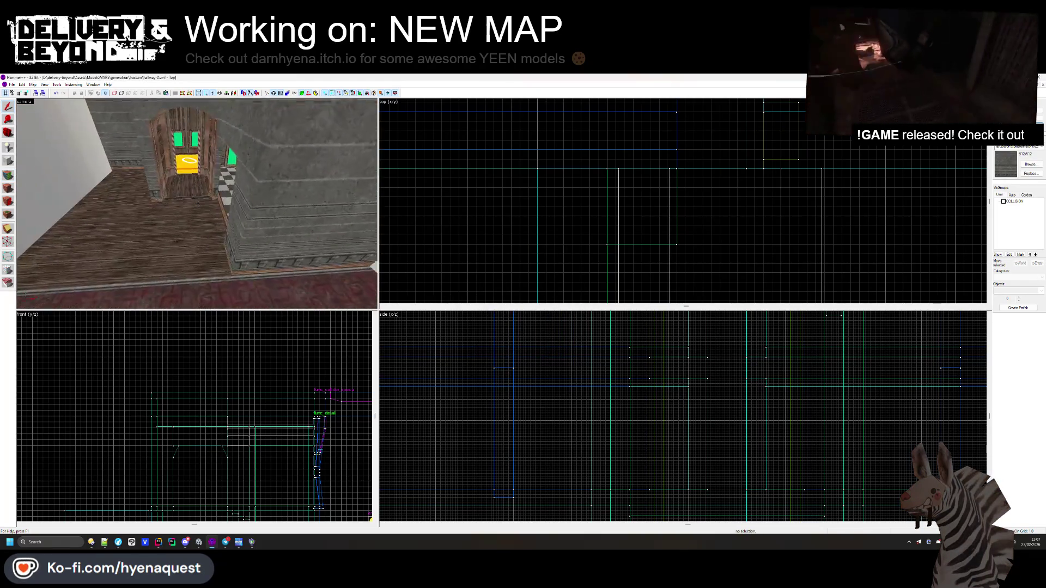
pyautogui.press('w')
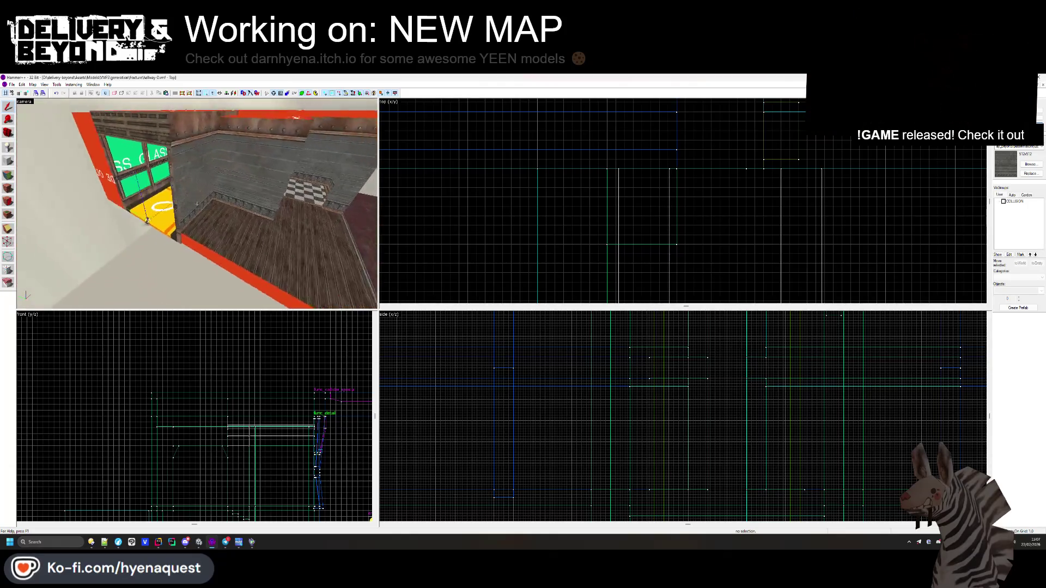
pyautogui.press('s')
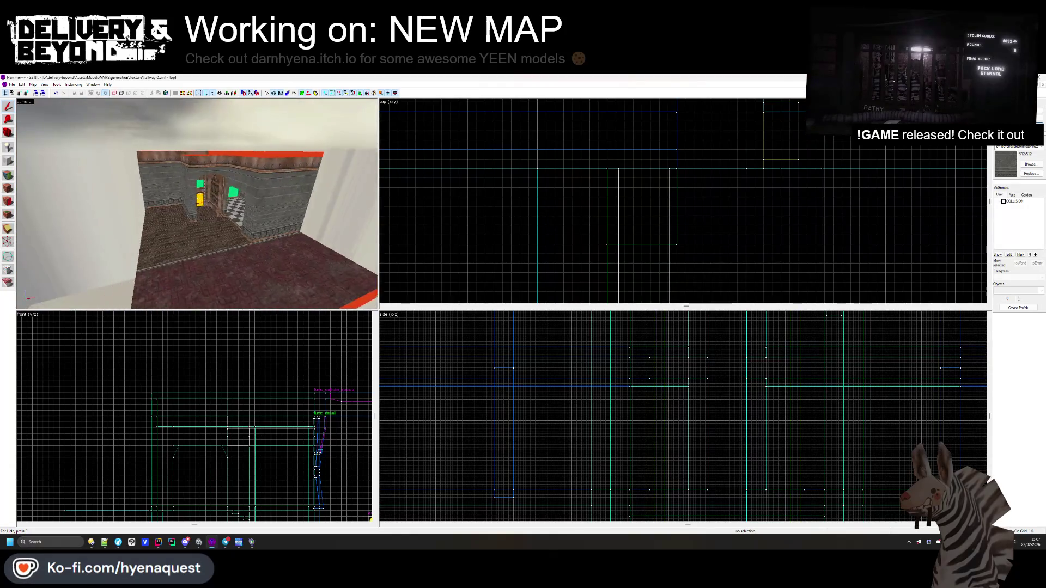
pyautogui.press('s')
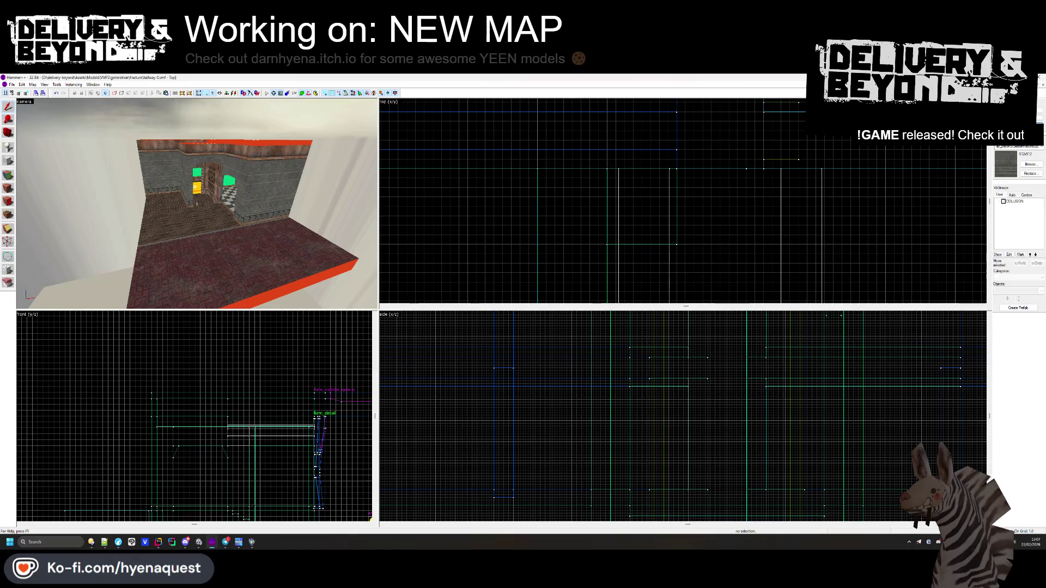
pyautogui.press('a')
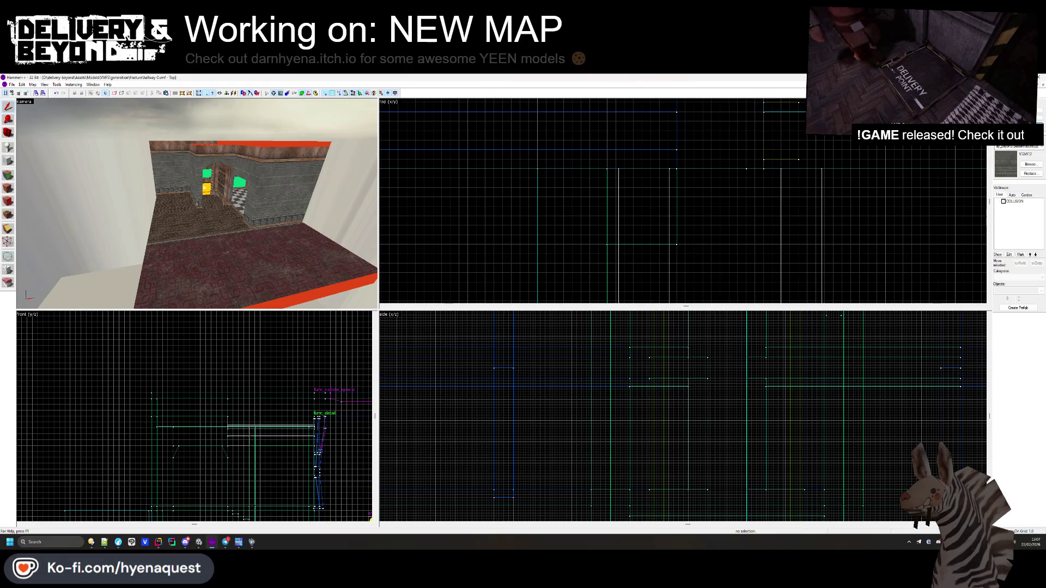
pyautogui.press('w')
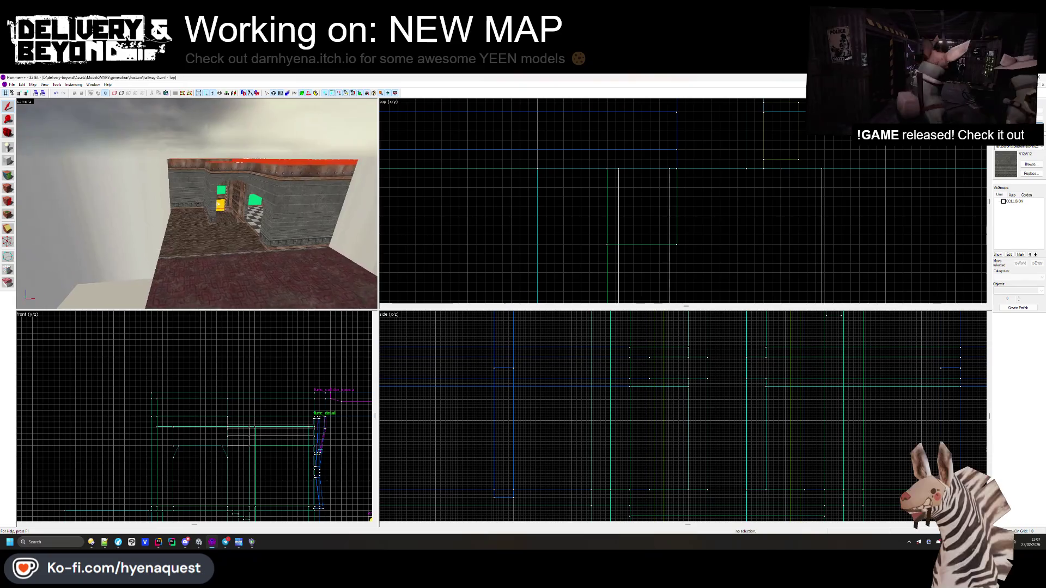
pyautogui.press('z')
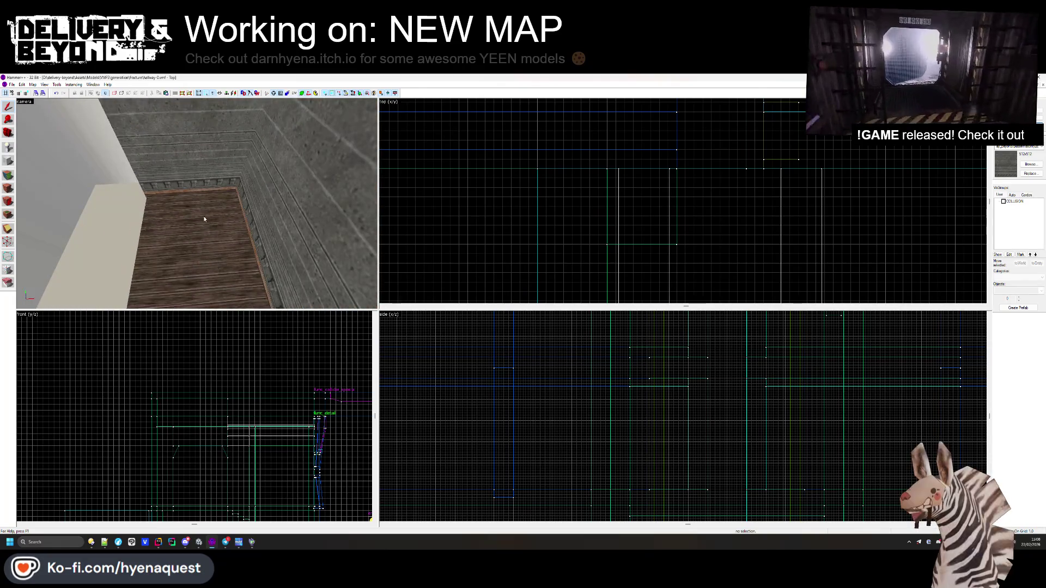
pyautogui.click(12, 84)
# - Open apartment-0.vmf and fly the camera into its kitchen
pyautogui.click(22, 100)
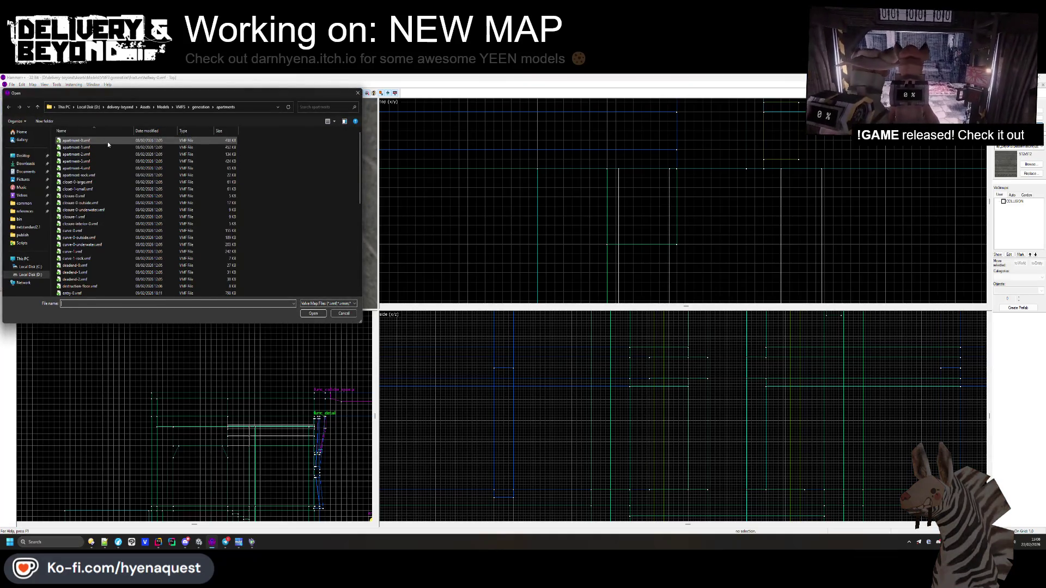
pyautogui.doubleClick(107, 141)
pyautogui.press('z')
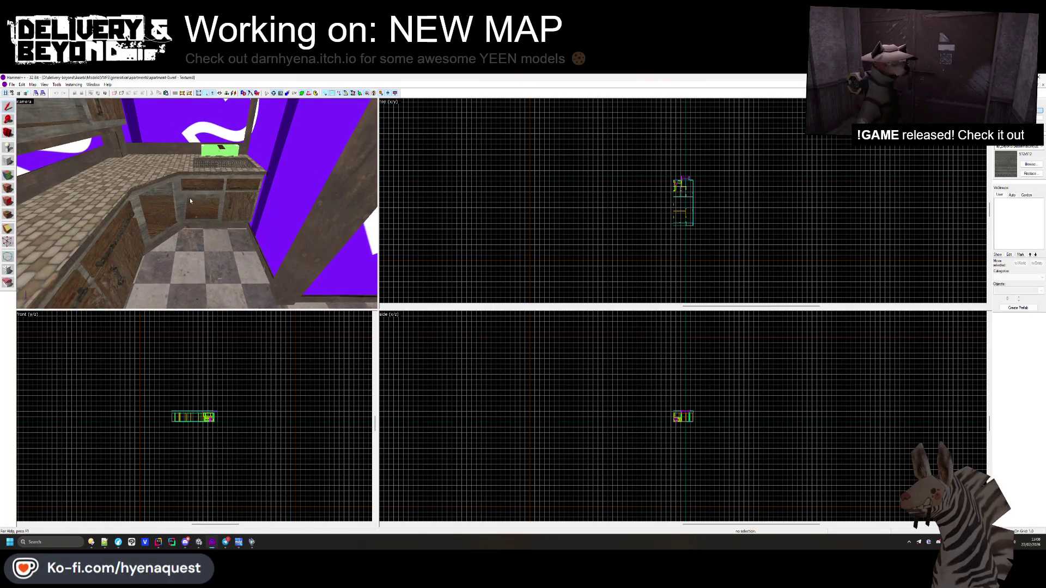
pyautogui.press('z')
pyautogui.press('Escape')
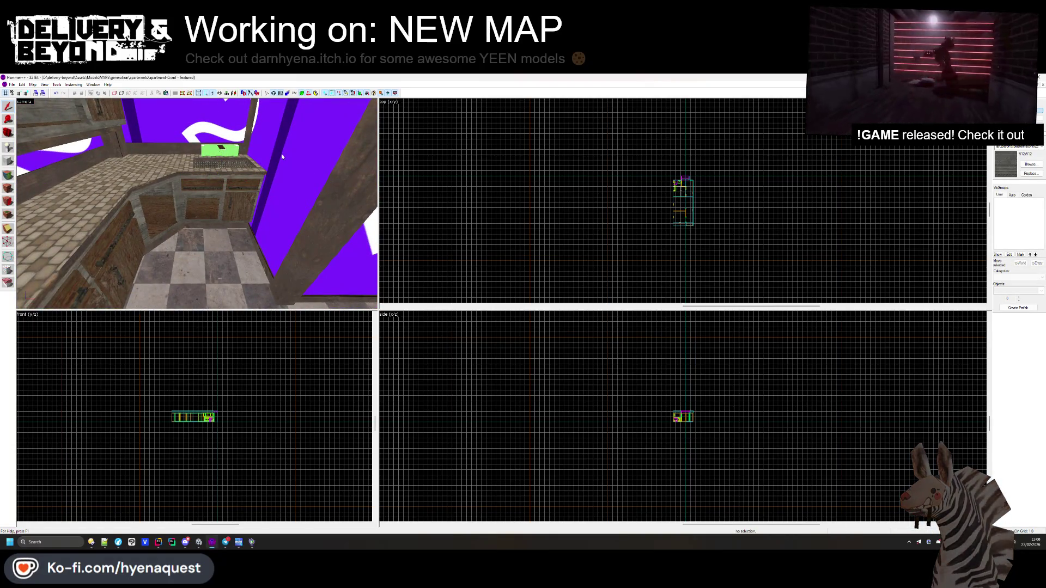
pyautogui.press('z')
pyautogui.press('s')
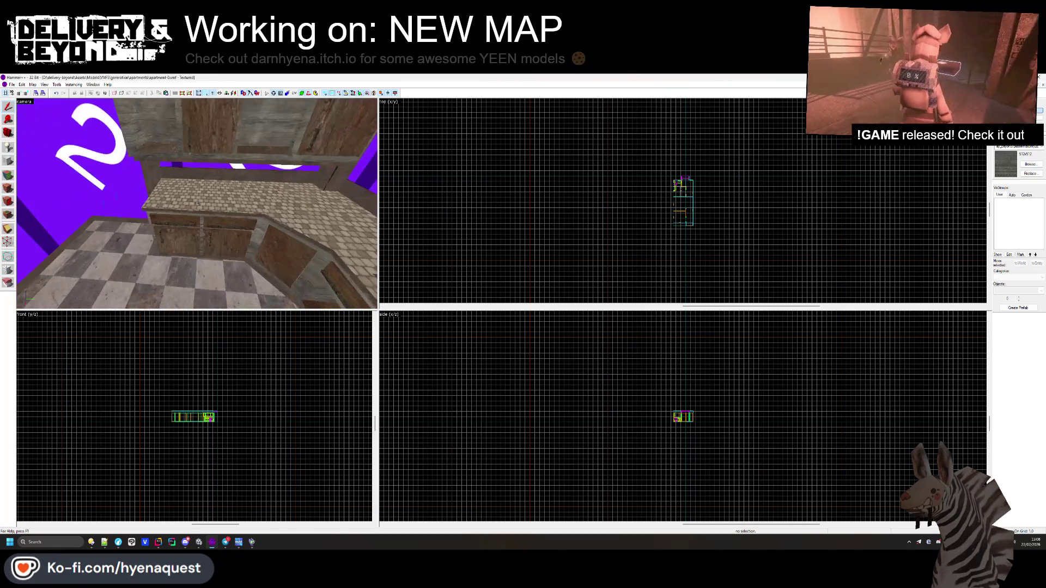
pyautogui.press('Escape')
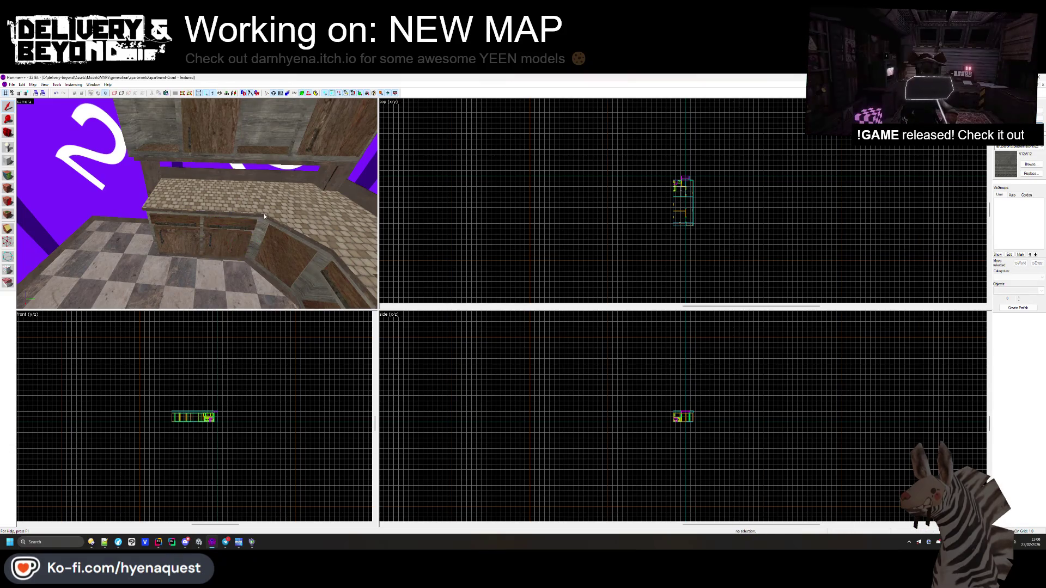
# - Select the cabinet and countertop brushes together and copy them
pyautogui.keyDown('ctrl'); pyautogui.click(200, 209); pyautogui.keyUp('ctrl')
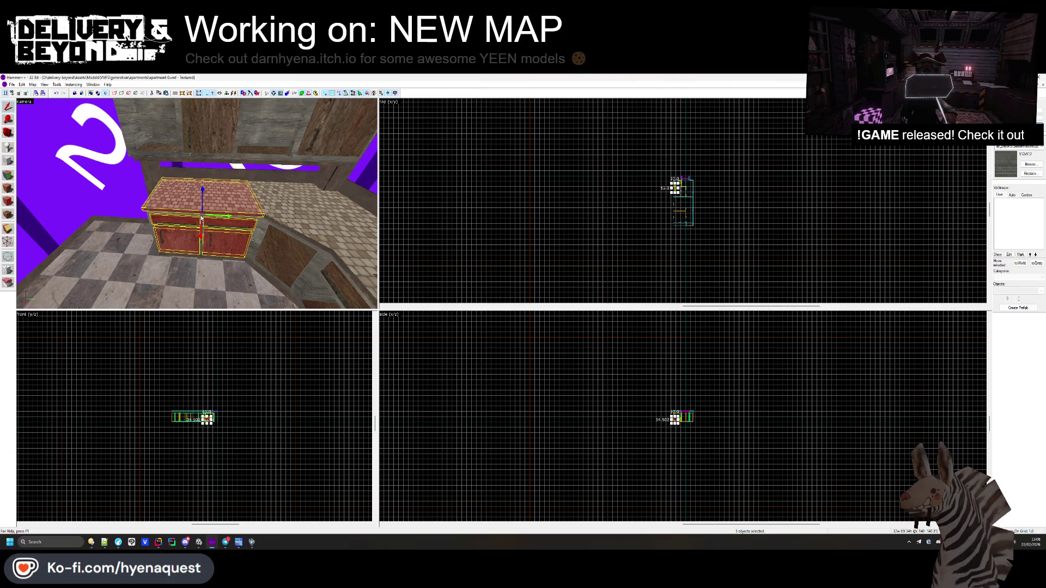
pyautogui.scroll(5, 196, 216)
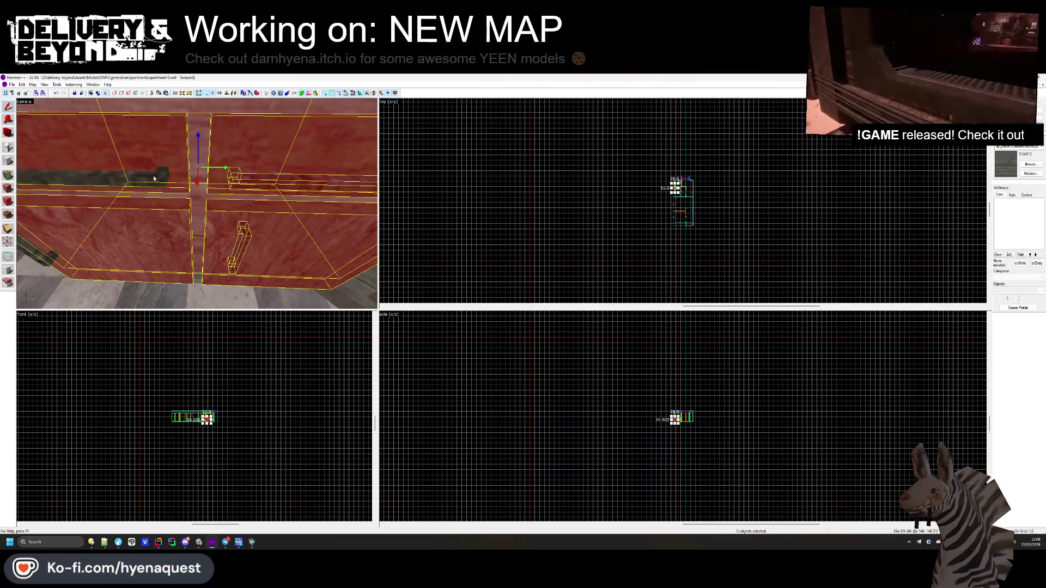
pyautogui.moveTo(156, 179); pyautogui.dragTo(197, 204)
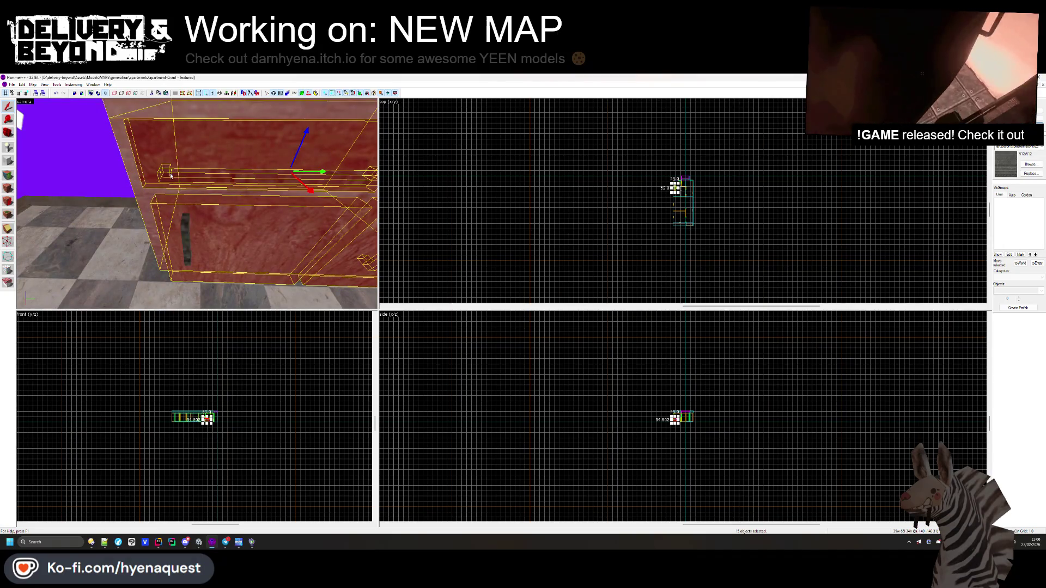
pyautogui.moveTo(192, 250); pyautogui.dragTo(198, 207)
pyautogui.moveTo(131, 223); pyautogui.dragTo(197, 204)
pyautogui.scroll(5, 601, 182)
pyautogui.moveTo(601, 181); pyautogui.dragTo(492, 201)
pyautogui.press('Escape')
# - Close apartment-0.vmf without saving its changes
pyautogui.click(488, 204)
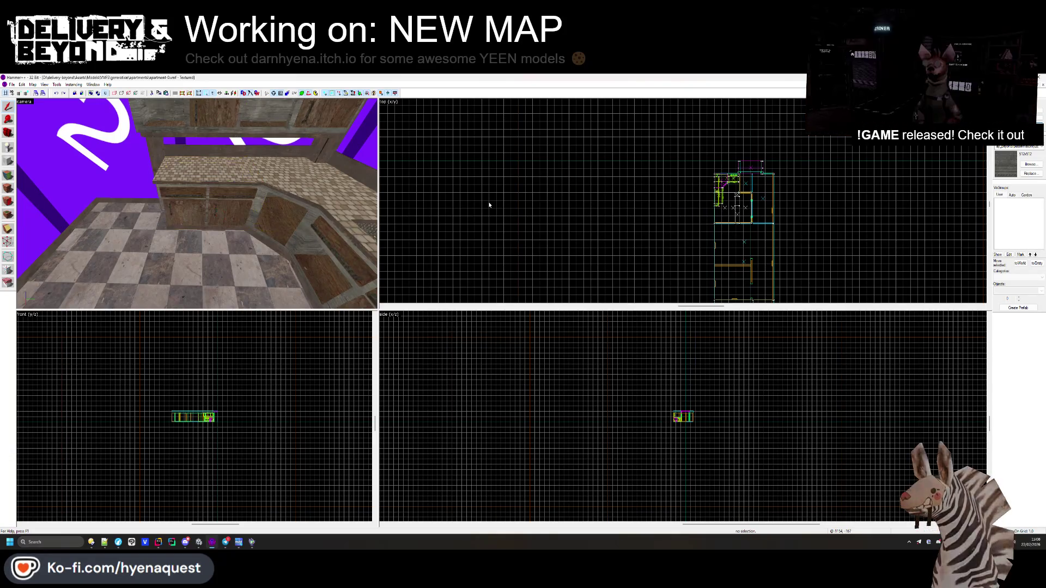
pyautogui.hotkey('alt', 'F4')
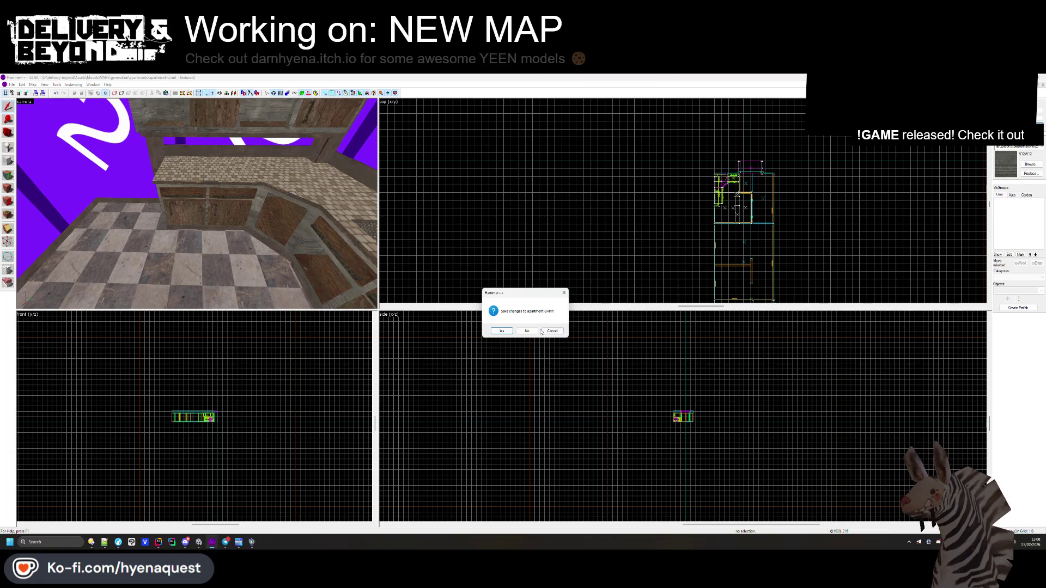
pyautogui.click(534, 331)
# - Paste the copied counter group into the top view with Paste Special
pyautogui.rightClick(512, 207)
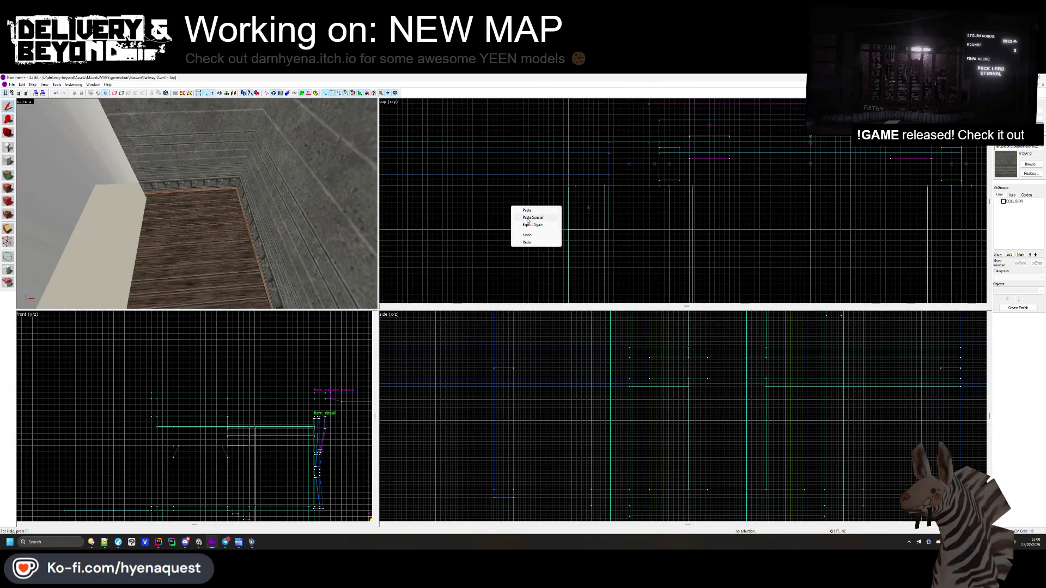
pyautogui.click(527, 217)
pyautogui.click(533, 354)
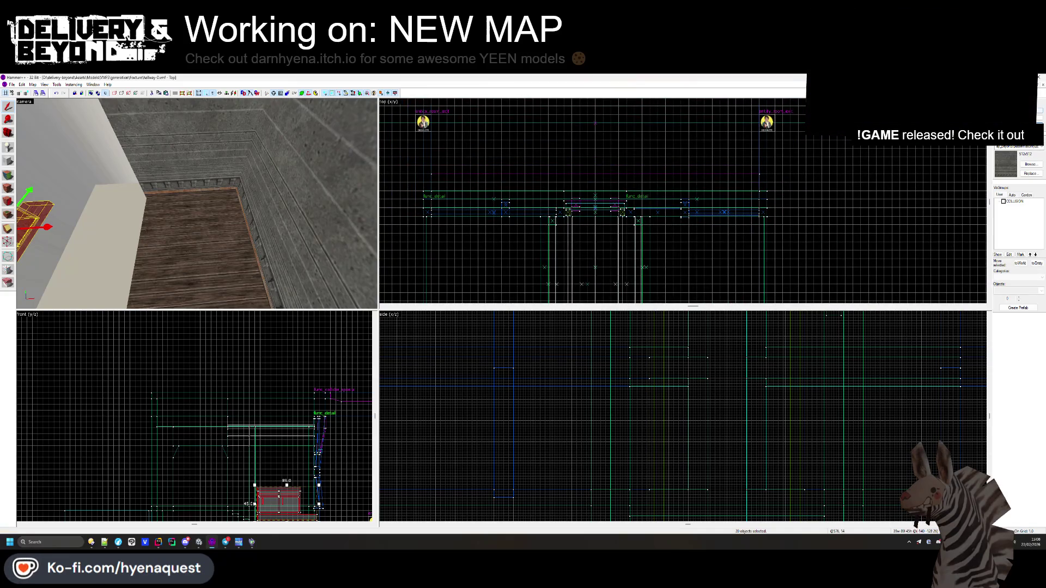
pyautogui.press('Delete')
pyautogui.rightClick(513, 212)
pyautogui.click(529, 213)
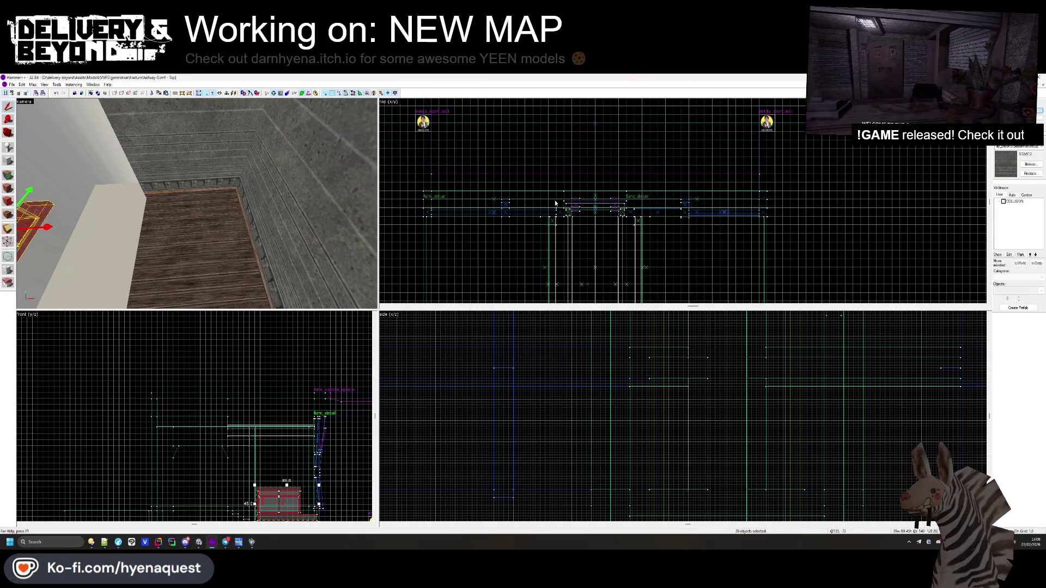
# - Move and rotate the counter into the room corner and raise it onto the floor
pyautogui.scroll(-2, 447, 214)
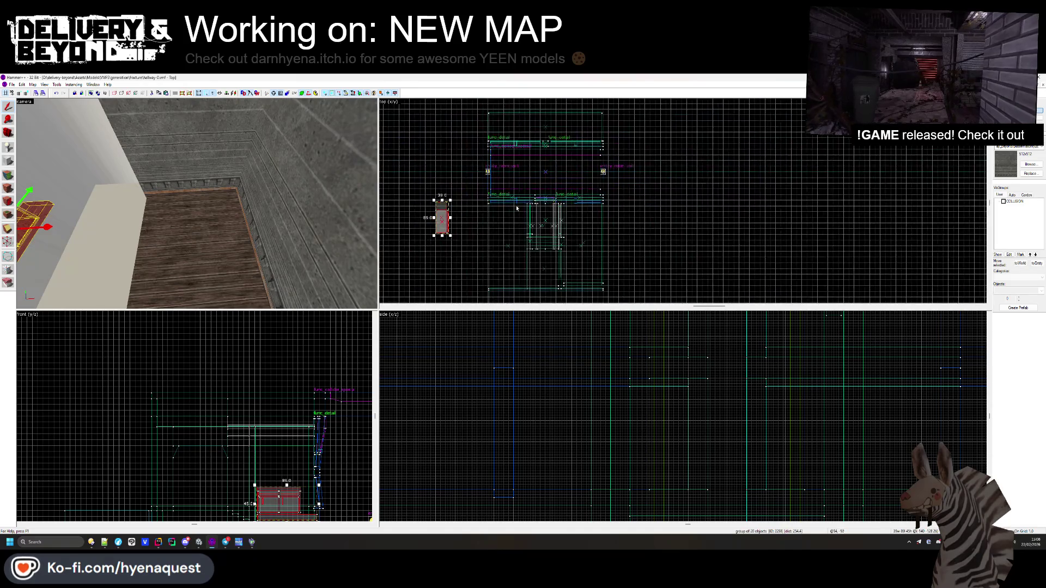
pyautogui.moveTo(447, 214)
pyautogui.mouseDown()
pyautogui.moveTo(605, 217)
pyautogui.moveTo(610, 251)
pyautogui.moveTo(771, 185)
pyautogui.moveTo(759, 163)
pyautogui.mouseUp()
pyautogui.scroll(4, 610, 251)
pyautogui.hotkey('ctrl', 'shift', 'e')
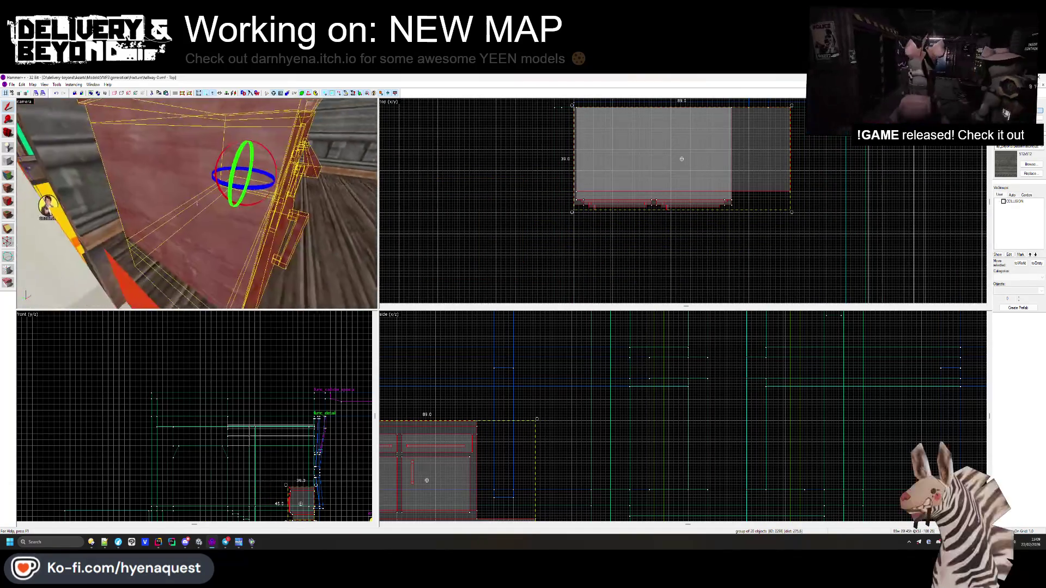
pyautogui.scroll(-4, 430, 418)
pyautogui.scroll(5, 430, 418)
pyautogui.moveTo(430, 418)
pyautogui.mouseDown()
pyautogui.moveTo(456, 420)
pyautogui.moveTo(455, 379)
pyautogui.mouseUp()
# - Inspect the placed counter in 3D, then select the brush beneath it
pyautogui.press('z')
pyautogui.press('s')
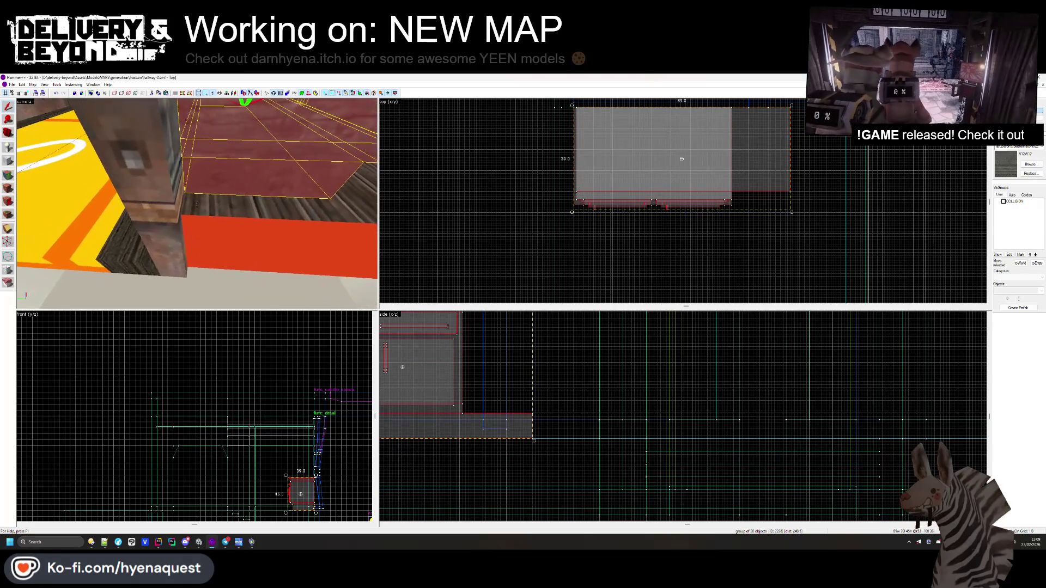
pyautogui.press('w')
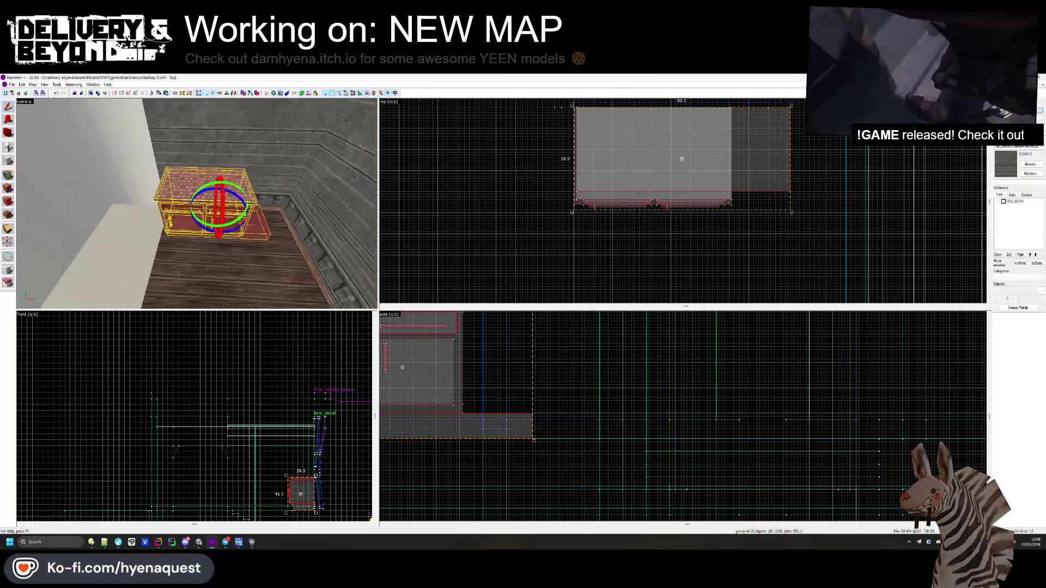
pyautogui.scroll(-2, 433, 201)
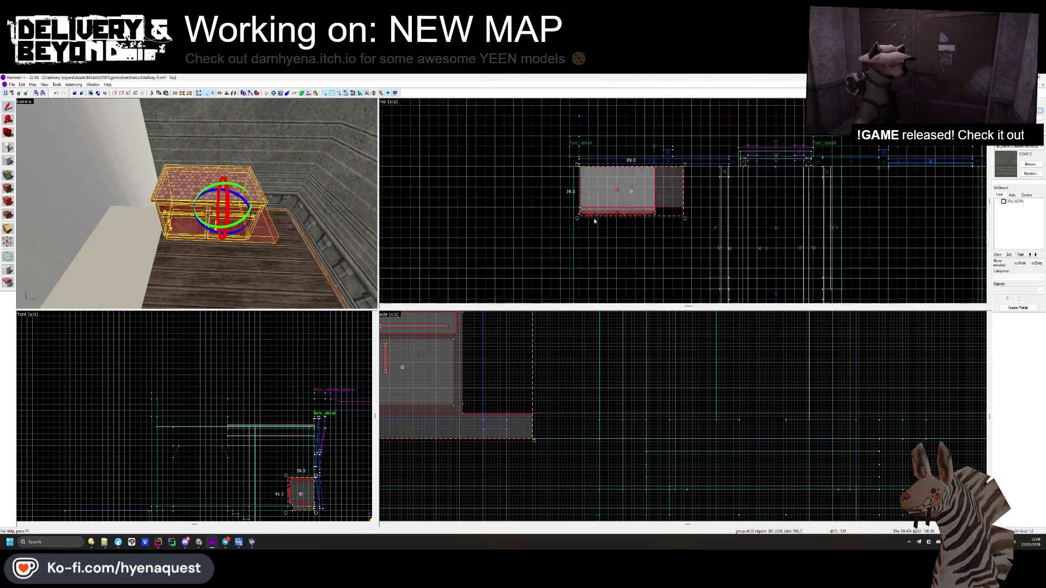
pyautogui.scroll(3, 579, 181)
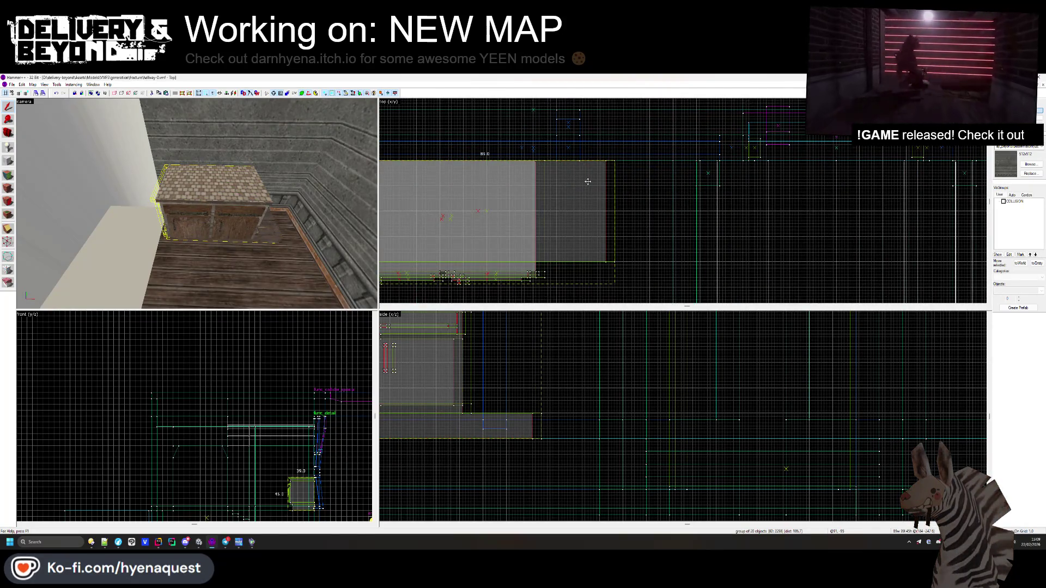
pyautogui.press('Escape')
pyautogui.click(283, 234)
pyautogui.press('Escape')
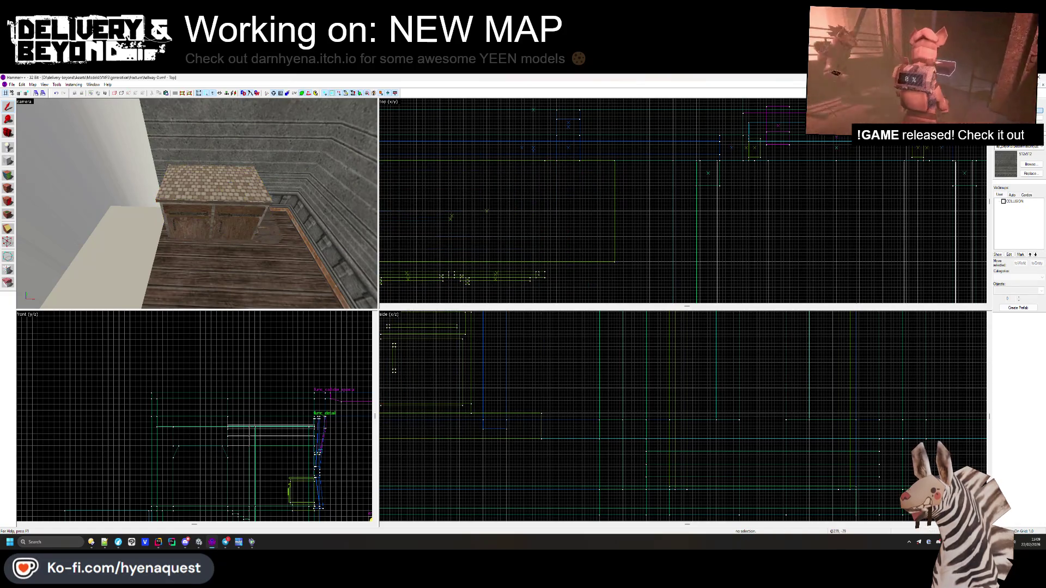
pyautogui.click(615, 217)
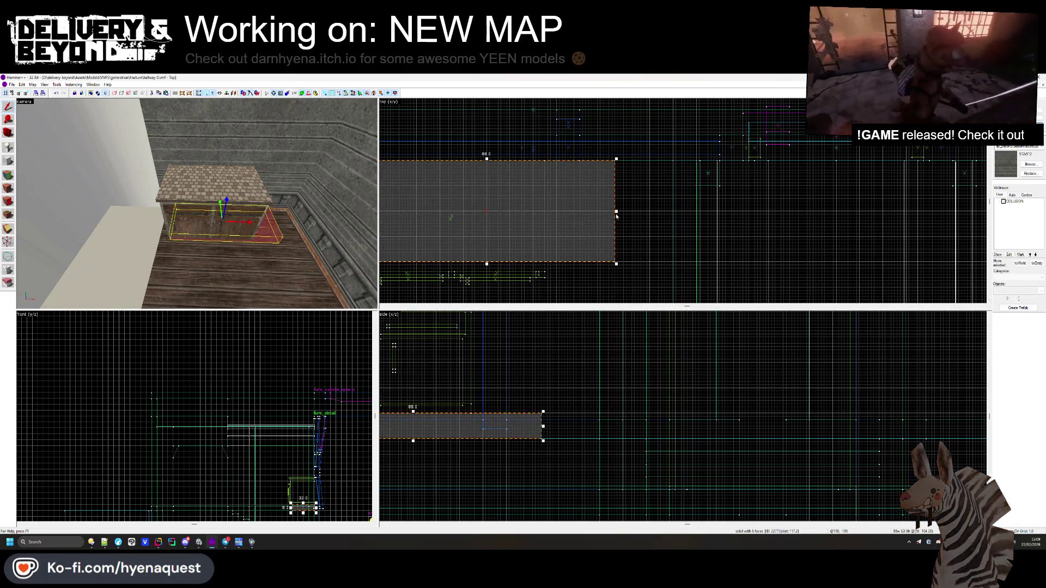
# - Shrink the brush under the counter to fit it
pyautogui.moveTo(548, 212); pyautogui.dragTo(548, 213)
pyautogui.scroll(-3, 548, 213)
pyautogui.scroll(4, 478, 223)
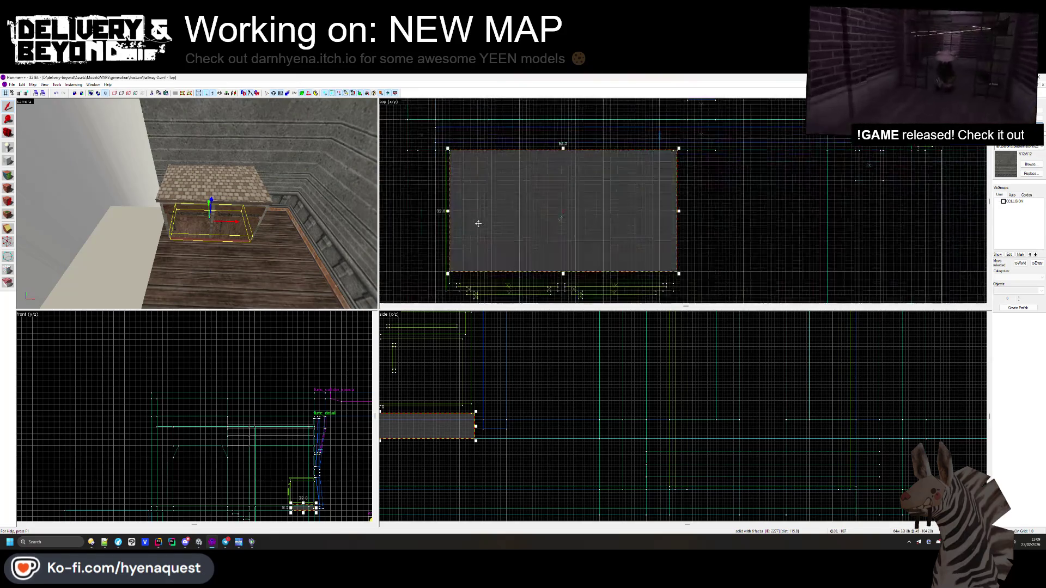
pyautogui.press('Escape')
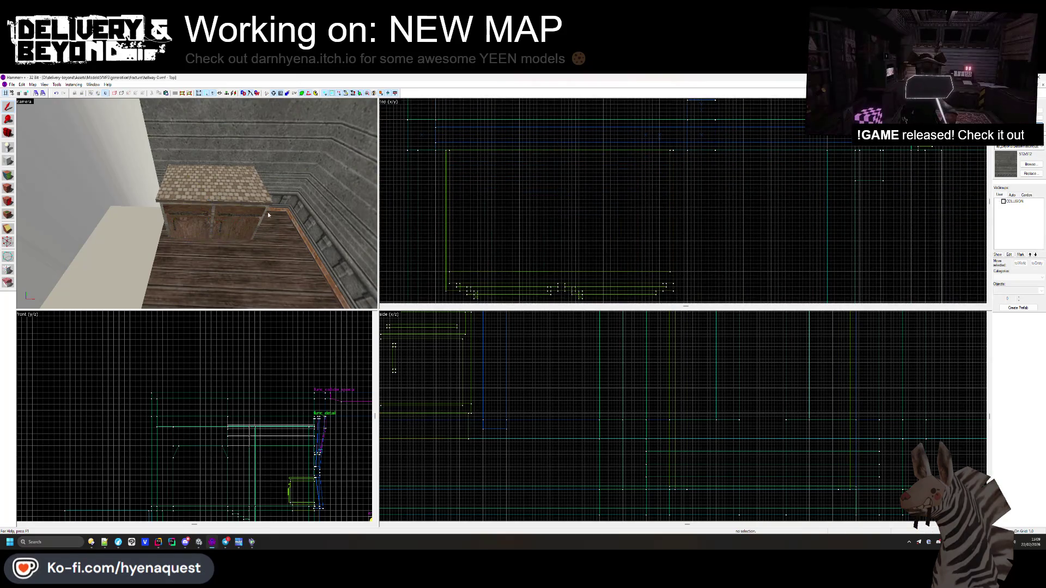
# - Apply the wooden plank texture to the counter's exposed side face
pyautogui.press('z')
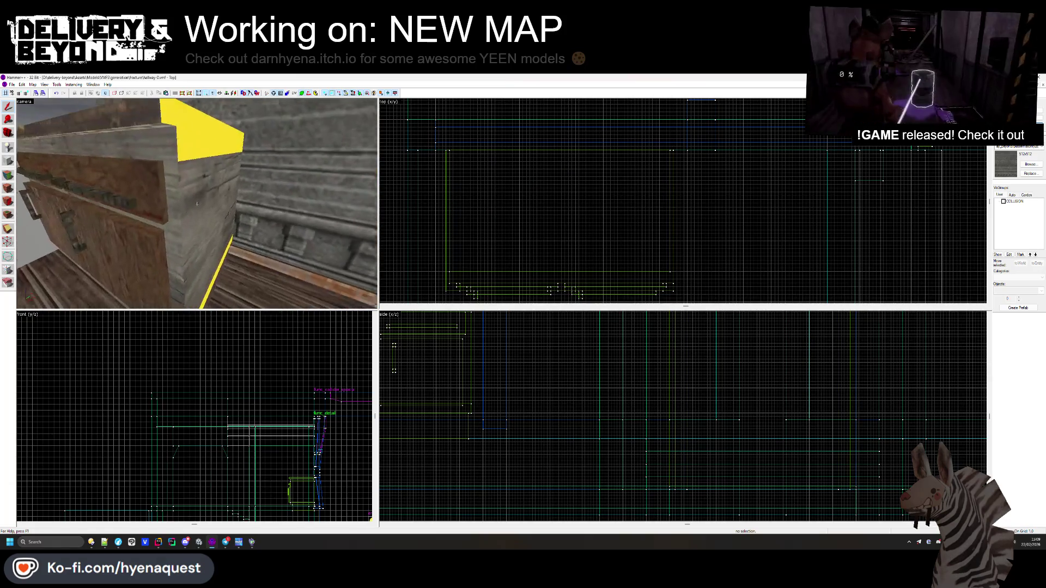
pyautogui.press('z')
pyautogui.click(9, 174)
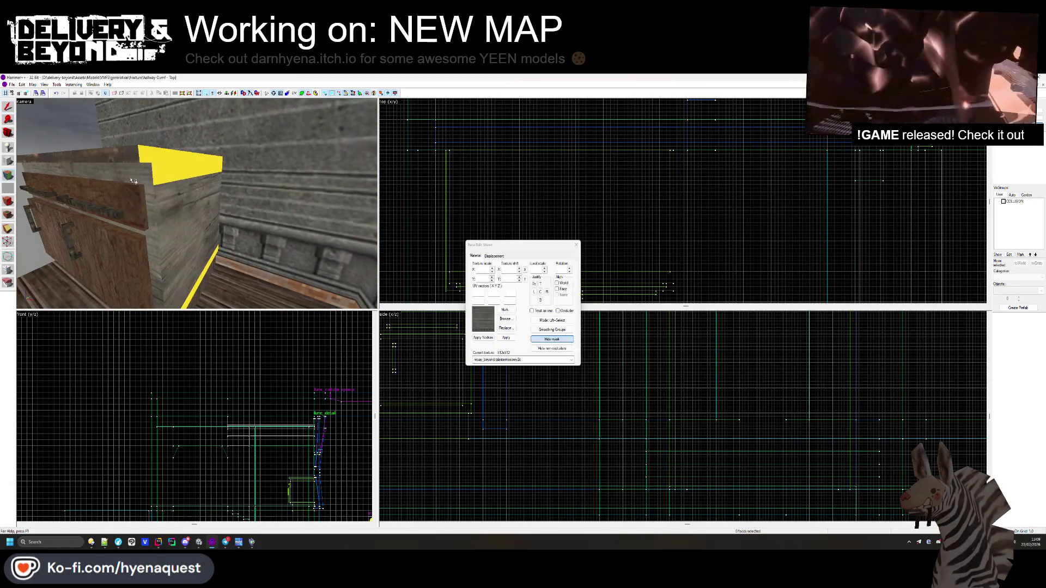
pyautogui.rightClick(170, 208)
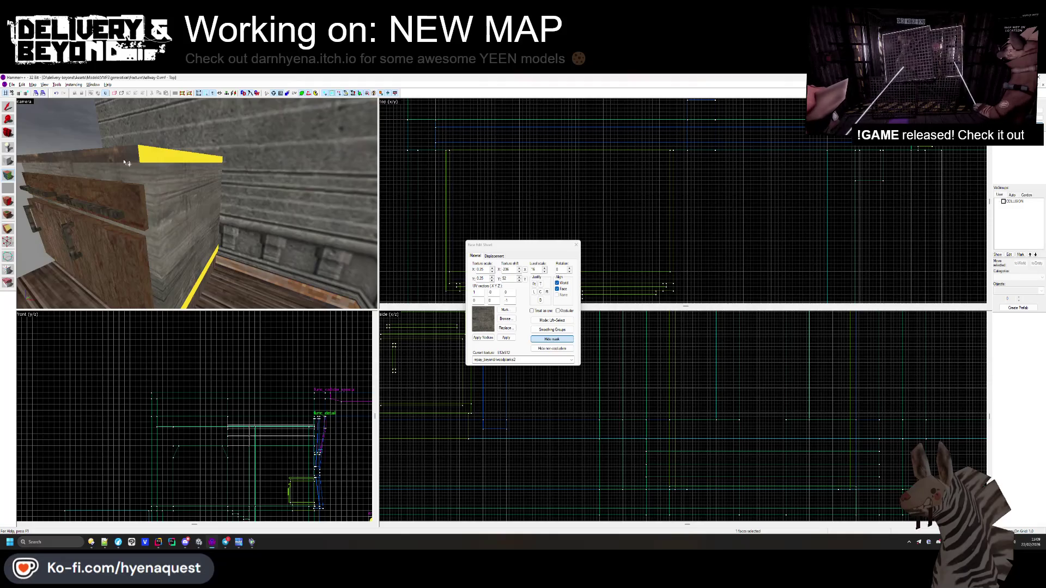
pyautogui.moveTo(169, 260); pyautogui.dragTo(200, 207)
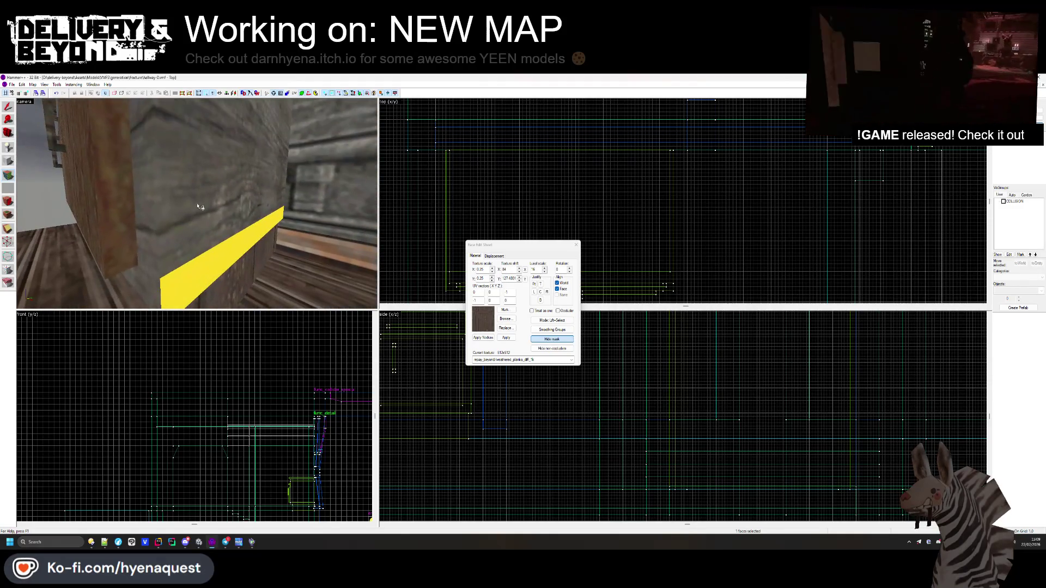
pyautogui.moveTo(163, 284)
pyautogui.mouseDown()
pyautogui.moveTo(214, 188)
pyautogui.moveTo(199, 189)
pyautogui.mouseUp()
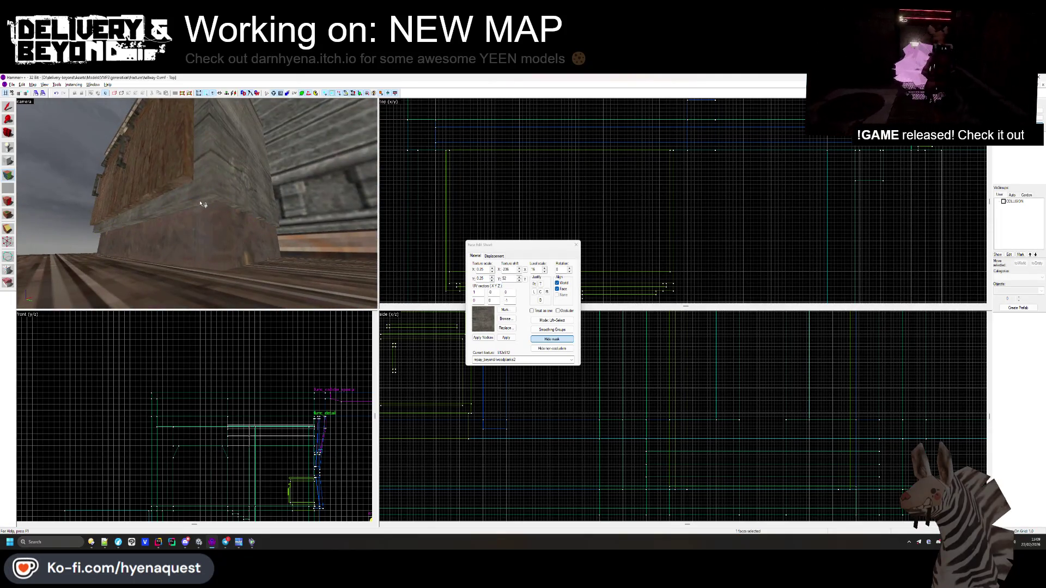
pyautogui.press('z')
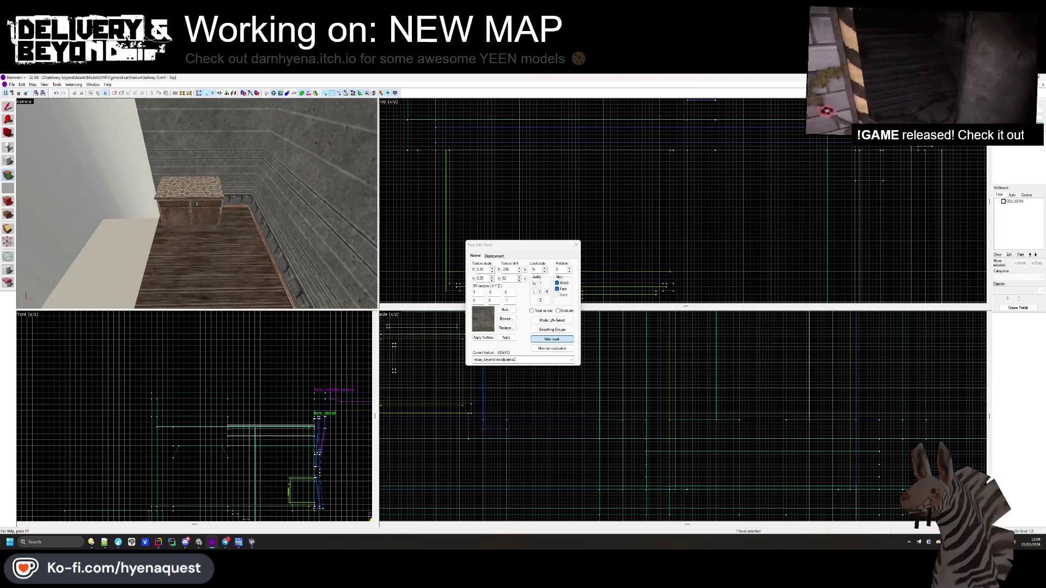
pyautogui.click(576, 245)
# - Look over the pasted counter in 3D, then restore the hallway map window to normal size
pyautogui.press('z')
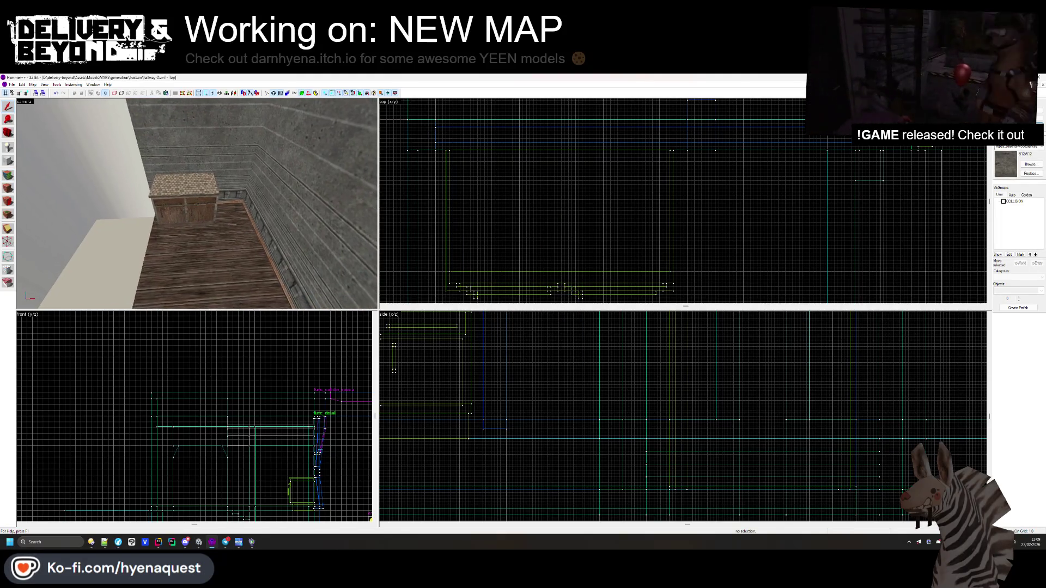
pyautogui.press('z')
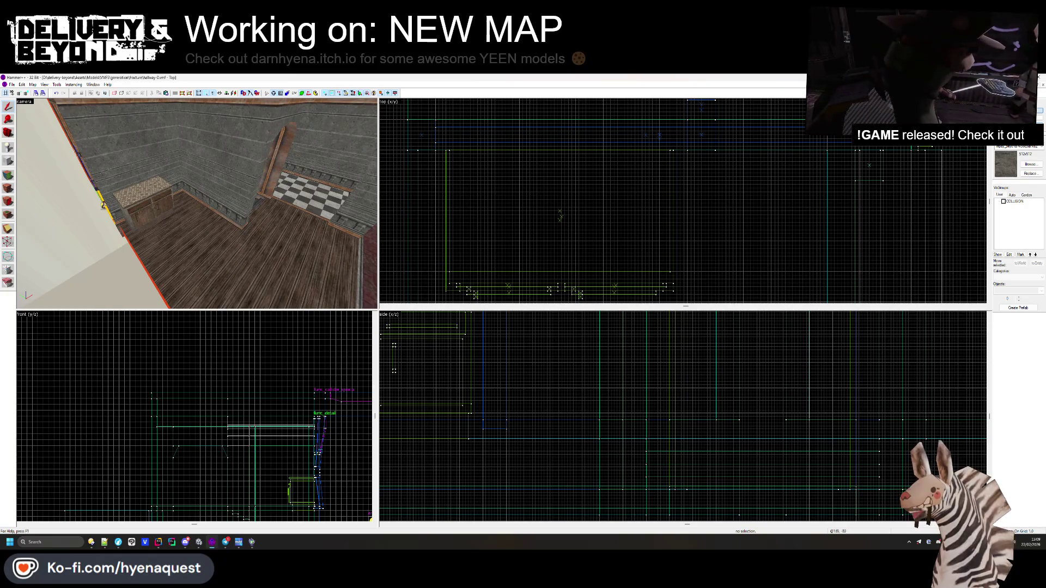
pyautogui.click(167, 193)
pyautogui.scroll(2, 565, 193)
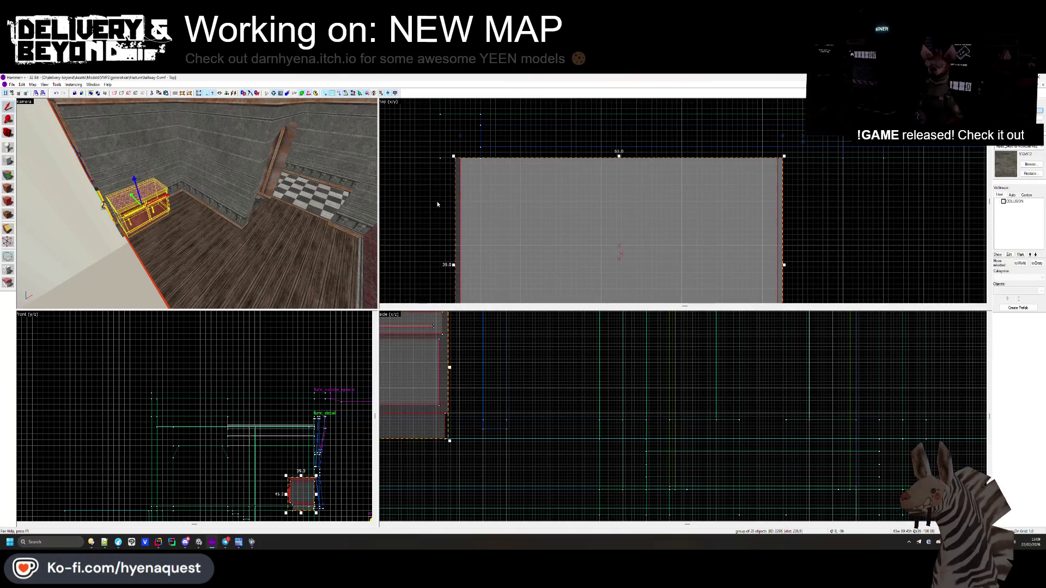
pyautogui.press('Escape')
pyautogui.press('z')
pyautogui.press('w')
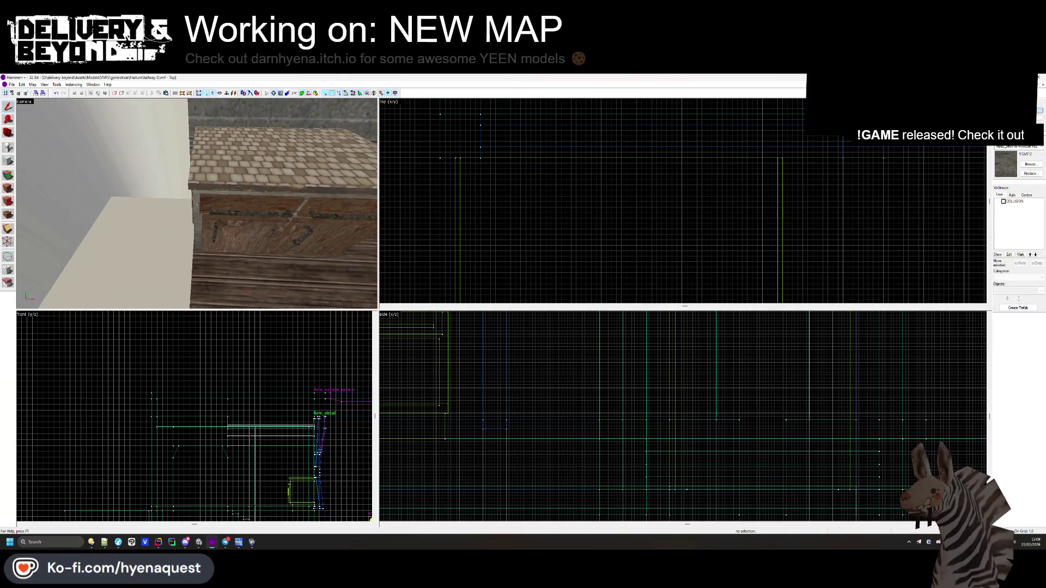
pyautogui.press('s')
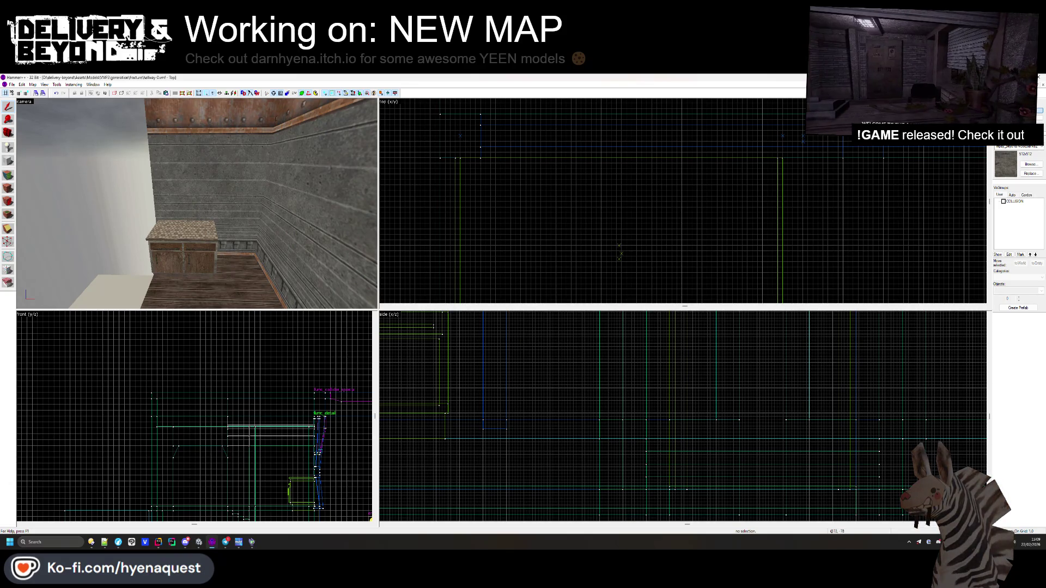
pyautogui.click(1033, 85)
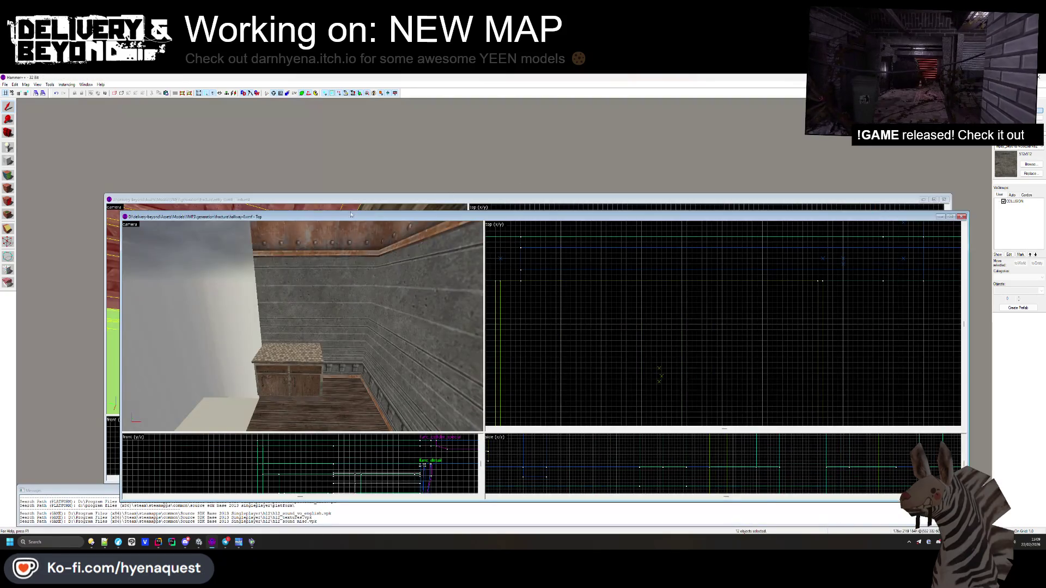
# - Close the entry map, then open apartment-1 and maximize its window
pyautogui.click(533, 289)
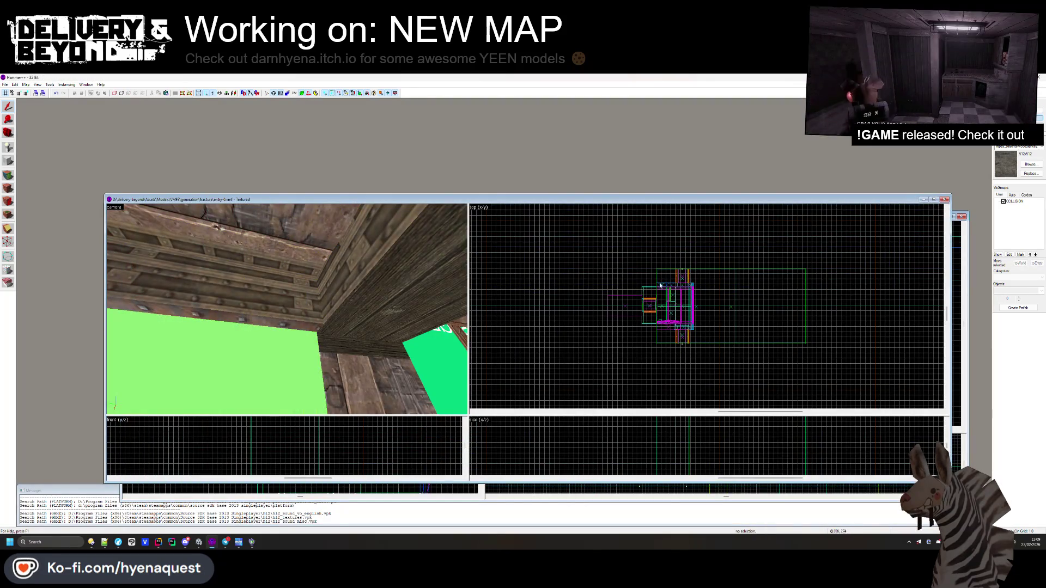
pyautogui.press('z')
pyautogui.click(944, 199)
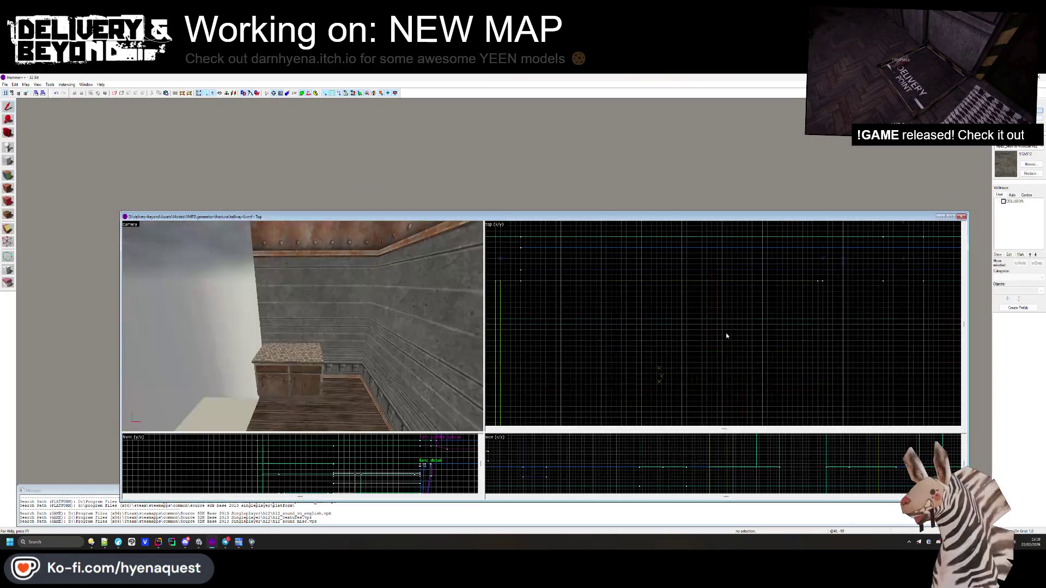
pyautogui.click(5, 84)
pyautogui.click(19, 102)
pyautogui.doubleClick(98, 147)
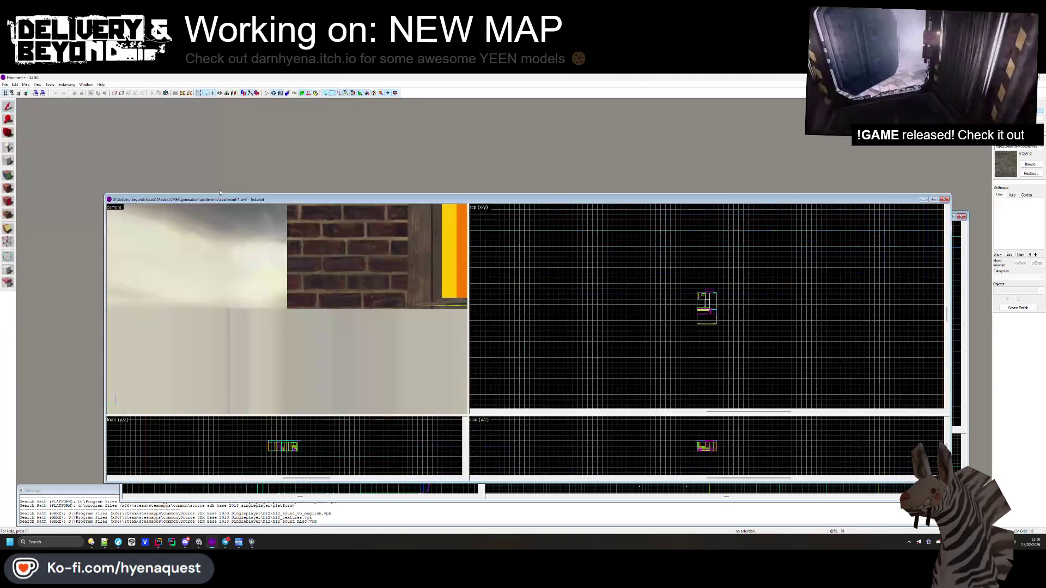
pyautogui.click(933, 199)
# - Select all the wall cabinet pieces in apartment-1
pyautogui.press('z')
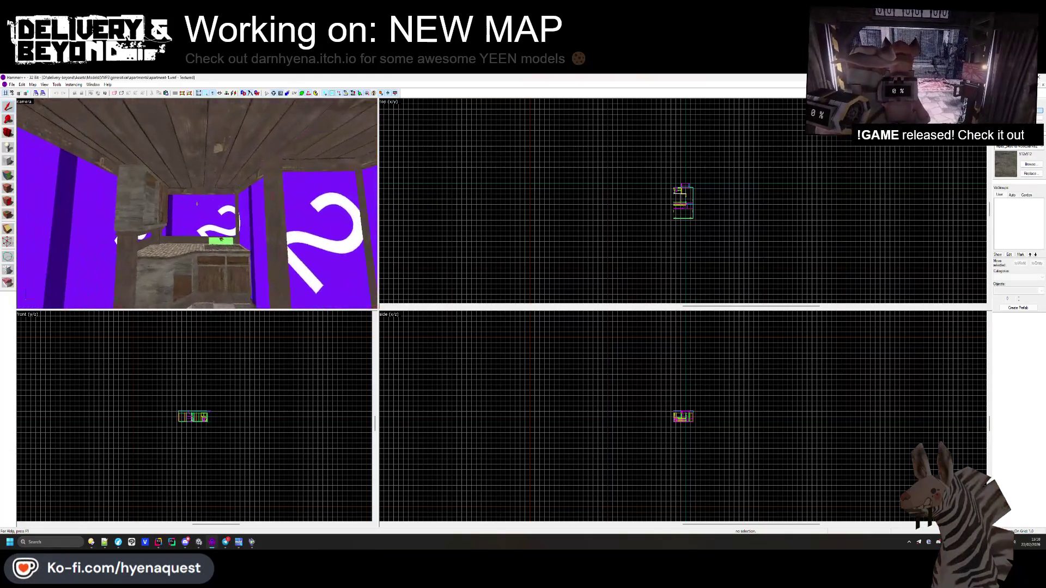
pyautogui.press('z')
pyautogui.click(195, 232)
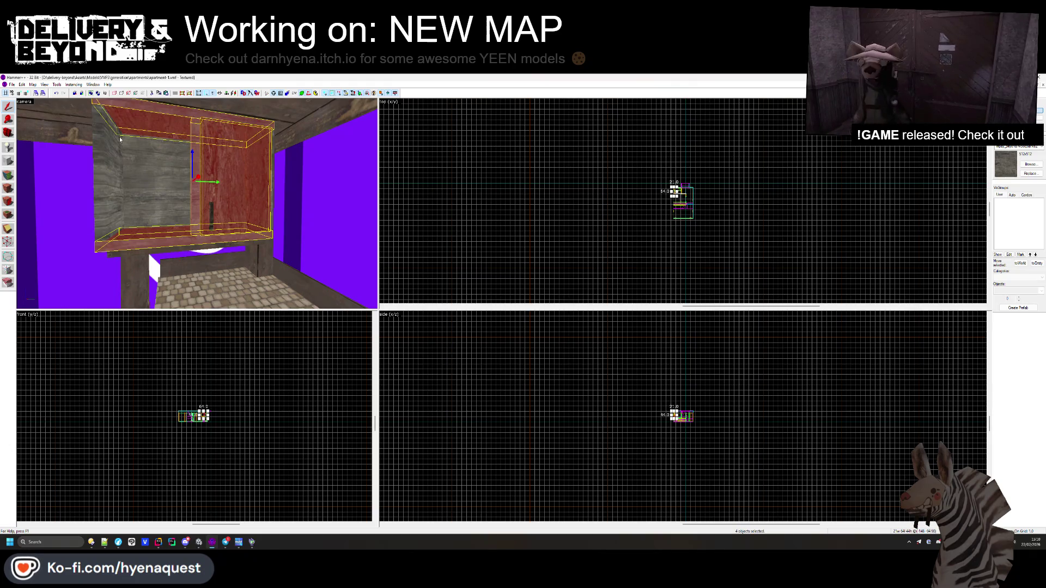
pyautogui.scroll(2, 136, 156)
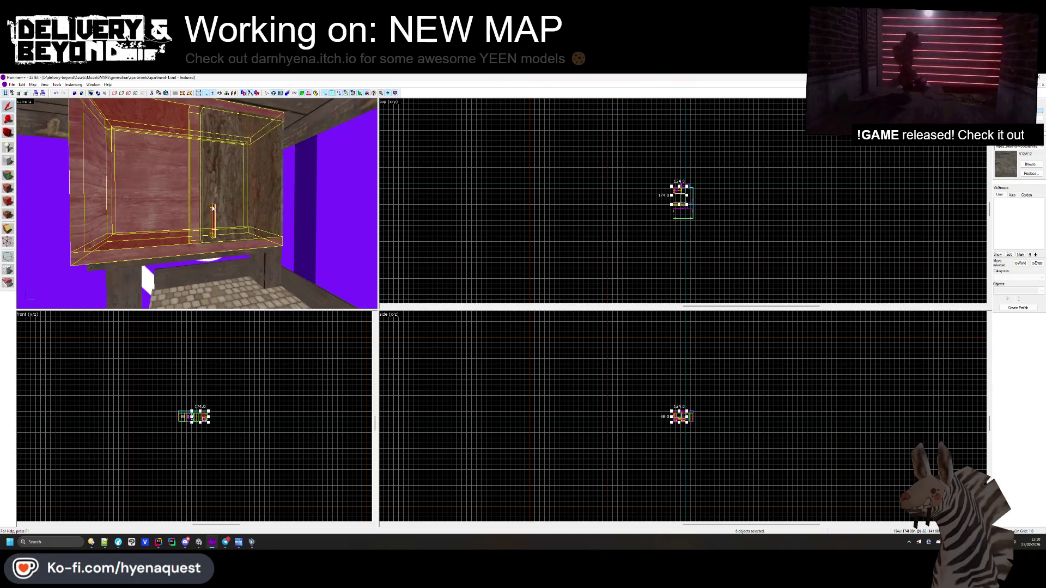
pyautogui.press('Escape')
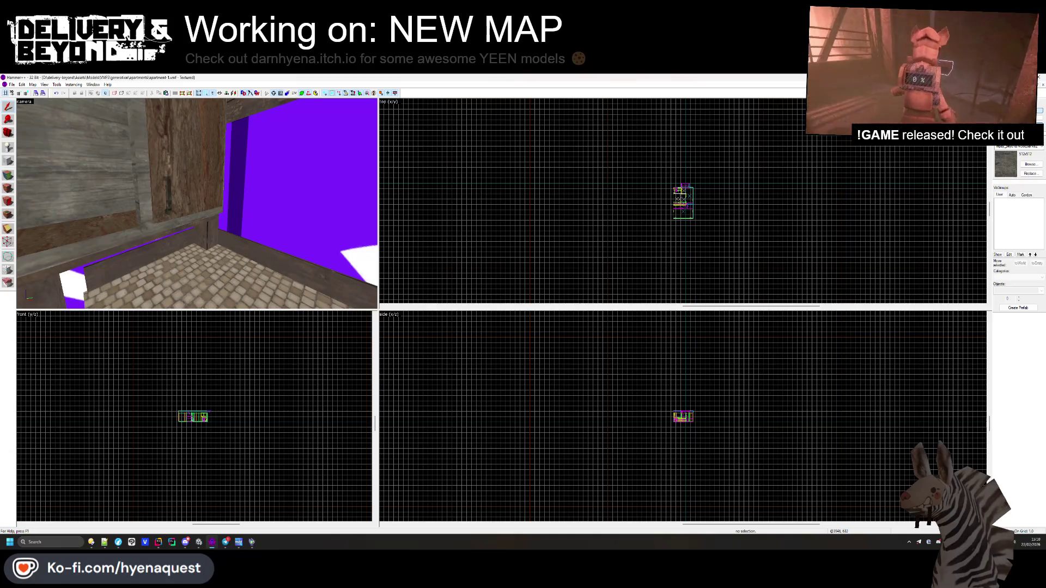
pyautogui.click(168, 212)
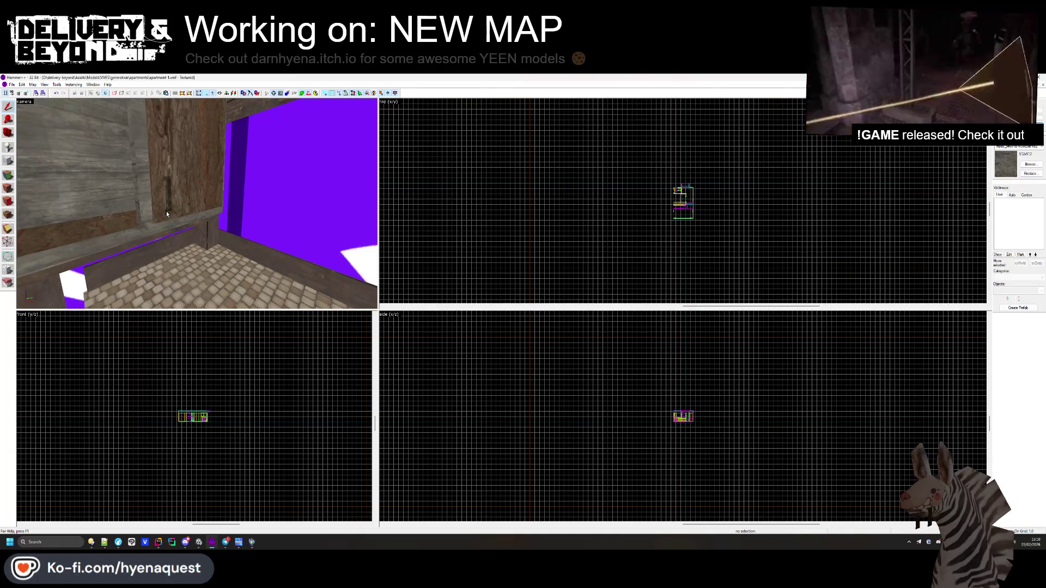
pyautogui.keyDown('ctrl'); pyautogui.click(165, 212); pyautogui.keyUp('ctrl')
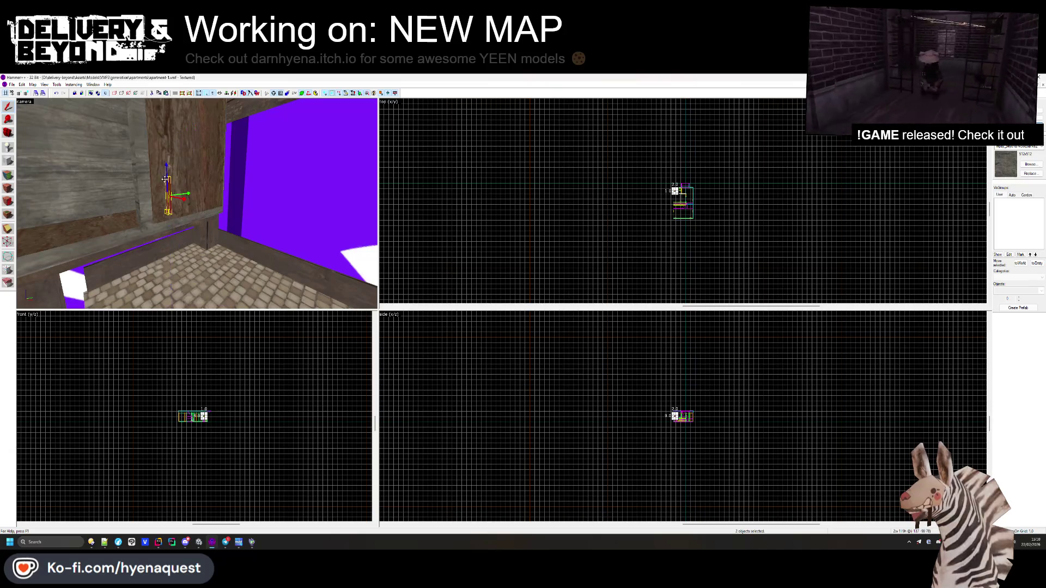
pyautogui.keyDown('ctrl'); pyautogui.click(145, 180); pyautogui.keyUp('ctrl')
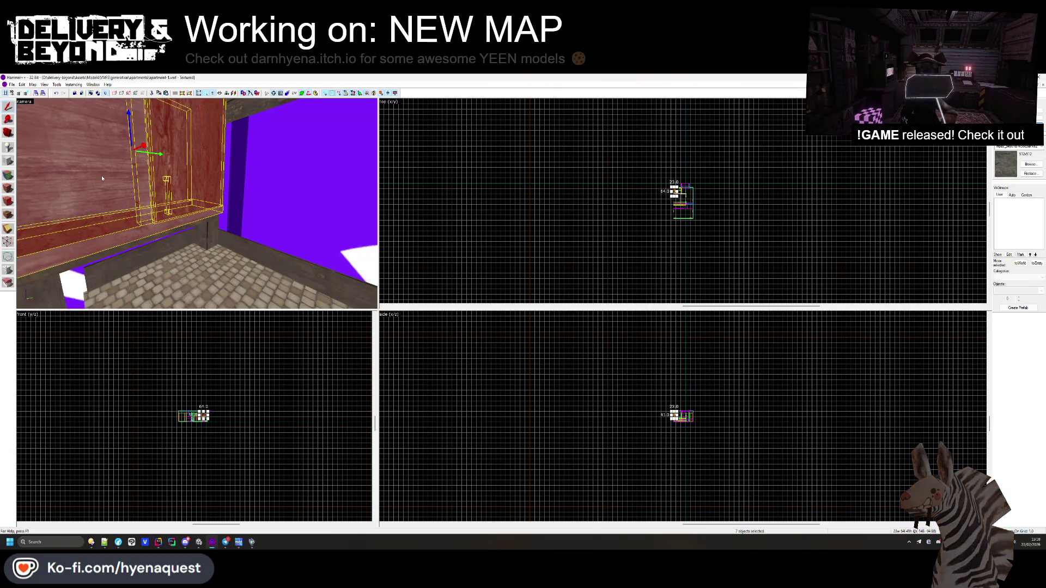
pyautogui.press('z')
pyautogui.keyDown('ctrl'); pyautogui.click(197, 204); pyautogui.keyUp('ctrl')
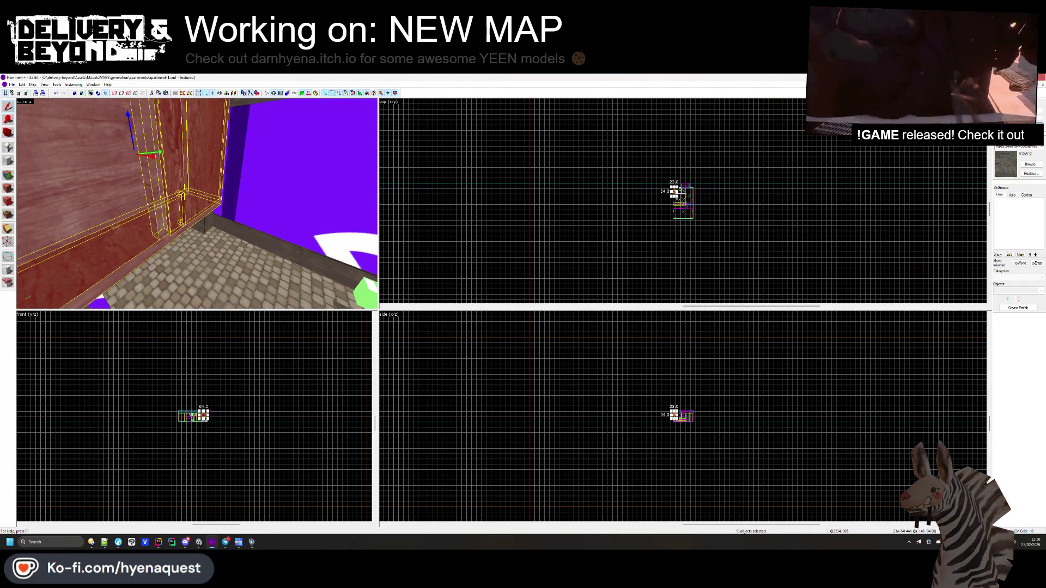
# - Bring hallway-0.vmf to the front and maximize it
pyautogui.click(1033, 84)
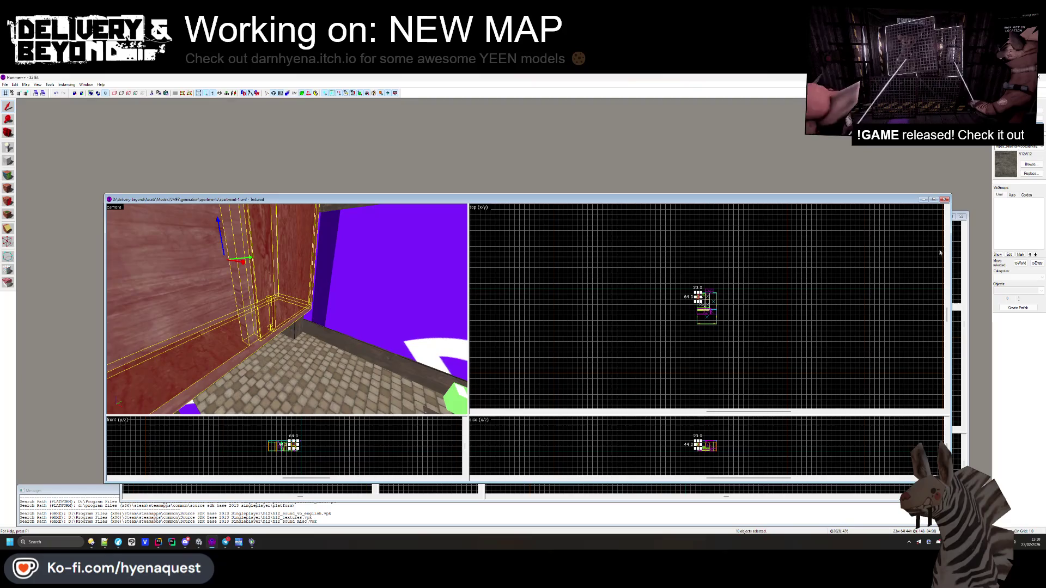
pyautogui.click(956, 250)
pyautogui.click(950, 217)
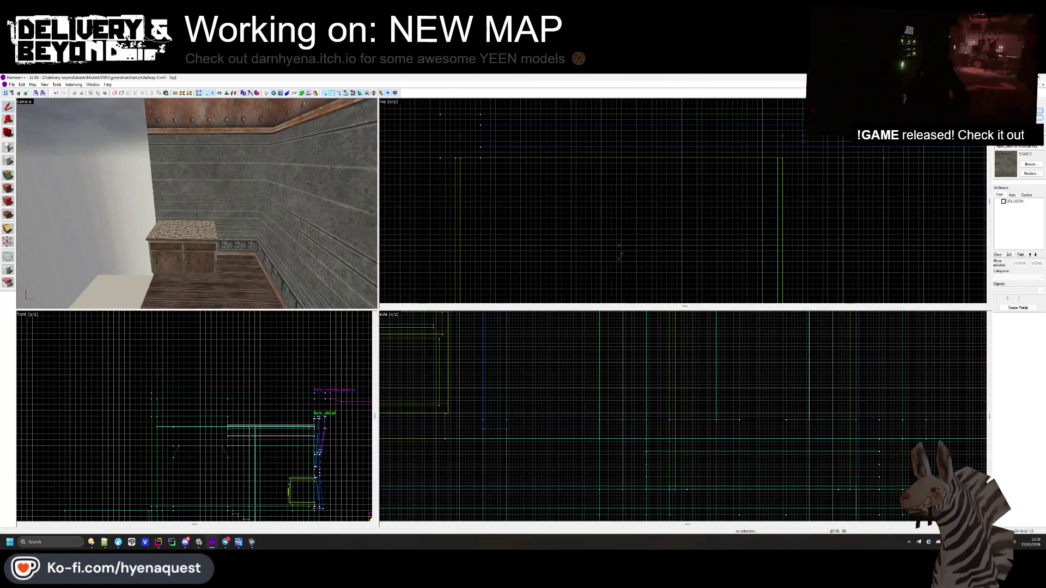
# - Paste the copied apartment-1 cabinet into the hallway map and place it beside the counter
pyautogui.rightClick(611, 200)
pyautogui.click(647, 200)
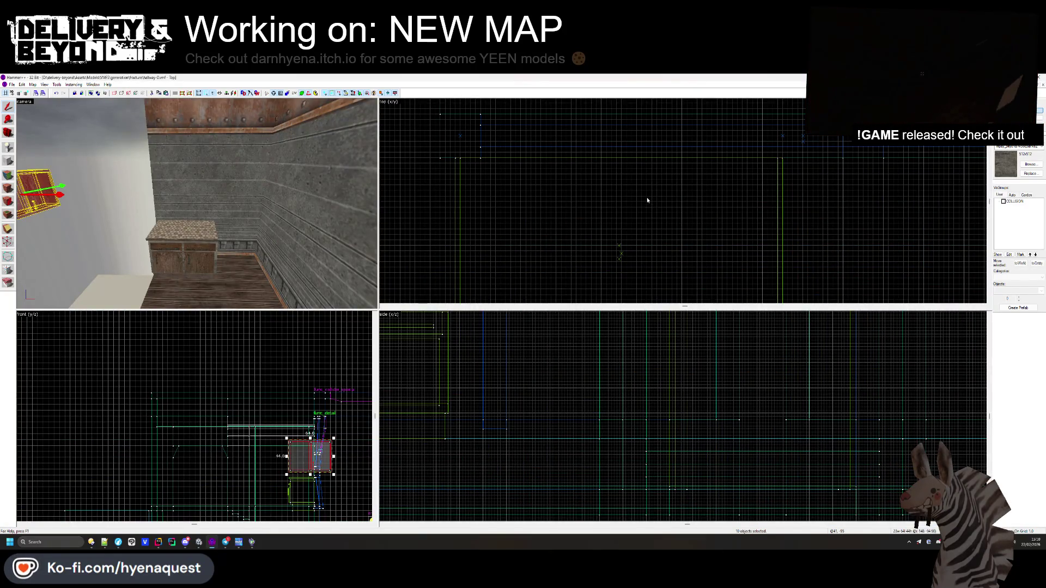
pyautogui.hotkey('ctrl', 'e')
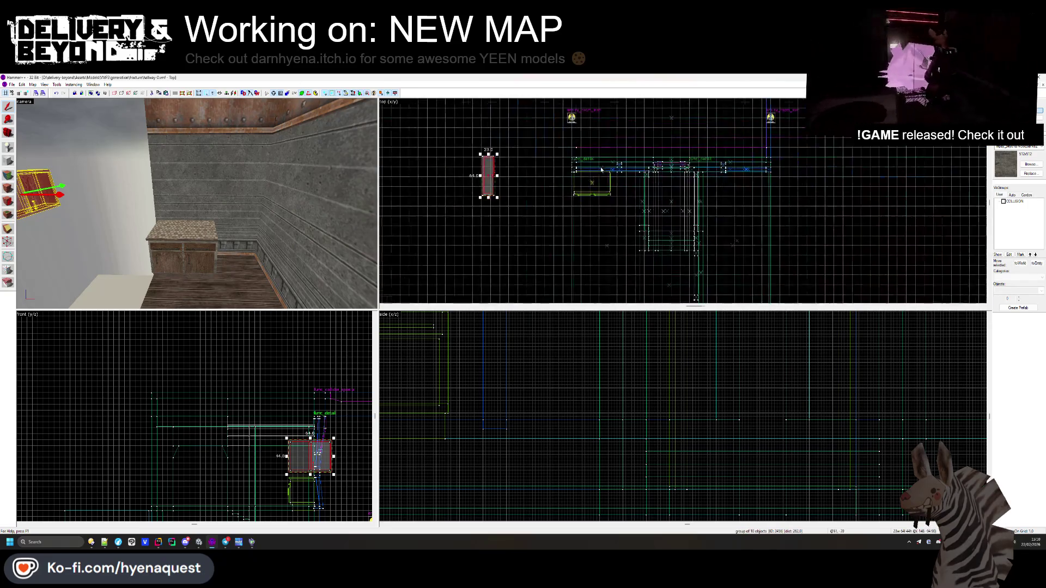
pyautogui.moveTo(488, 163)
pyautogui.mouseDown()
pyautogui.moveTo(610, 169)
pyautogui.moveTo(620, 179)
pyautogui.mouseUp()
pyautogui.scroll(3, 610, 166)
pyautogui.scroll(3, 531, 196)
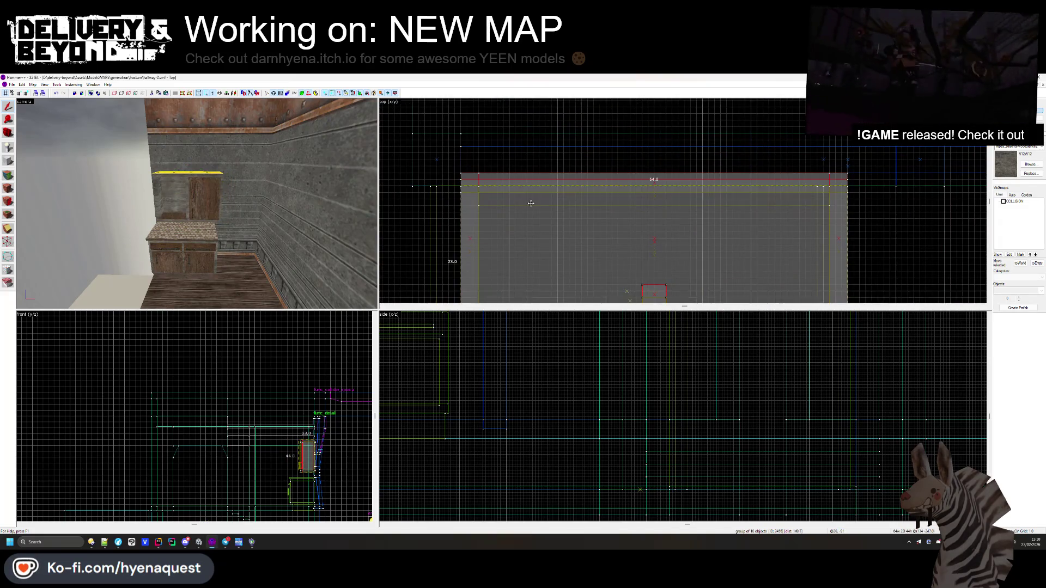
pyautogui.click(531, 204)
# - Raise the cabinet group up the wall above the counter
pyautogui.scroll(5, 319, 436)
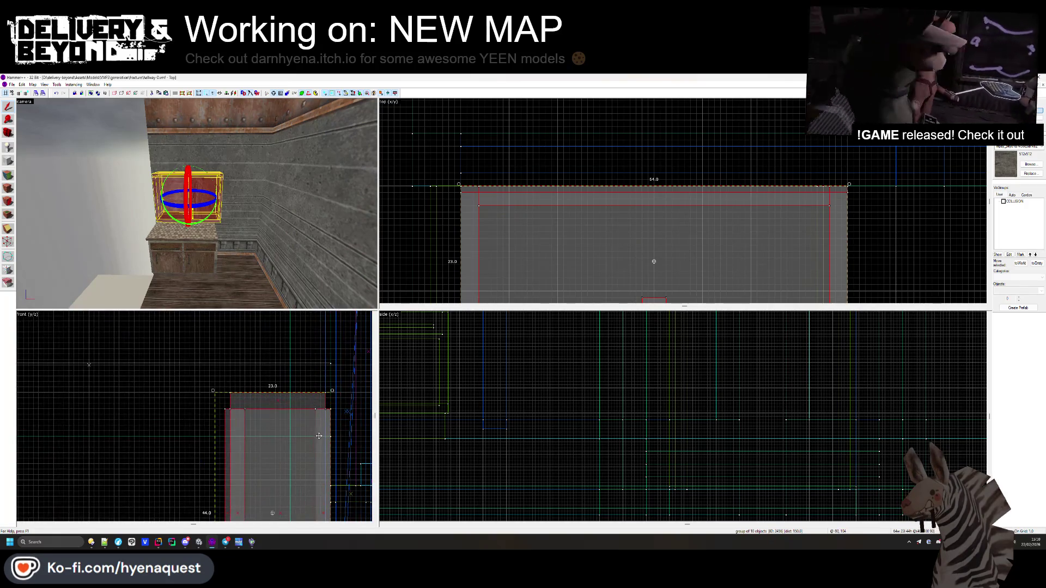
pyautogui.hotkey('ctrl', 'shift', 'e')
pyautogui.scroll(-2, 283, 405)
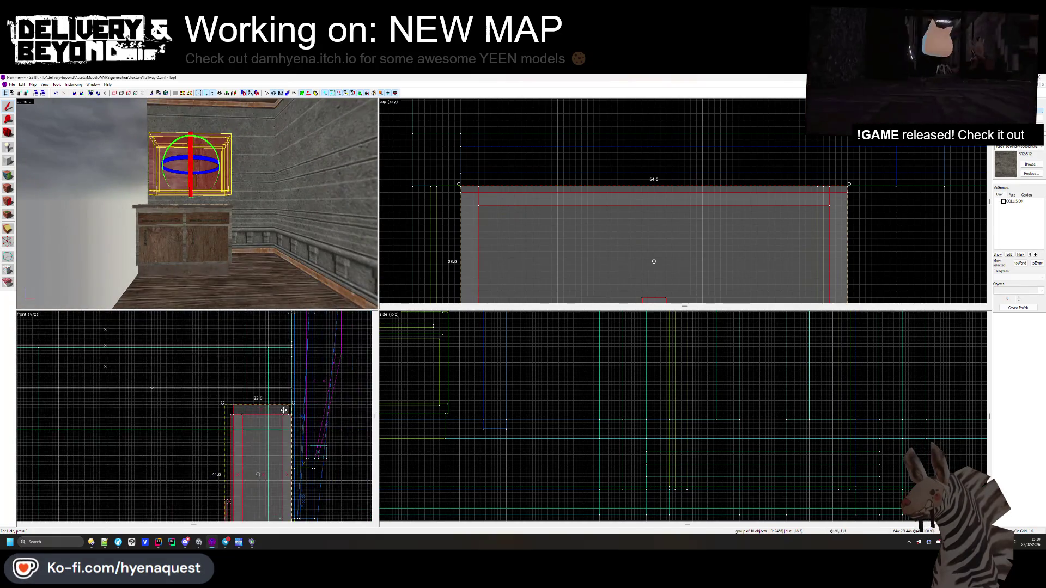
pyautogui.press('Up')
pyautogui.press('Up')
pyautogui.press('Up')
pyautogui.scroll(3, 291, 426)
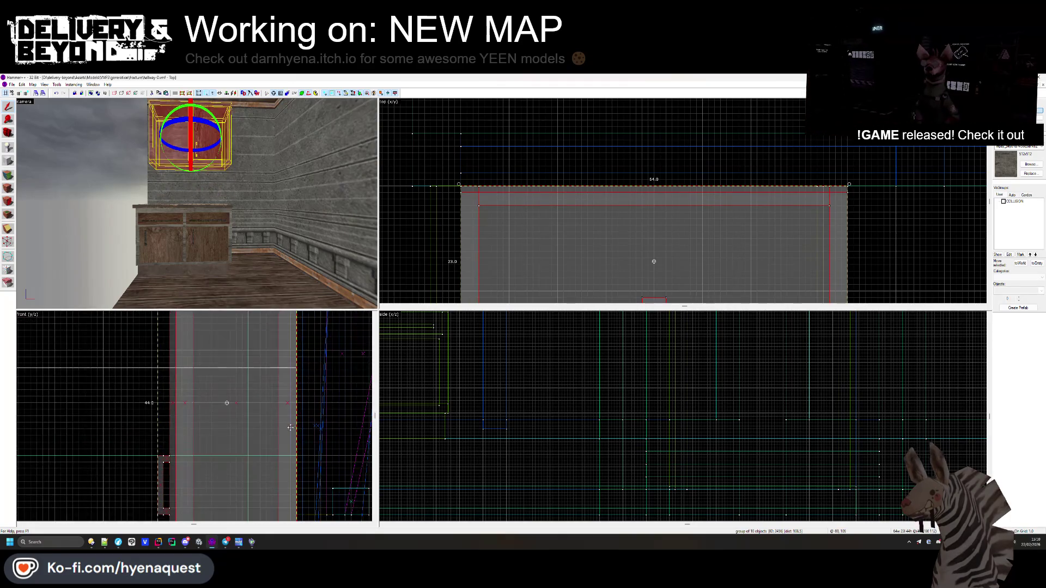
pyautogui.press('Up')
# - Delete the cabinet group, undo the deletion, then delete it again
pyautogui.press('z')
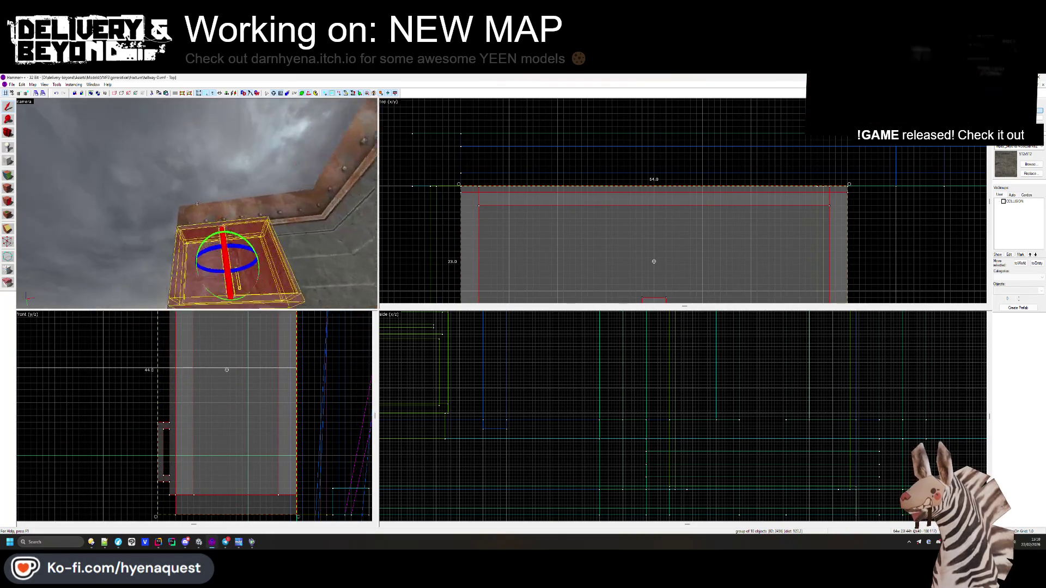
pyautogui.press('z')
pyautogui.scroll(1, 562, 193)
pyautogui.press('z')
pyautogui.press('Delete')
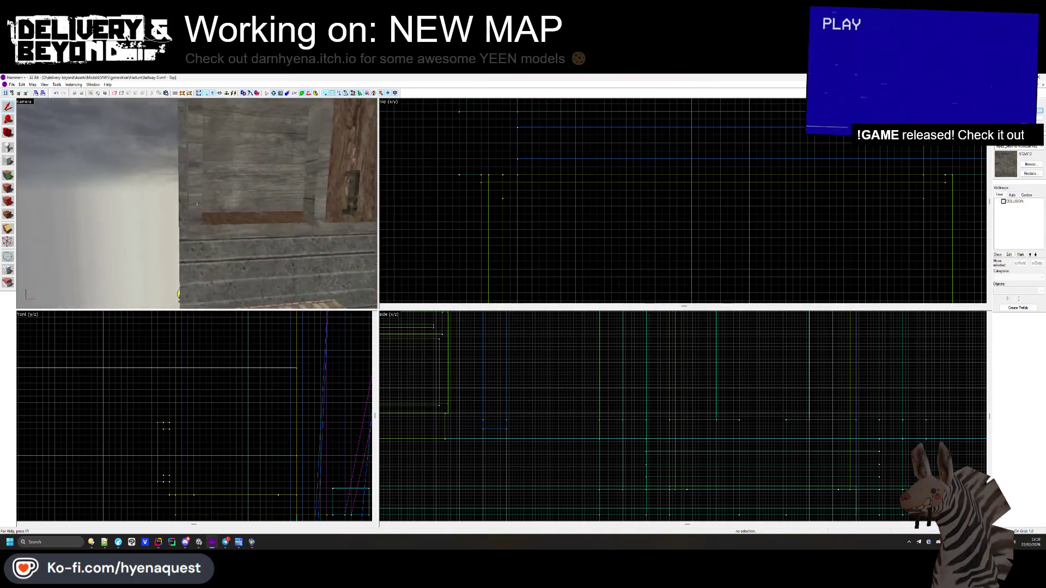
pyautogui.press('s')
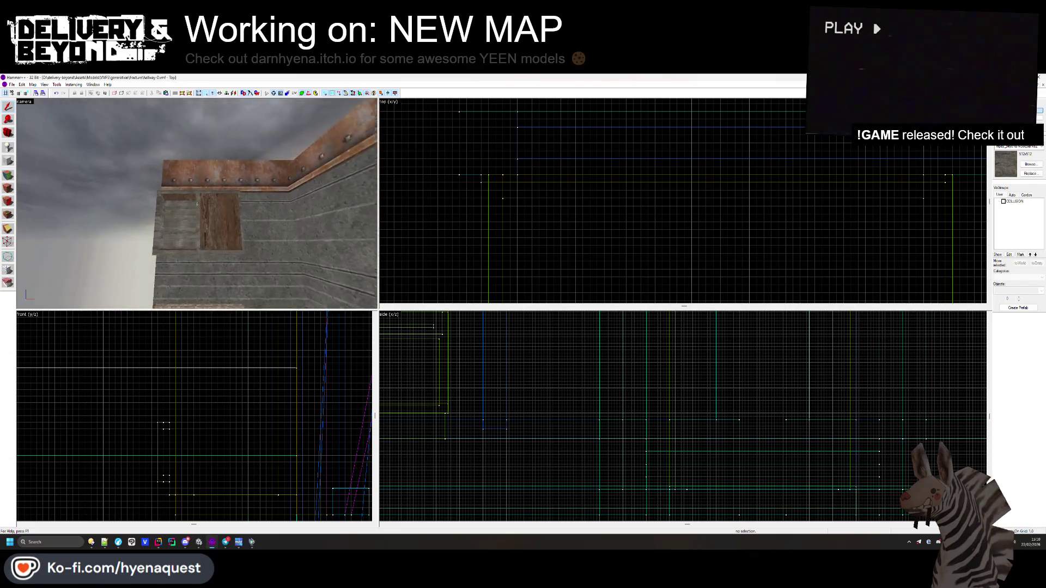
pyautogui.press('z')
pyautogui.hotkey('ctrl', 'z')
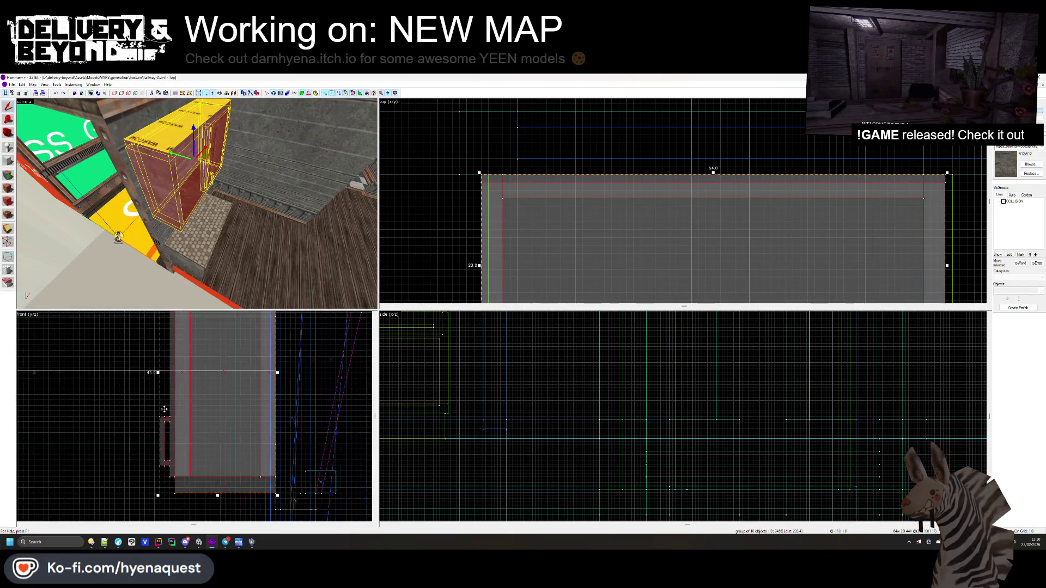
pyautogui.scroll(3, 183, 457)
pyautogui.press('Delete')
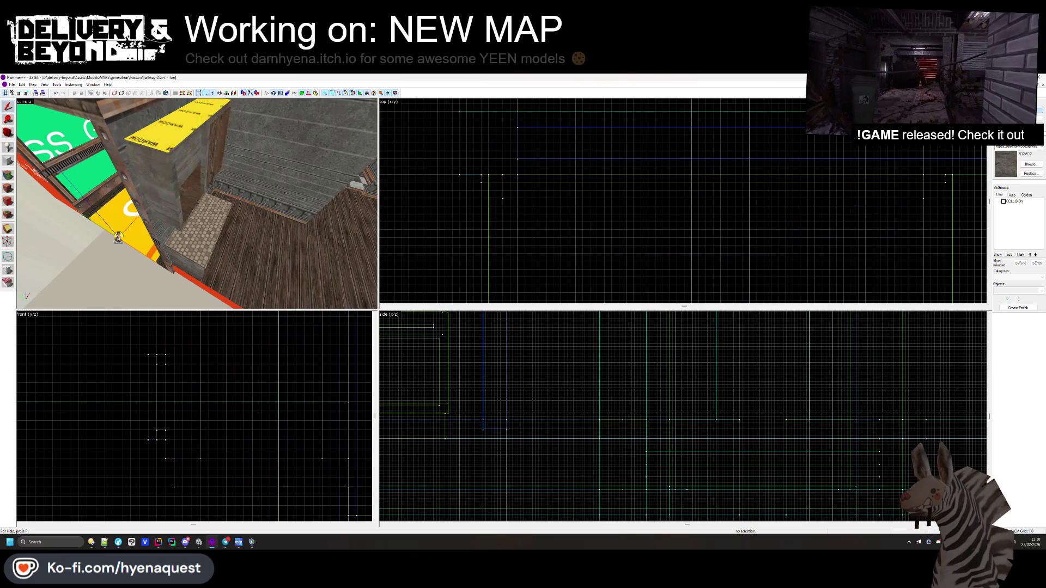
# - Select the large stray block in the top view and delete it
pyautogui.press('z')
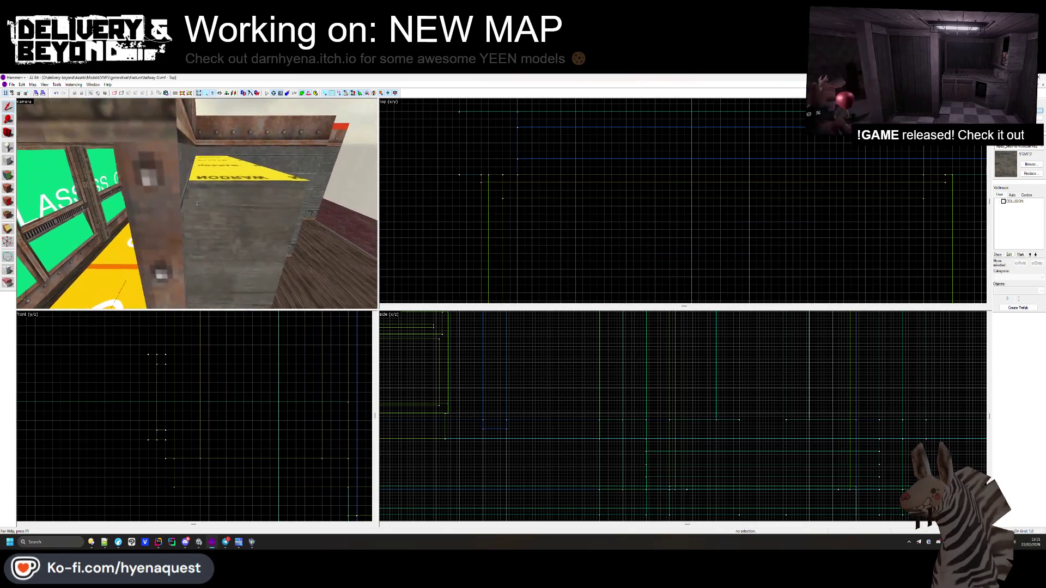
pyautogui.press('z')
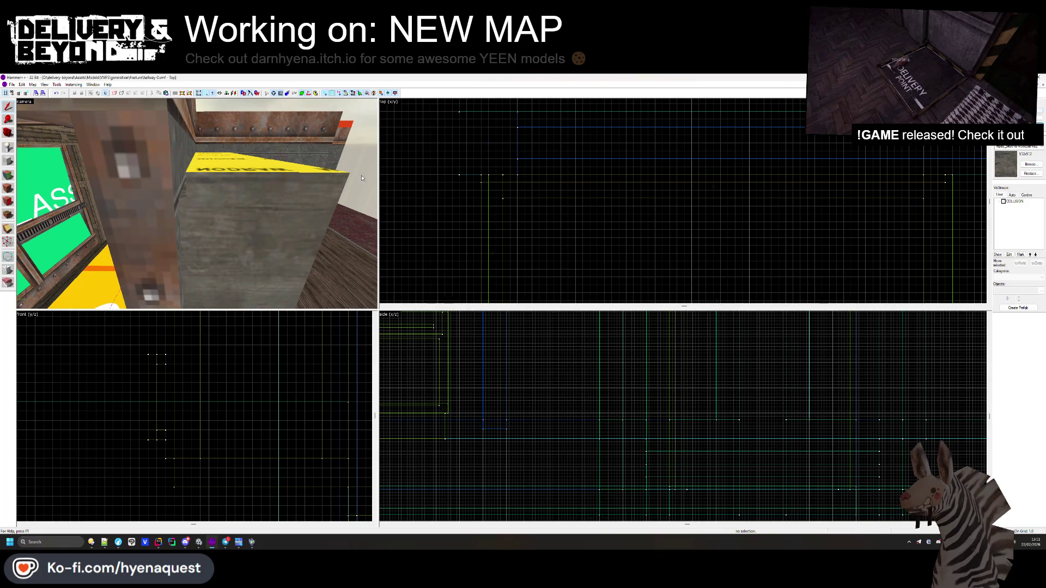
pyautogui.click(474, 192)
pyautogui.press('Delete')
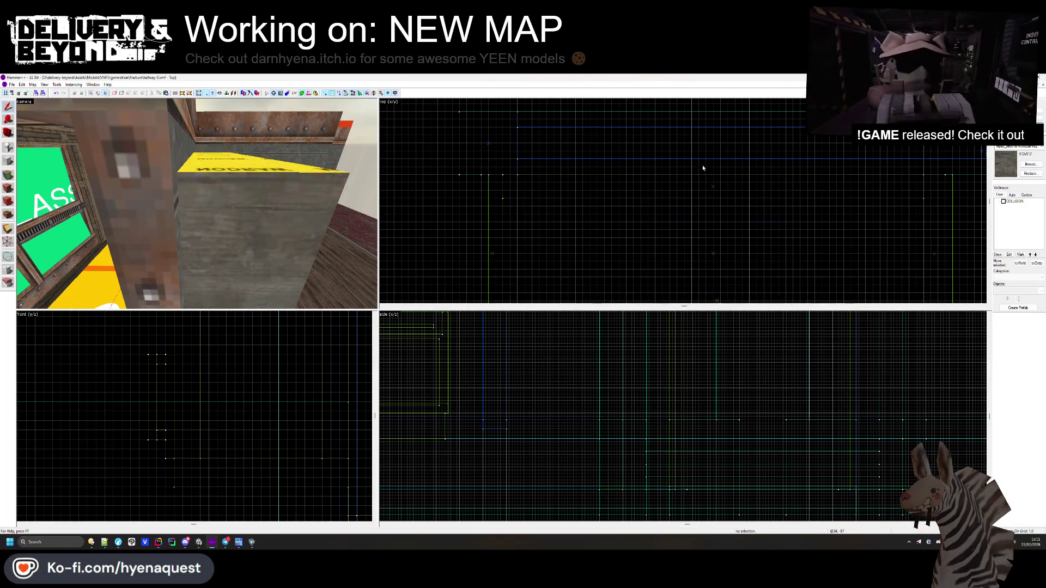
pyautogui.press('z')
pyautogui.press('z')
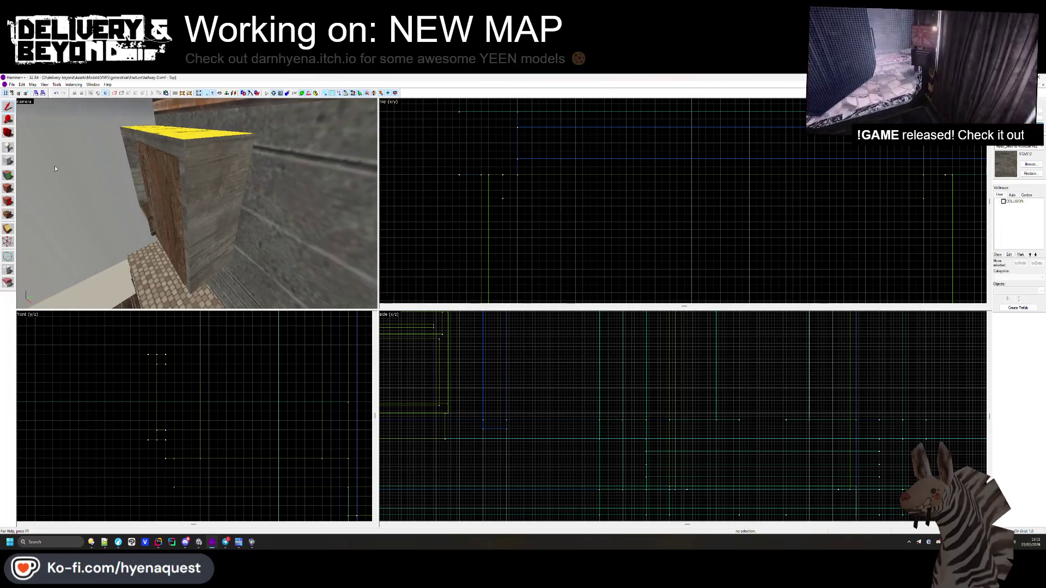
# - In the Face Edit Sheet, pick up the cedar bark texture from a face
pyautogui.click(8, 177)
pyautogui.click(195, 173)
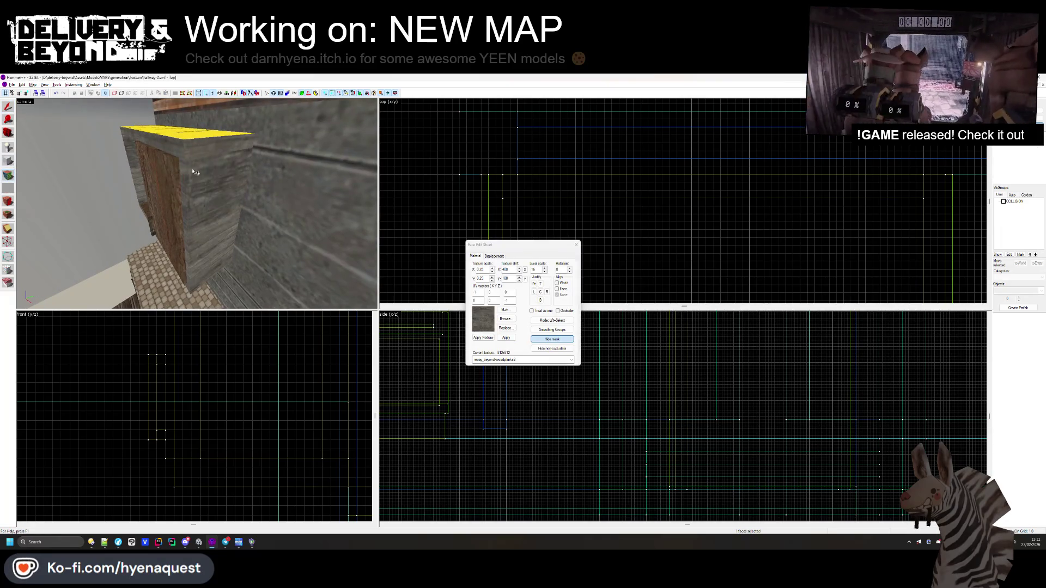
pyautogui.moveTo(195, 137); pyautogui.dragTo(196, 269)
pyautogui.click(197, 204)
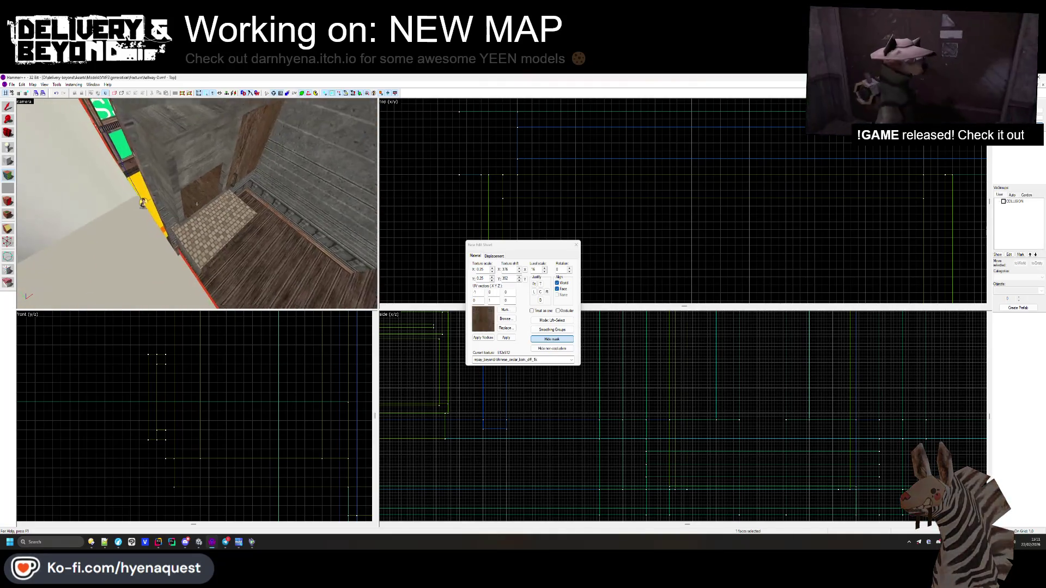
# - Fly the 3D camera past the red outside wall into the yellow-floored hallway
pyautogui.press('z')
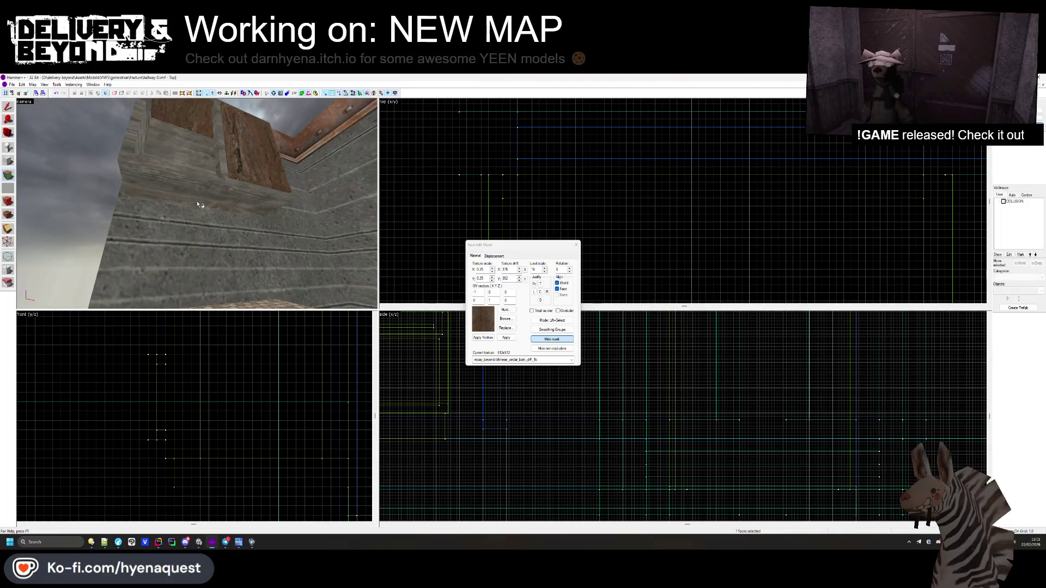
pyautogui.press('s')
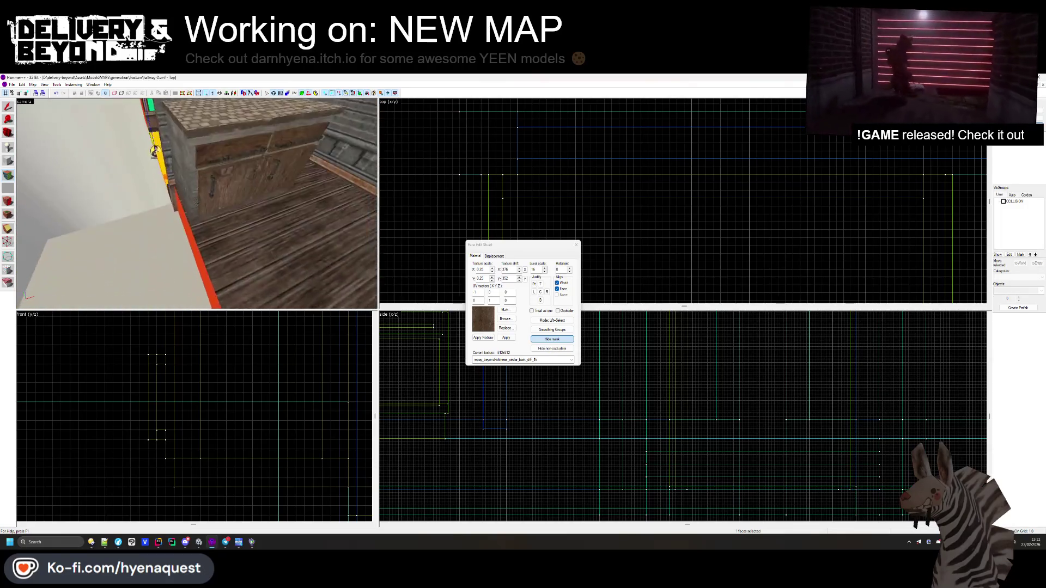
pyautogui.press('w')
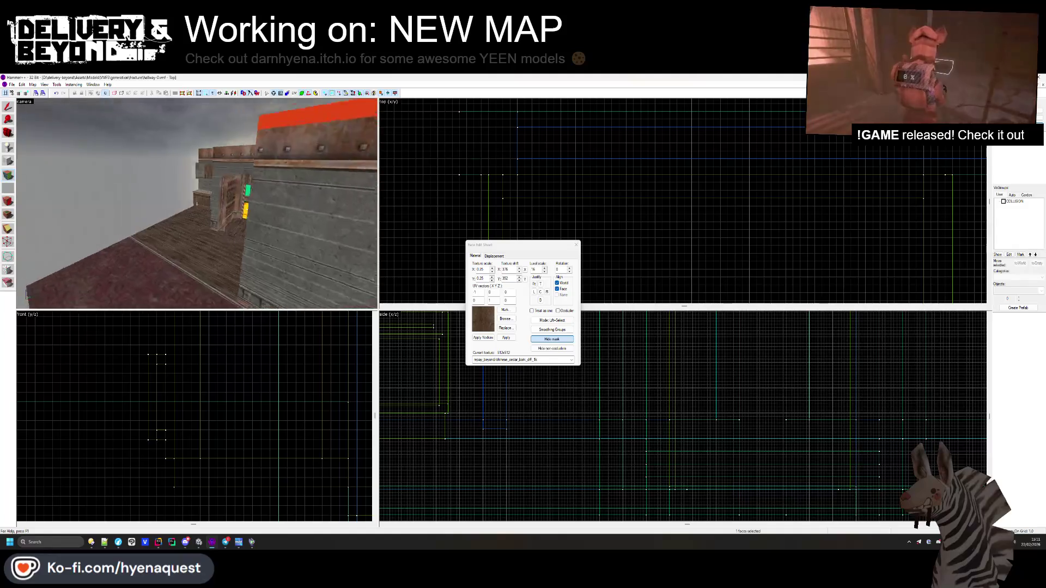
pyautogui.press('w')
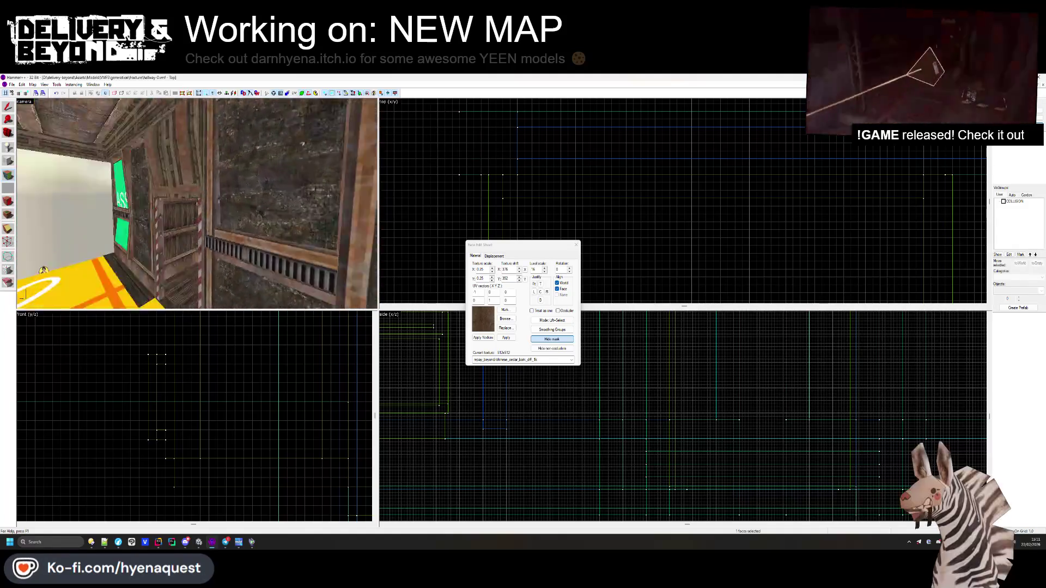
pyautogui.press('s')
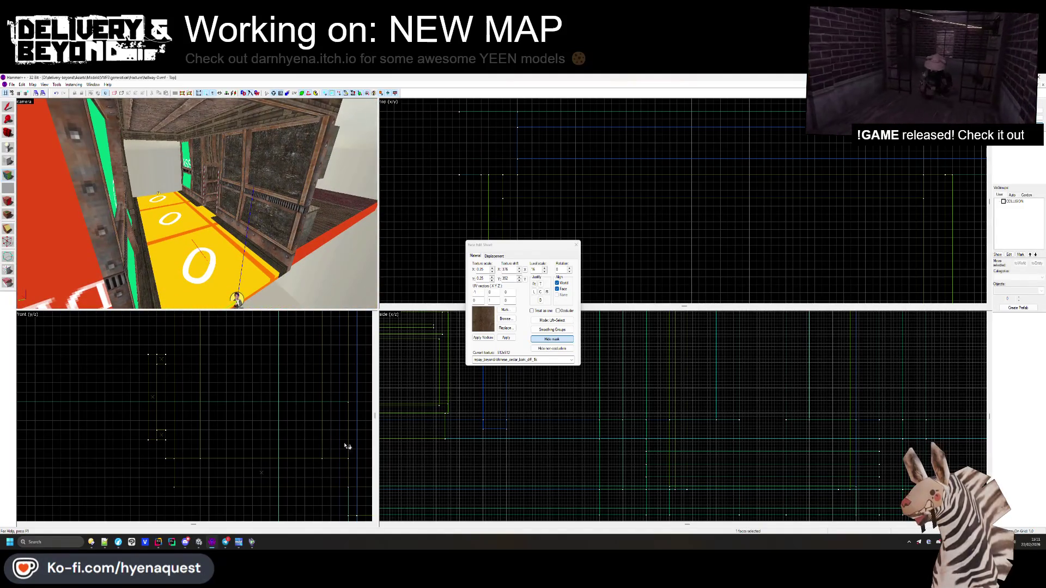